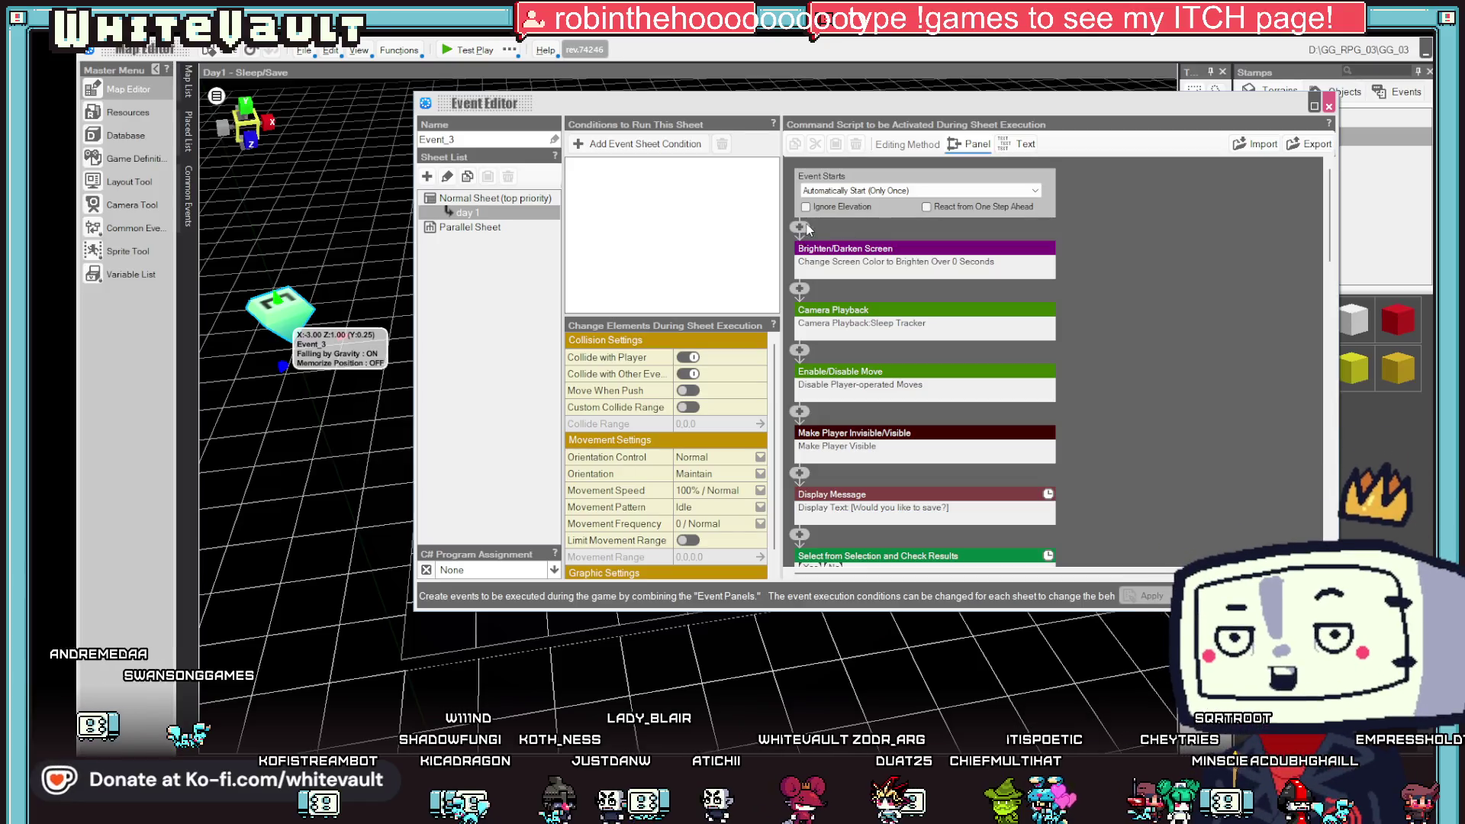
- Browse the party, conditional branch, battle and player command categories in Event_3's editor
click(894, 341)
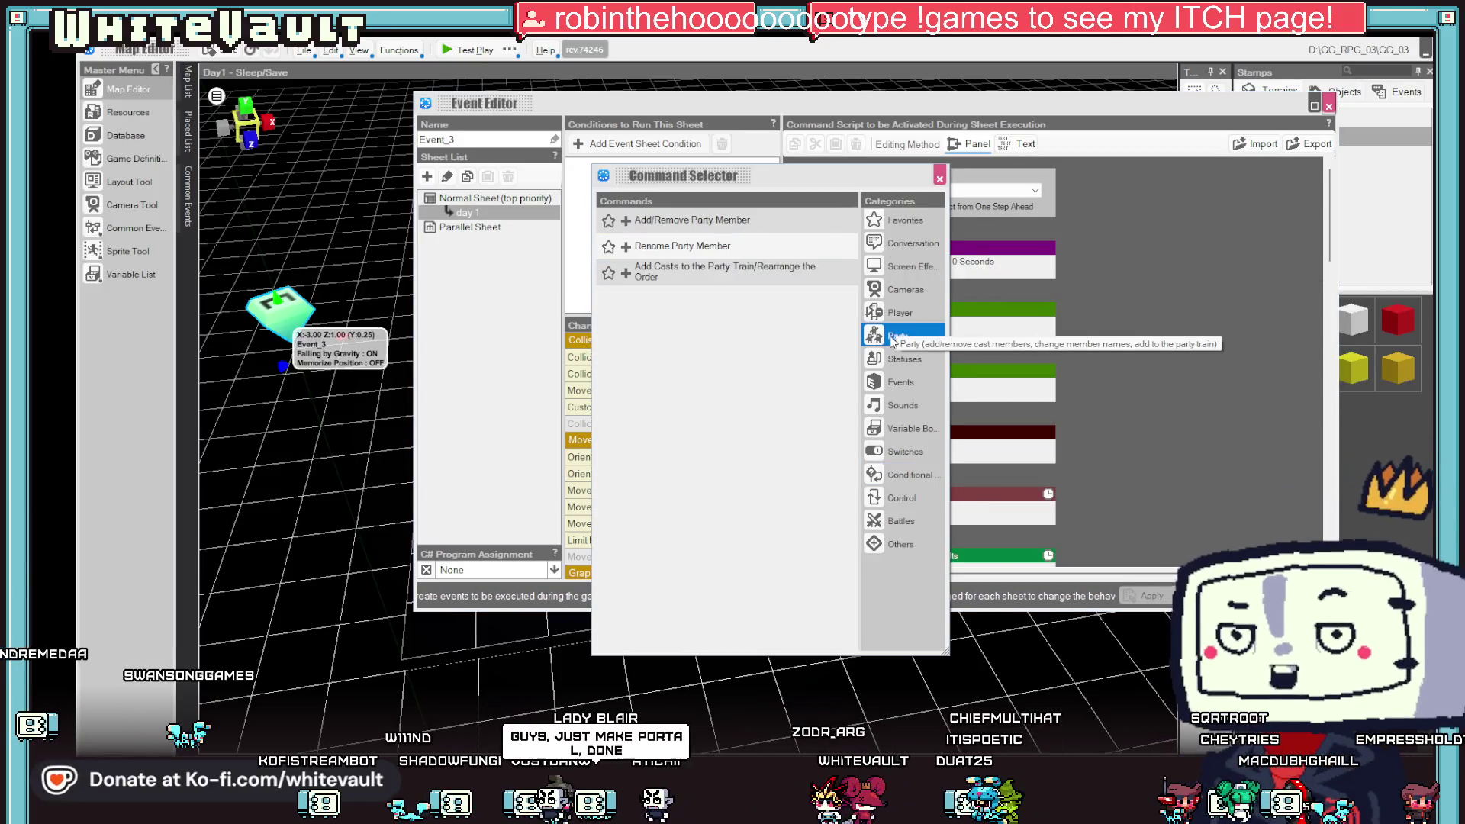
click(890, 226)
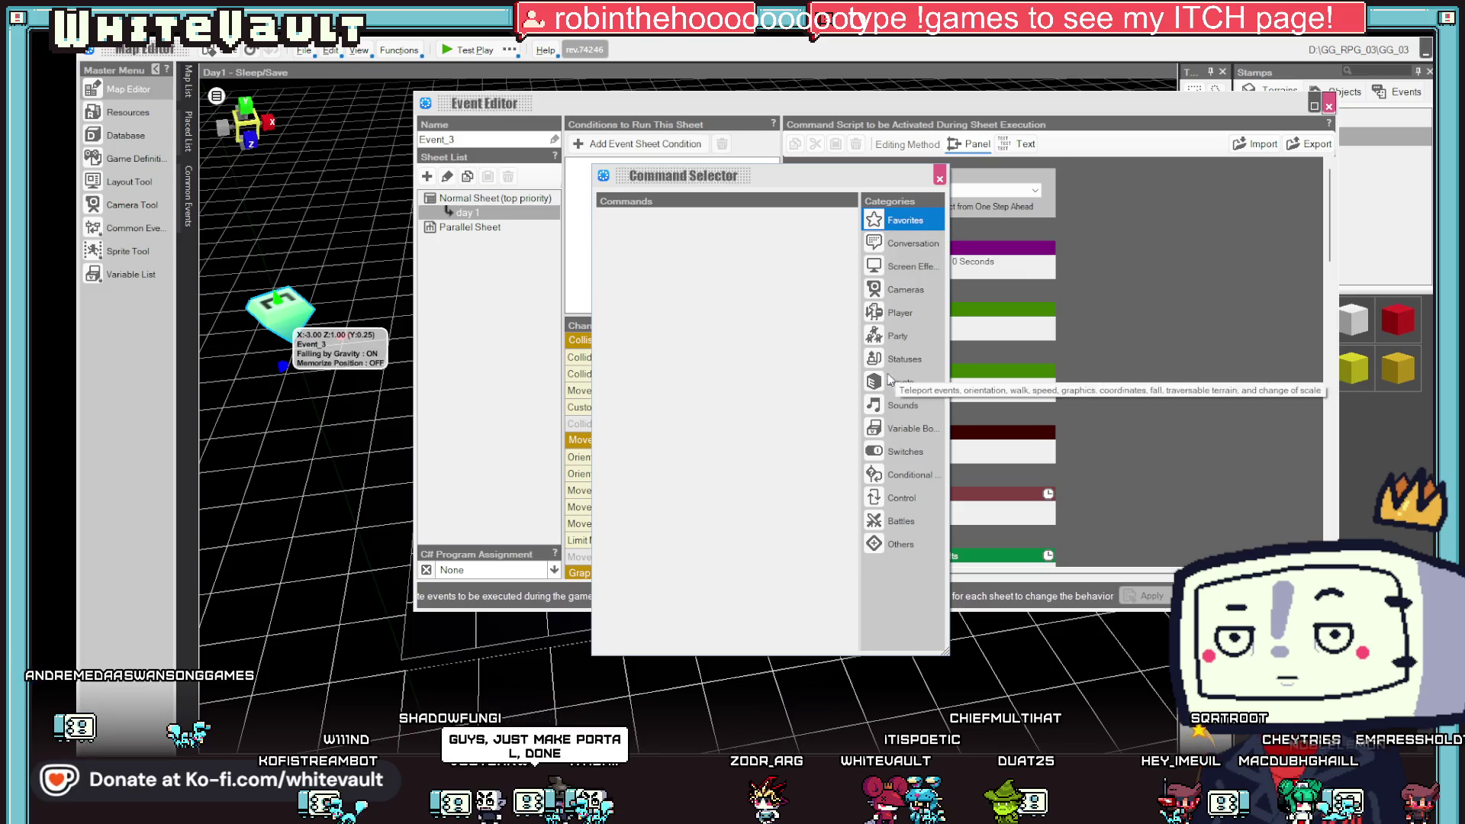
click(877, 337)
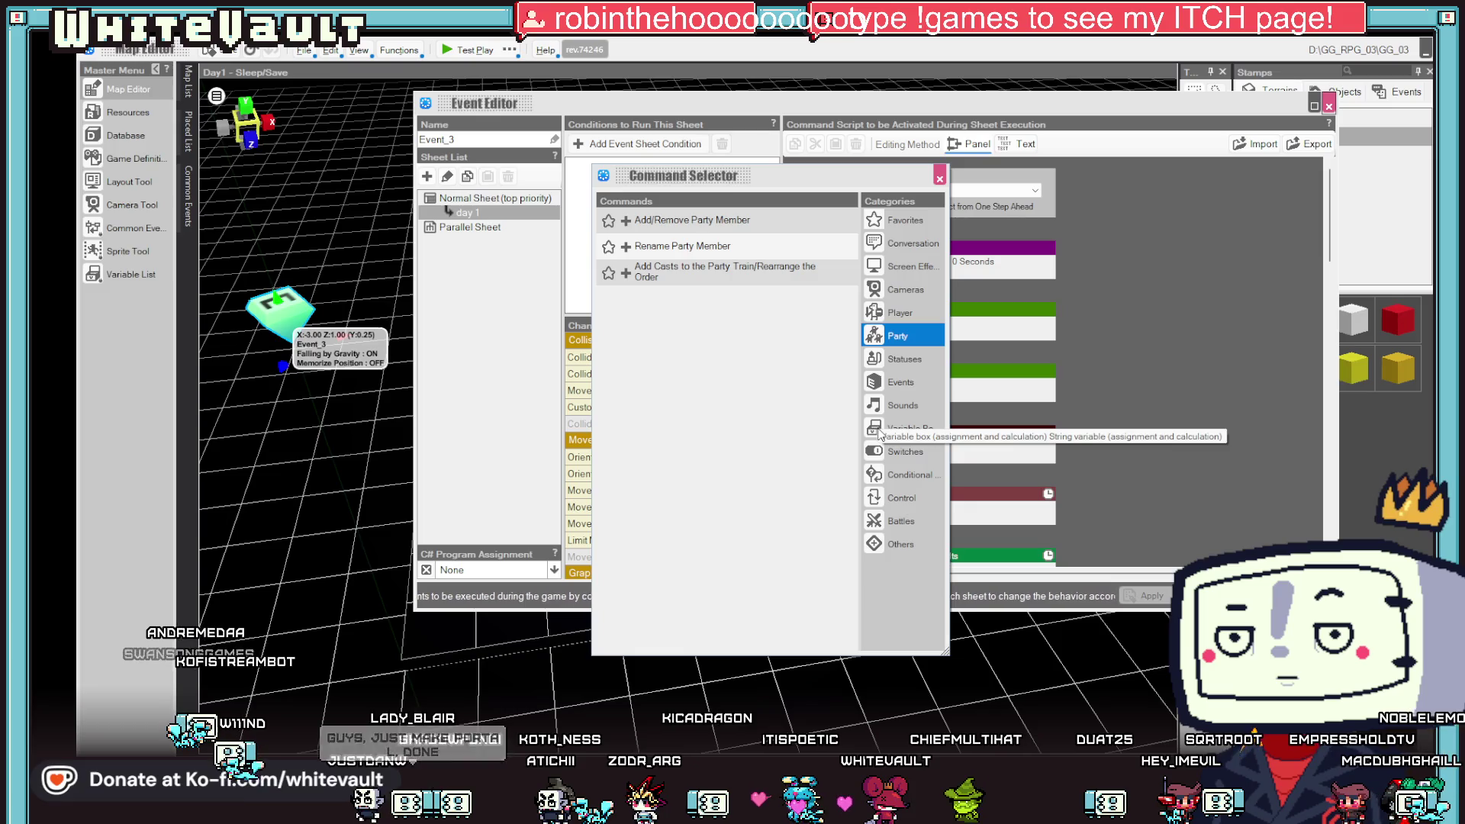
click(877, 476)
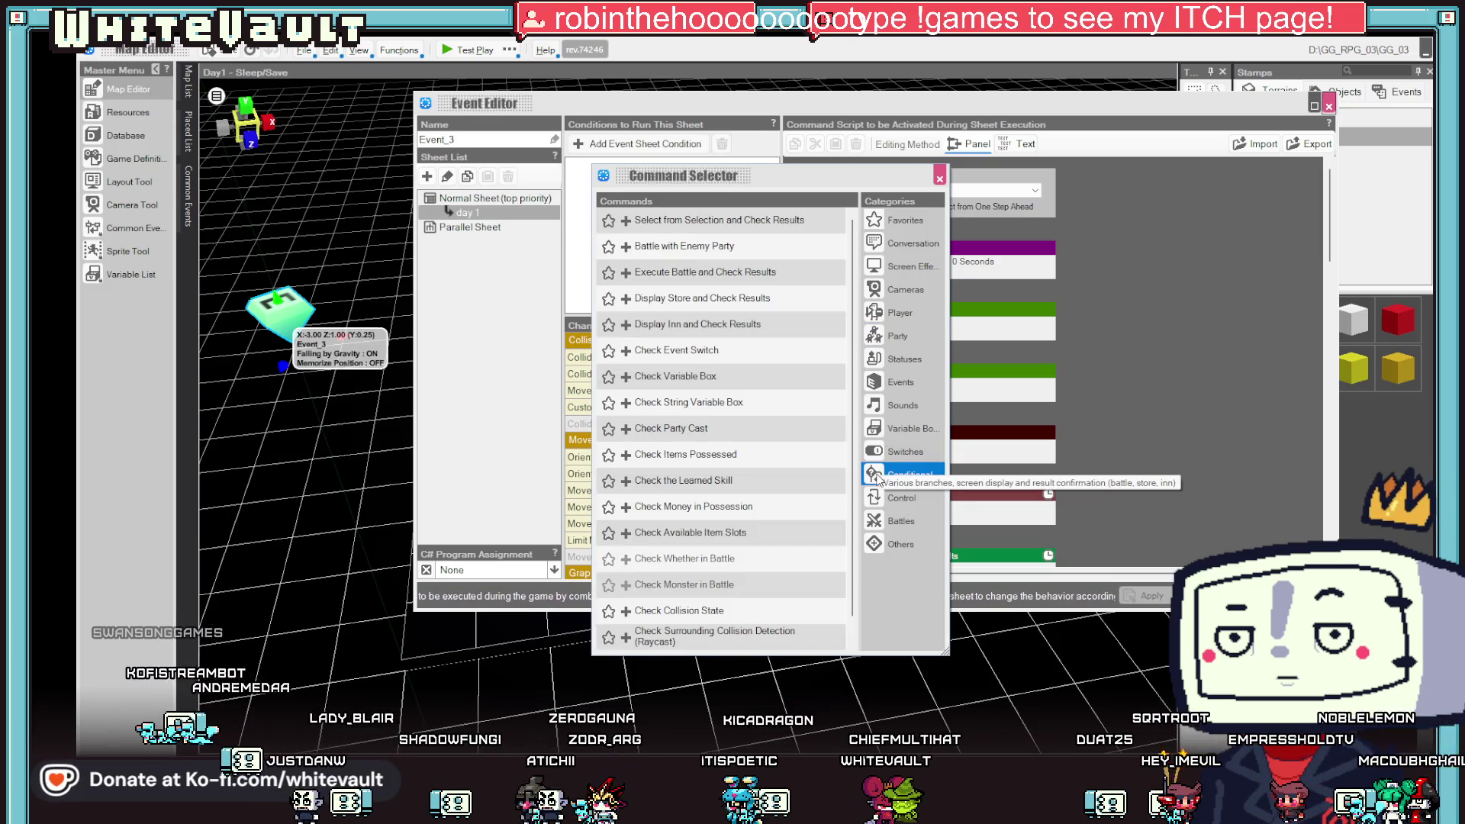
click(877, 521)
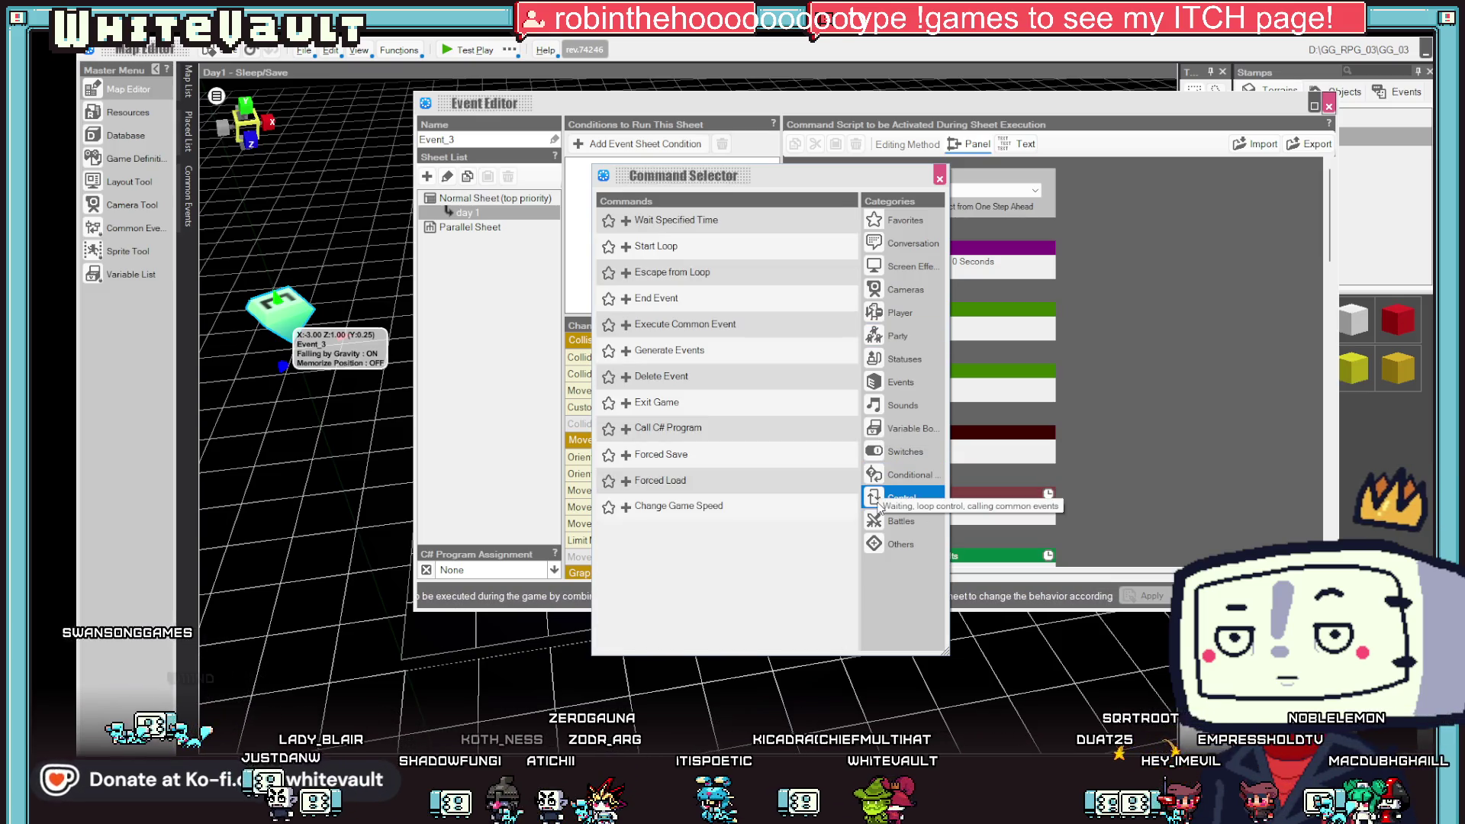
click(897, 314)
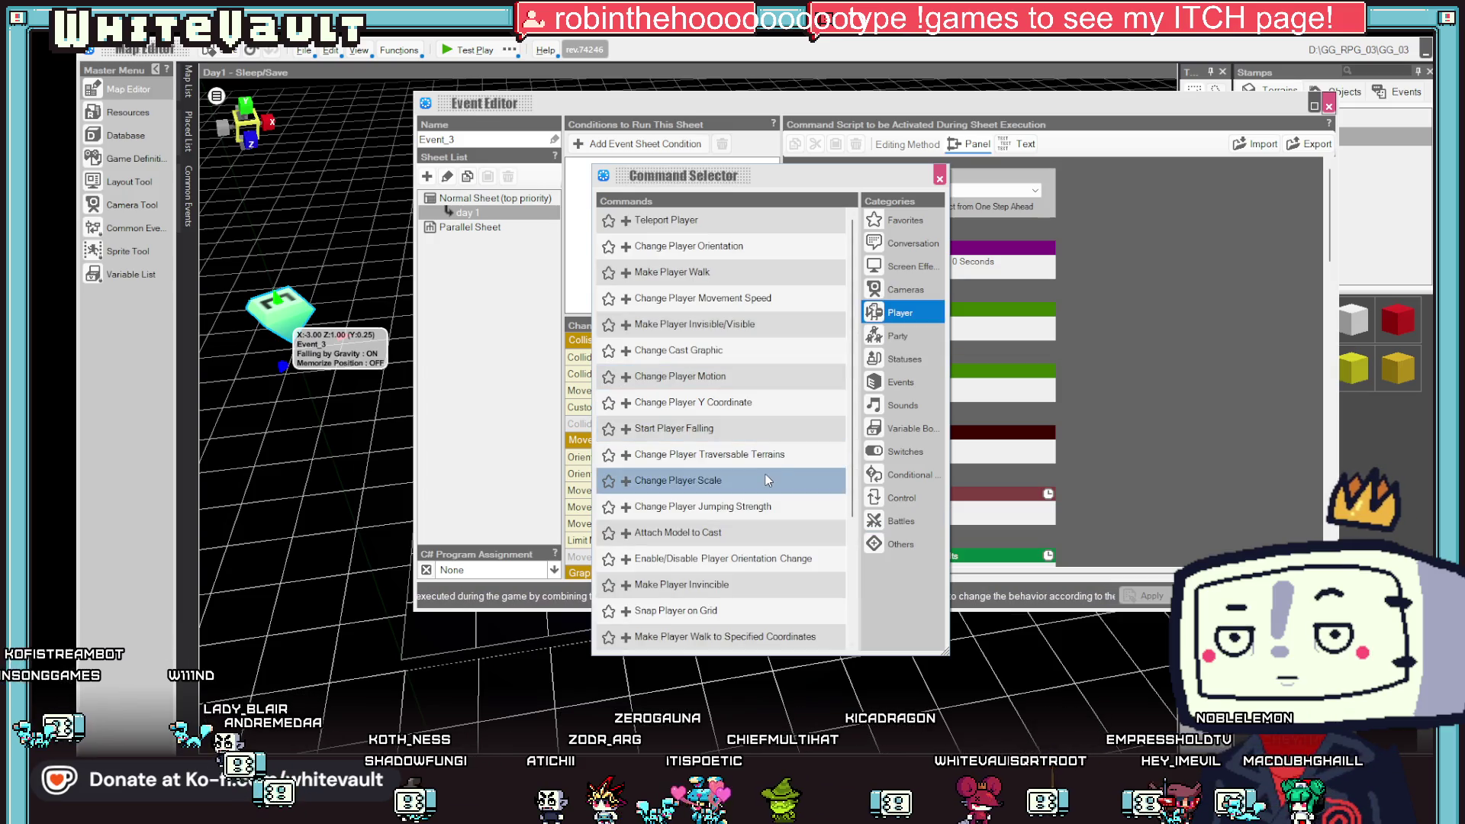
- Add and delete Make Player Invincible, then add Make Player Invisible at the top and close
click(724, 587)
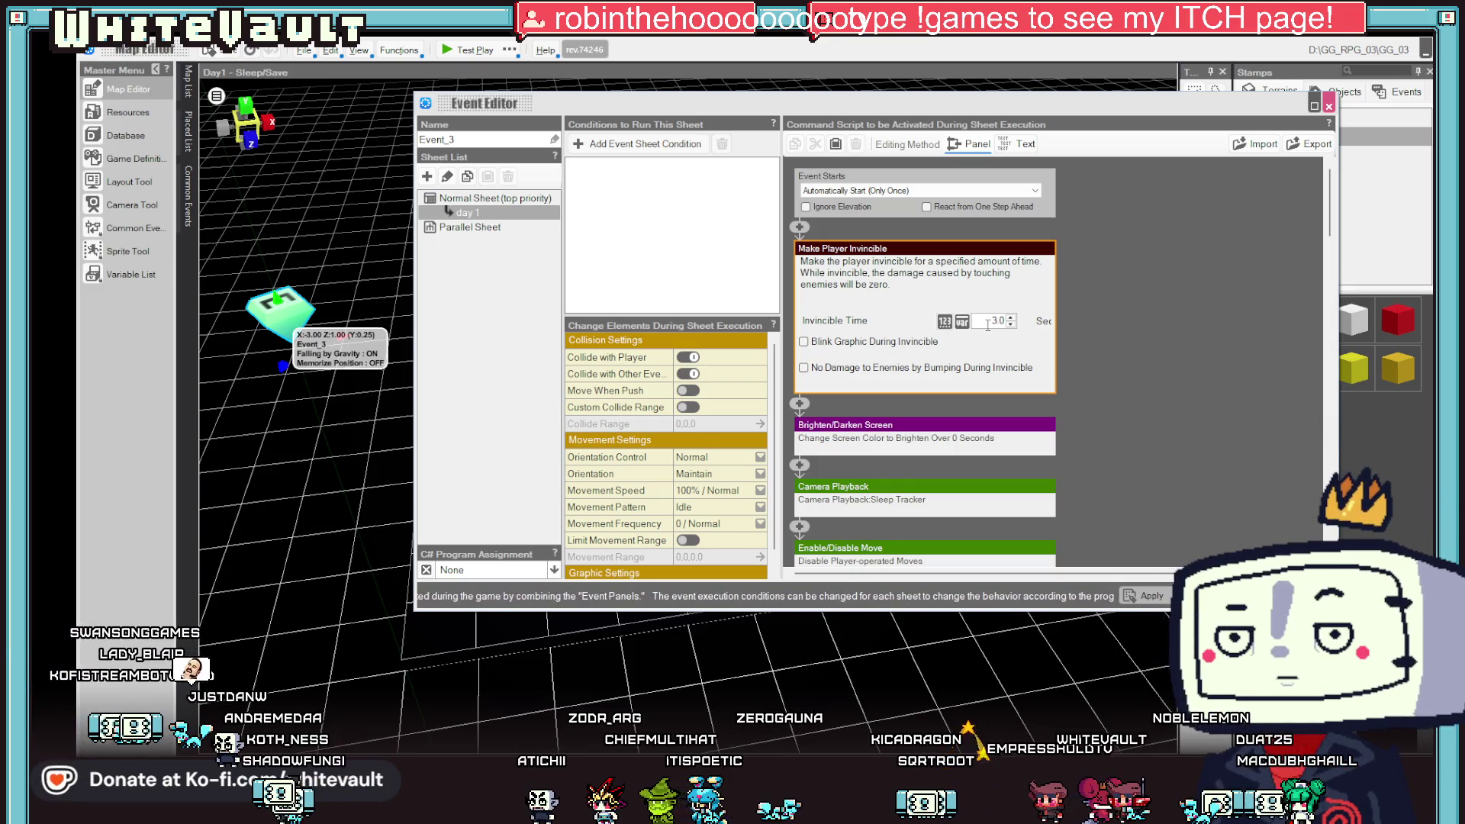
right_click(806, 265)
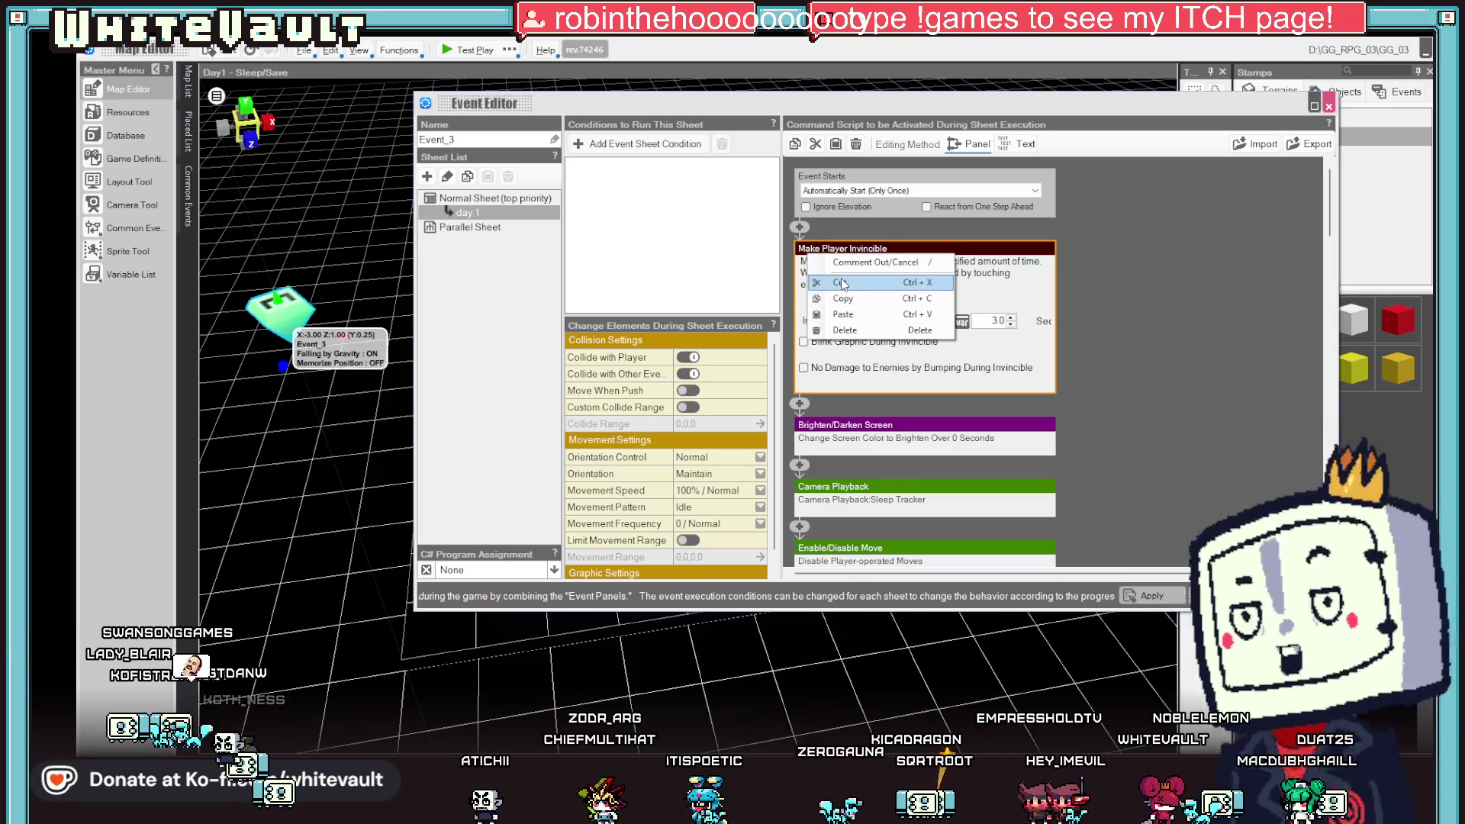
click(820, 275)
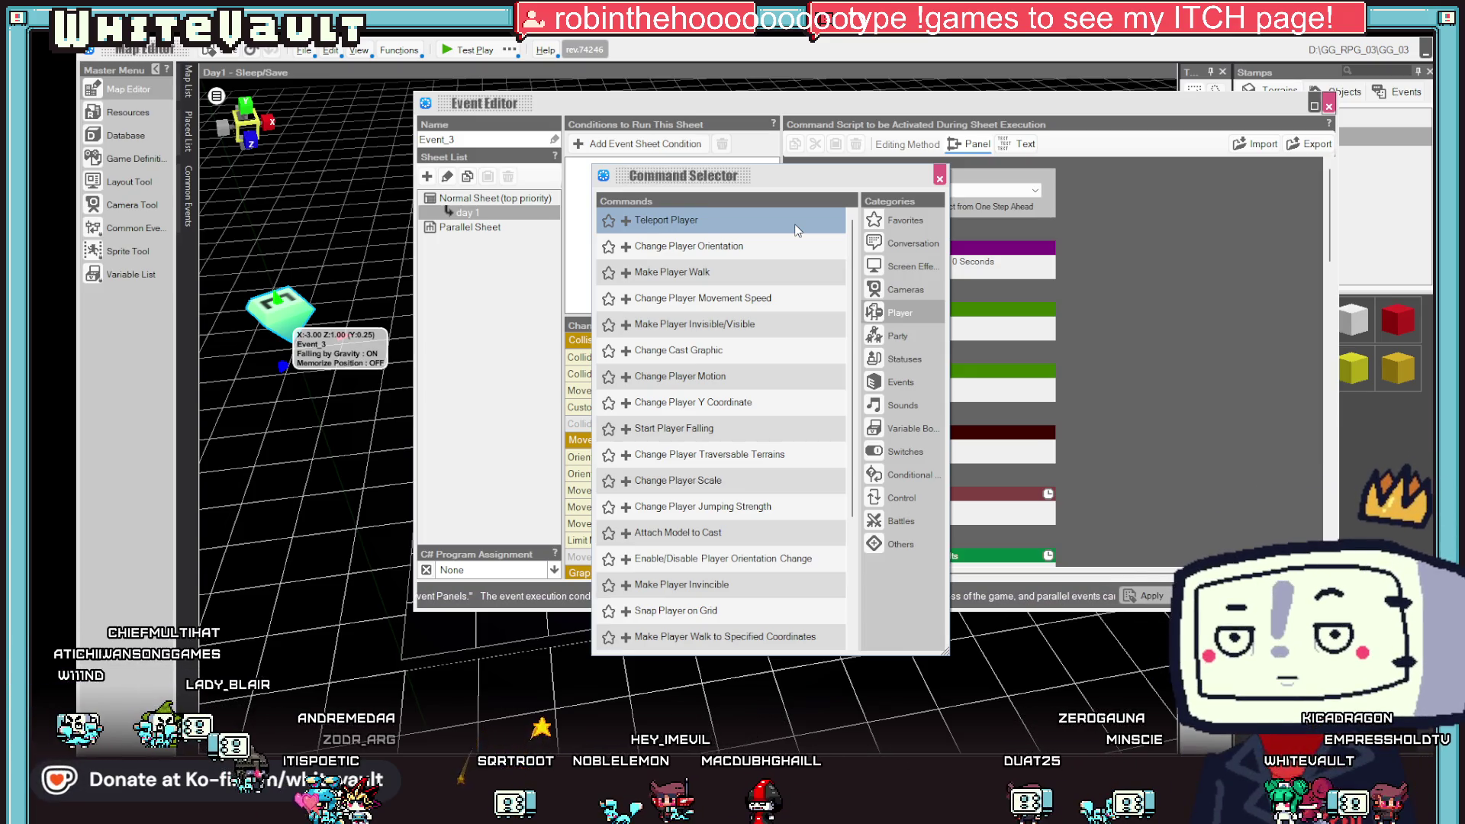
click(756, 328)
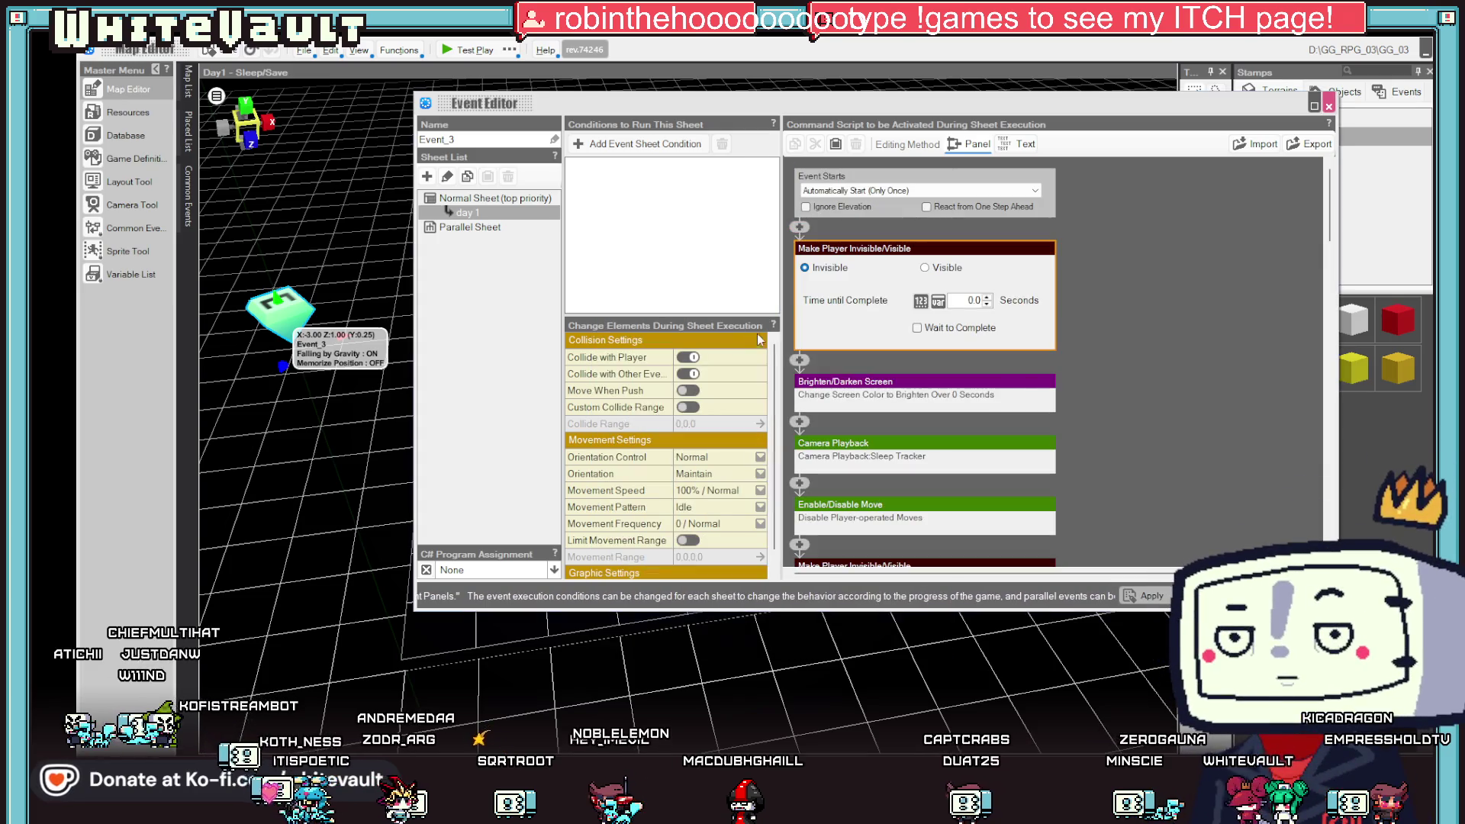
click(1202, 596)
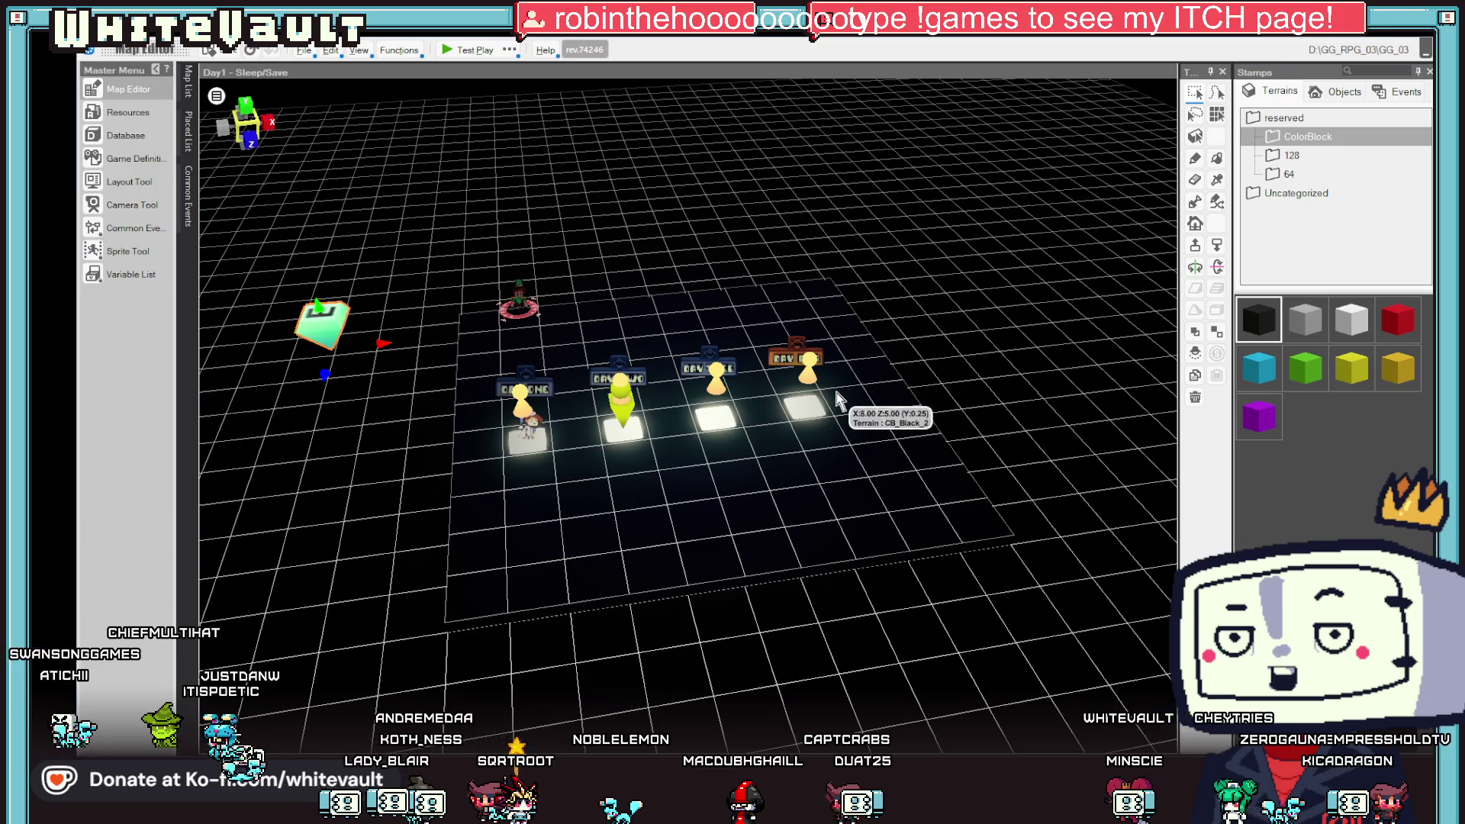
click(446, 48)
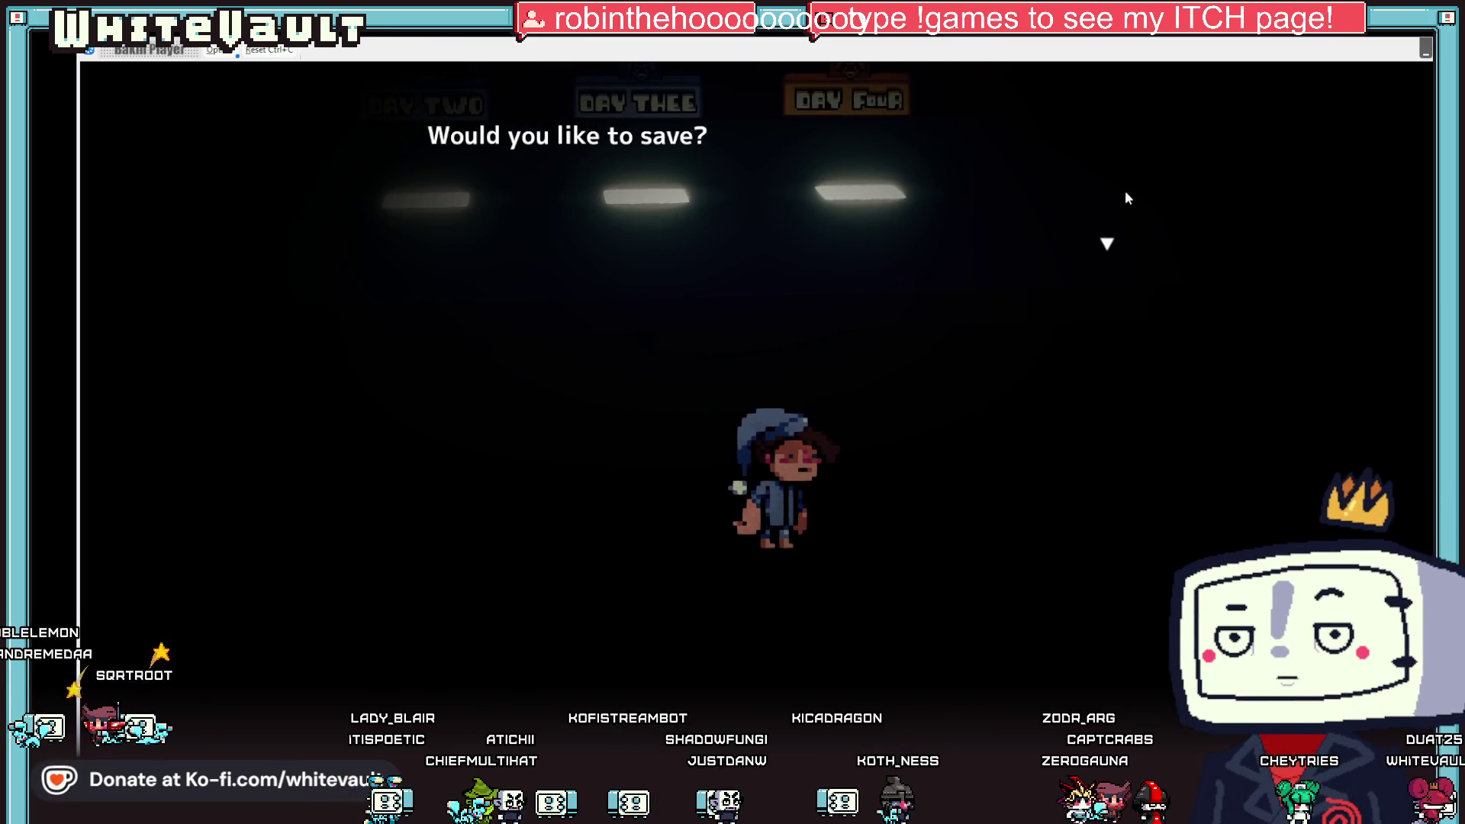
key(alt+F4)
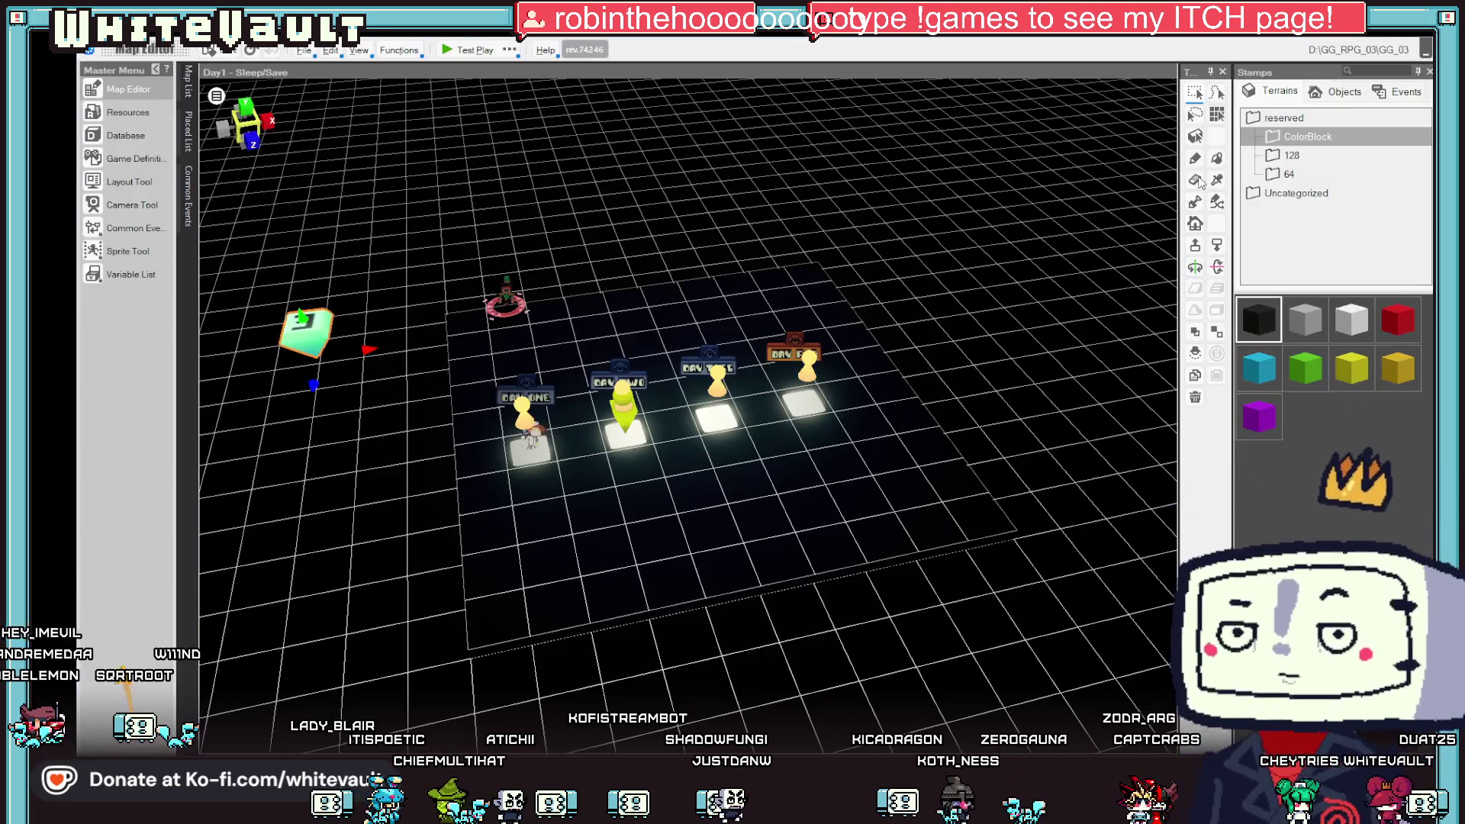
click(533, 434)
double_click(534, 437)
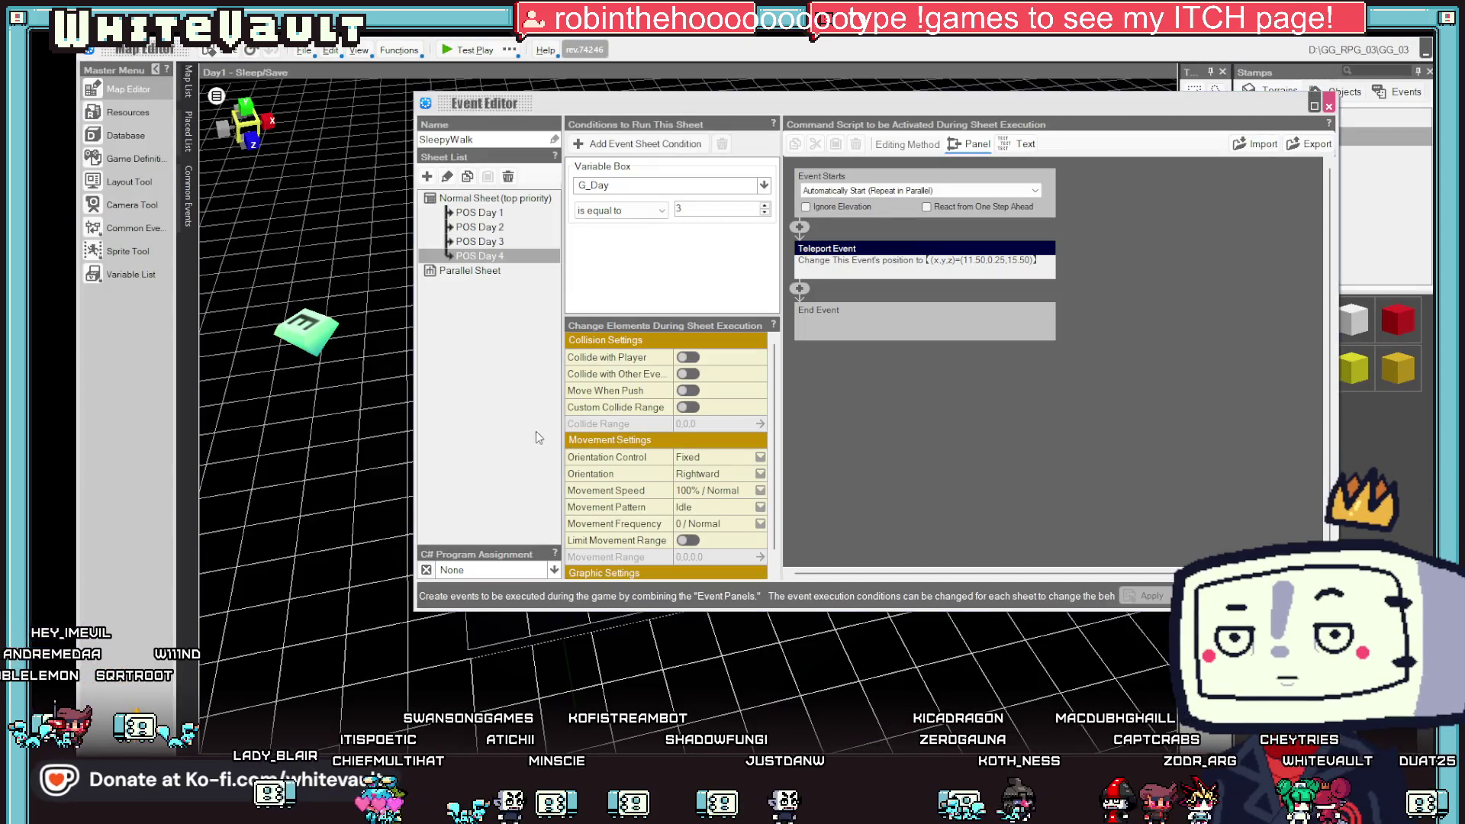
click(495, 215)
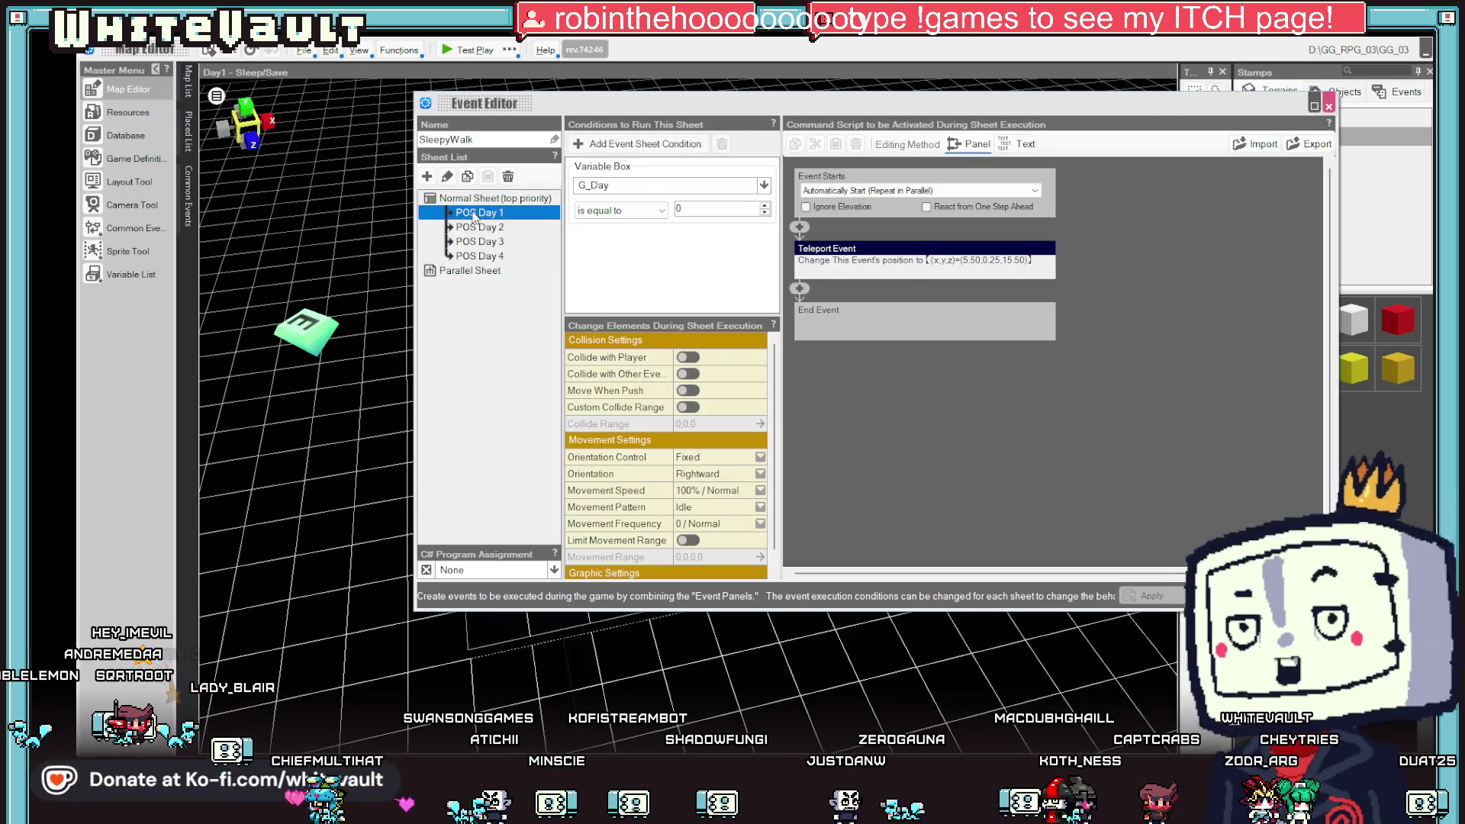
click(927, 261)
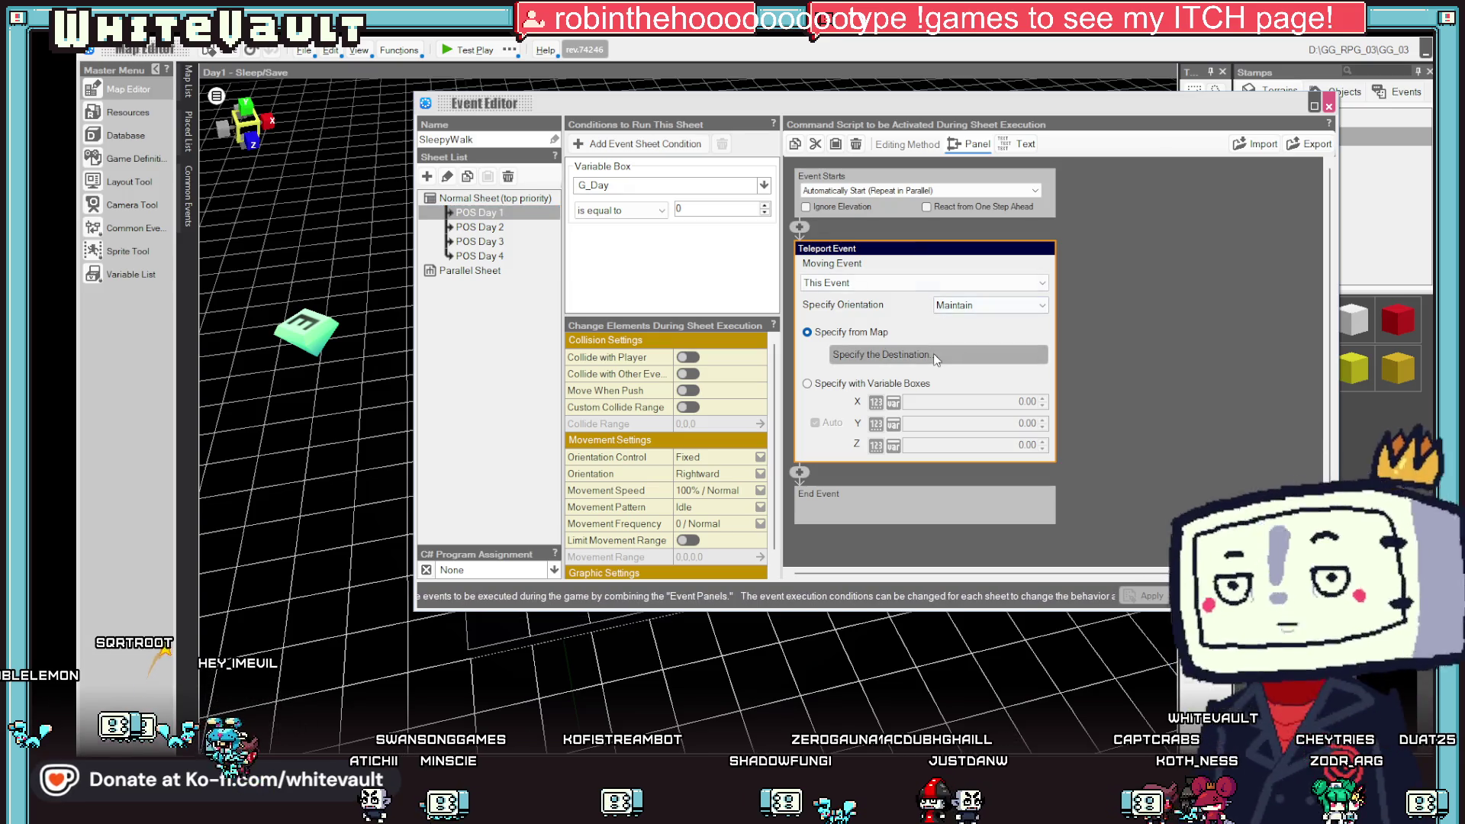
click(932, 354)
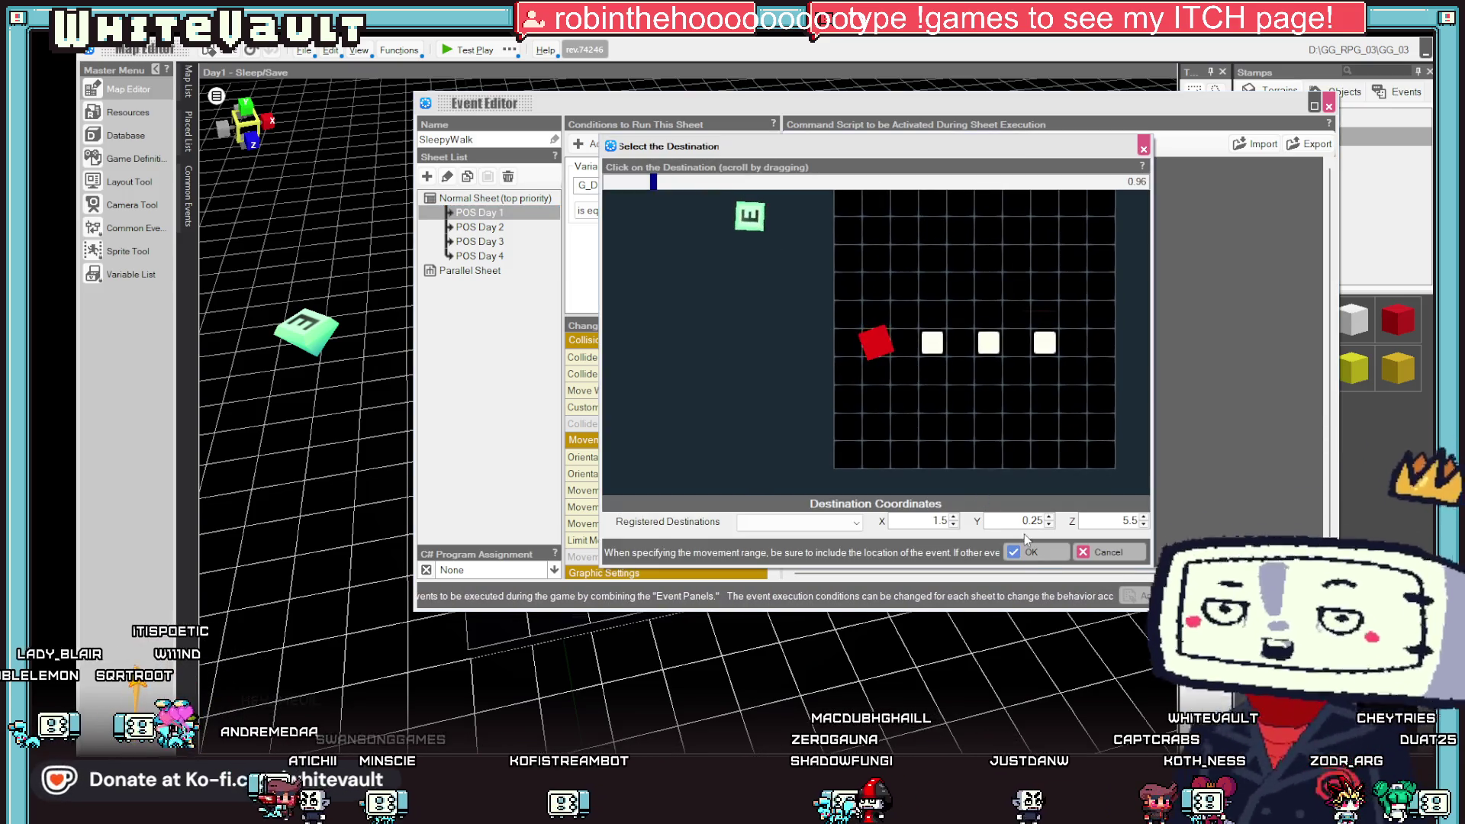
click(1026, 551)
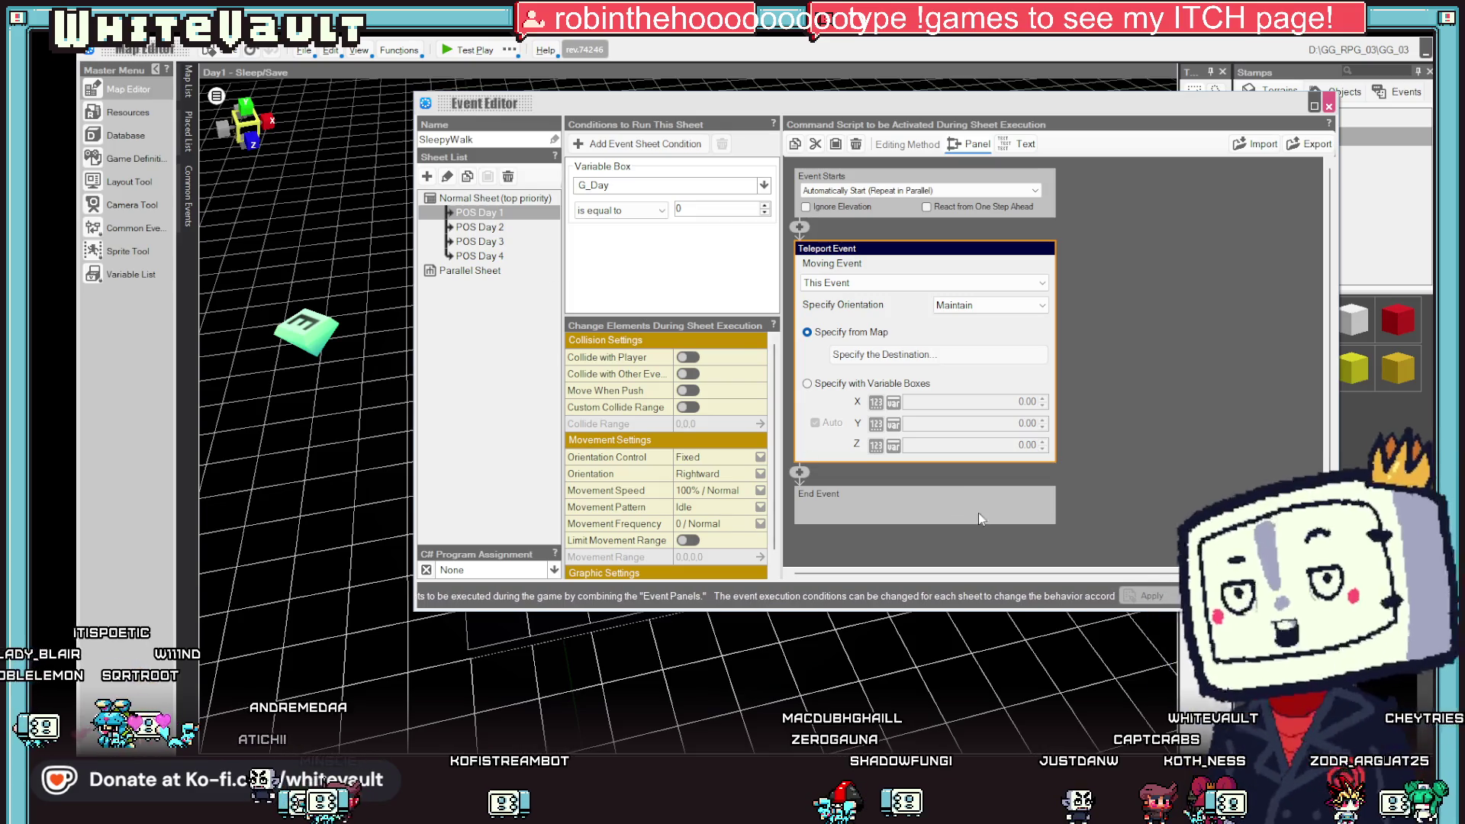
click(505, 227)
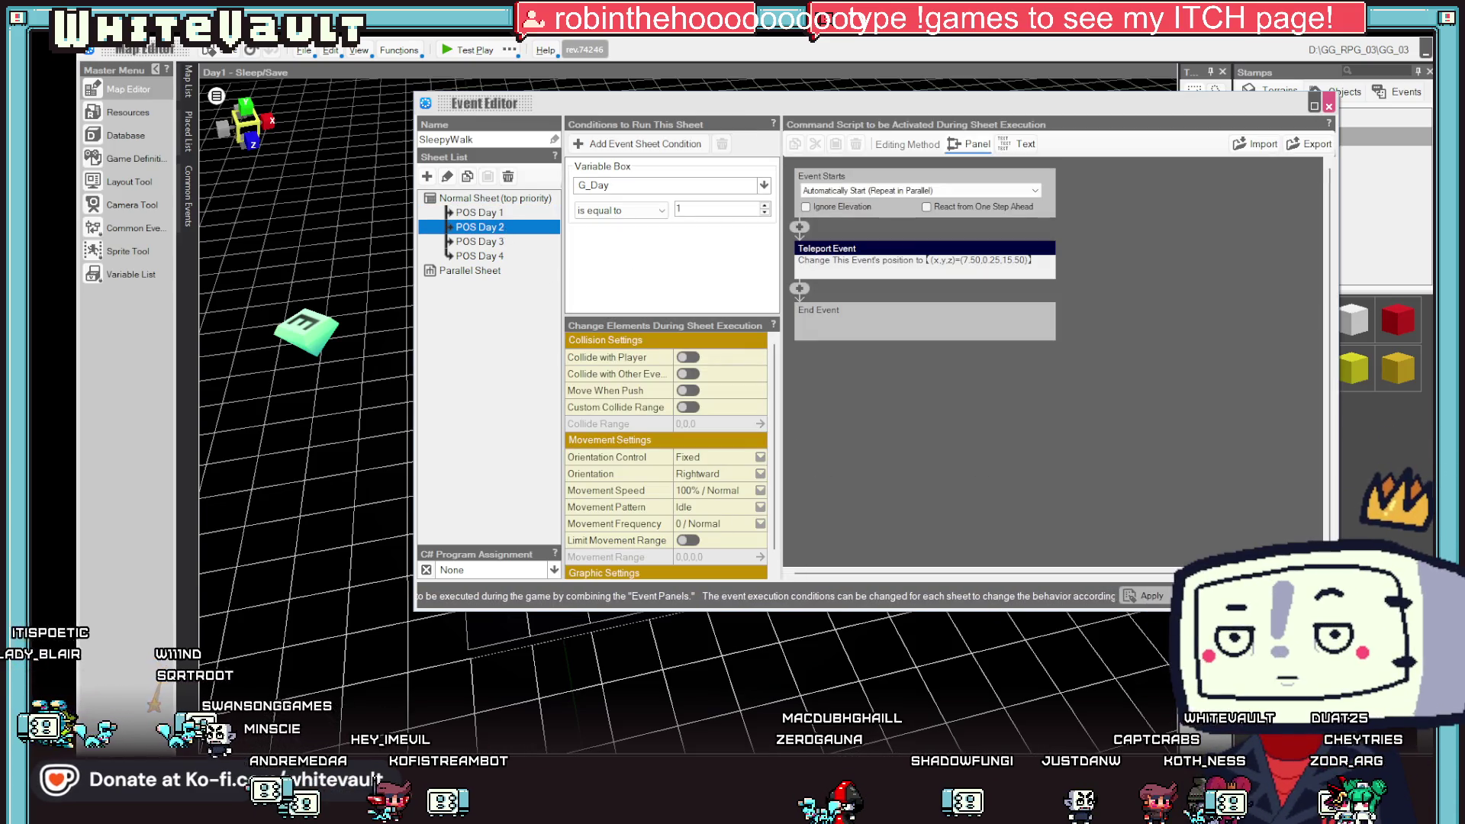
click(1328, 106)
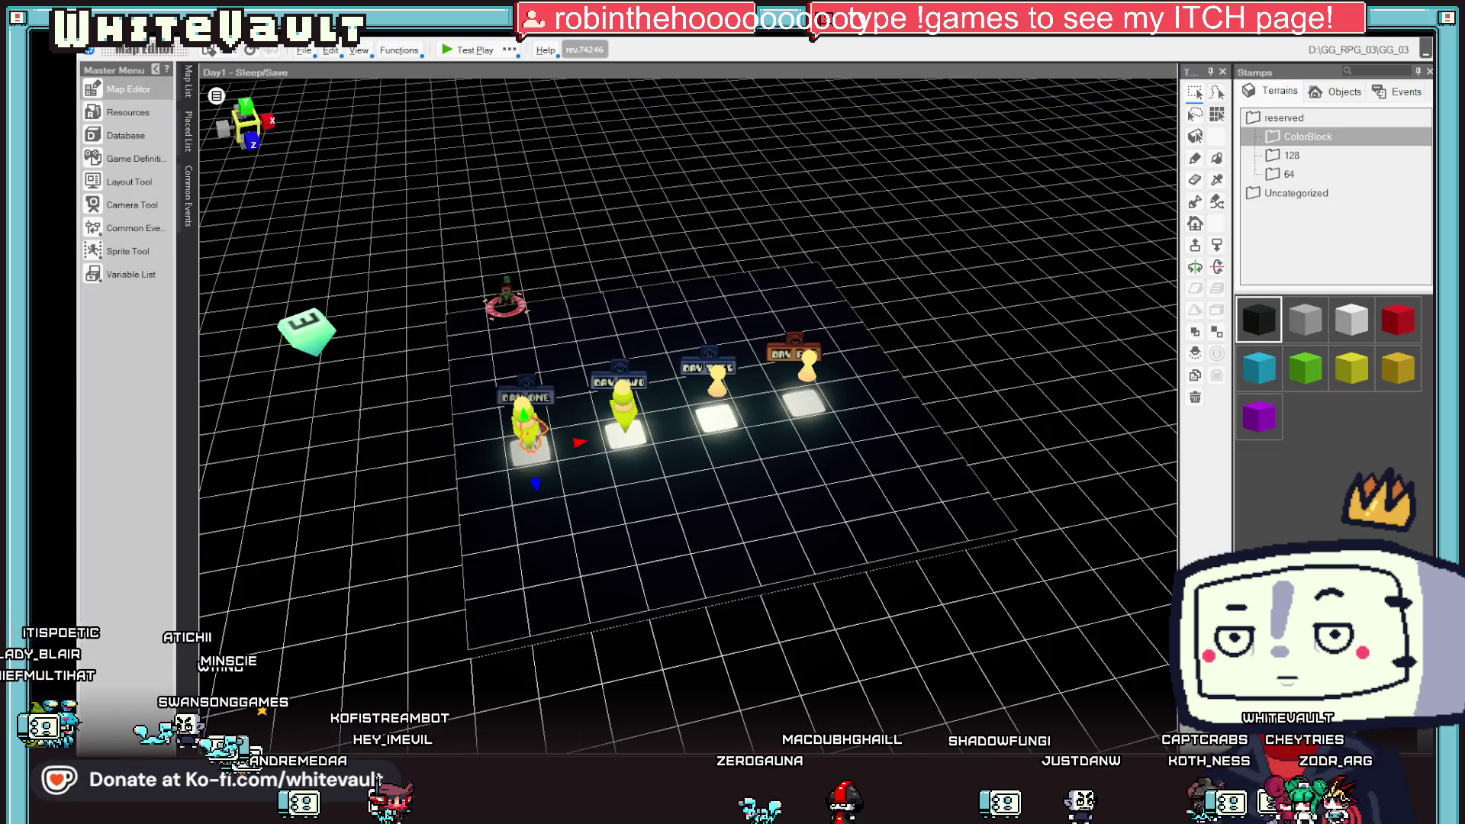
double_click(313, 319)
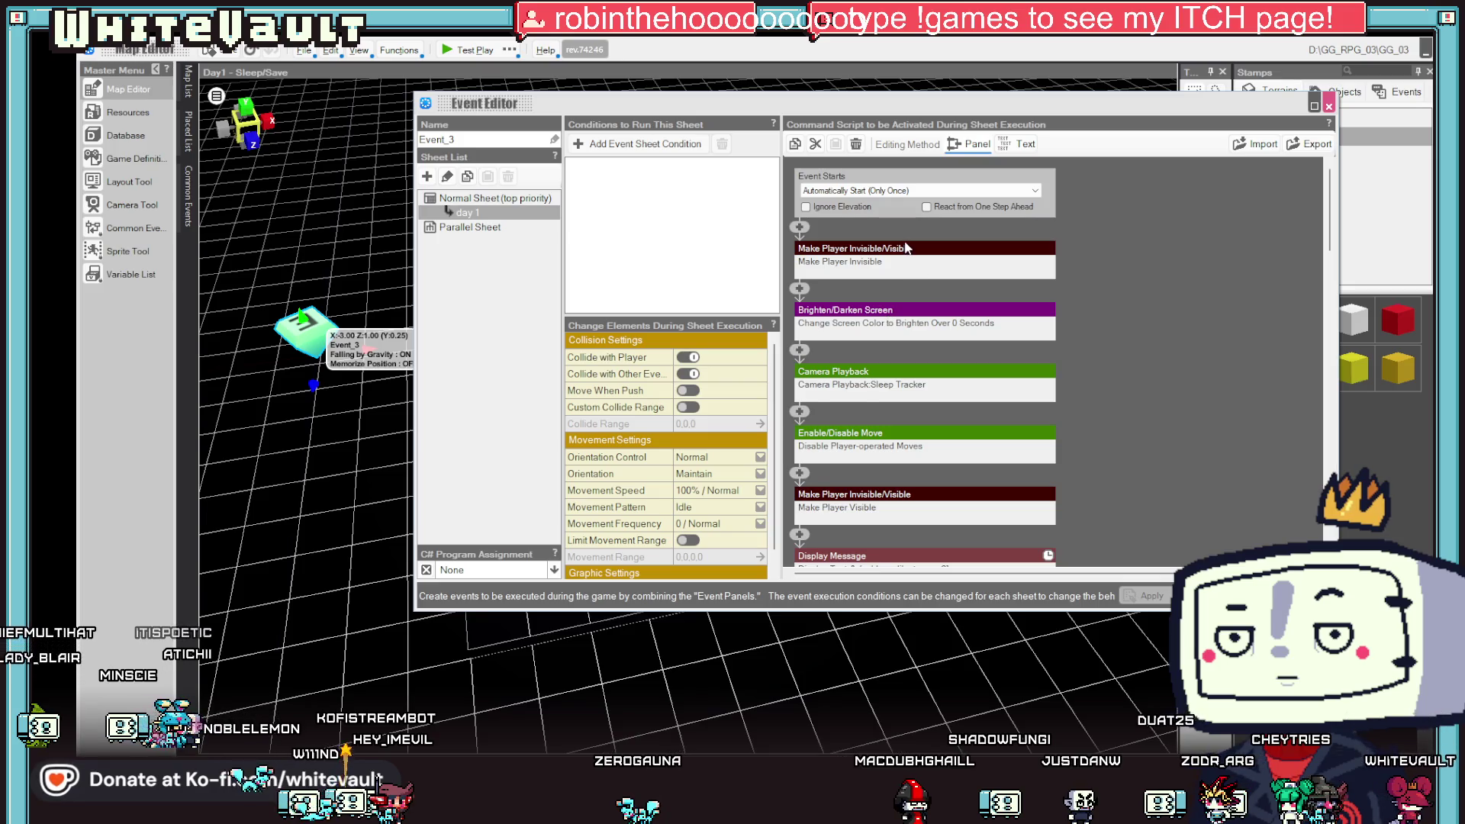
- Cut the Brighten/Darken Screen step and paste it above and below Make Player Invisible
click(906, 248)
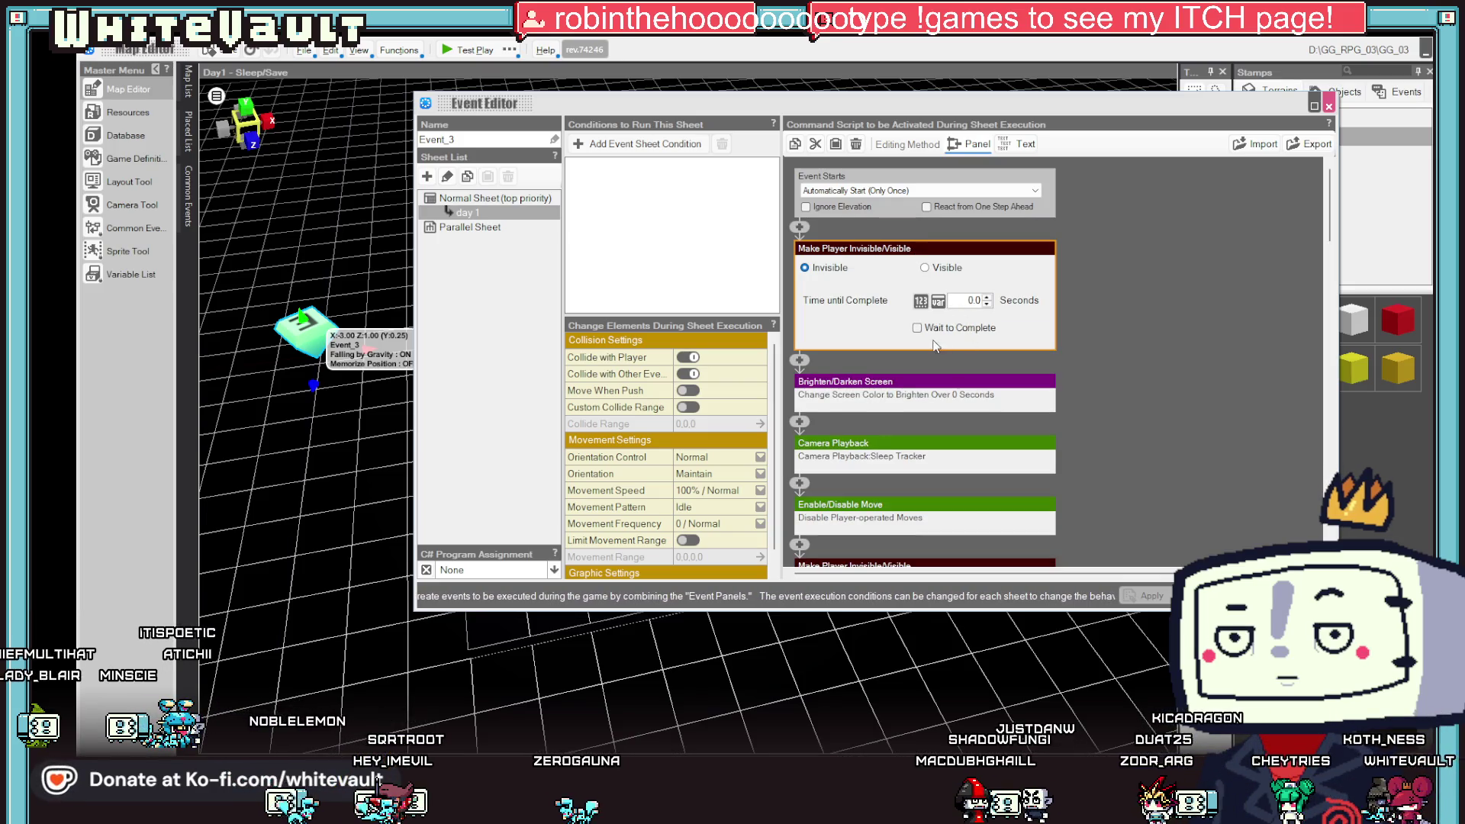
click(935, 389)
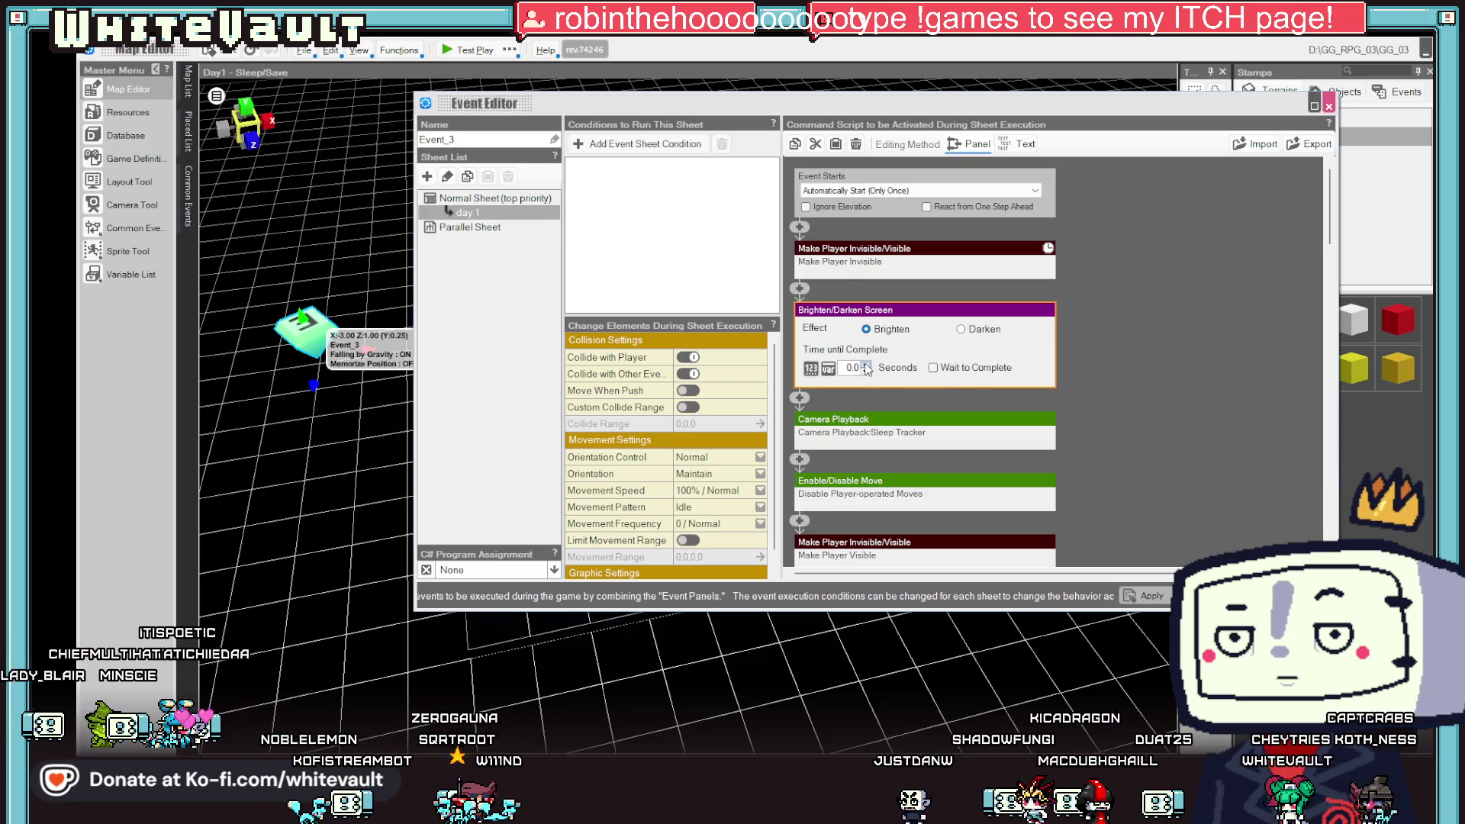
right_click(953, 321)
click(984, 344)
right_click(798, 227)
click(835, 288)
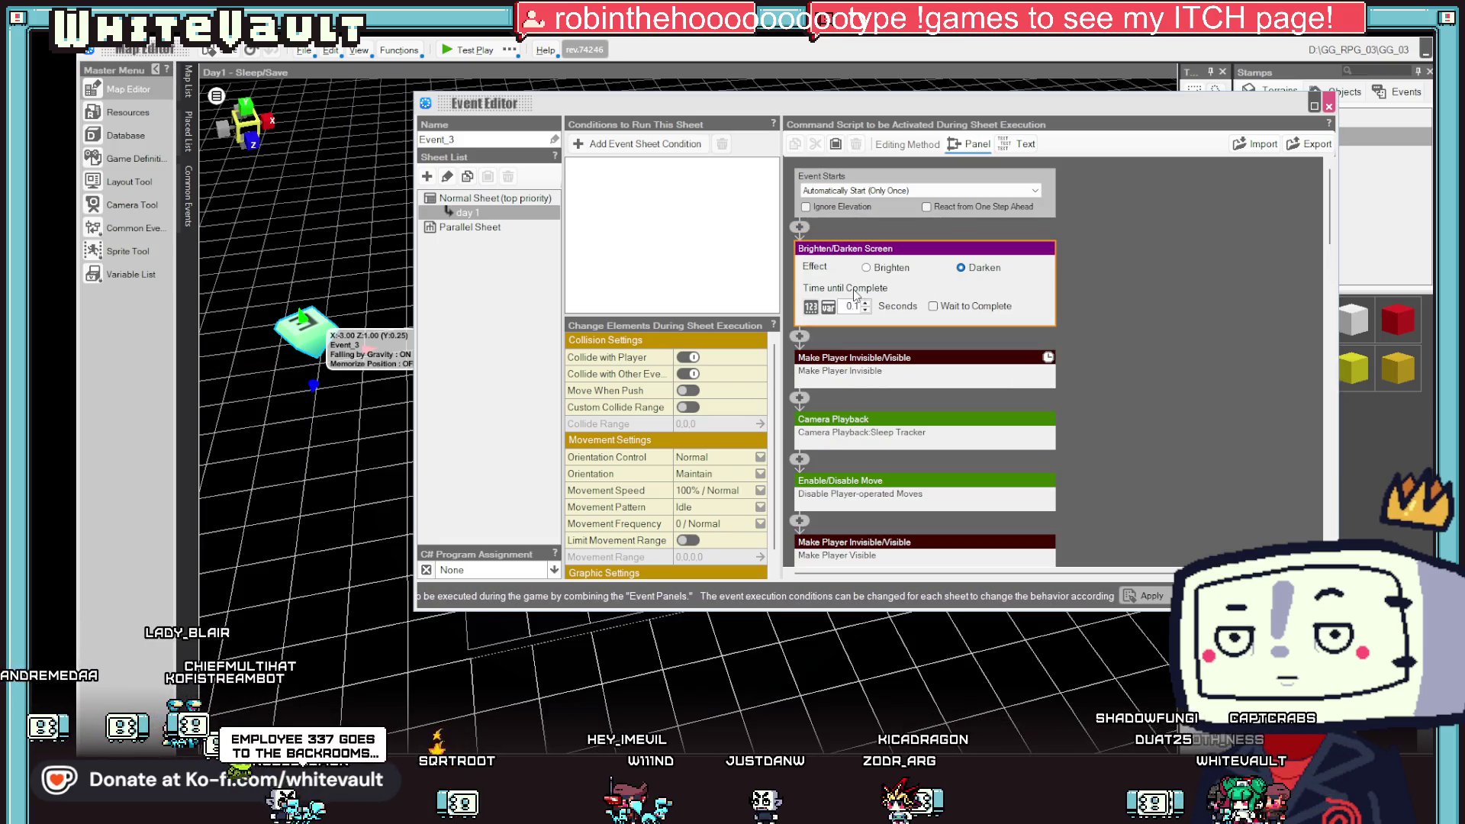
right_click(799, 400)
click(859, 456)
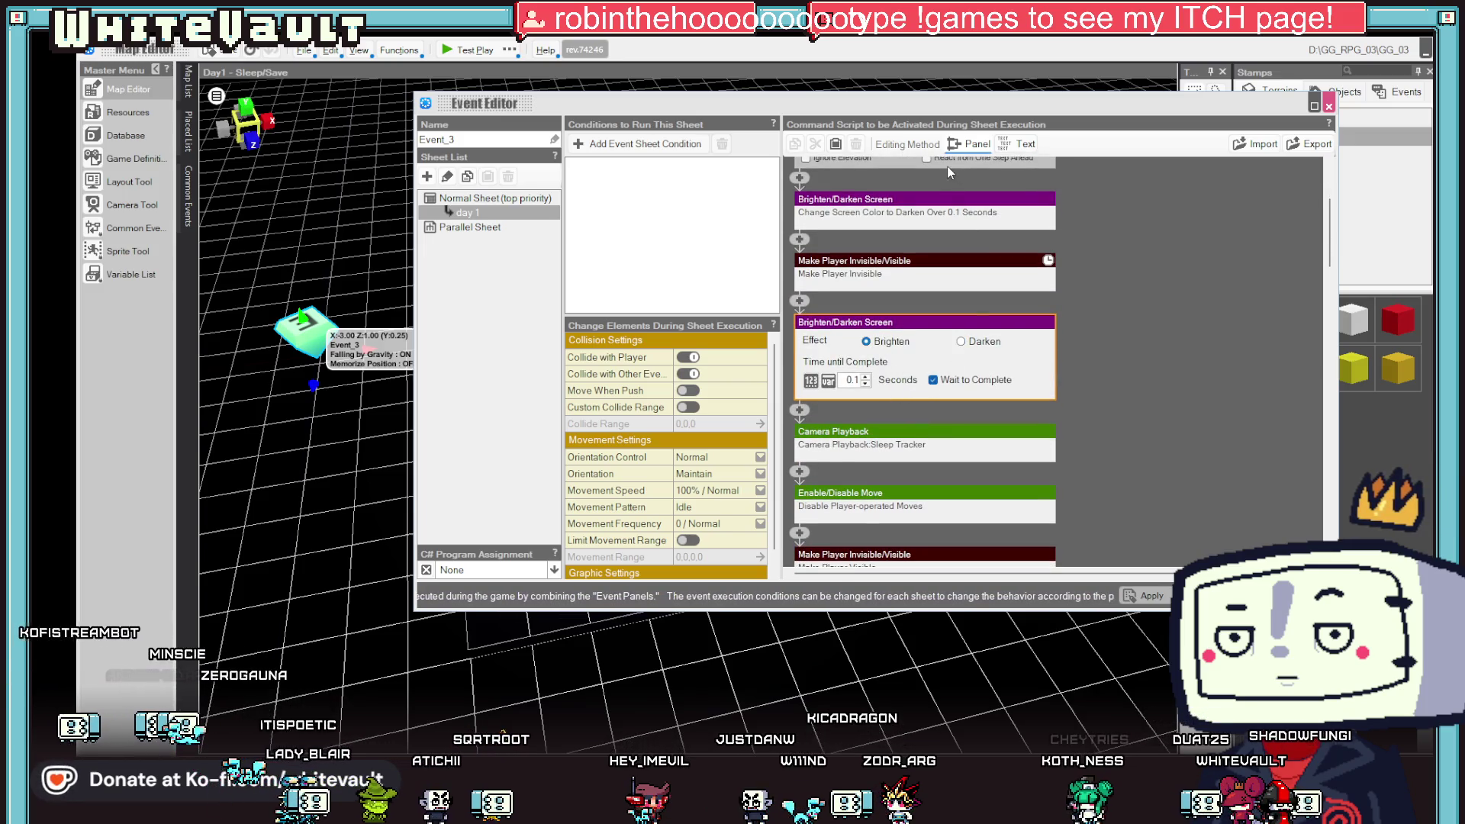
- Set the first fade to Darken over 0 s and the second to Brighten with Wait to Complete
click(944, 206)
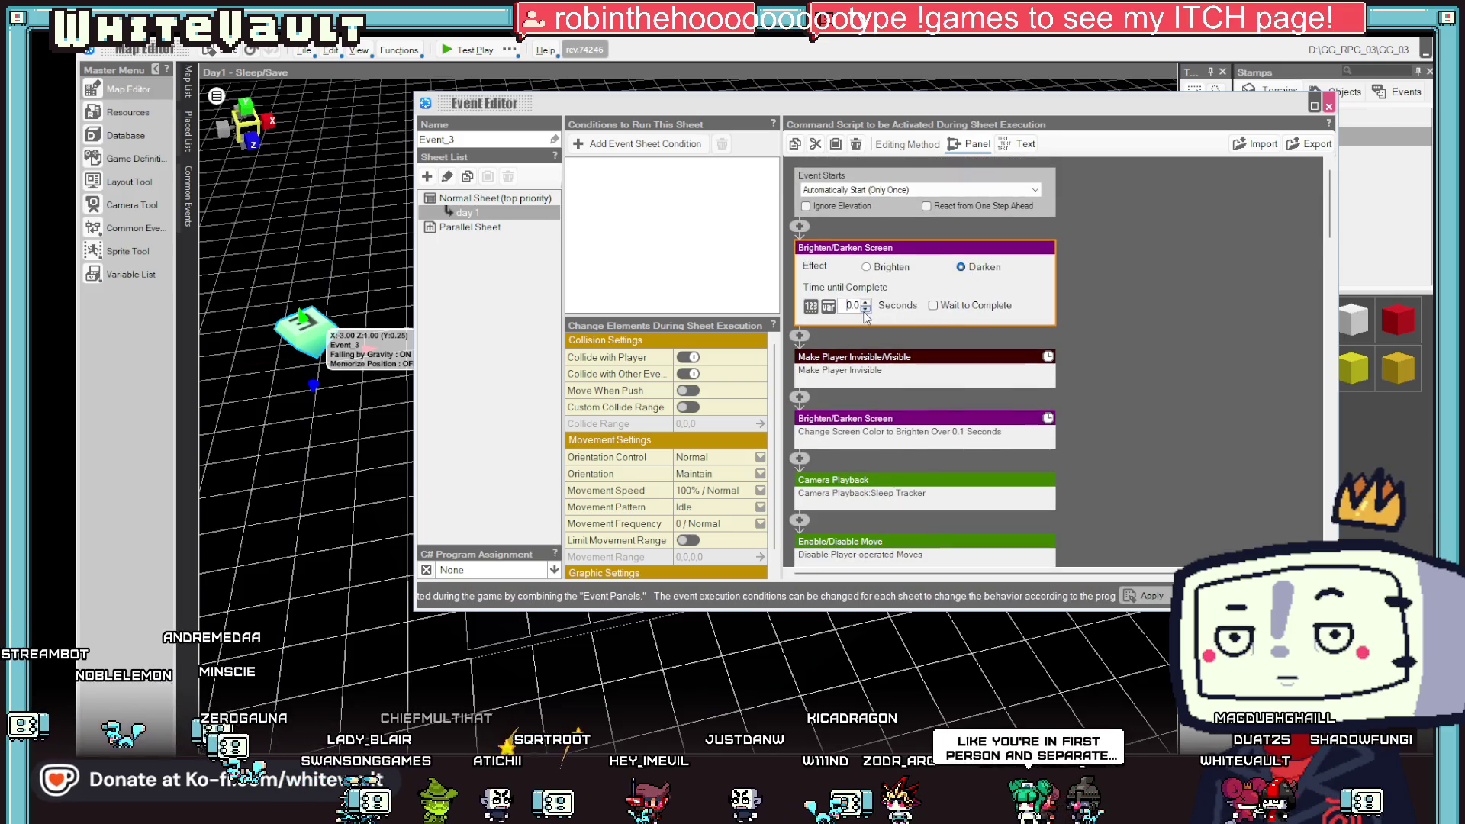
click(957, 430)
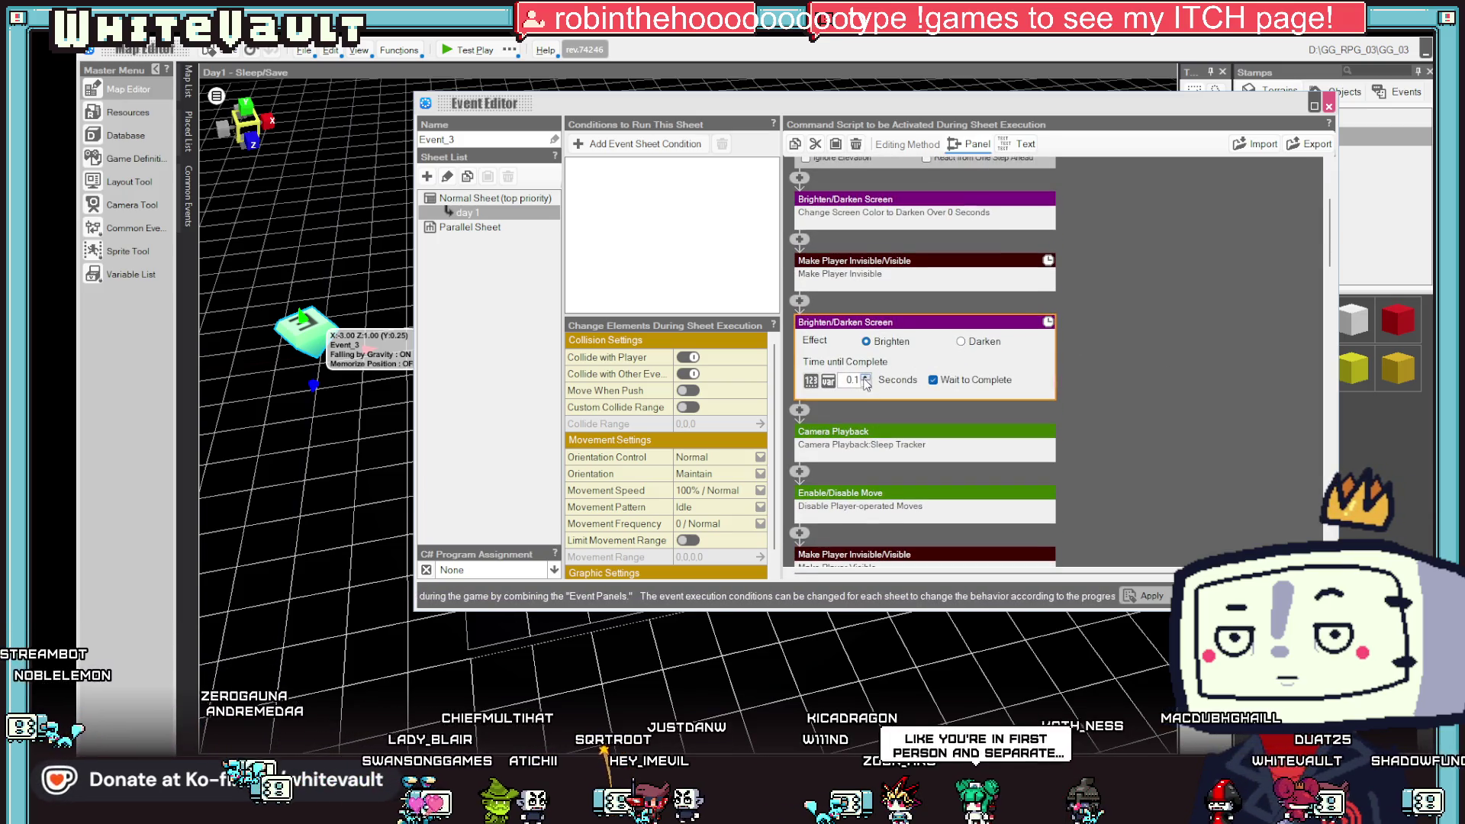
click(1205, 480)
click(1328, 106)
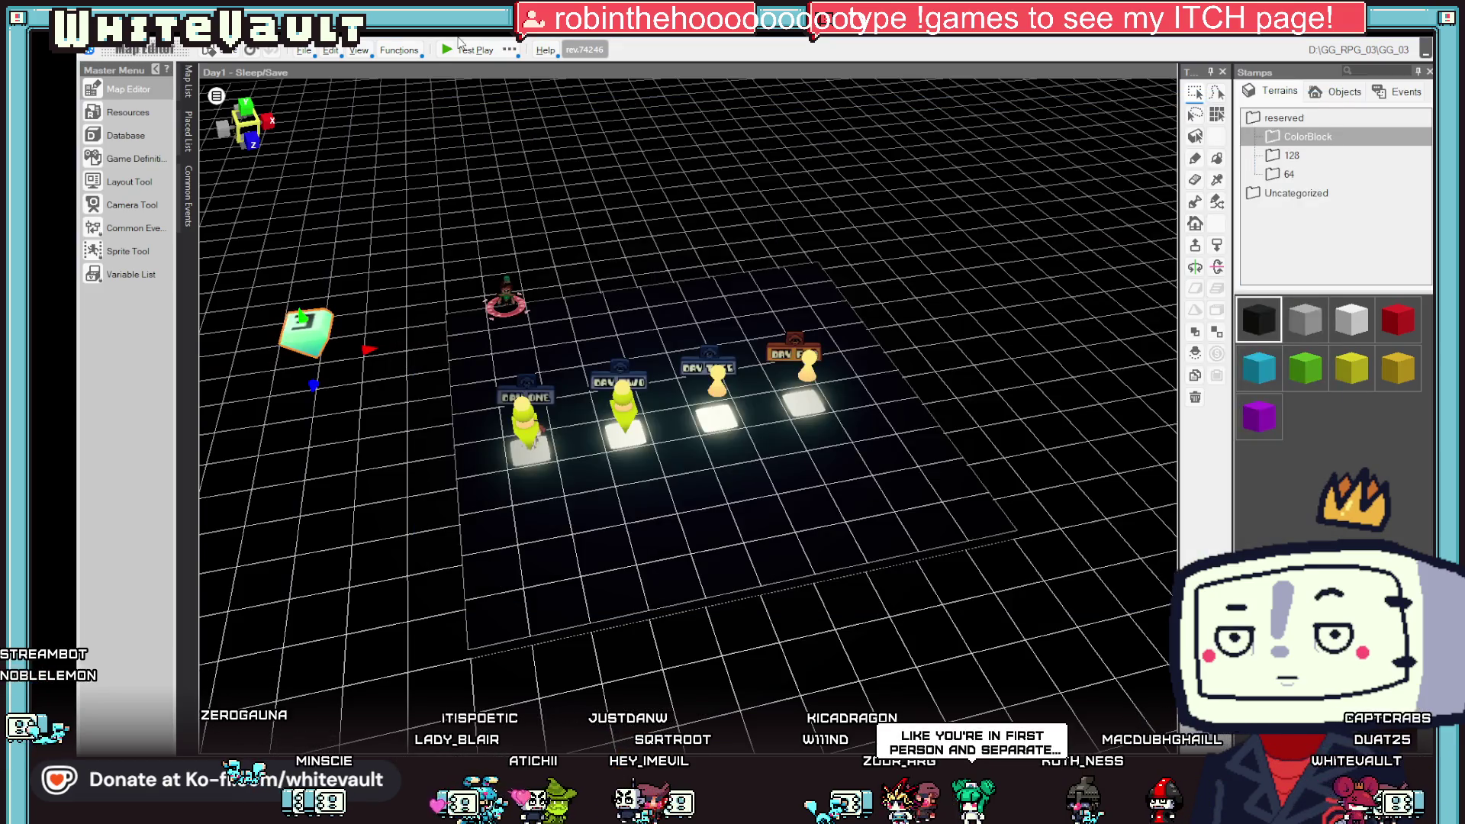
- Test play, save into the first slot, leave the save screen and end the test play
click(455, 48)
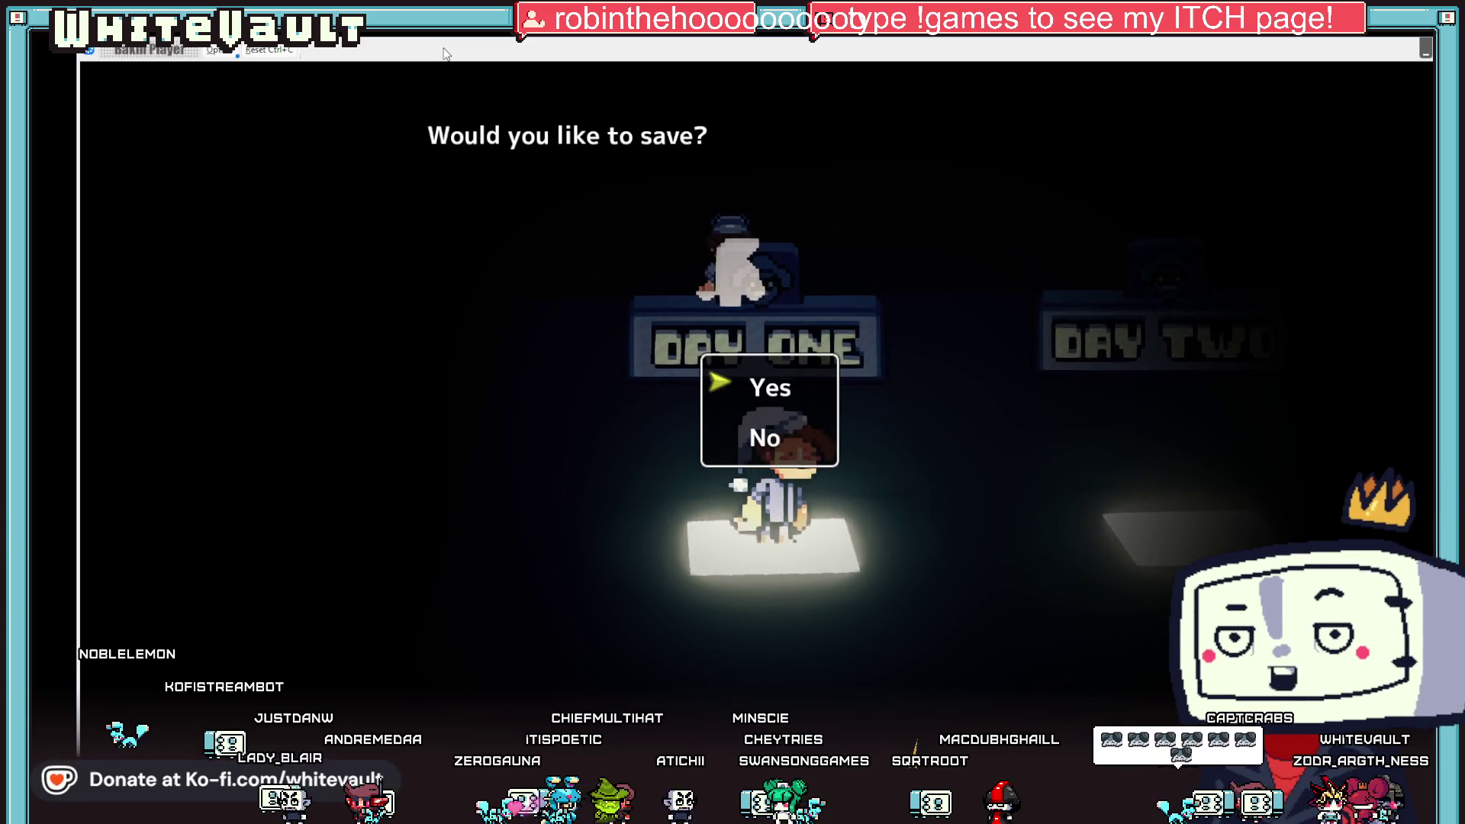
key(Return)
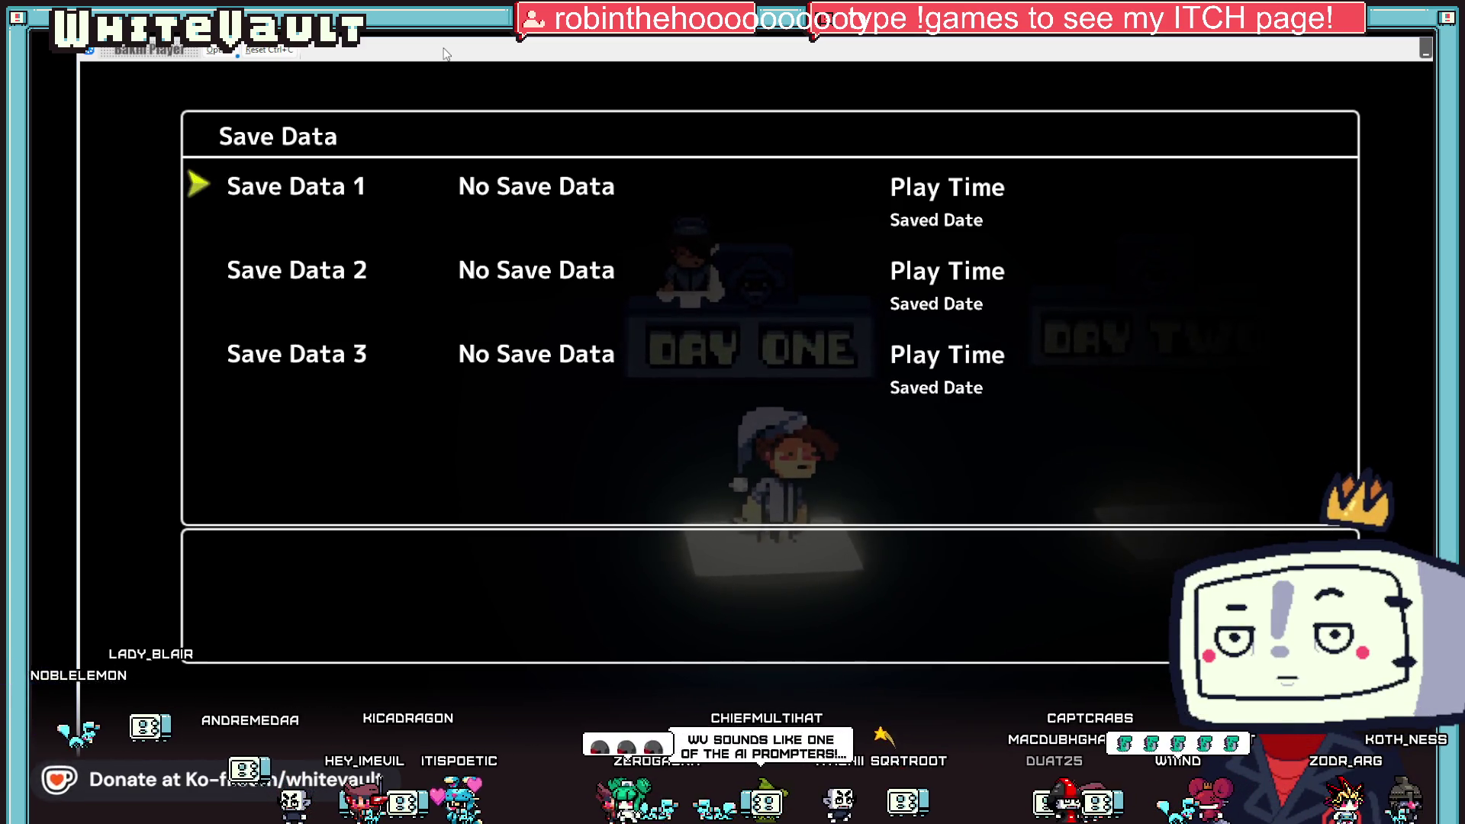
key(Return)
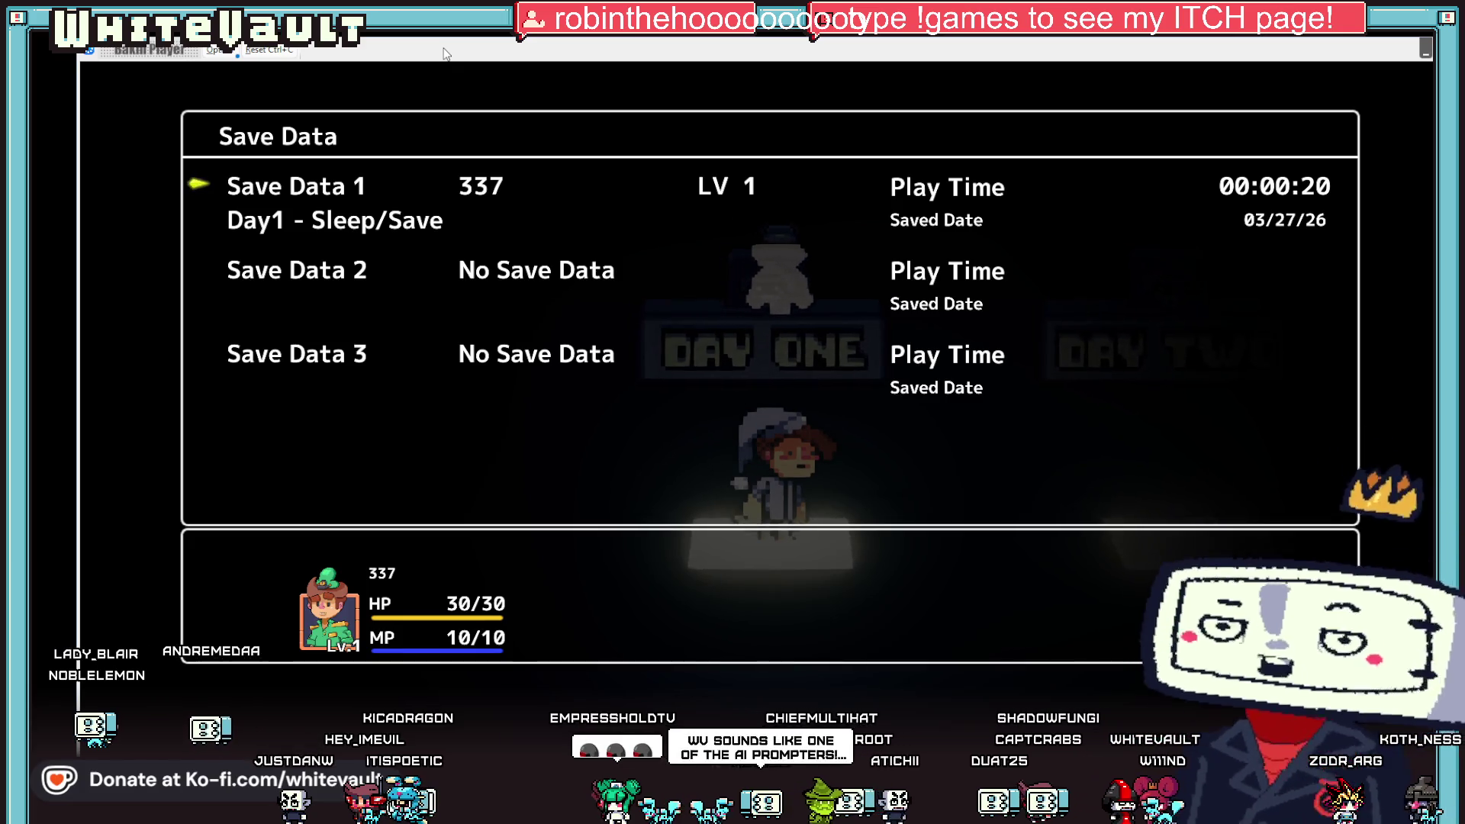
key(Escape)
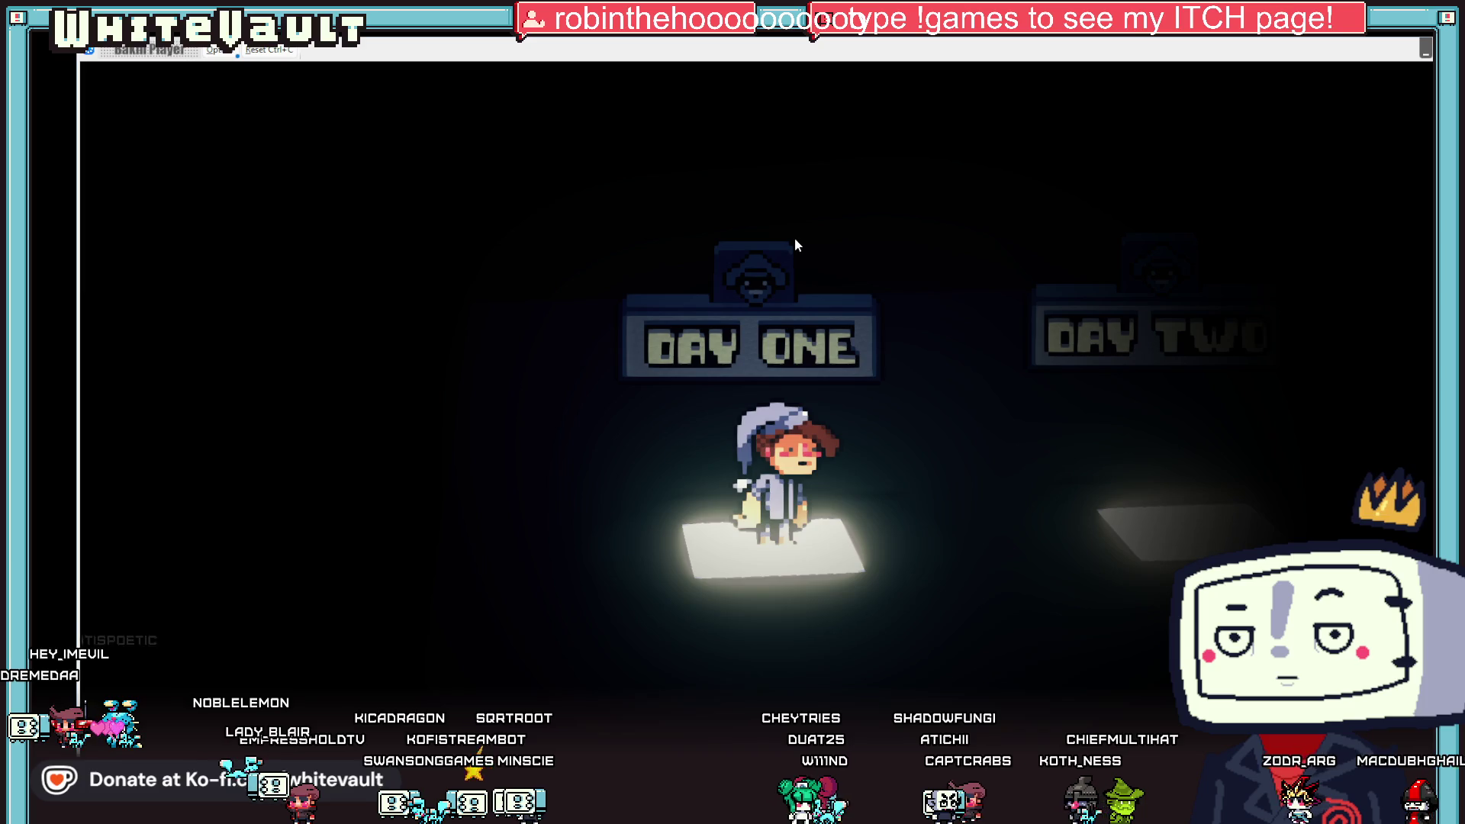
key(alt+F4)
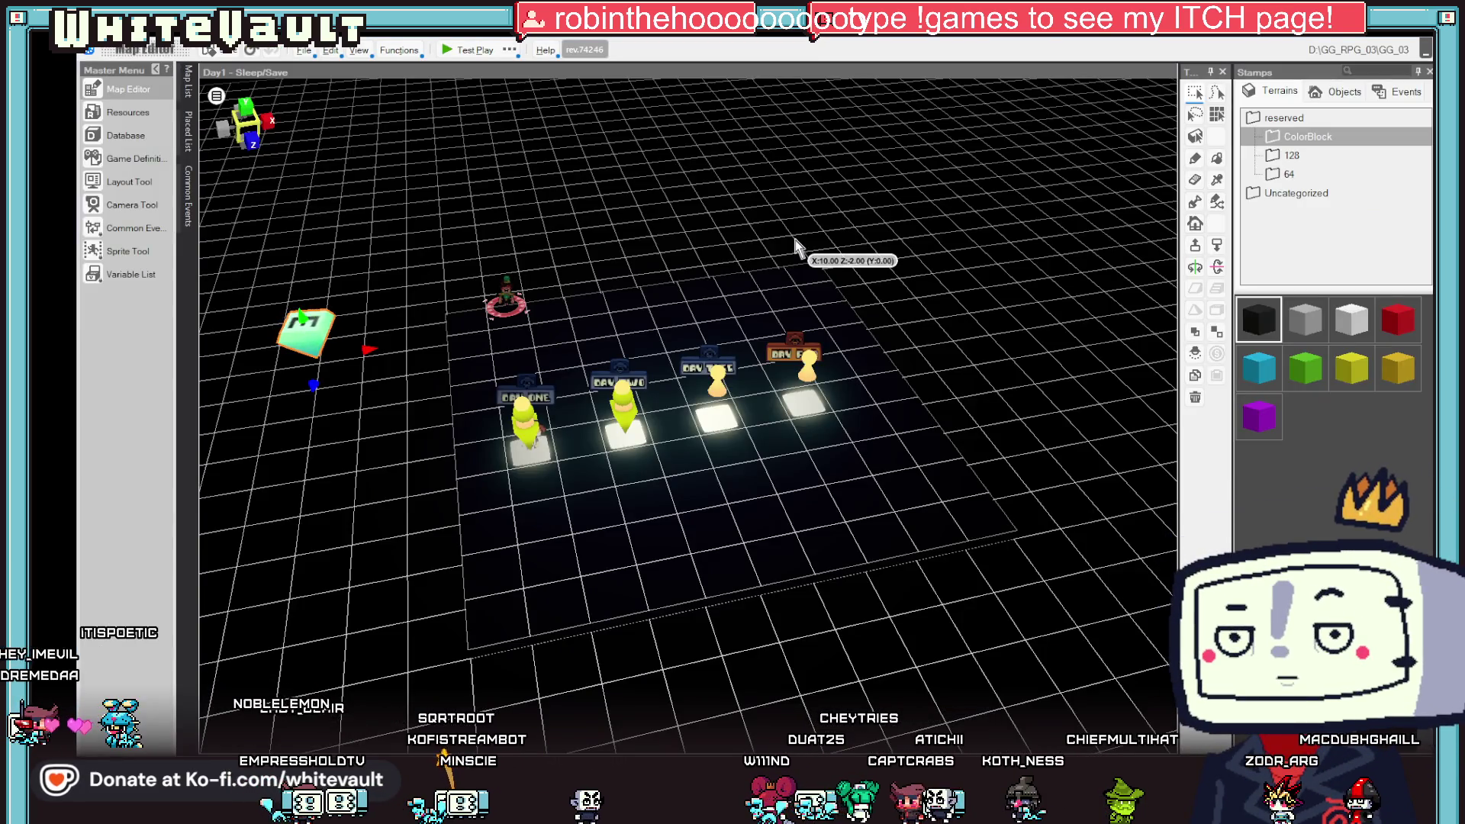
- Drag the player start point toward the front of the map and open Event_3
click(531, 309)
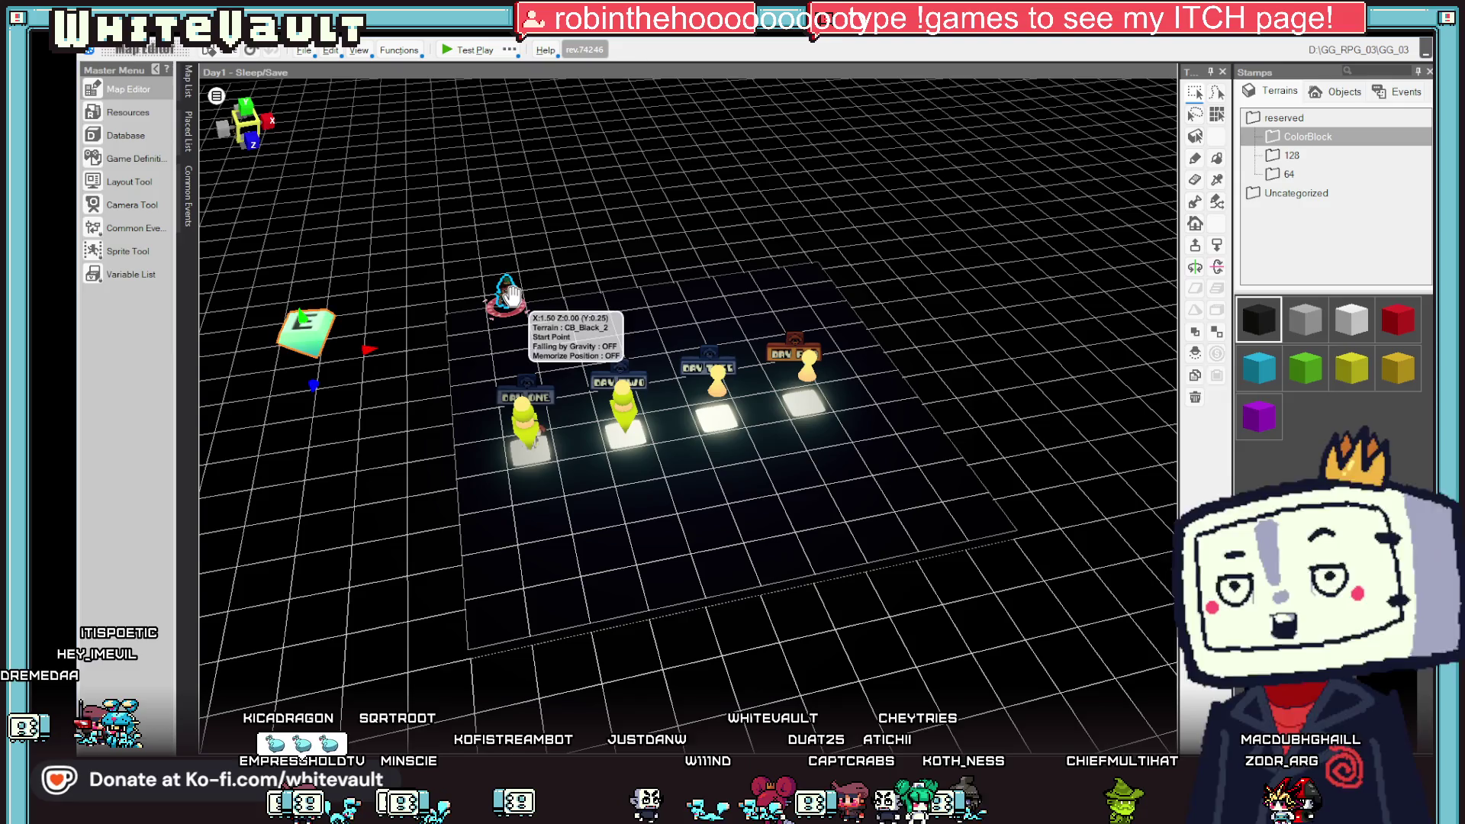
mouse_move(532, 310)
mouse_down()
mouse_move(565, 607)
mouse_move(545, 701)
mouse_up()
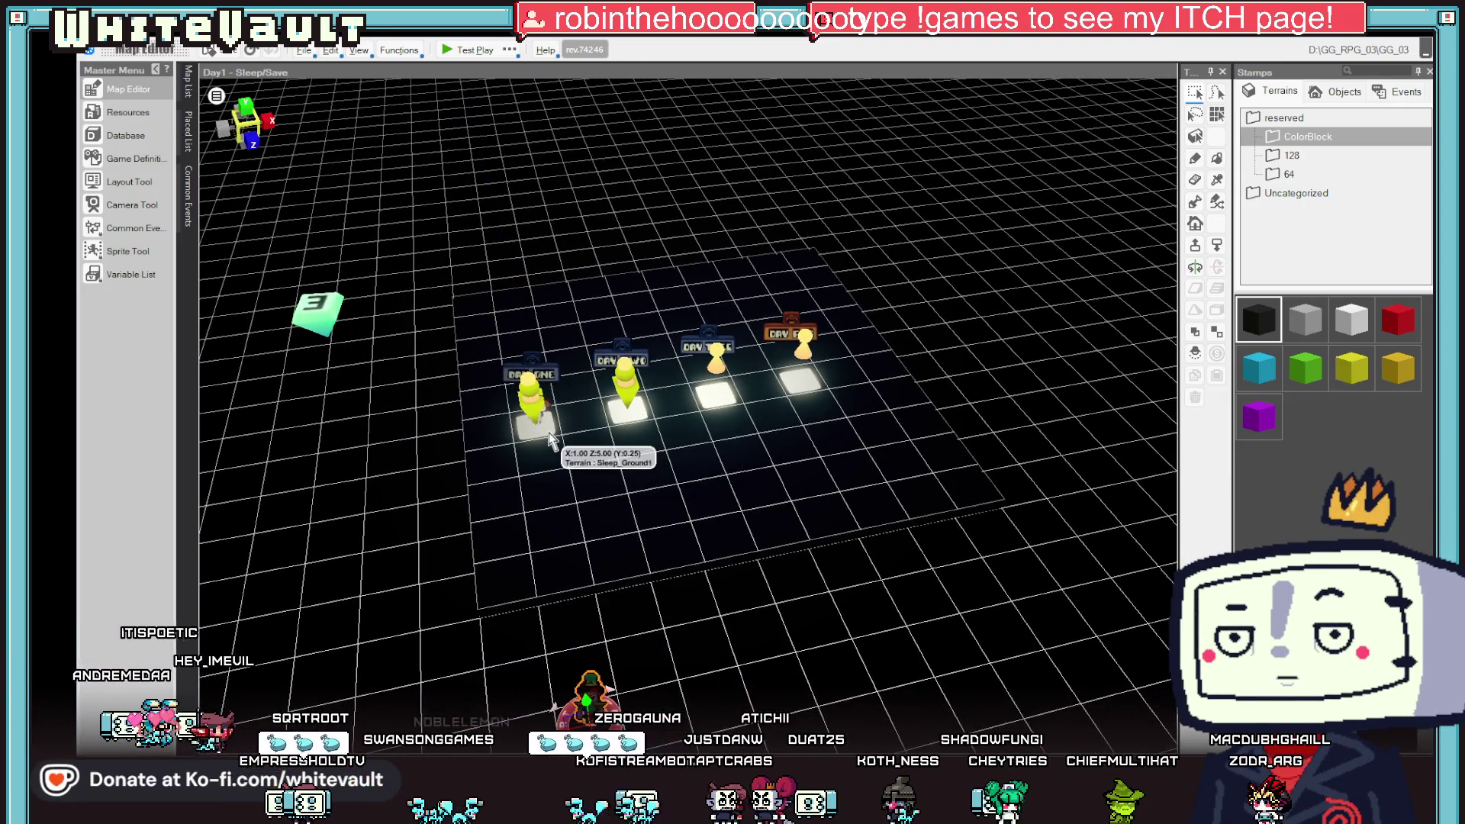
click(328, 319)
double_click(328, 319)
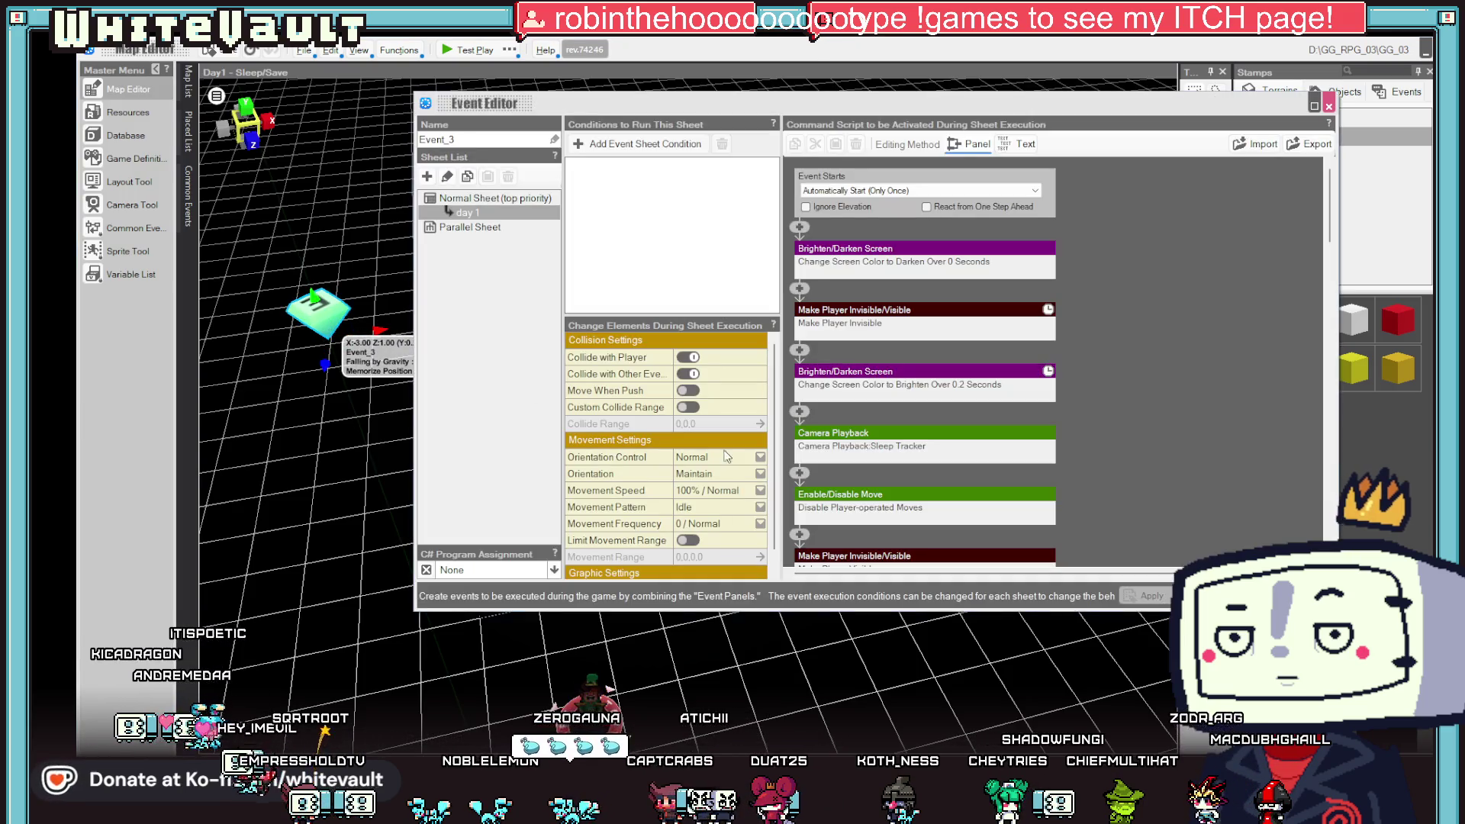
scroll(1053, 445, down, 1)
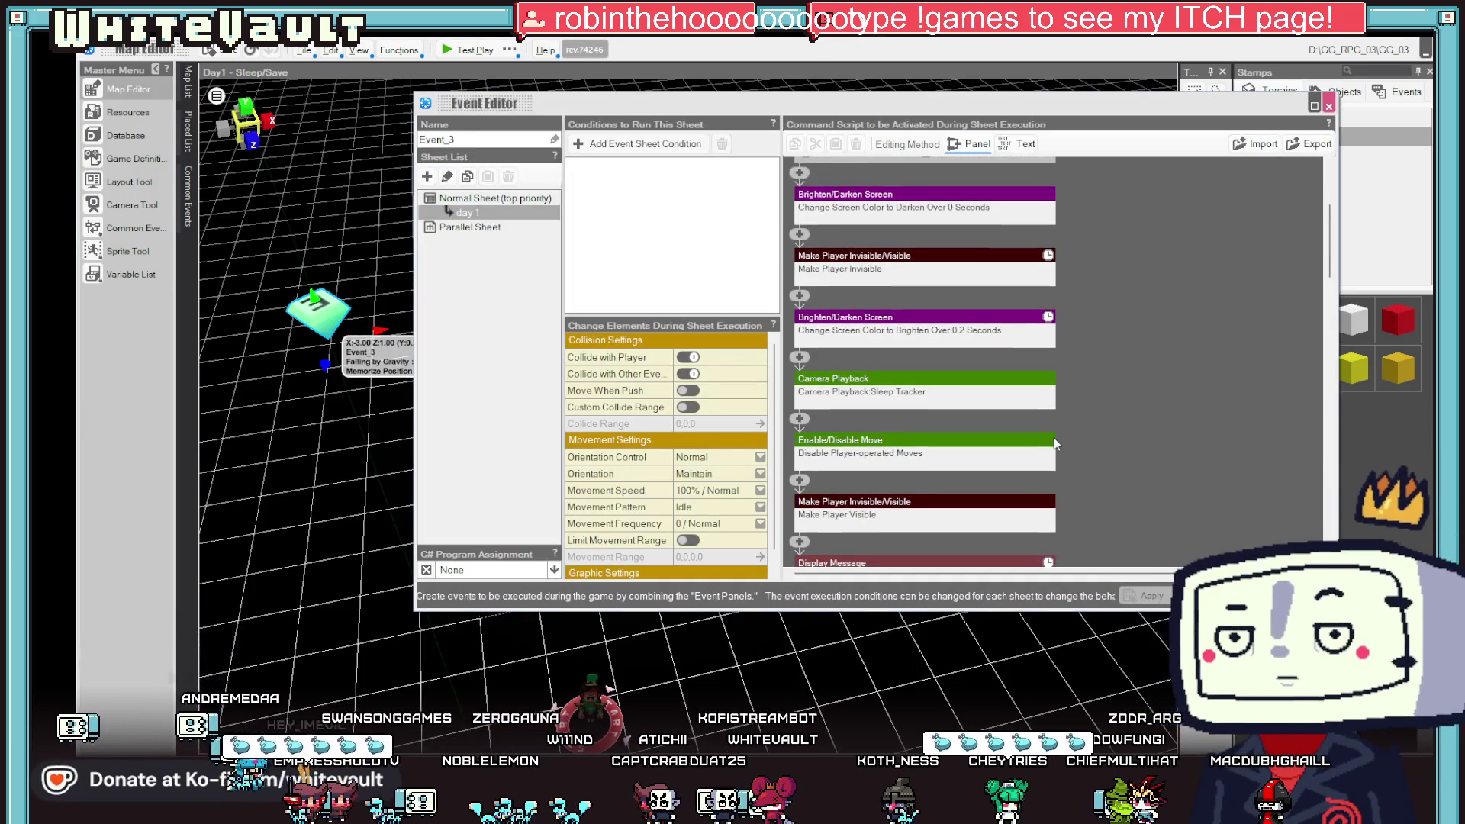
scroll(1057, 444, up, 1)
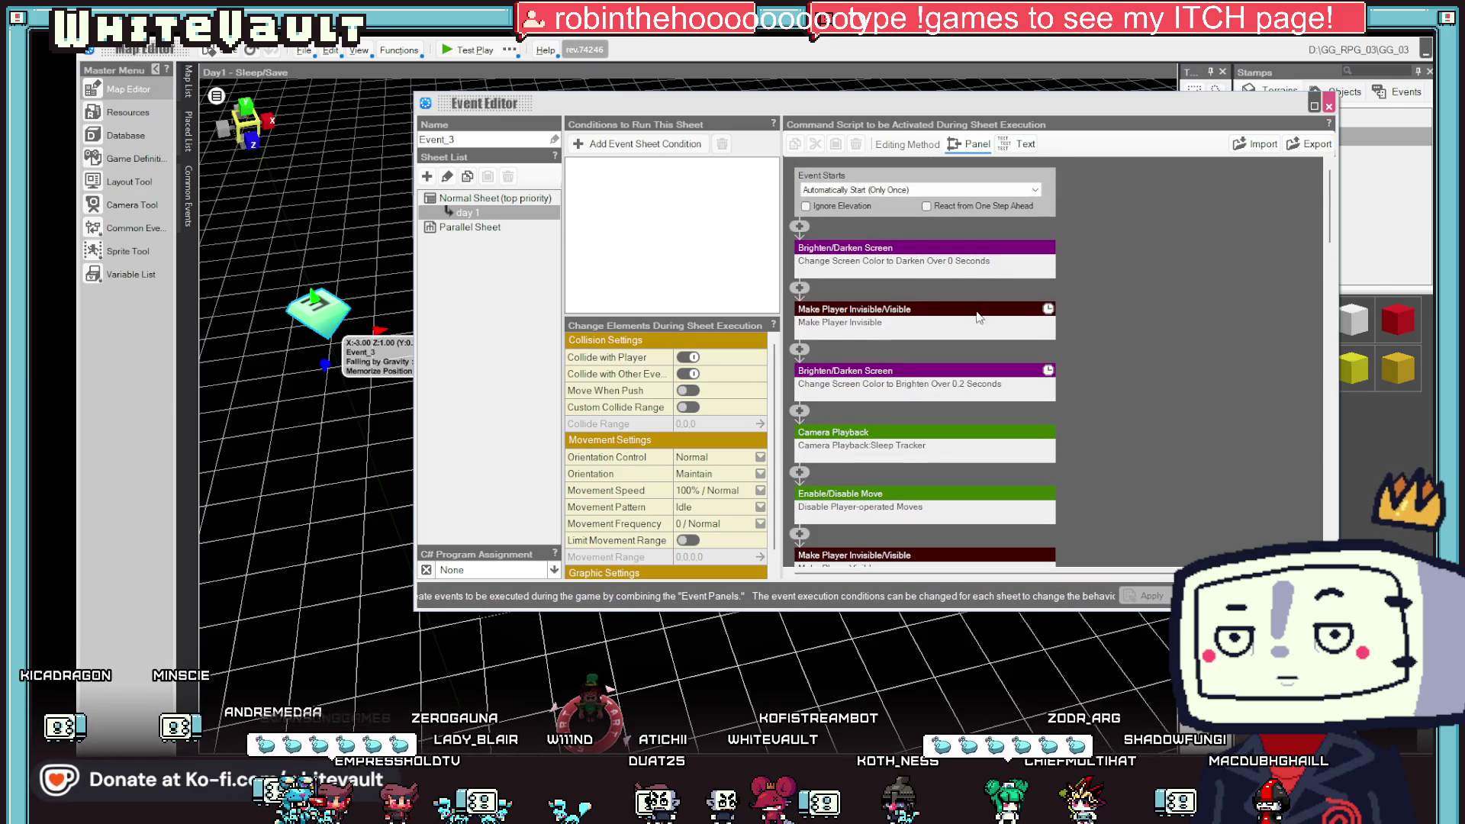
- Check the Make Player Invisible settings, then delete the later Make Player Visible command
click(918, 315)
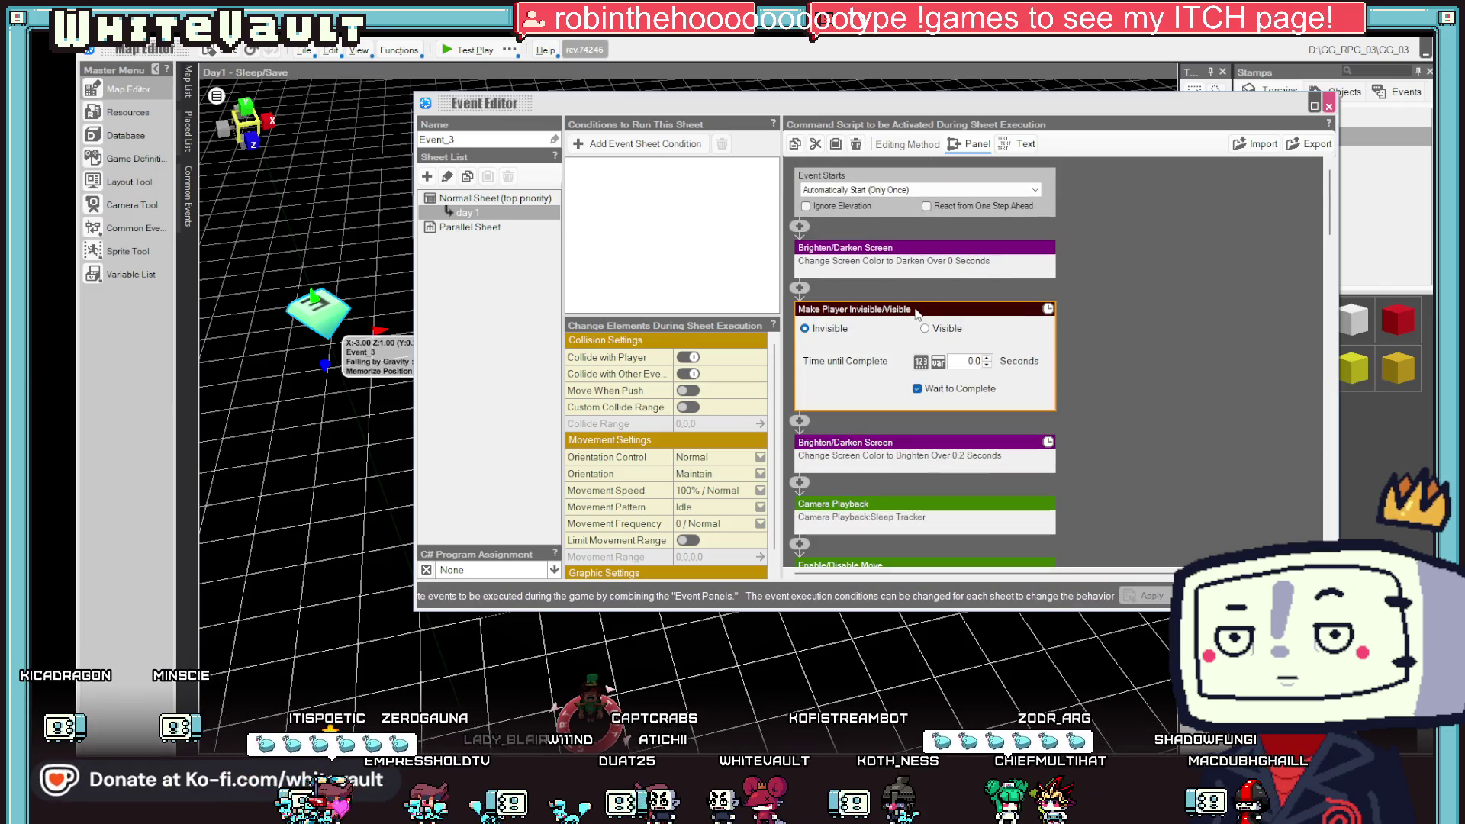
click(1249, 359)
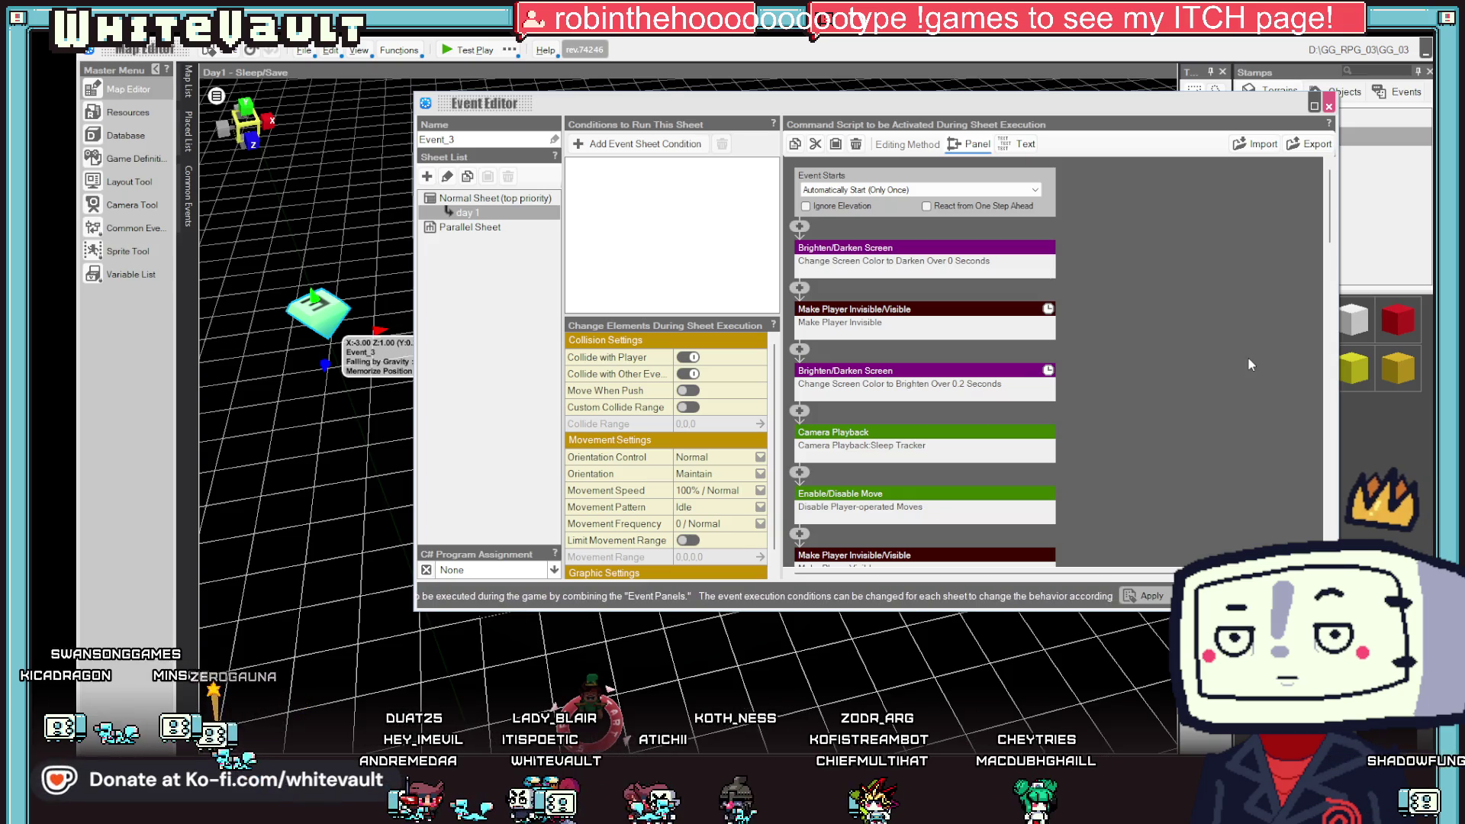
scroll(1243, 359, down, 1)
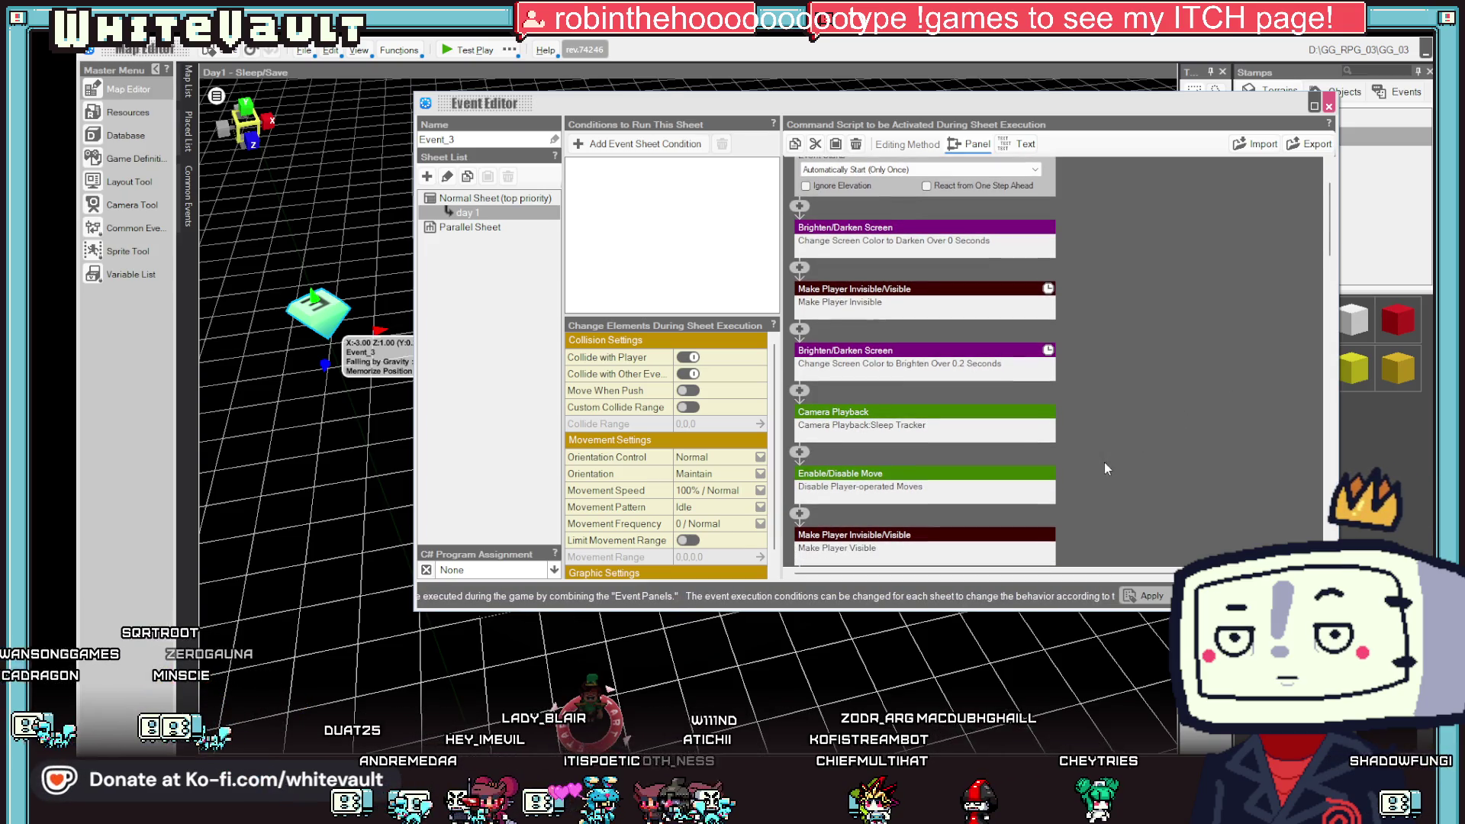
scroll(1032, 495, down, 1)
right_click(959, 489)
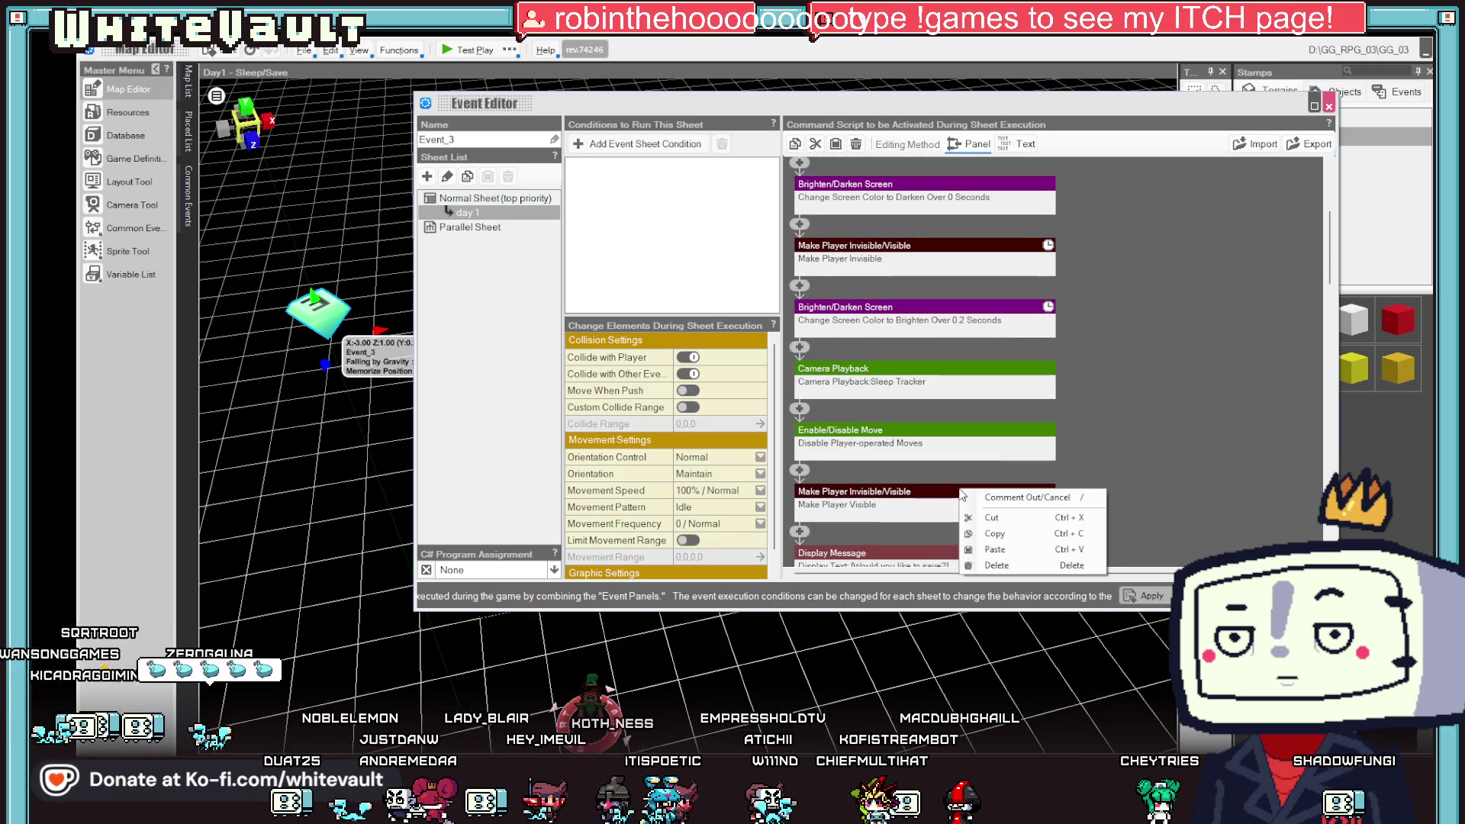
click(1026, 564)
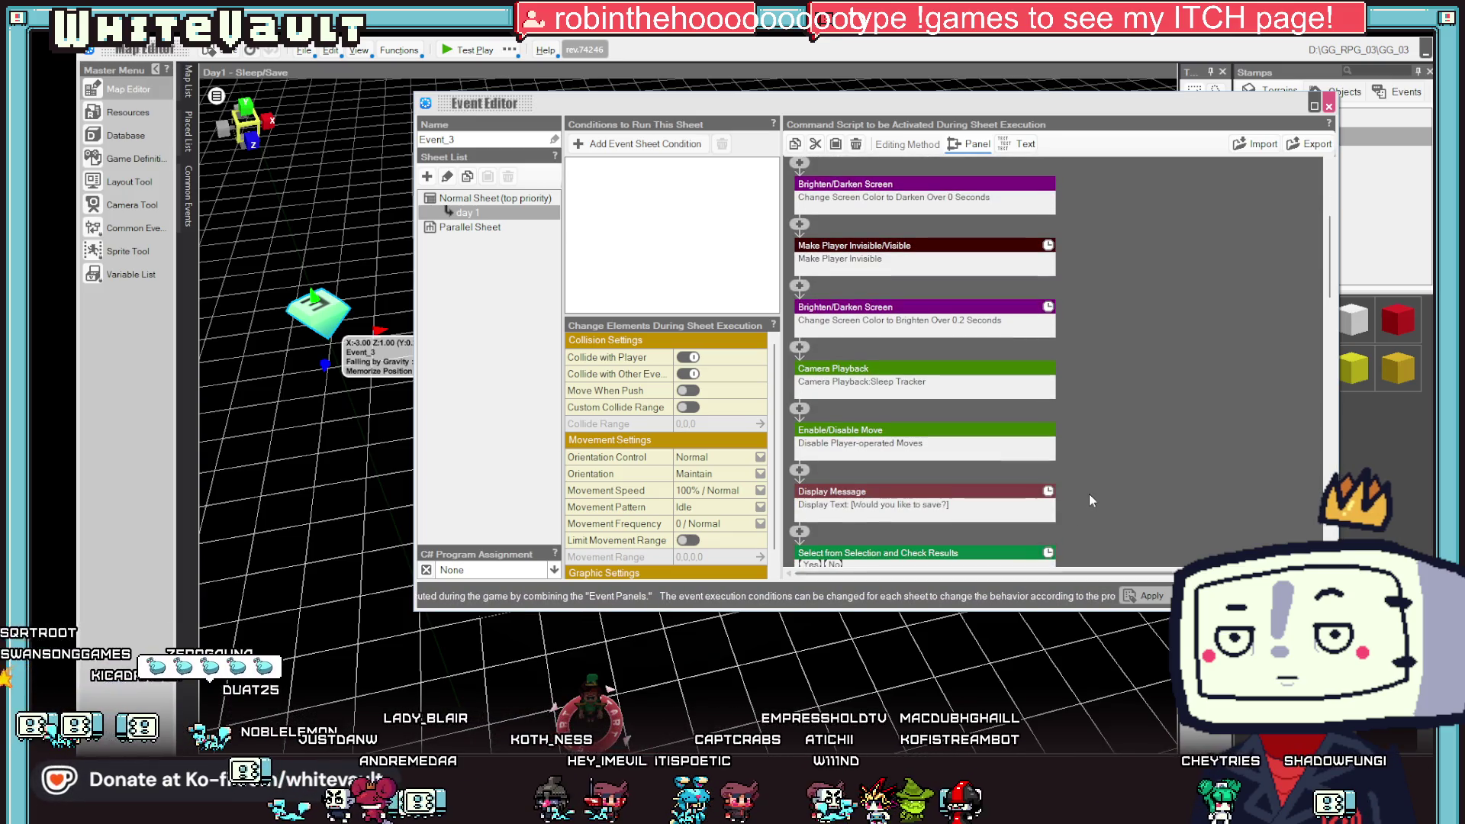
scroll(1087, 492, down, 1)
scroll(1088, 492, down, 4)
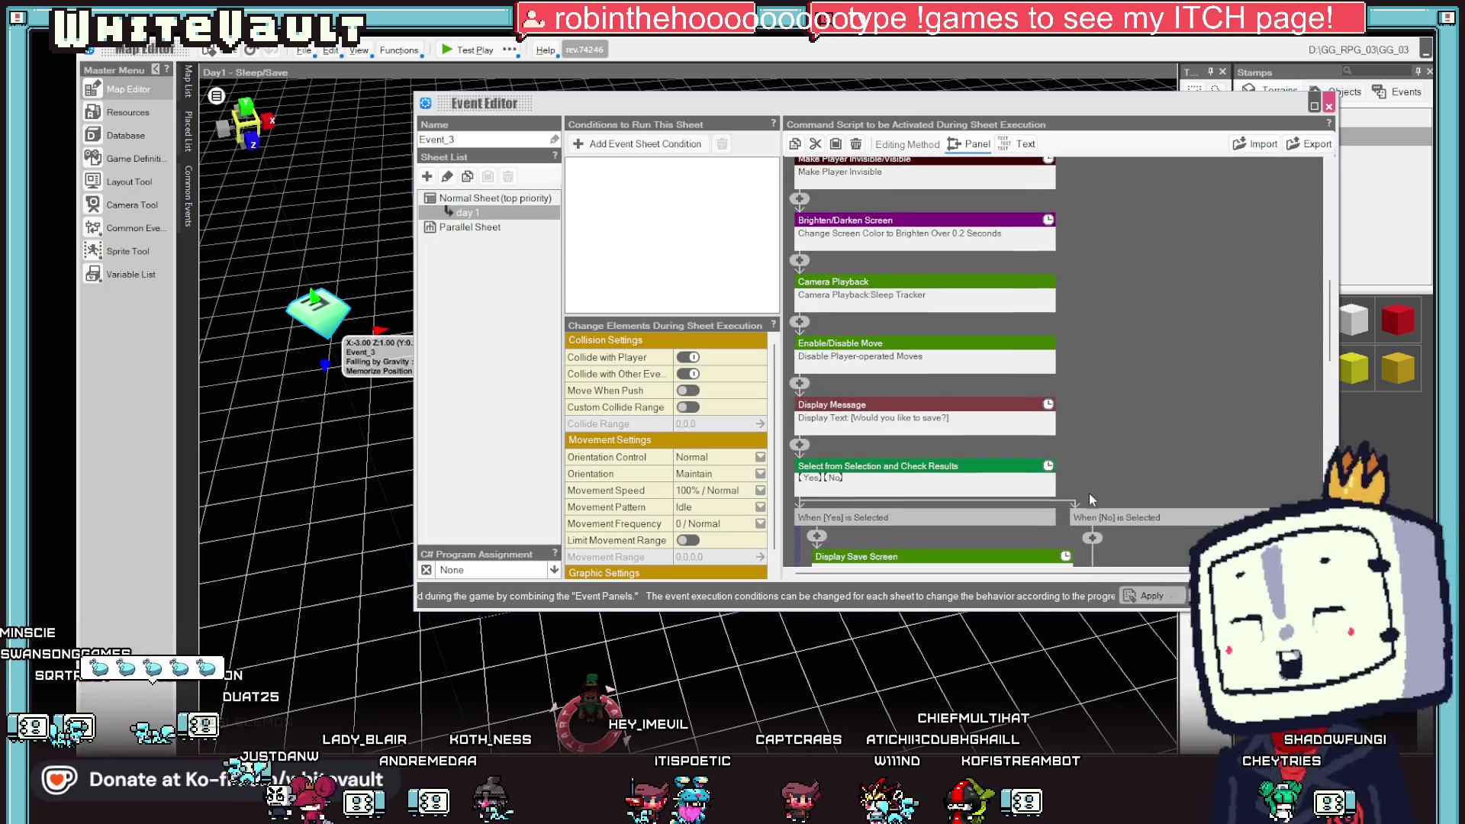
scroll(1088, 492, down, 3)
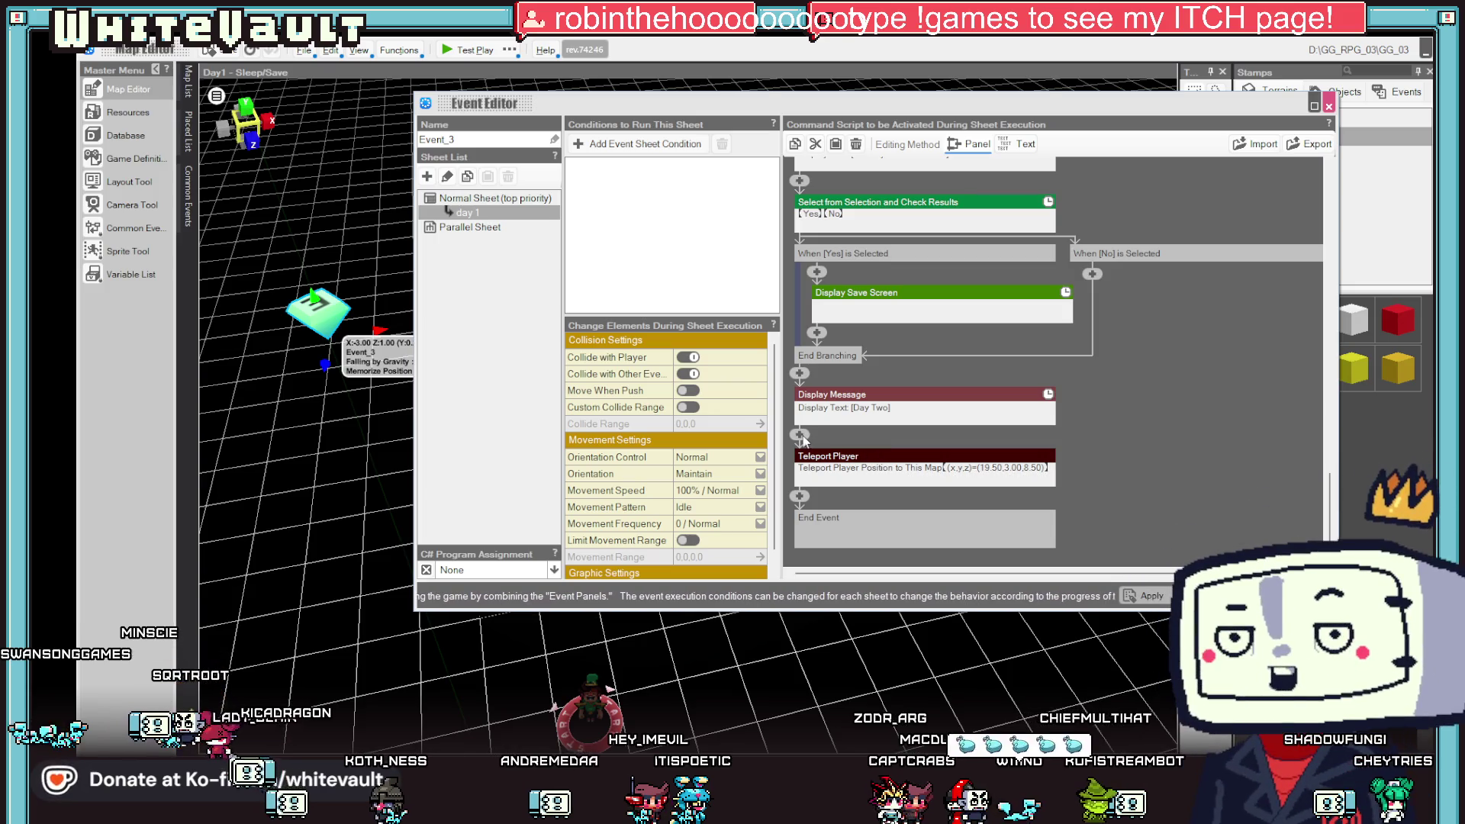
scroll(873, 435, up, 10)
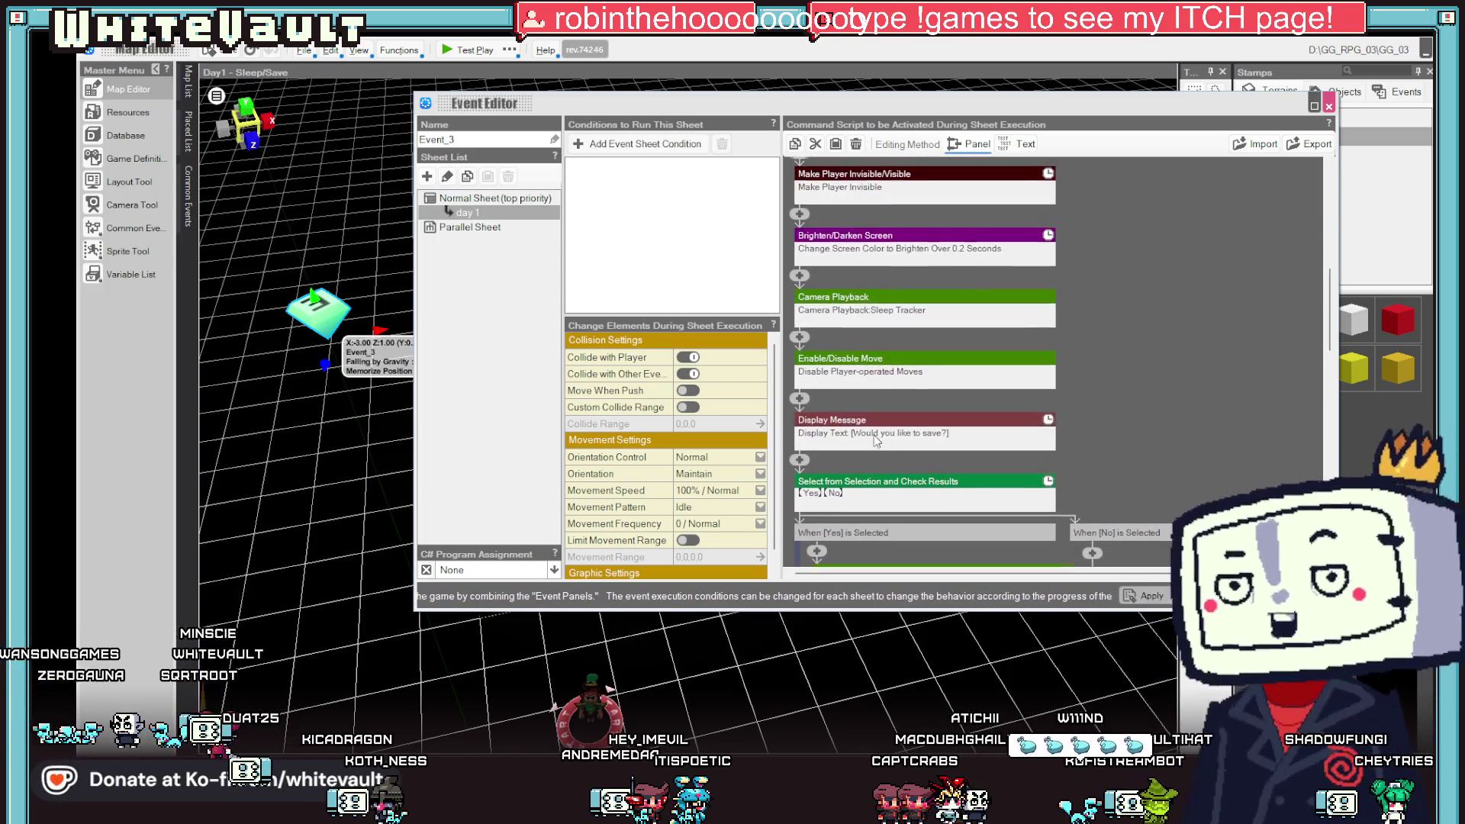
scroll(888, 450, down, 10)
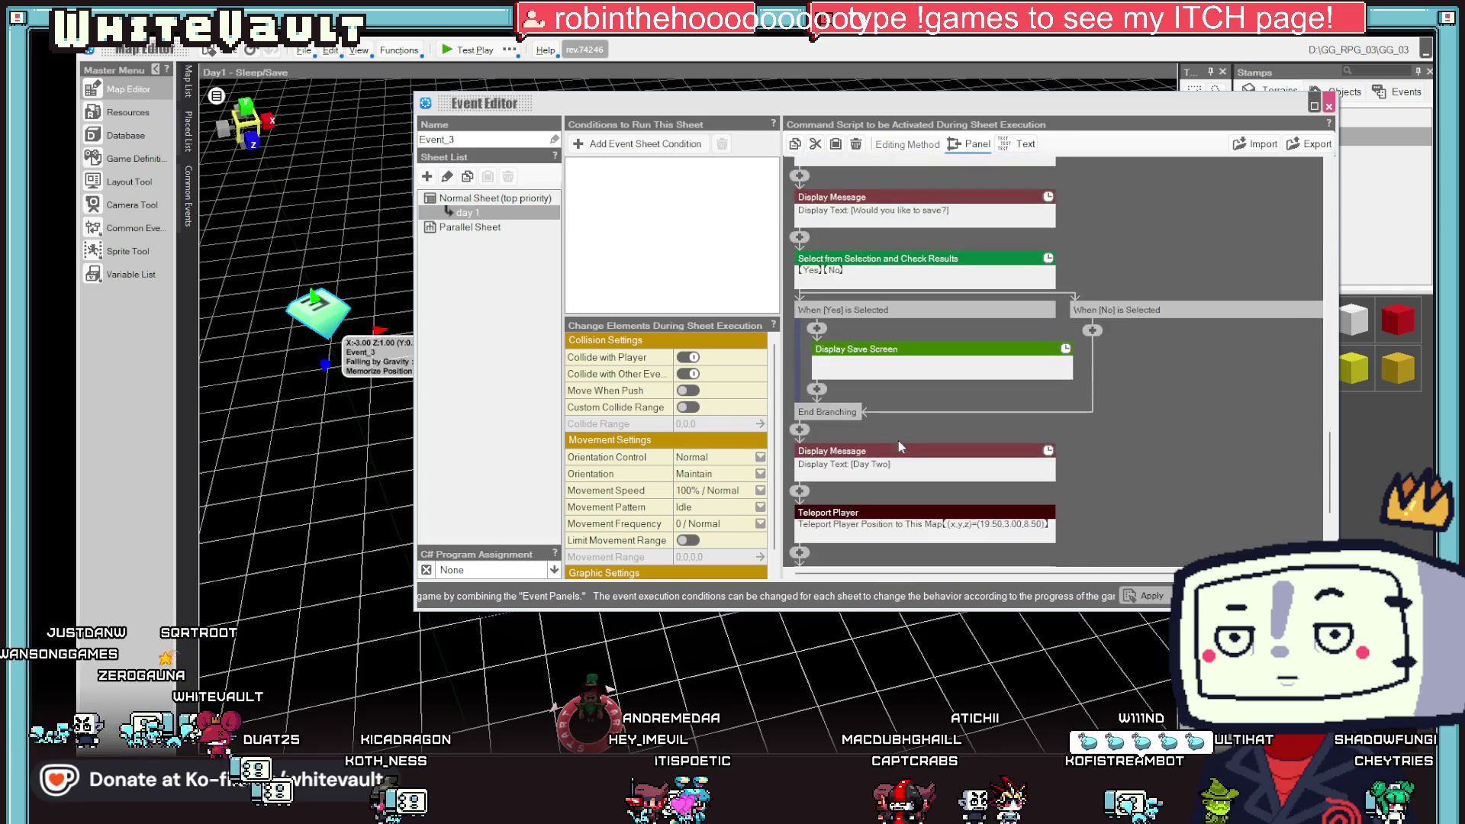
- Set Teleport Player's destination to 0_Home_Main at 3.5, 0.25, 4.5 and close Event_3
double_click(908, 457)
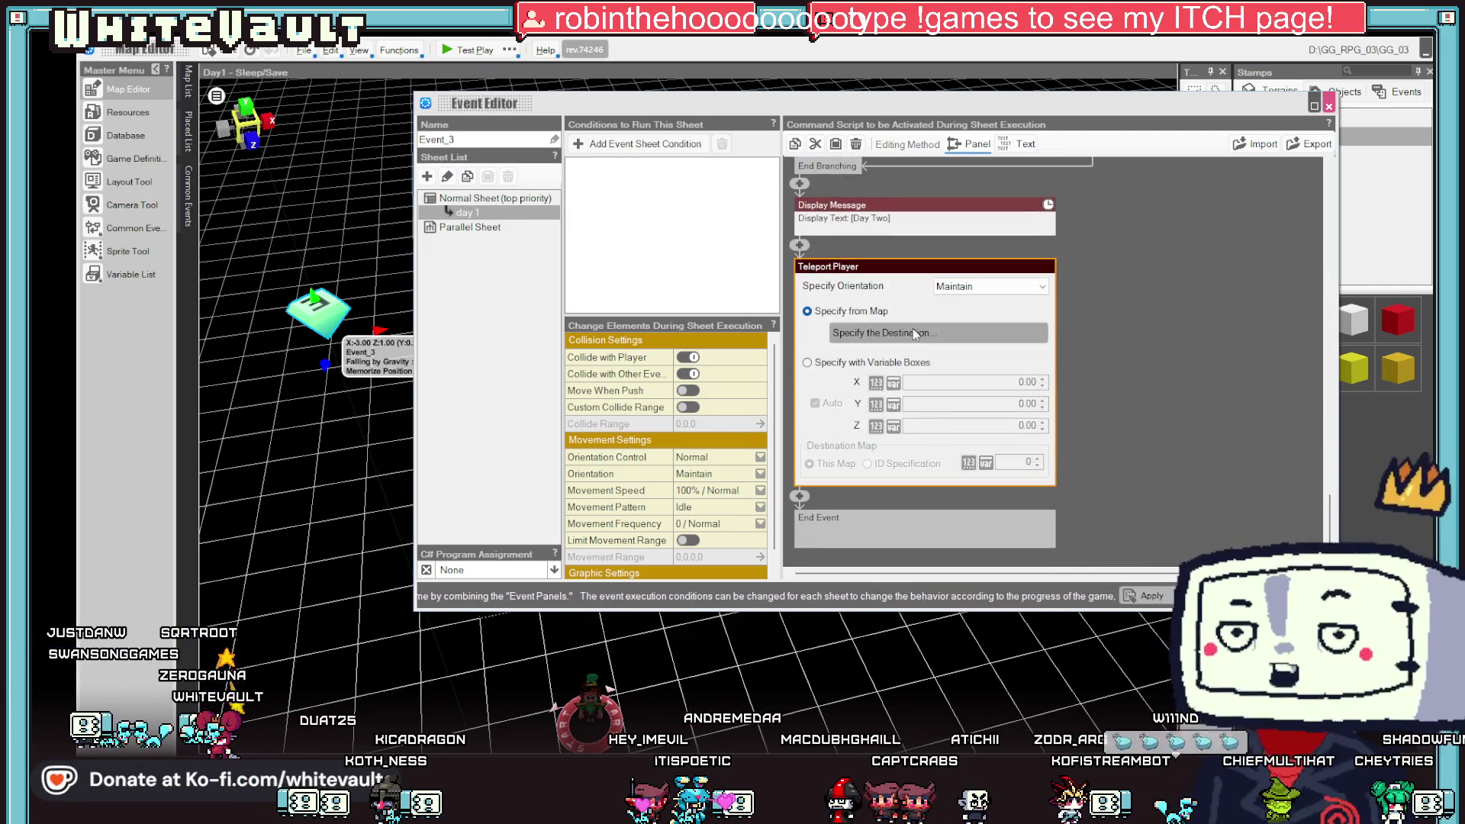
click(912, 331)
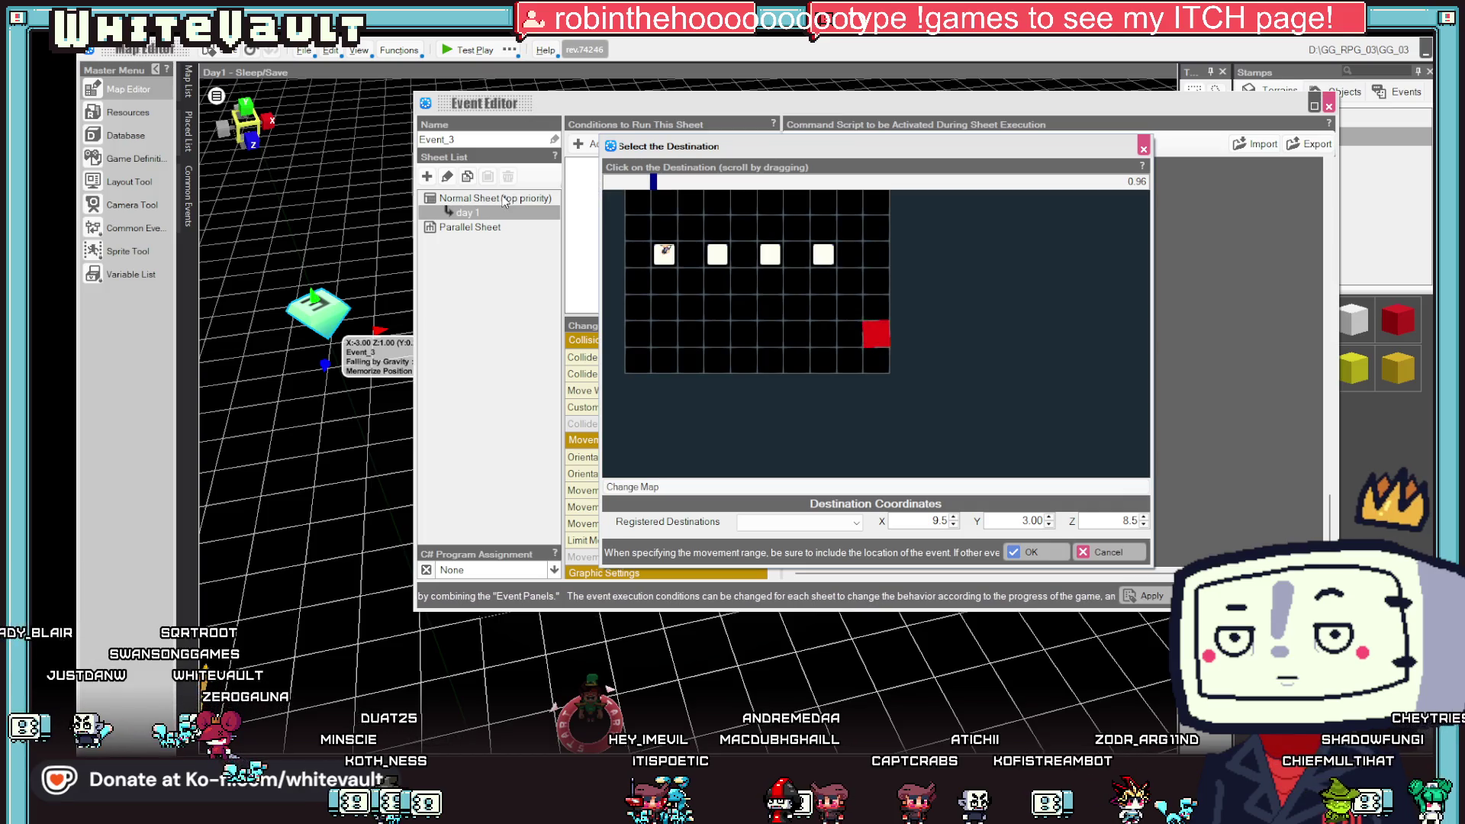
click(776, 487)
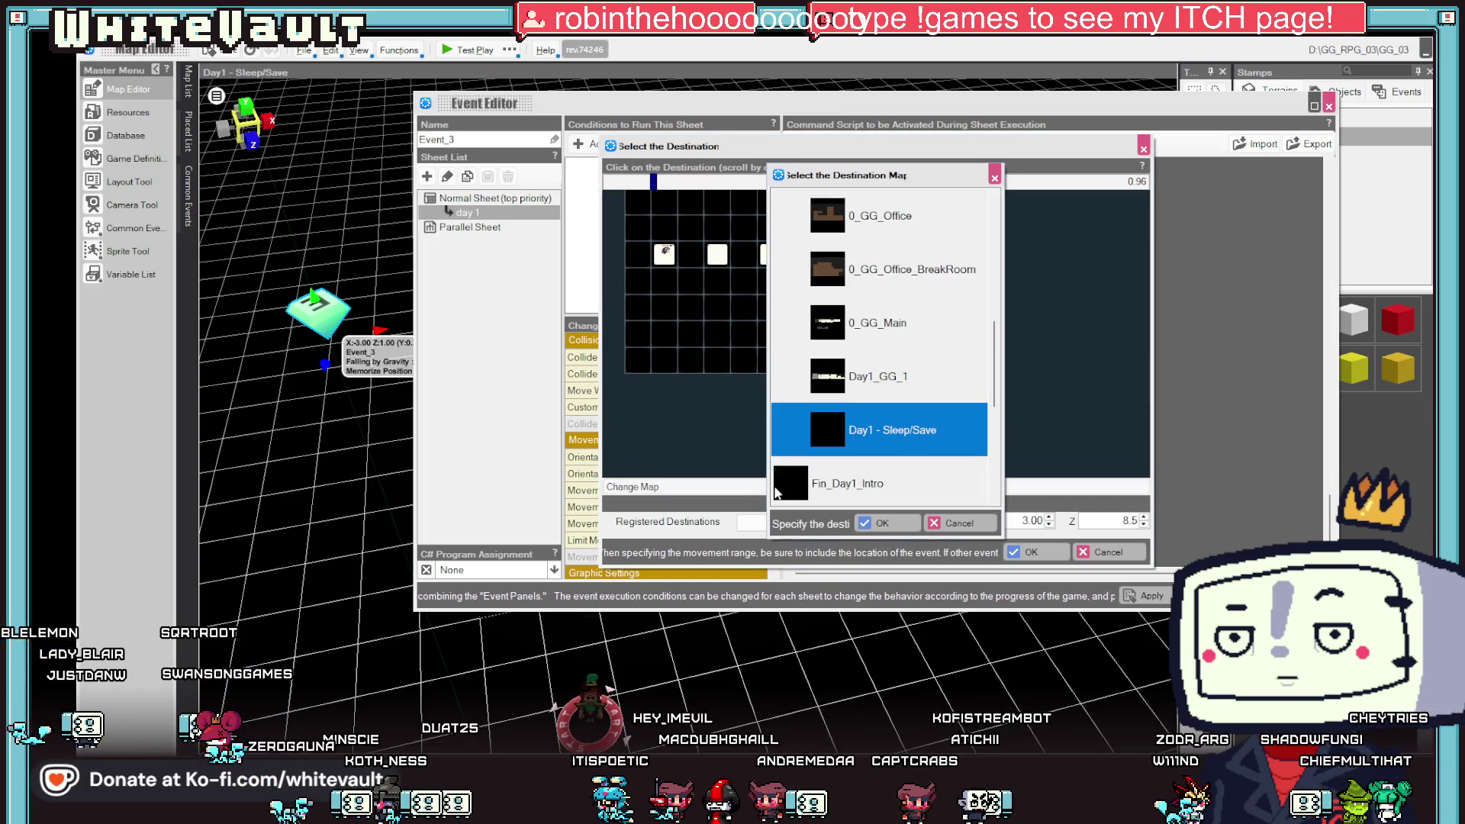
scroll(889, 445, down, 5)
scroll(889, 444, up, 3)
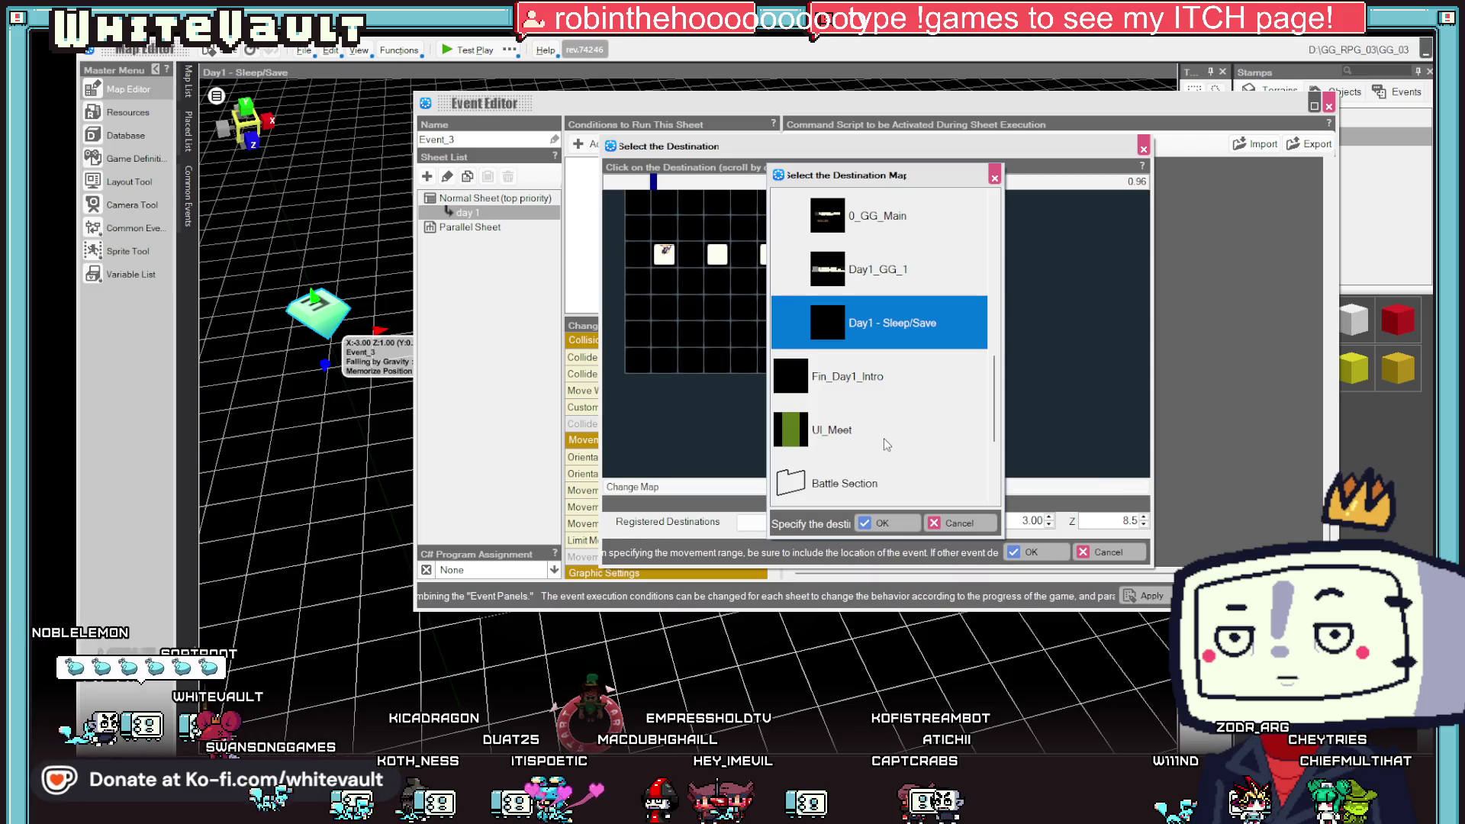
scroll(885, 444, up, 9)
double_click(814, 313)
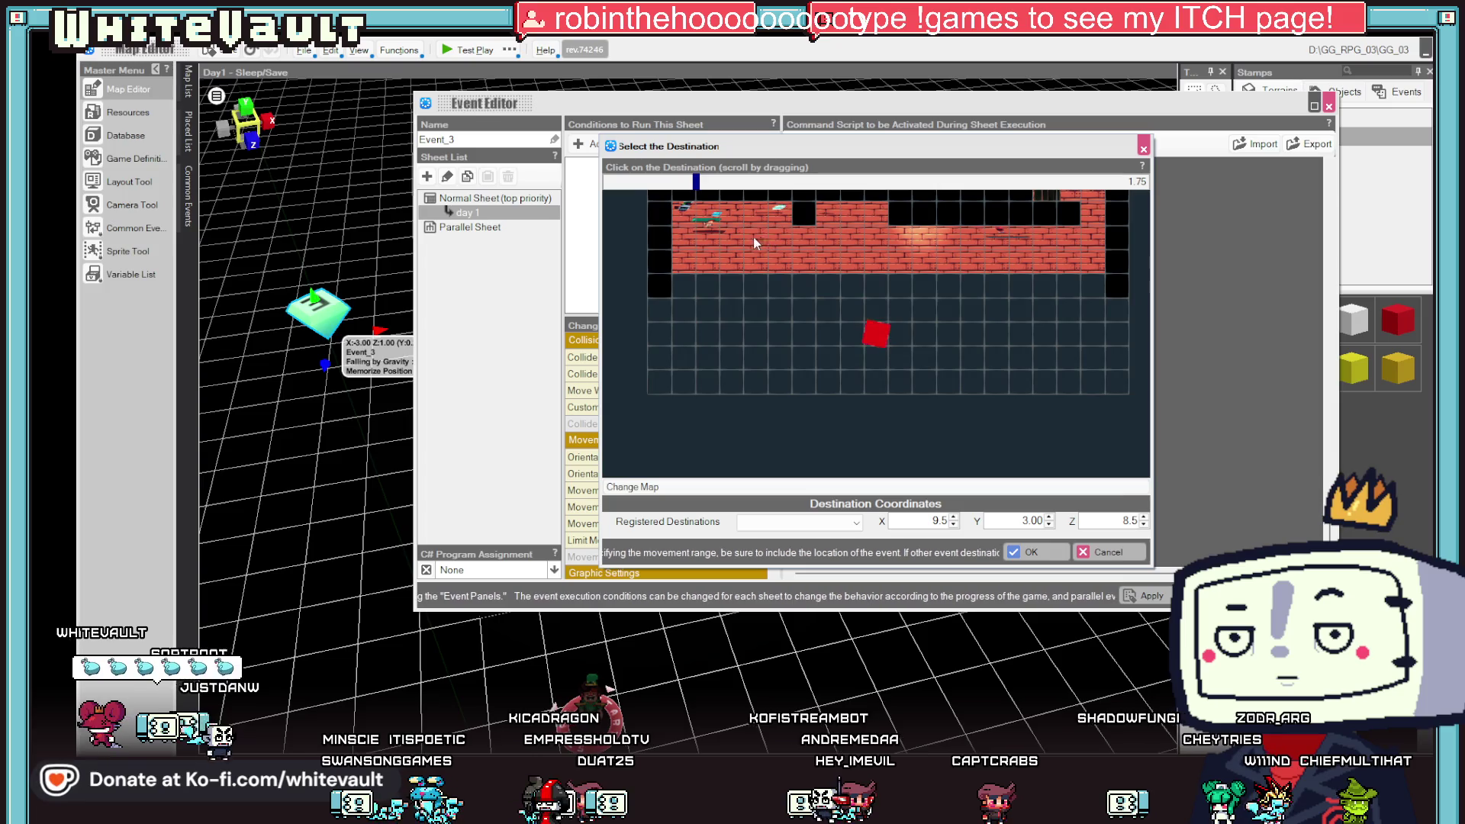
click(730, 226)
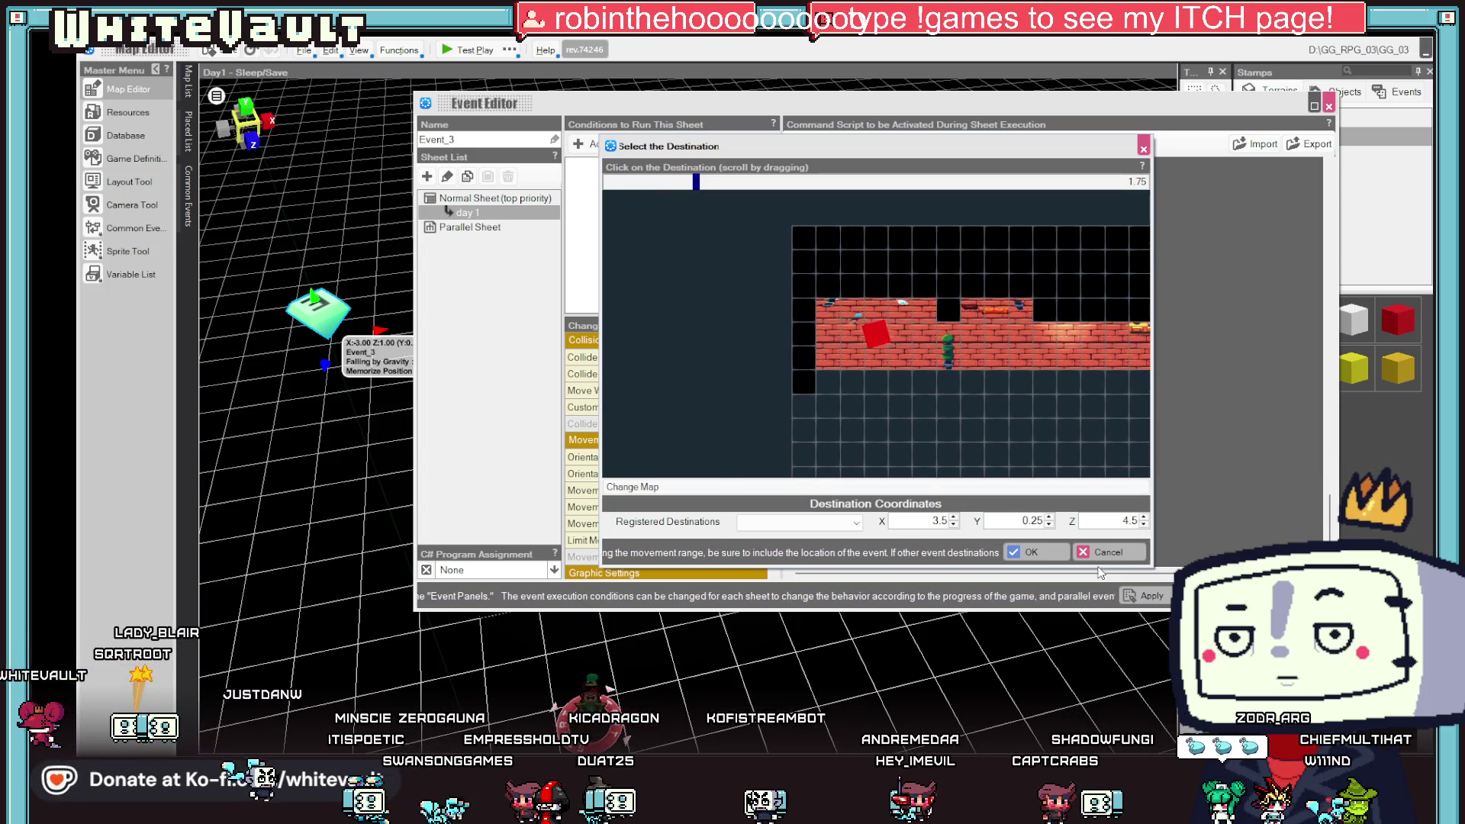
click(1061, 560)
click(1221, 596)
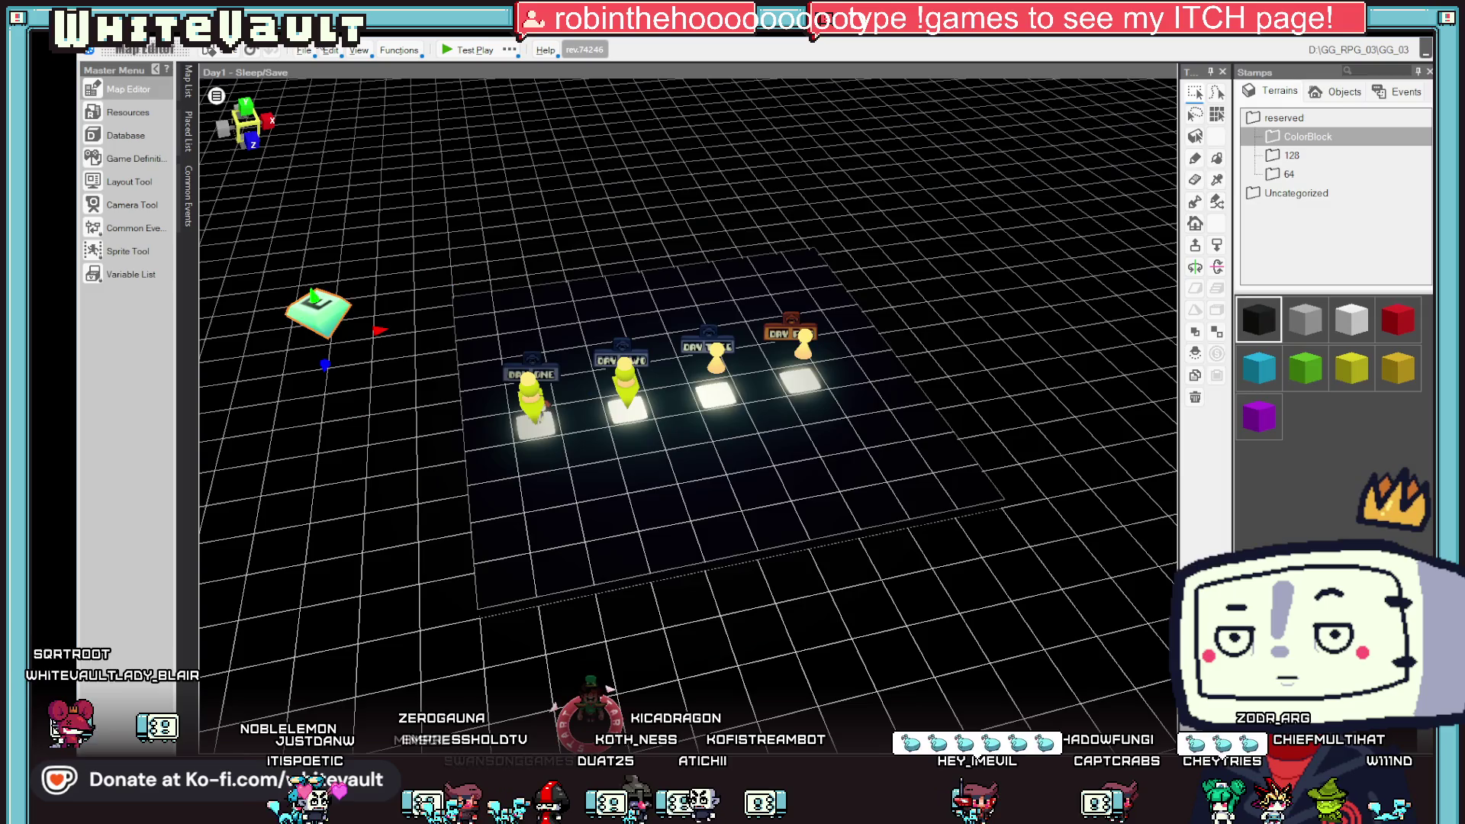
- Test play, answer Yes to saving, leave the save screen and dismiss the Day Two message
click(451, 50)
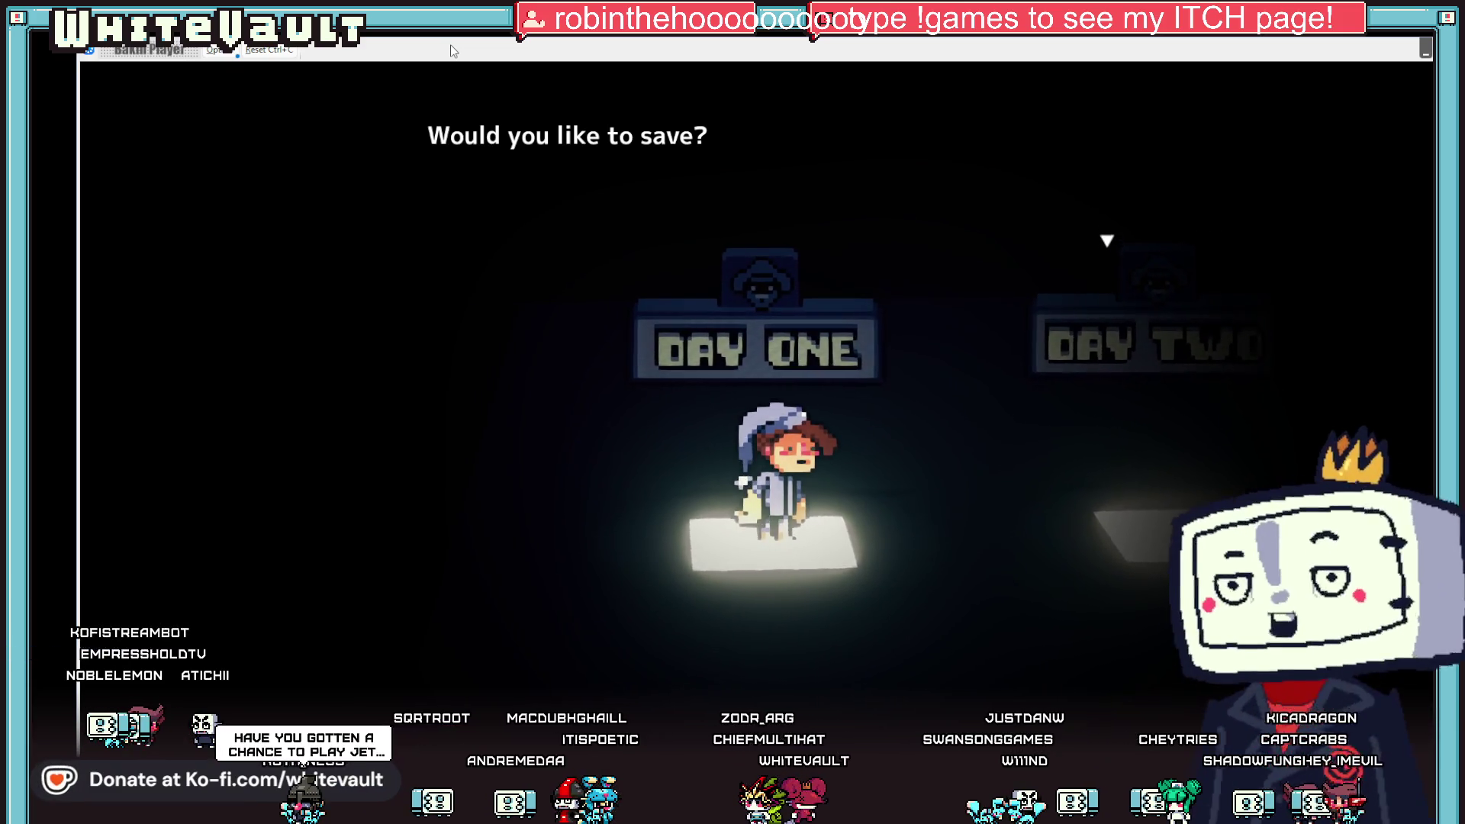
key(z)
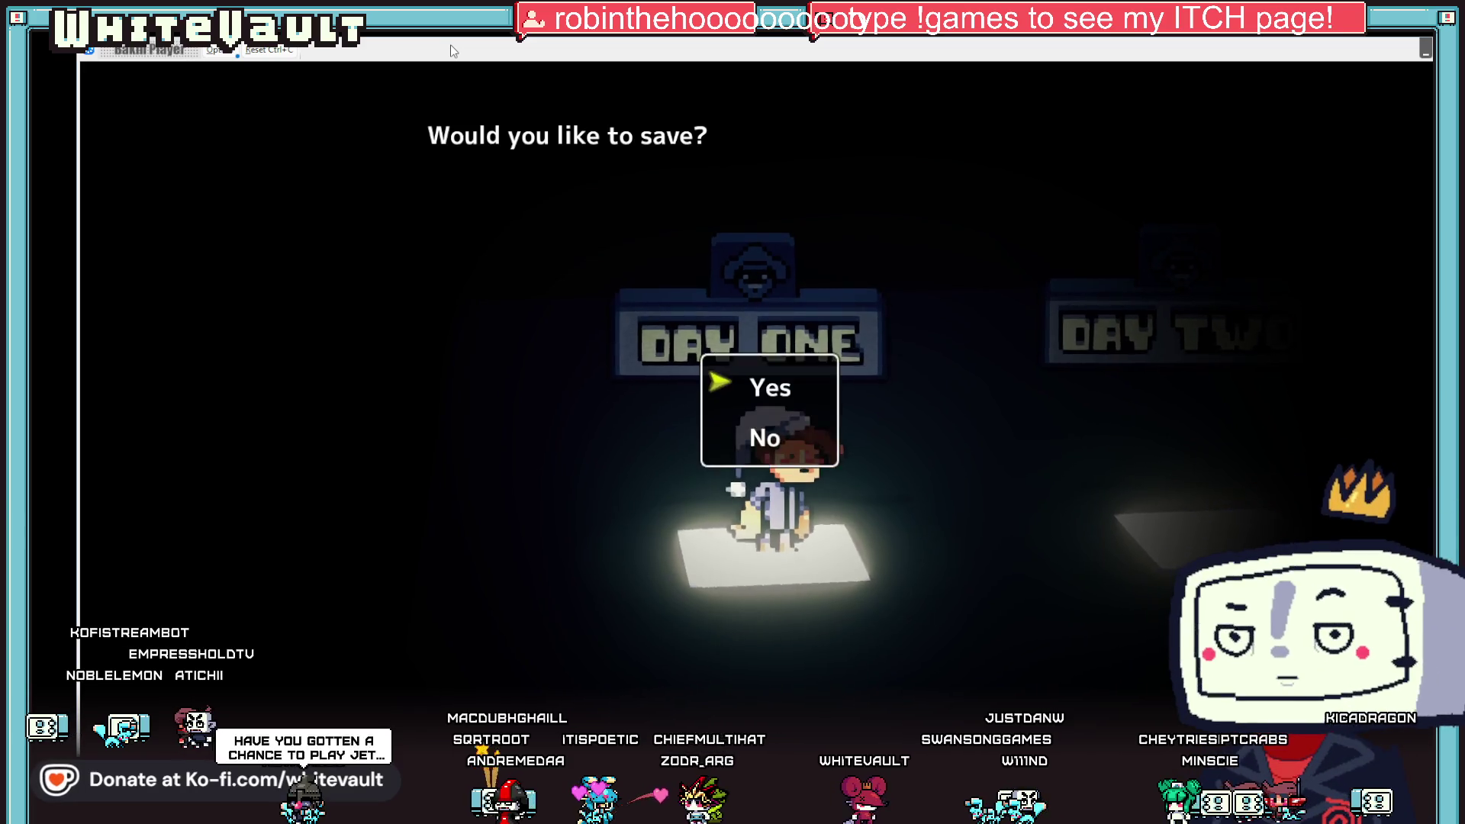
key(z)
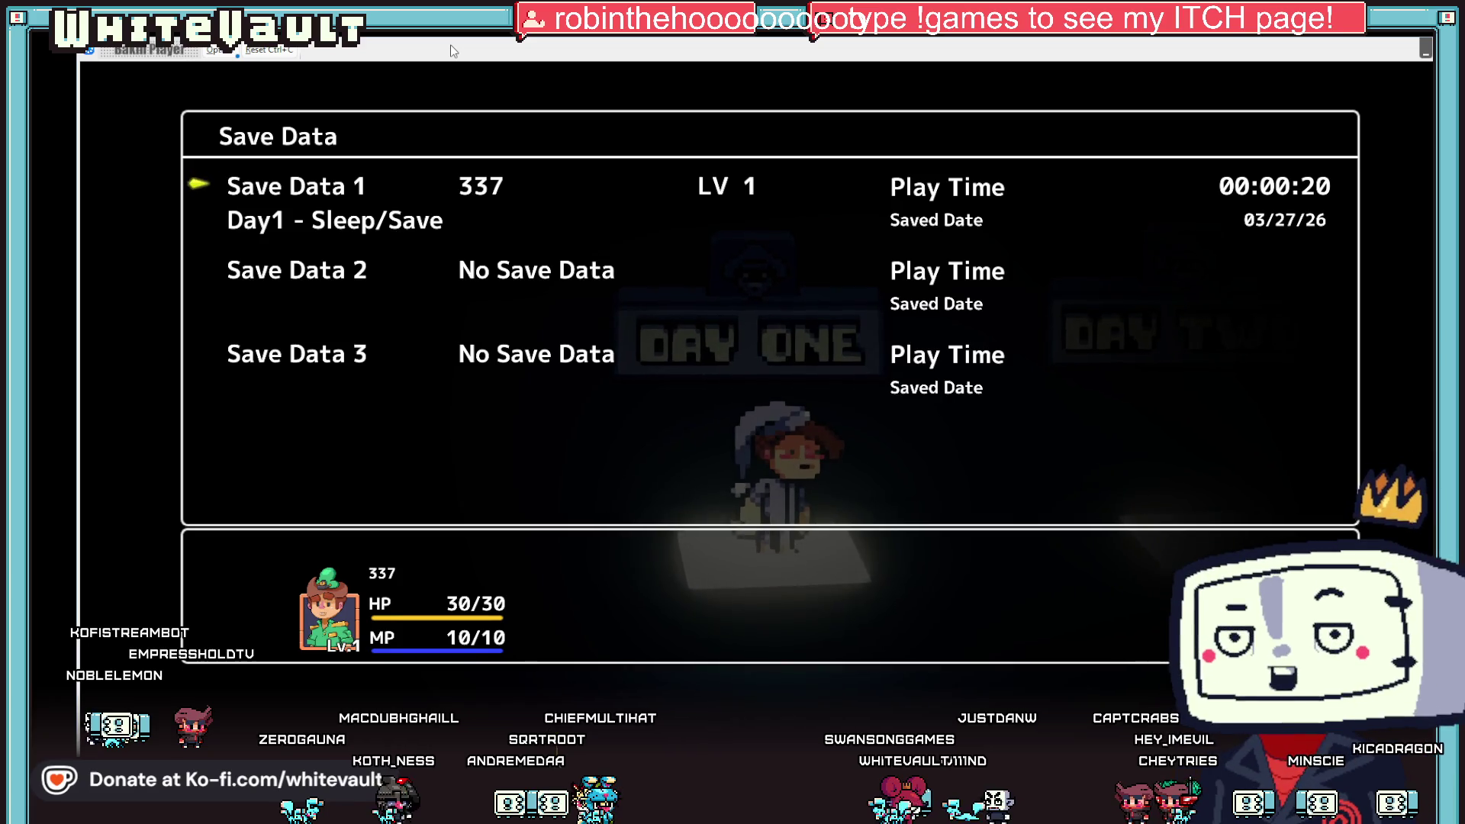
key(z)
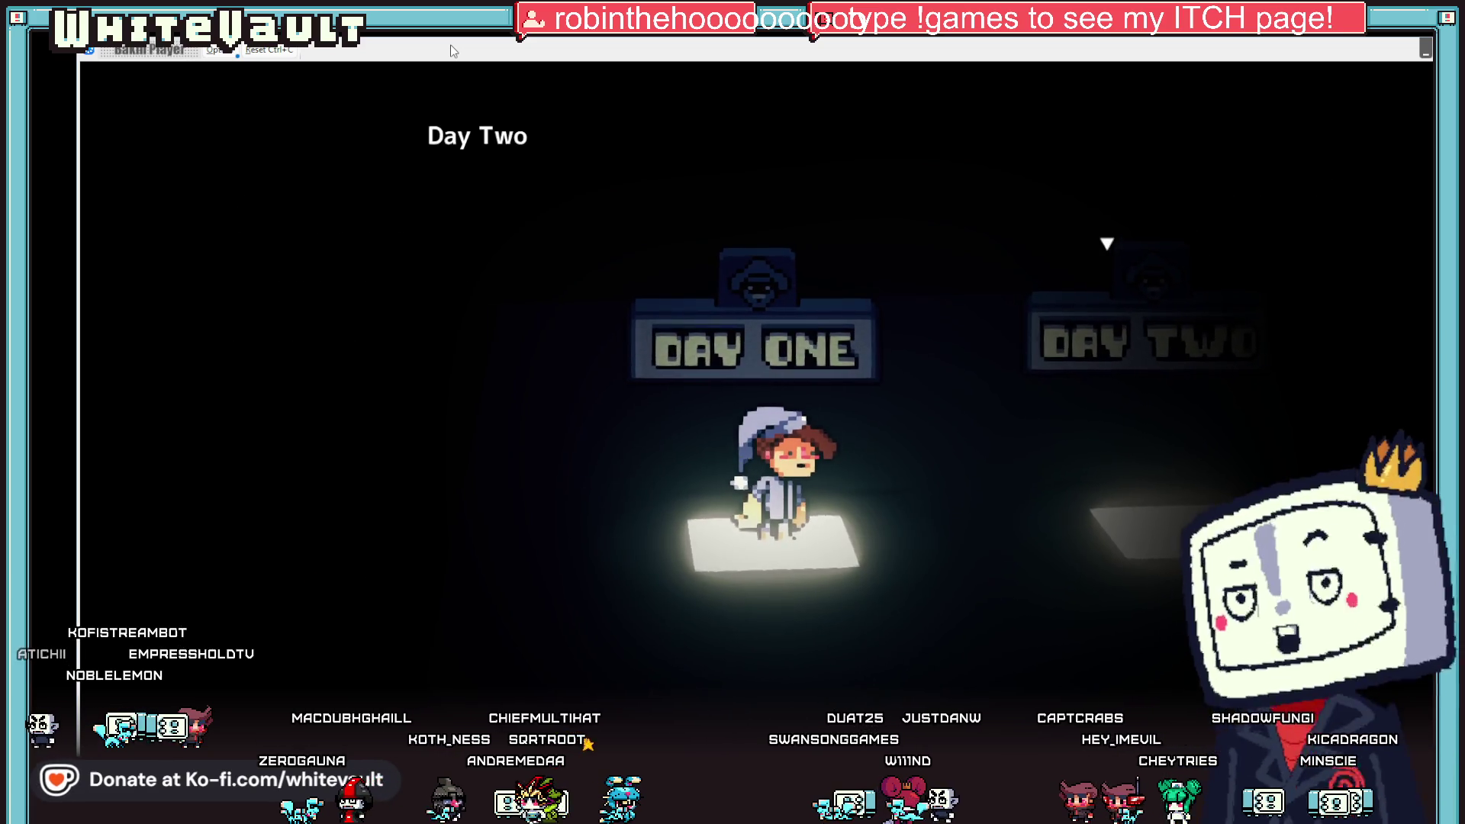
key(z)
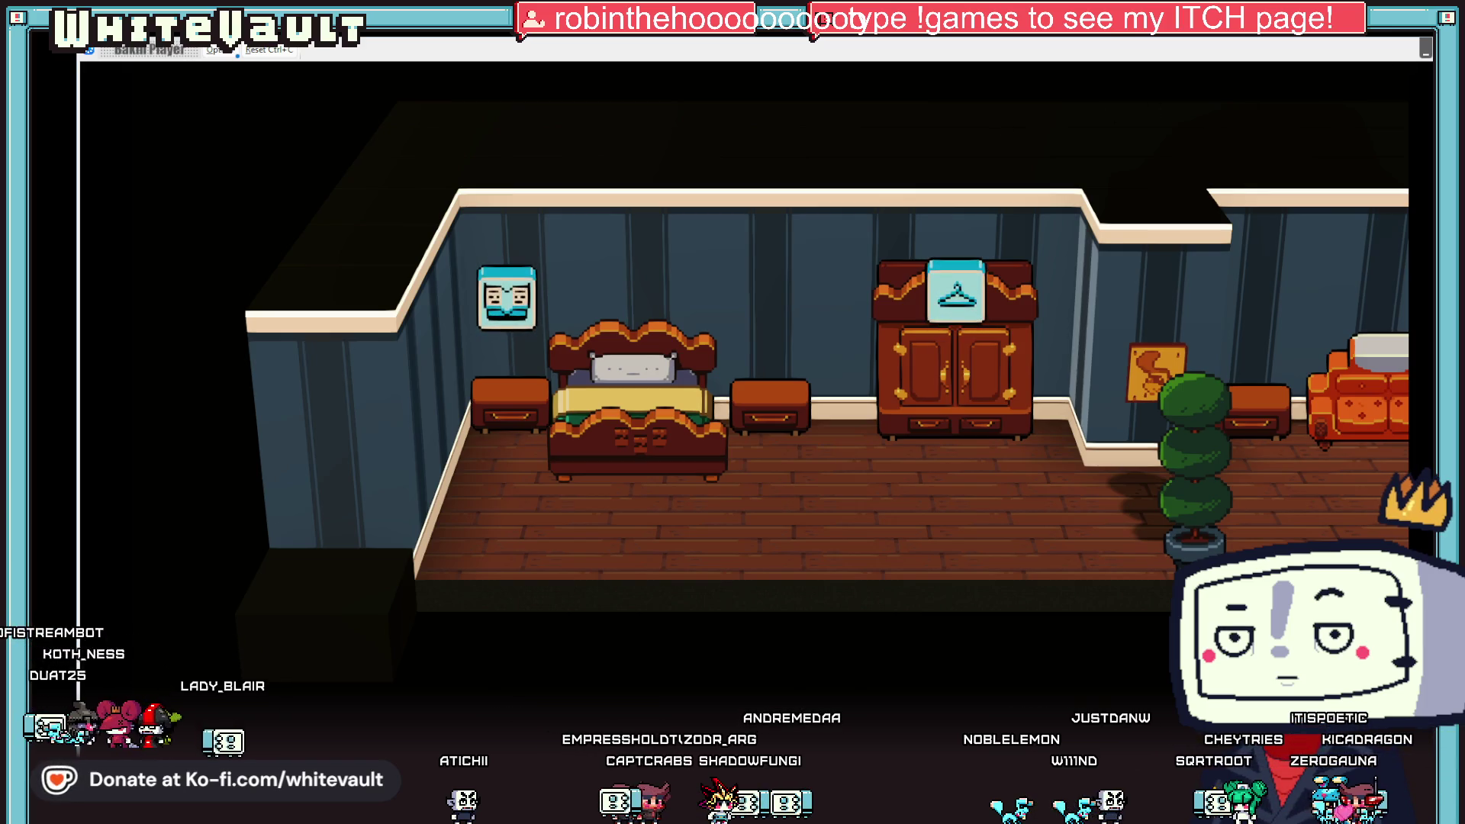
- End the test play once the home bedroom appears without the player visible
key(alt+F4)
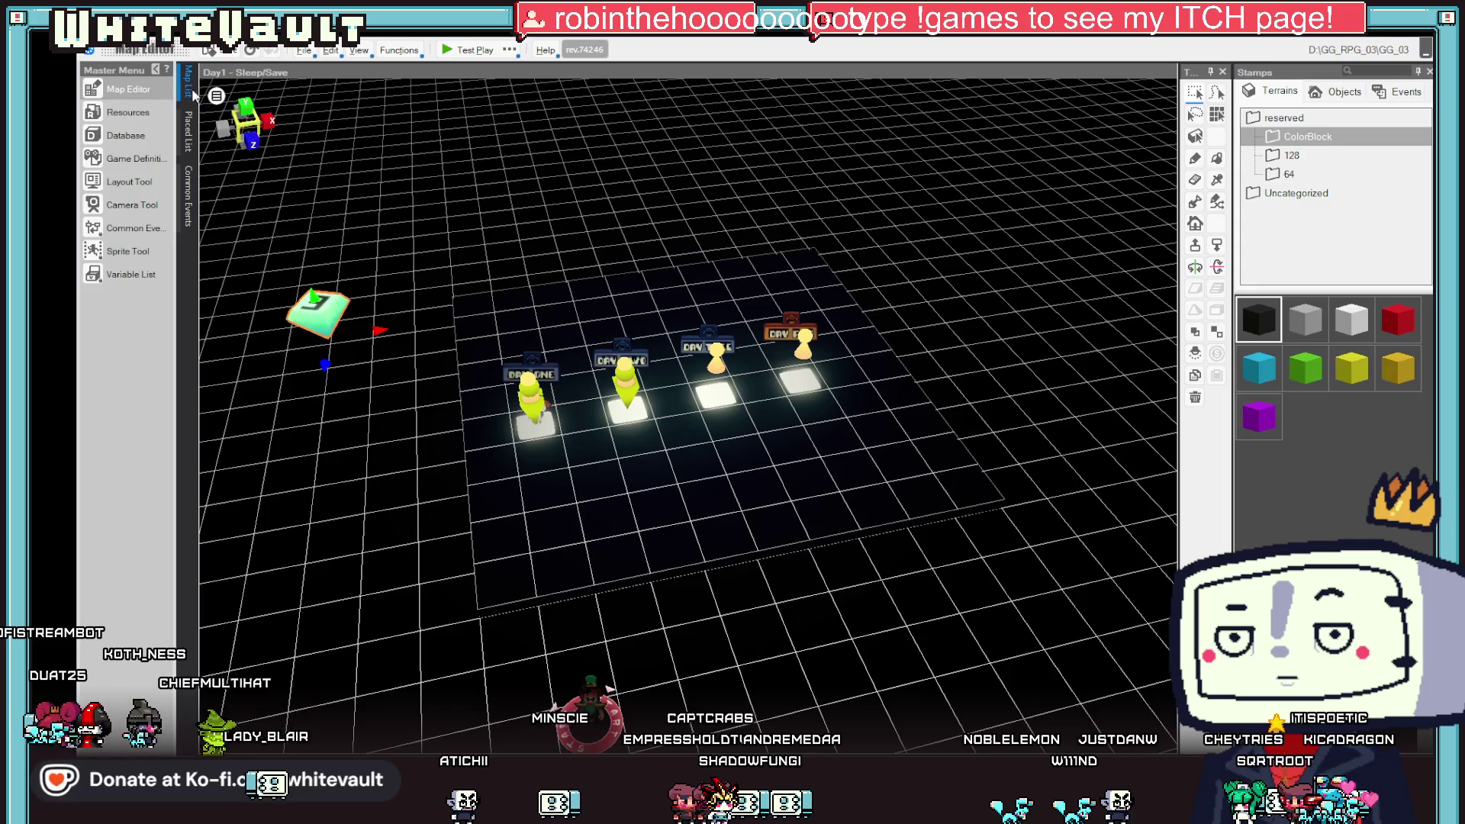
- Open the 0_Intro map and its intro event's script
mouse_move(191, 93)
scroll(313, 191, up, 10)
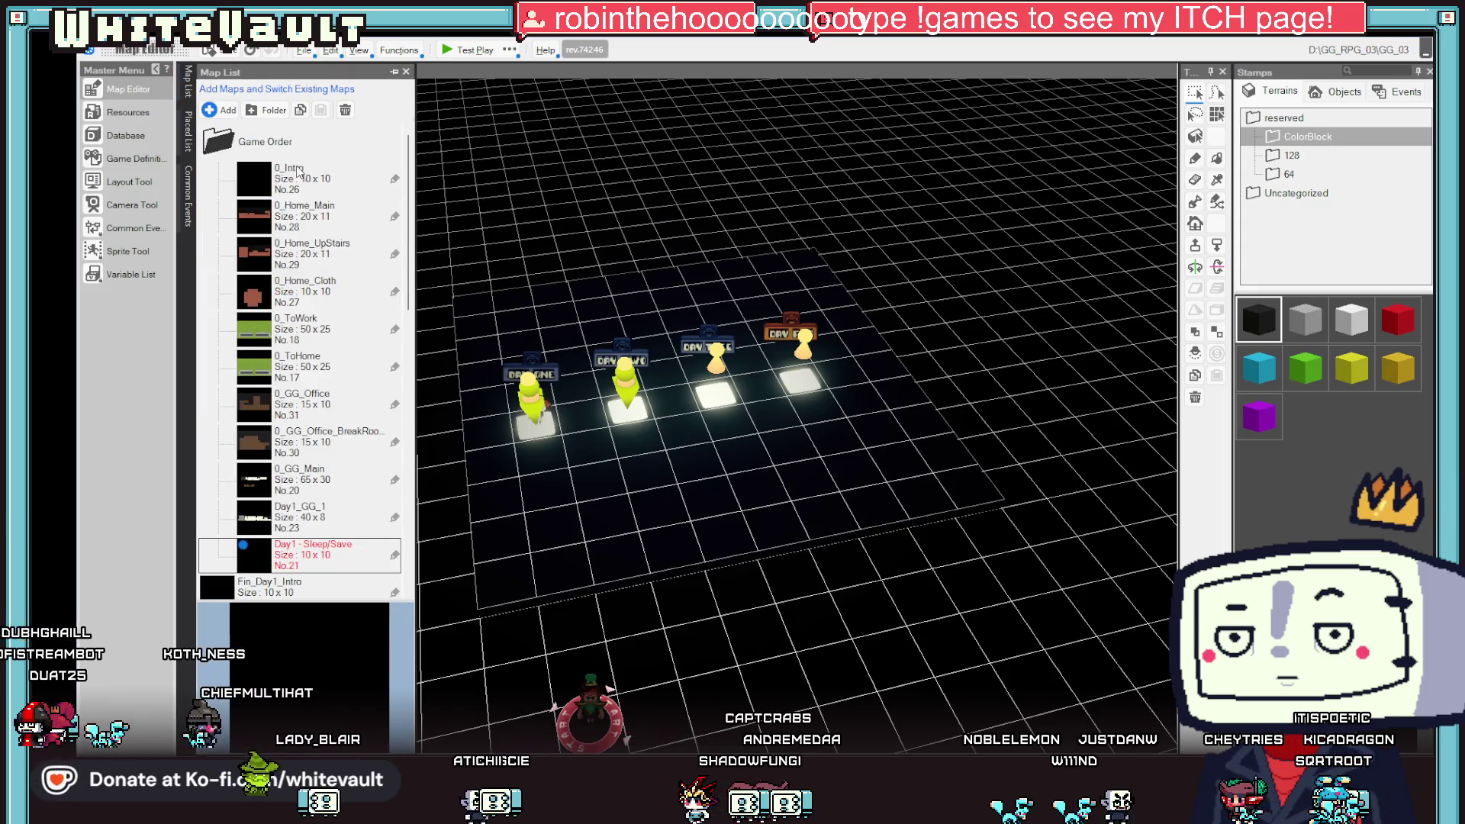
double_click(299, 176)
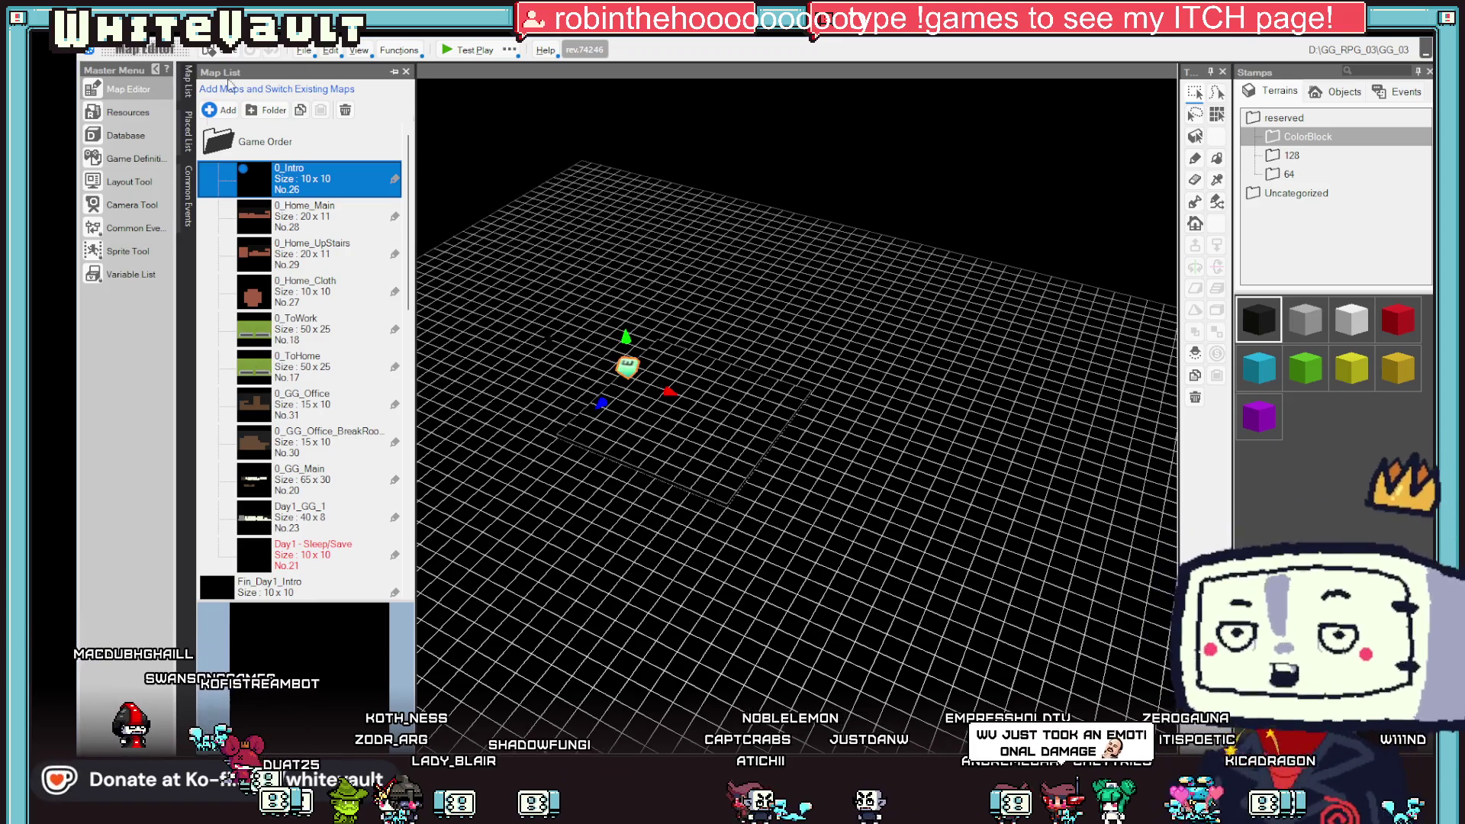
click(626, 370)
double_click(626, 375)
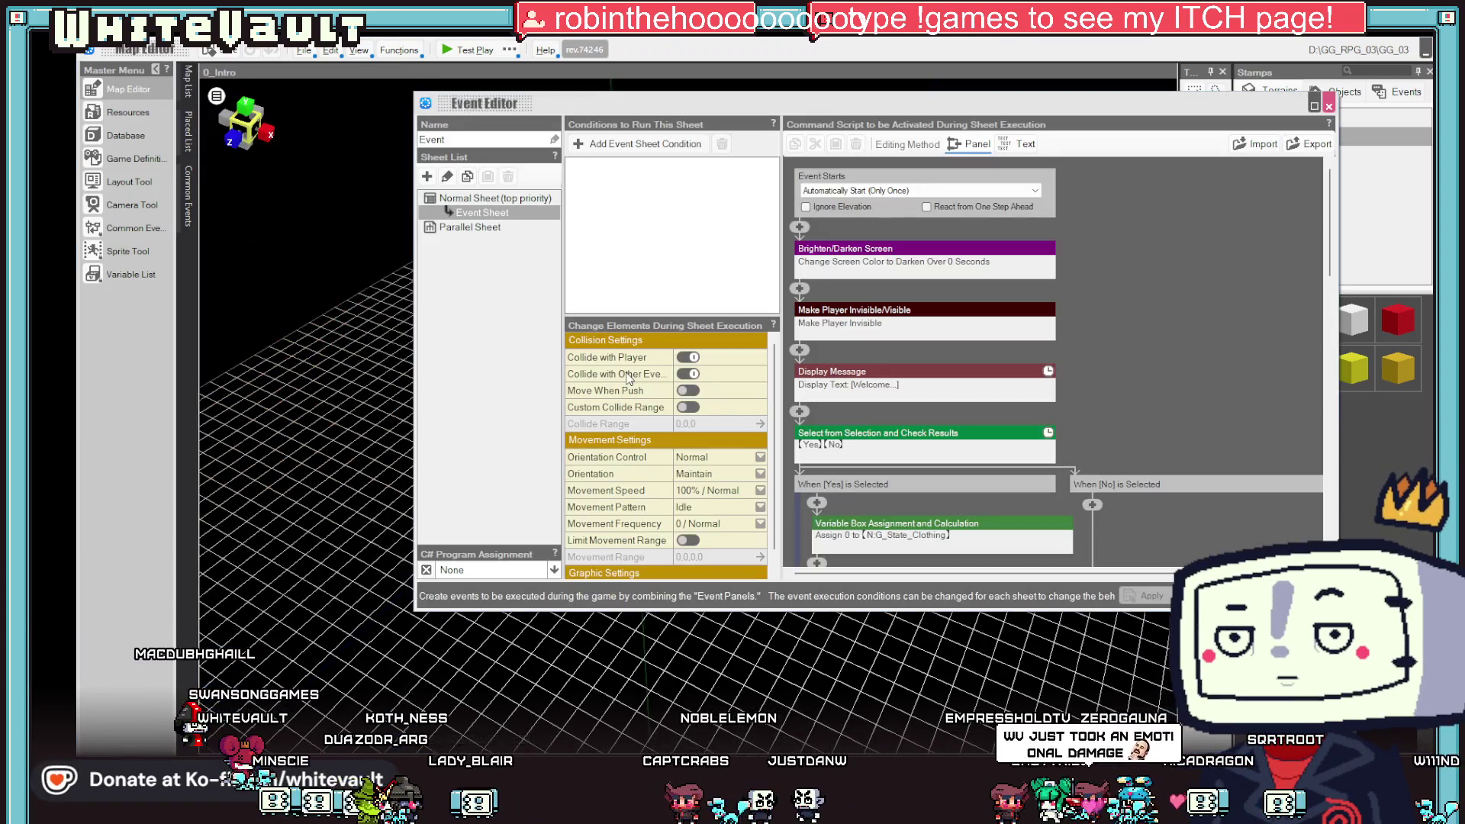
scroll(914, 461, down, 5)
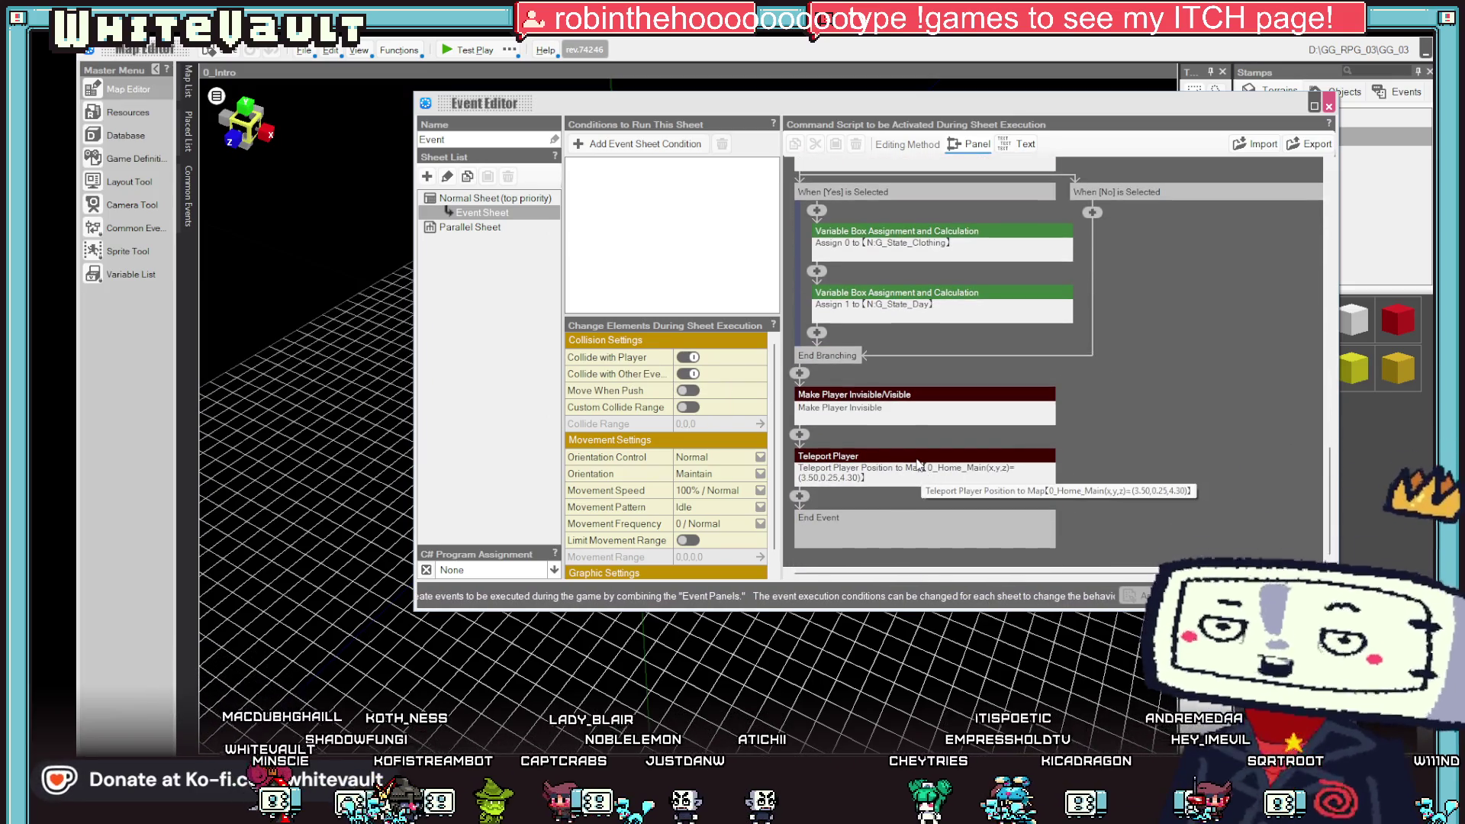
scroll(916, 344, up, 1)
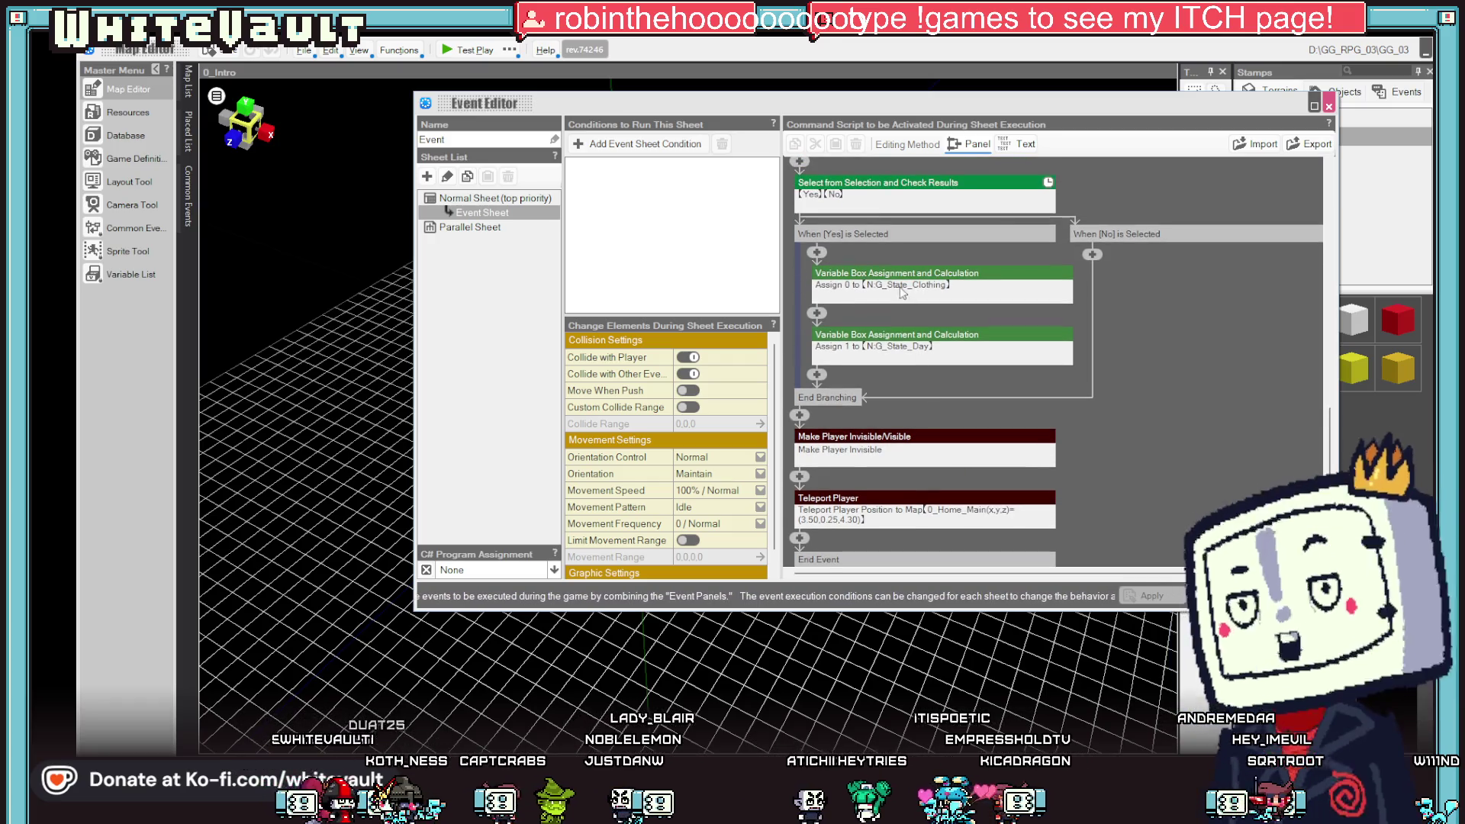
- Copy the intro event's G_State_Day assignment and close its script
click(896, 275)
click(949, 467)
scroll(948, 467, down, 1)
right_click(934, 286)
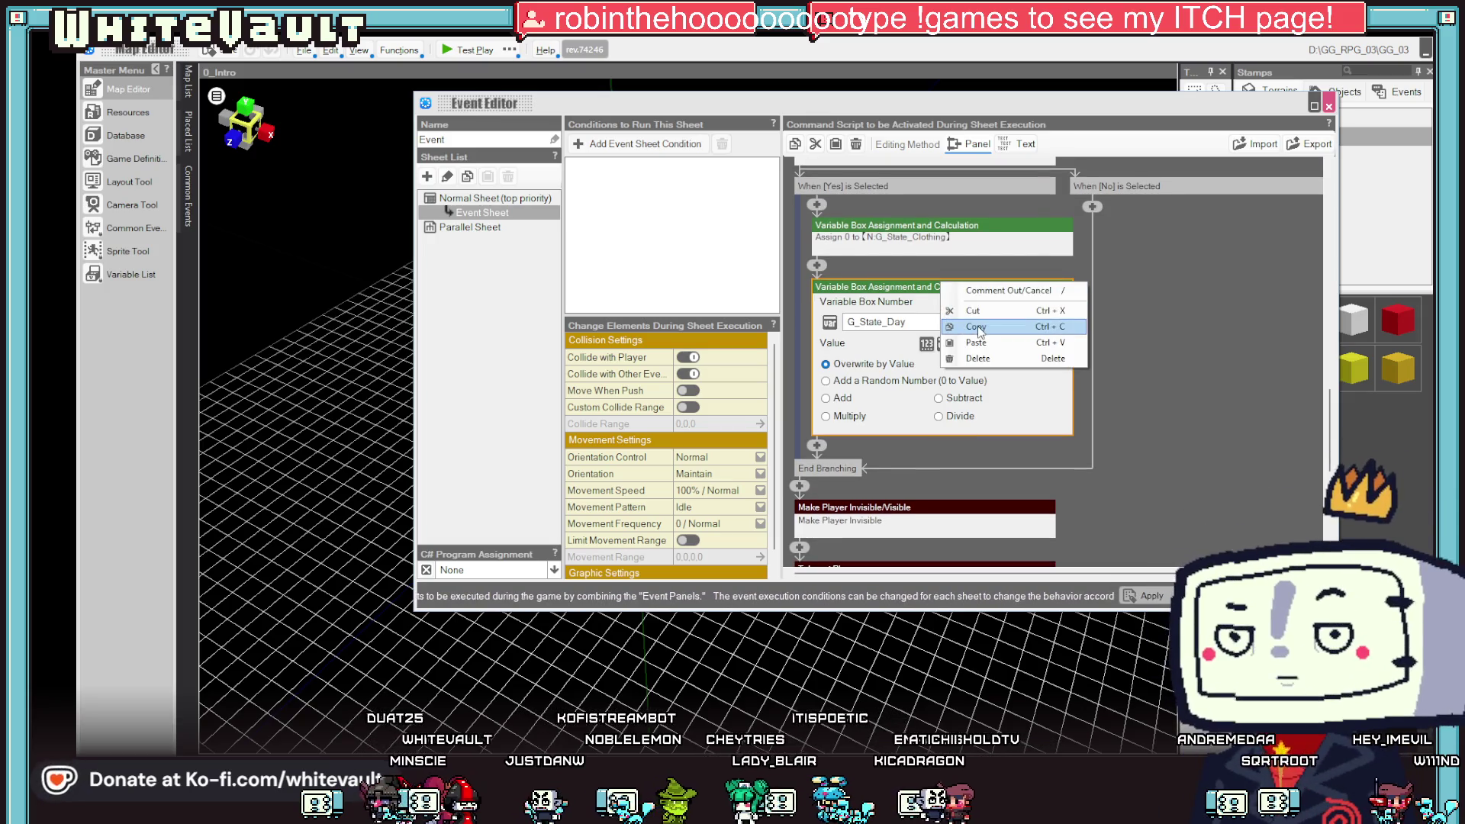
key(Return)
click(1328, 106)
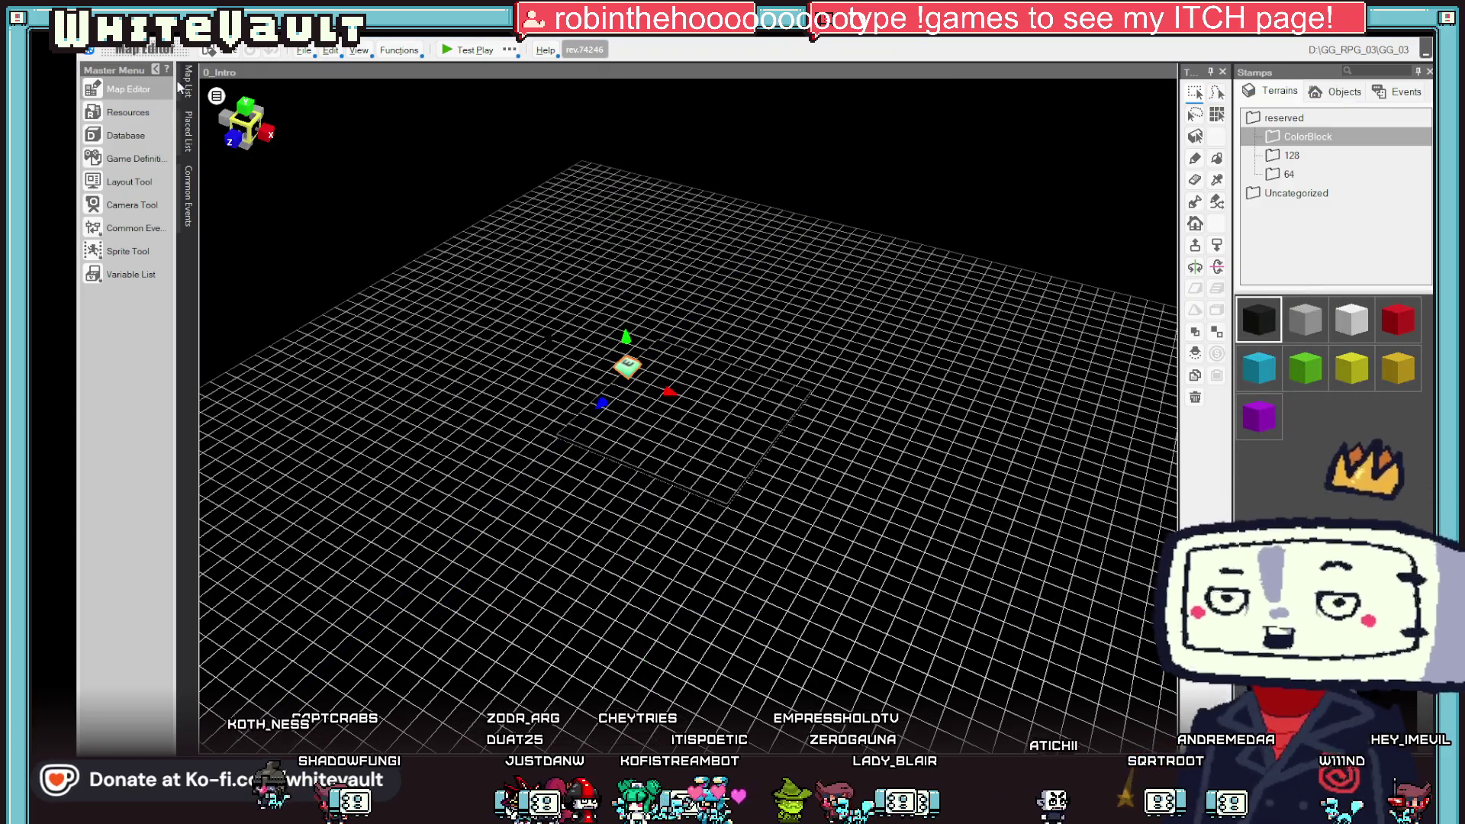
- Open the Day1 - Sleep/Save map from the Map List and open Event_3
click(190, 80)
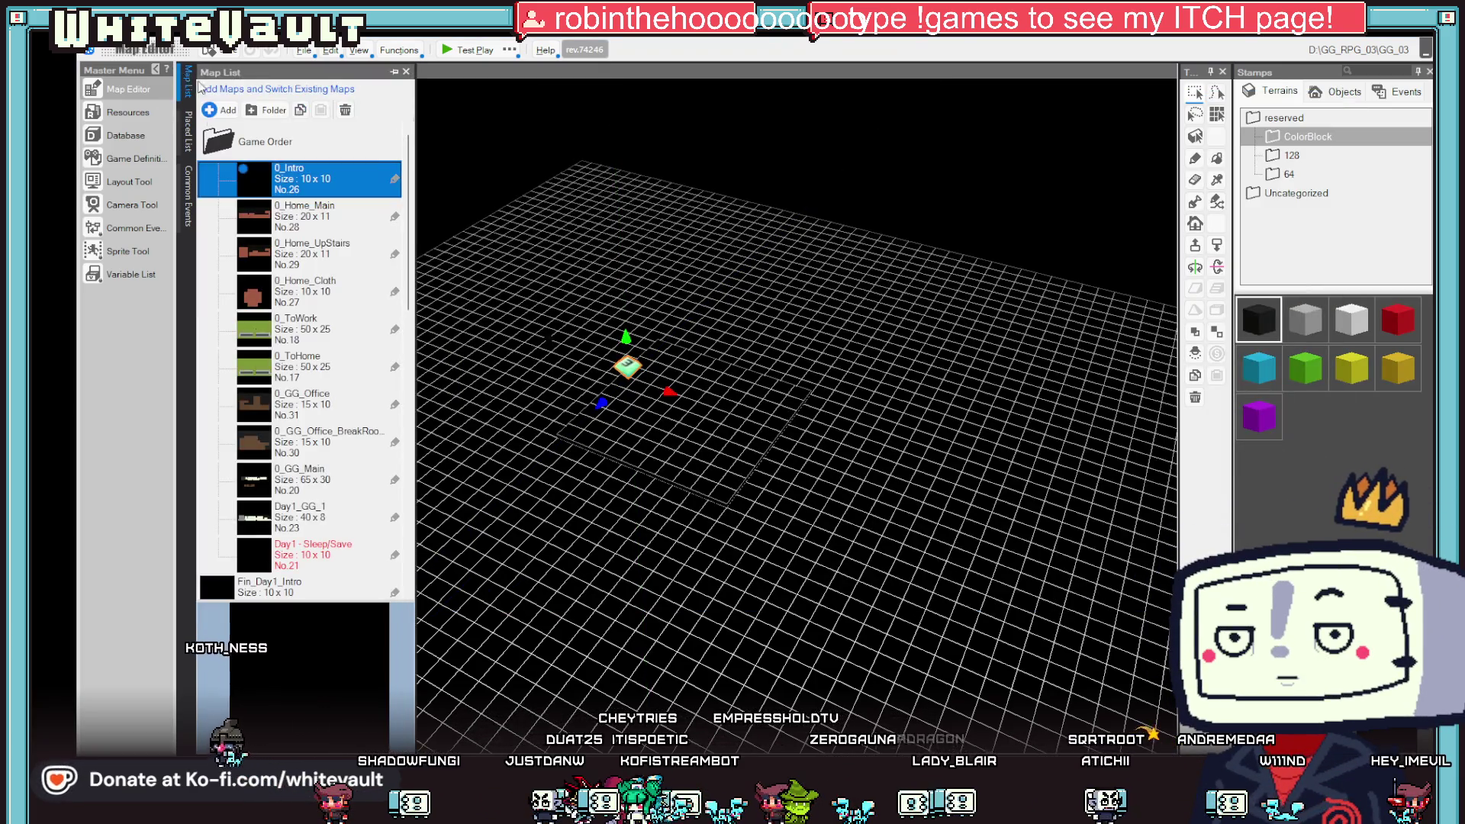
scroll(312, 336, down, 3)
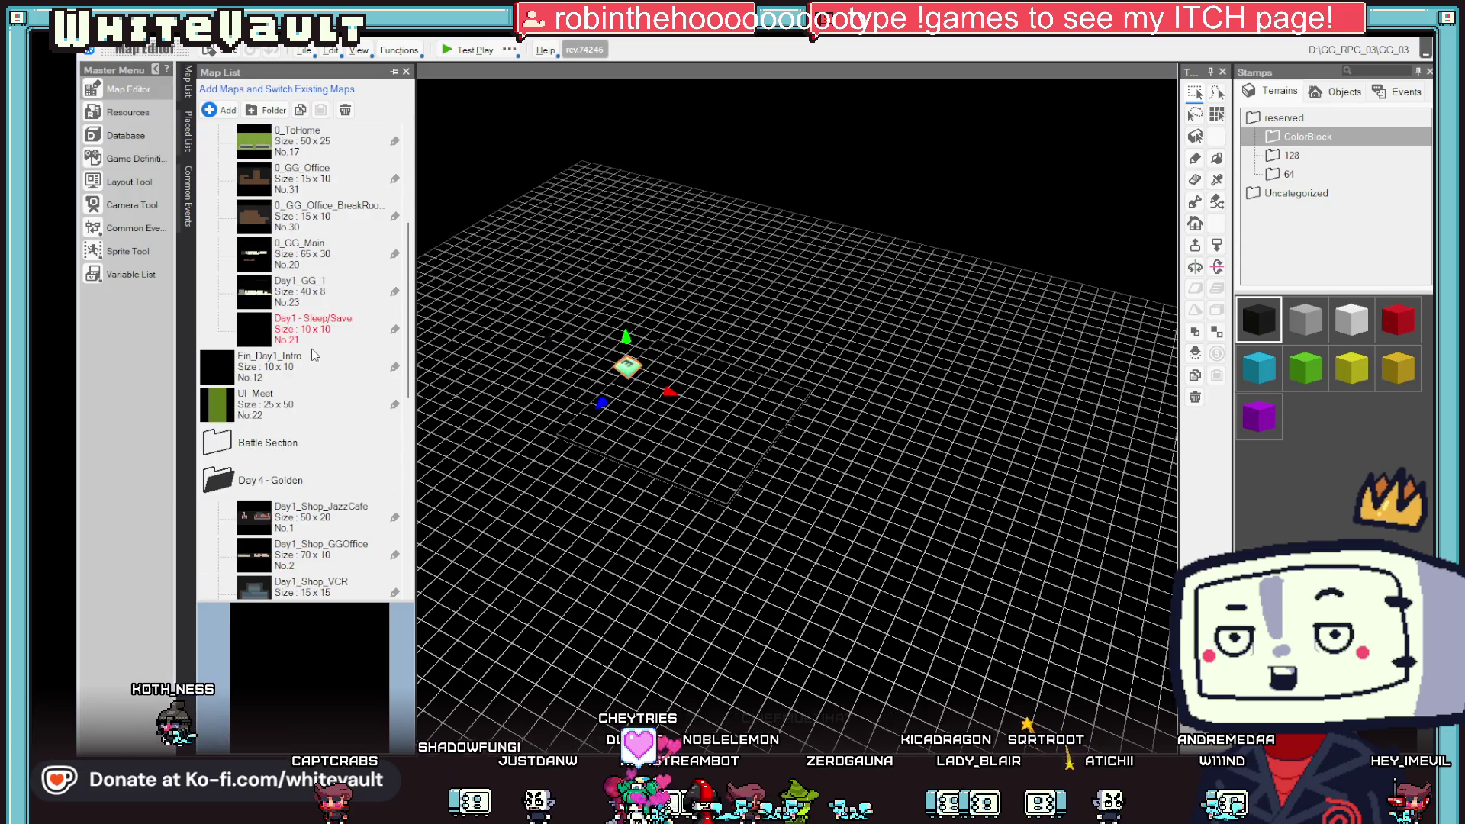
scroll(302, 320, up, 3)
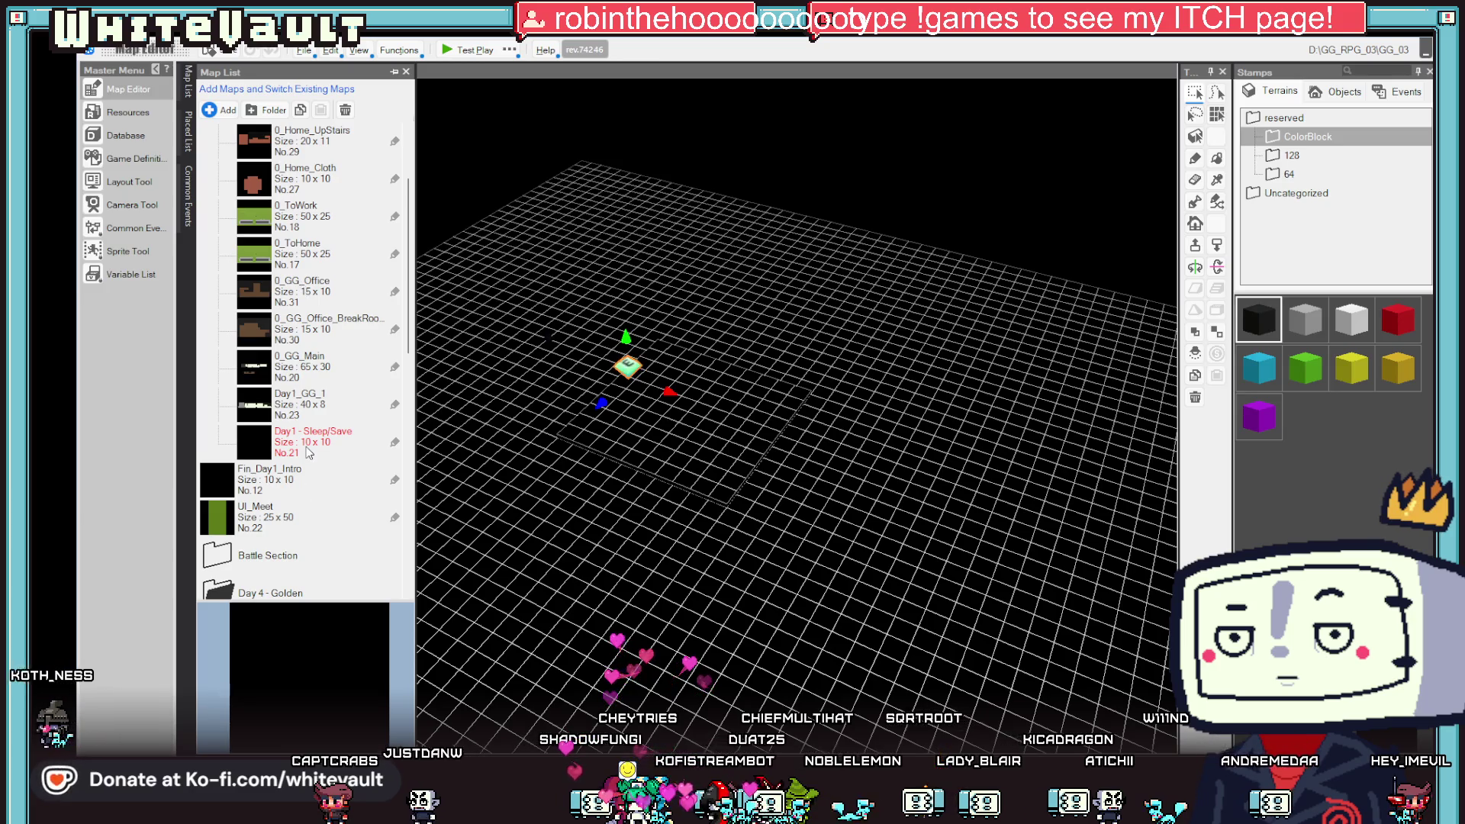
double_click(402, 429)
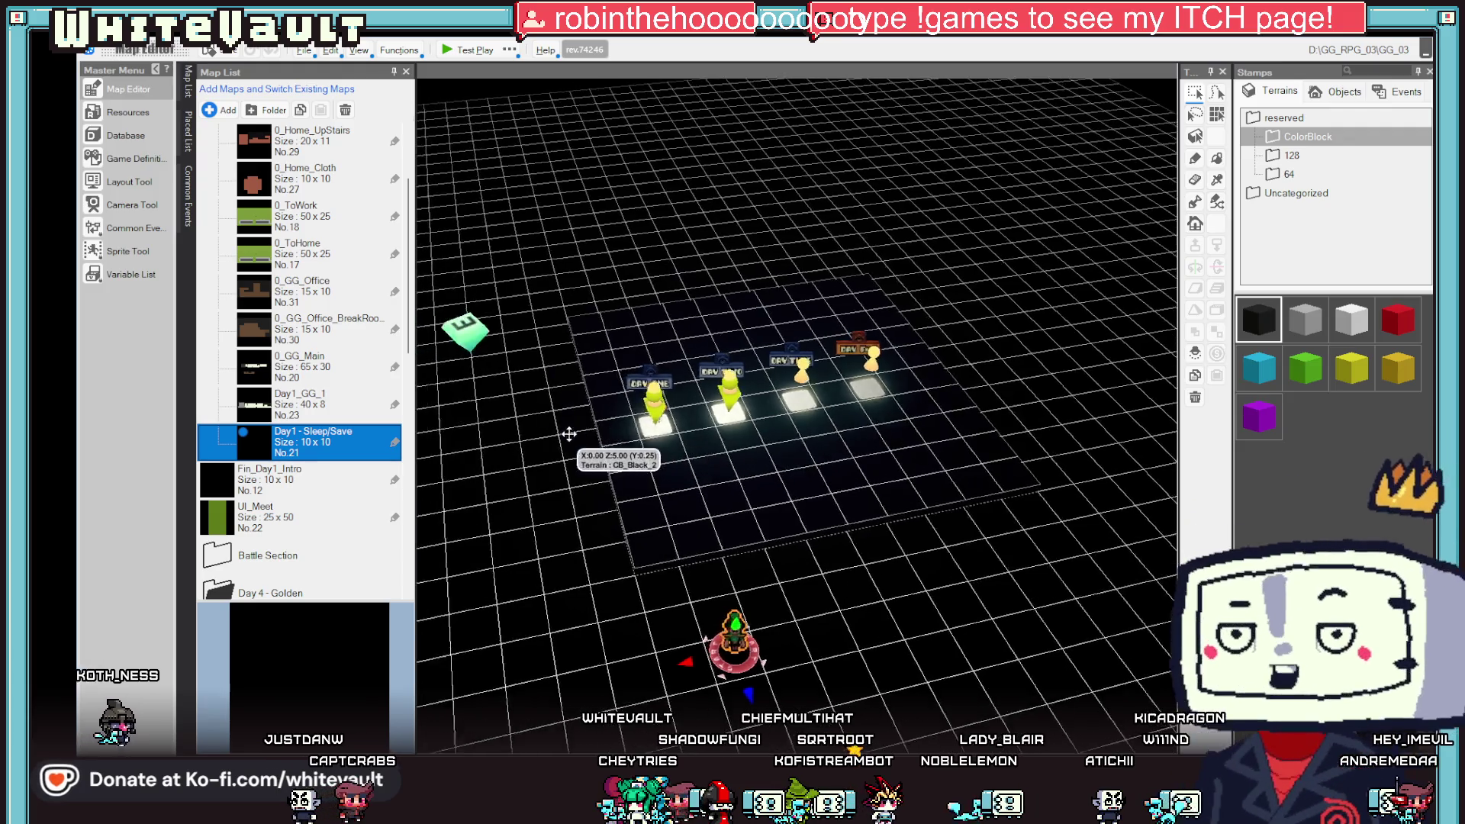
double_click(502, 336)
- Paste two copies of the G_State_Day assignment after End Branching
scroll(983, 473, down, 5)
scroll(983, 474, down, 3)
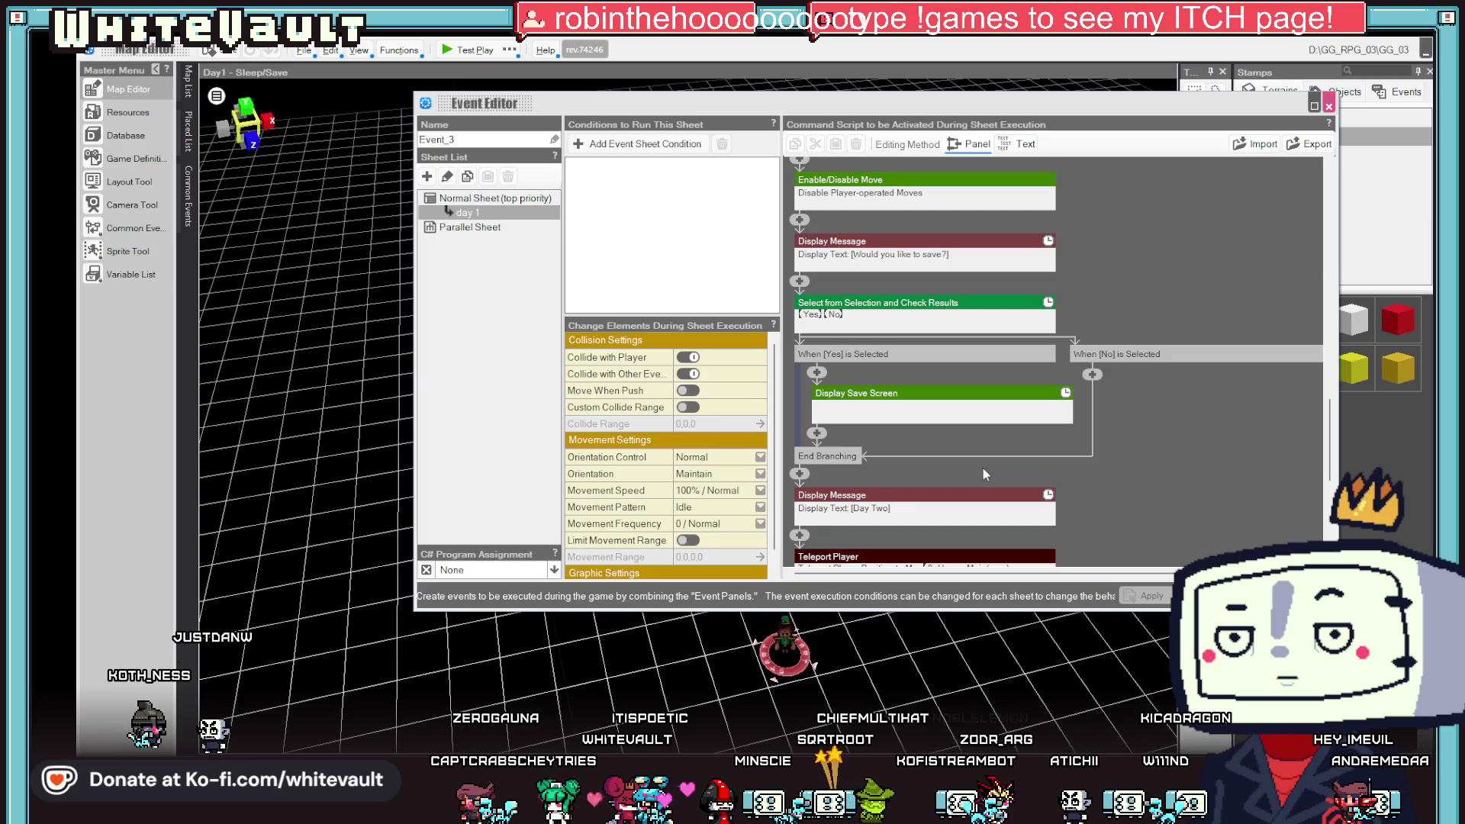
click(799, 453)
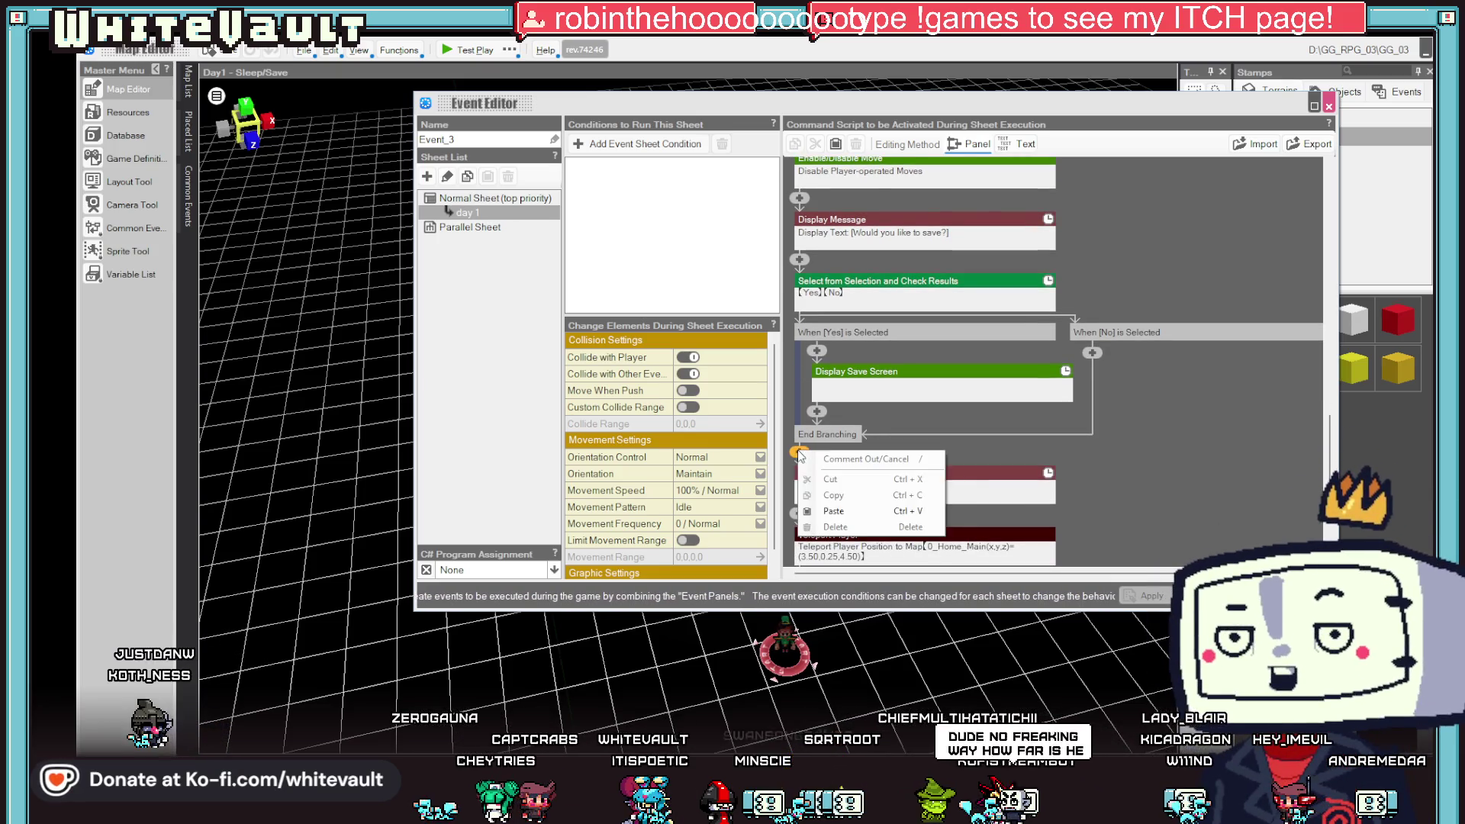
click(854, 508)
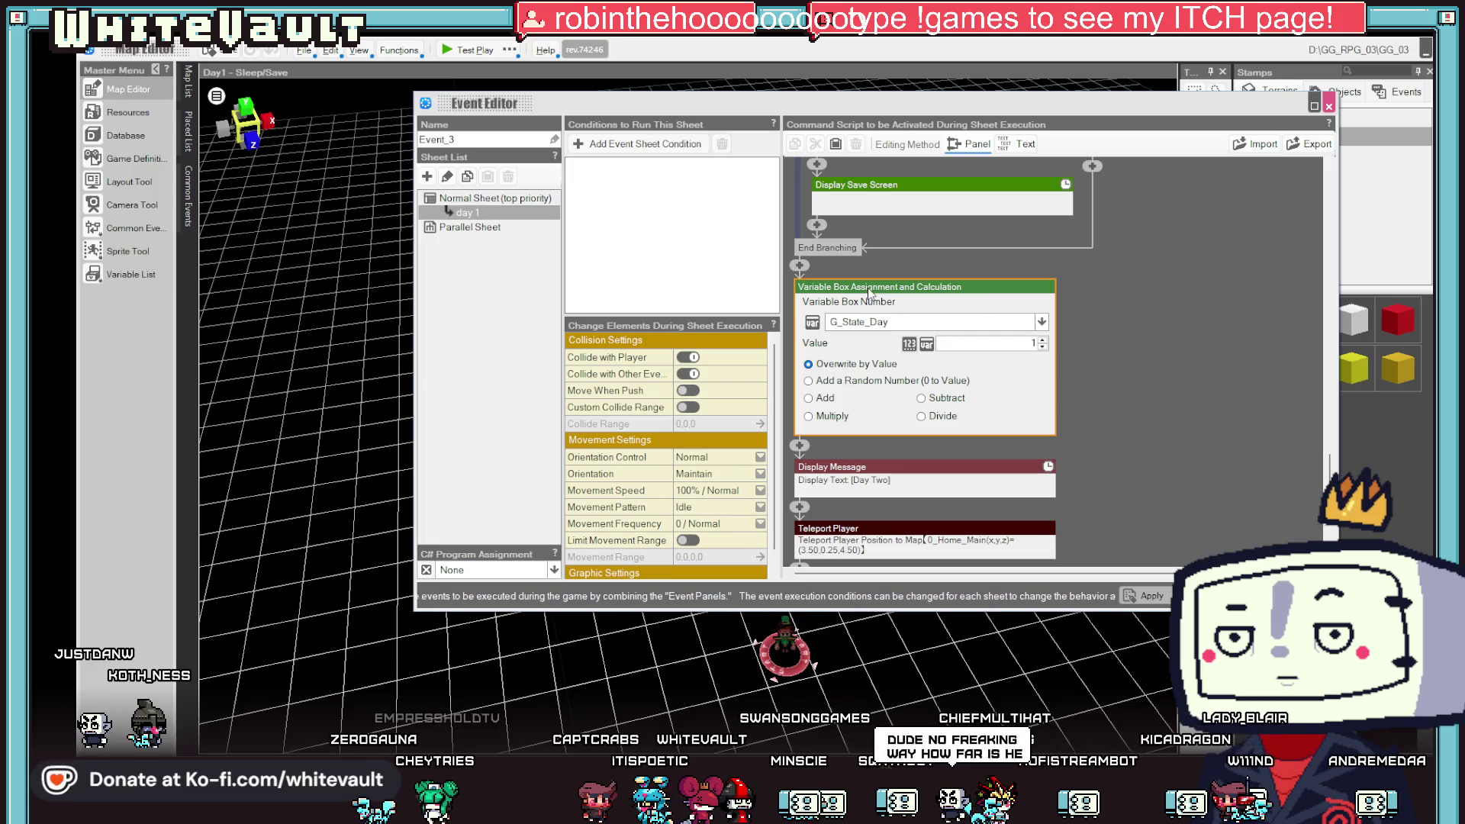
right_click(870, 290)
click(903, 333)
right_click(798, 445)
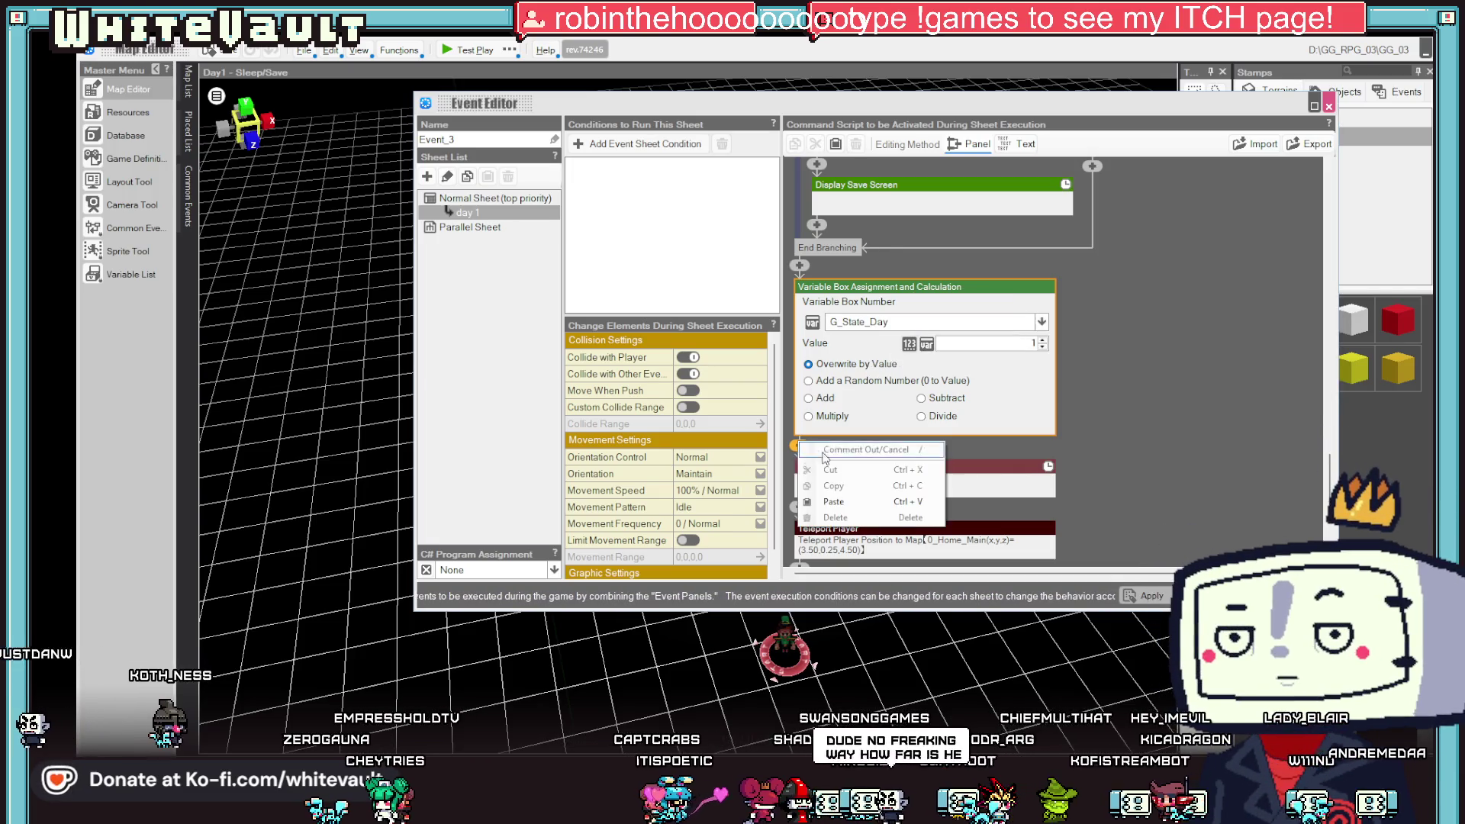
click(831, 501)
- Change the second assignment to G_State_Clothing = 0, close the event and start a test play
click(934, 321)
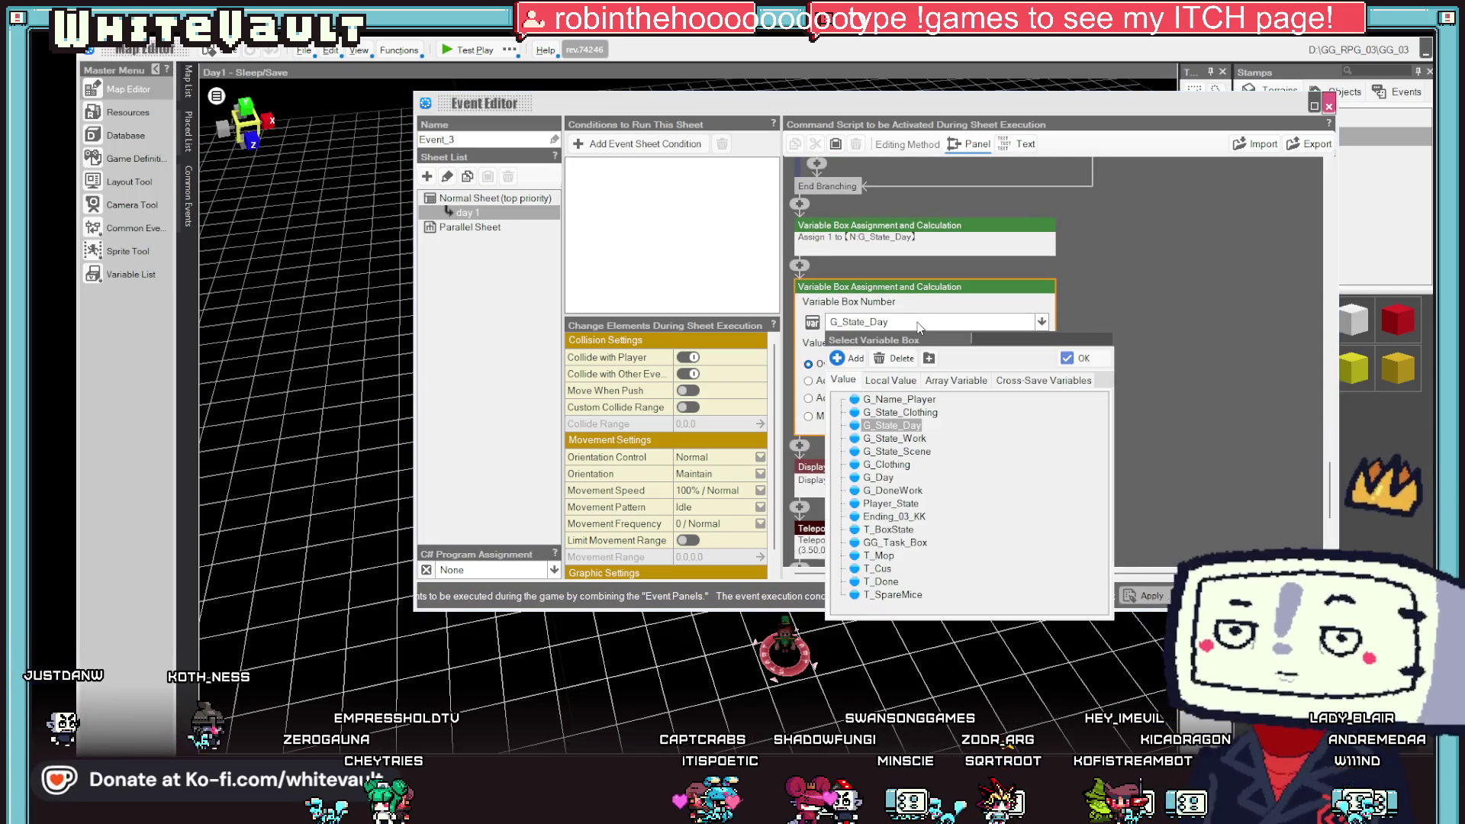
click(897, 419)
double_click(996, 345)
text(0)
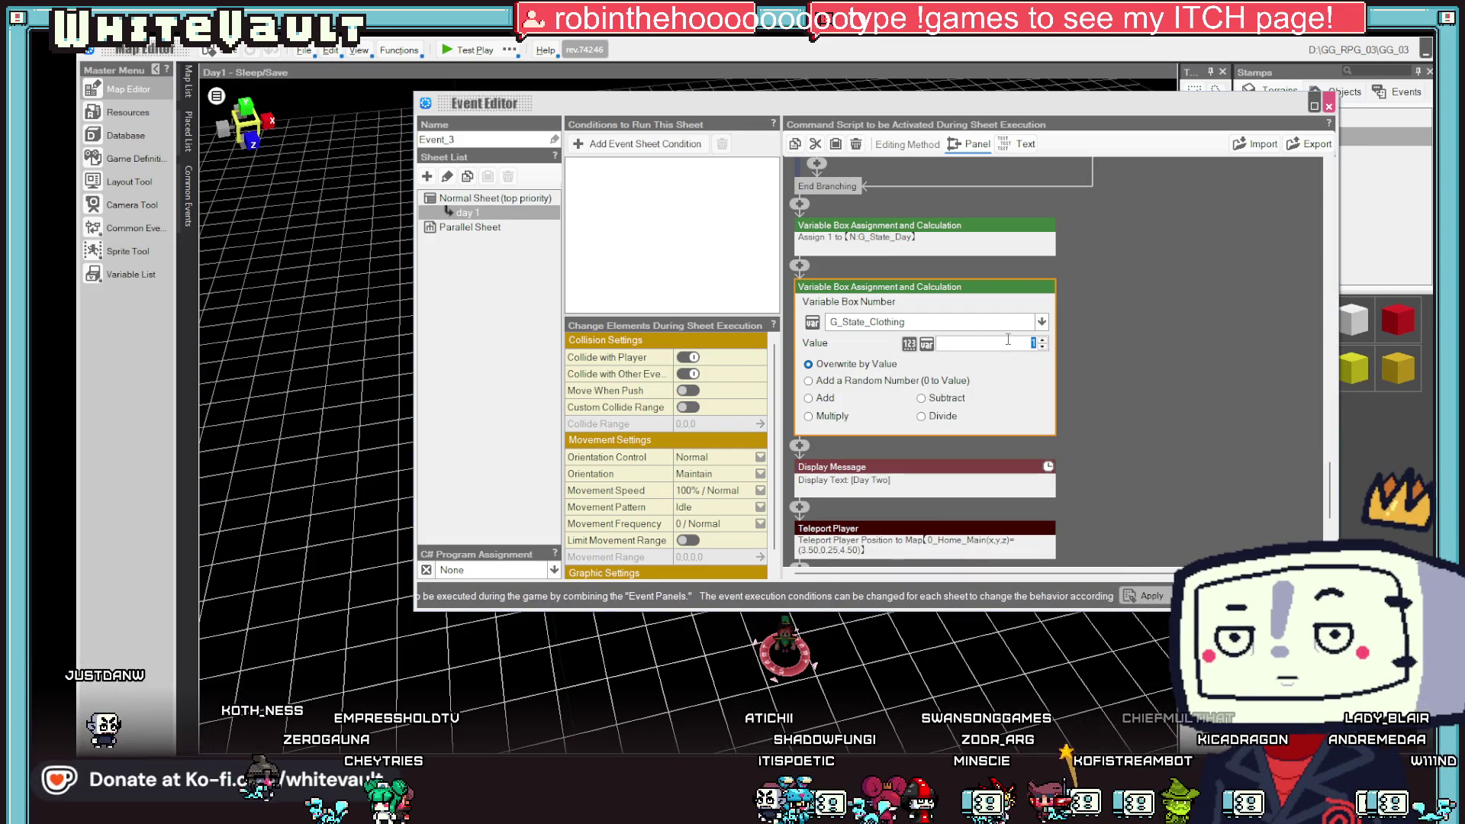
click(1211, 413)
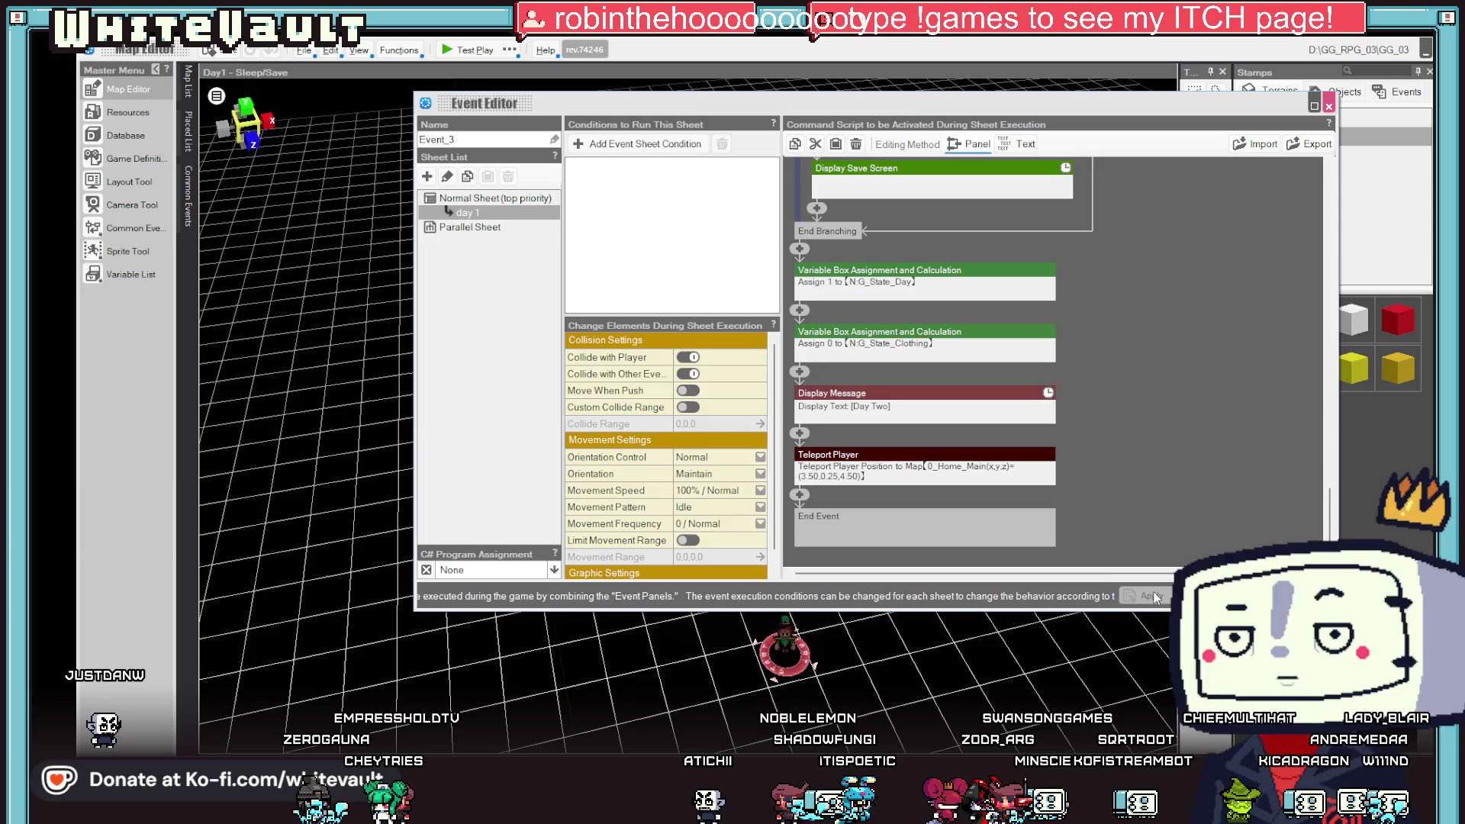
key(Escape)
click(466, 50)
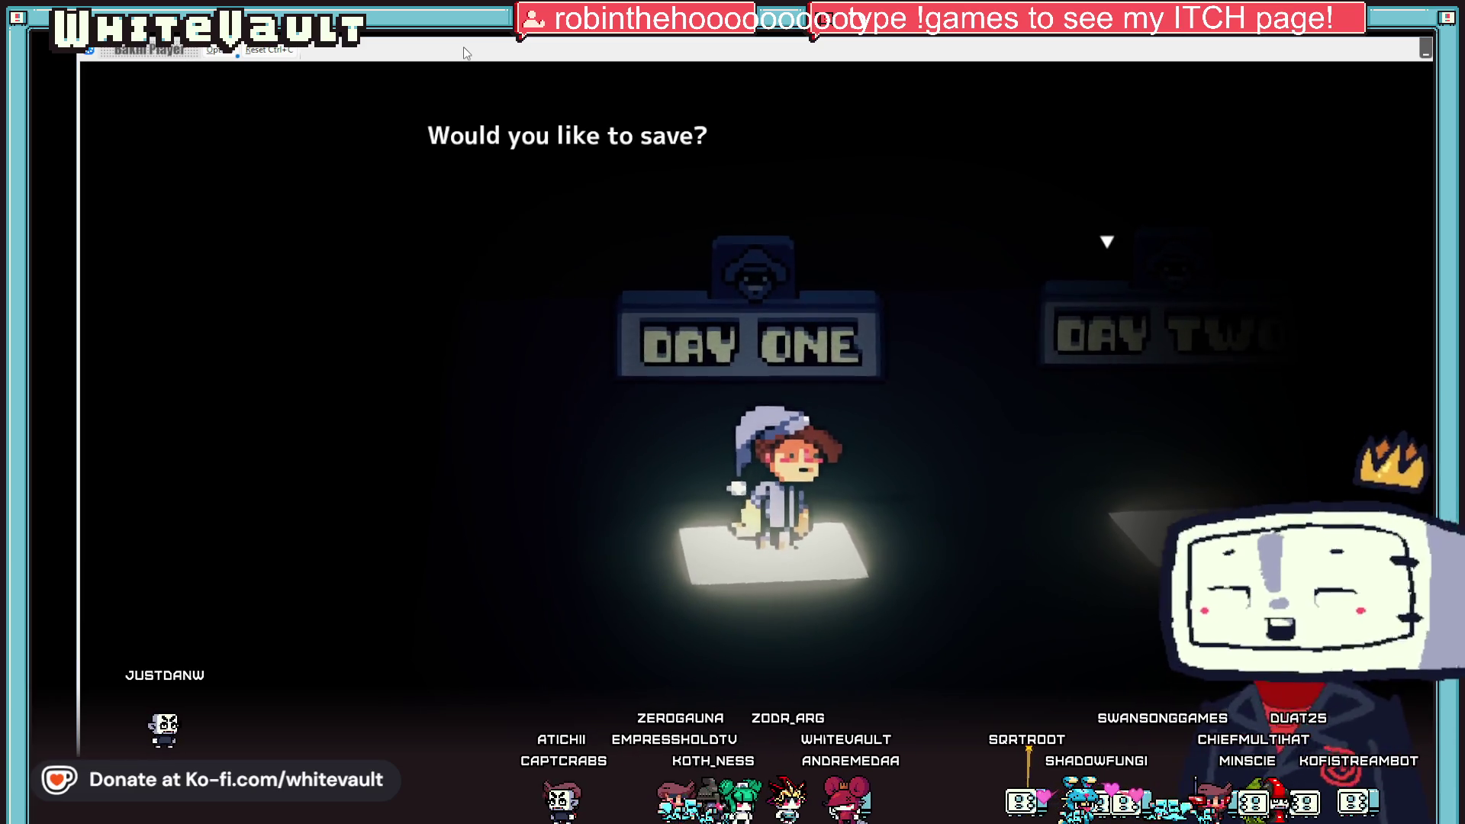
- Save into Save Data 1, choose to wake up on Day Two, then close the test play
key(Return)
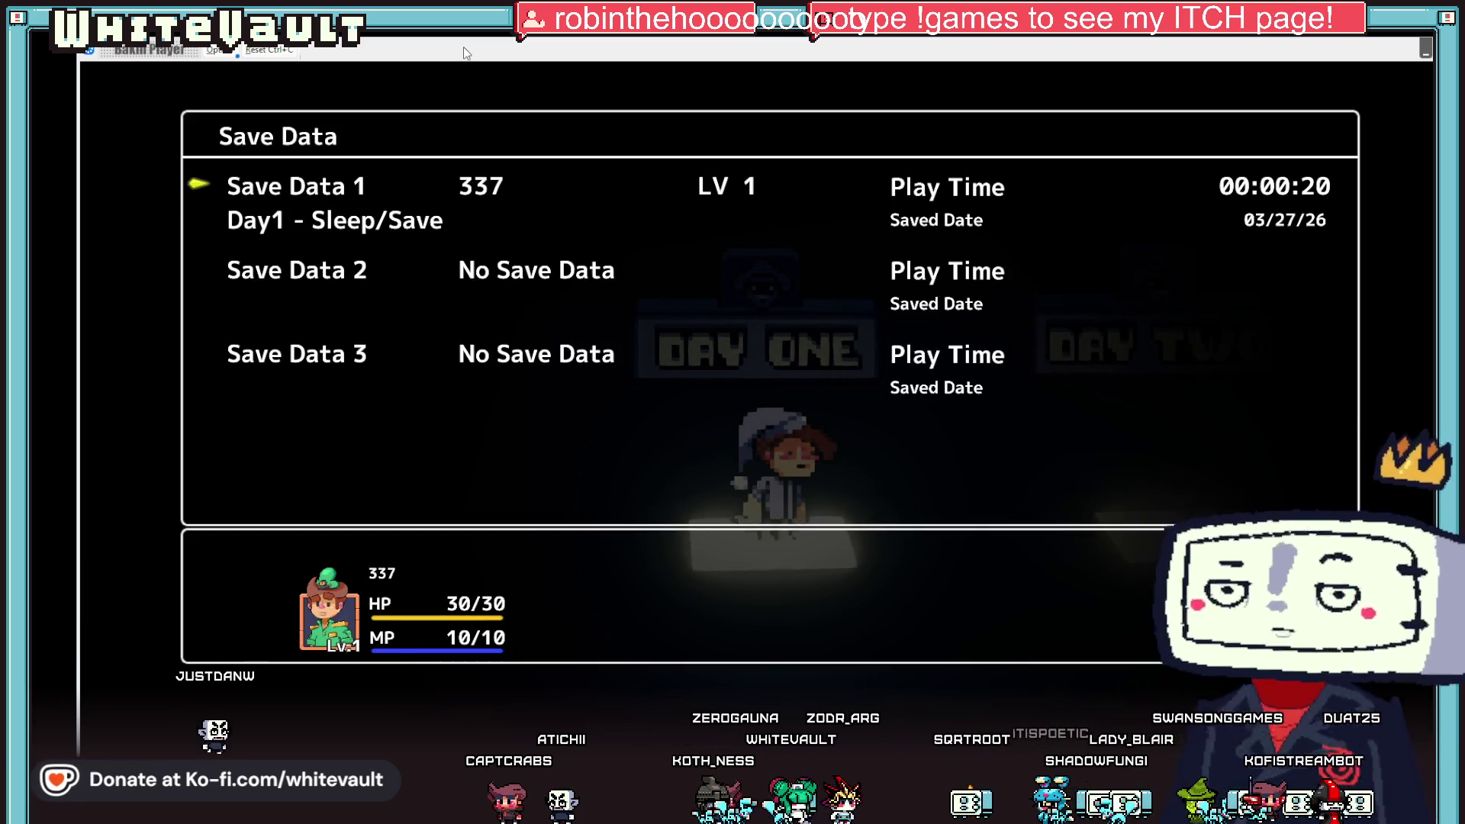
key(Return)
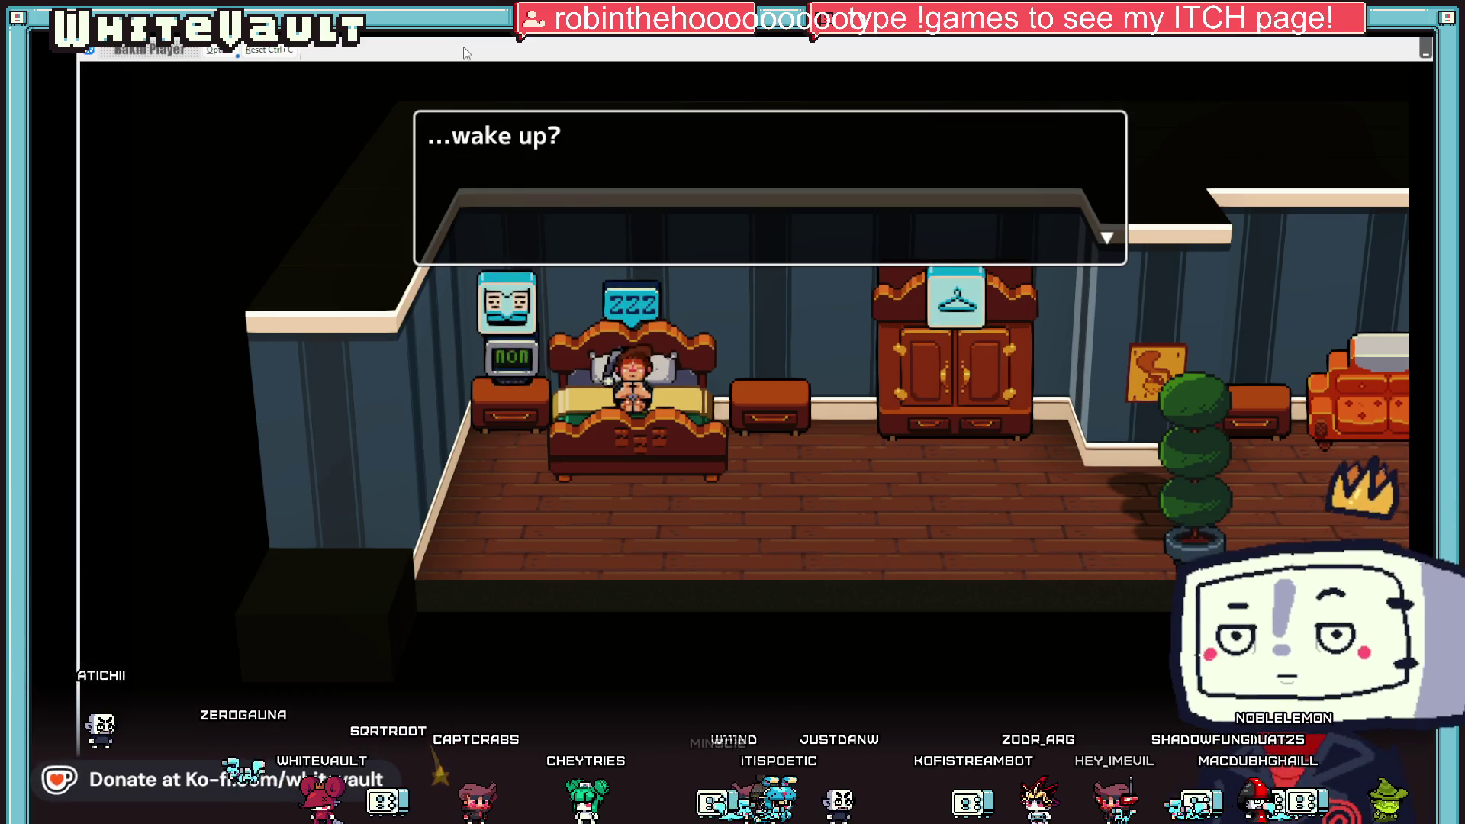
key(Return)
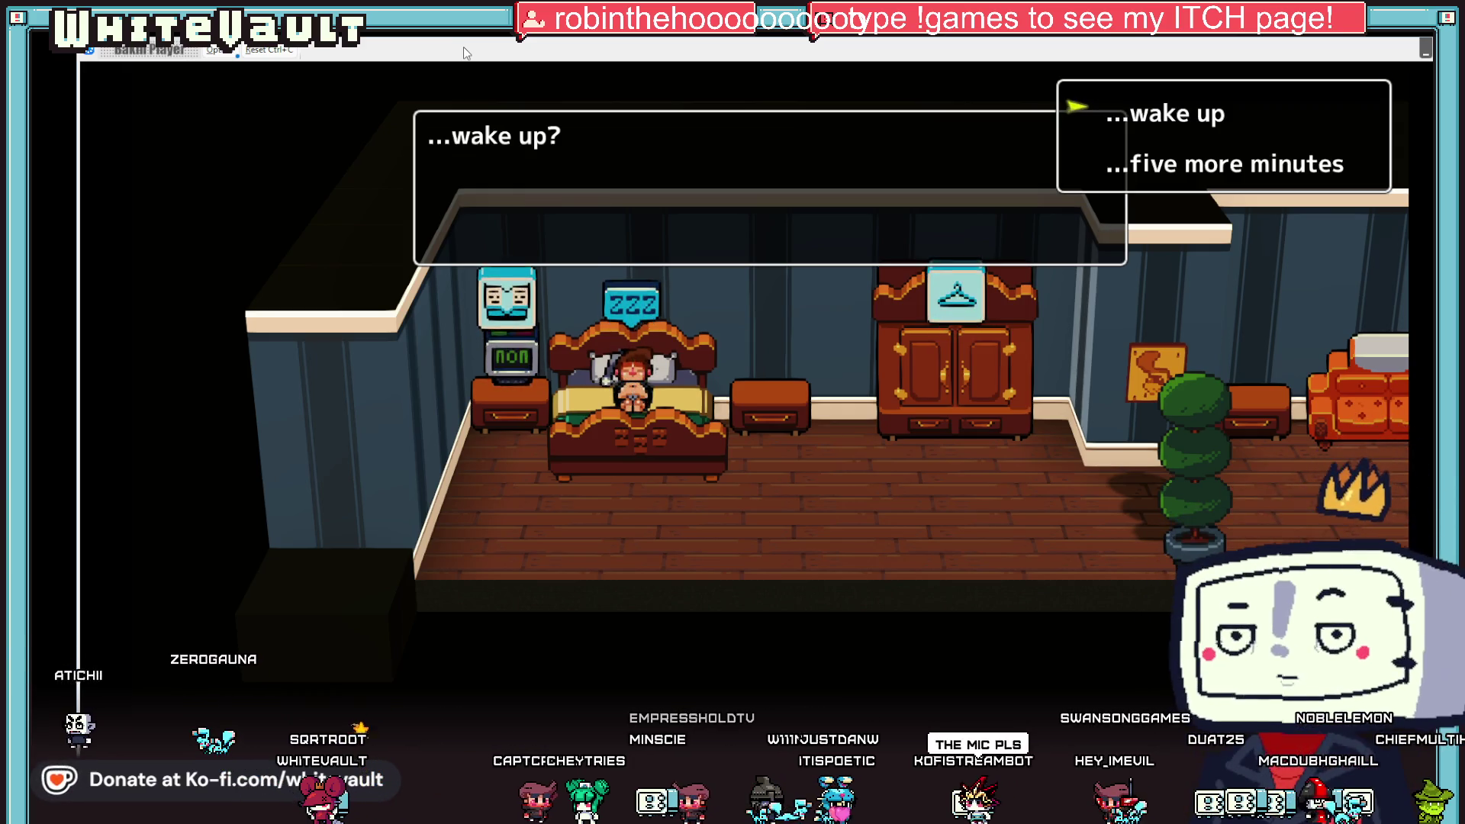
key(Return)
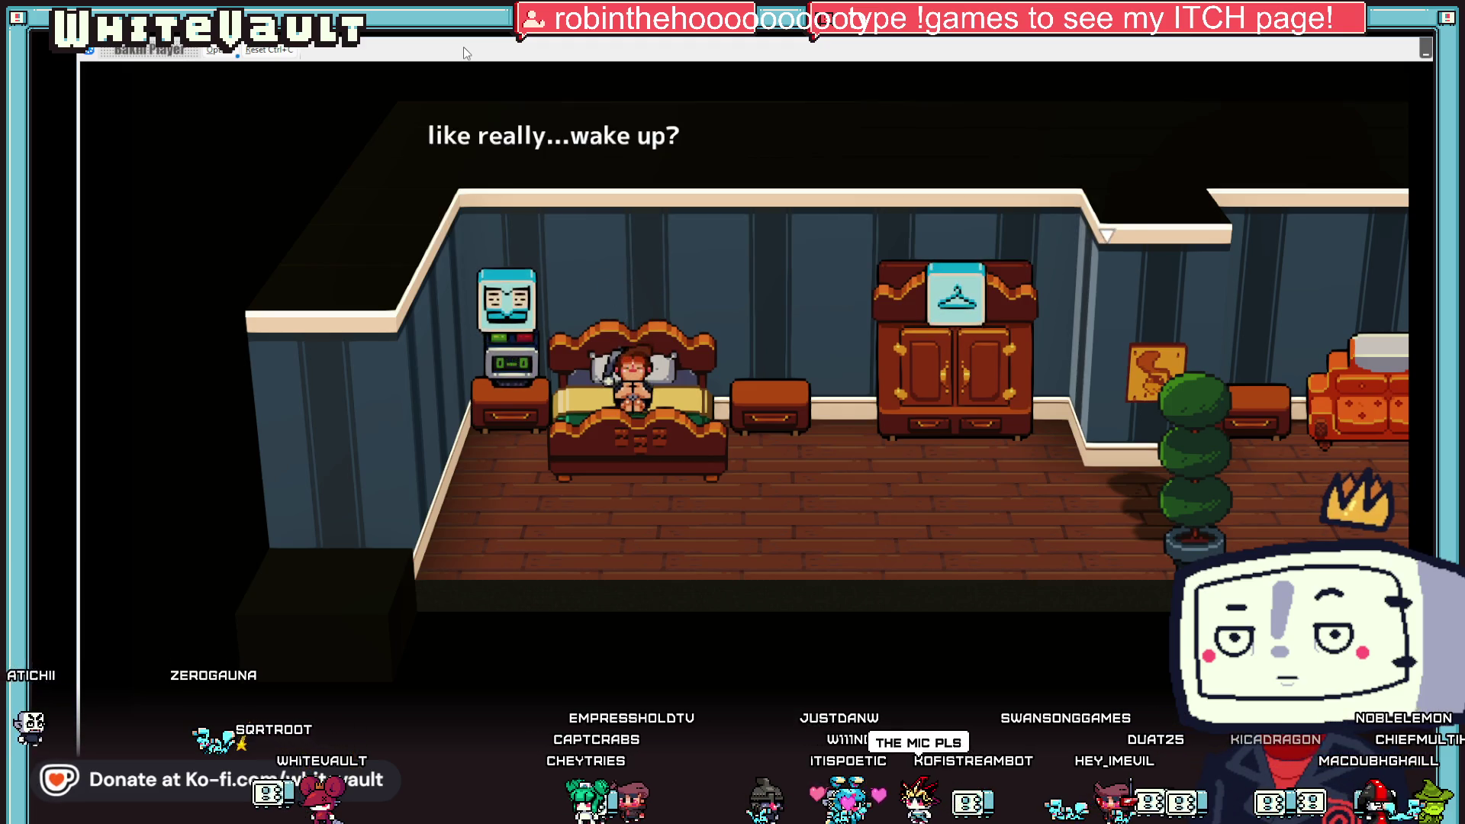
key(Return)
key(Return)
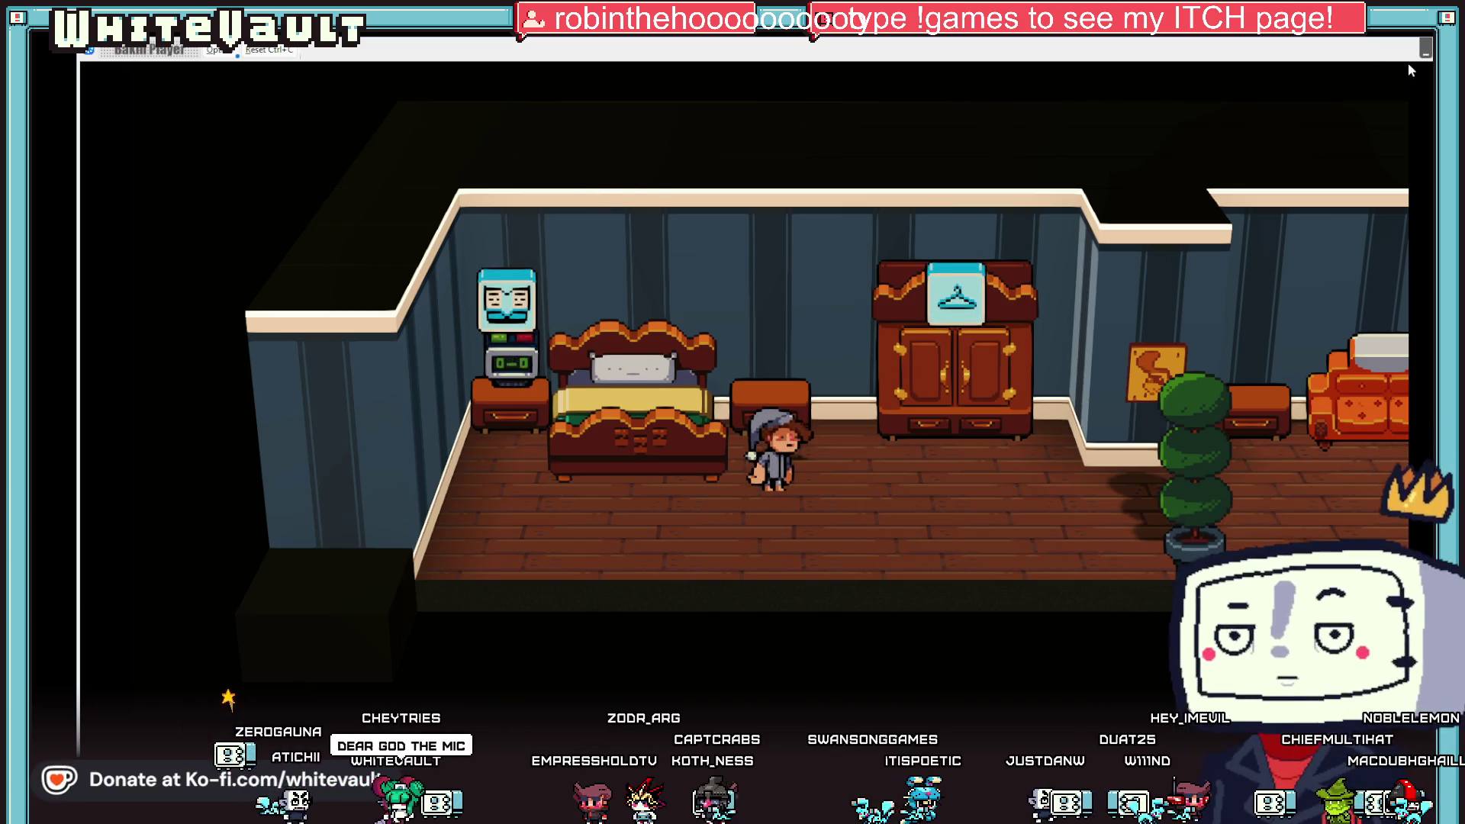
key(alt+F4)
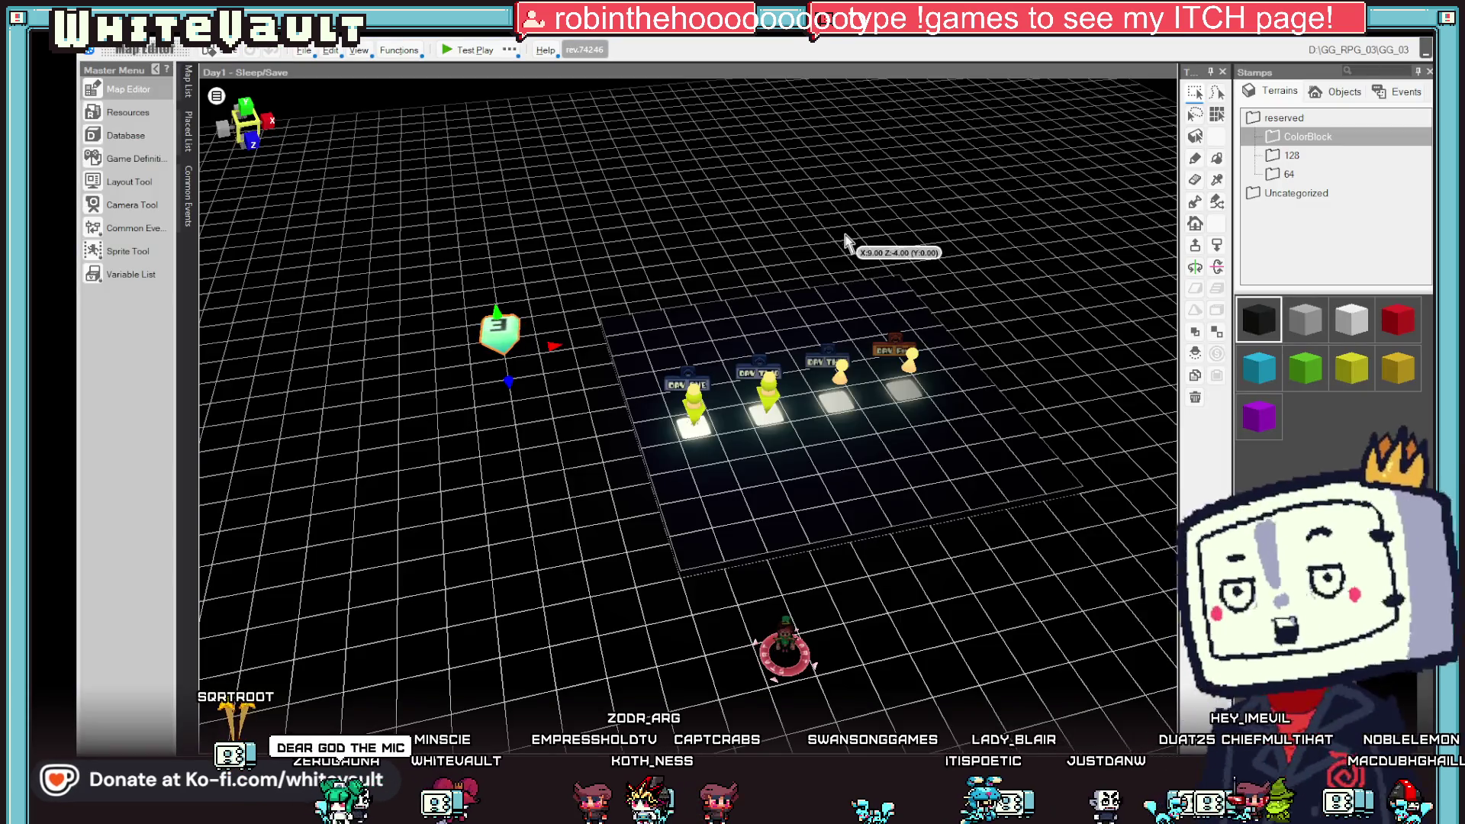
- Open the 0_Intro map, flatten a grid tile with Make it Flat, and start Test Play
click(188, 82)
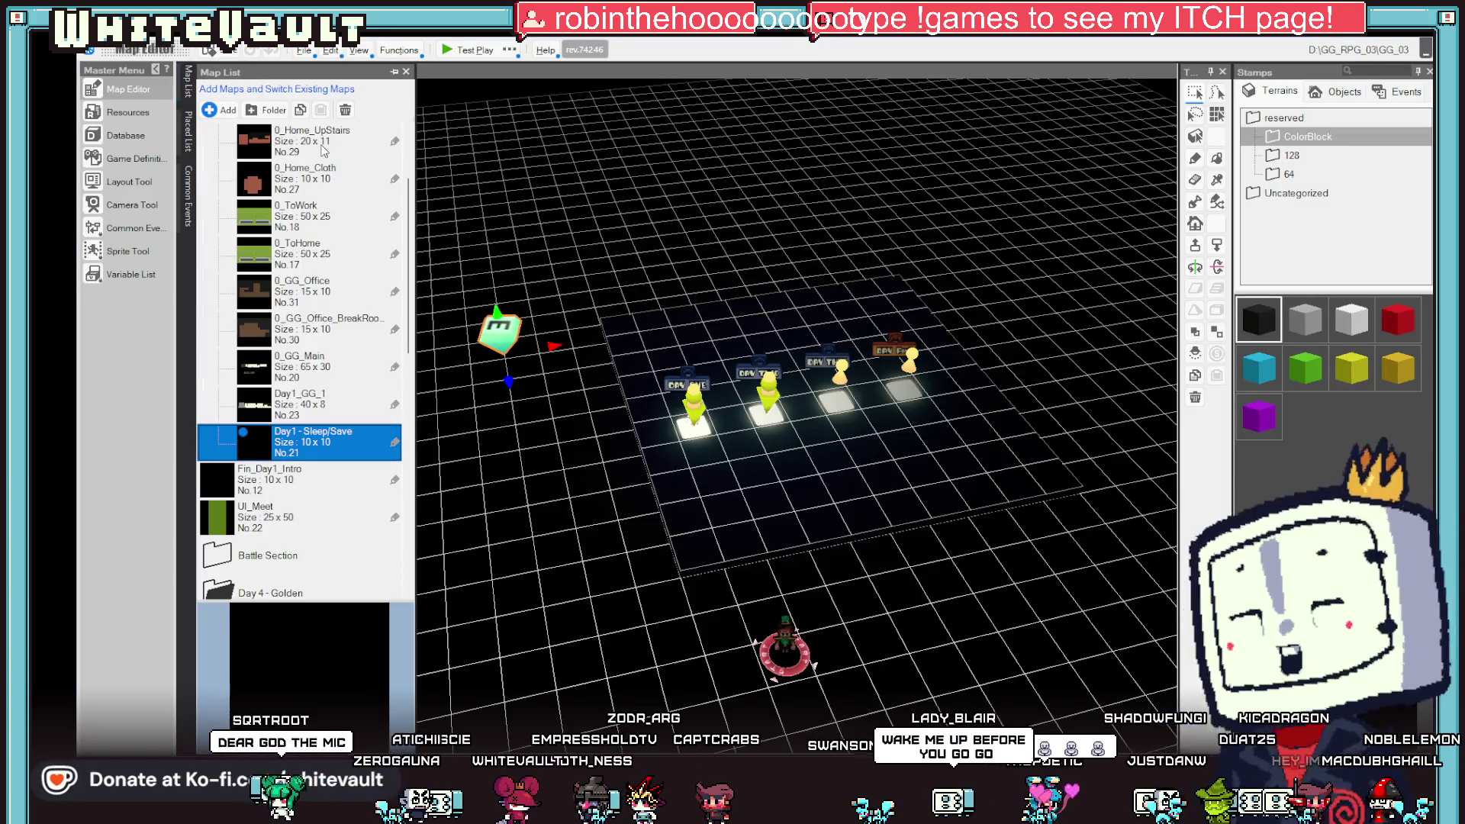
double_click(325, 174)
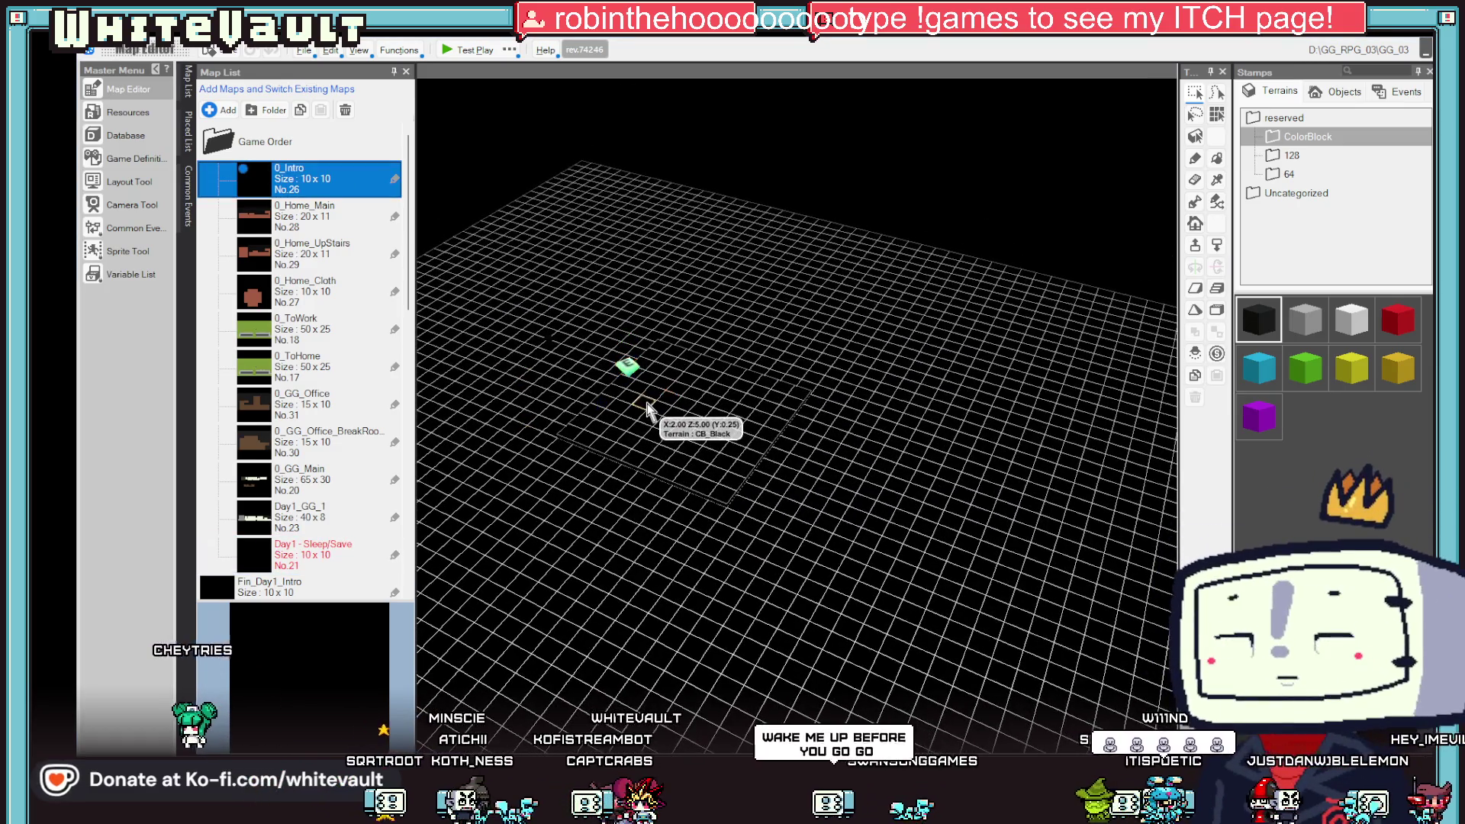
right_click(645, 395)
click(790, 597)
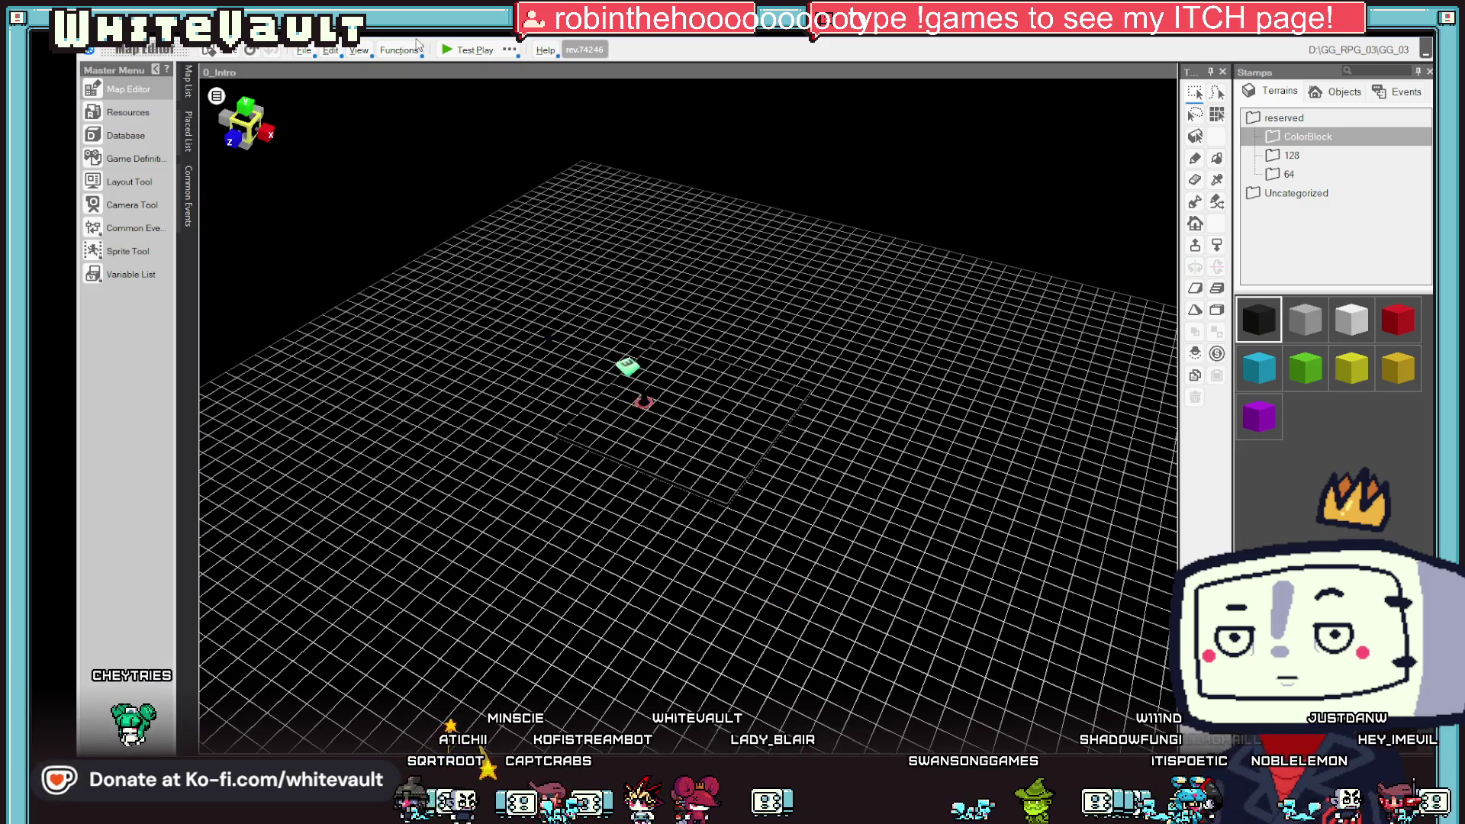
click(463, 52)
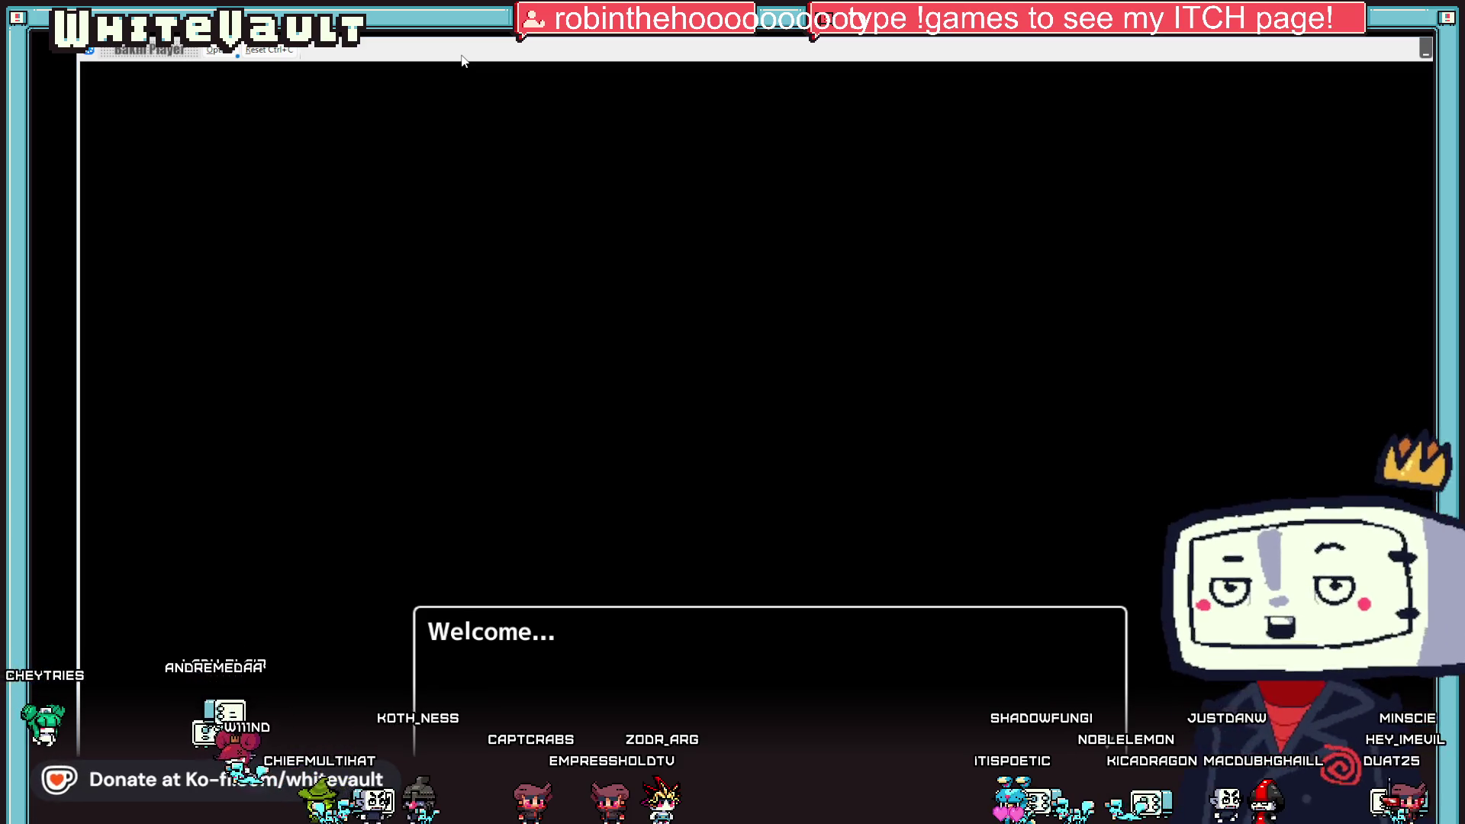
- Advance the Welcome and wake-up dialogs, then close and relaunch the test play from the start
key(Return)
key(Return)
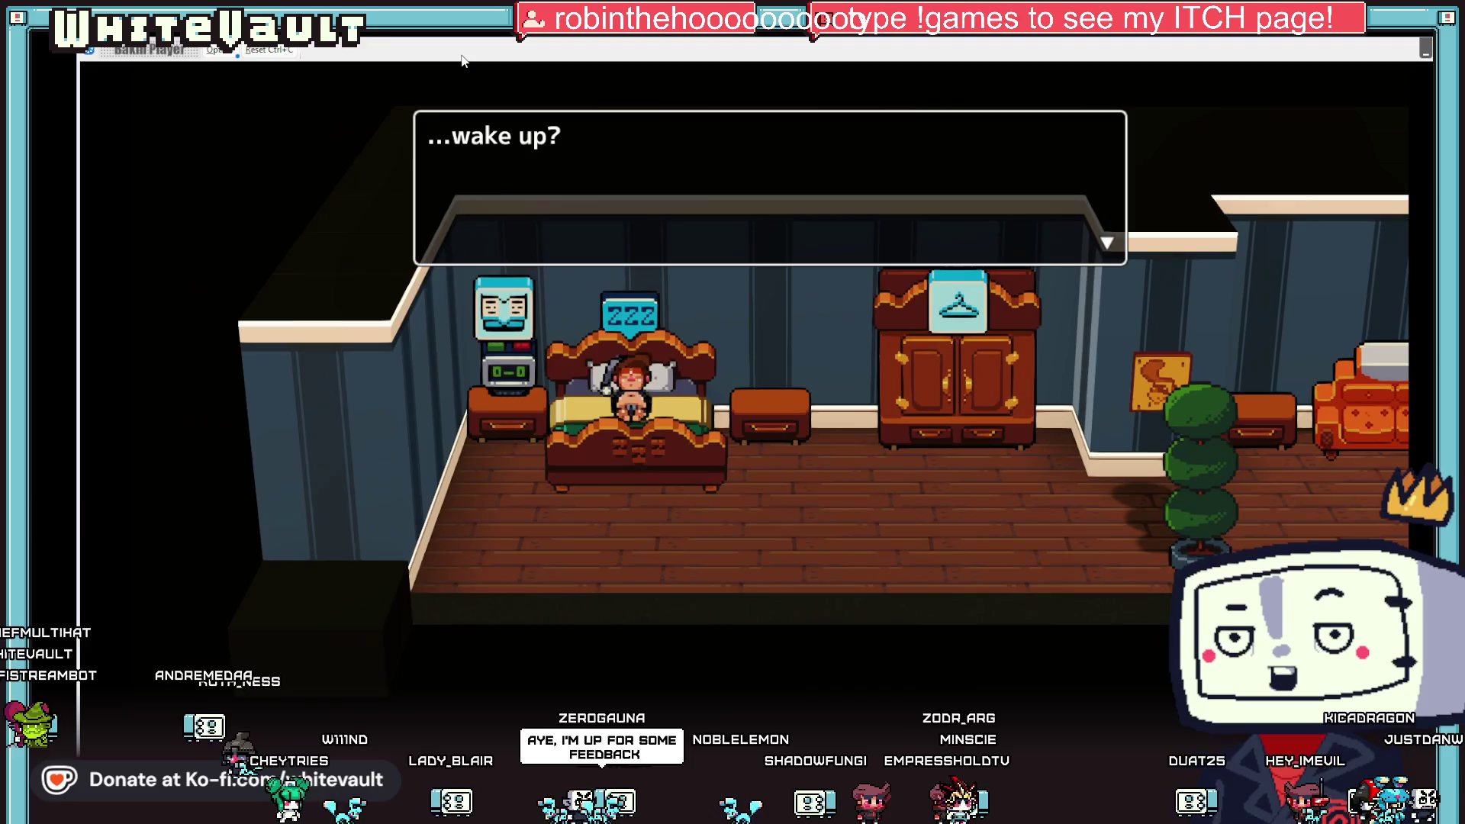
key(Return)
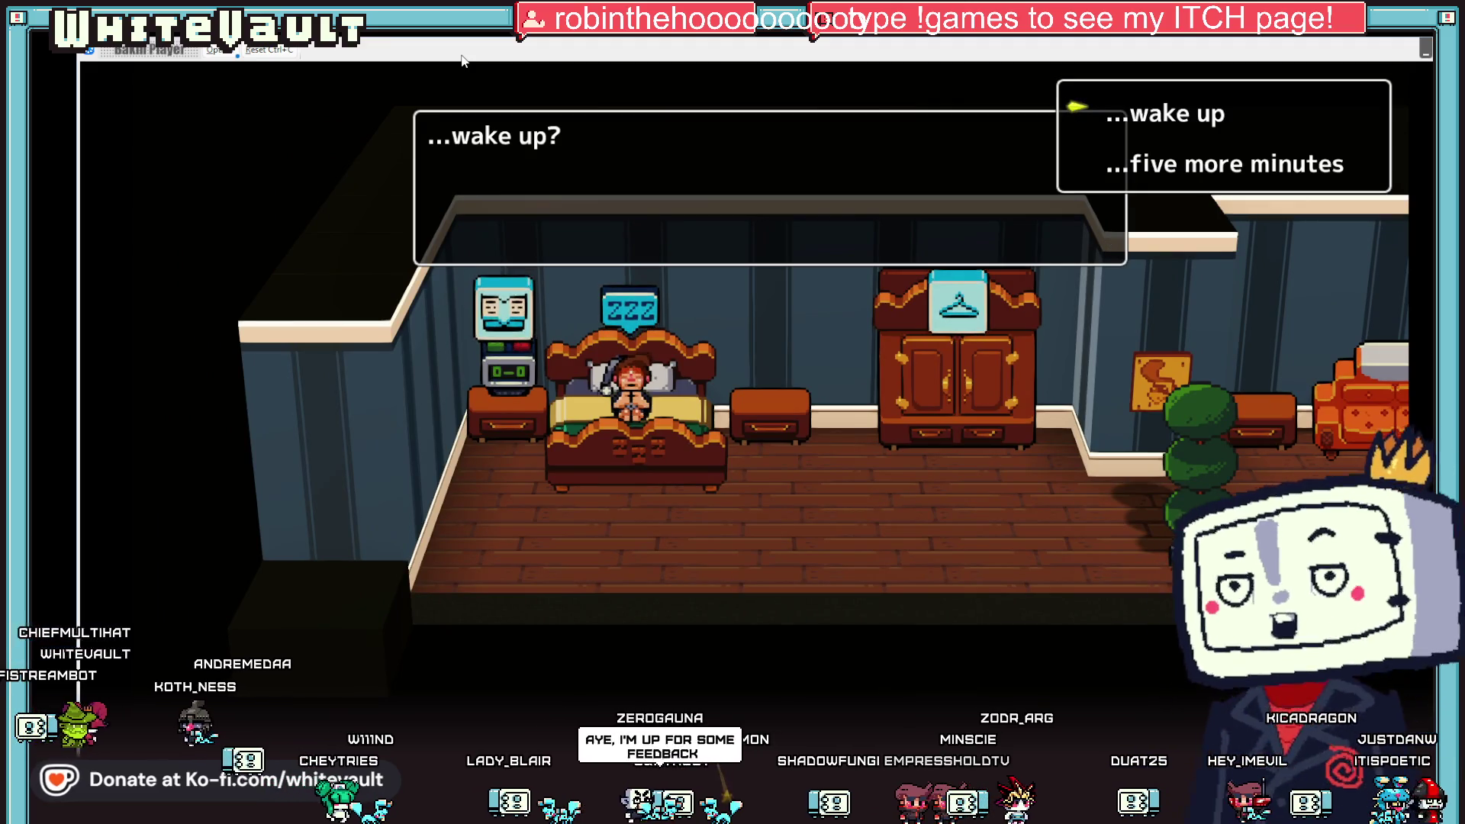
key(Return)
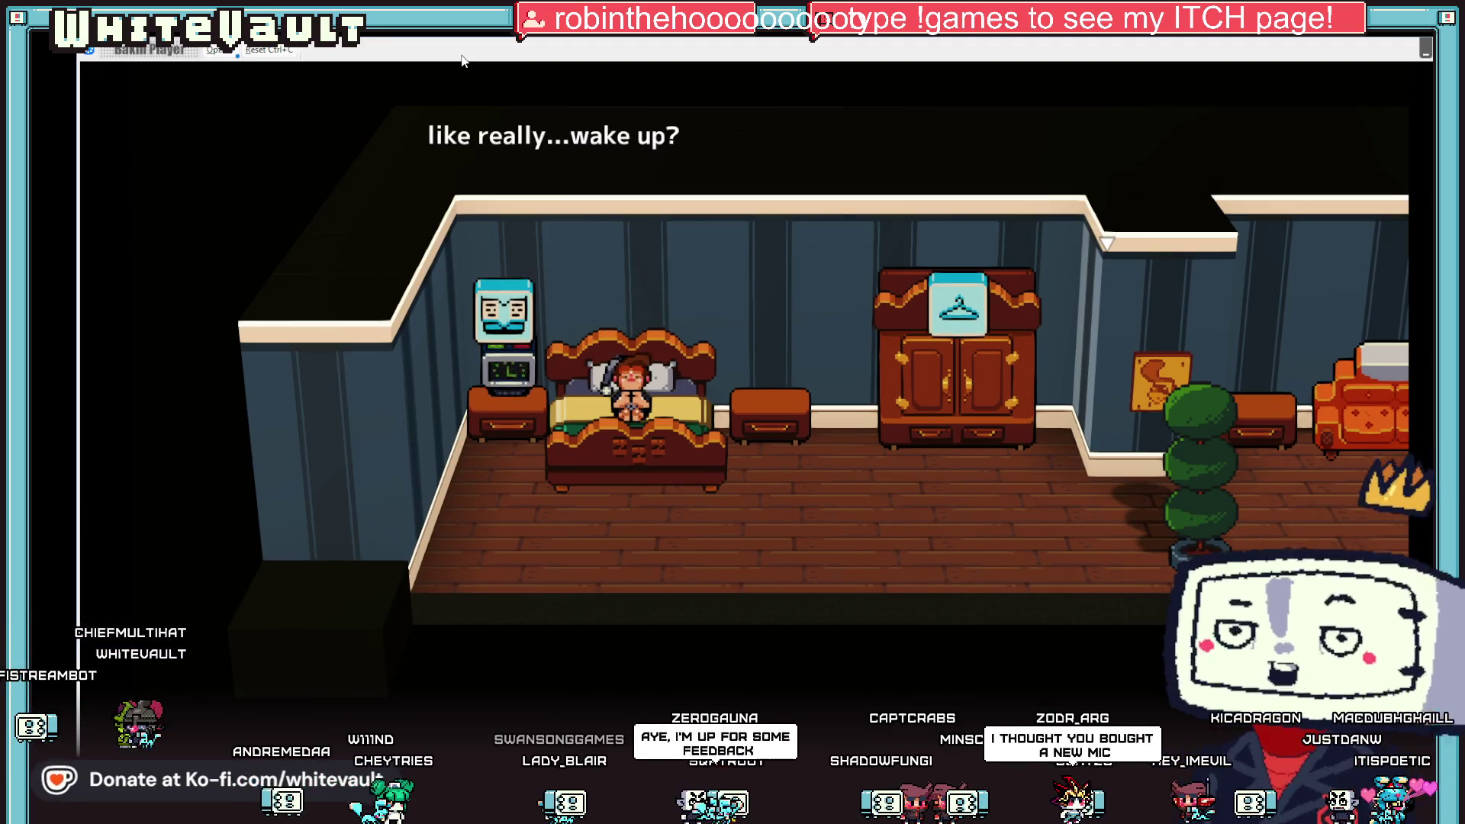
key(Return)
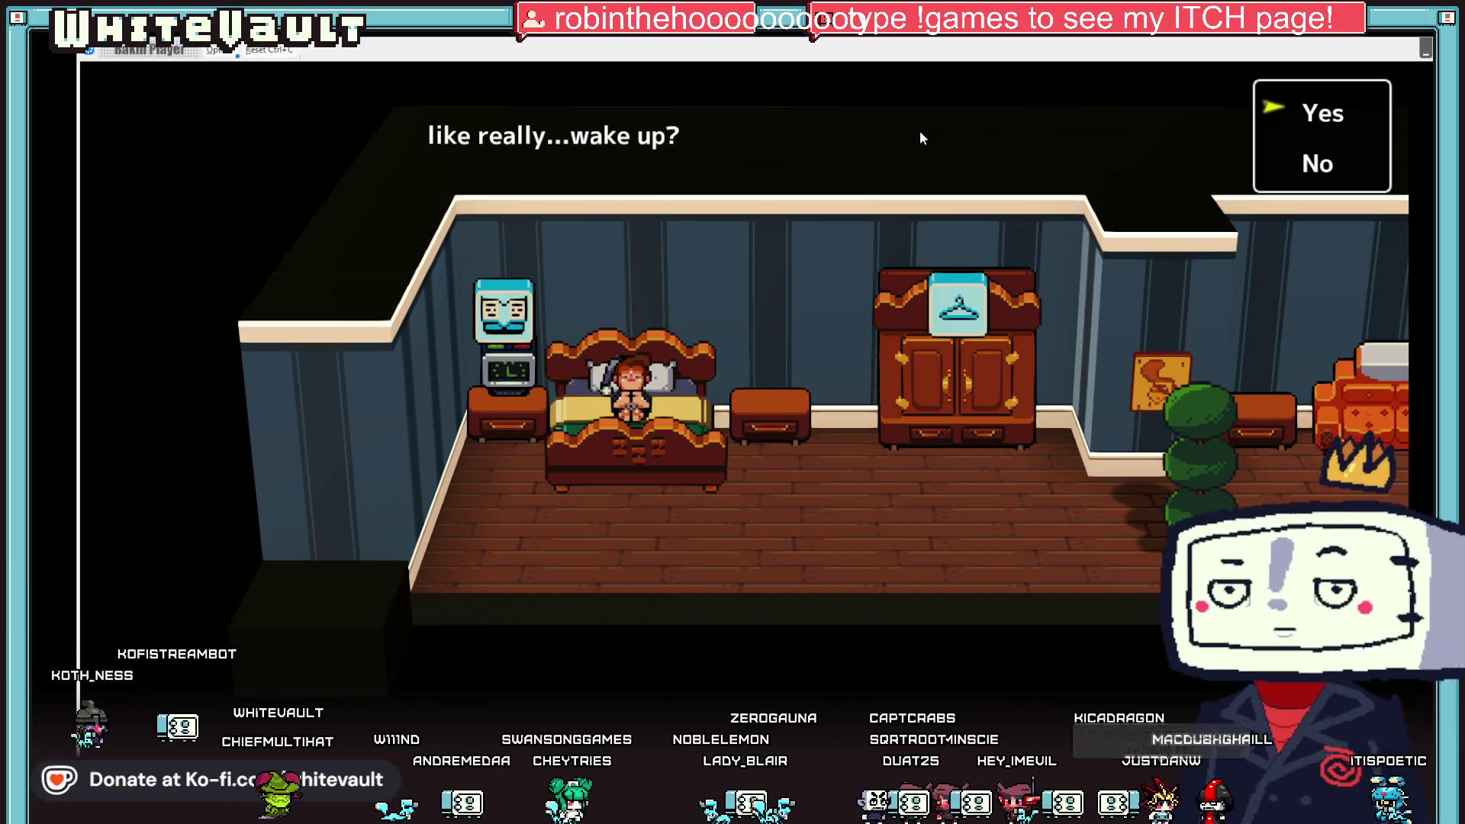
key(Escape)
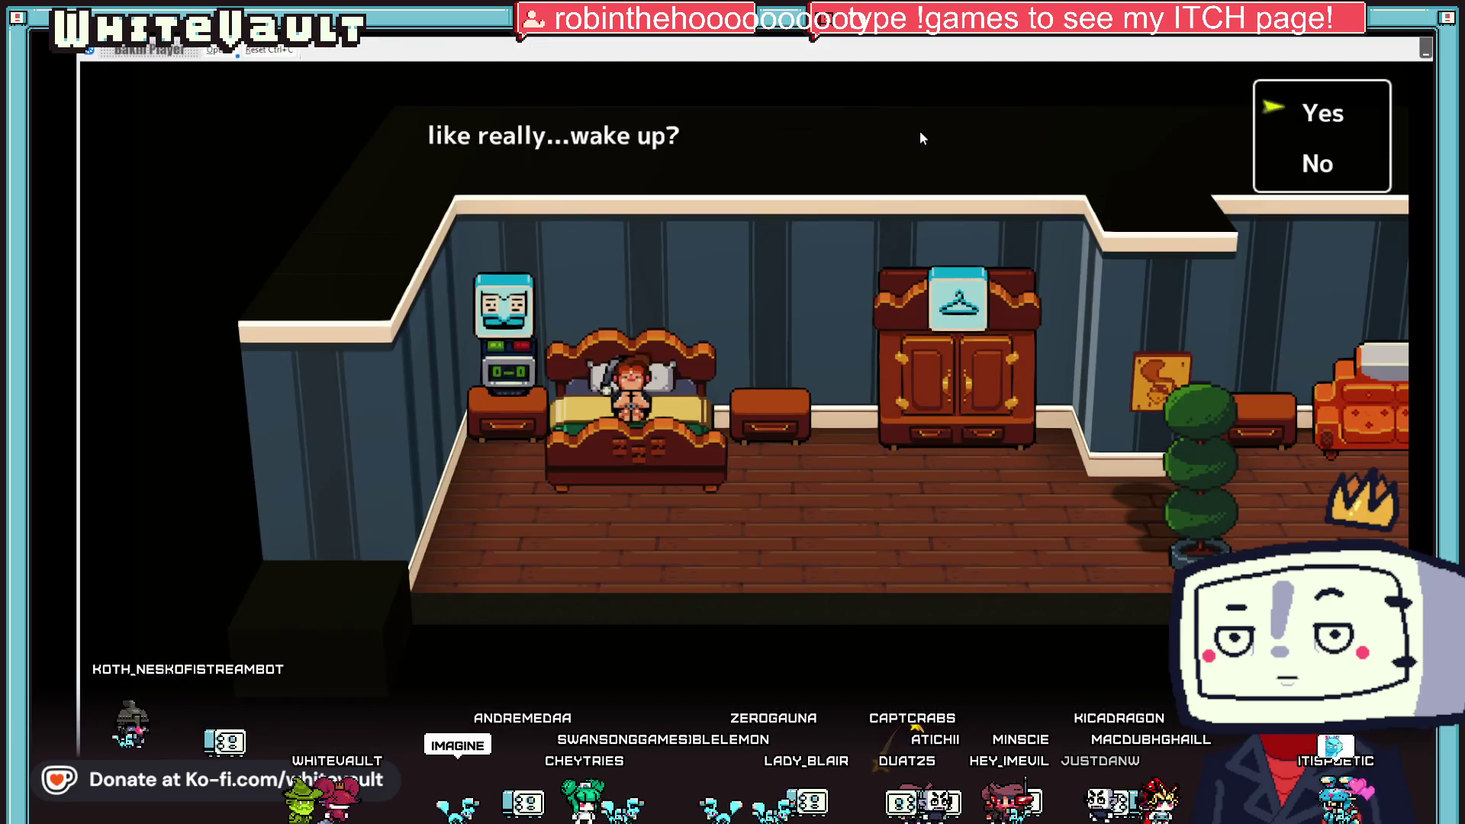
key(Return)
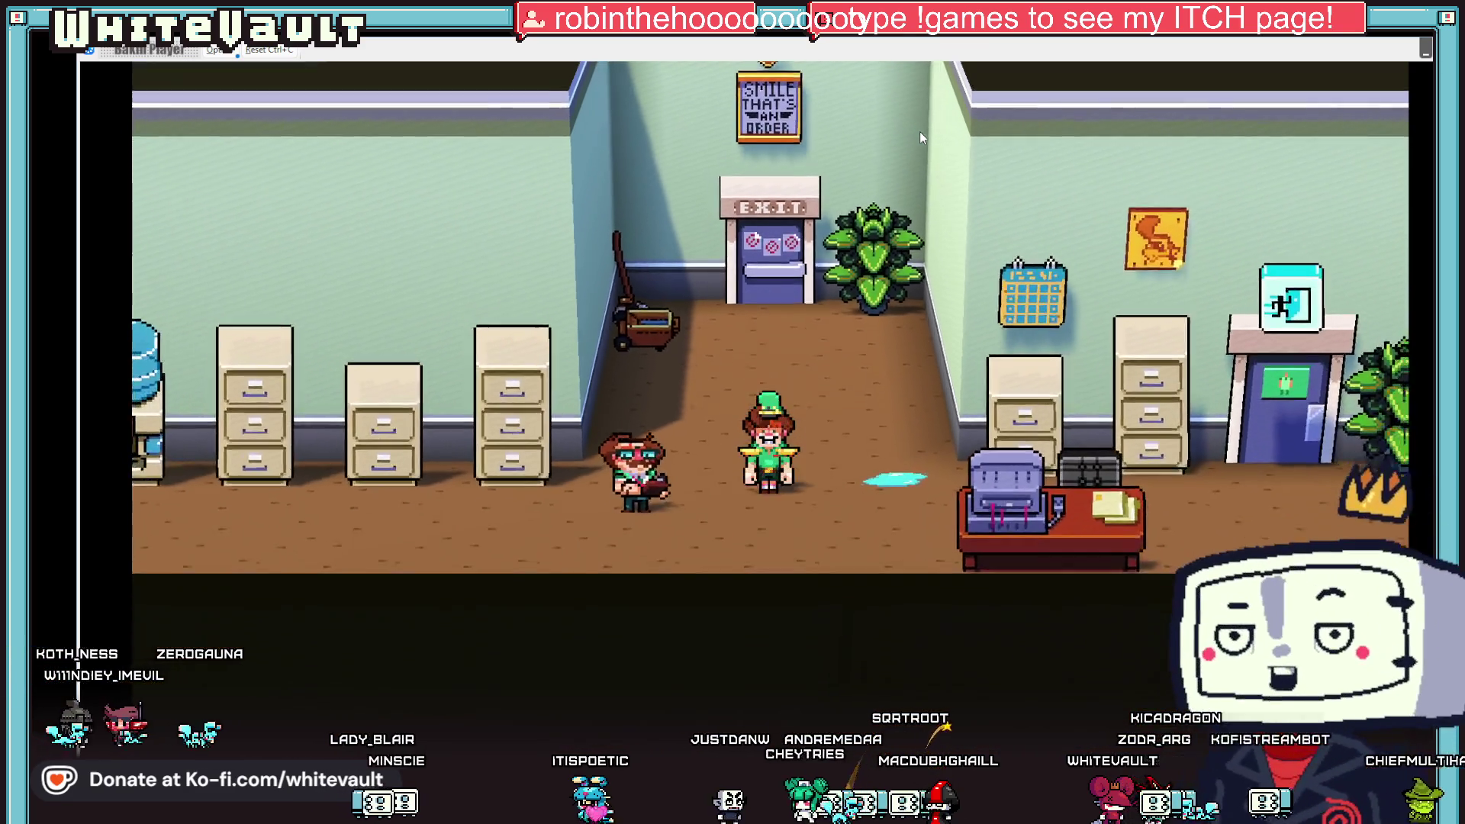
- Finish the boss's dialogue and walk out the office EXIT door down the sidewalk
key(Return)
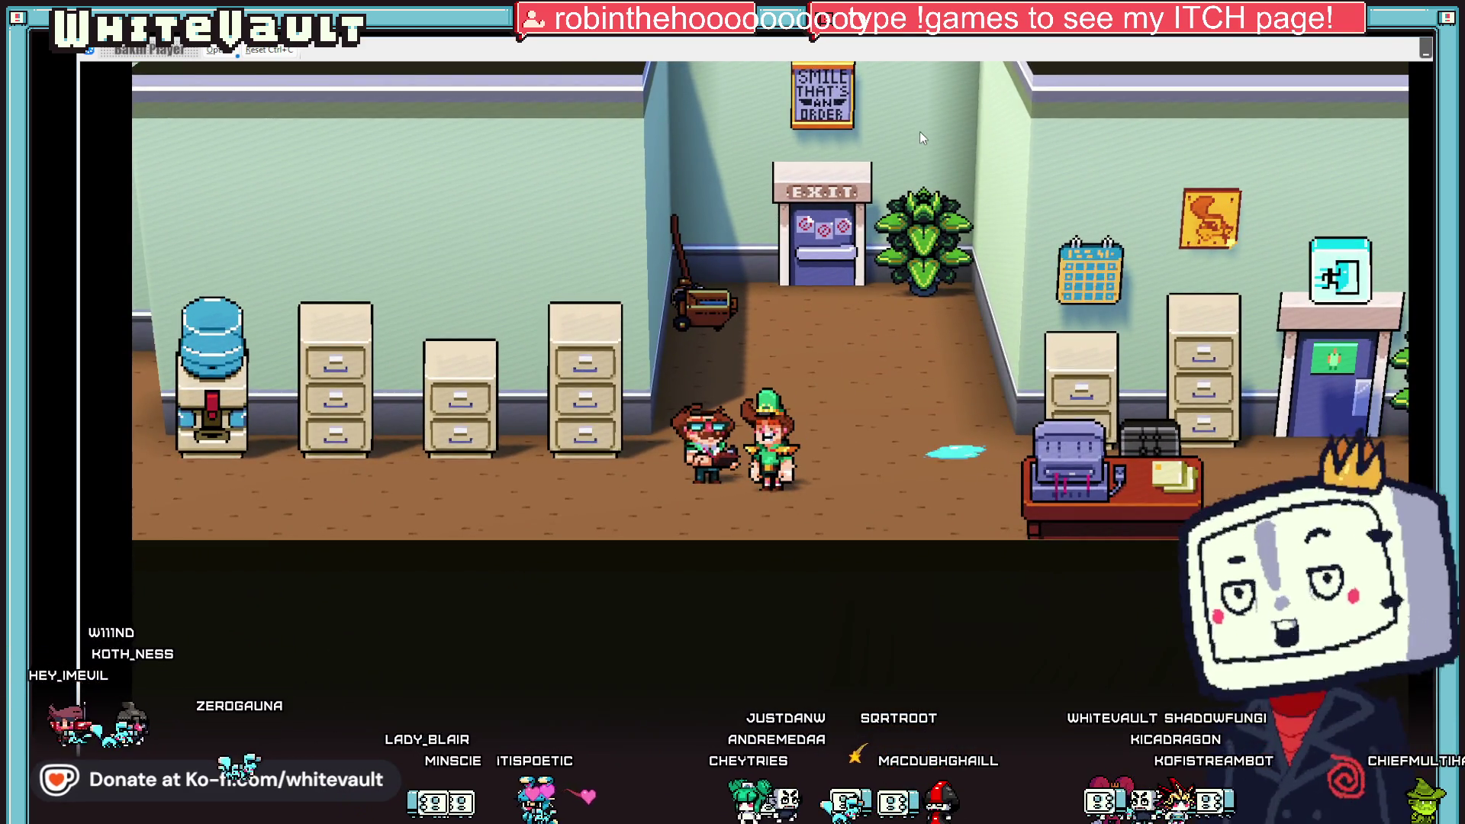
key(Return)
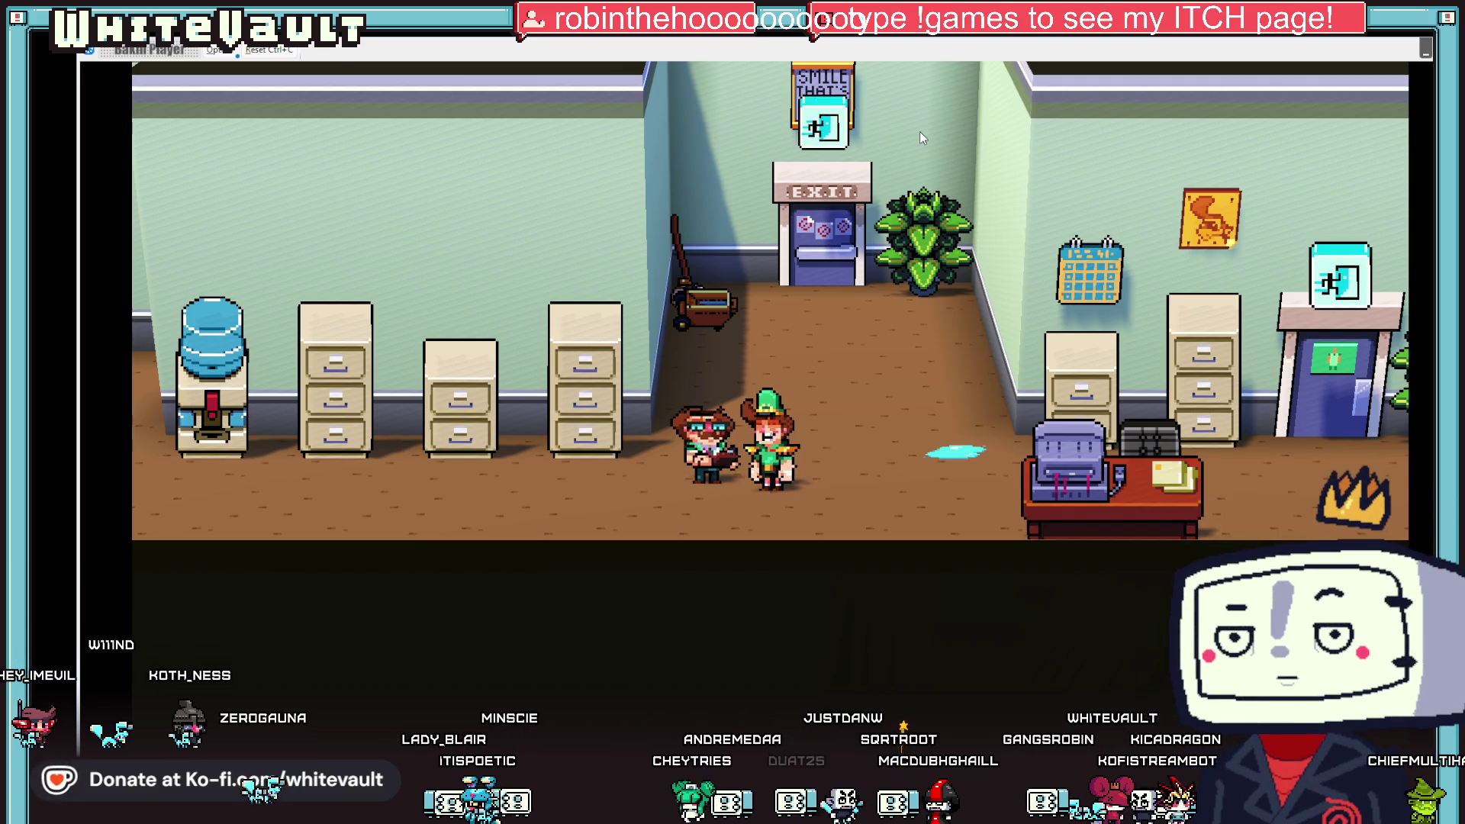
key(Right)
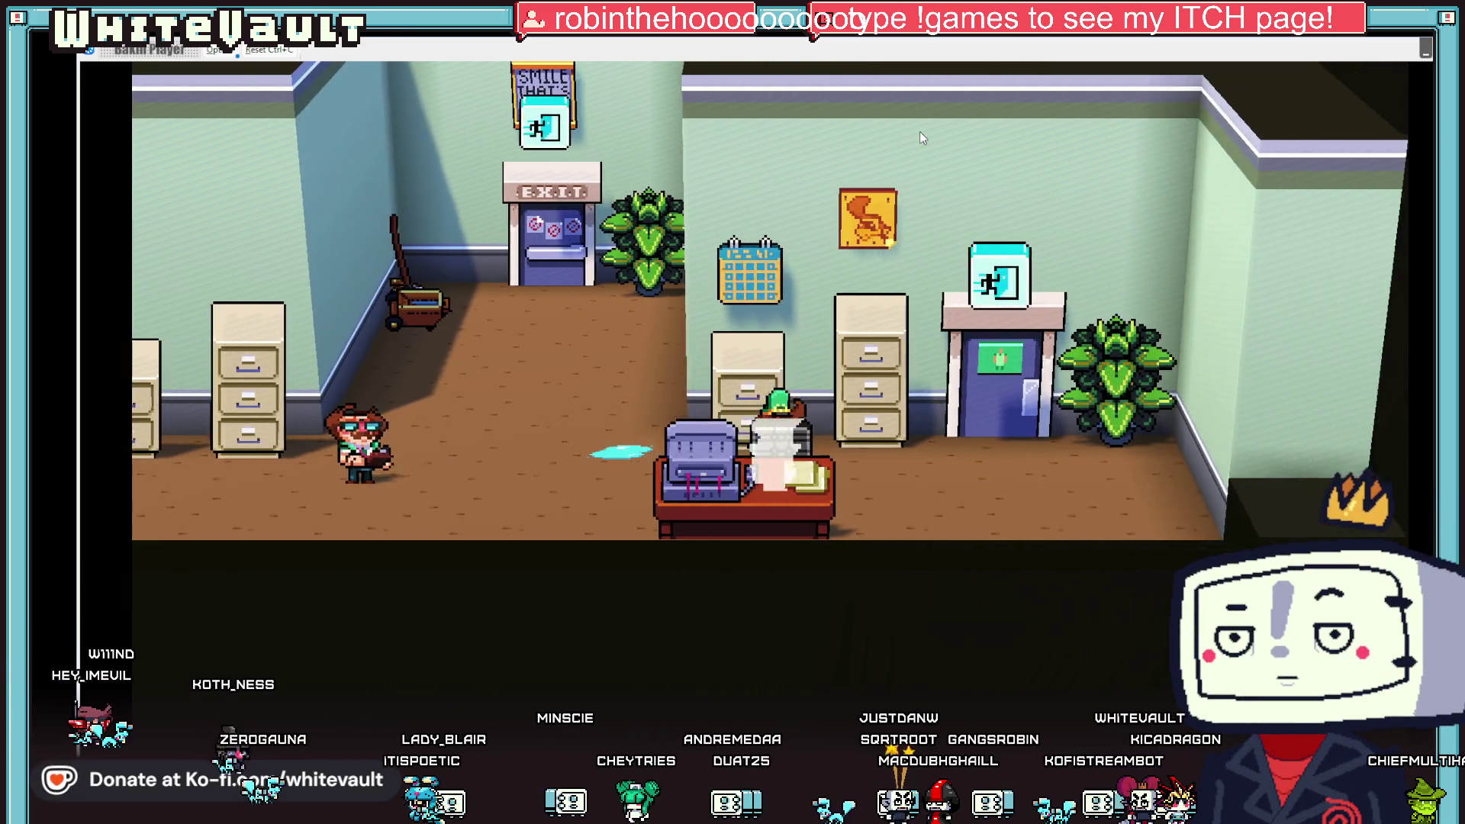
key(Left)
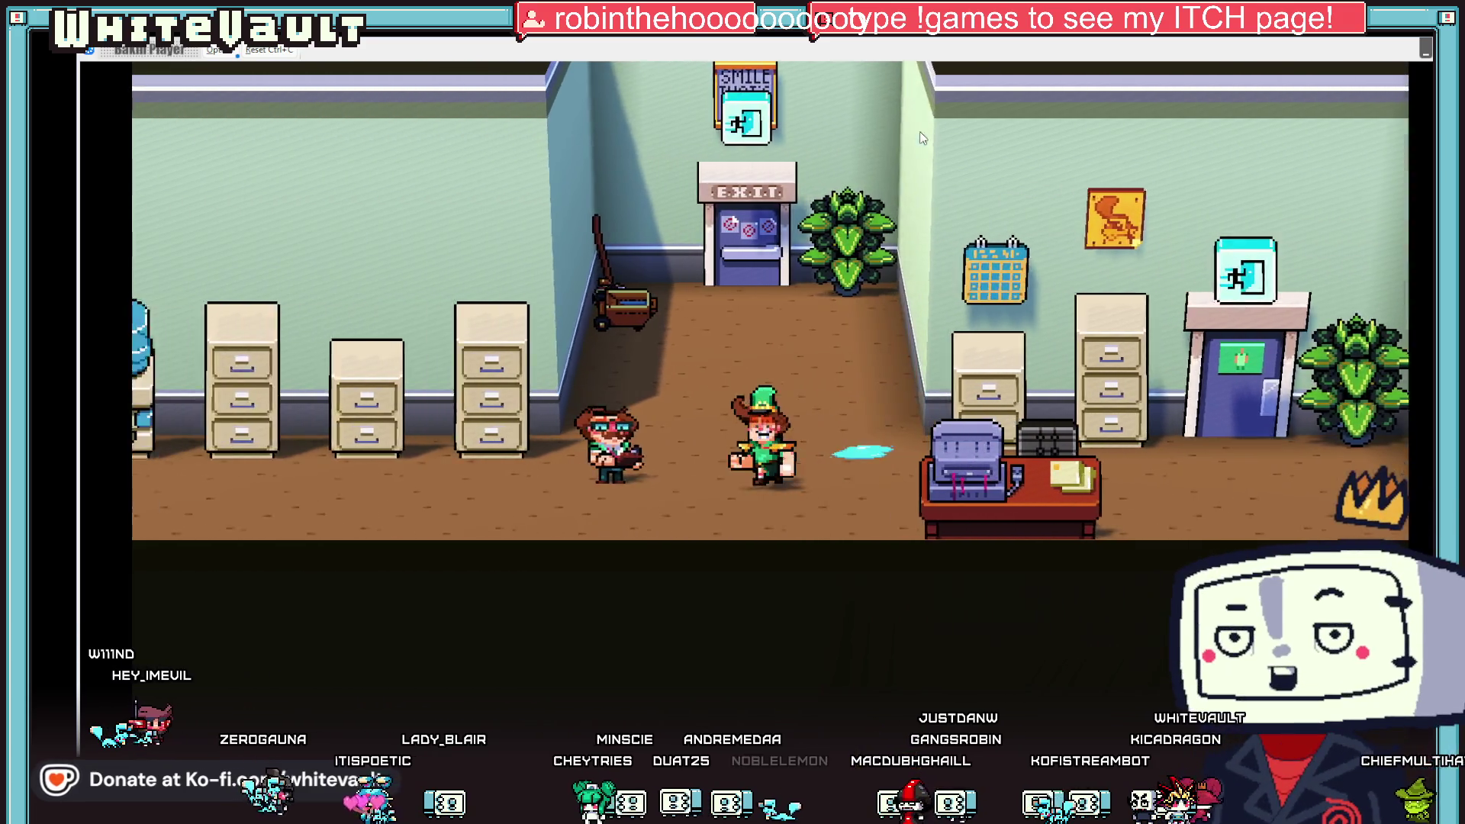
key(Up)
key(Up)
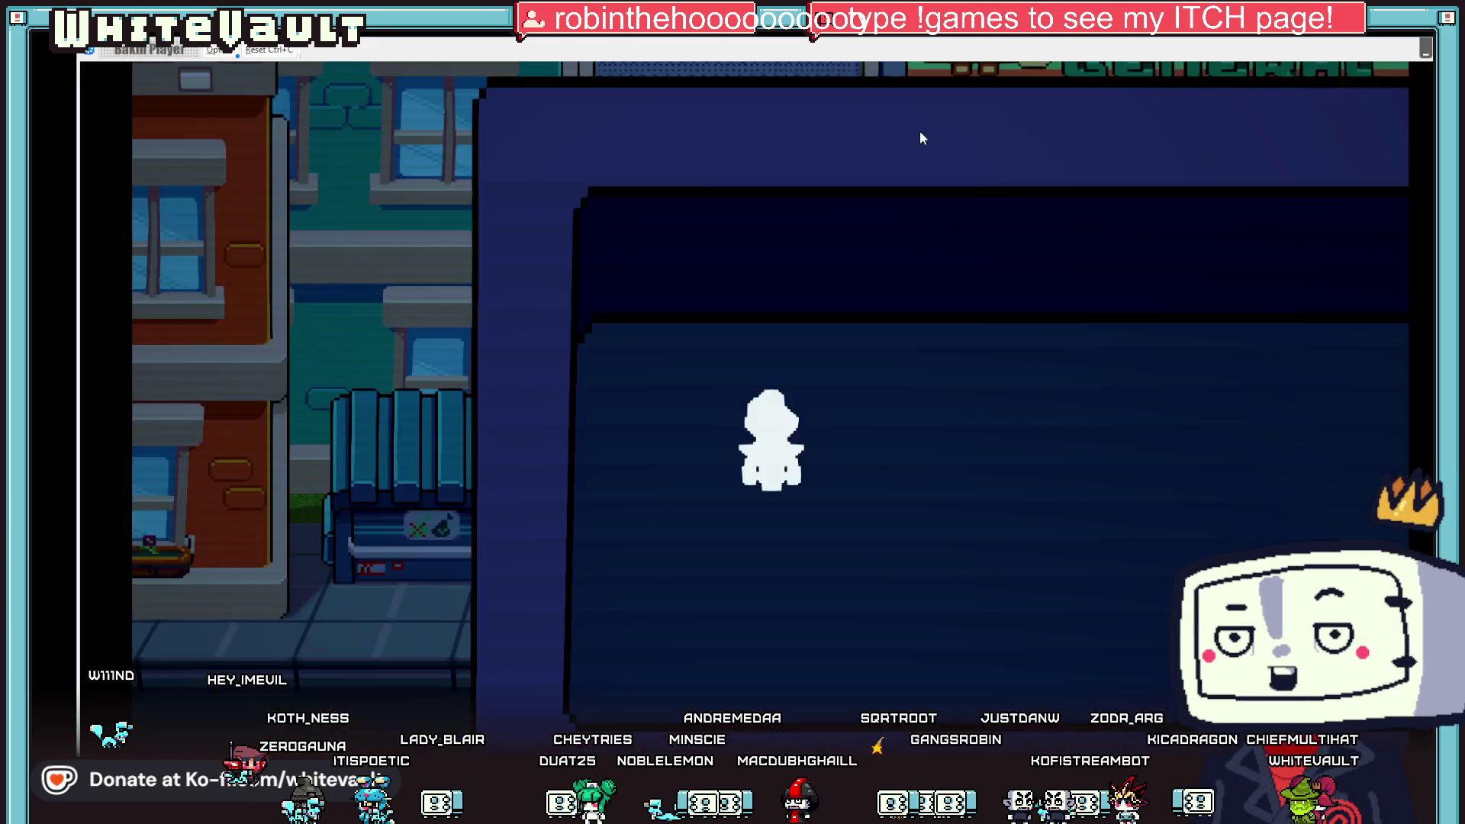
key(Down)
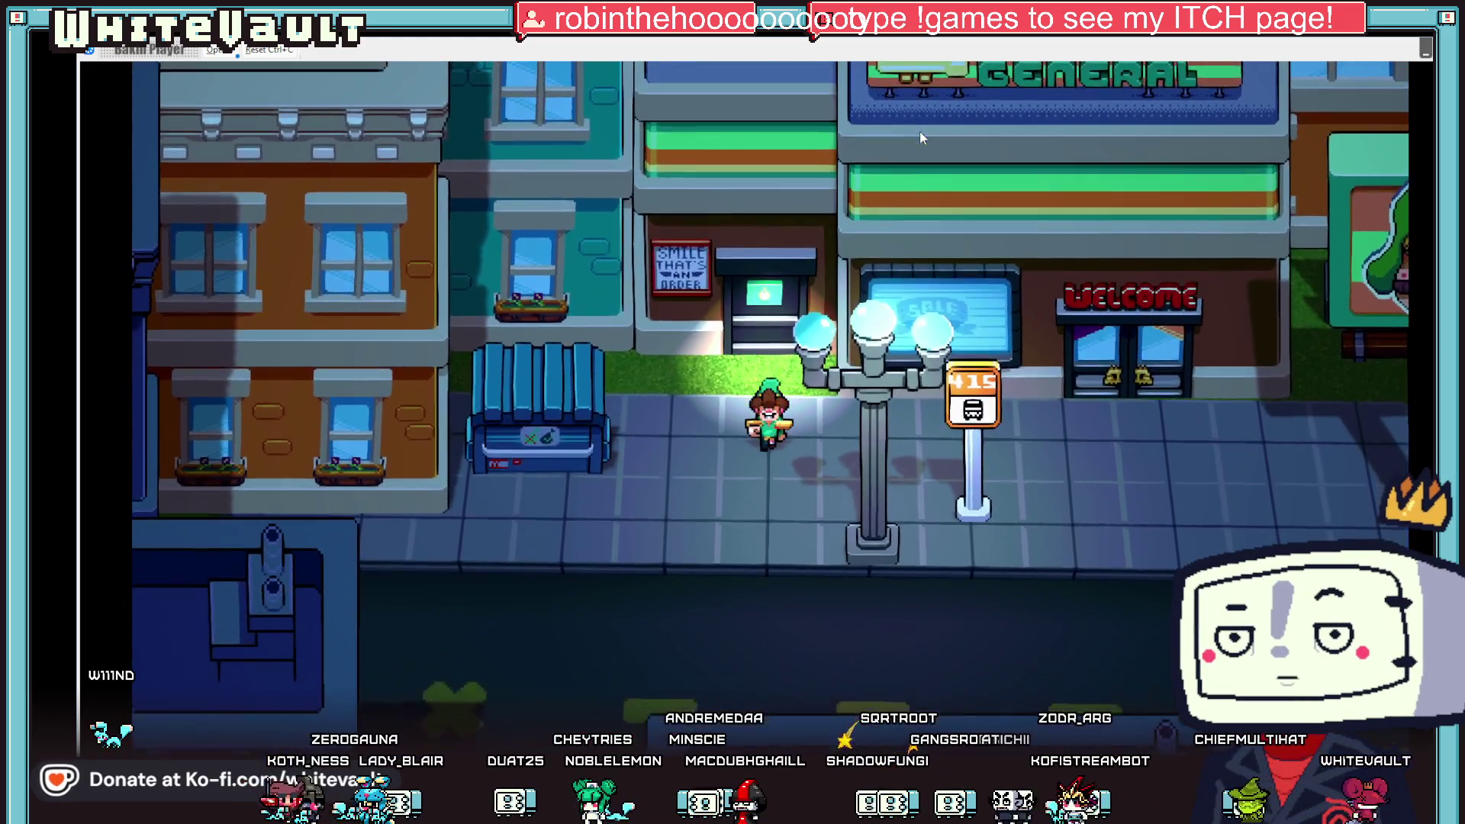
key(Down)
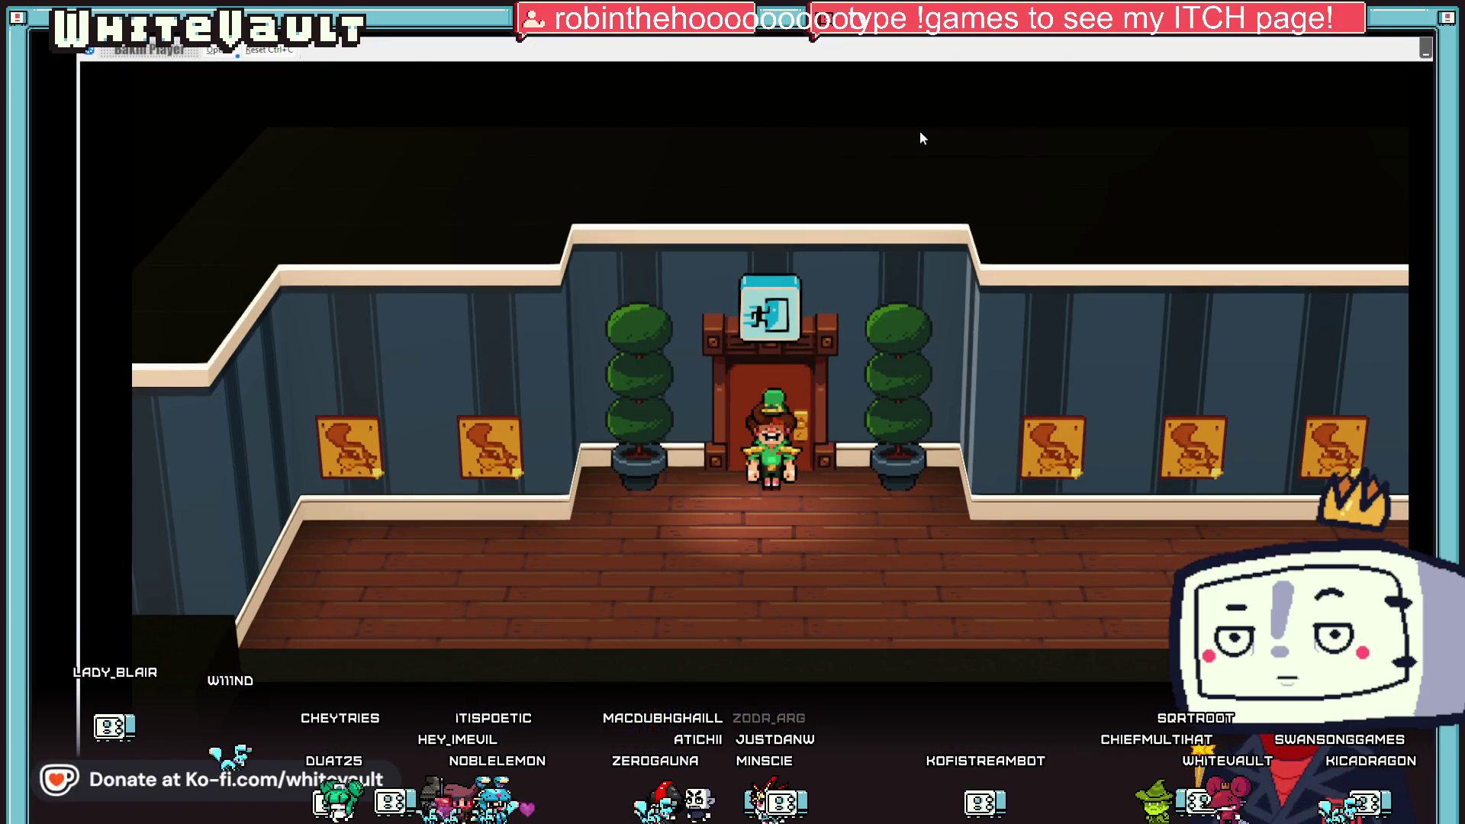
- Walk through the front door and hallway into the bedroom, then interact with the bed to sleep
key(Down)
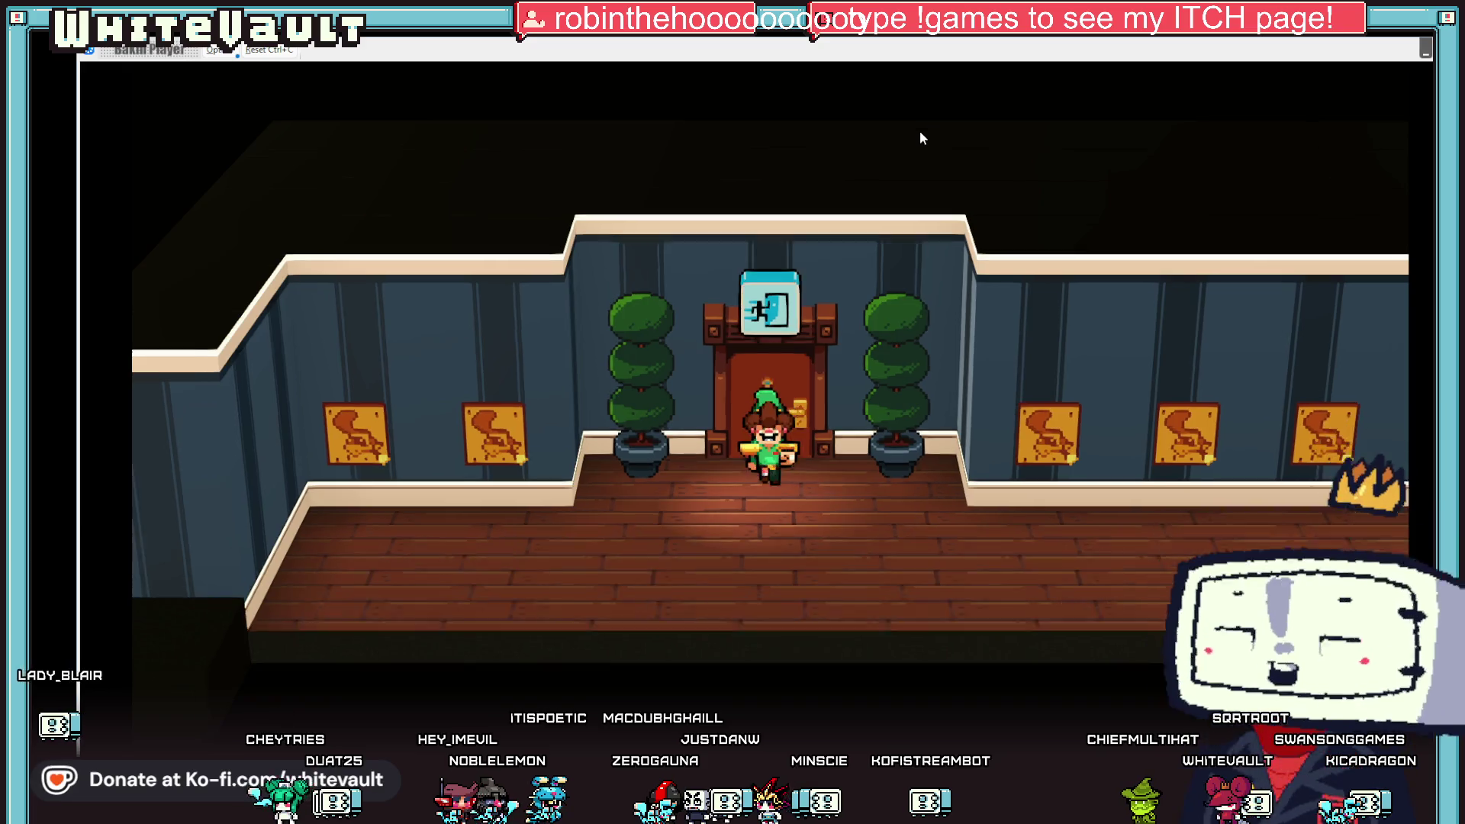
key(Right)
key(Right)
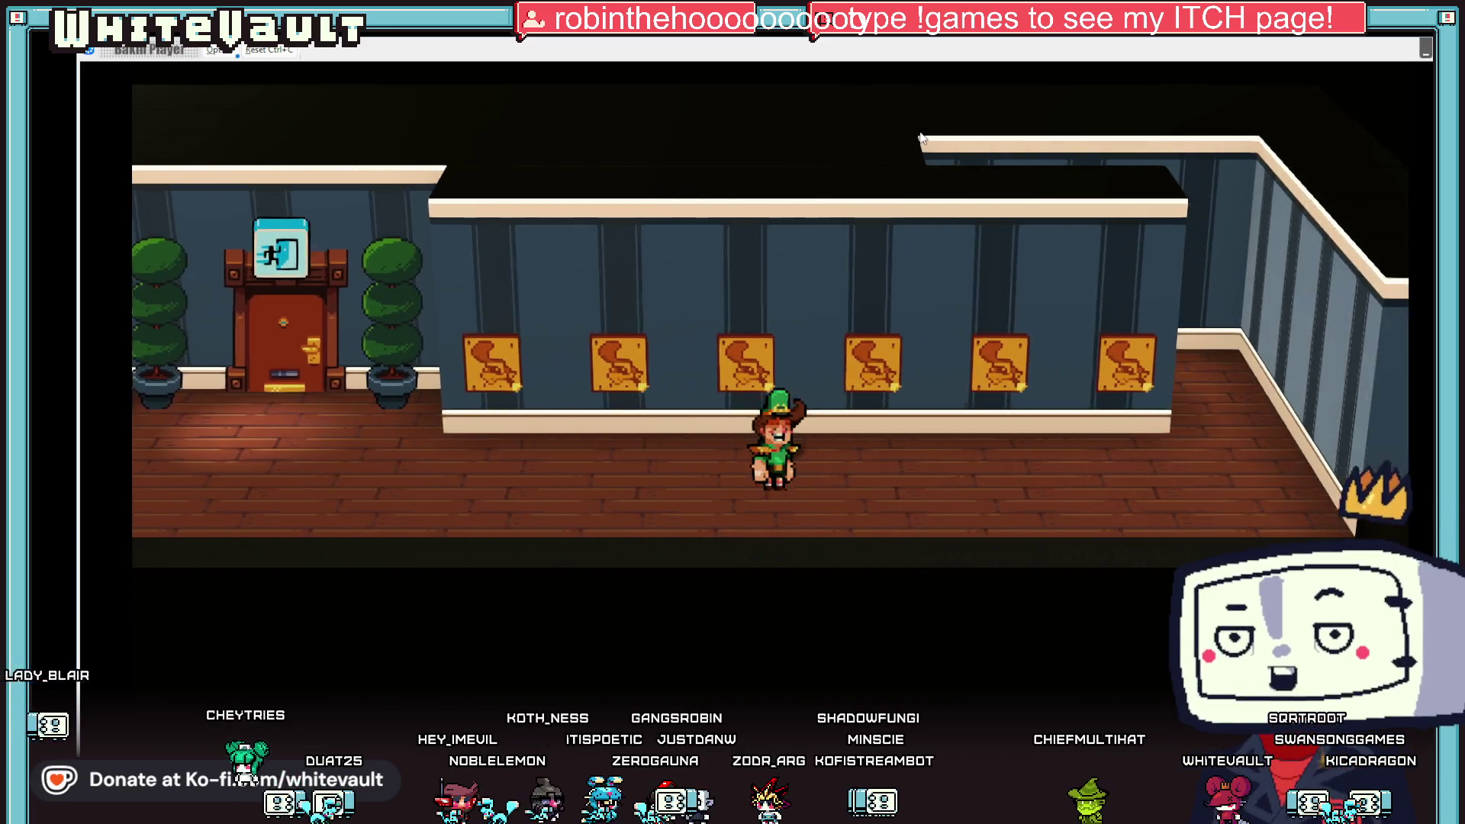
key(Up)
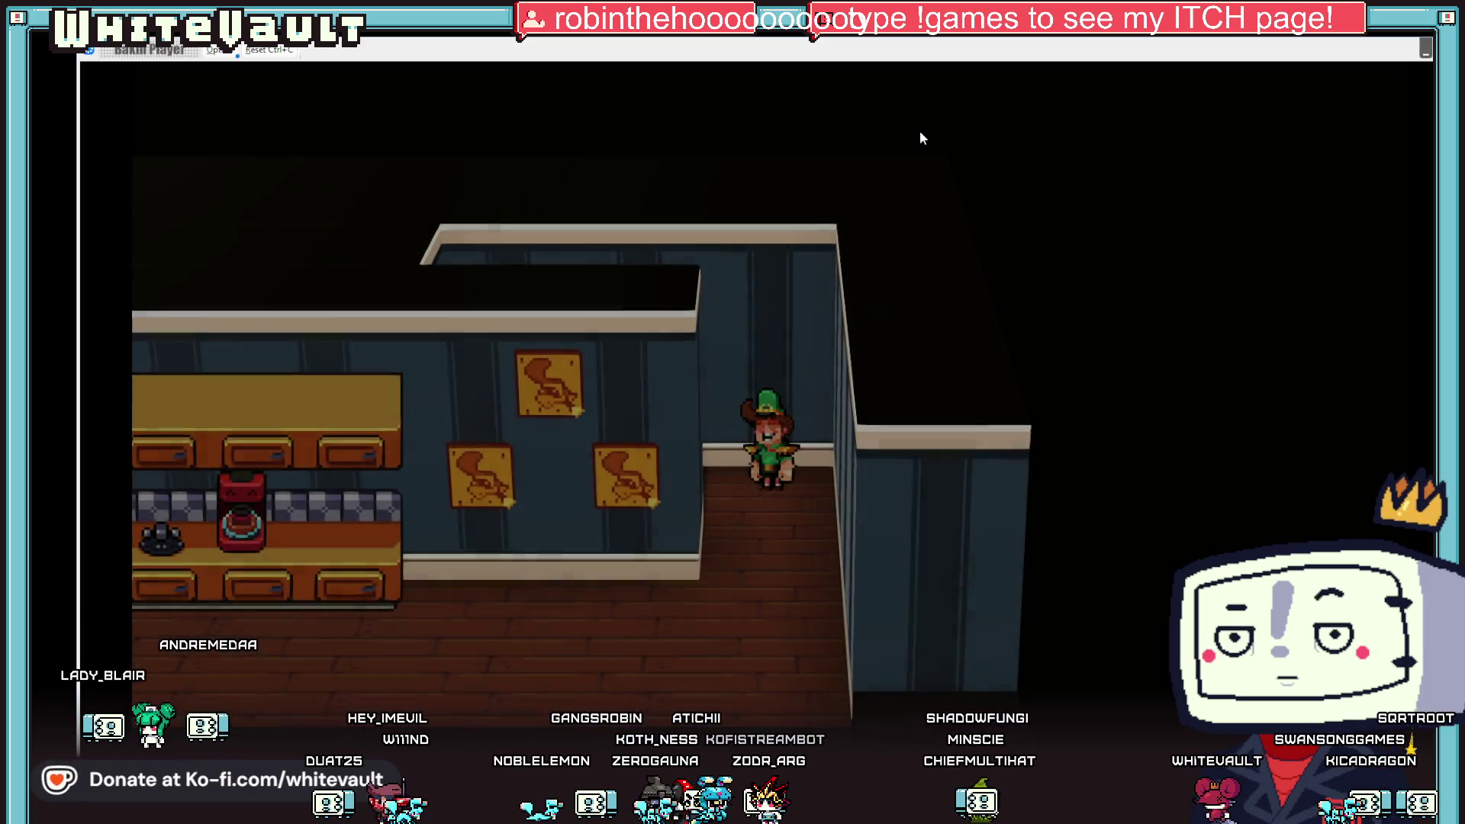
key(Down)
key(Left)
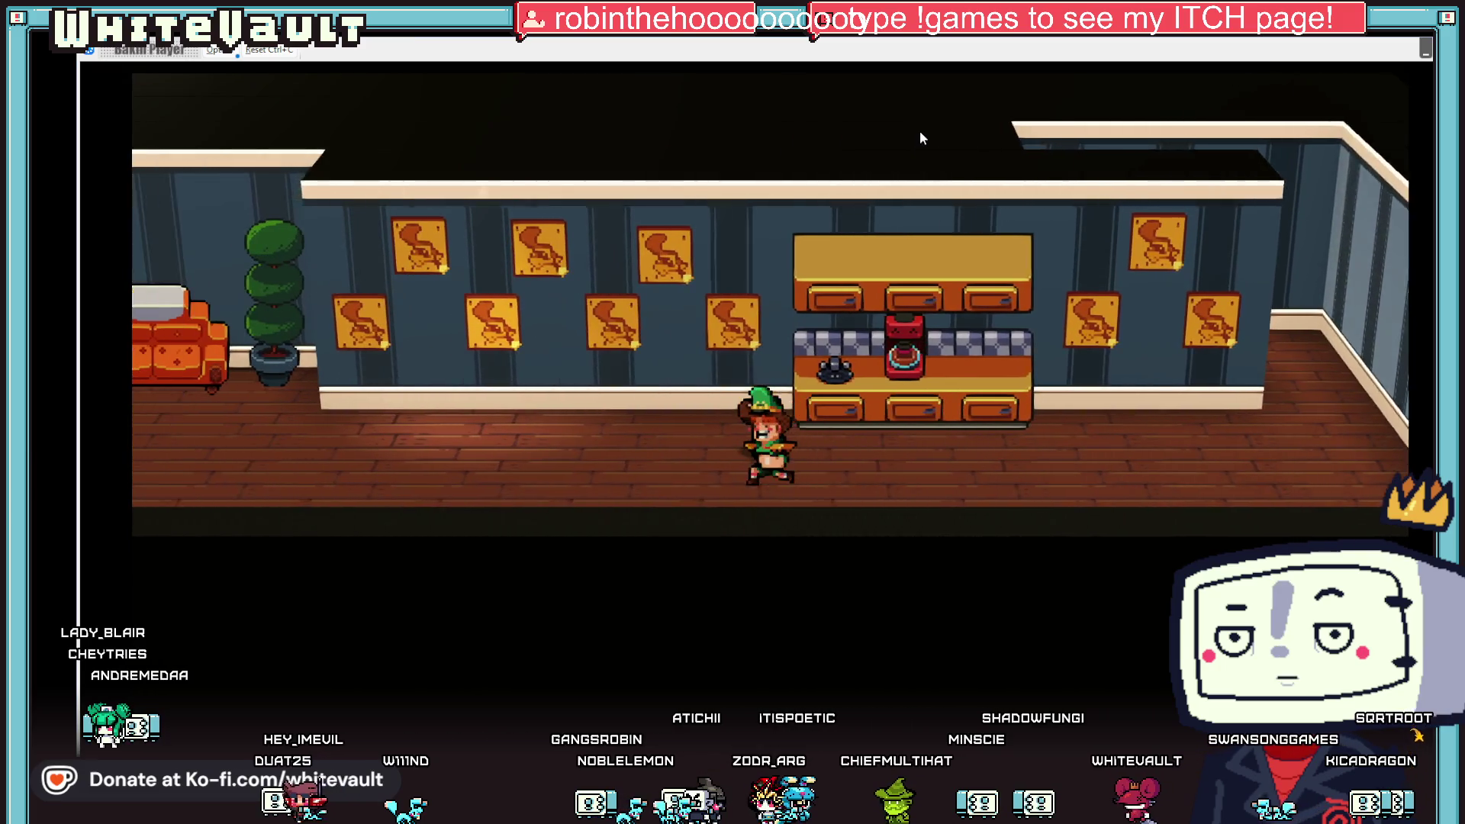
key(Left)
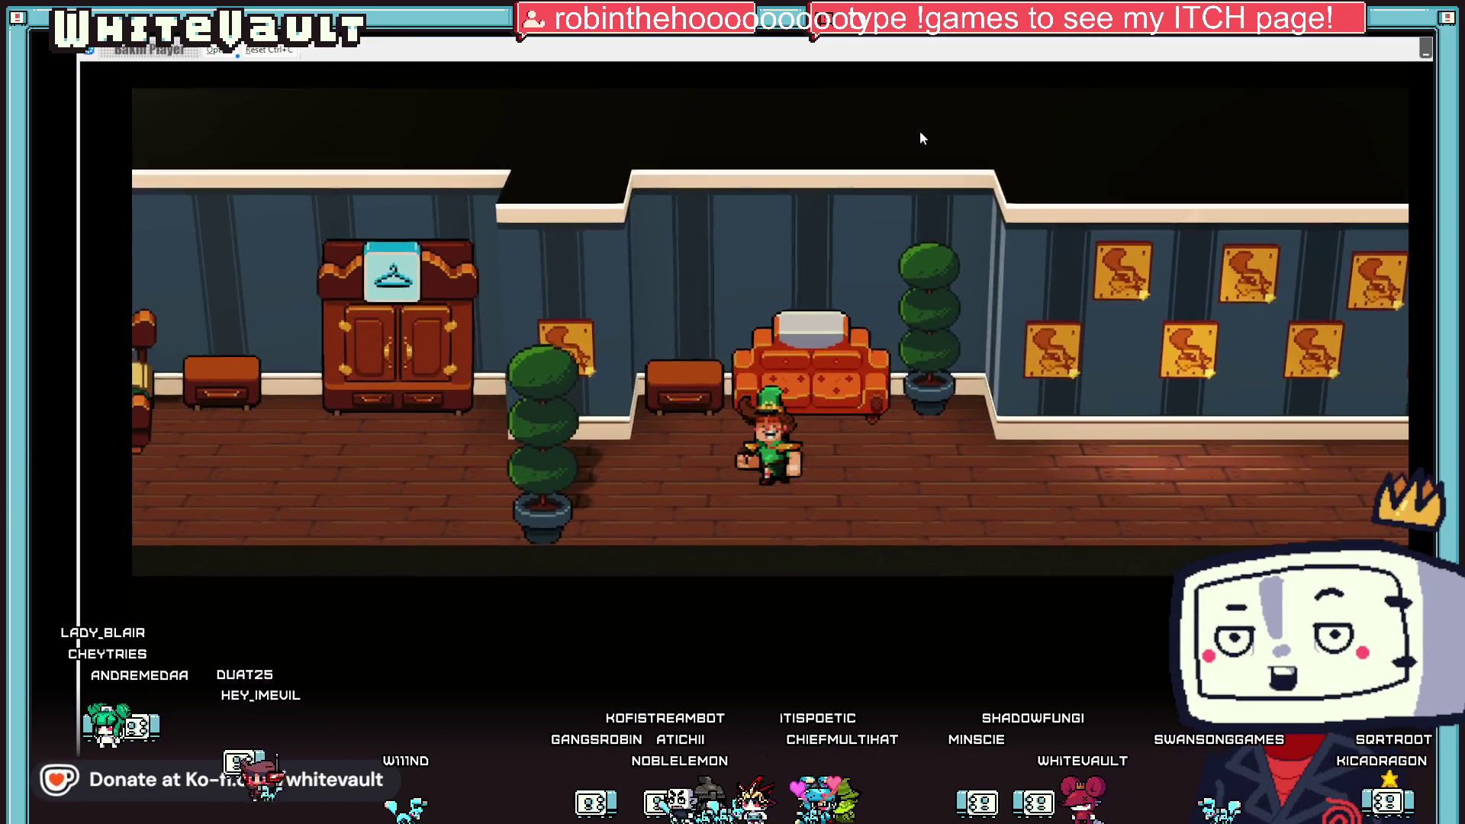
key(Left)
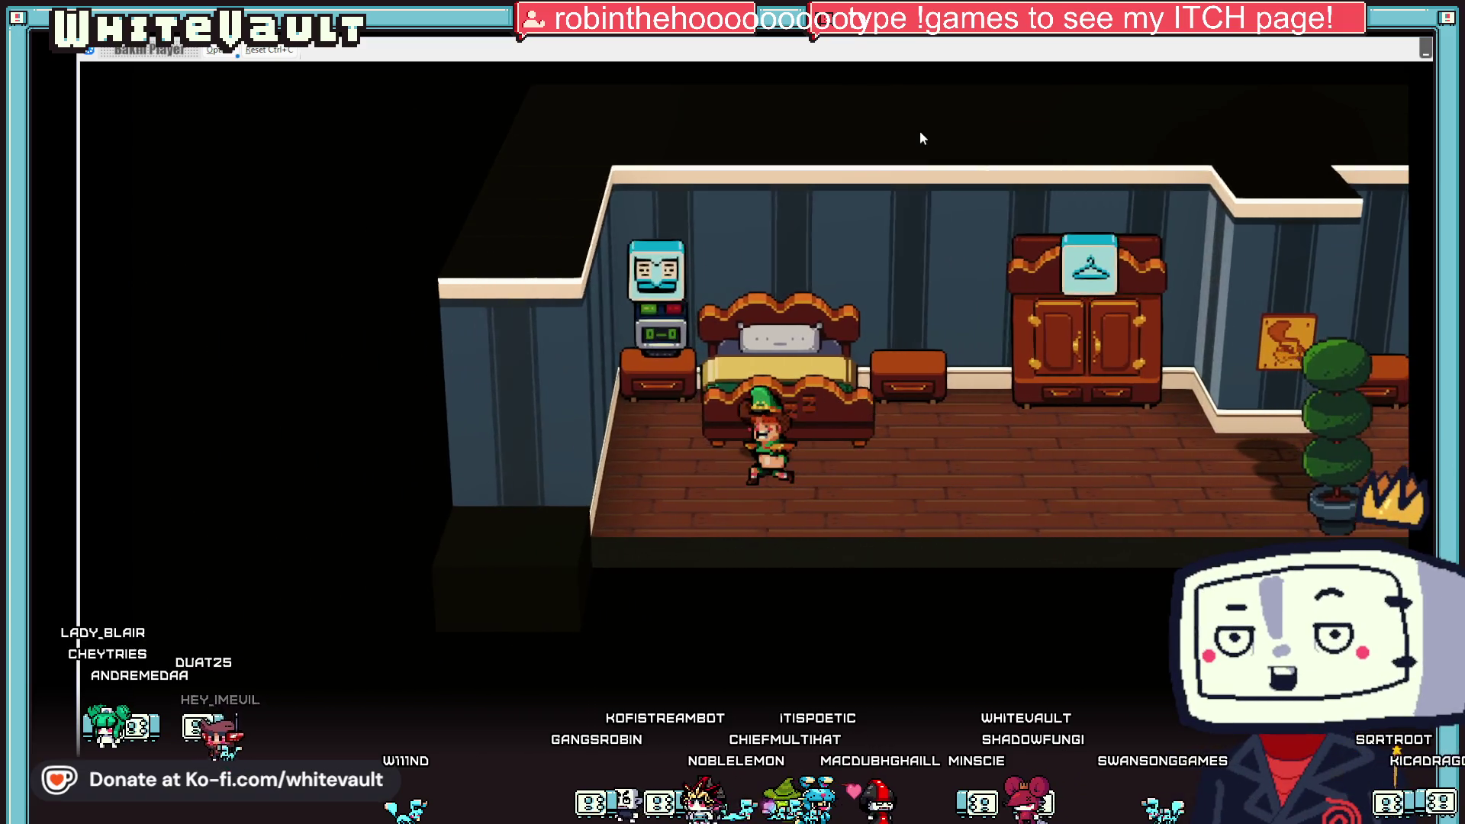
key(Left)
key(Up)
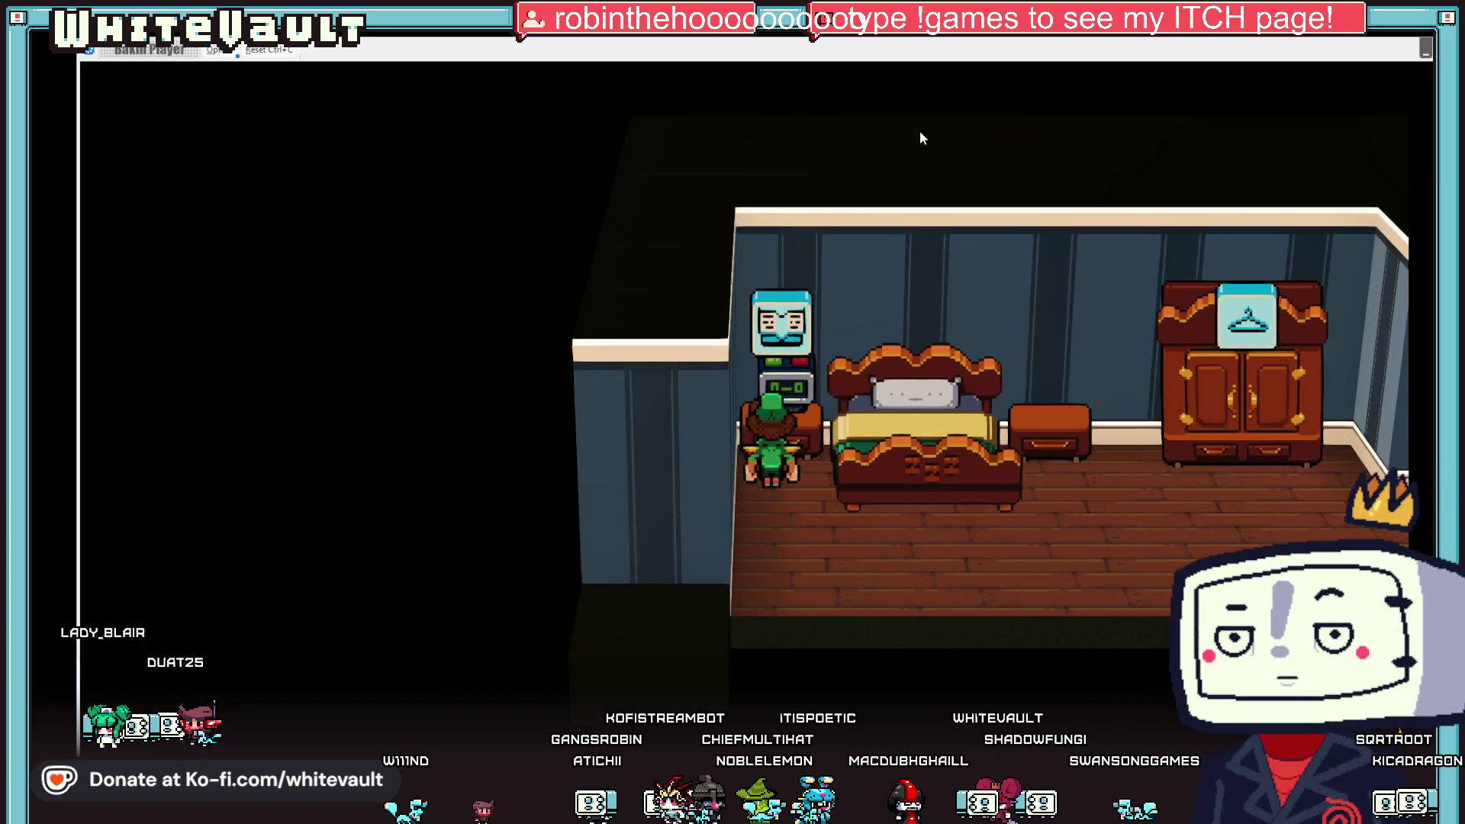
key(z)
key(z)
key(z)
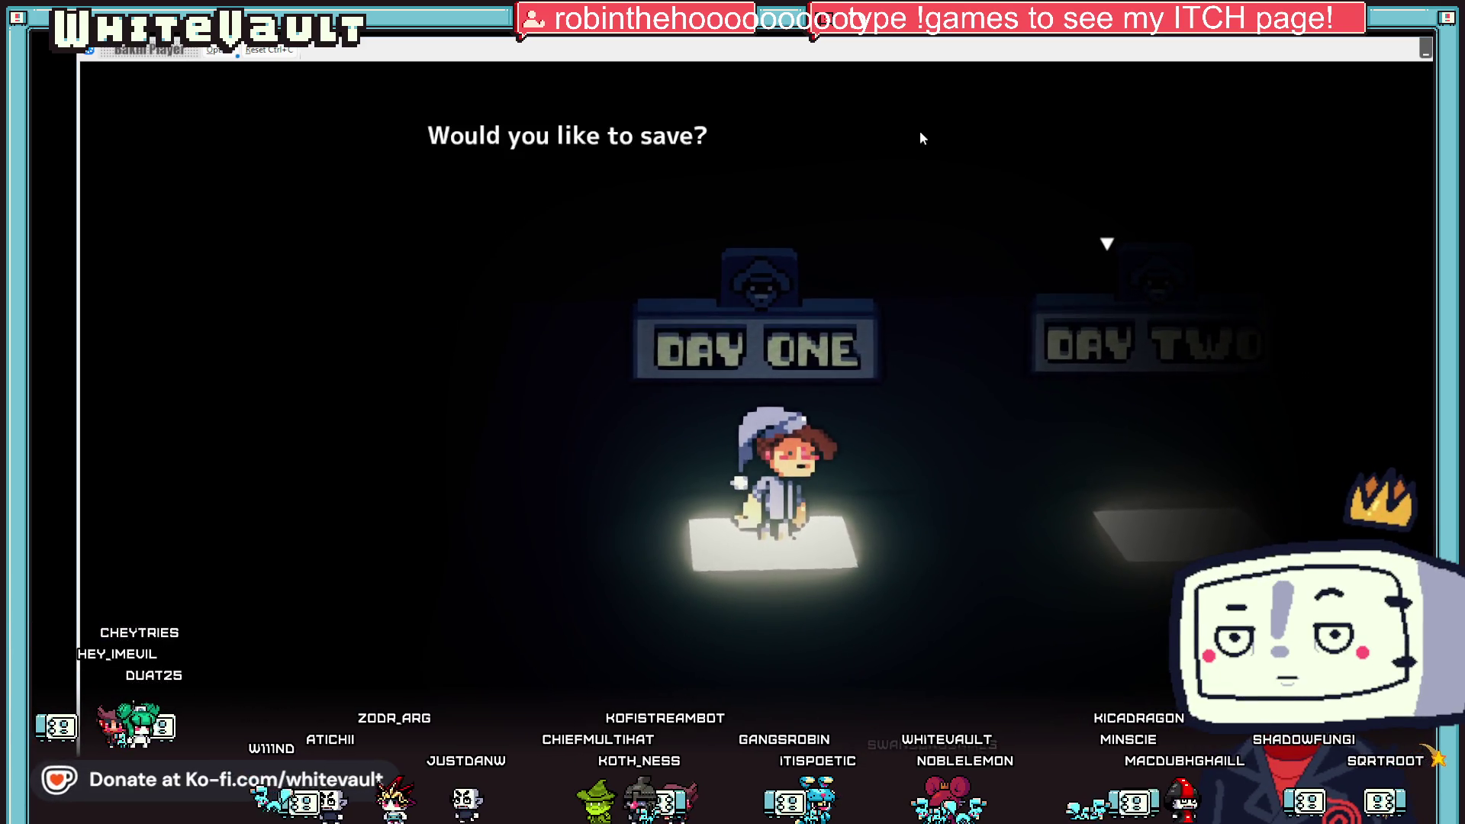
- Save into Save Data 1, answer Yes to wake up, walk right, then close the test play
key(Return)
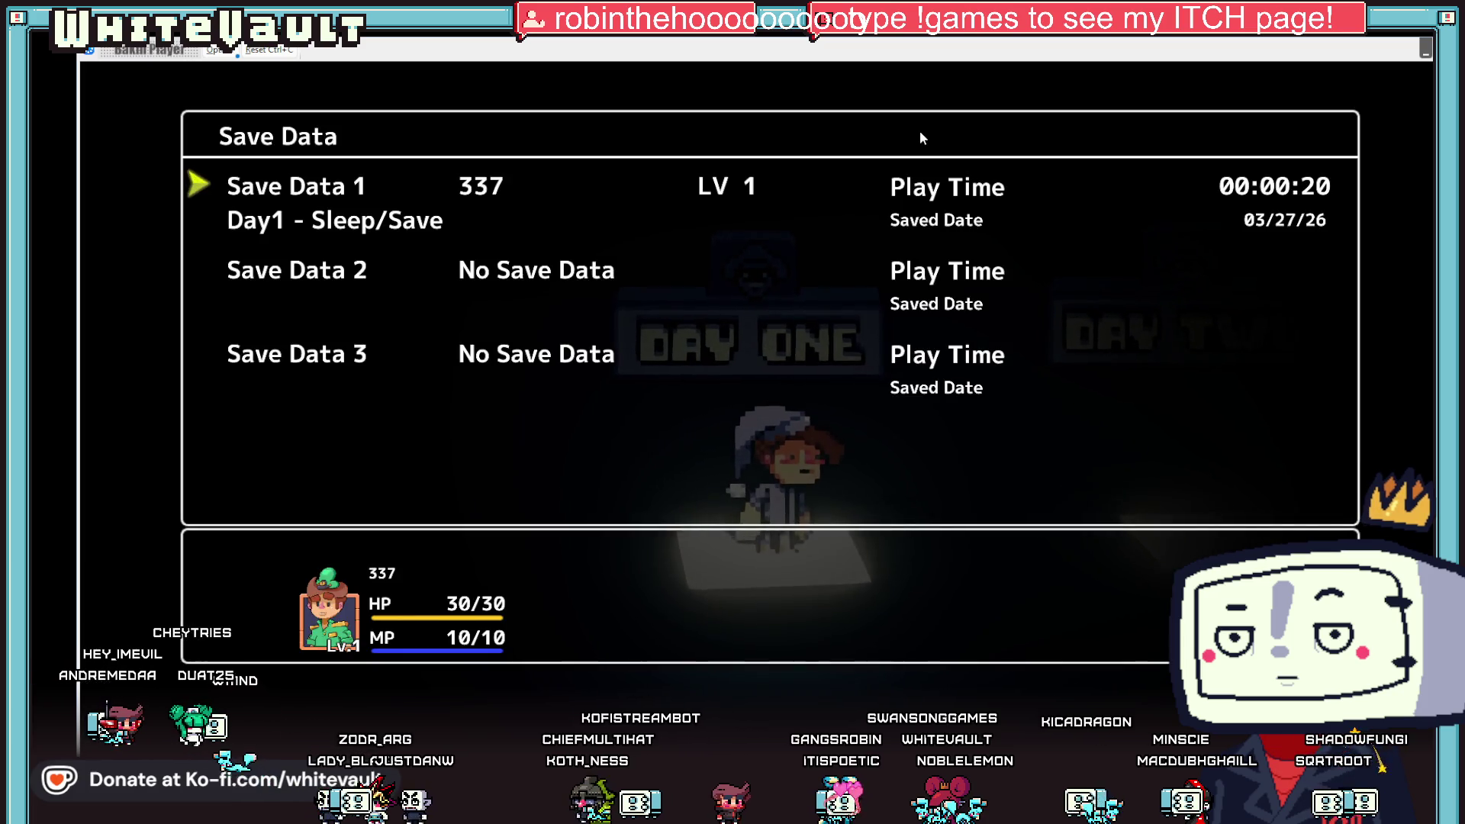
key(Return)
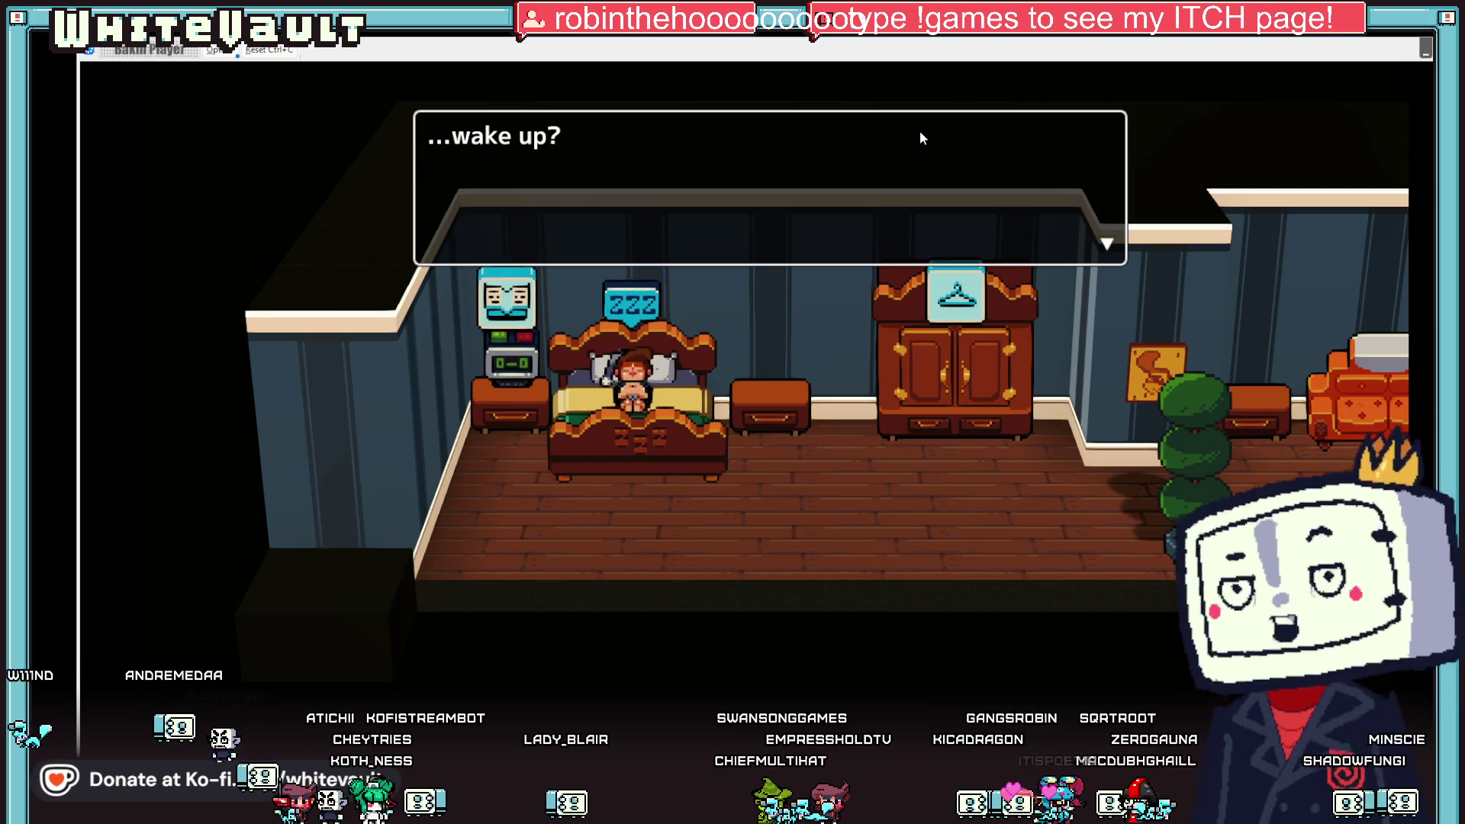
key(Return)
key(Return)
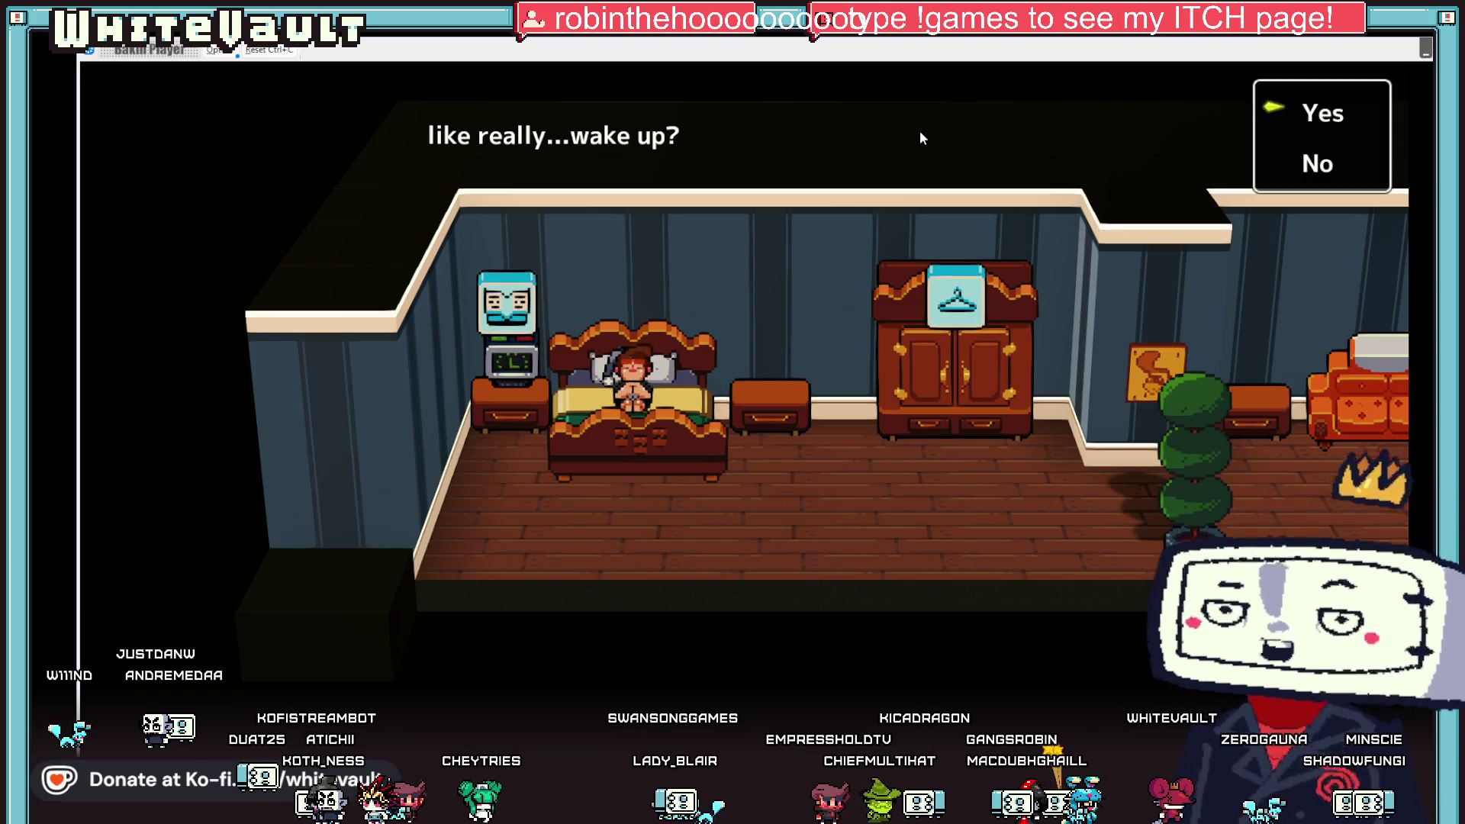
key(Return)
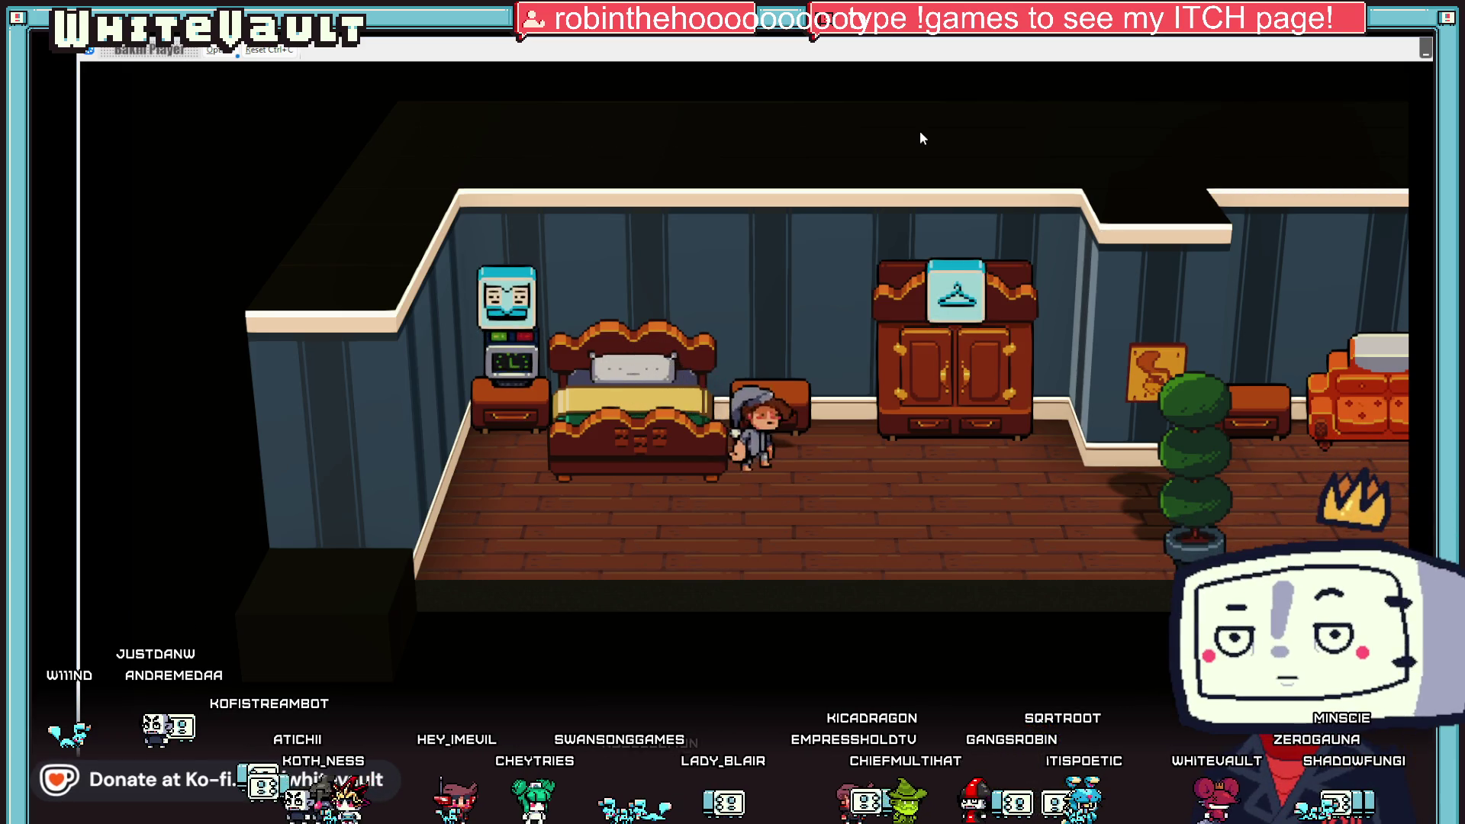
key(Right)
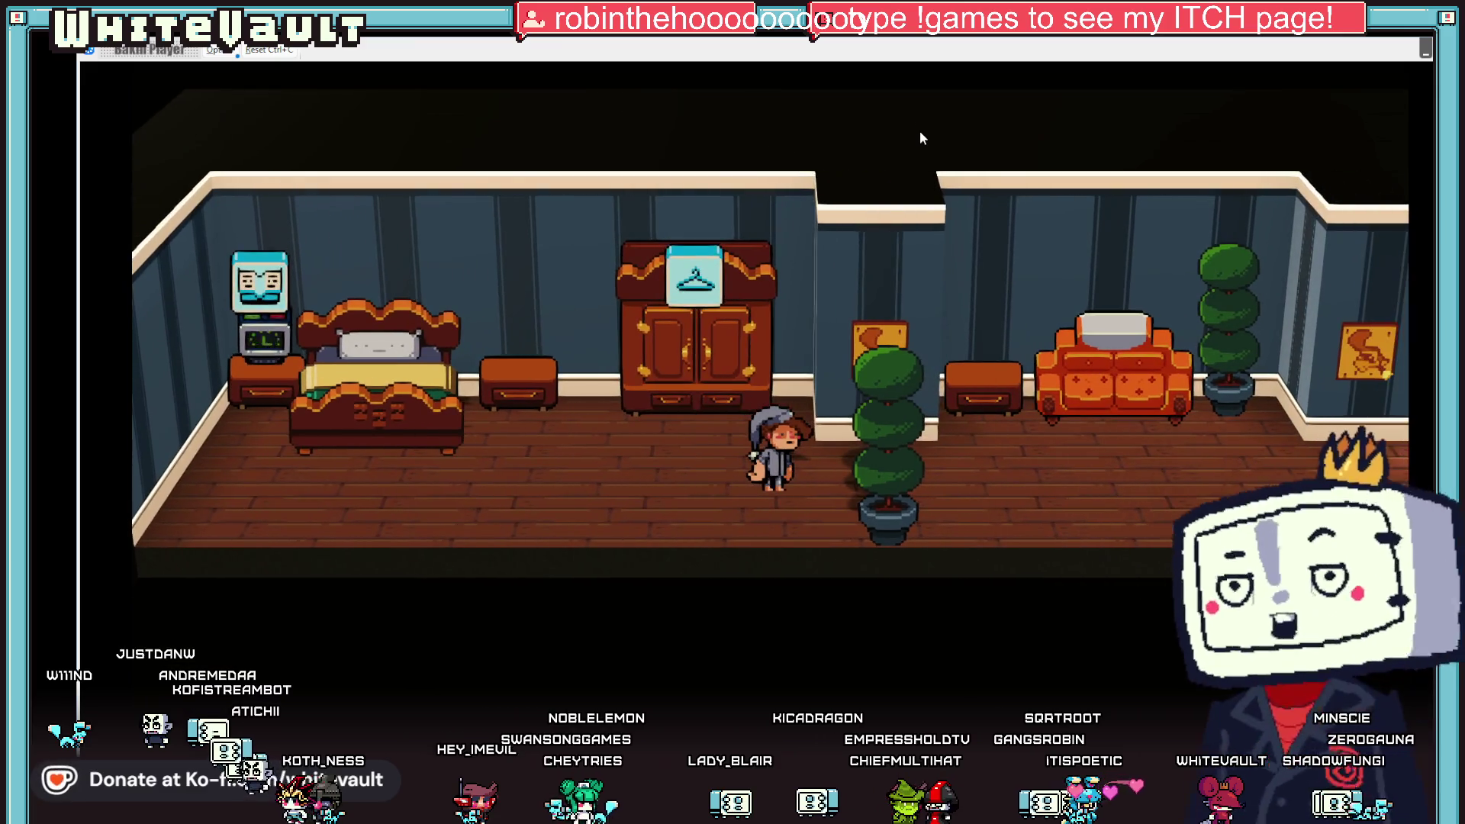
key(alt+F4)
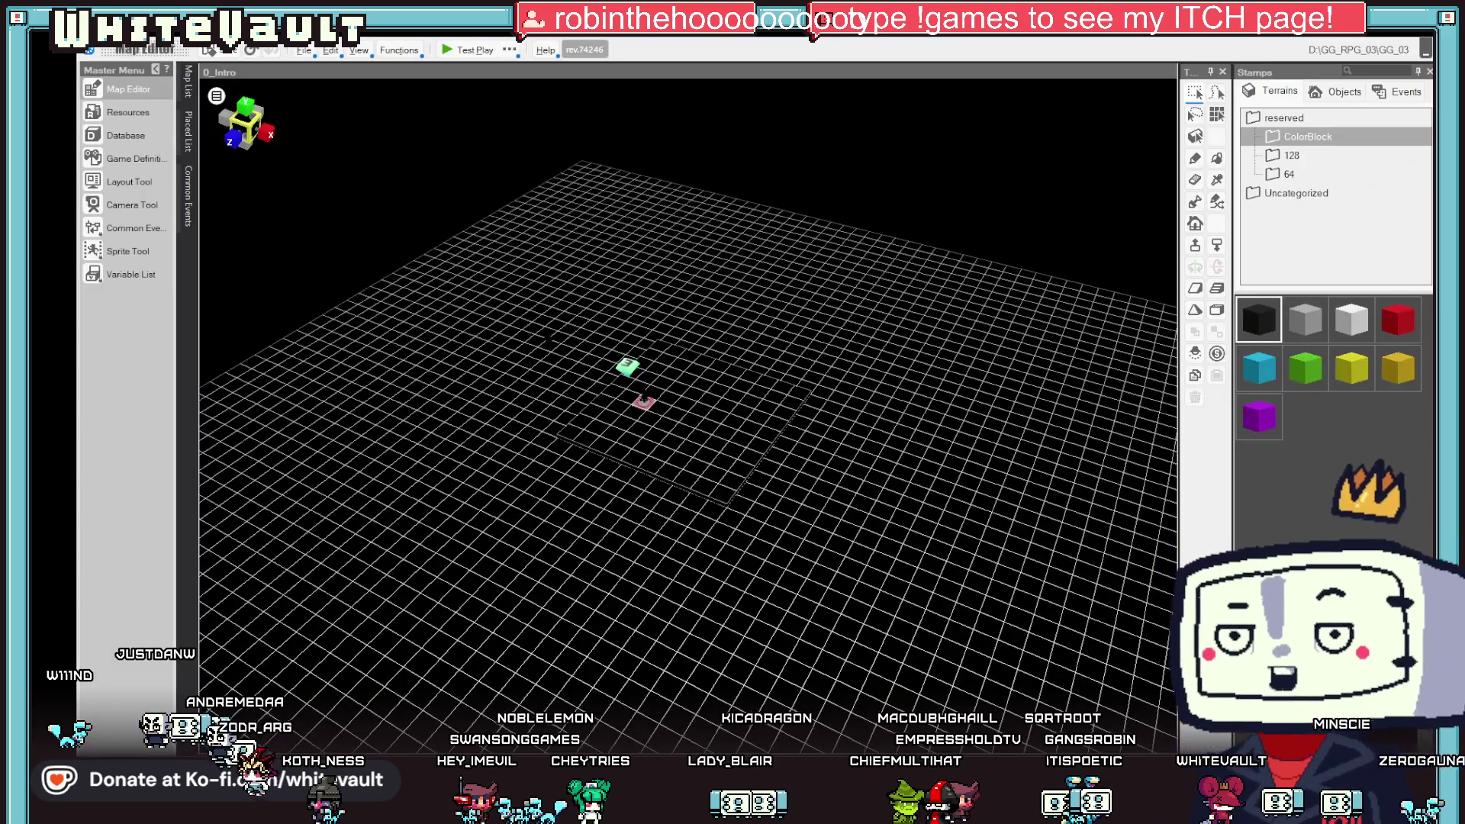
- Switch to Aseprite and bring up the Vampire mock-up sprite sheet
key(alt+Tab)
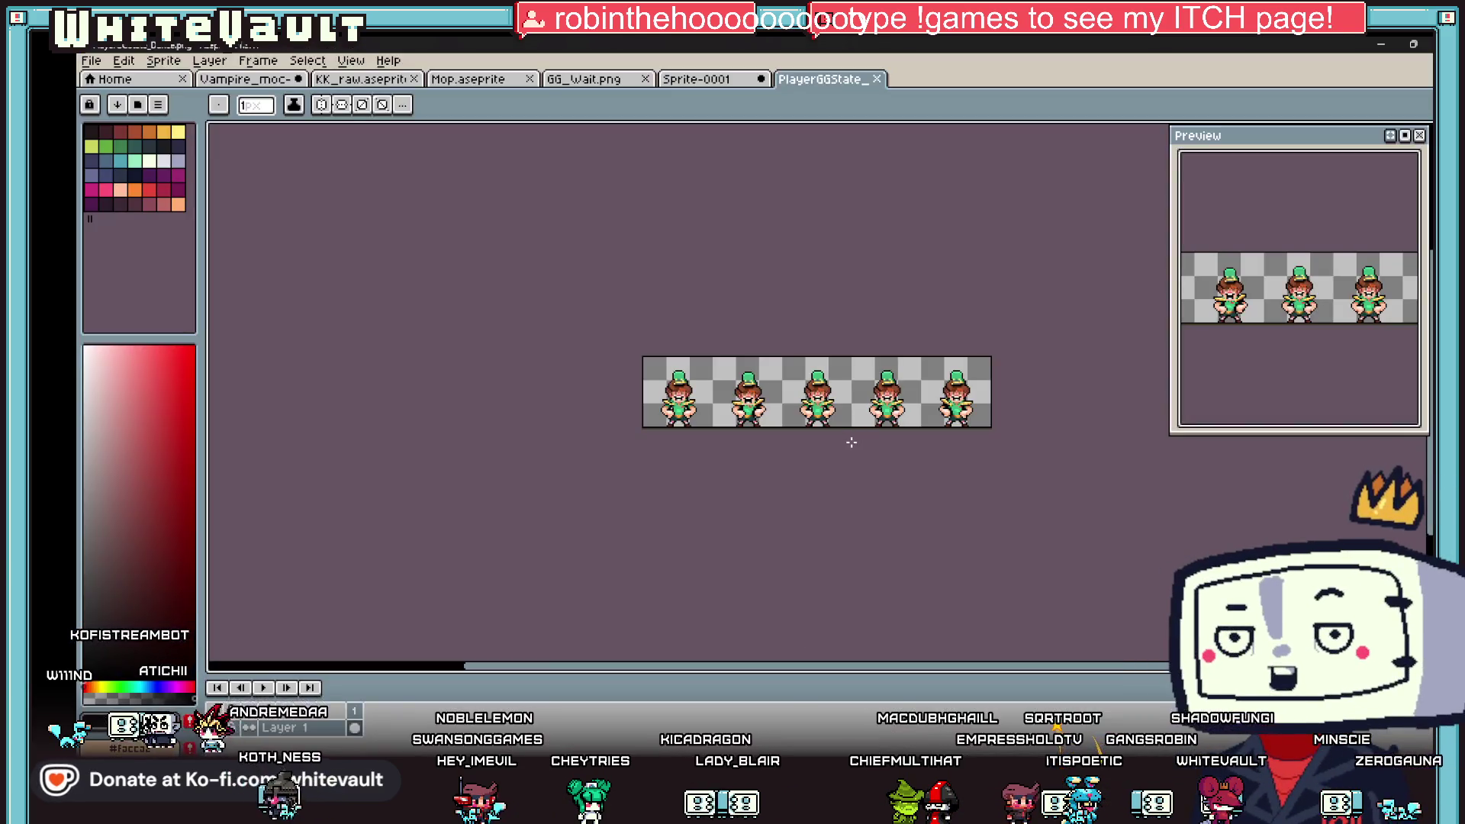
click(252, 78)
scroll(759, 329, down, 4)
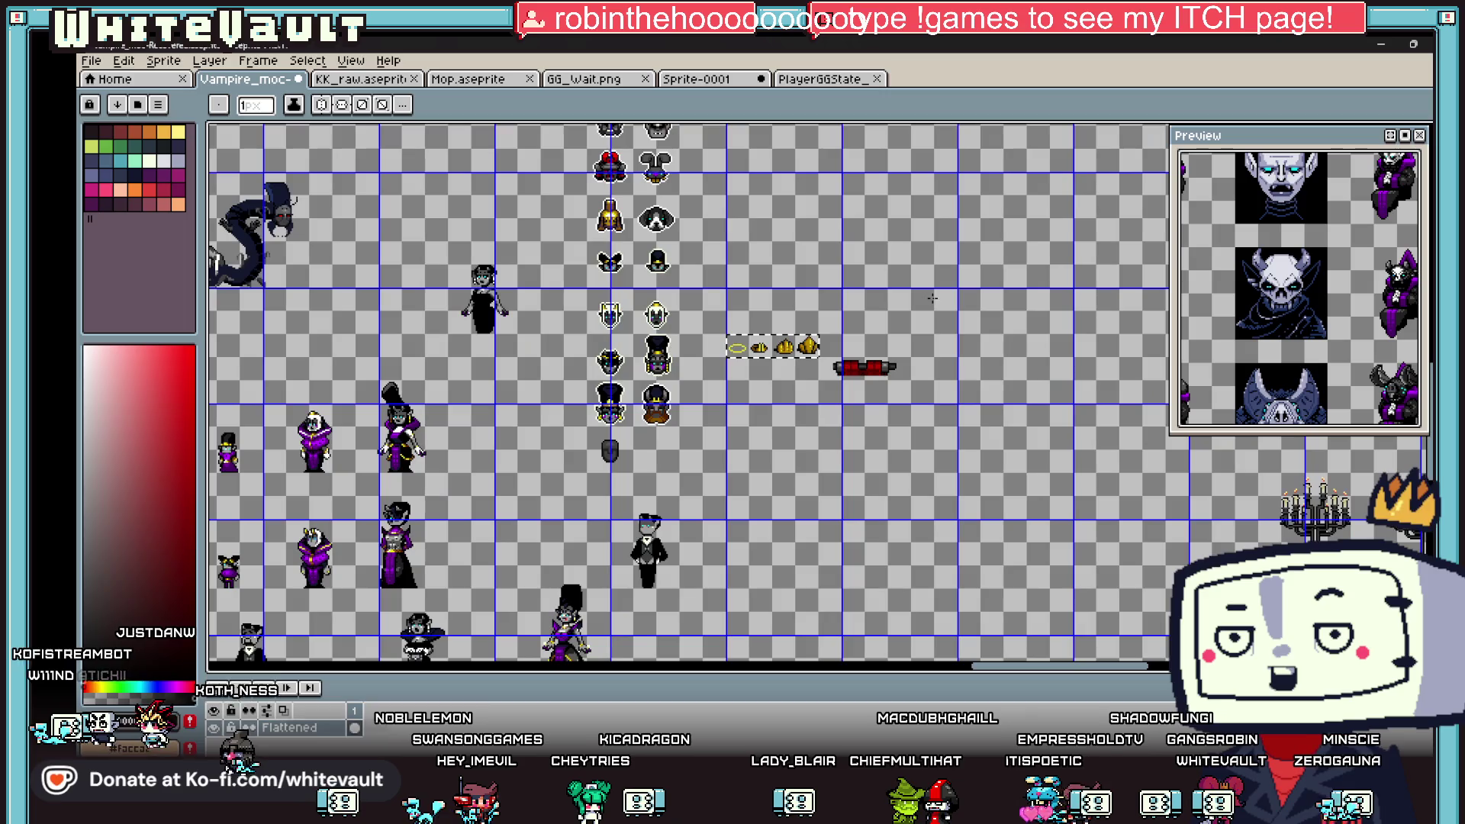
scroll(1023, 208, up, 2)
- Draw a solid black filled rectangle in an empty area of the canvas
key(i)
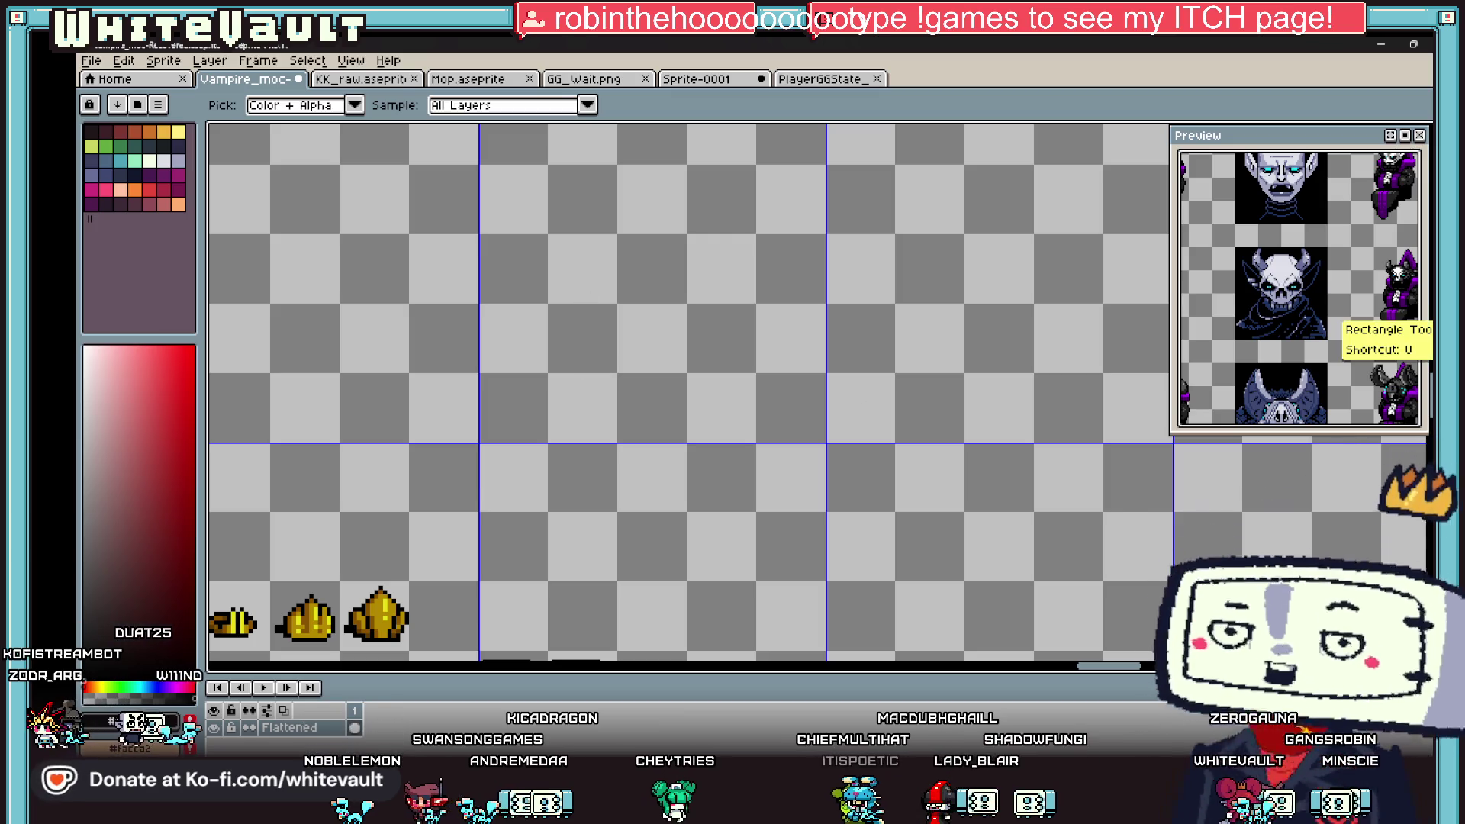
click(1423, 328)
scroll(682, 303, down, 2)
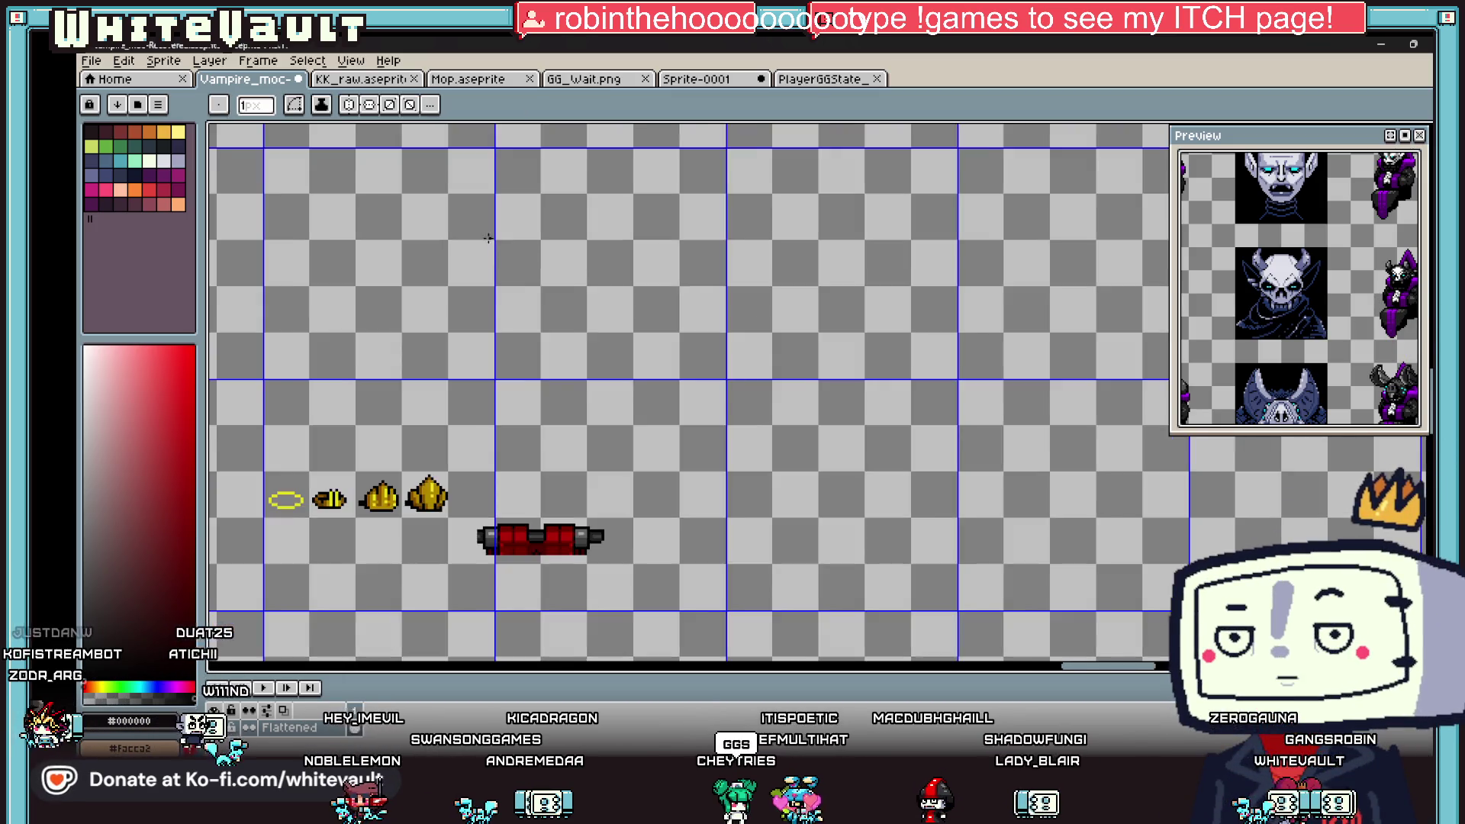
scroll(498, 242, up, 3)
mouse_move(502, 239)
mouse_down()
mouse_move(611, 465)
mouse_move(684, 516)
mouse_up()
click(599, 303)
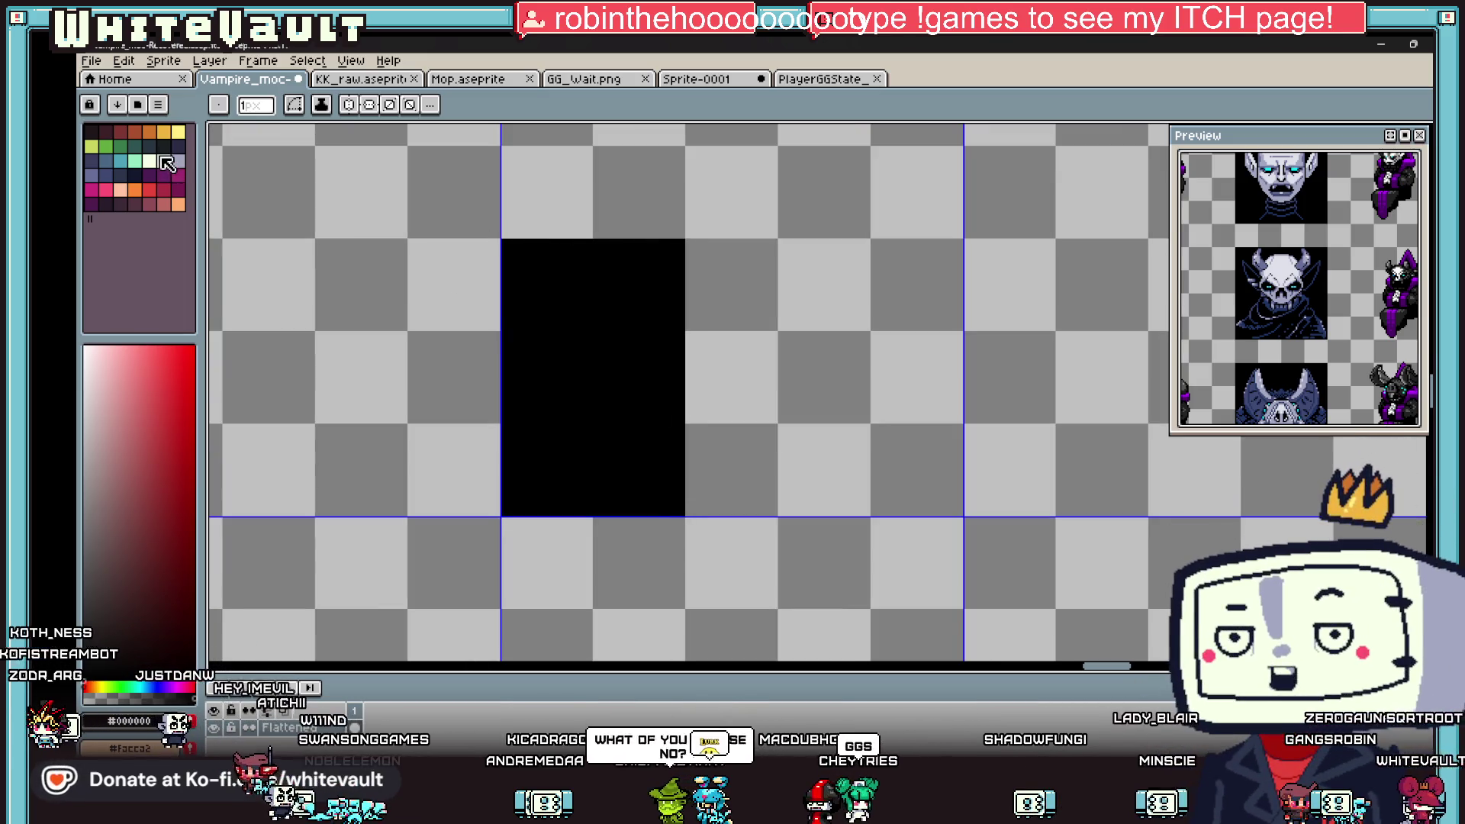
- Paint four white 6px dots in two rows on the black rectangle
click(164, 161)
key(plus)
key(plus)
key(plus)
click(535, 280)
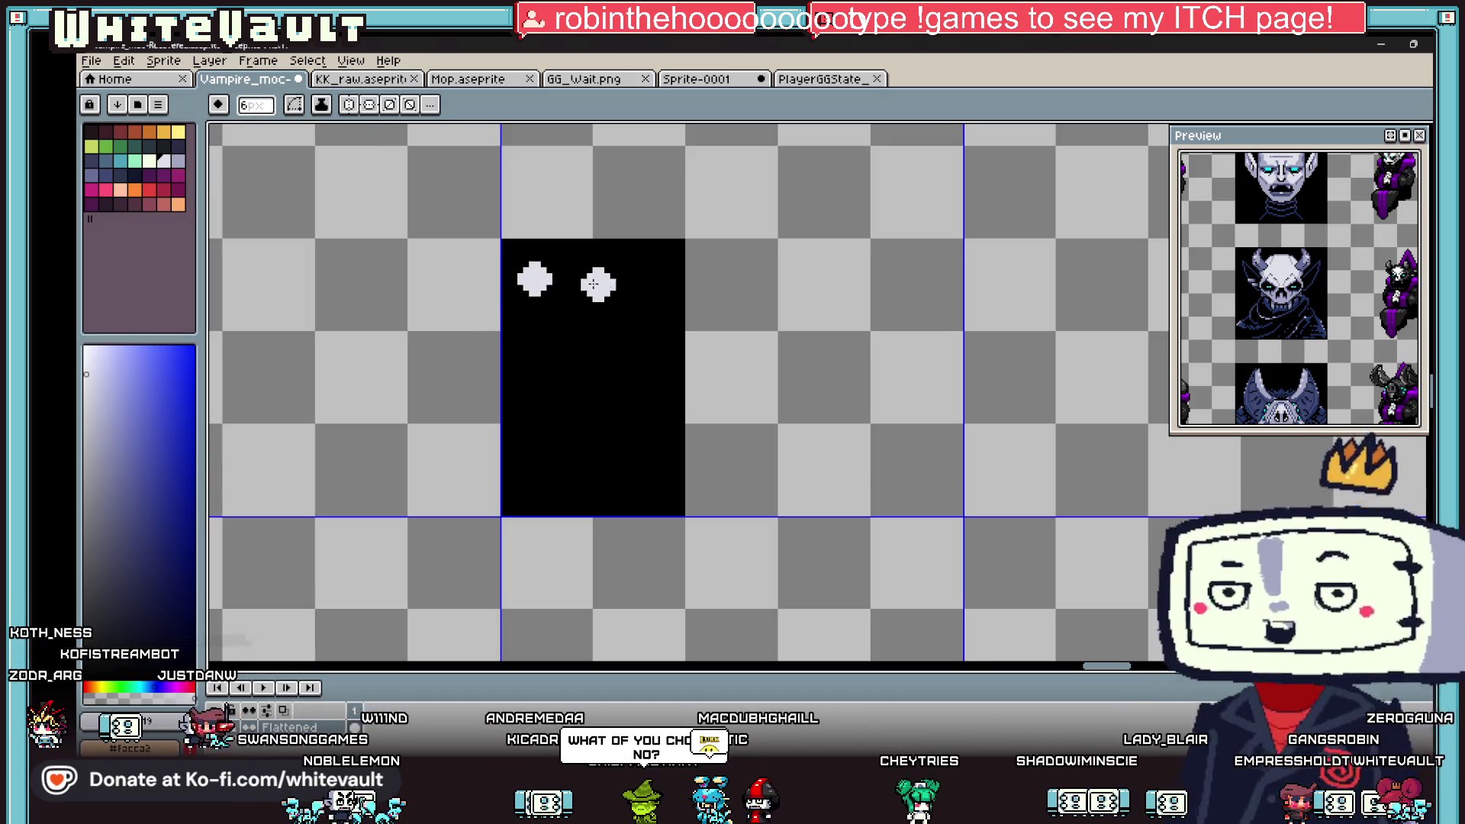
click(632, 280)
click(540, 343)
click(627, 343)
- Join the dots with a right-pointing arrow, a stepped diagonal line and a short bottom bar
key(minus)
key(minus)
key(minus)
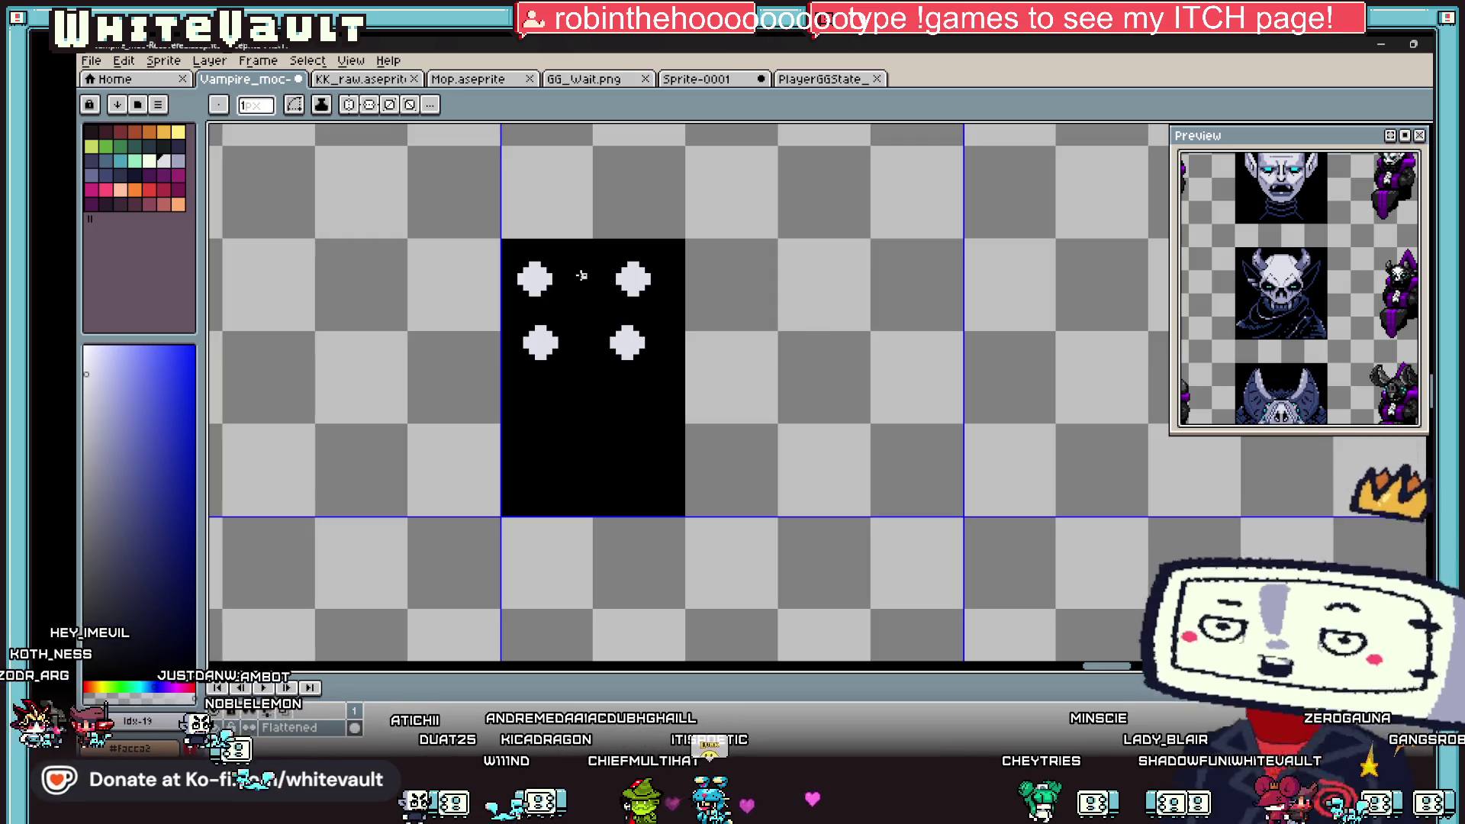
scroll(581, 276, up, 2)
drag(553, 256, 619, 262)
key(ctrl+z)
key(ctrl+z)
key(ctrl+z)
key(b)
click(604, 221)
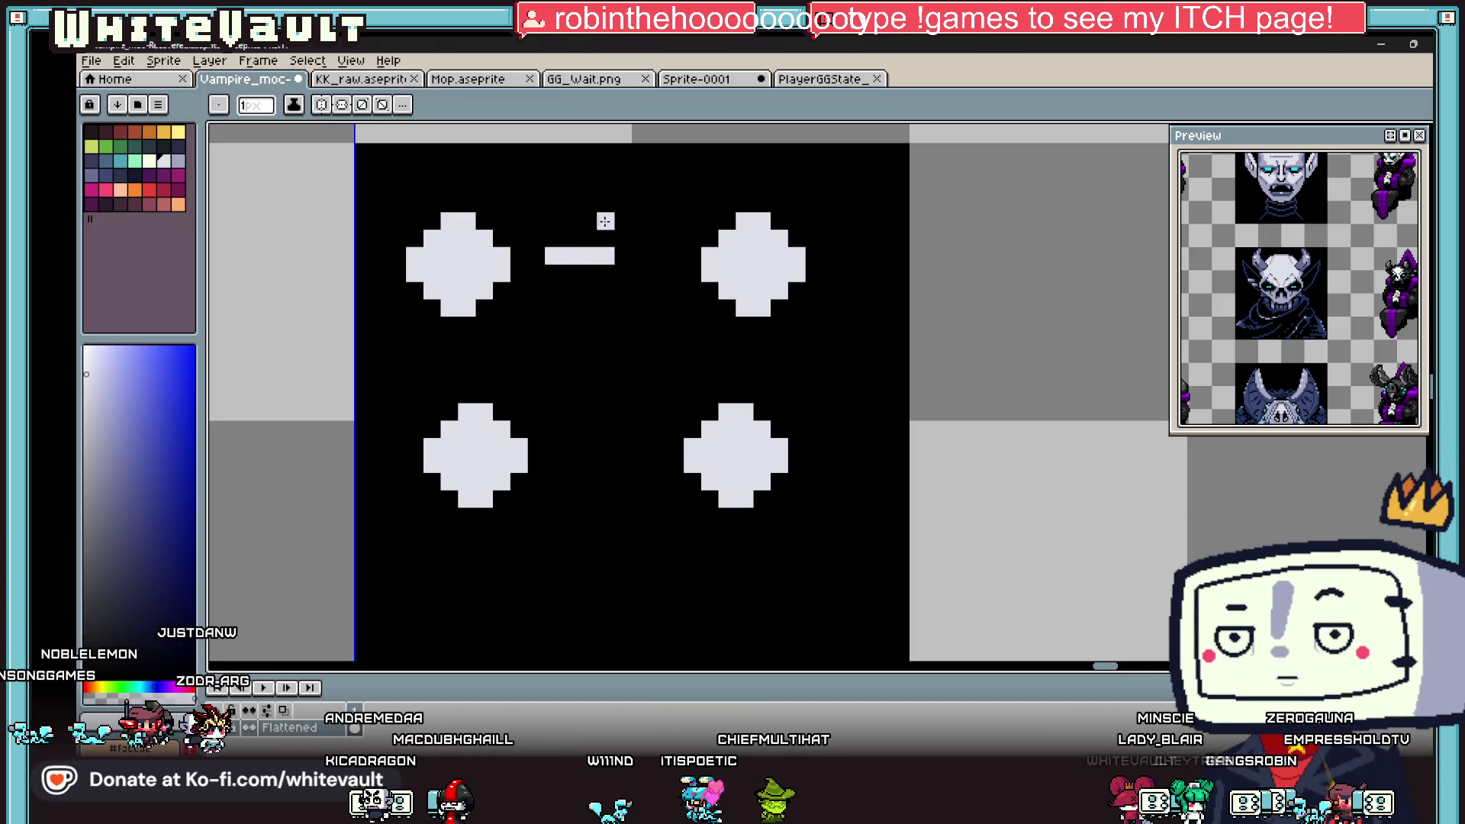
shift+click(656, 273)
shift+click(623, 308)
click(658, 342)
shift+click(553, 395)
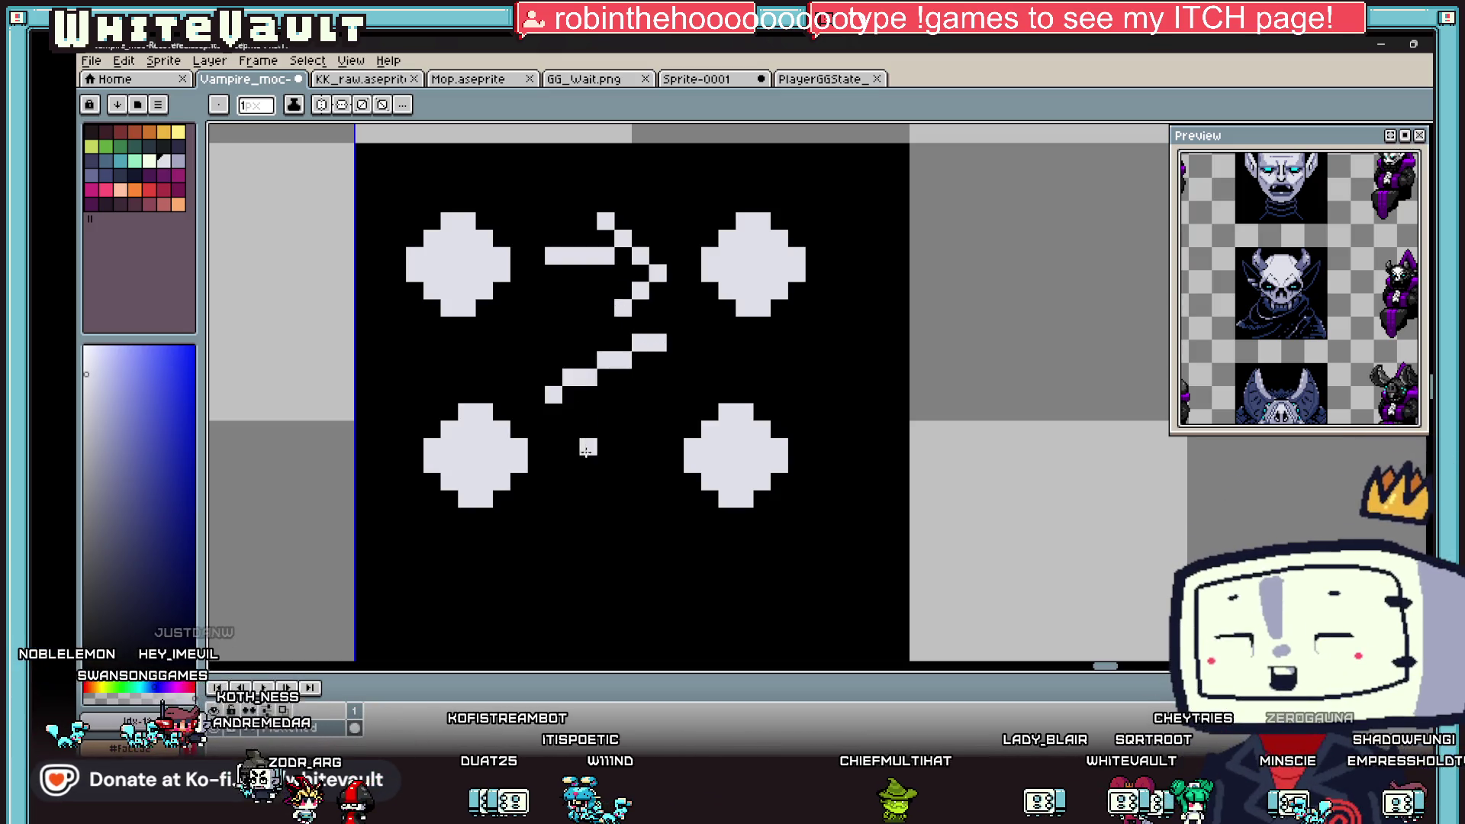
drag(587, 464, 623, 463)
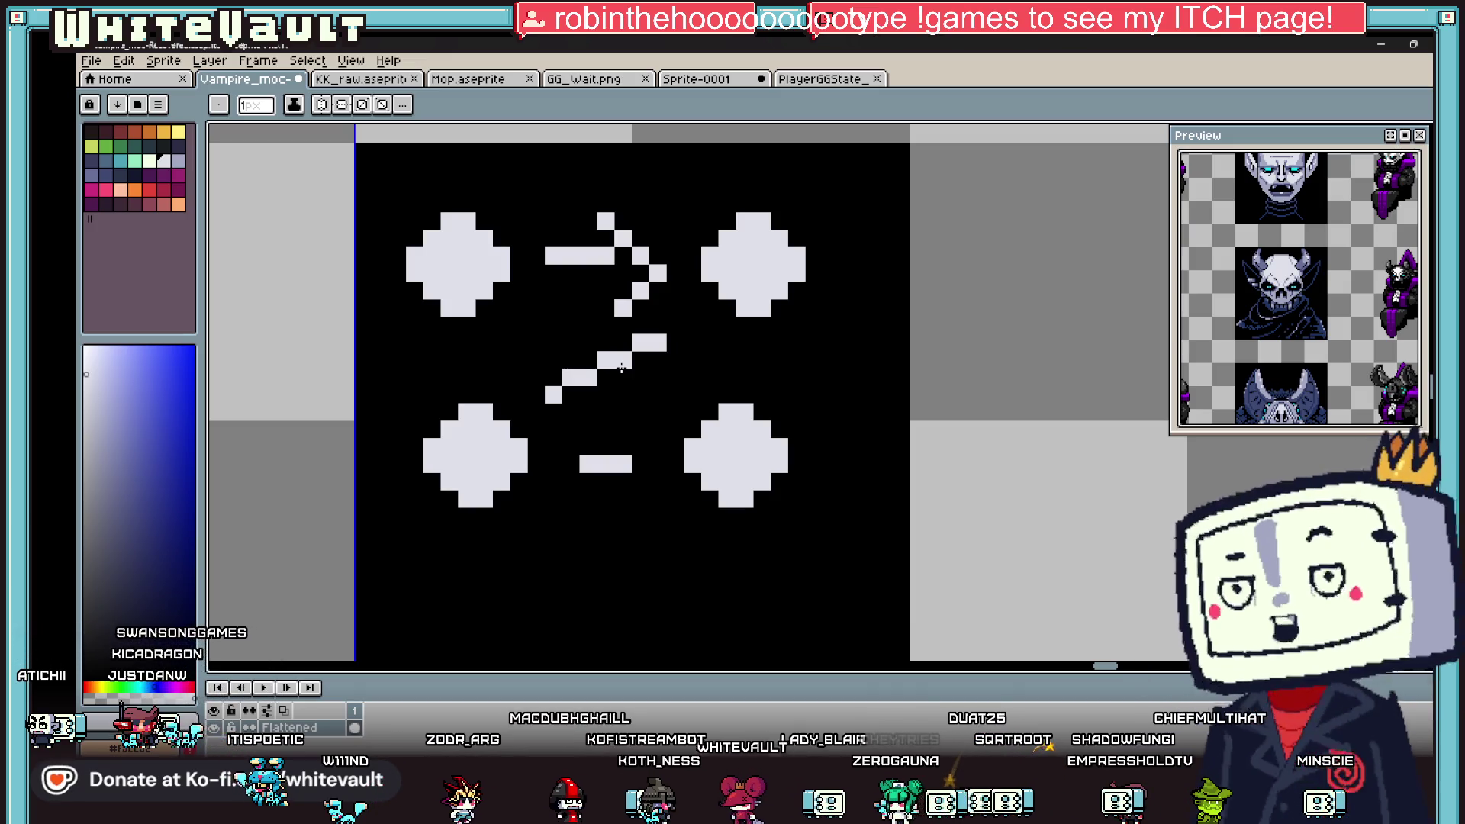
- Zoom out and pick the black background colour from the canvas
key(minus)
key(minus)
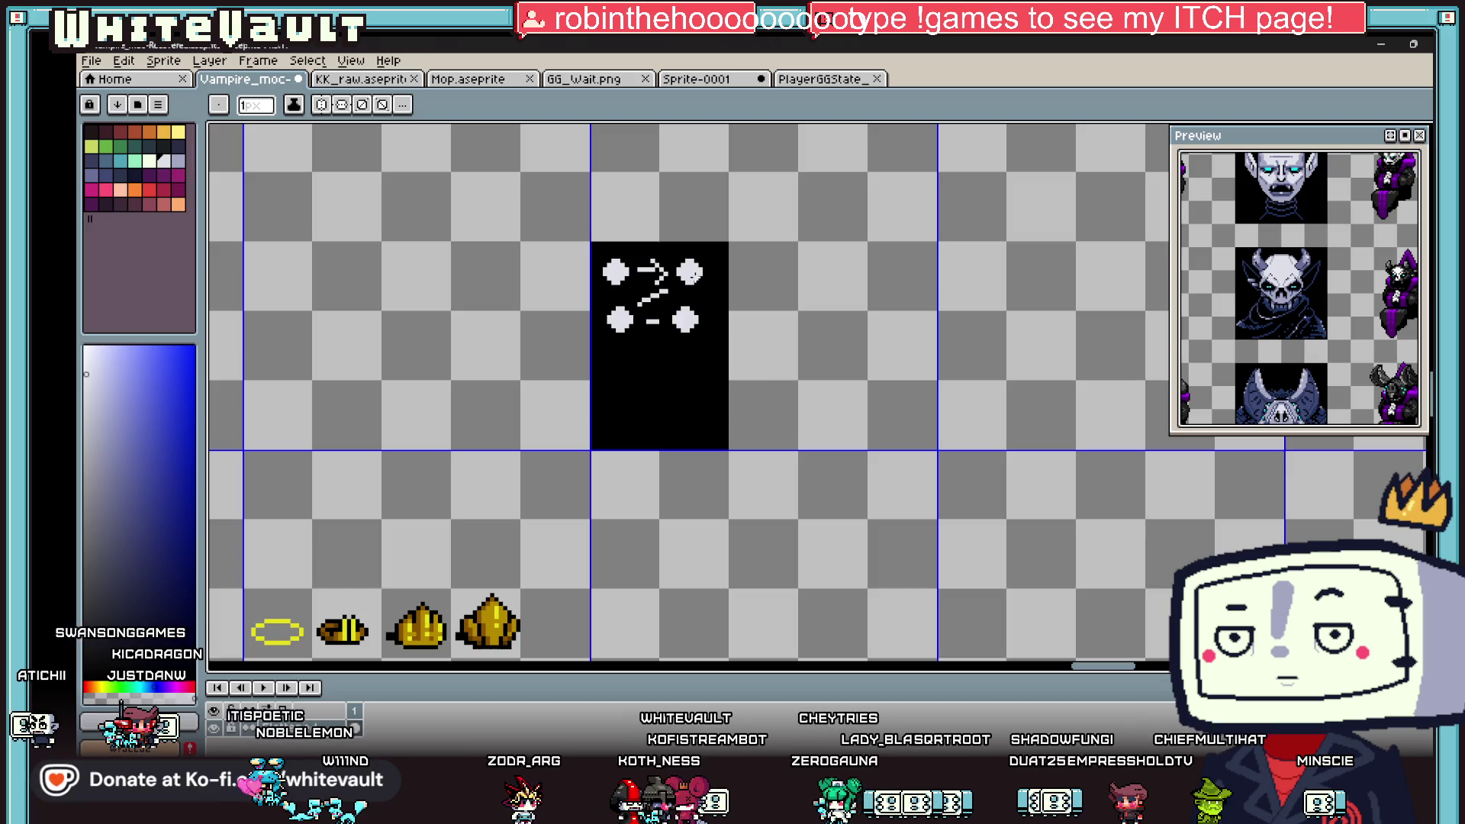
key(i)
click(719, 282)
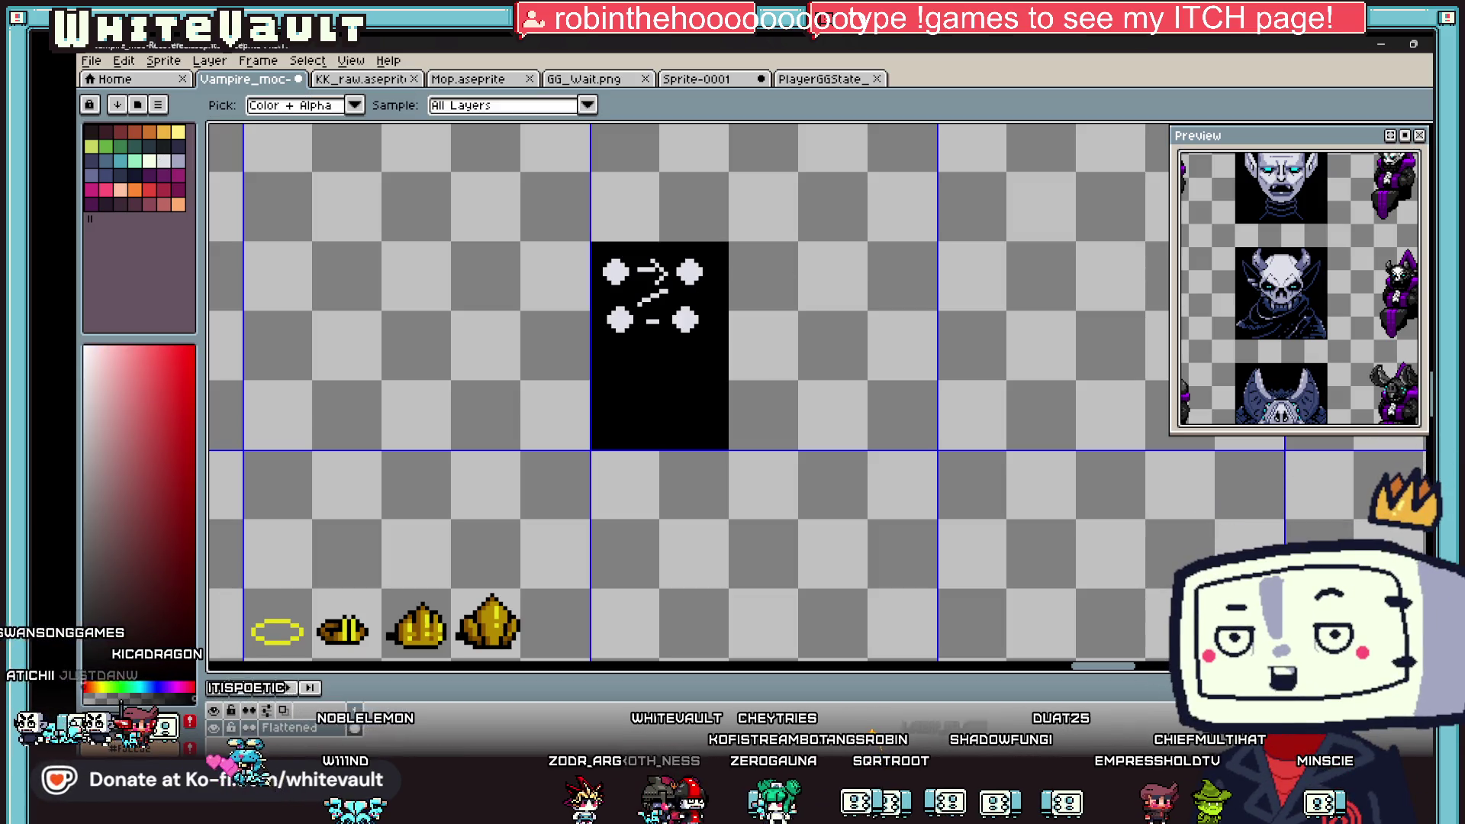
click(1443, 336)
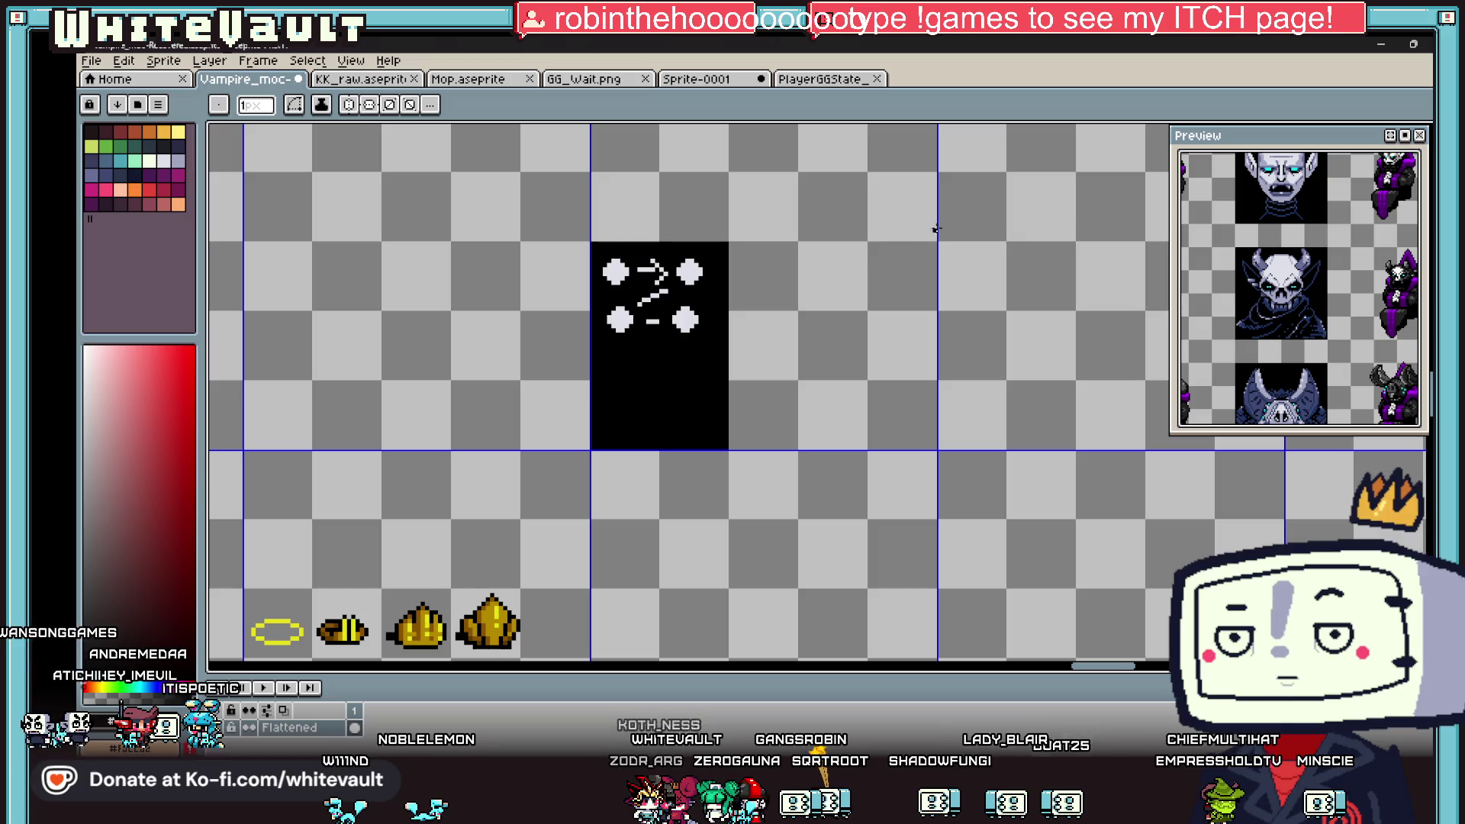
- Draw a second black tile right of the diagram and paint four staggered 5px white dots
drag(798, 243, 926, 437)
key(i)
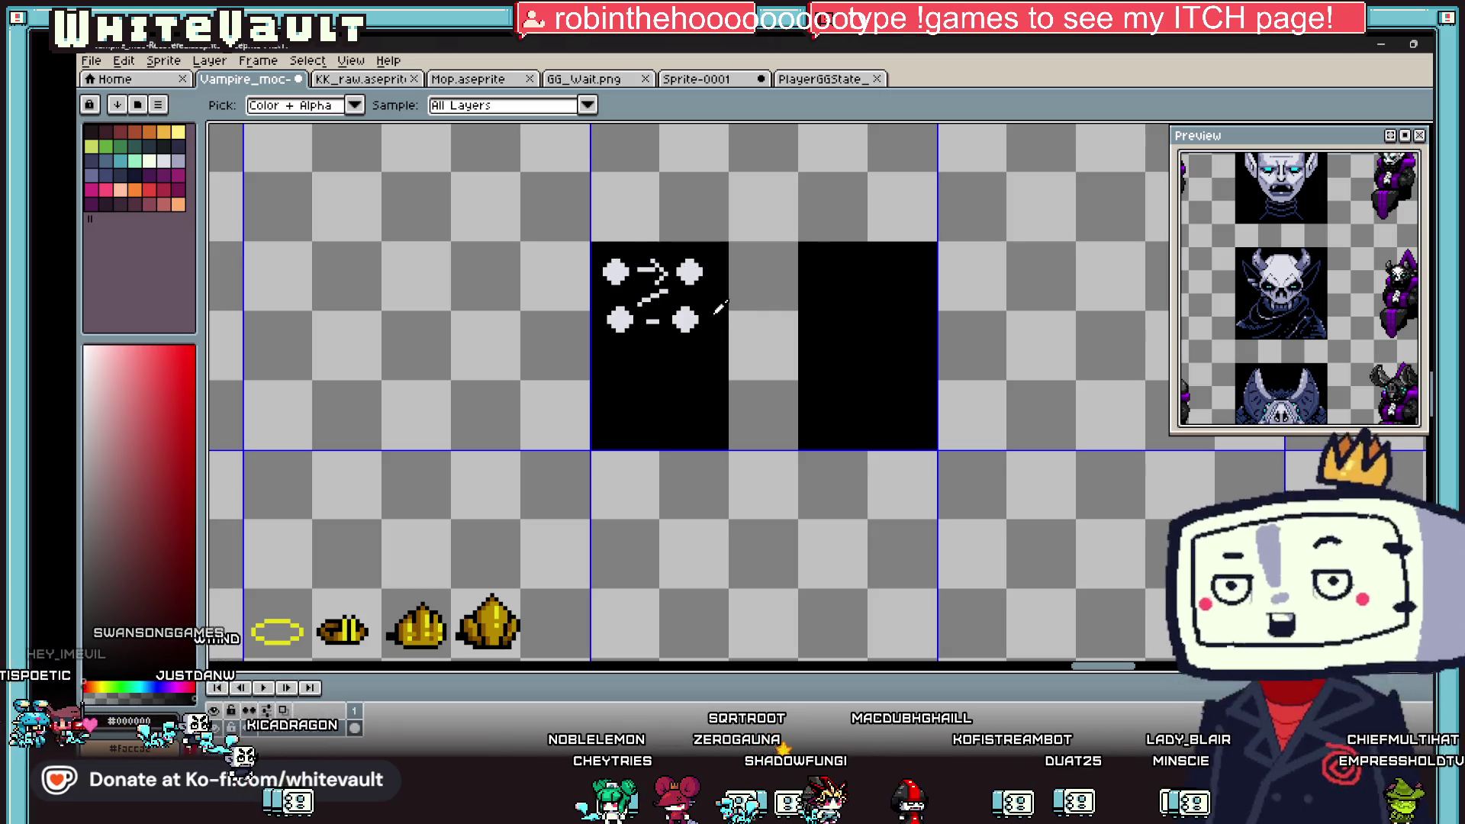
click(634, 262)
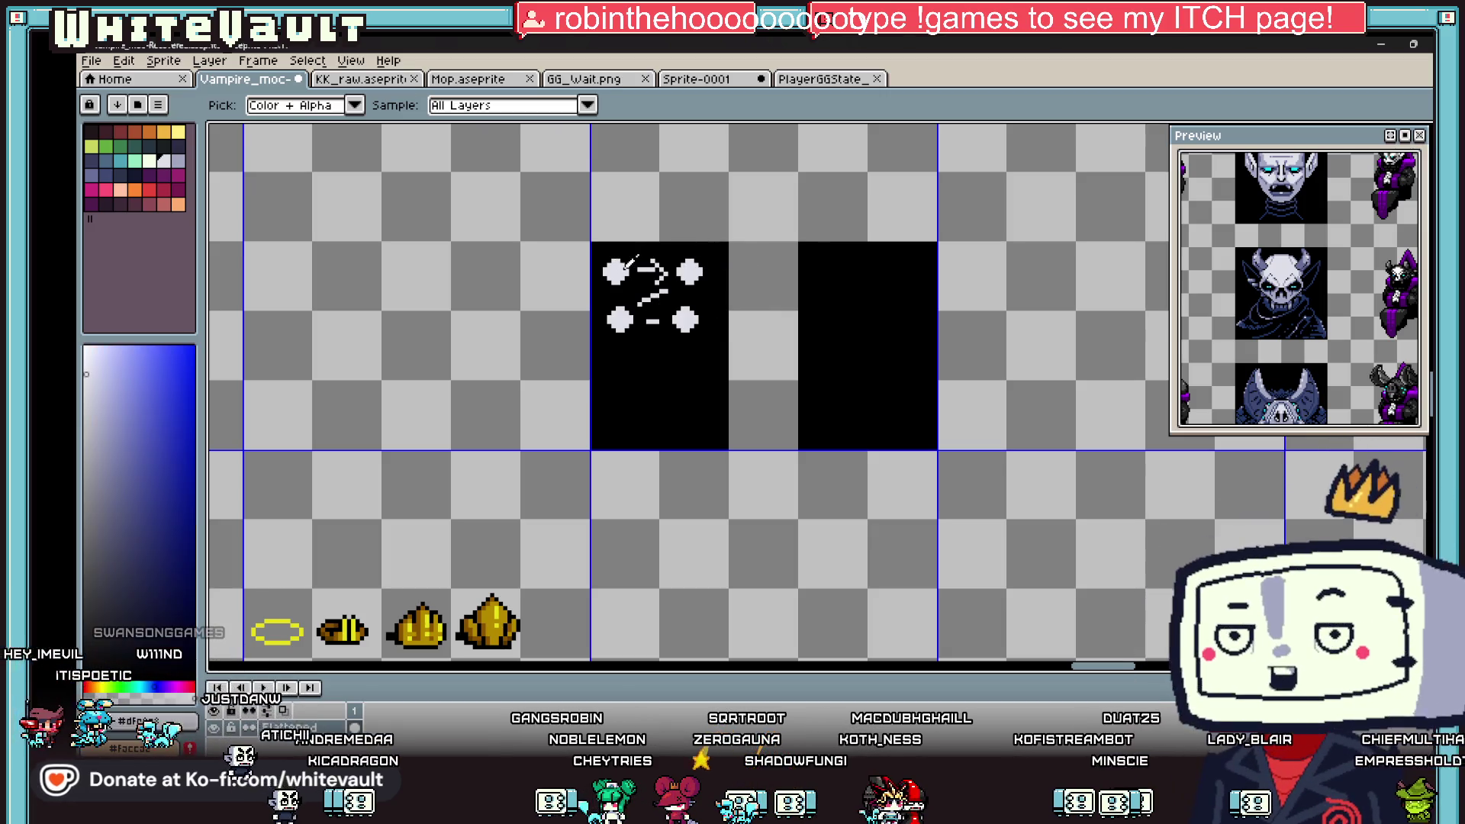
key(b)
key(plus)
key(plus)
key(plus)
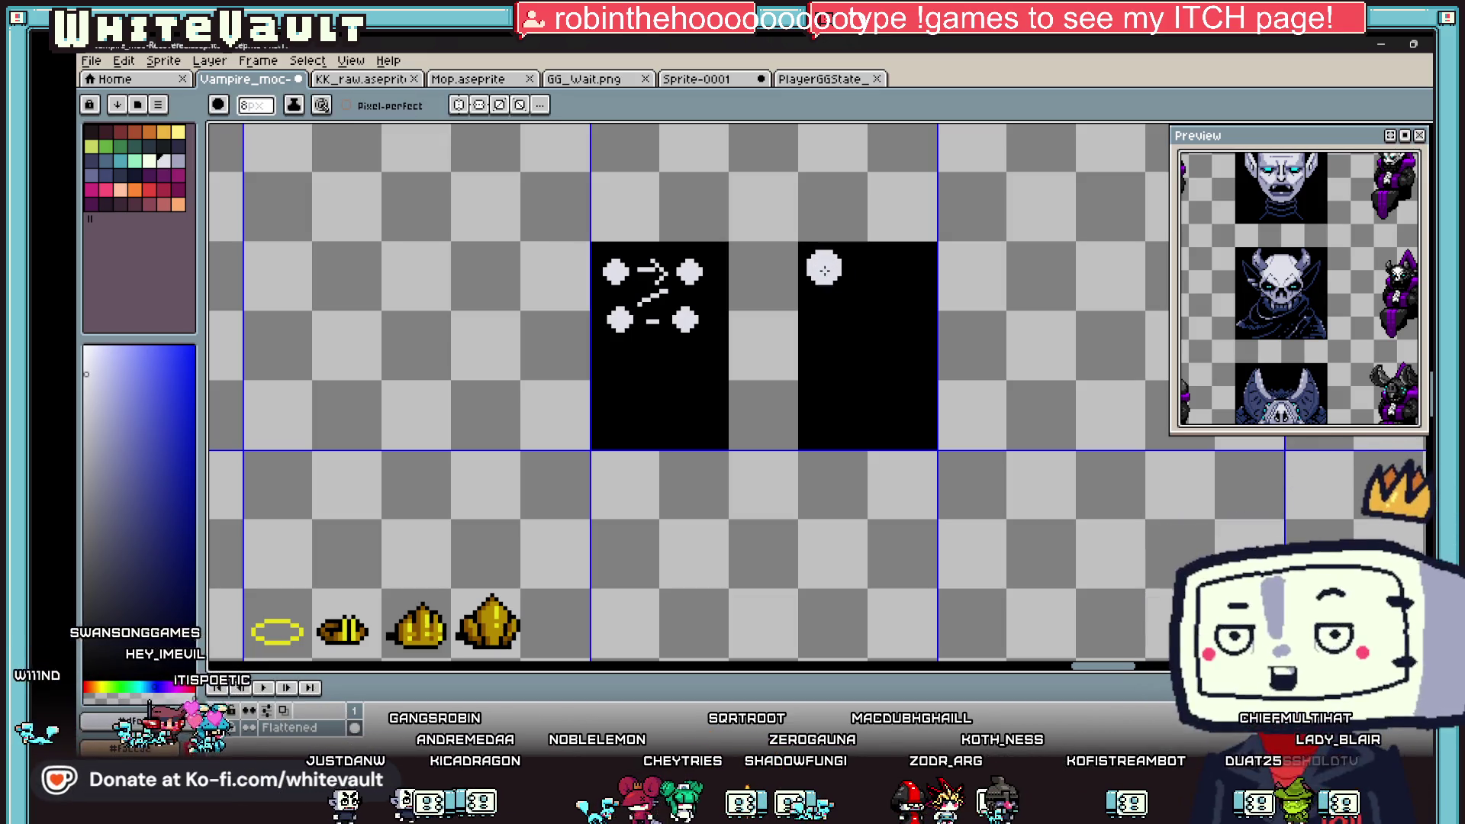
click(841, 267)
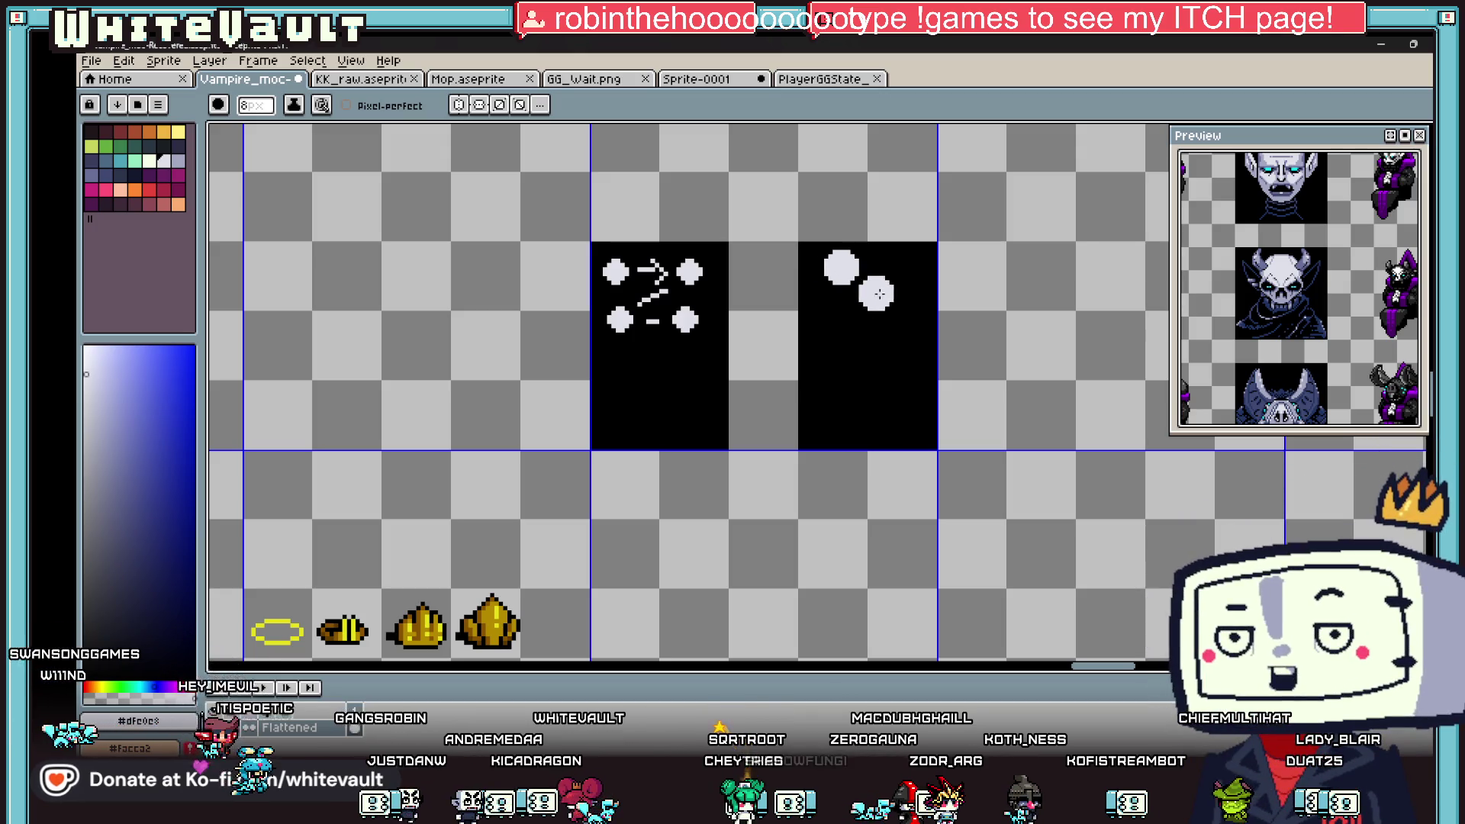
click(894, 329)
click(846, 389)
click(895, 437)
- Look over the sprite sheet, then switch to the browser showing Journey to Finitus episode 13
scroll(969, 377, down, 1)
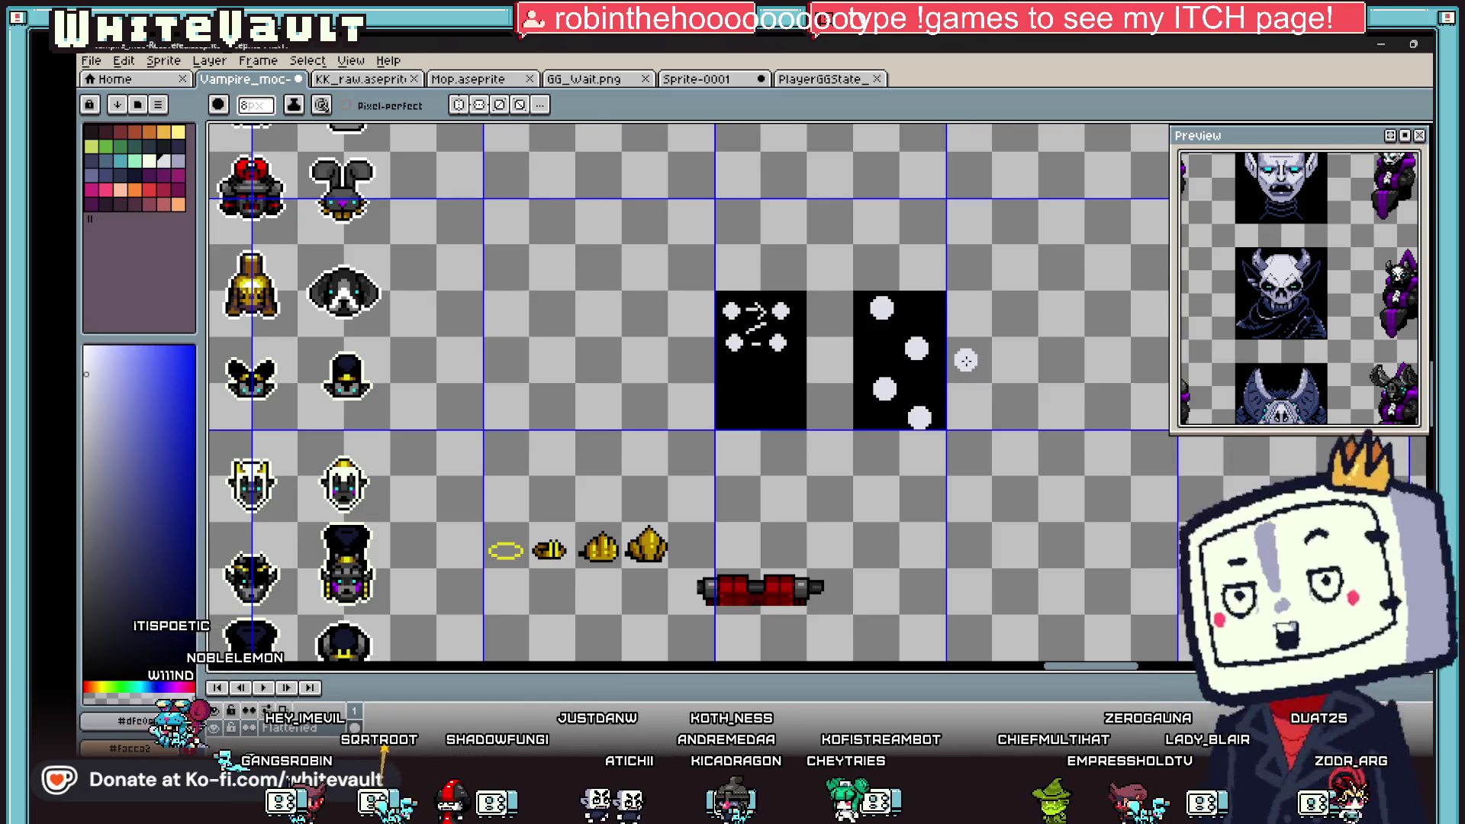
scroll(965, 357, up, 1)
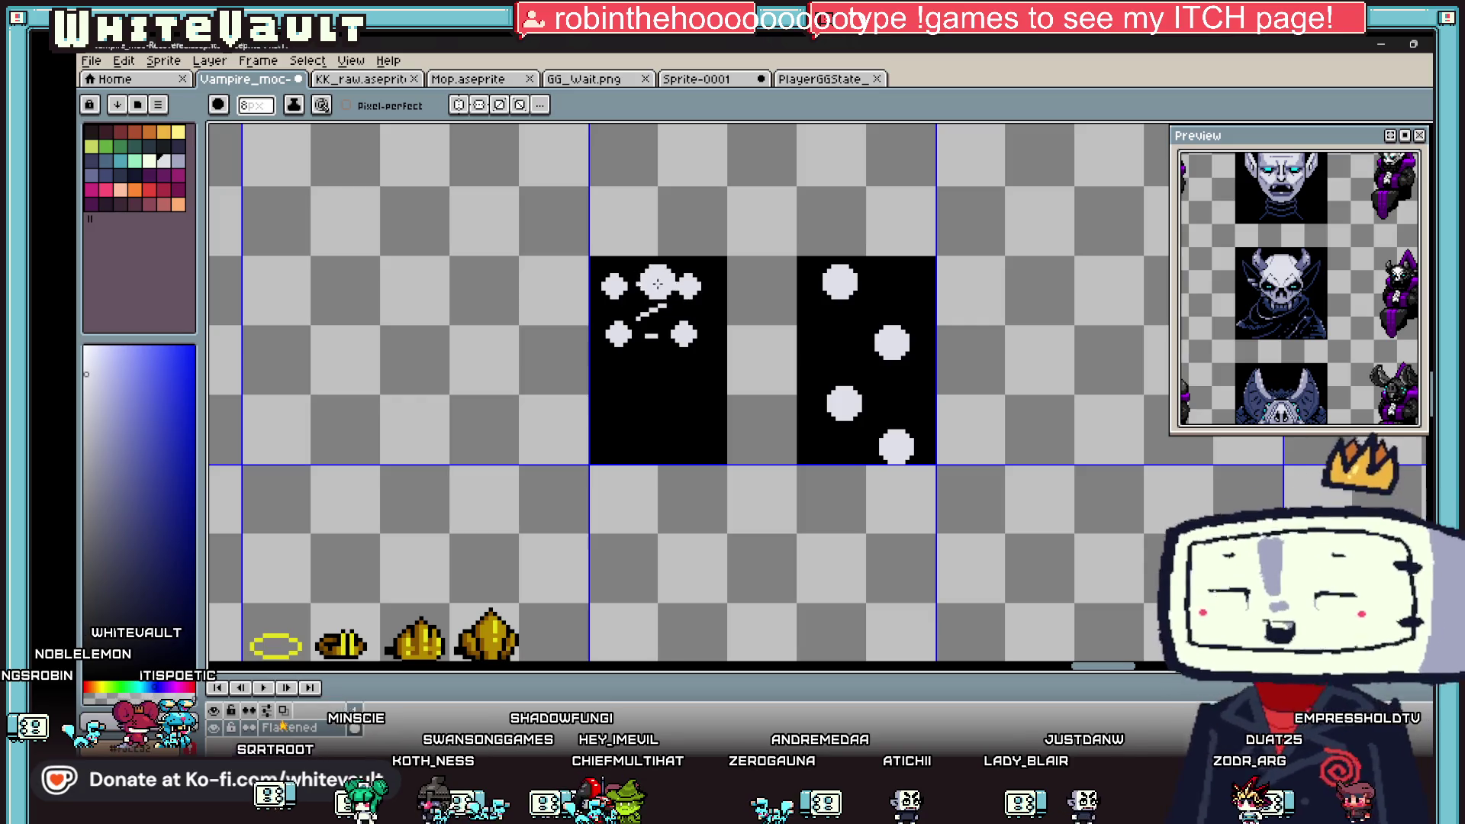
scroll(656, 289, up, 2)
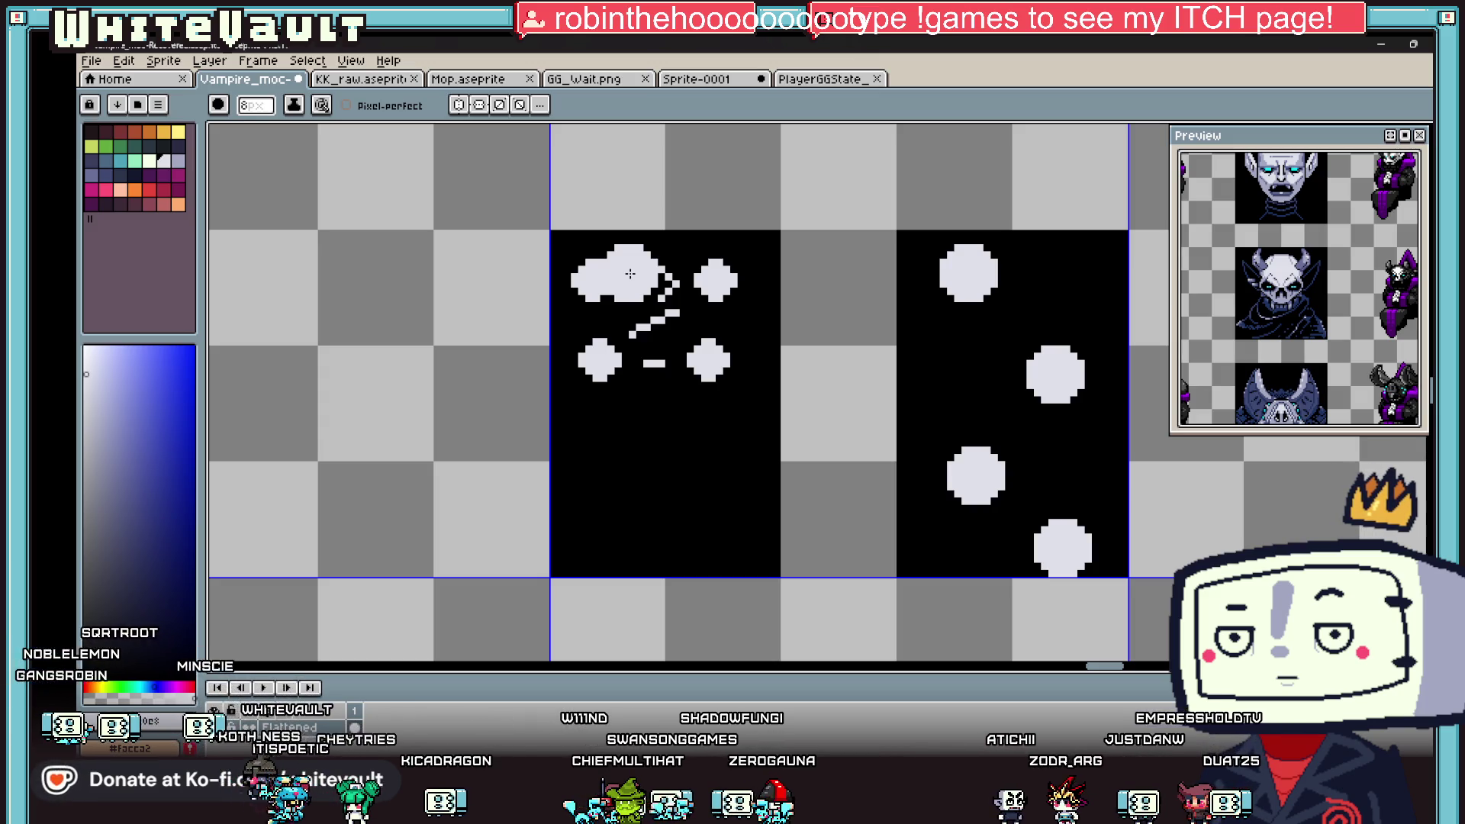
scroll(877, 344, down, 3)
scroll(1024, 374, up, 1)
mouse_move(707, 763)
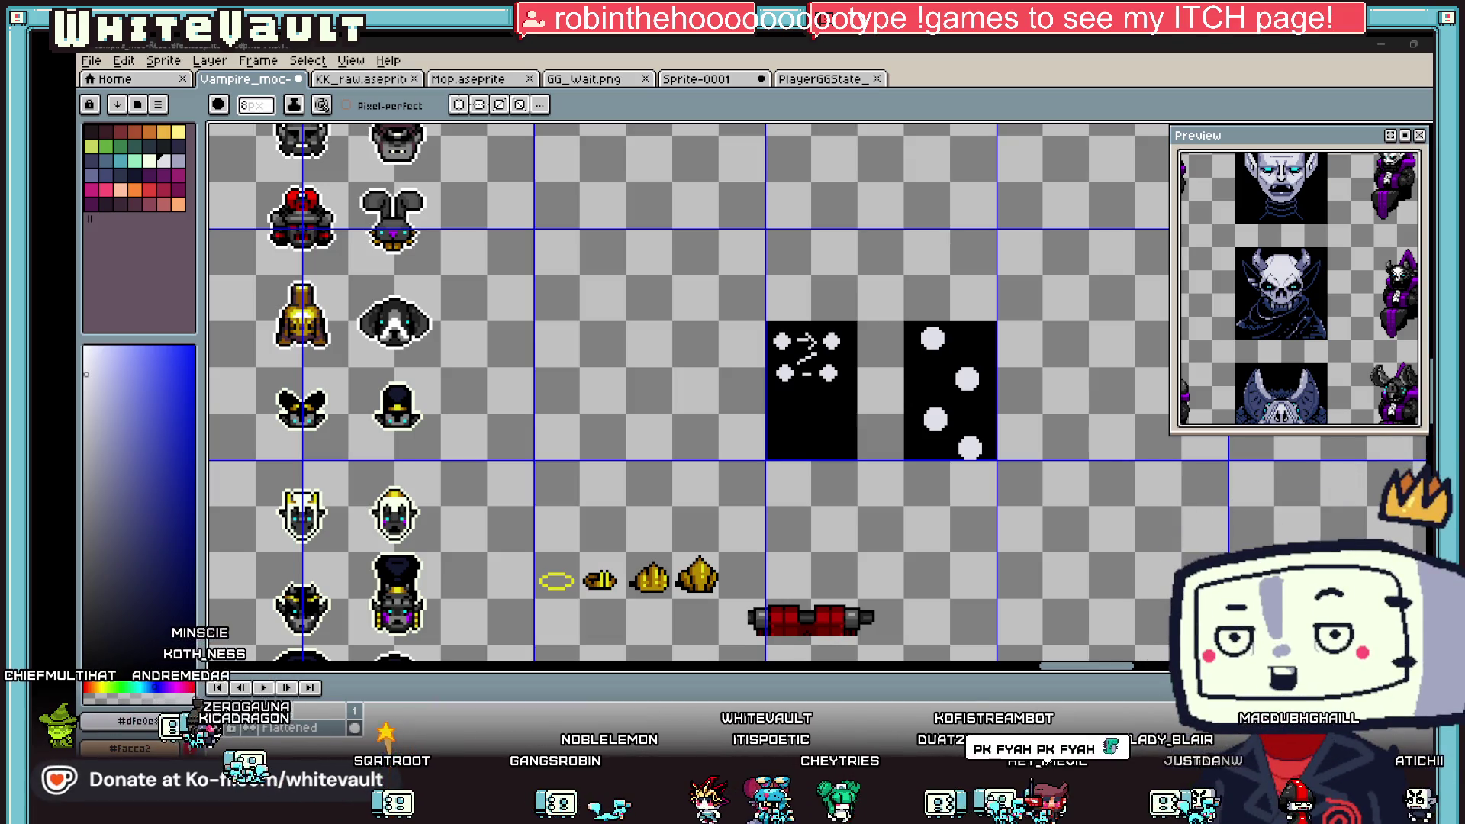
key(alt+Tab)
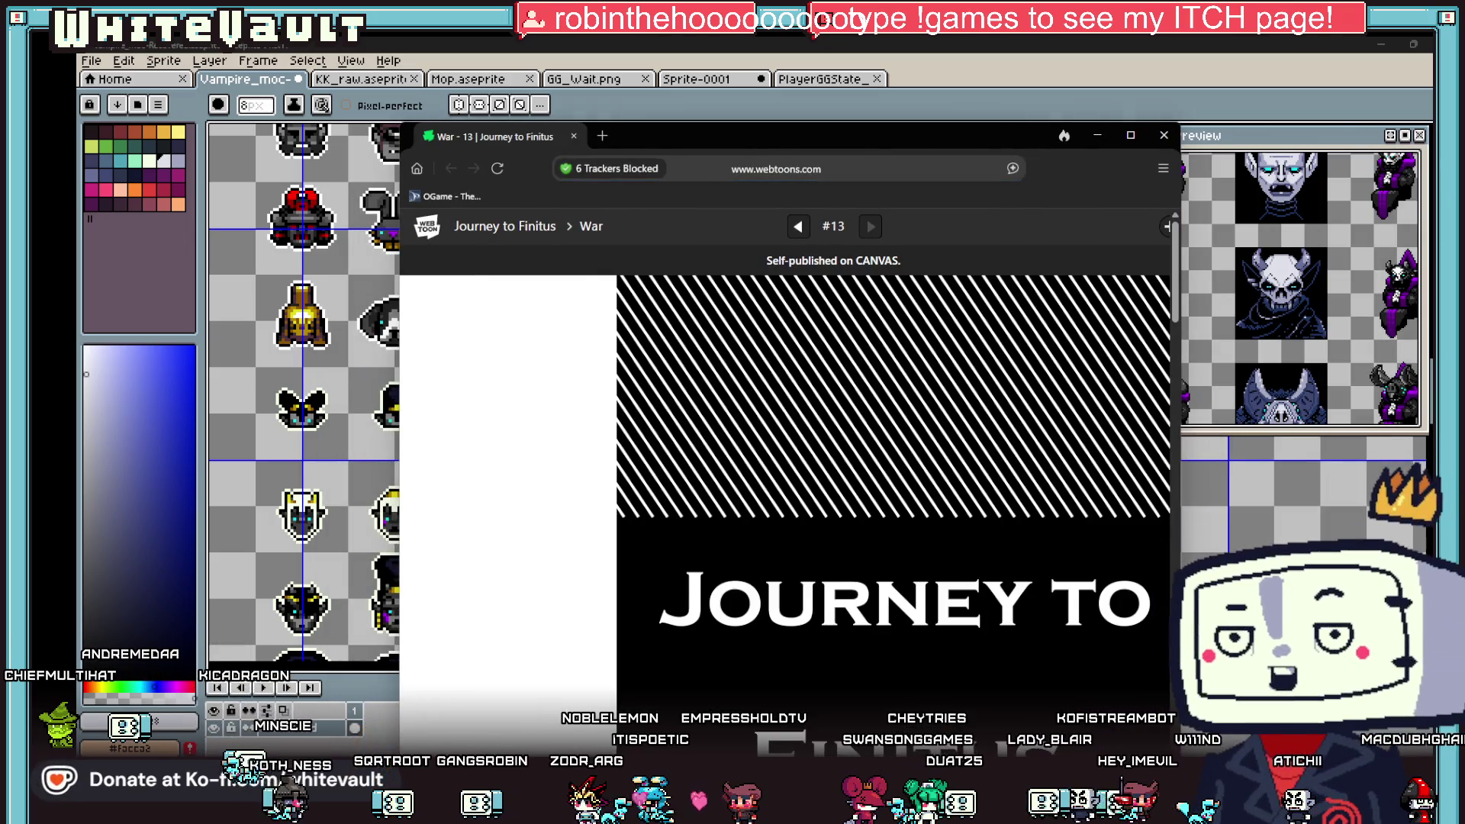
- Maximize the browser, scroll through episode 13 to its footer, then minimize the browser
click(1130, 136)
scroll(1423, 240, down, 15)
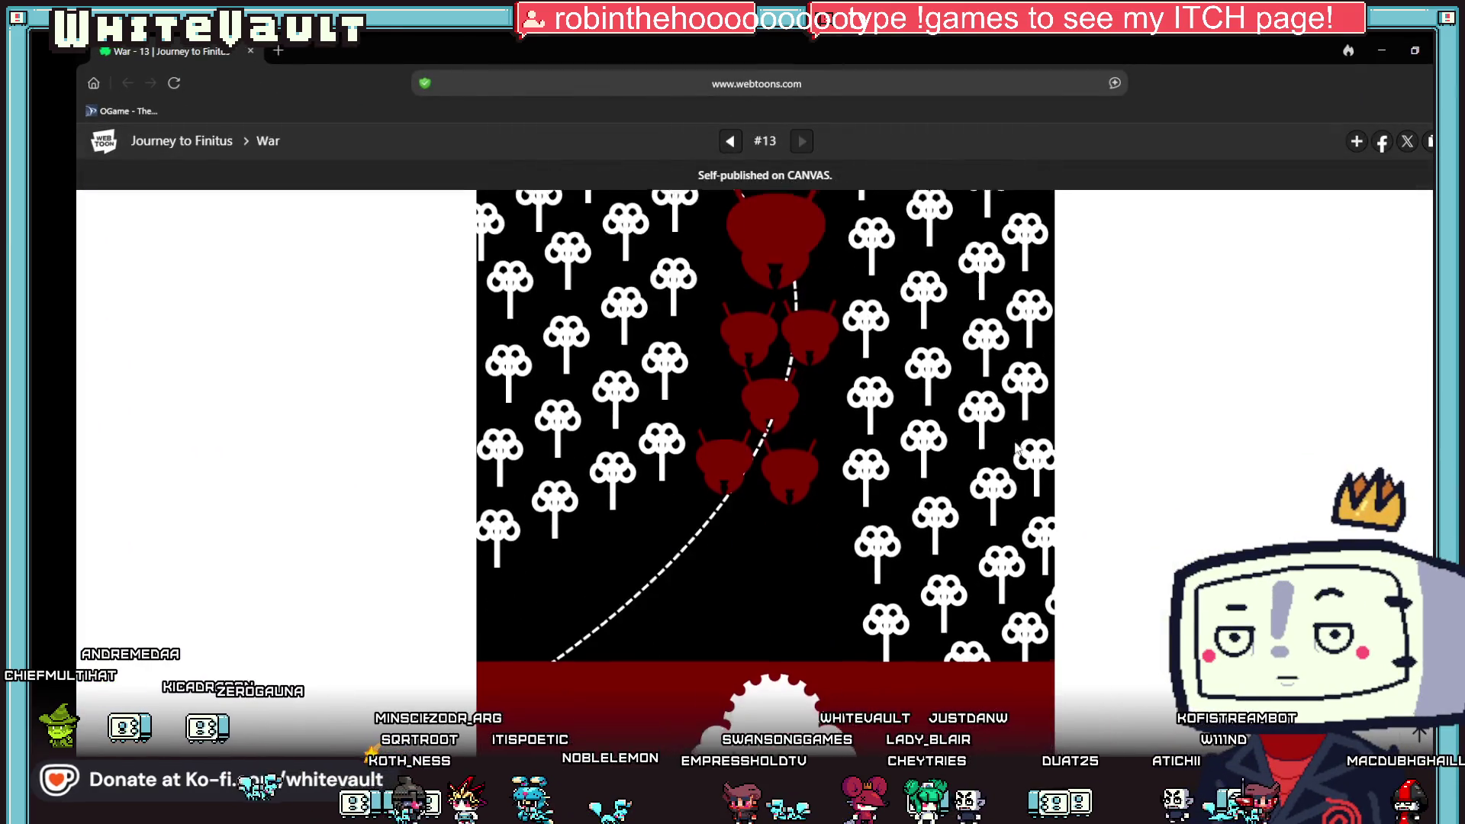
key(Home)
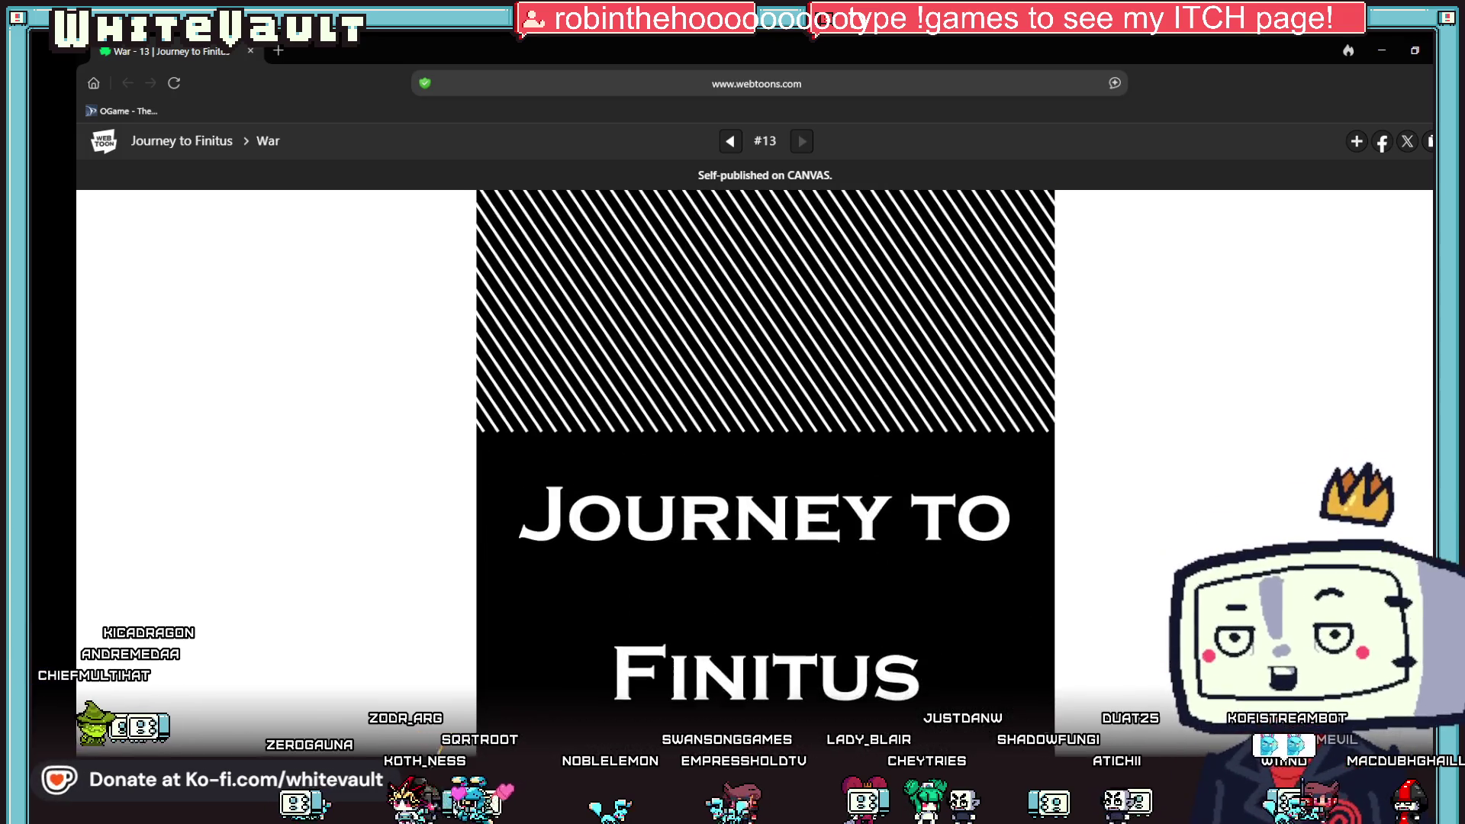
scroll(1121, 433, down, 10)
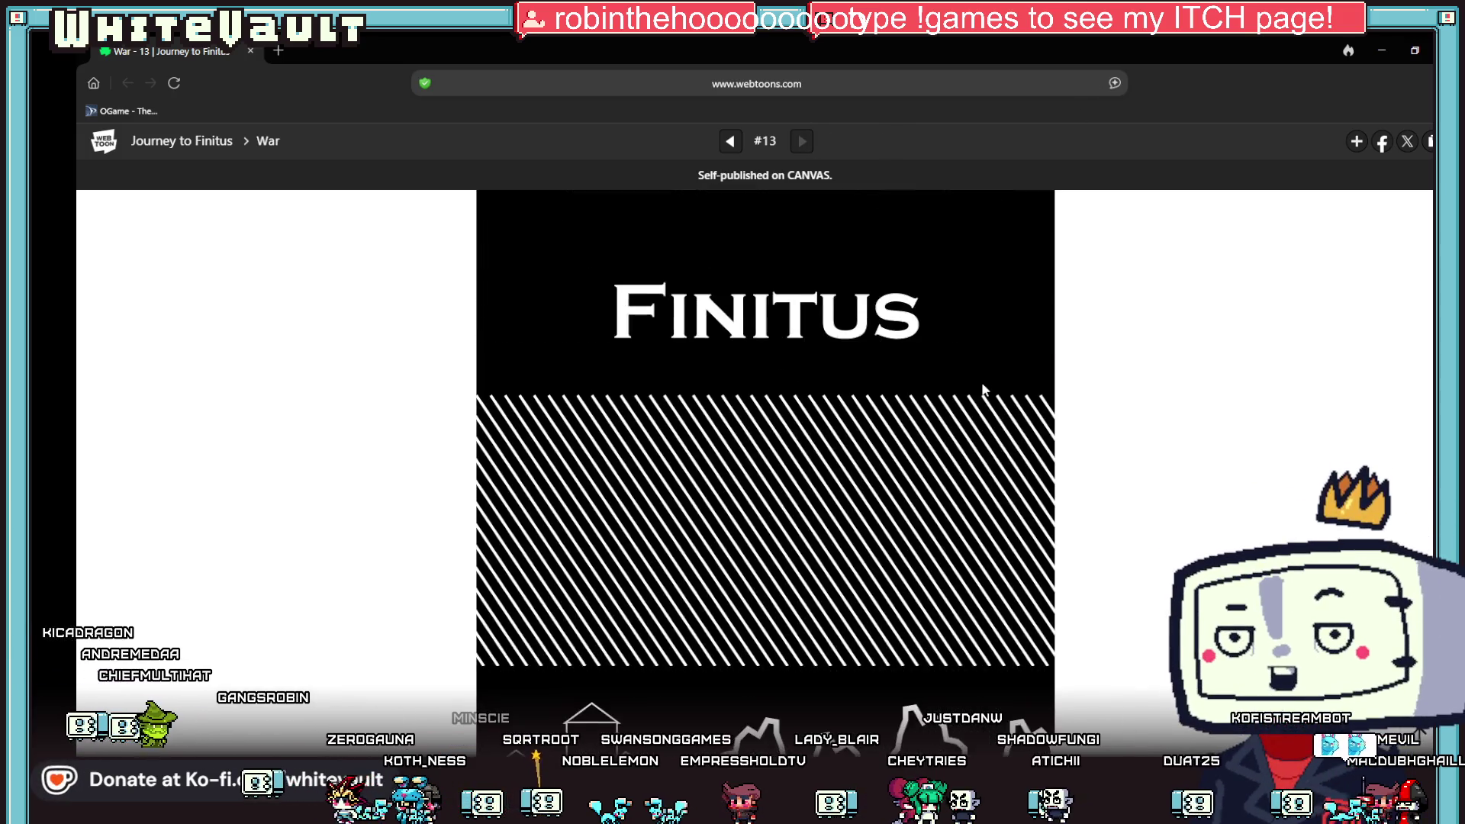
scroll(1123, 435, down, 10)
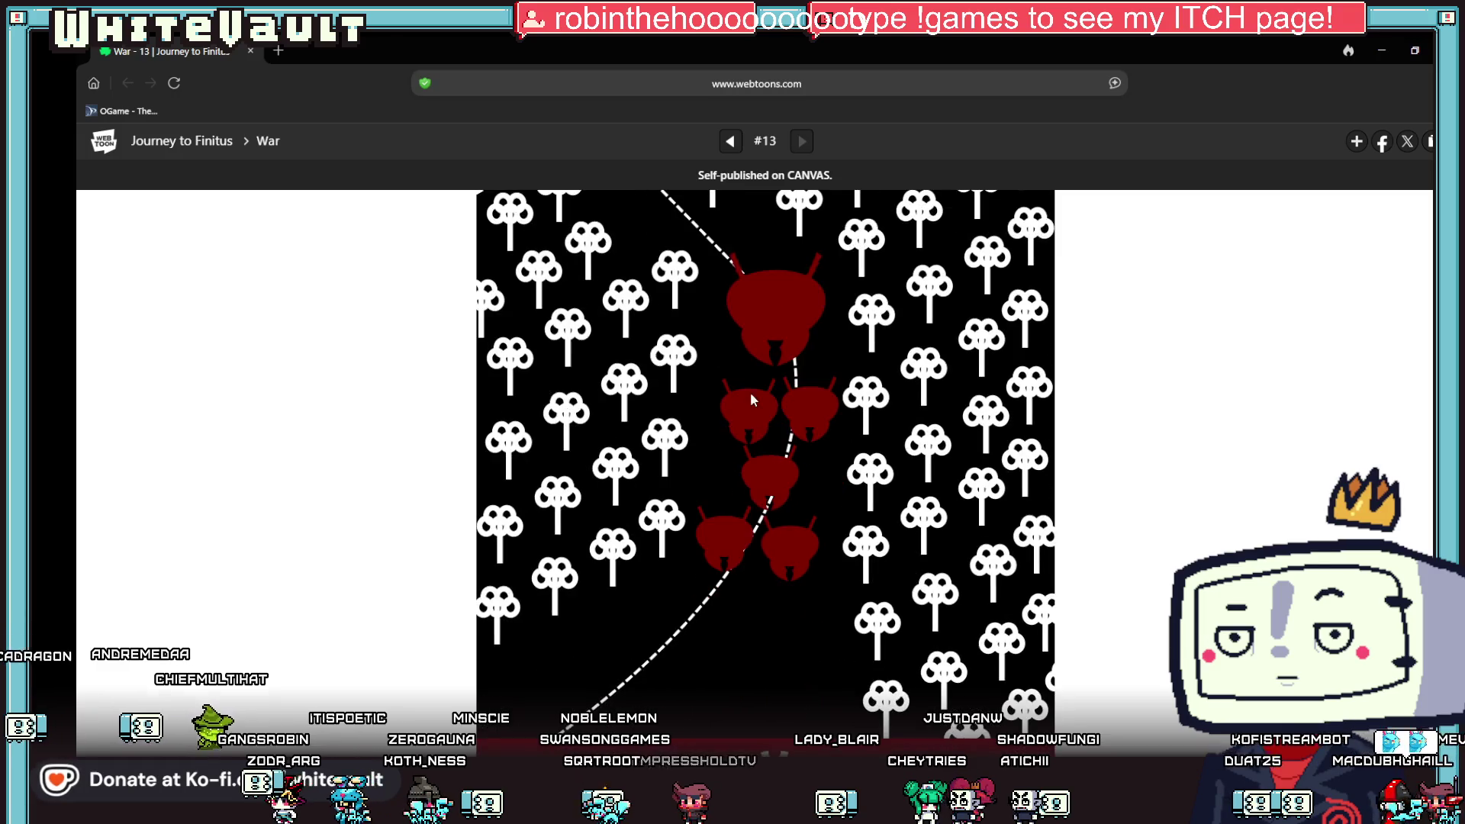
scroll(1047, 537, down, 10)
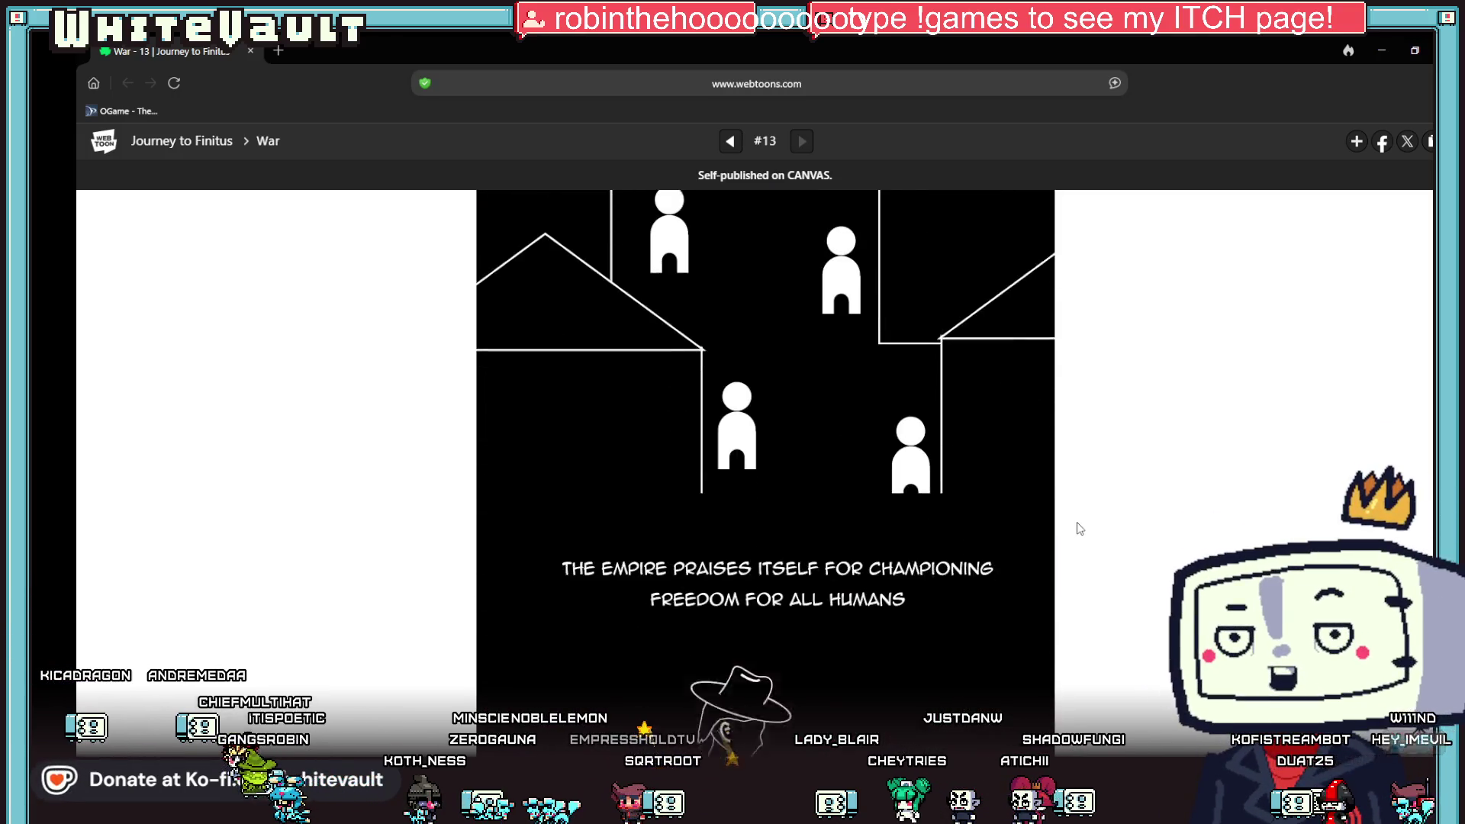
scroll(1095, 530, down, 10)
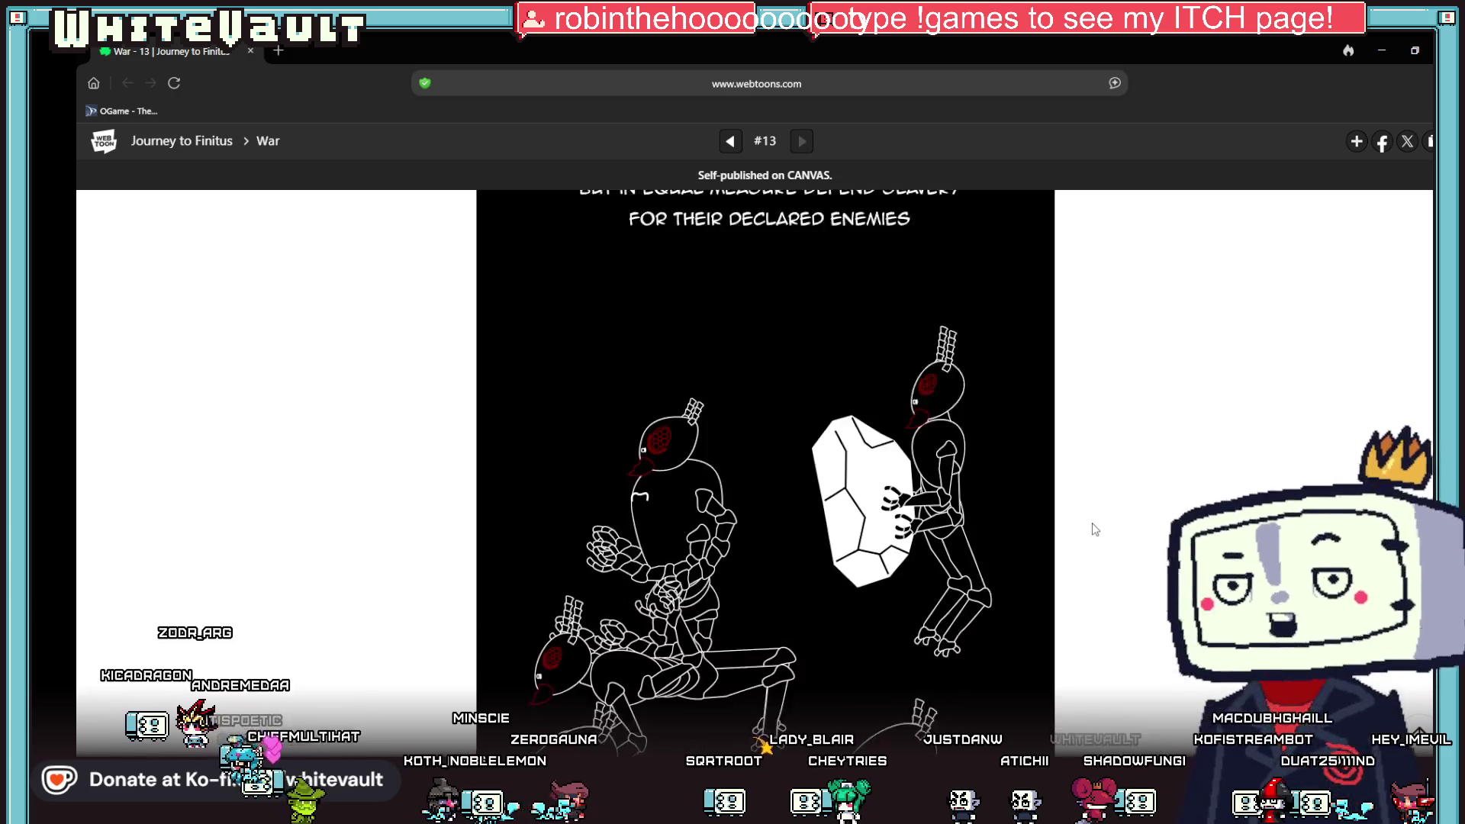
scroll(1094, 529, down, 6)
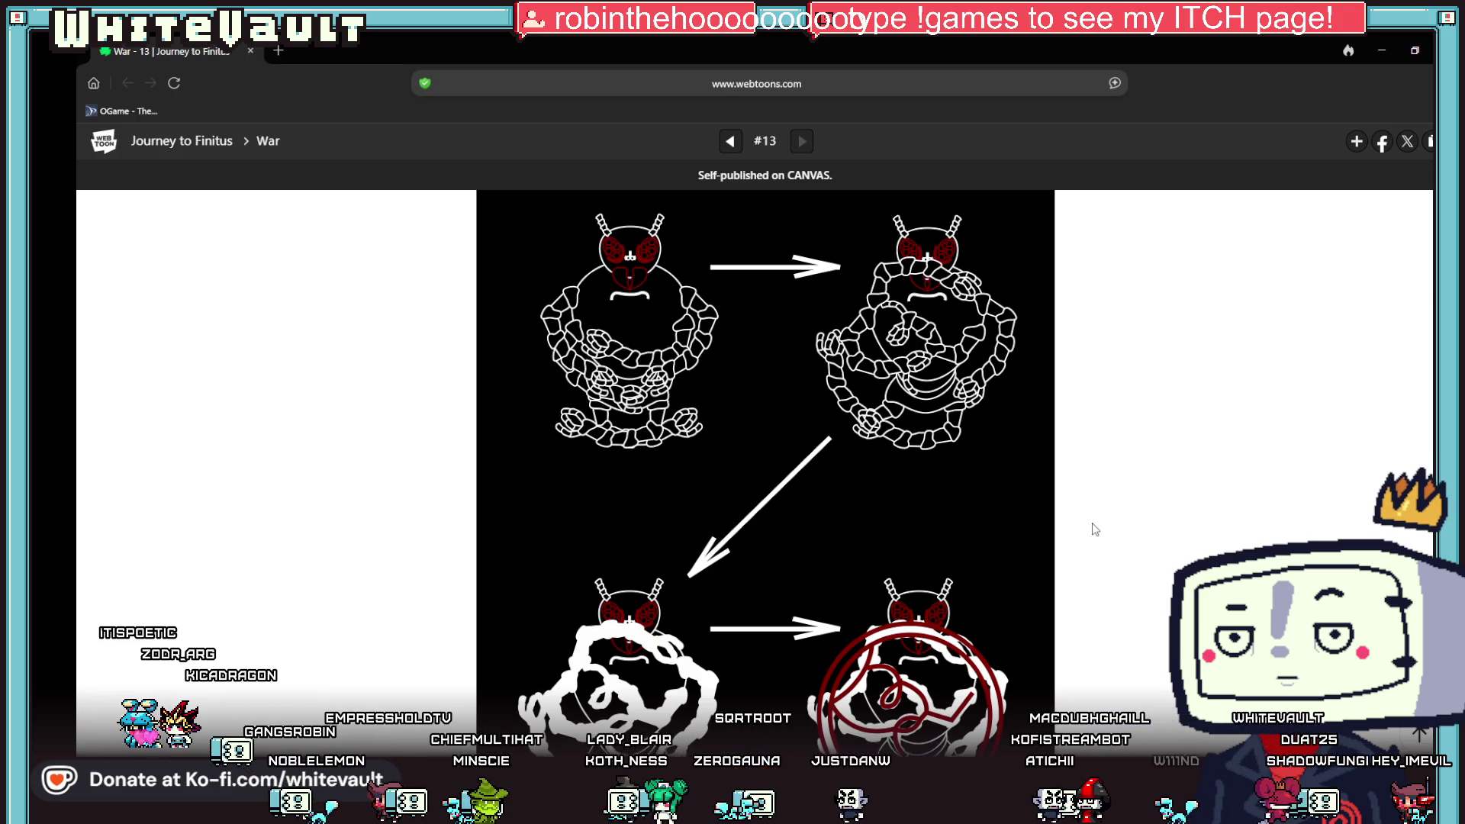
scroll(1079, 527, up, 1)
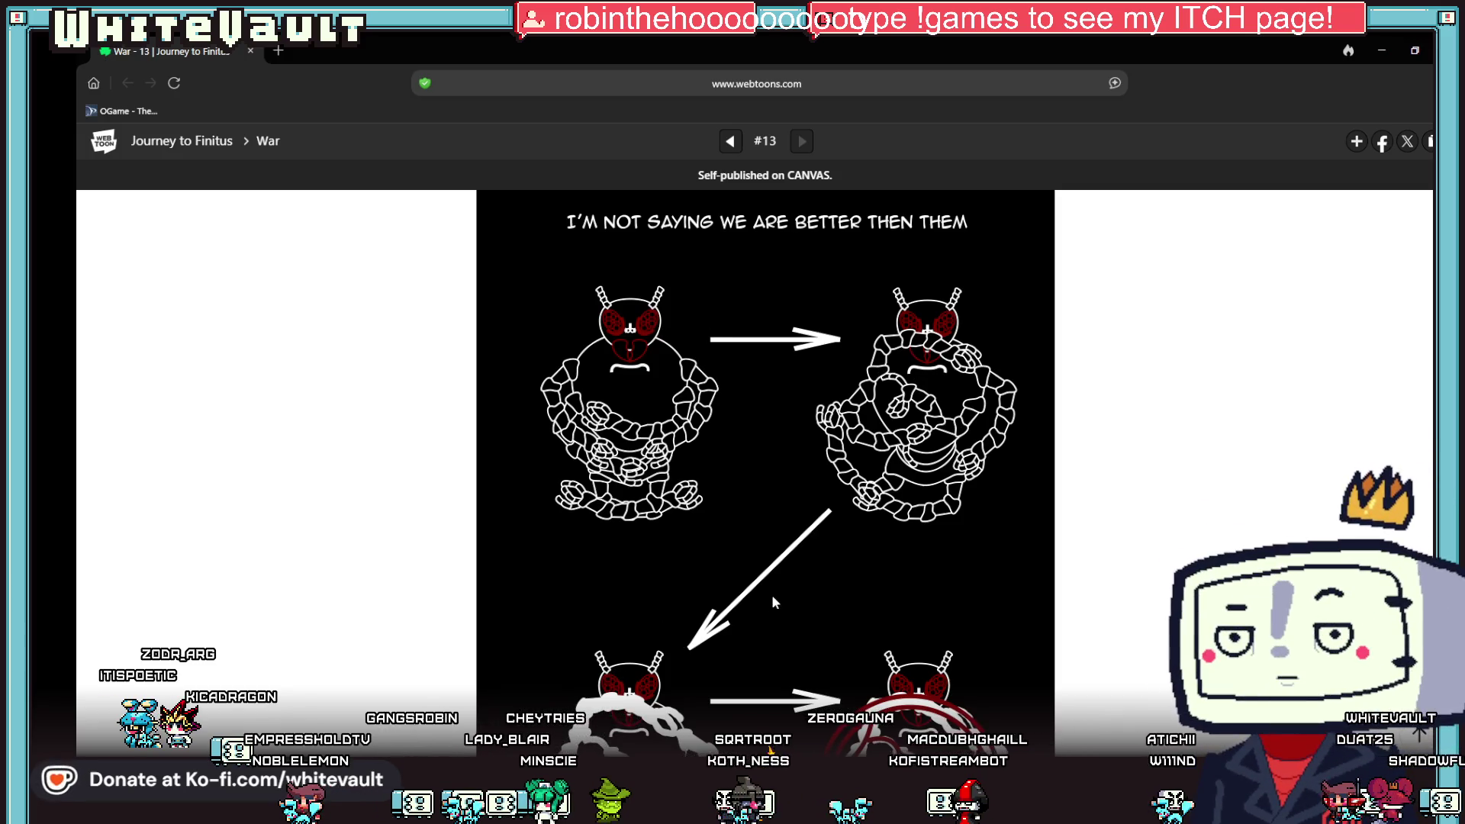
scroll(771, 593, up, 1)
scroll(768, 595, down, 1)
scroll(765, 600, down, 1)
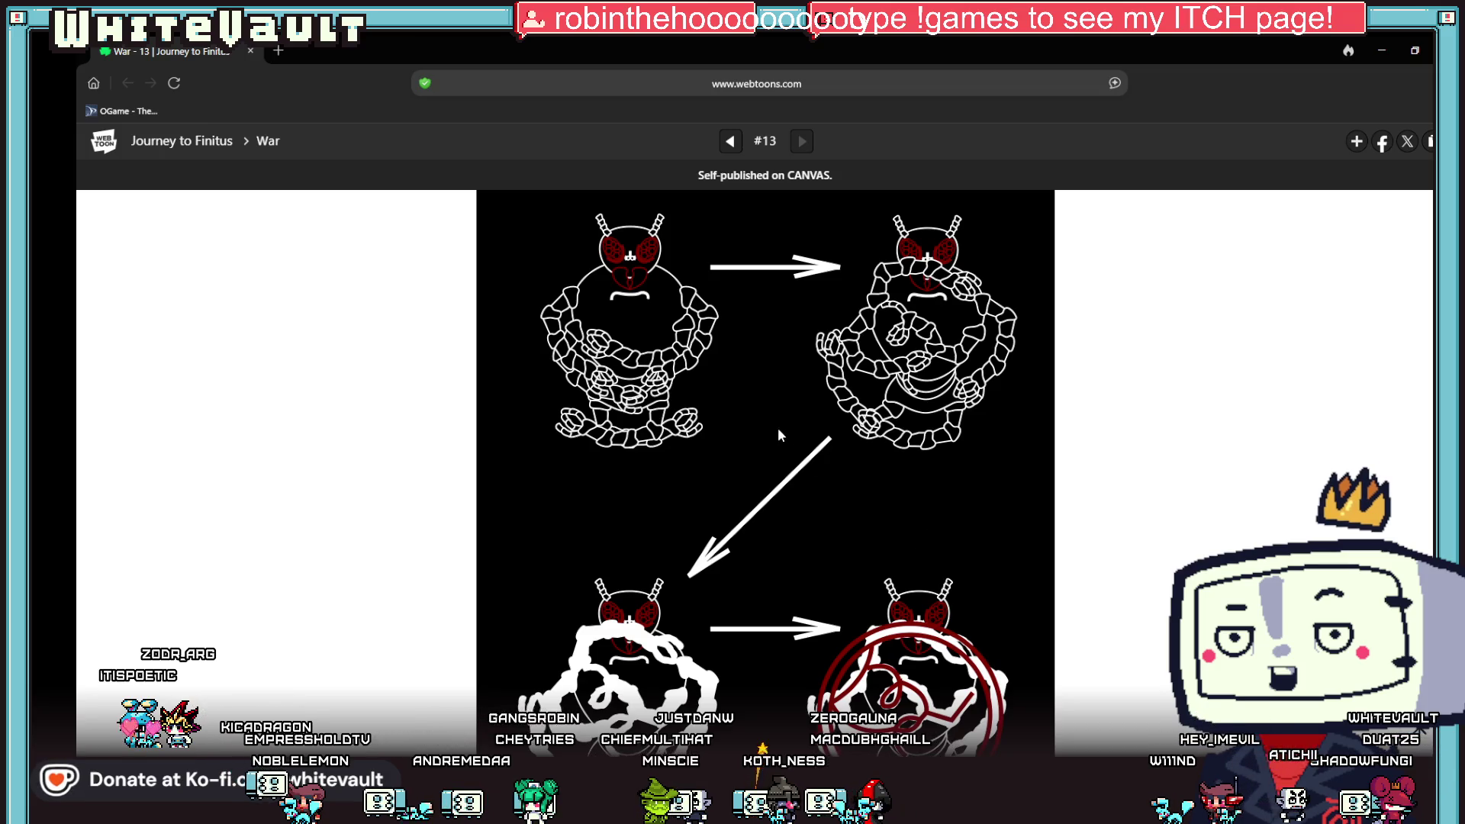
scroll(919, 522, down, 1)
scroll(900, 515, up, 1)
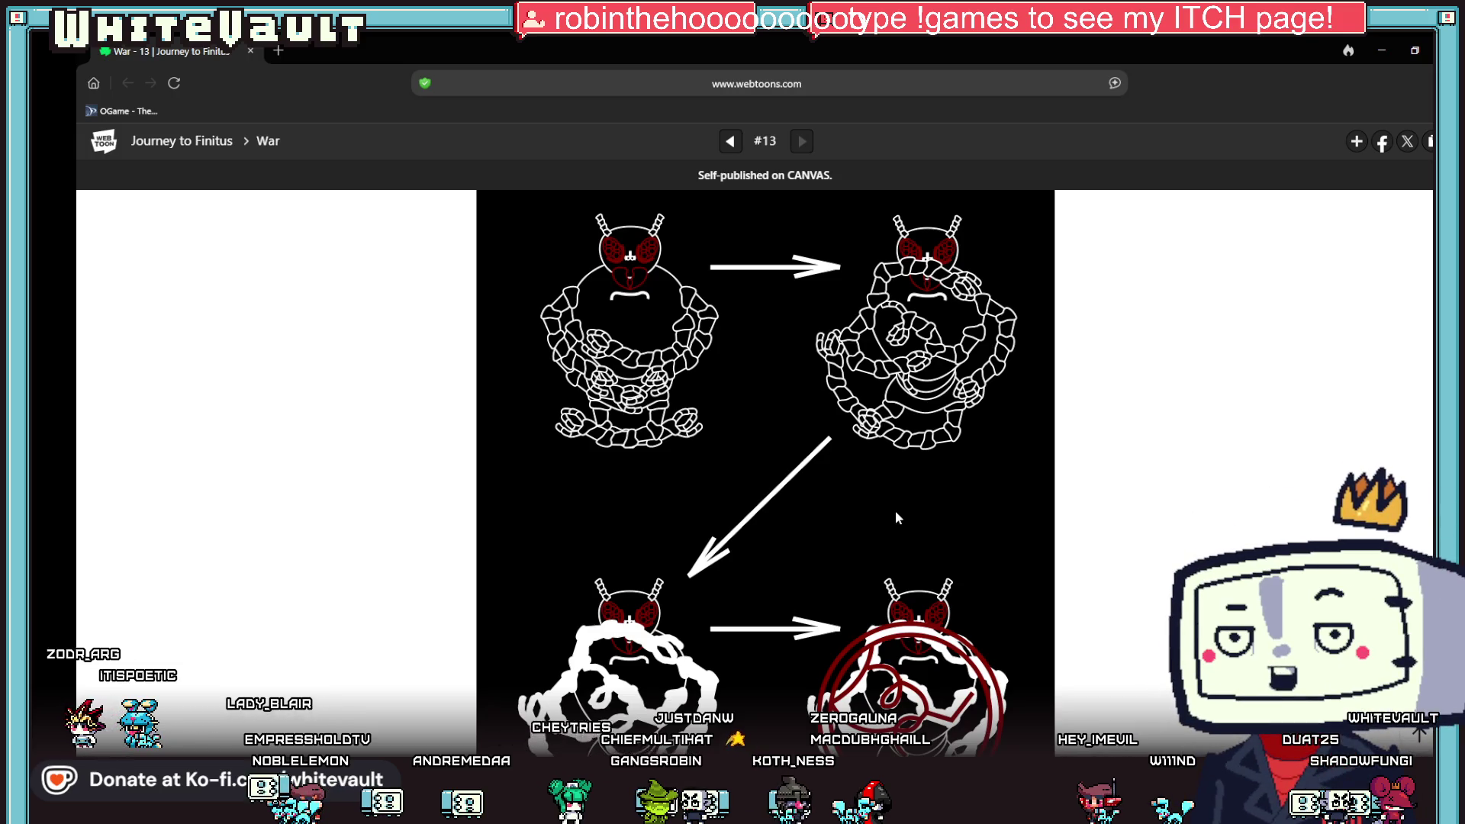
scroll(895, 510, down, 5)
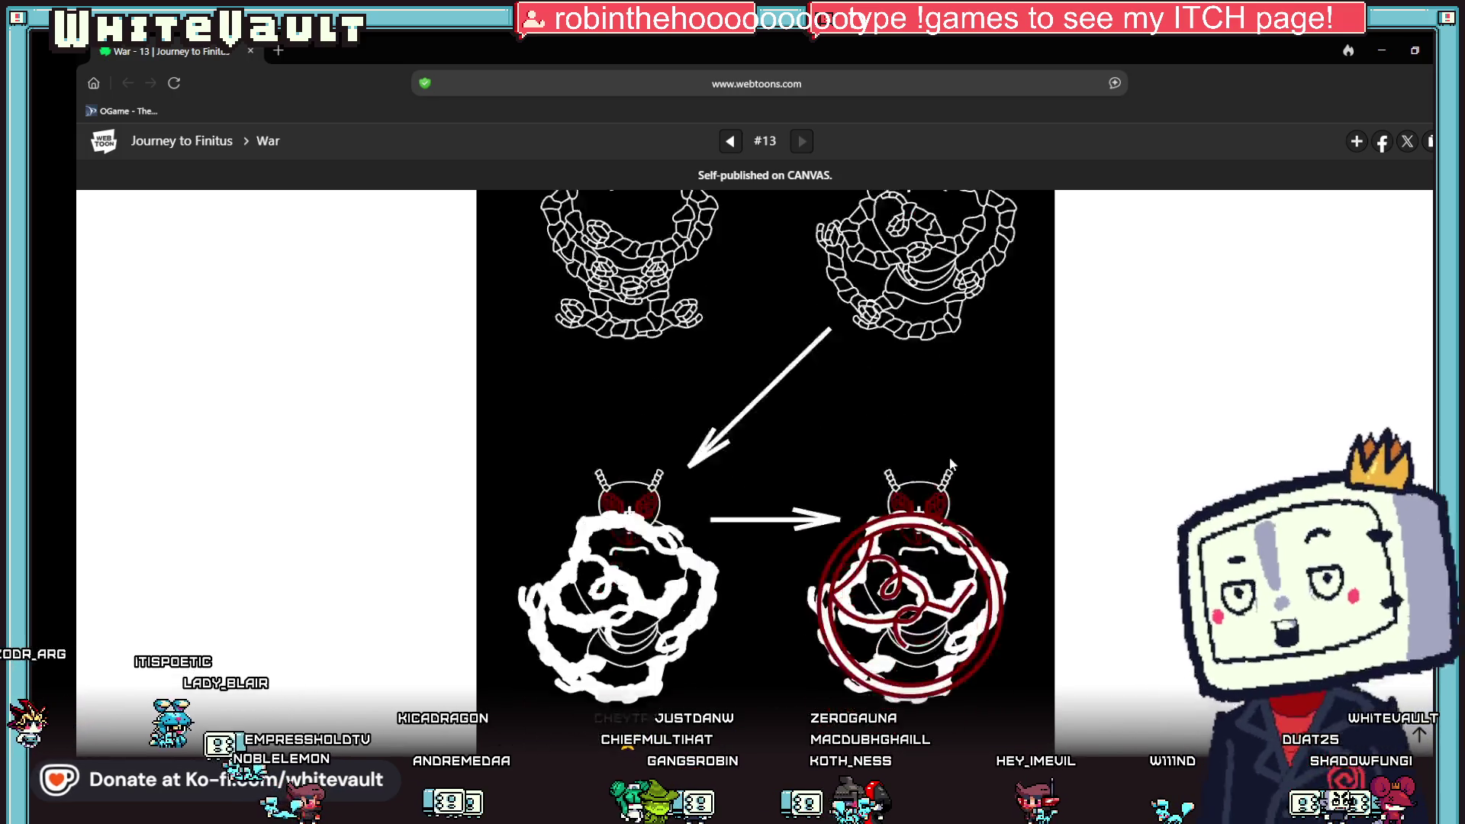
scroll(967, 448, down, 5)
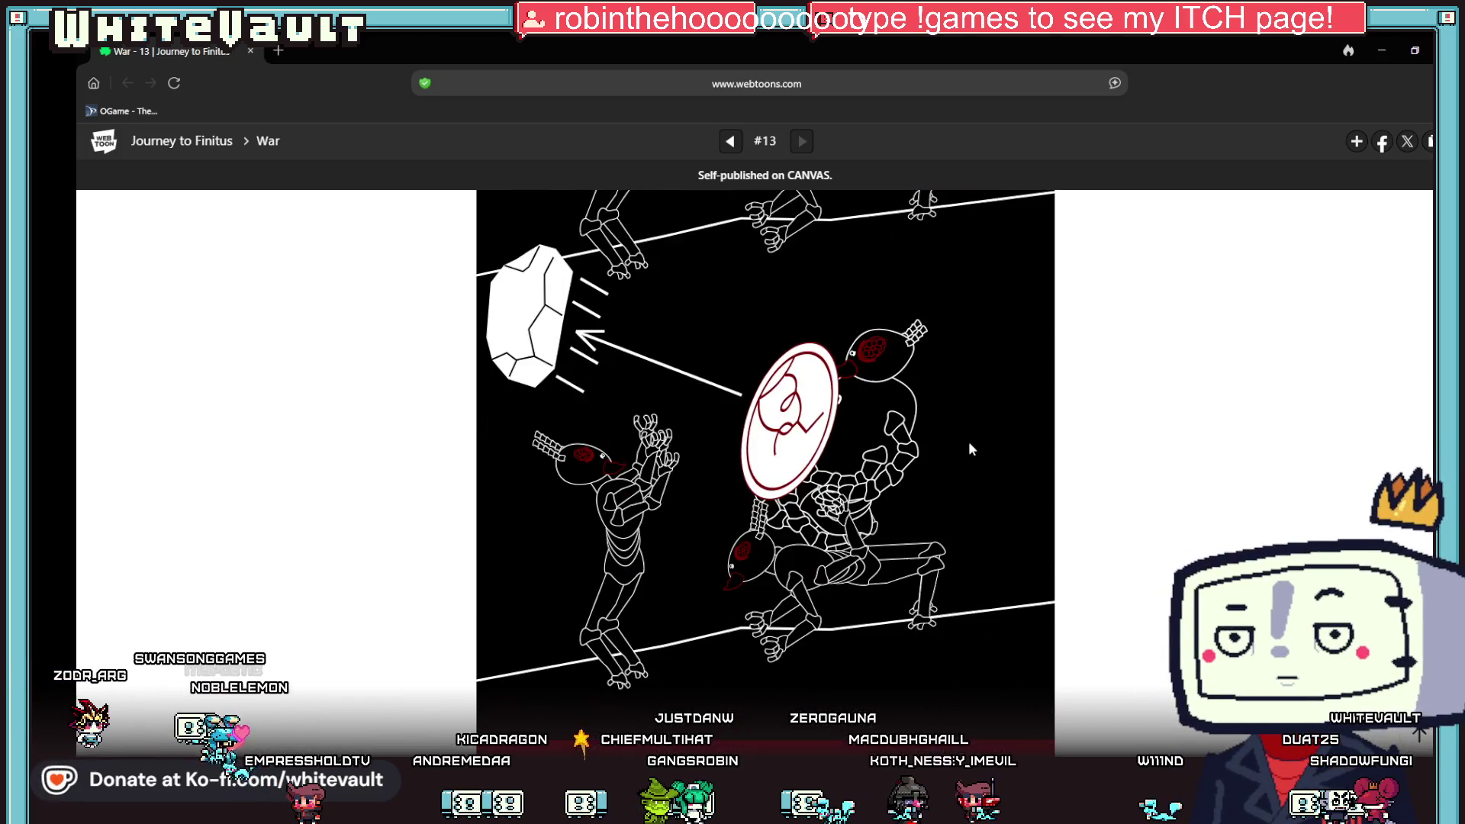
scroll(911, 566, down, 5)
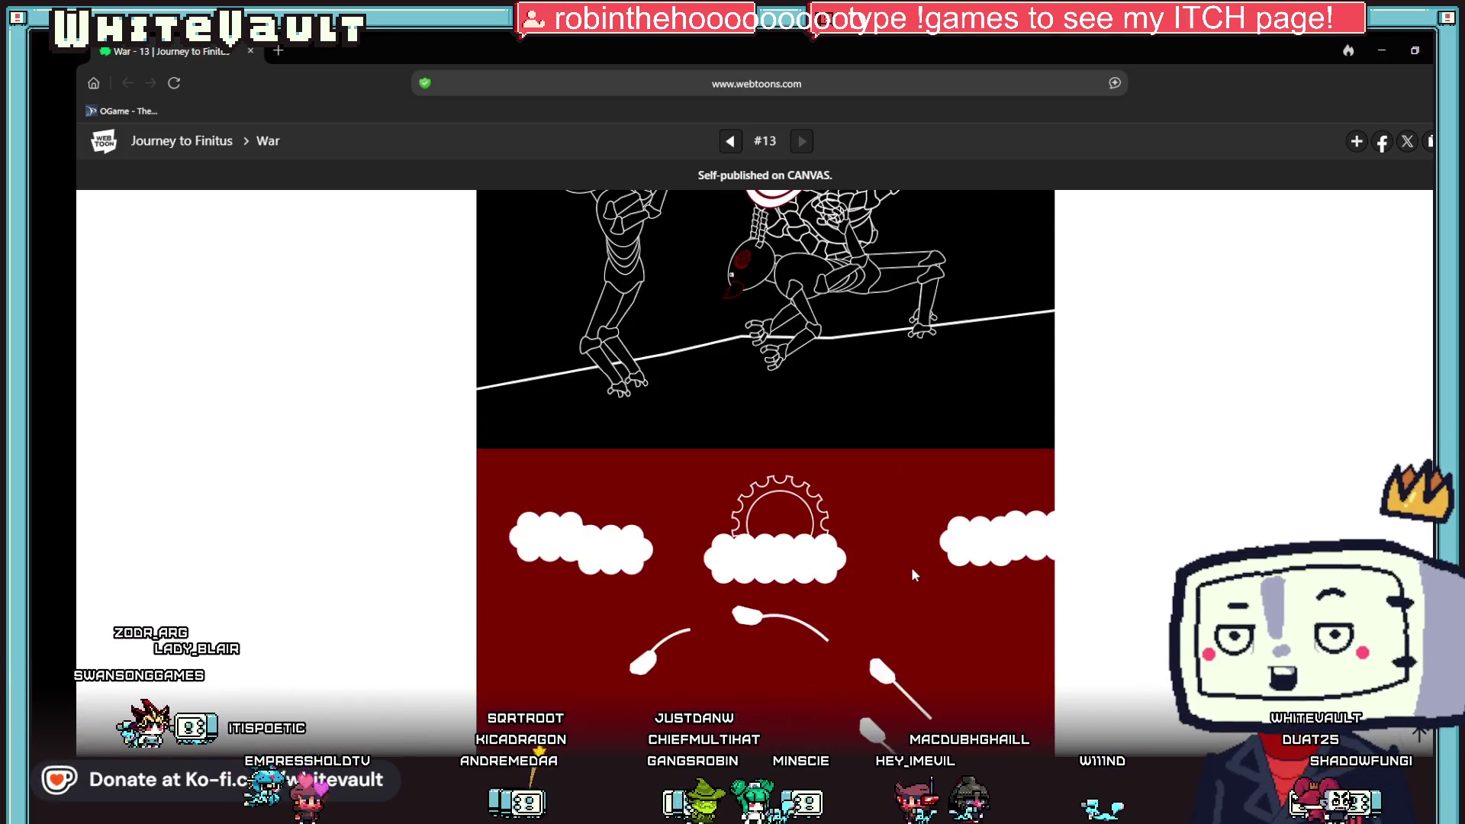
scroll(791, 627, down, 20)
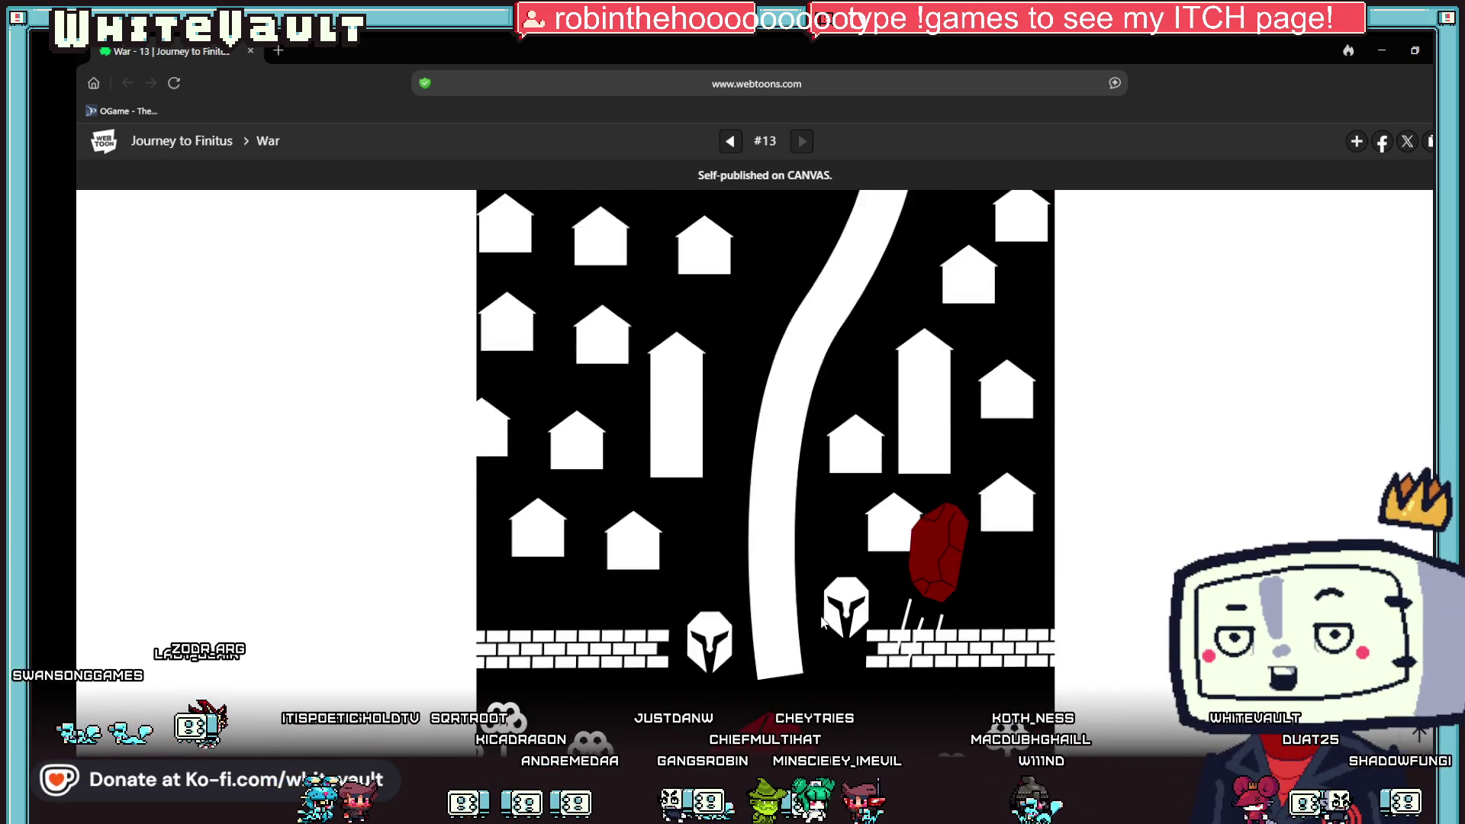
scroll(894, 663, down, 20)
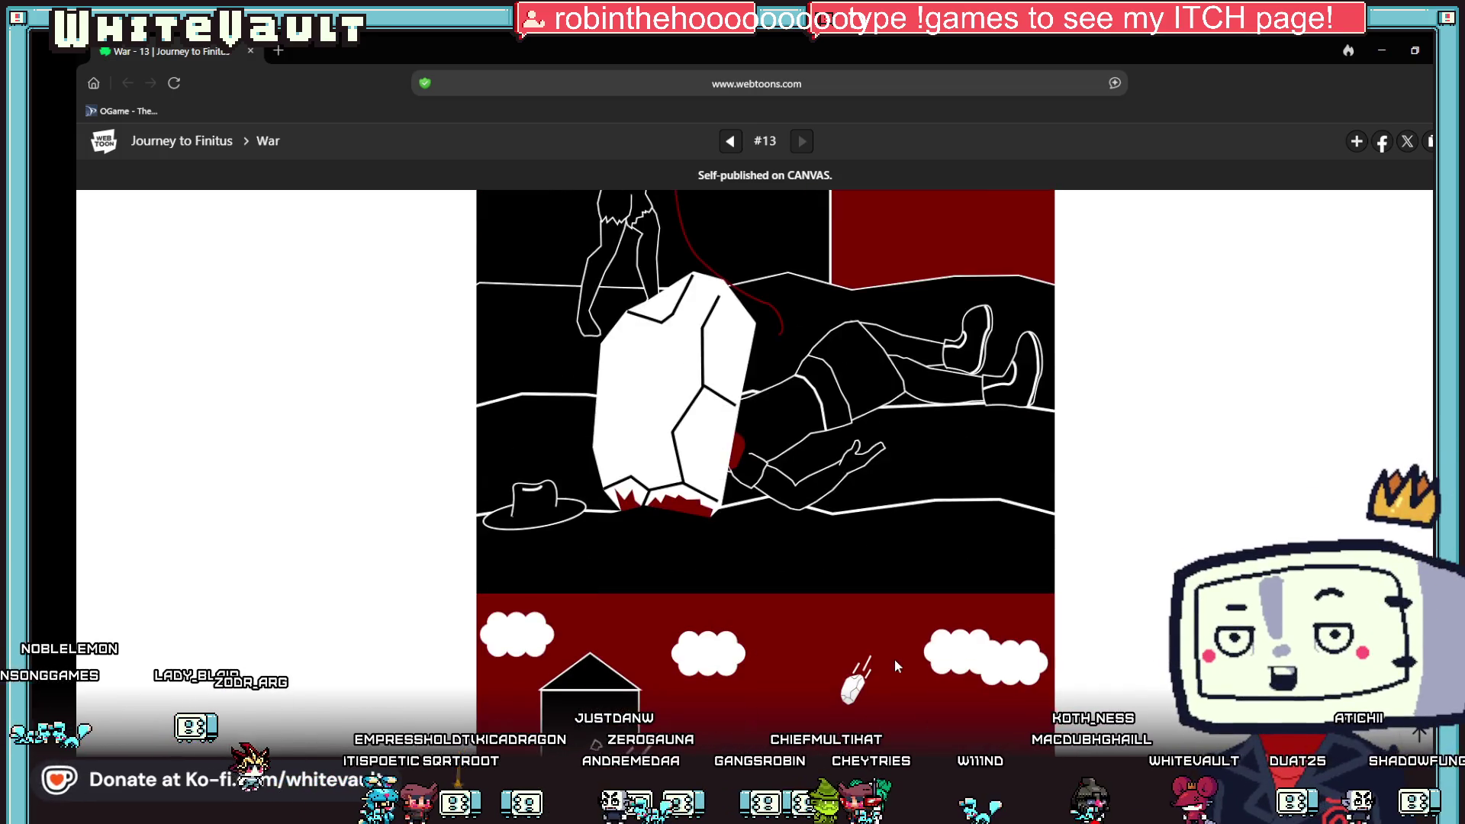
scroll(896, 665, down, 1)
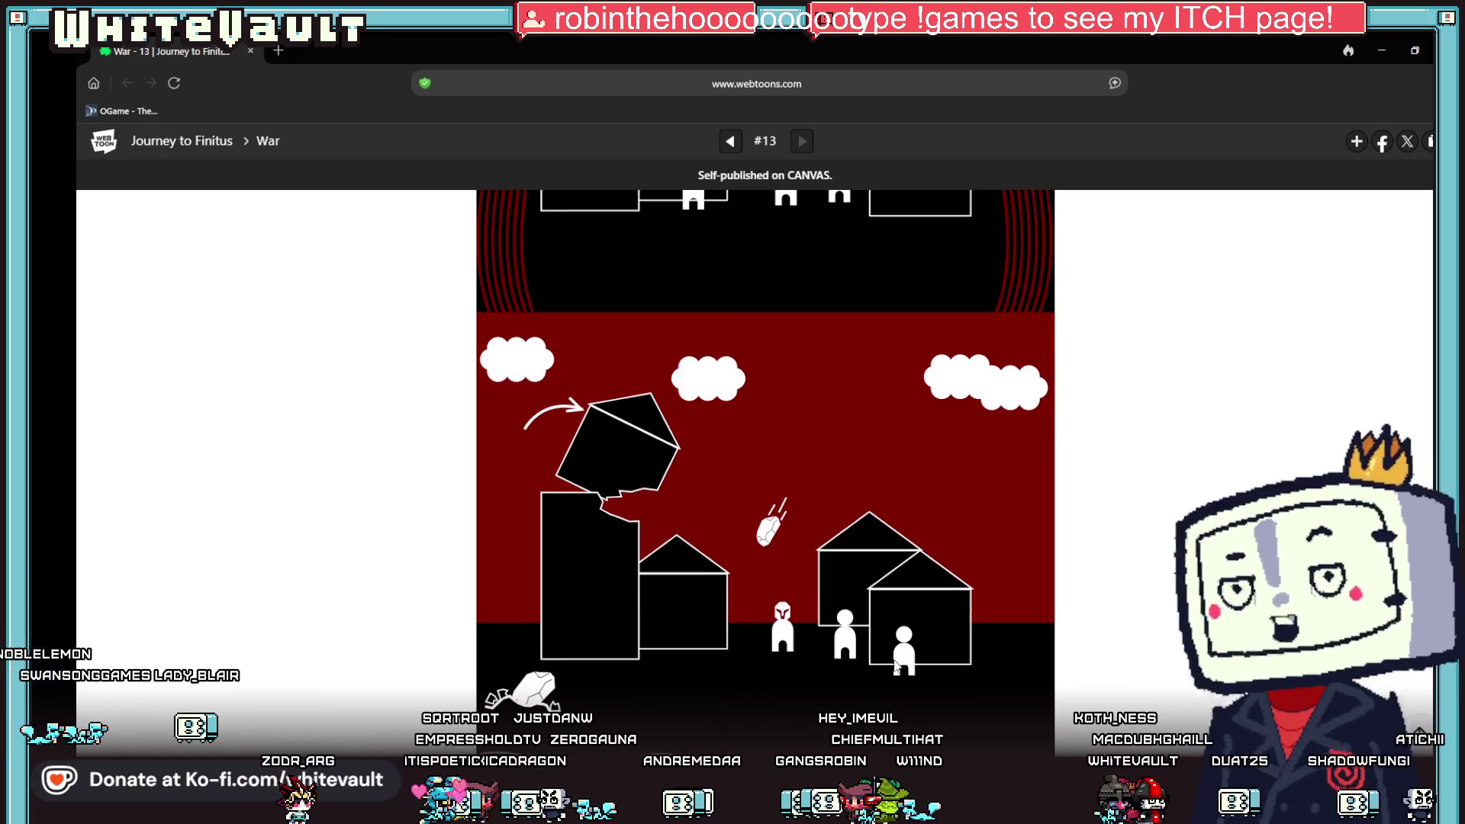
scroll(671, 572, down, 15)
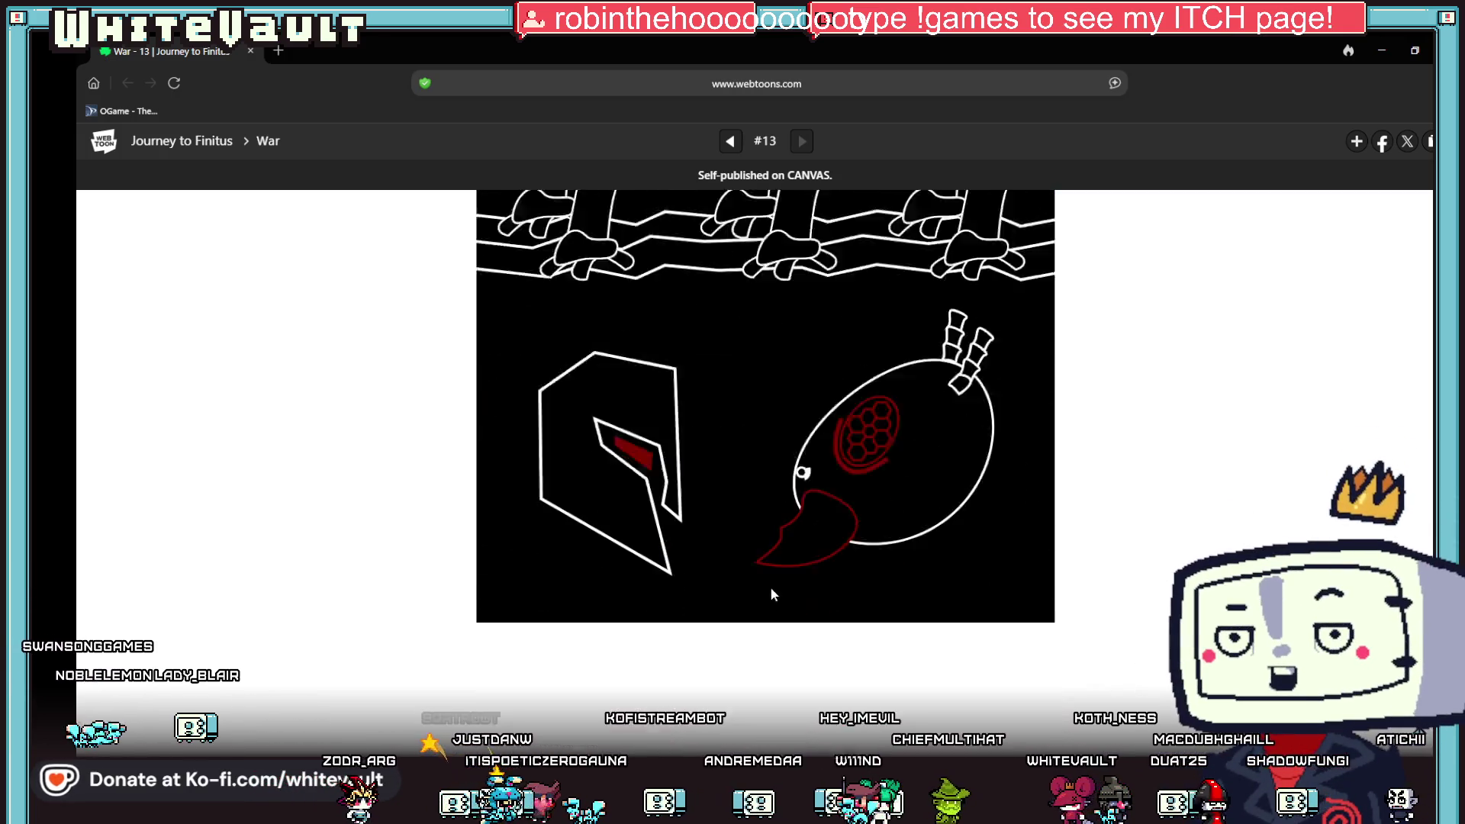
scroll(780, 587, down, 10)
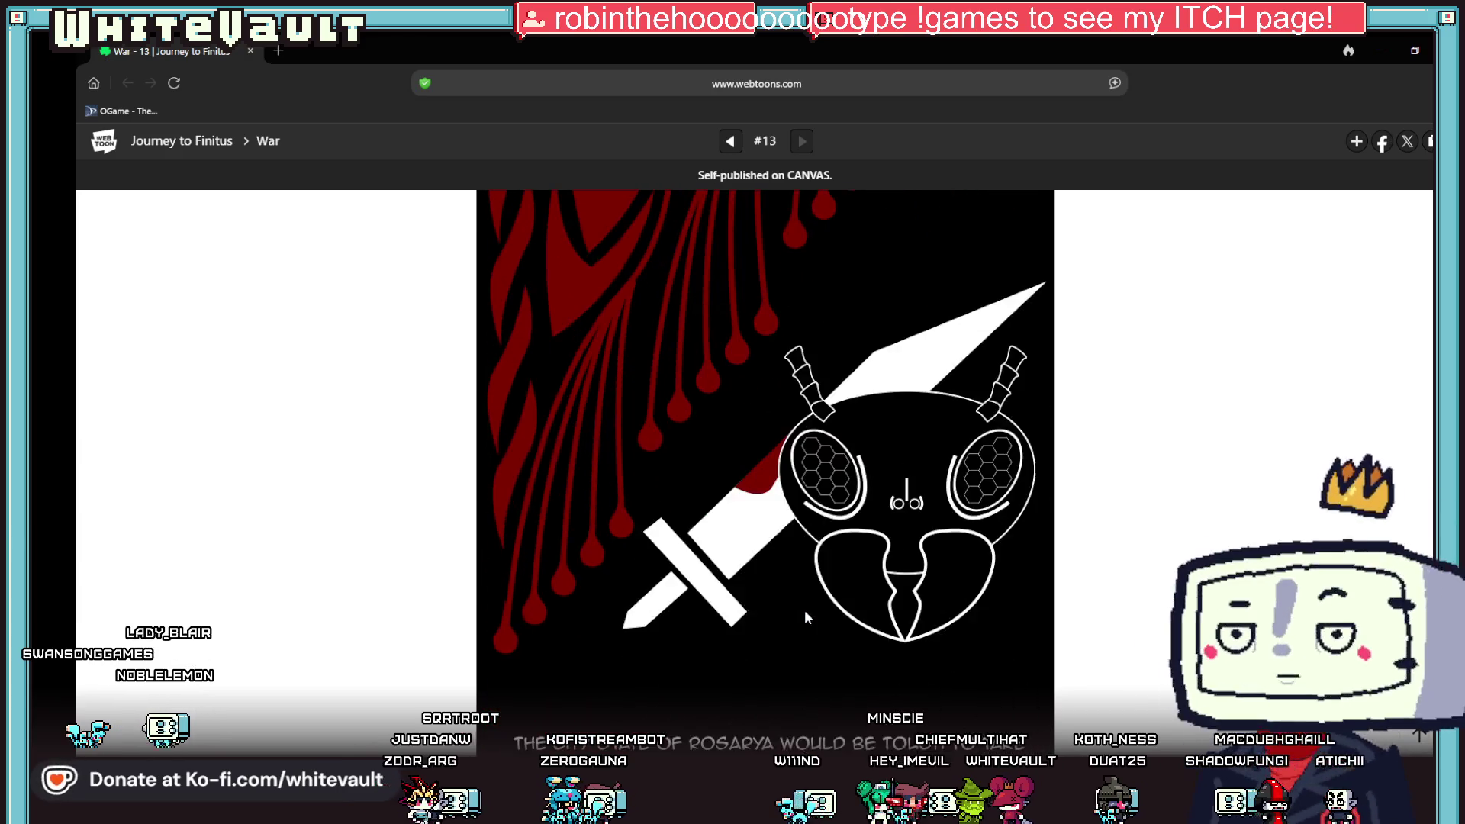
scroll(807, 618, down, 9)
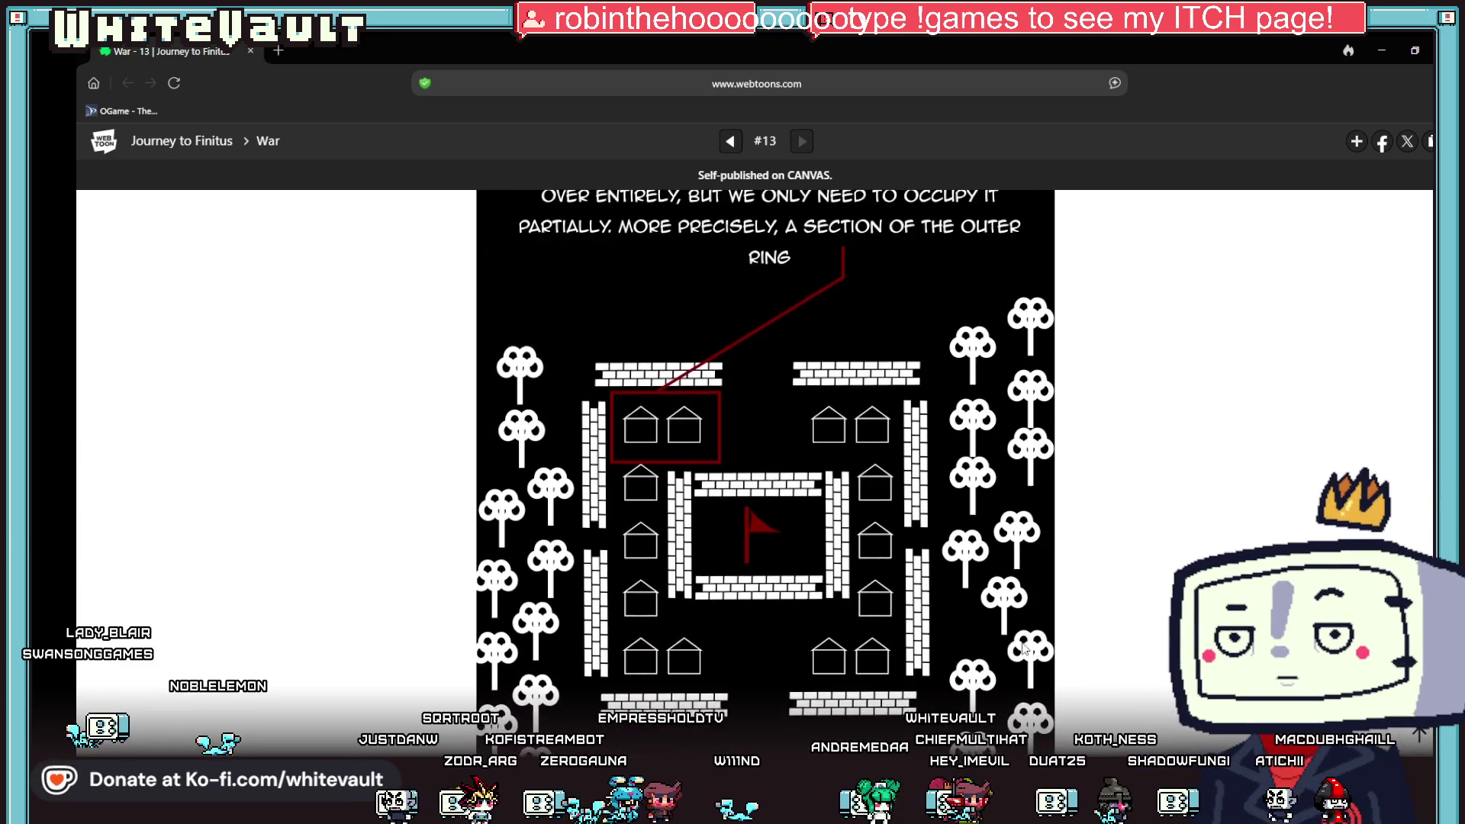
scroll(1022, 641, down, 5)
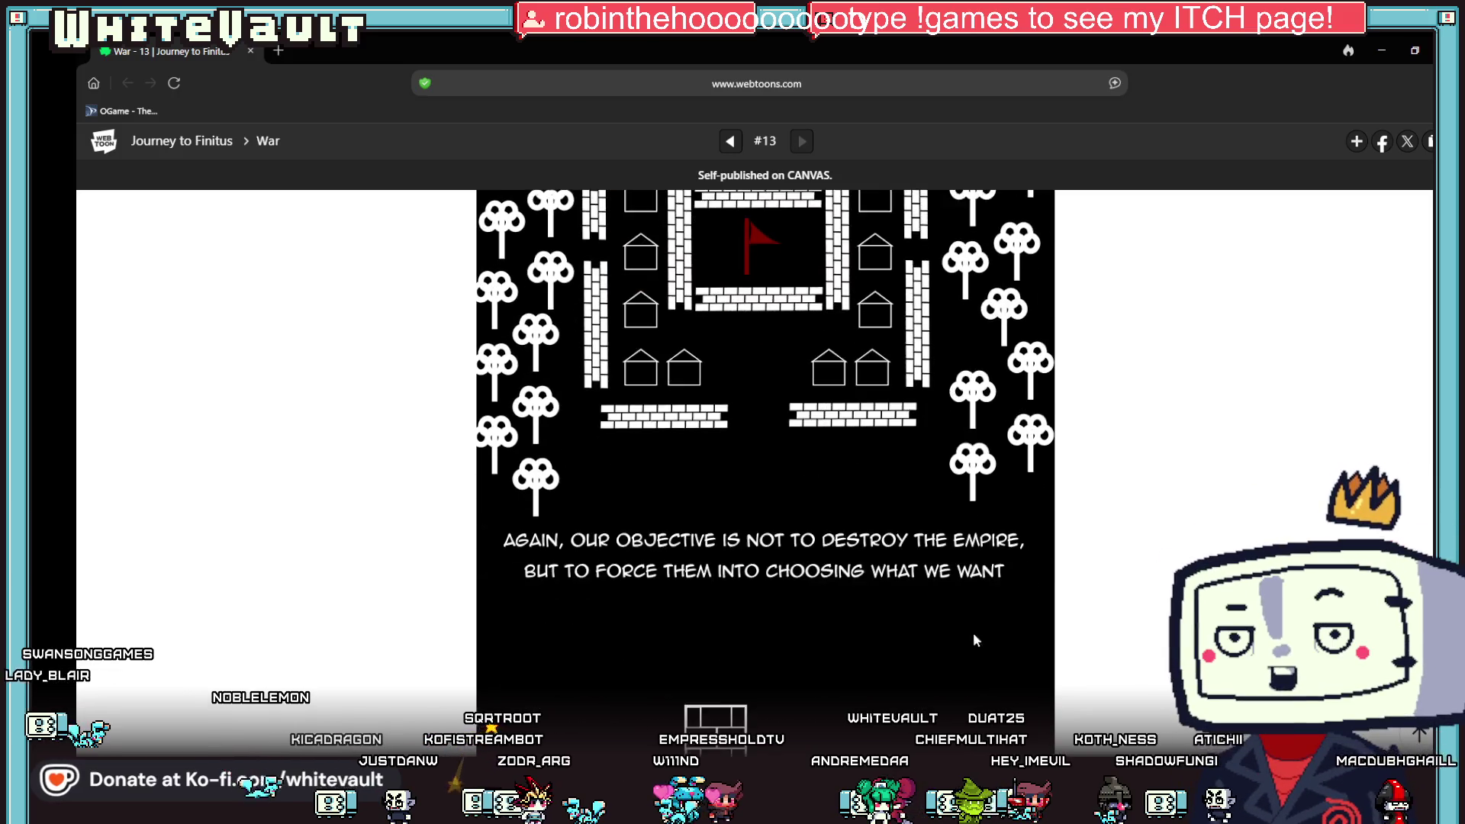
scroll(1014, 645, down, 10)
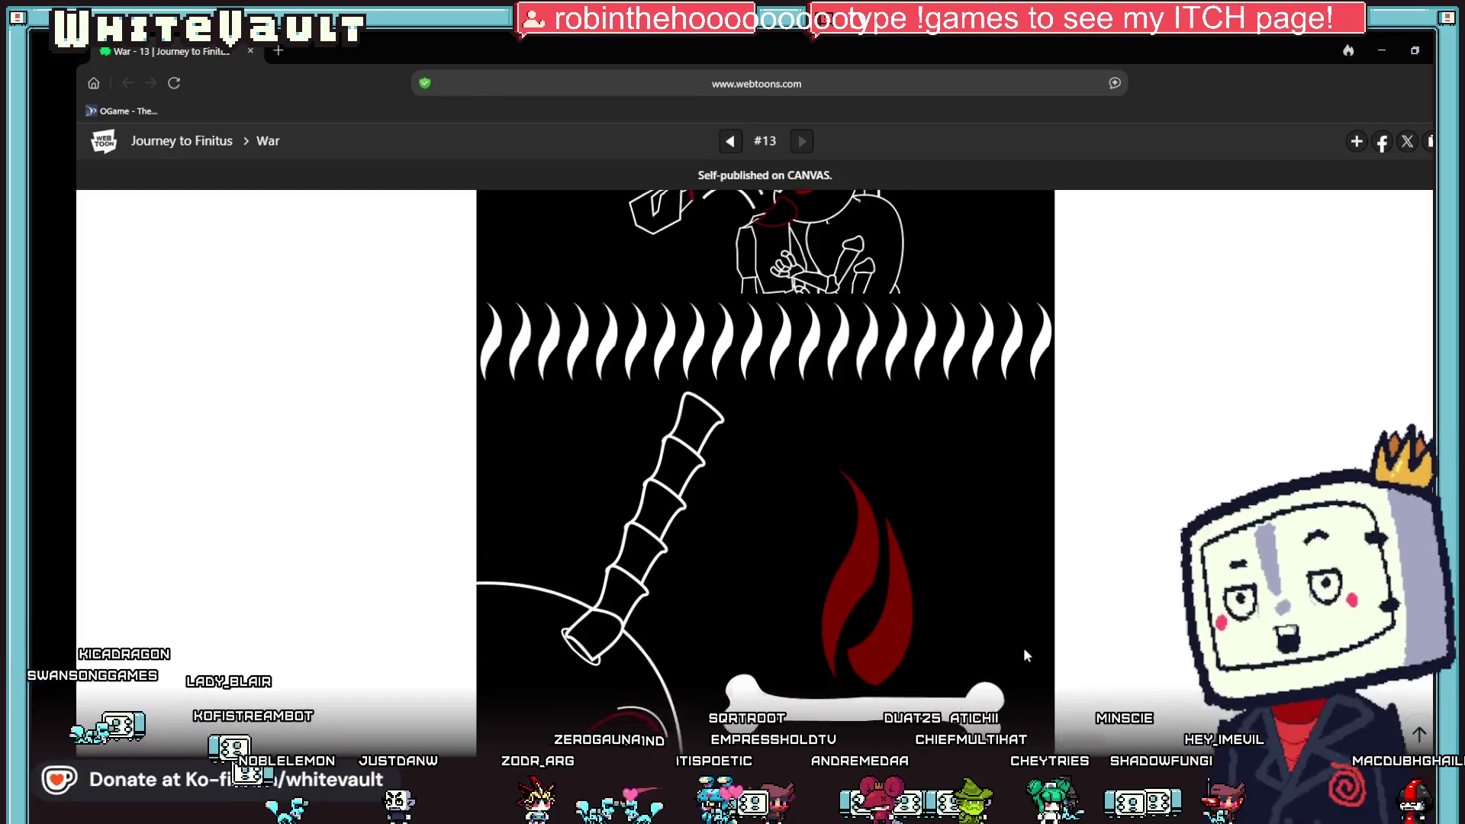
scroll(1024, 649, down, 4)
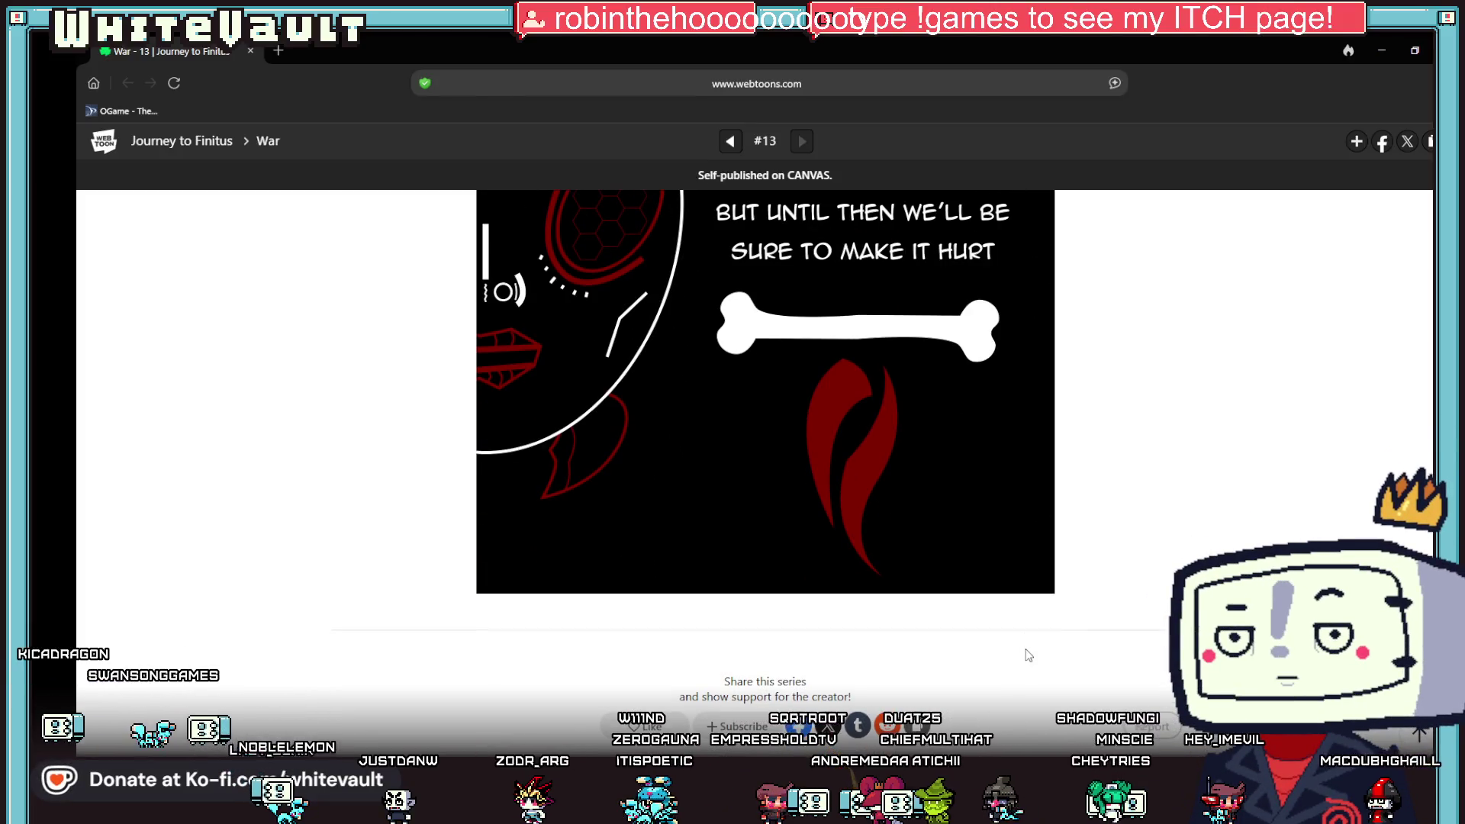
click(1382, 40)
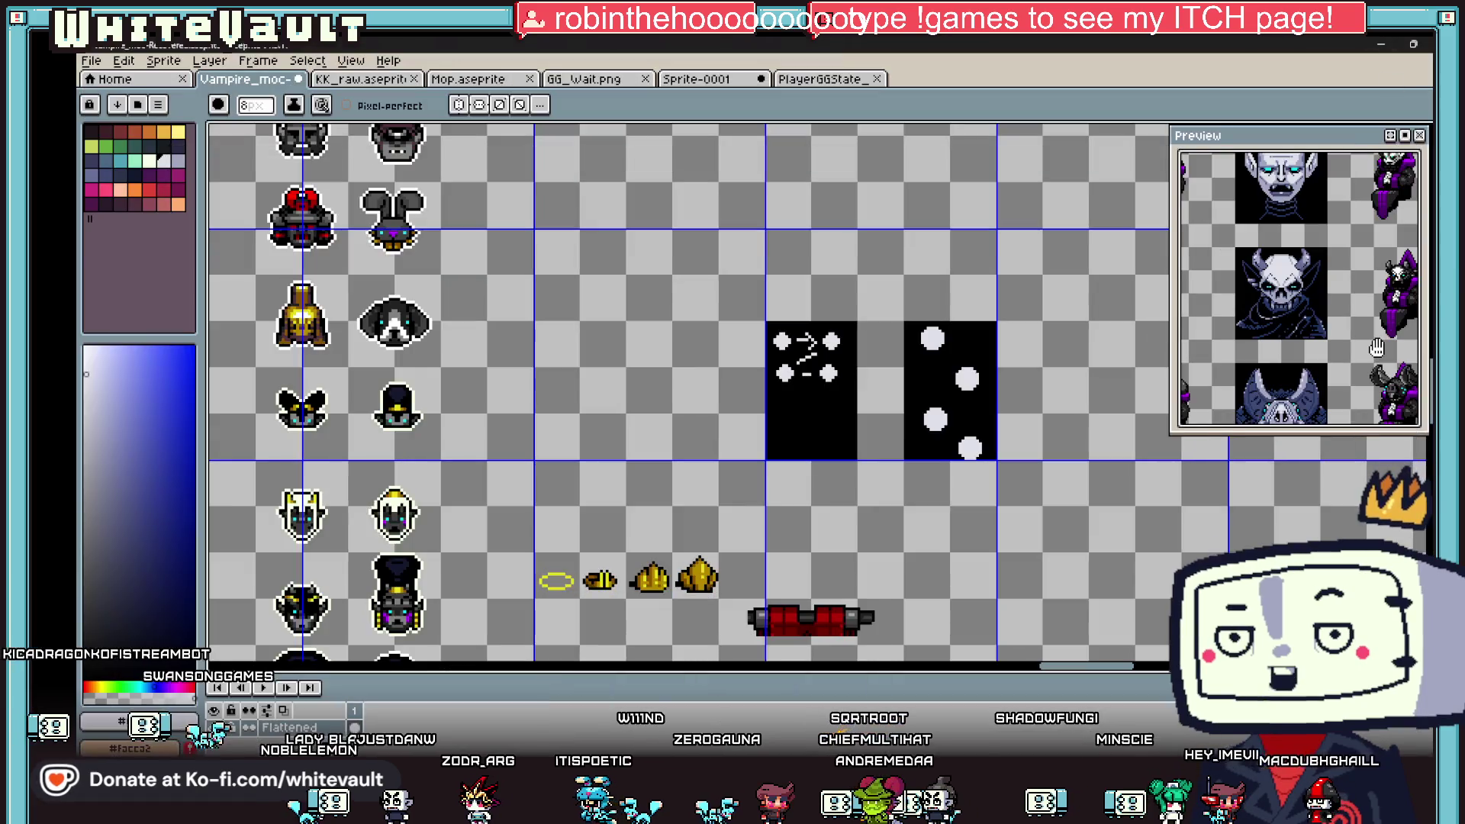
- Zoom over the Aseprite sprite sheet, then return to the Bakin map editor
scroll(961, 424, down, 2)
scroll(963, 423, up, 2)
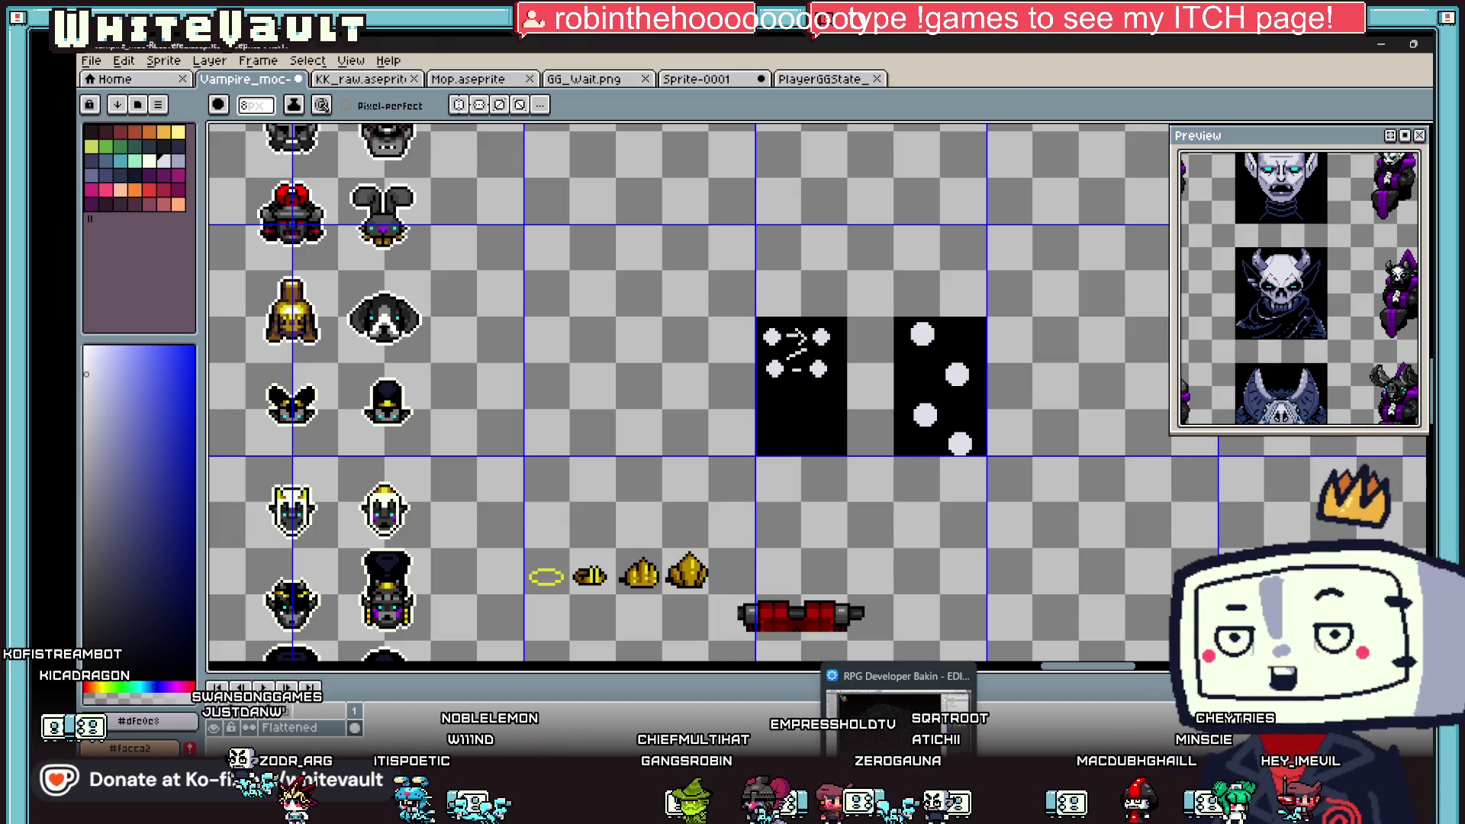
click(870, 702)
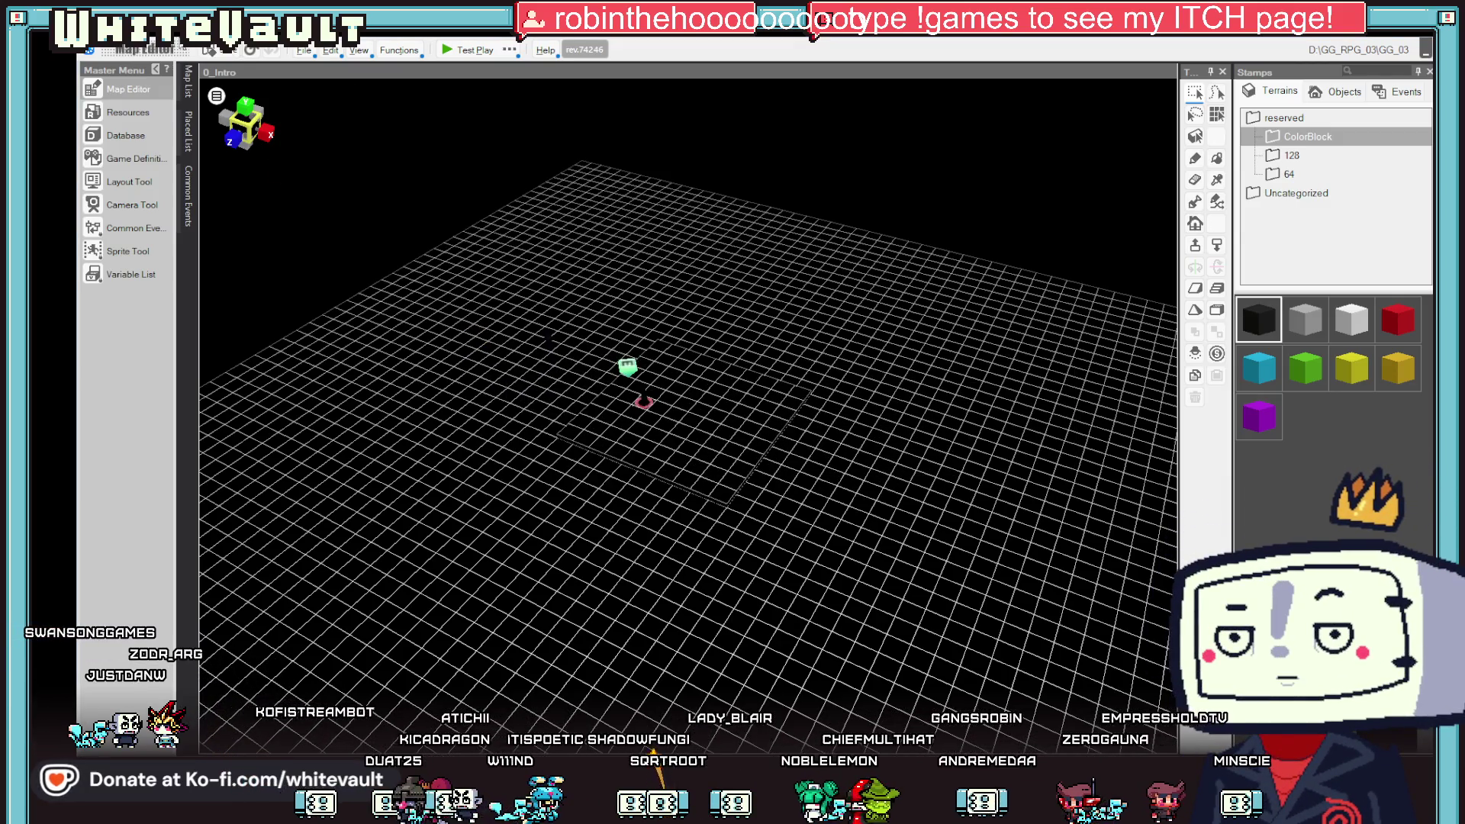
- From the Map List, load the Day1_GG_1 store map, then click UI_Meet further down
click(189, 80)
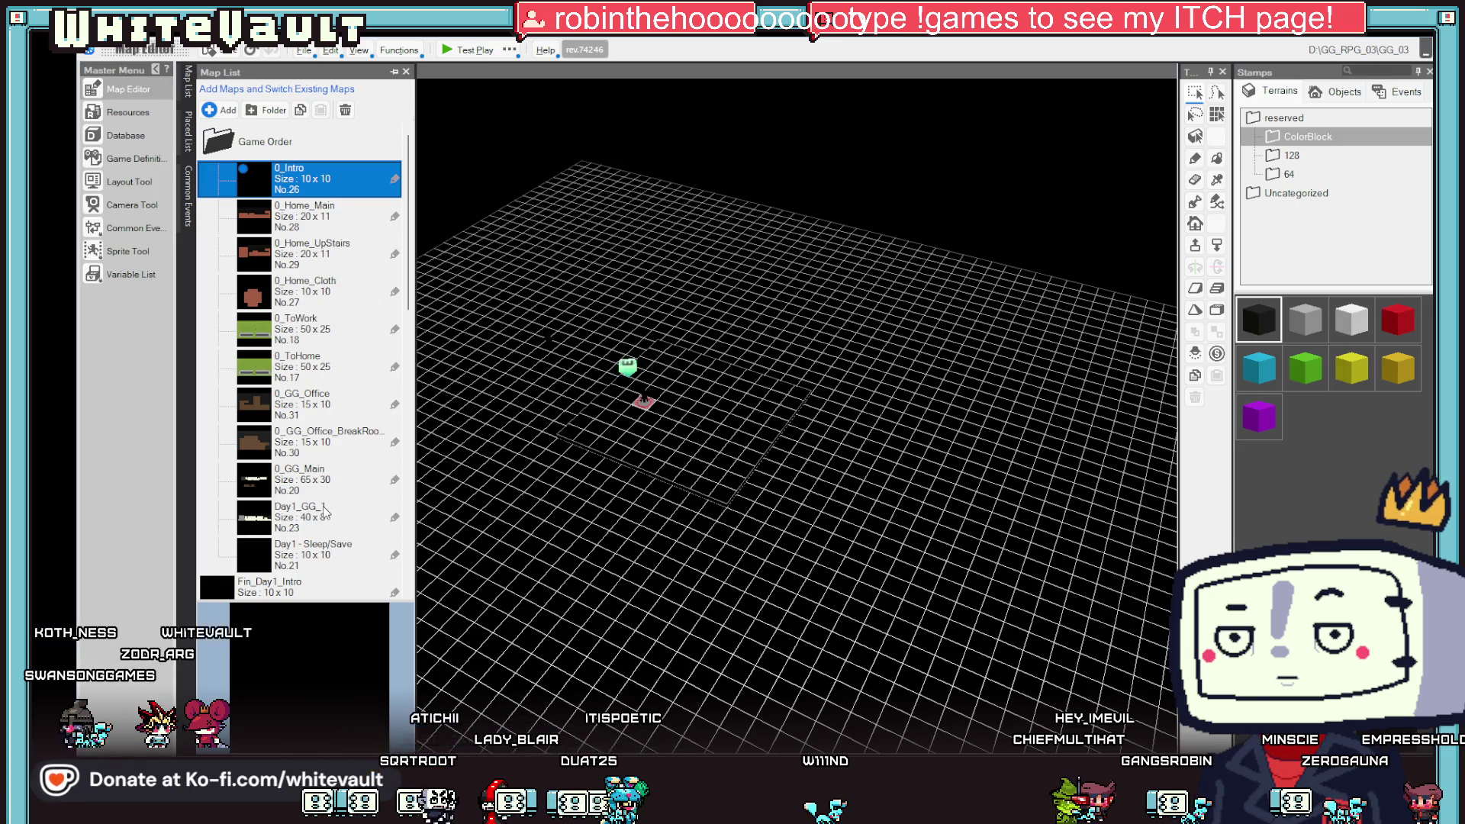
scroll(330, 516, down, 3)
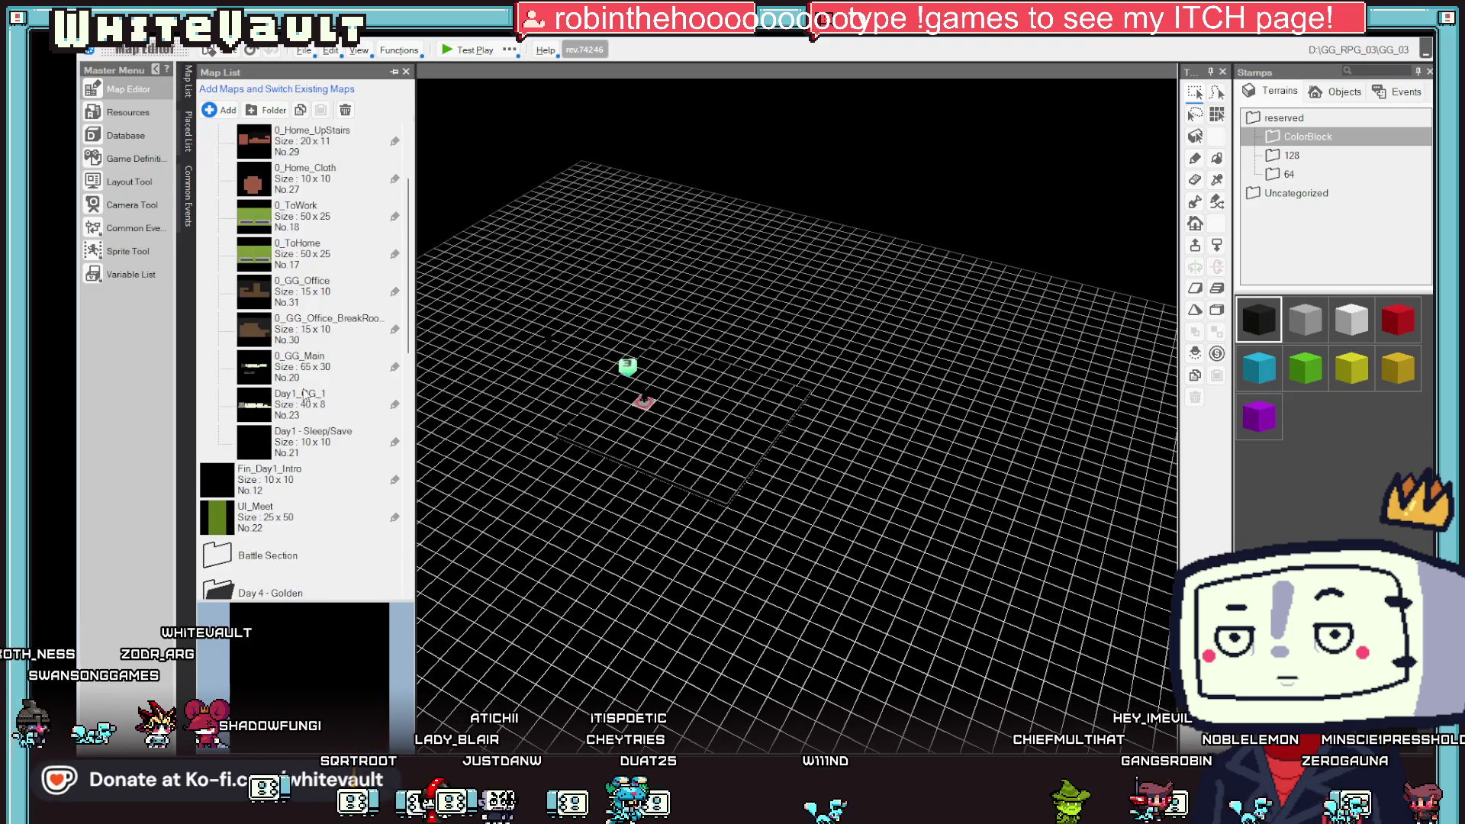
click(309, 402)
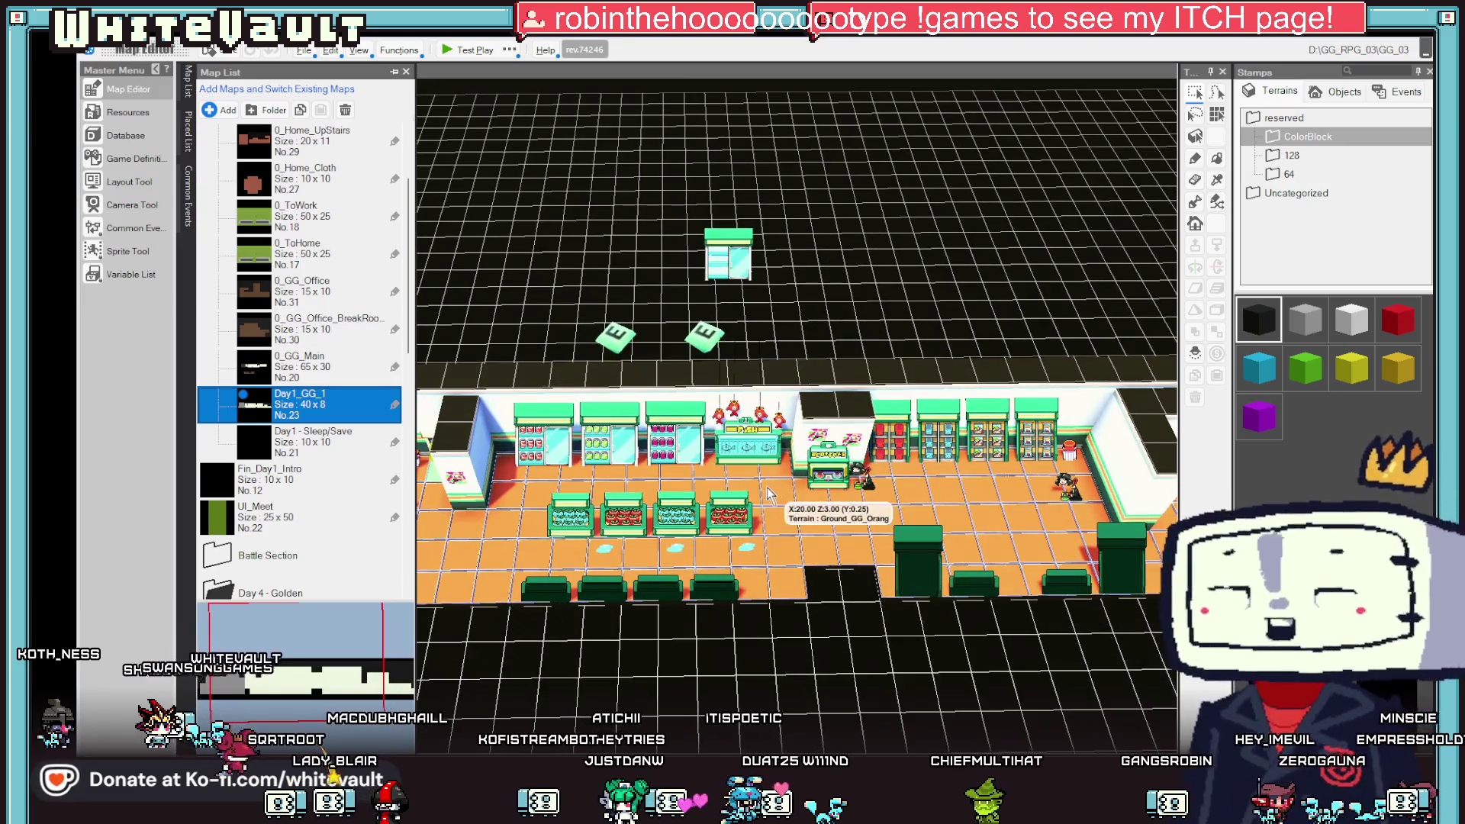
scroll(728, 477, down, 1)
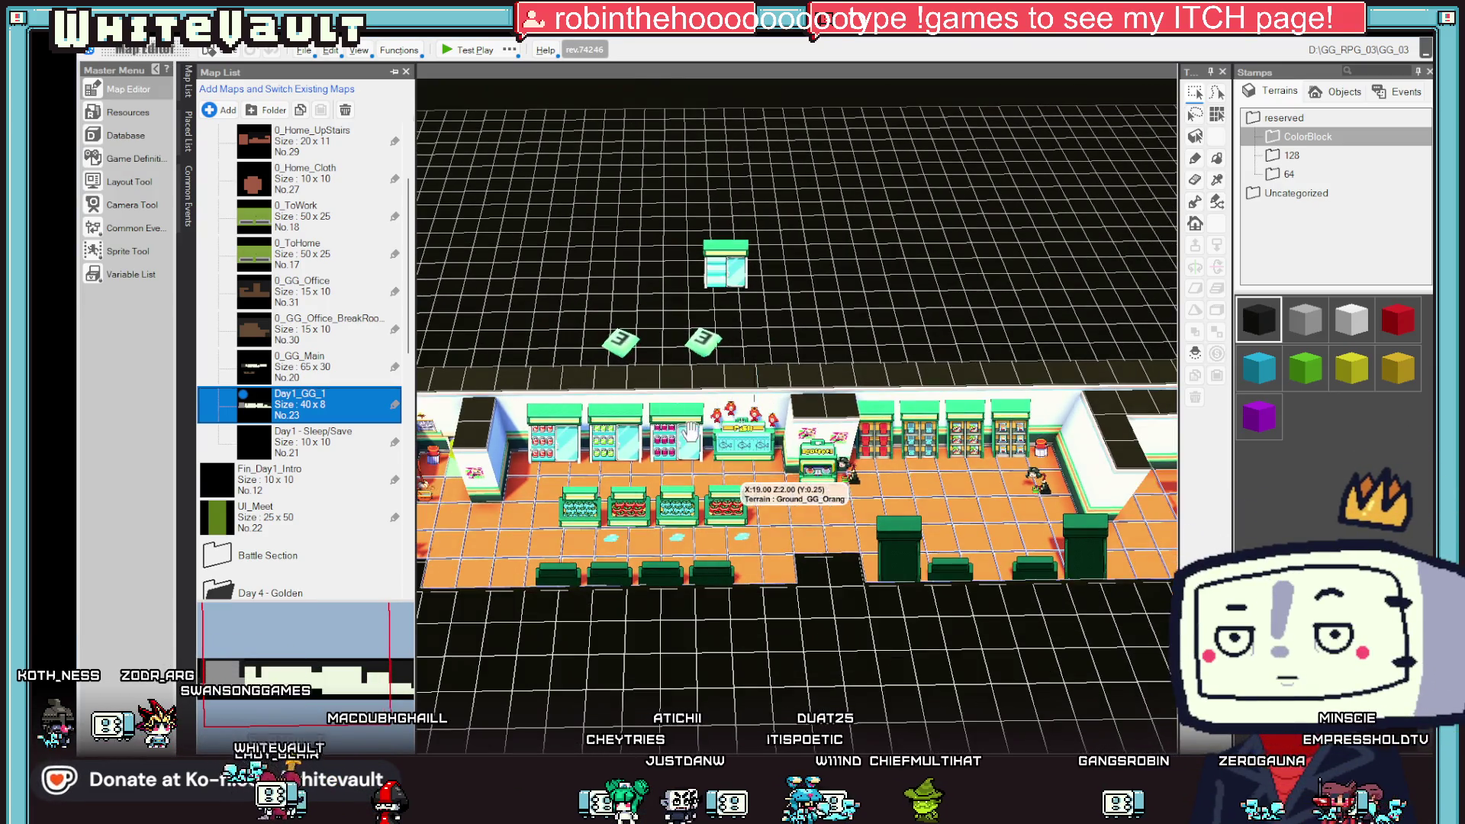
click(265, 526)
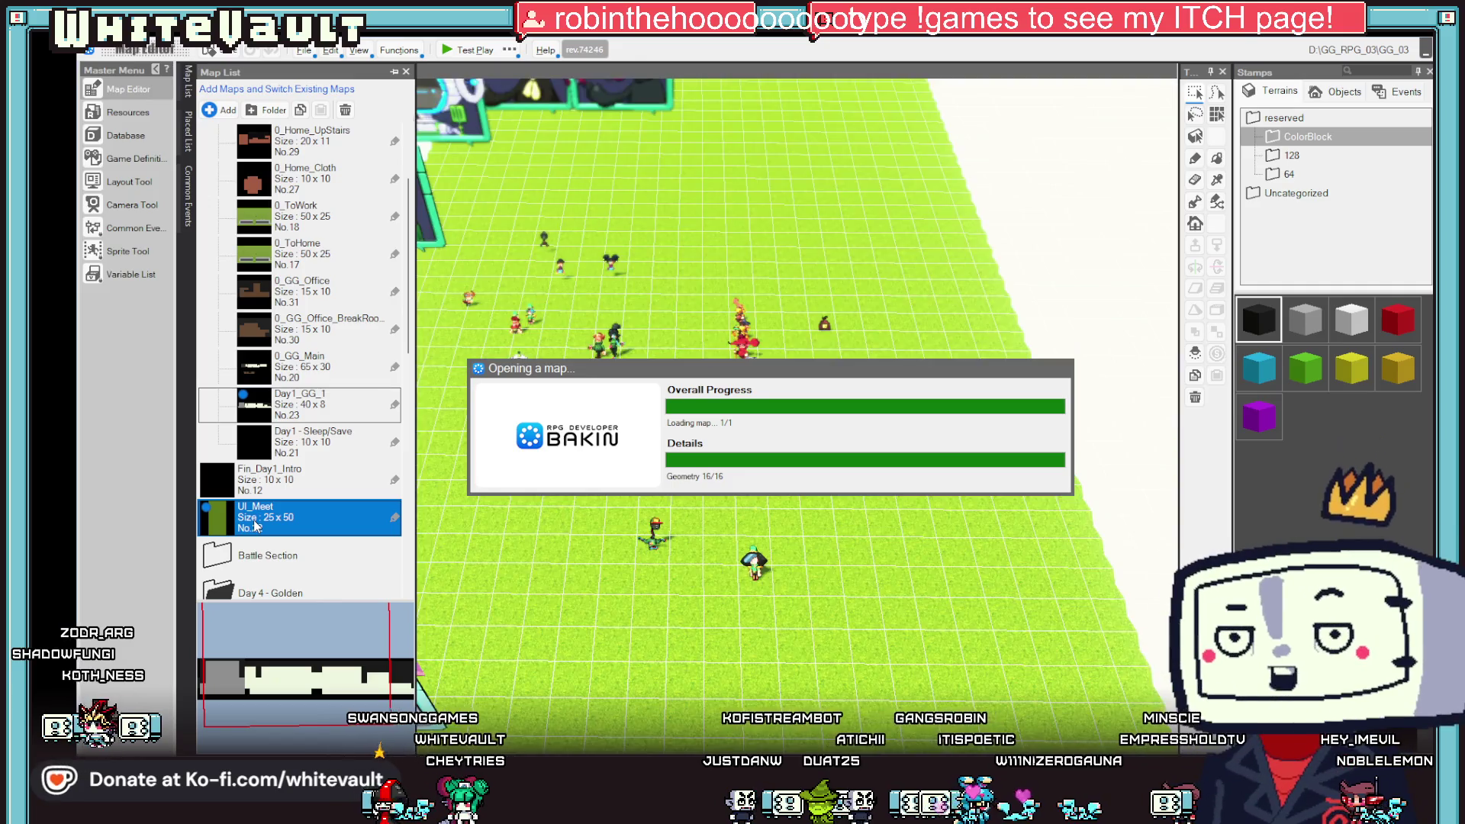
- Leave the UI_Meet map after checking BobberMoney and return to the Day1_GG_1 store map
scroll(793, 389, up, 3)
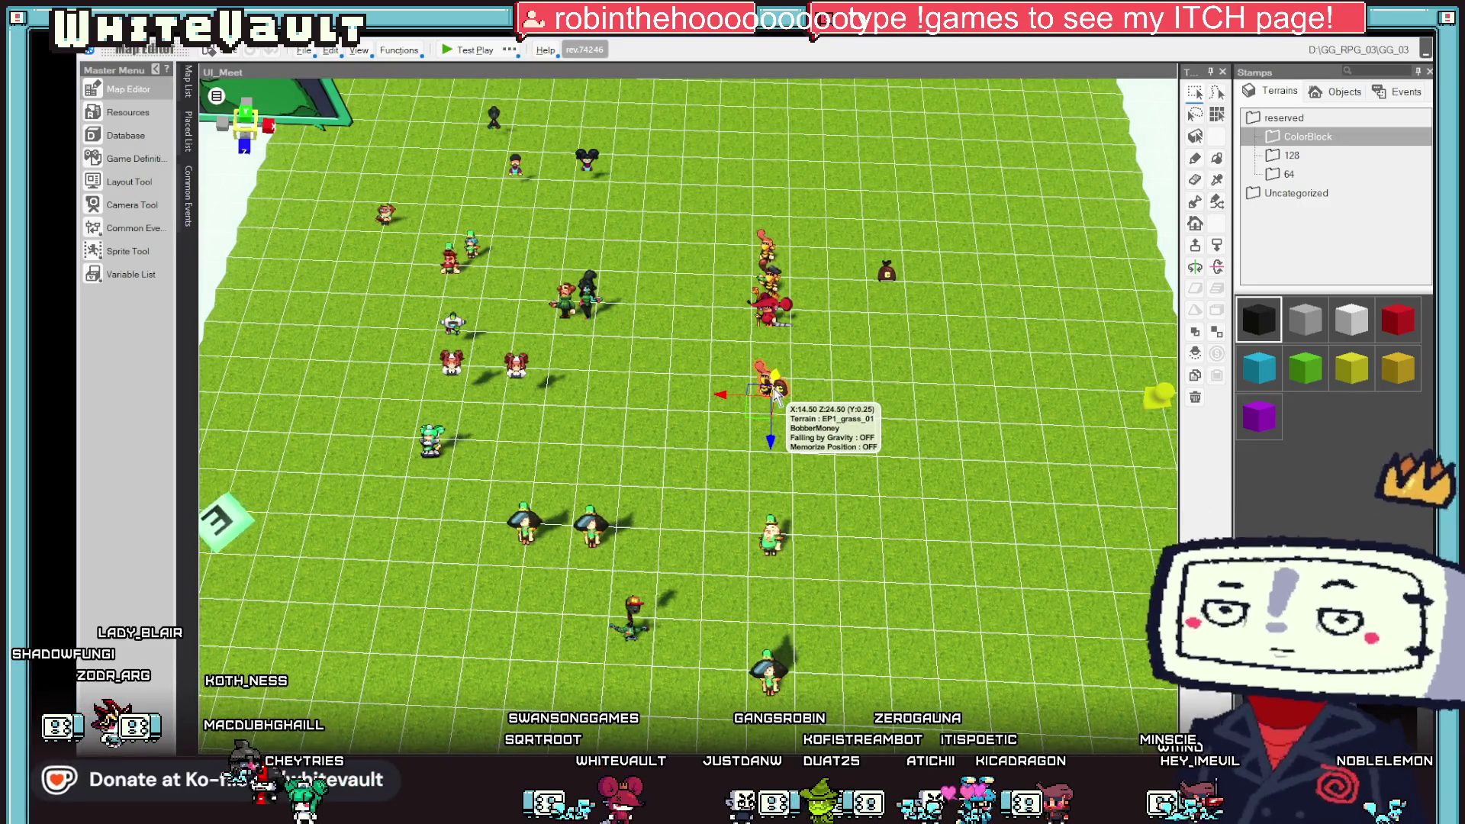
mouse_move(187, 84)
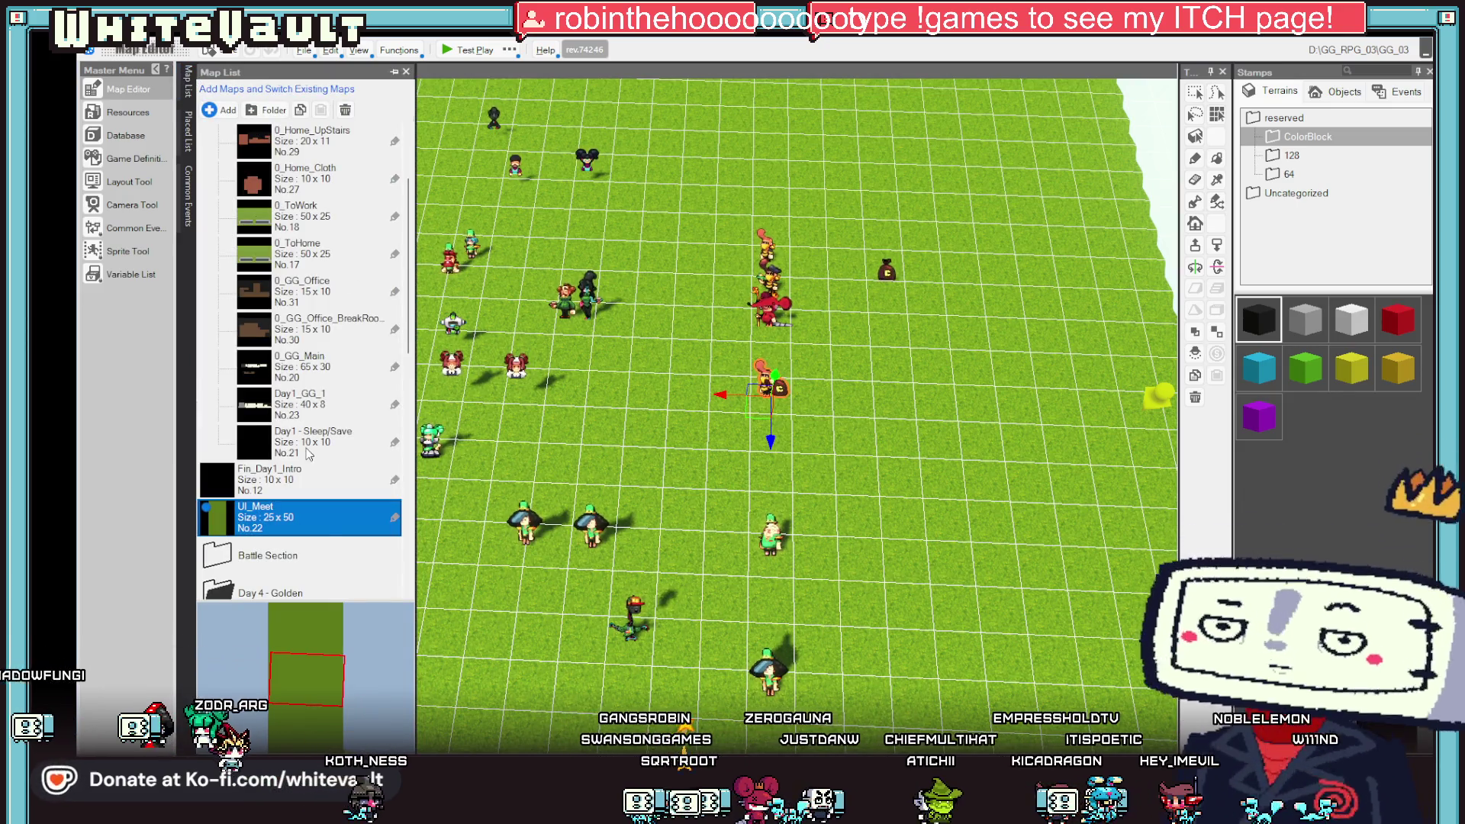
click(299, 409)
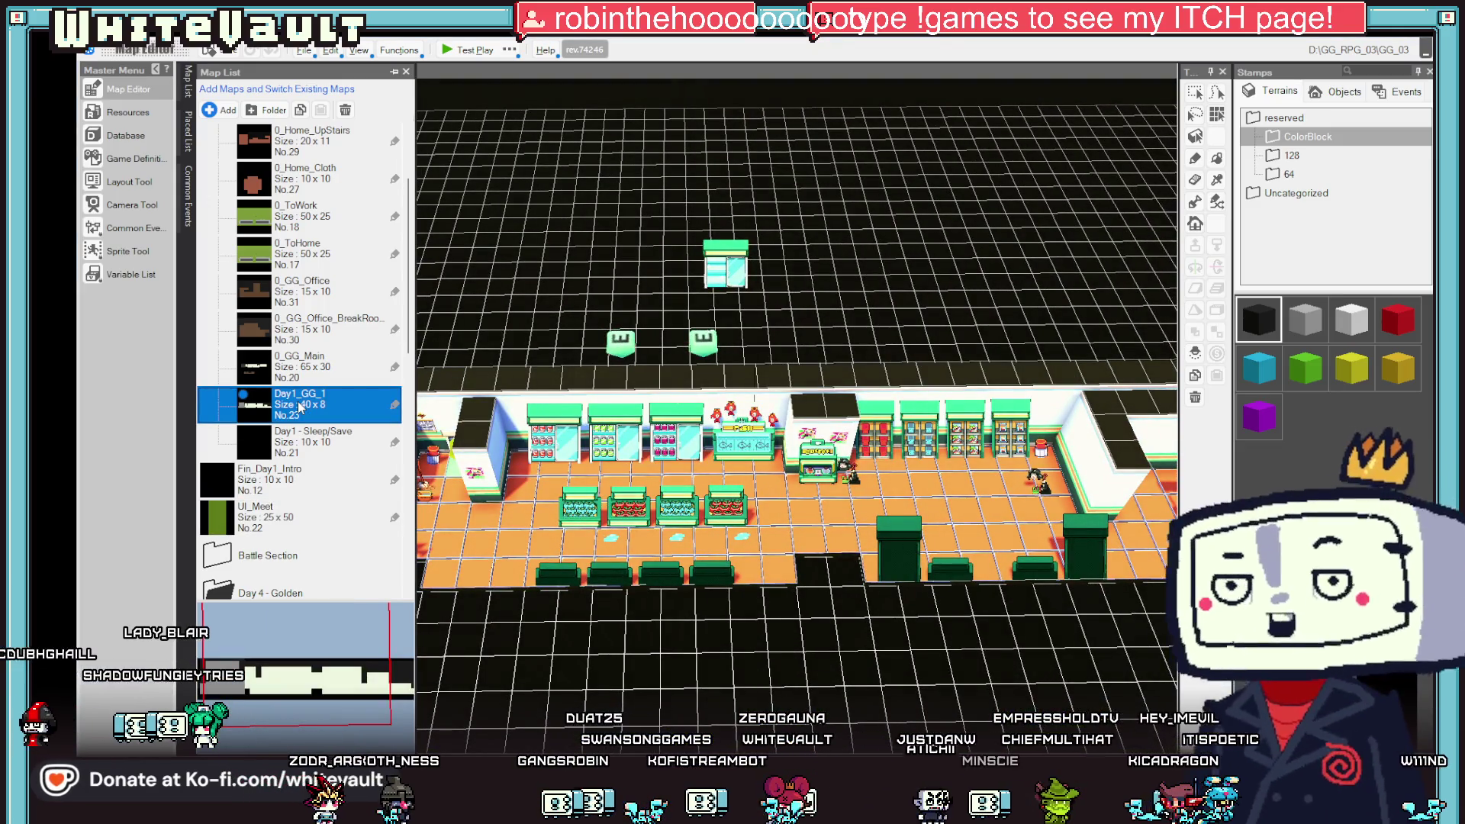
- Zoom toward the back stockroom and bring up placement options for a stockroom floor tile
click(563, 505)
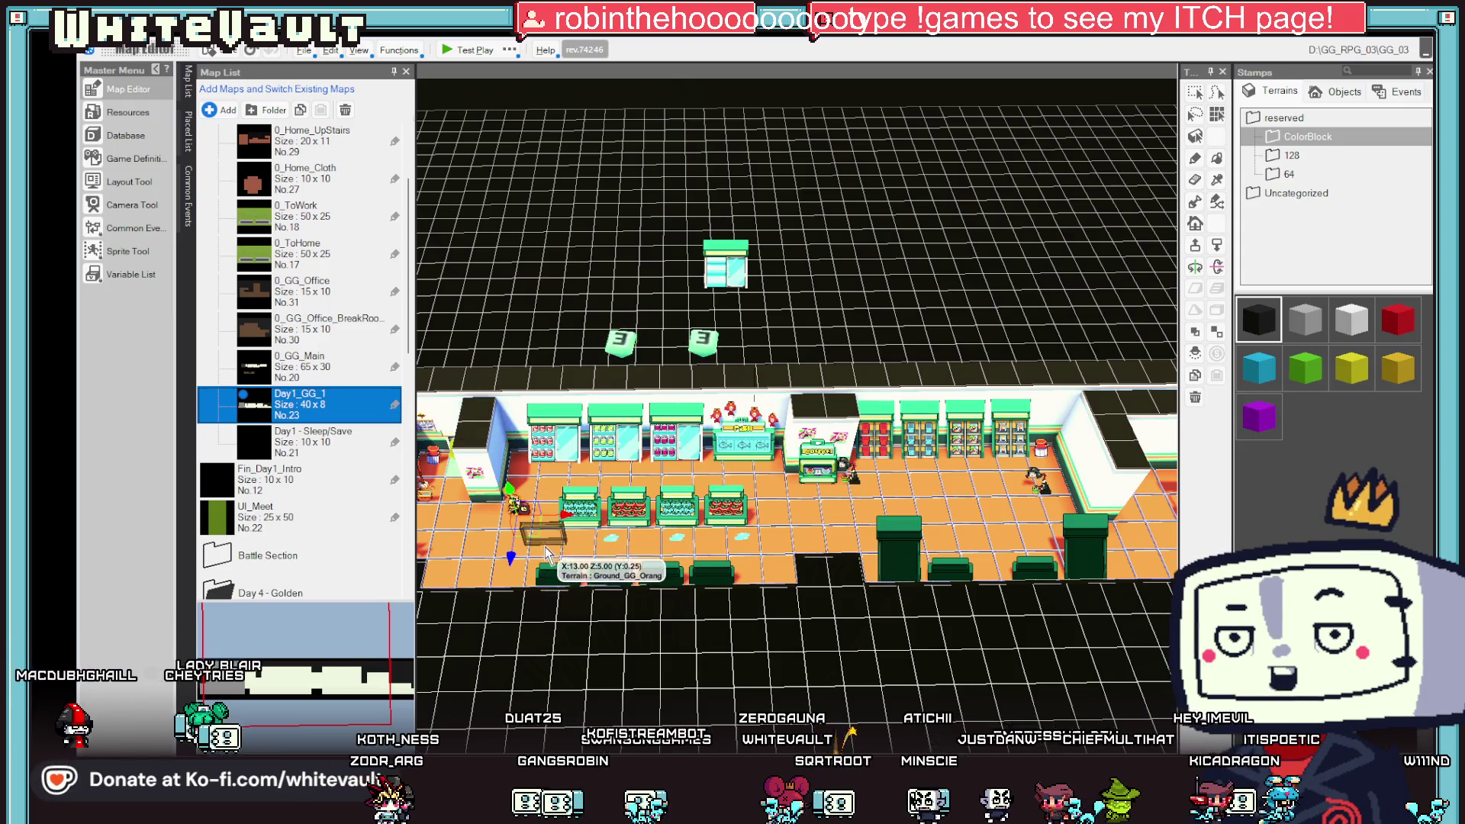
scroll(556, 561, up, 2)
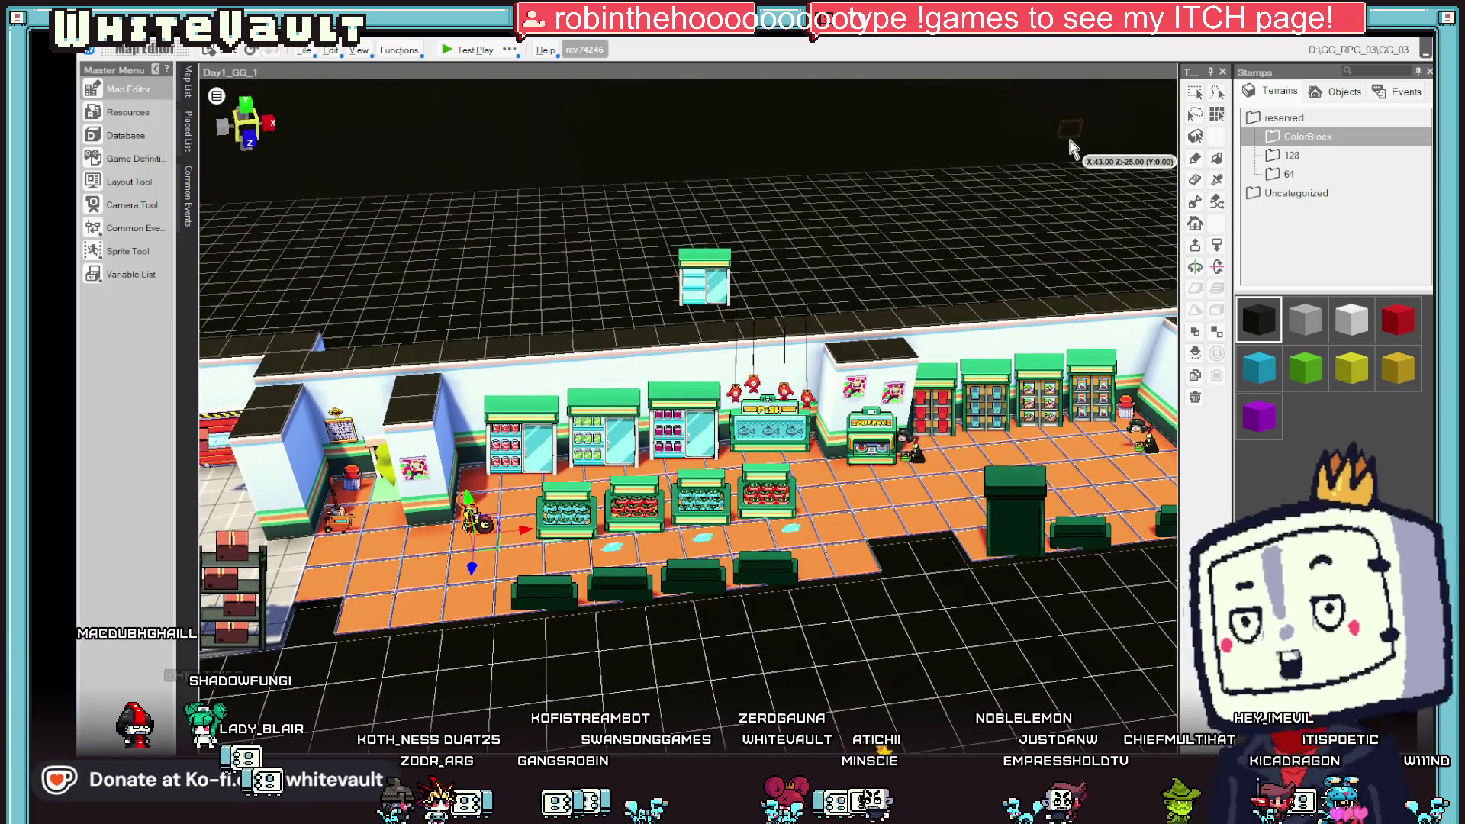
scroll(503, 489, down, 2)
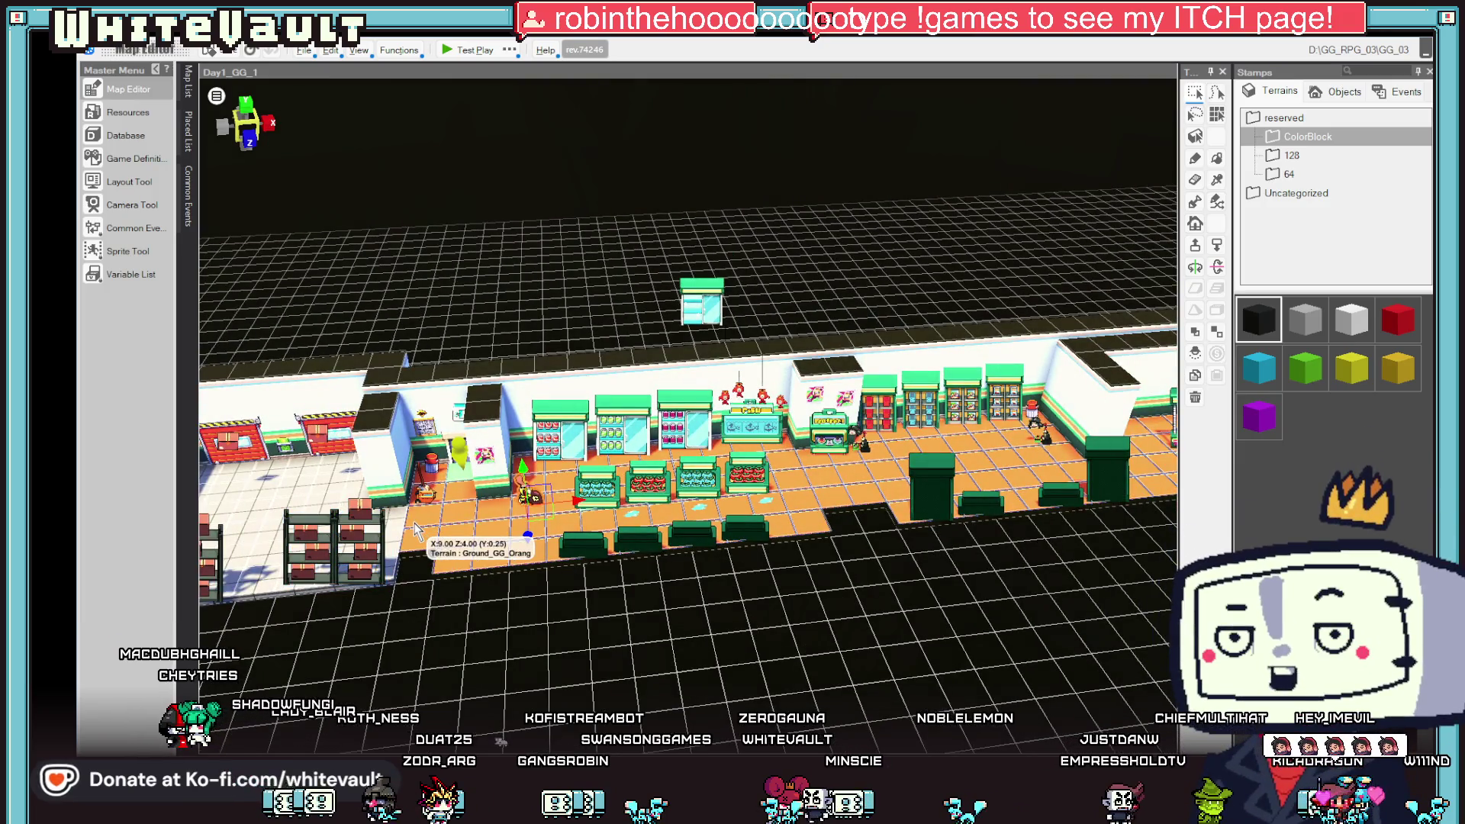
scroll(305, 513, up, 1)
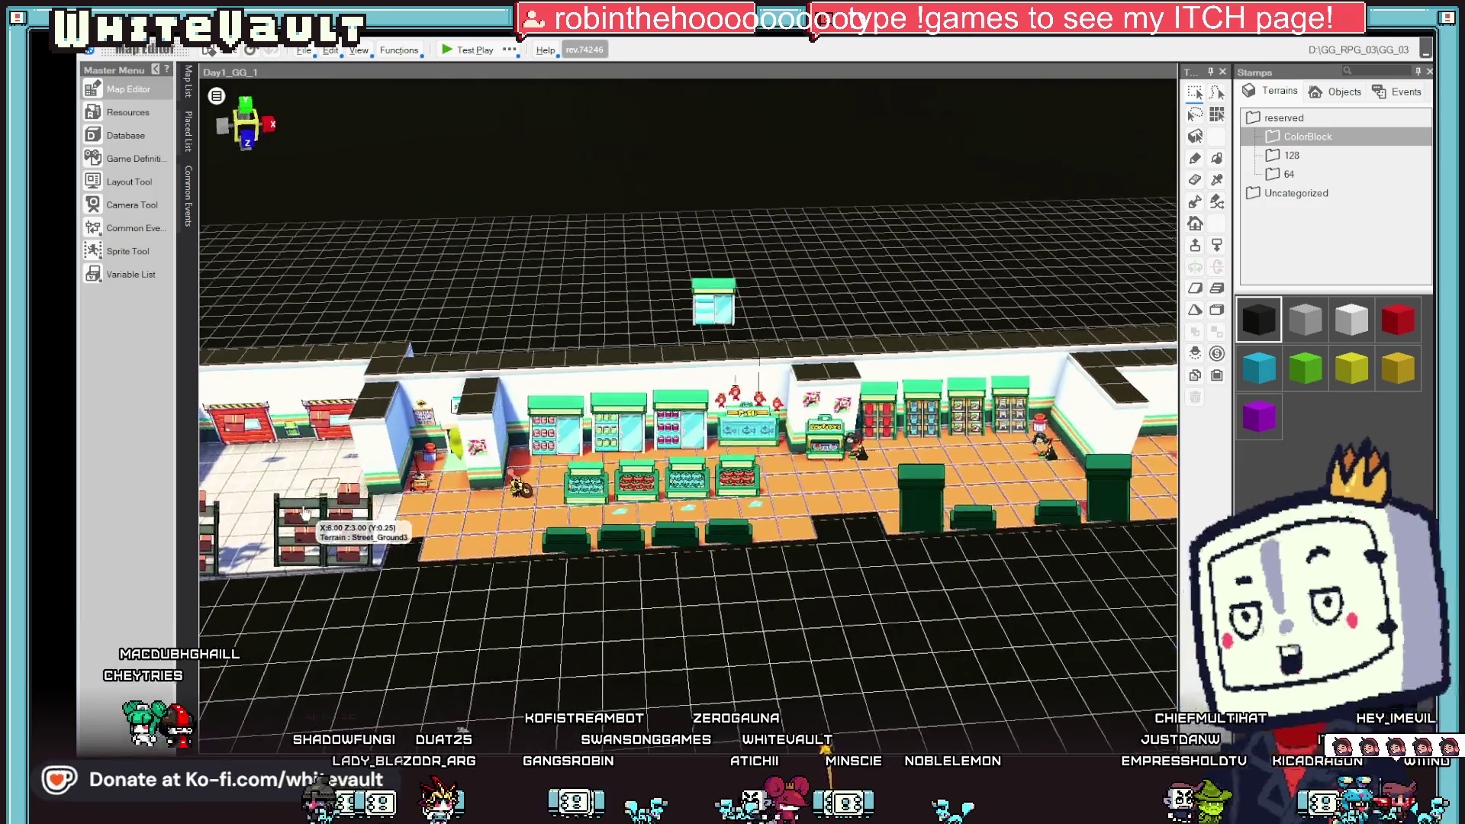
scroll(306, 512, up, 3)
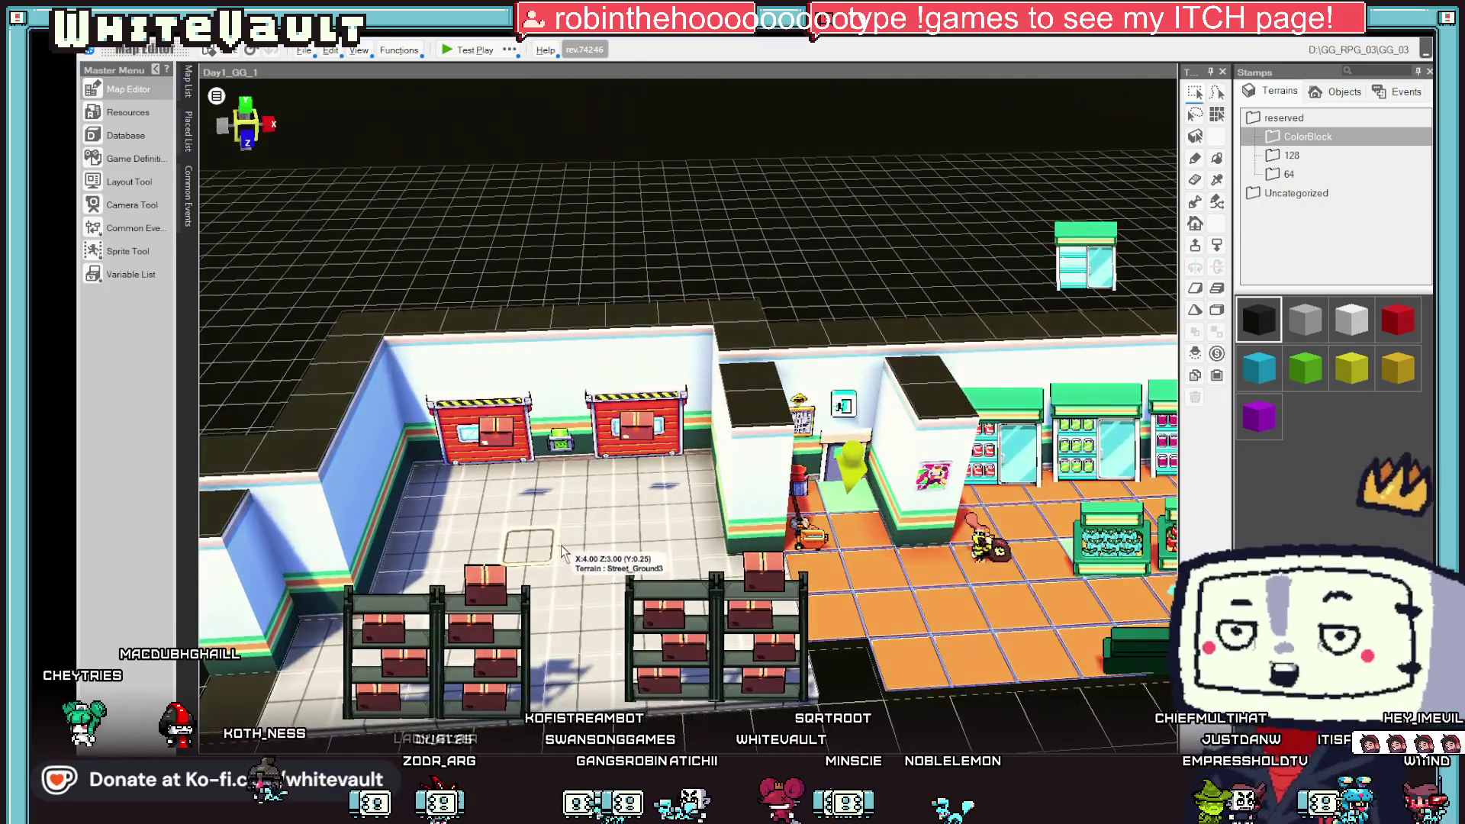
right_click(567, 563)
- Put the player start on the stockroom floor and move BobberMoney_1 beside the shelves
click(595, 609)
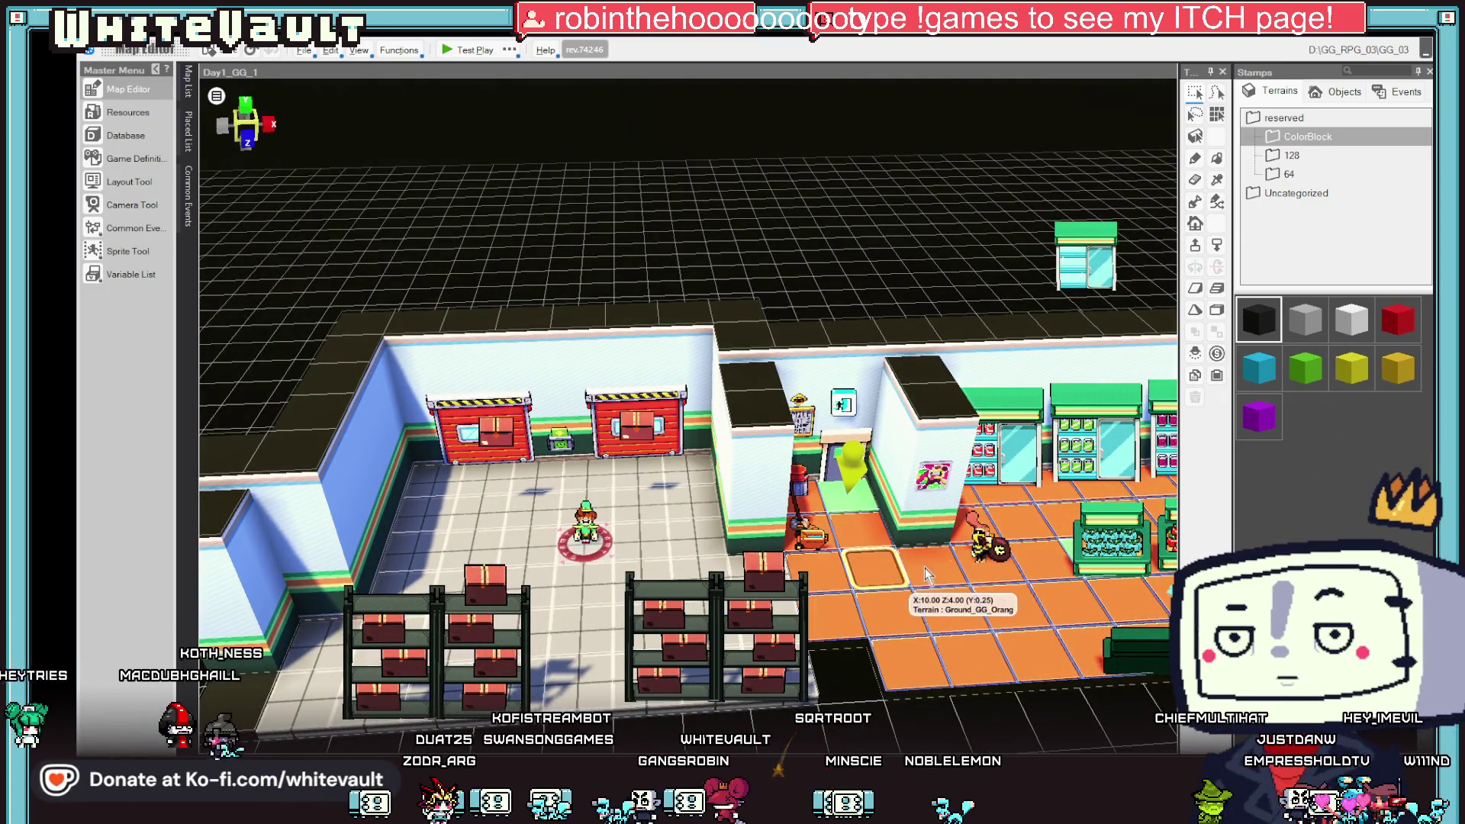
drag(982, 534, 670, 569)
scroll(672, 557, down, 2)
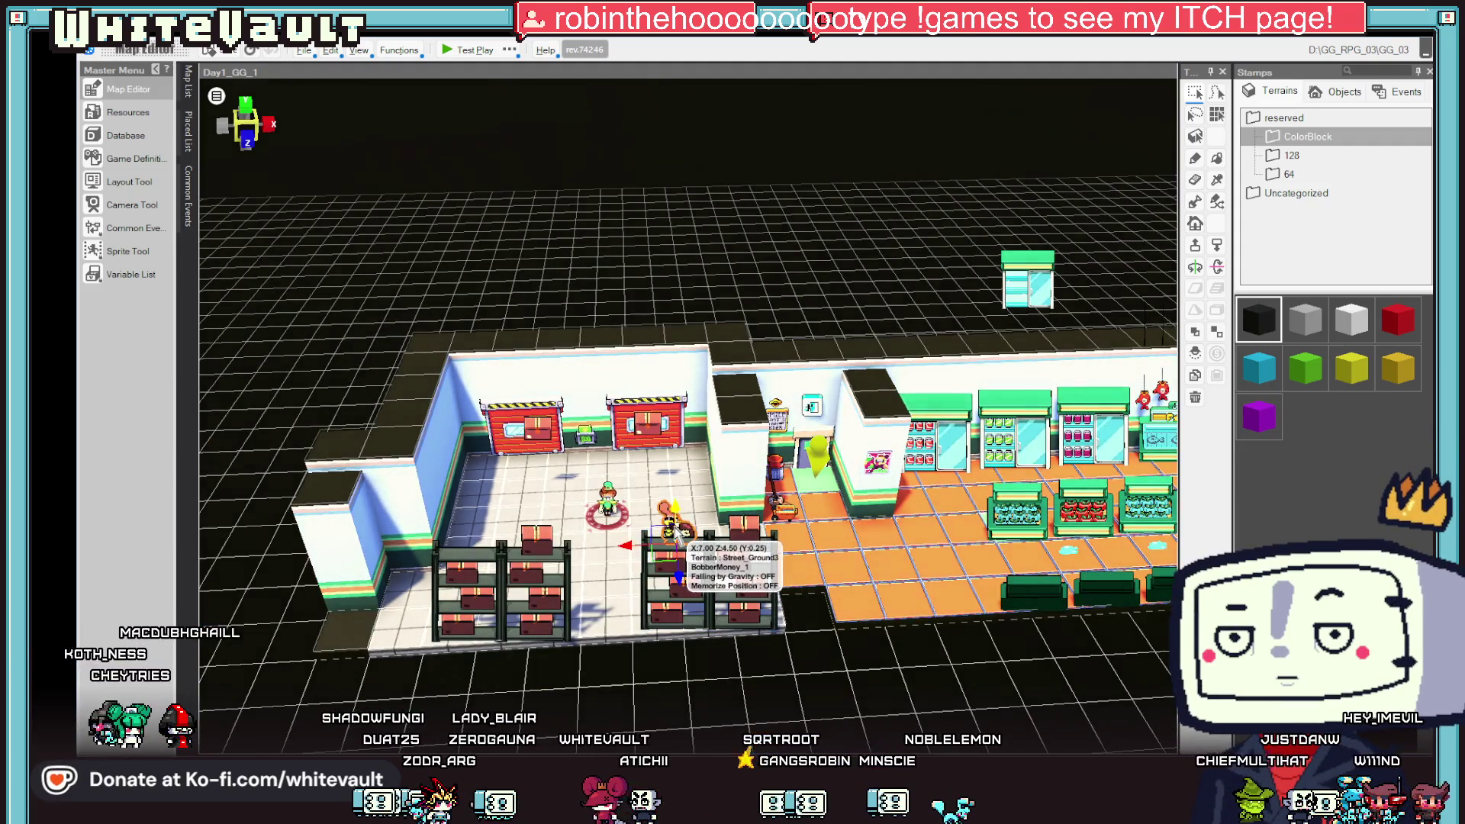
- Retarget BobberMoney_1's walk destination to (37.5, 0.25, 5.5), apply it, and launch a test play
double_click(671, 530)
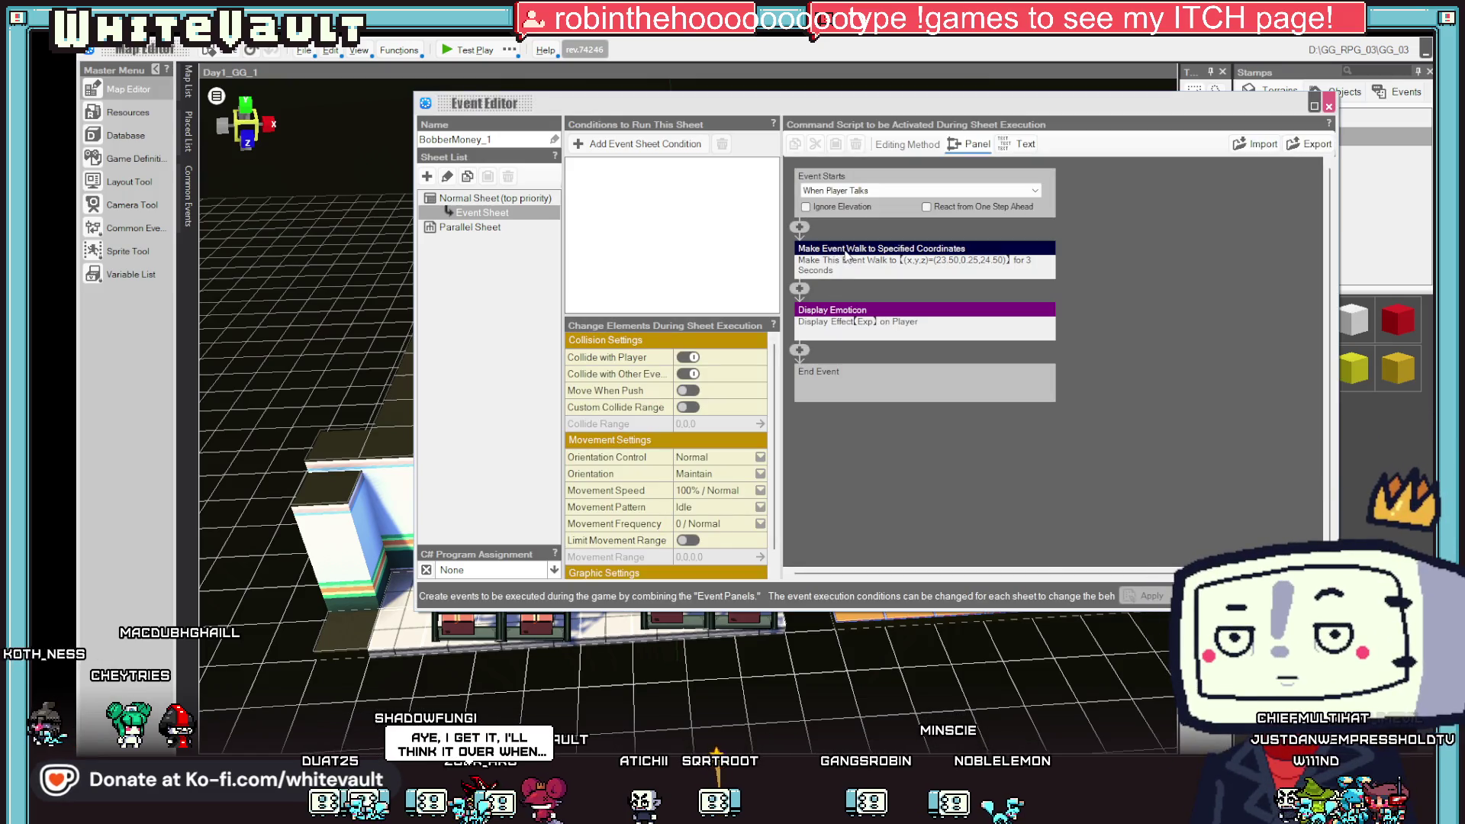
click(891, 282)
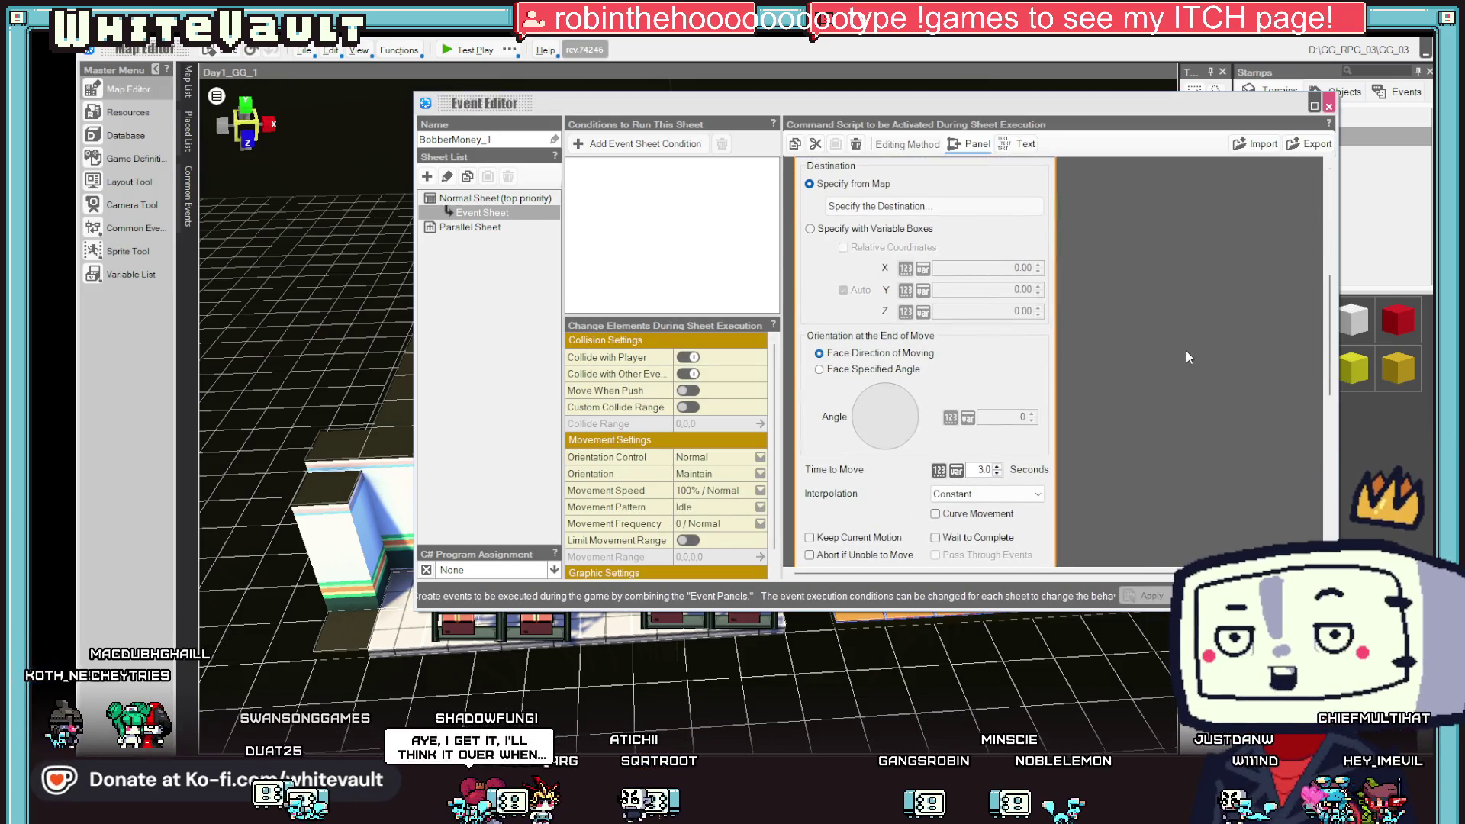
click(1143, 380)
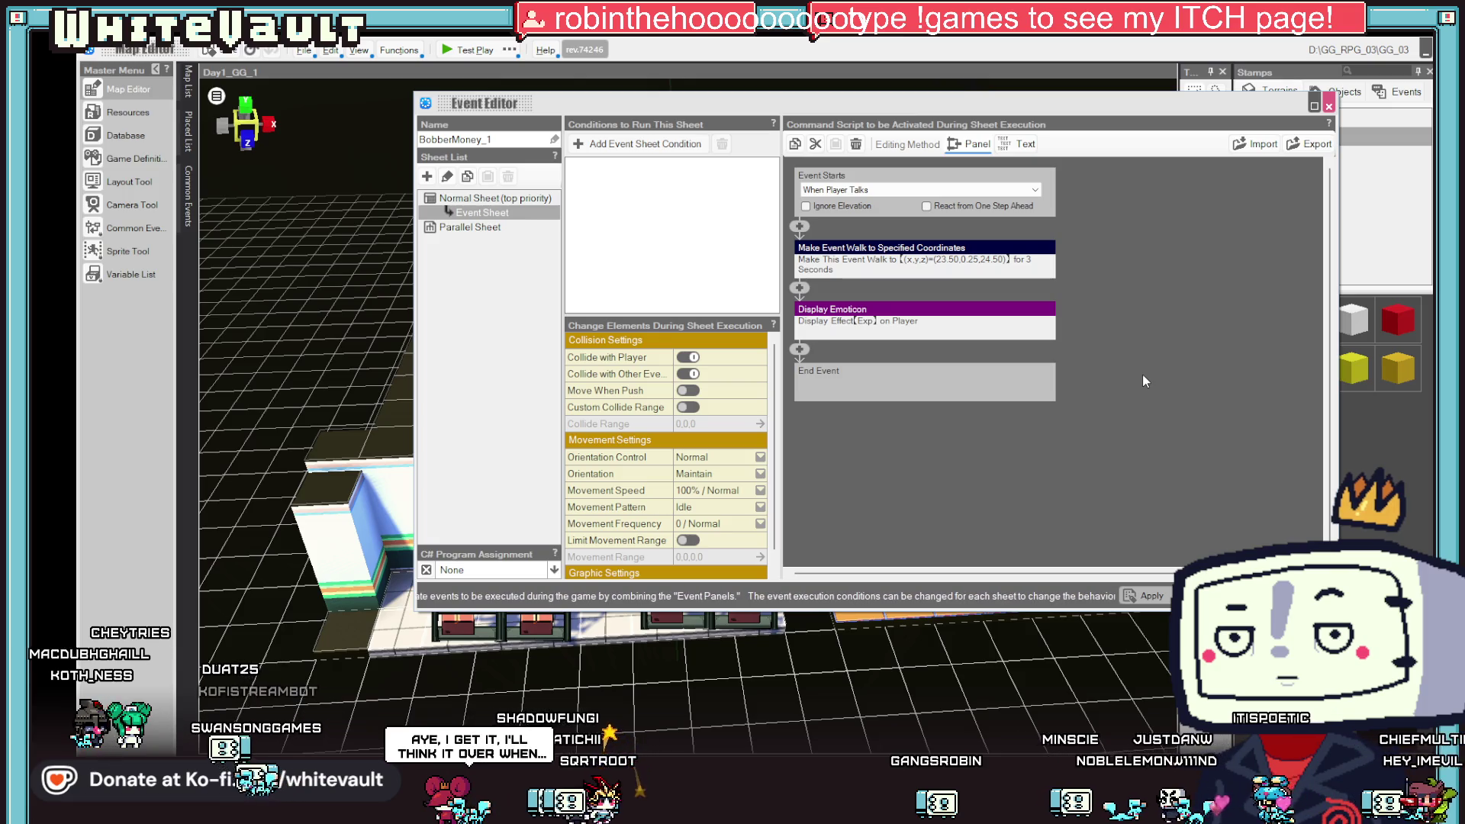
double_click(929, 252)
click(861, 207)
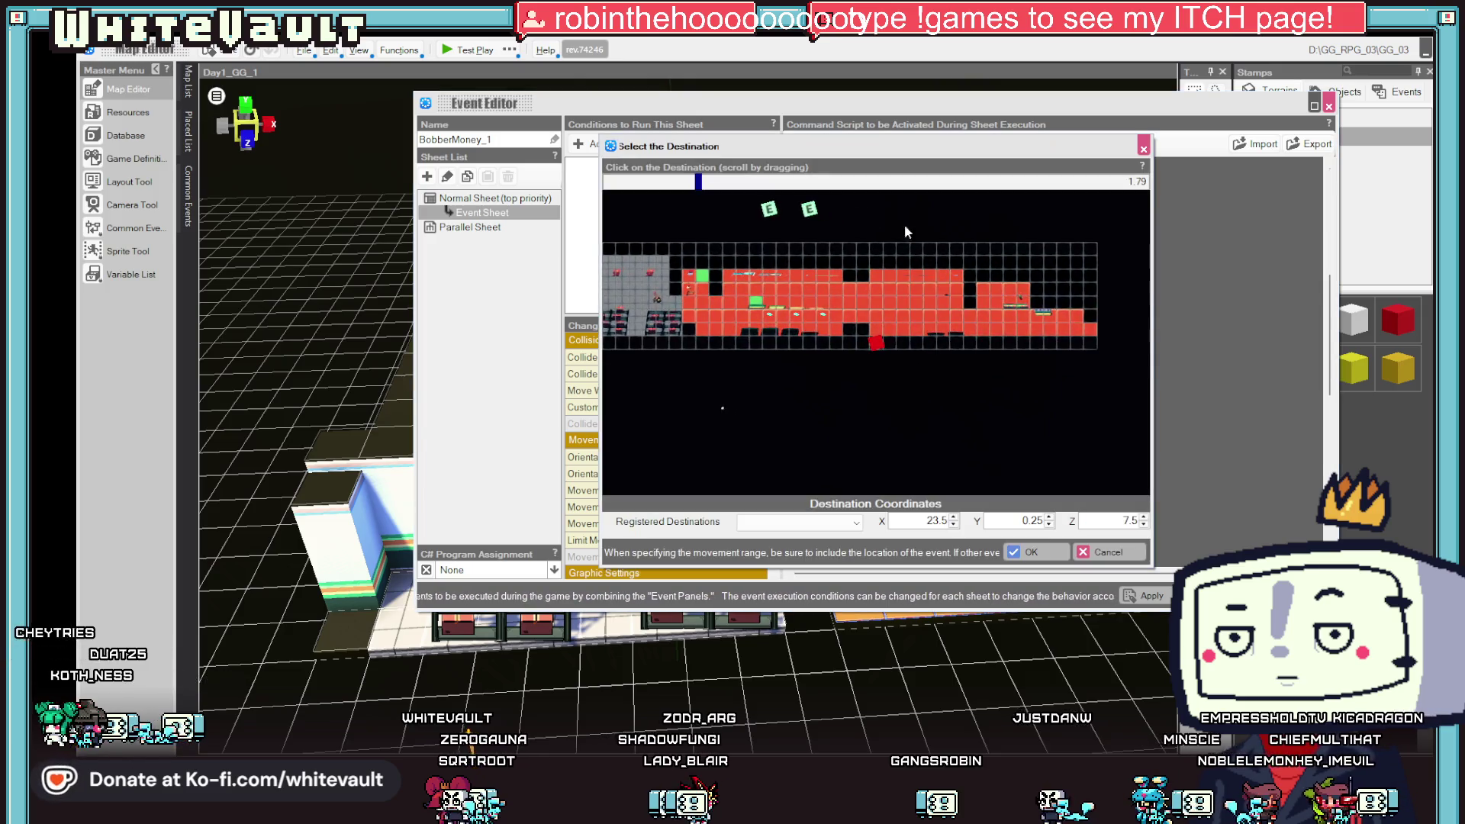
click(1031, 552)
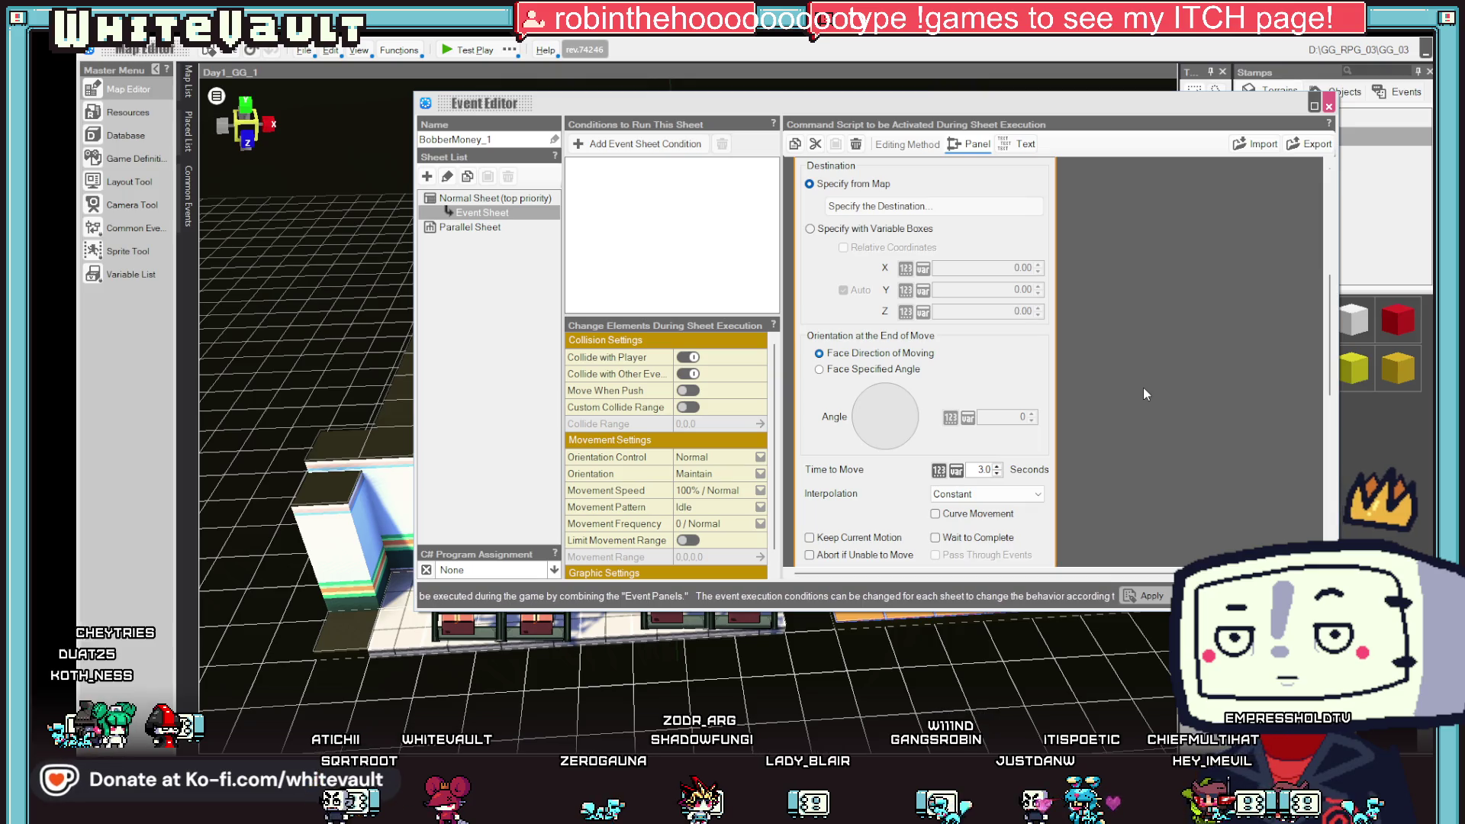
click(1157, 601)
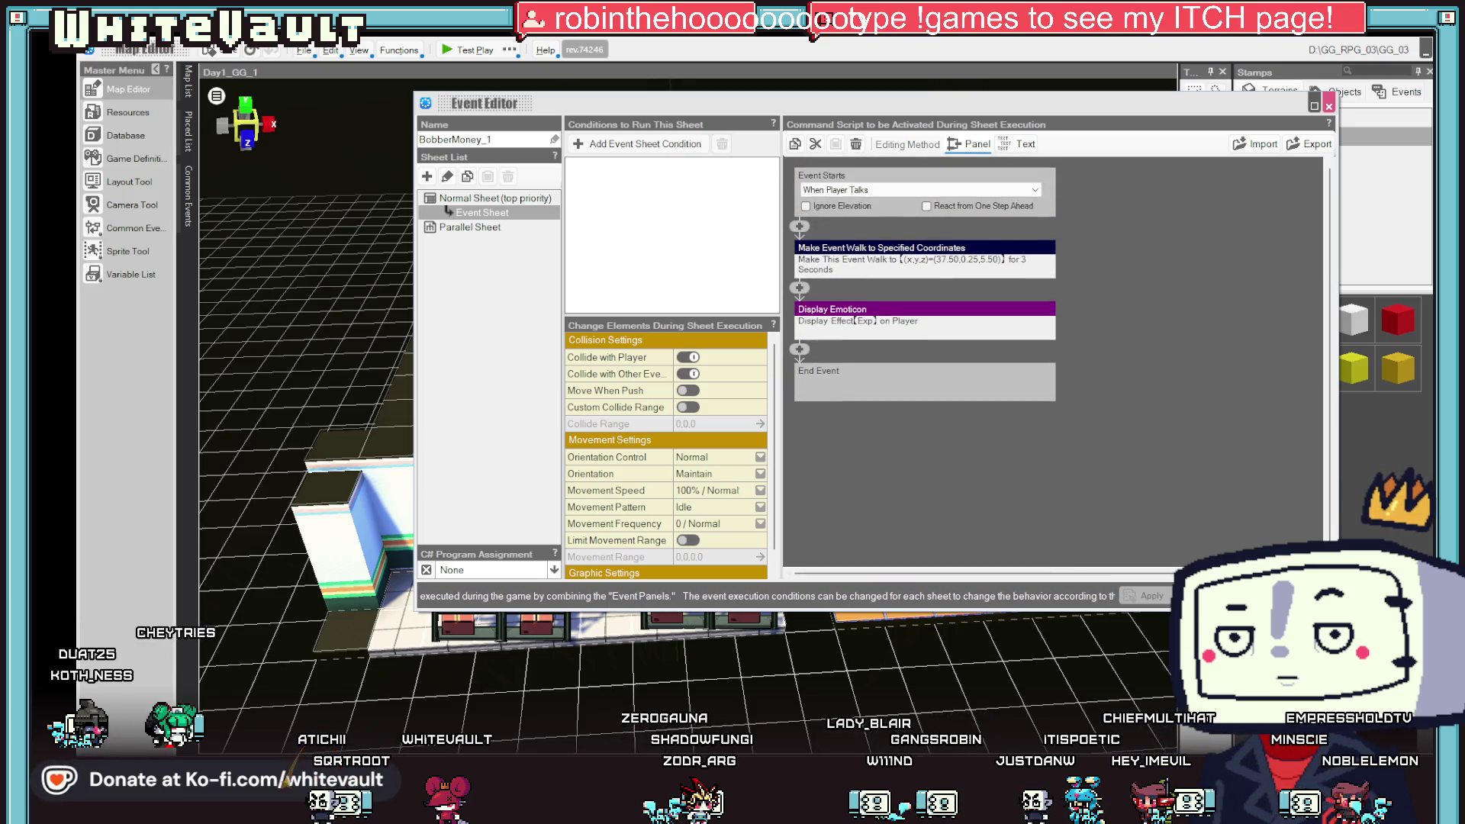
key(Escape)
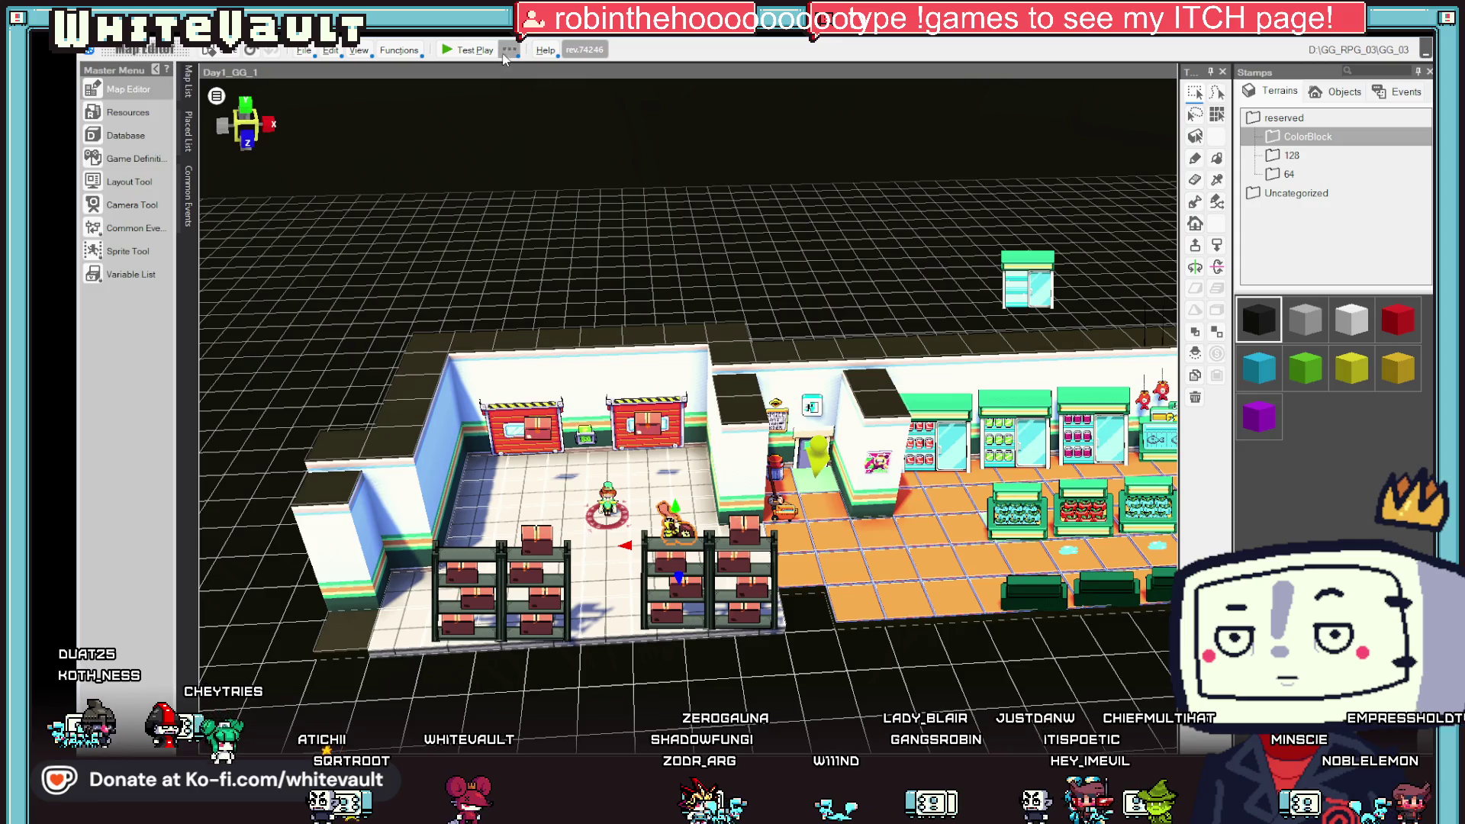
click(462, 52)
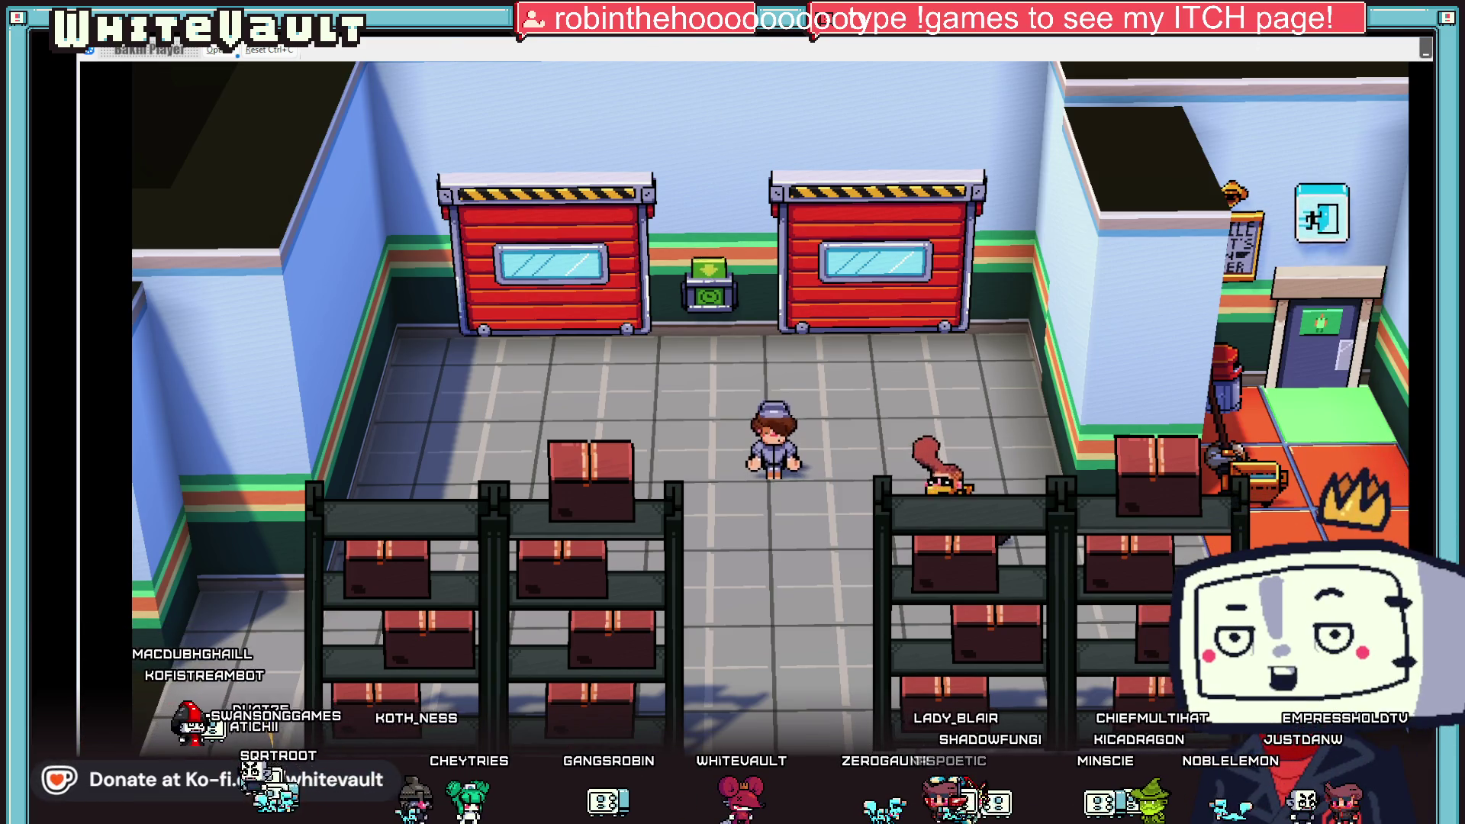
- Move the BobberMoney event onto the orange store floor near the doorway and restart test play
key(alt+F4)
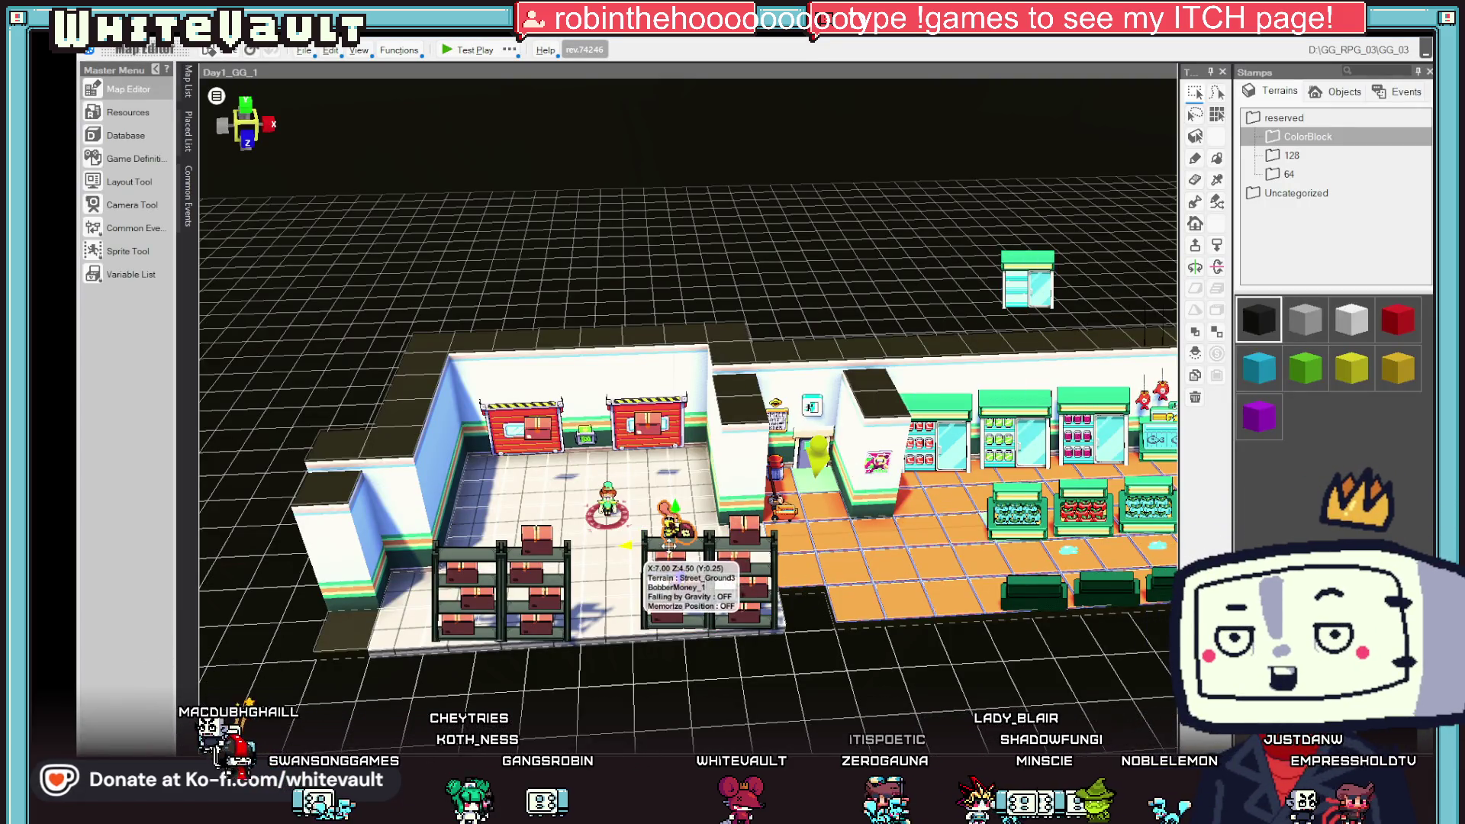
drag(640, 545, 854, 525)
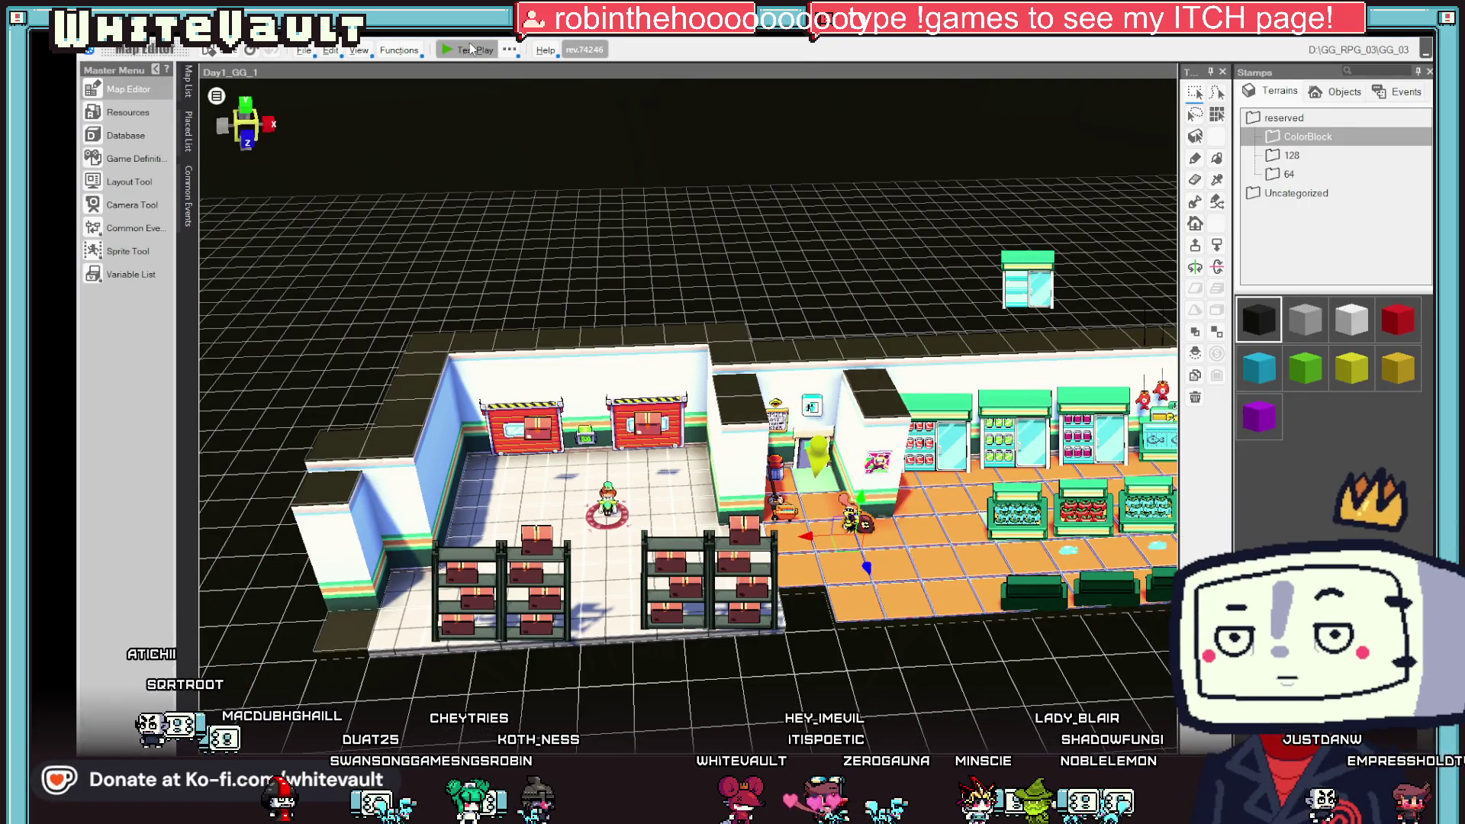
click(467, 50)
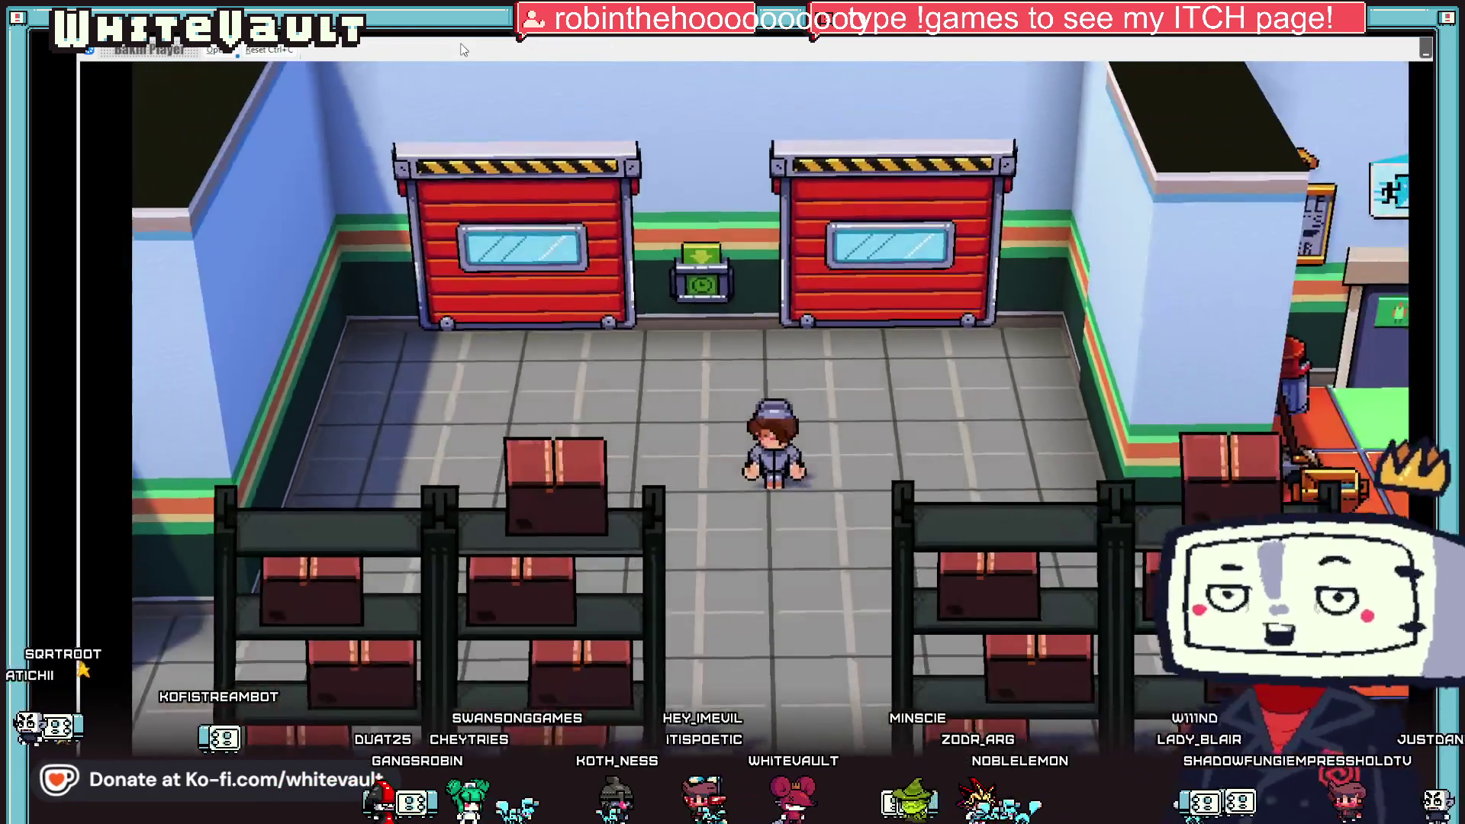
- Walk the player right past BobberMoney and the fridges to the cashier and Frost-Z machine, then end test play
key(Right)
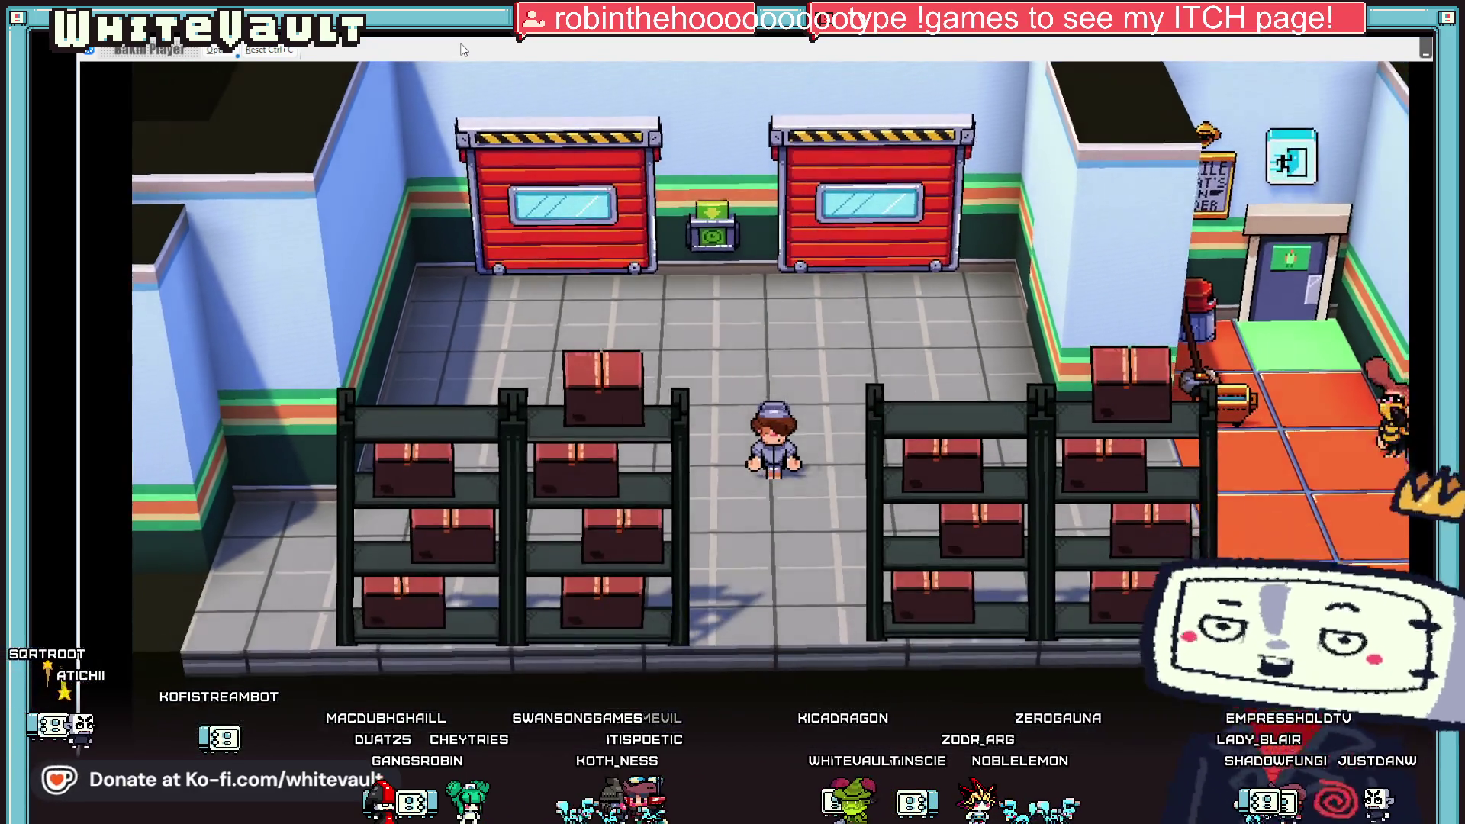
key(Right)
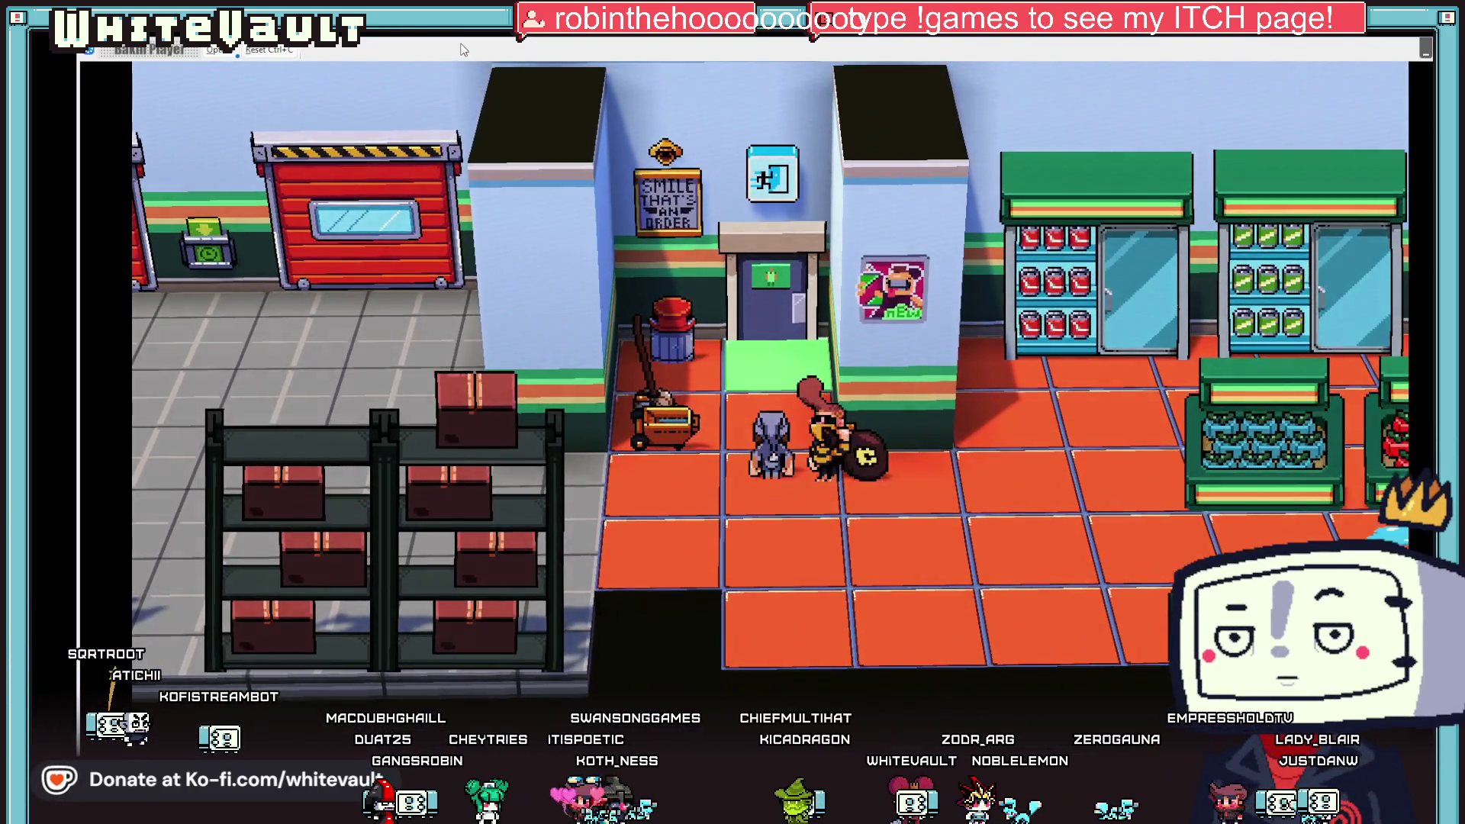
key(Right)
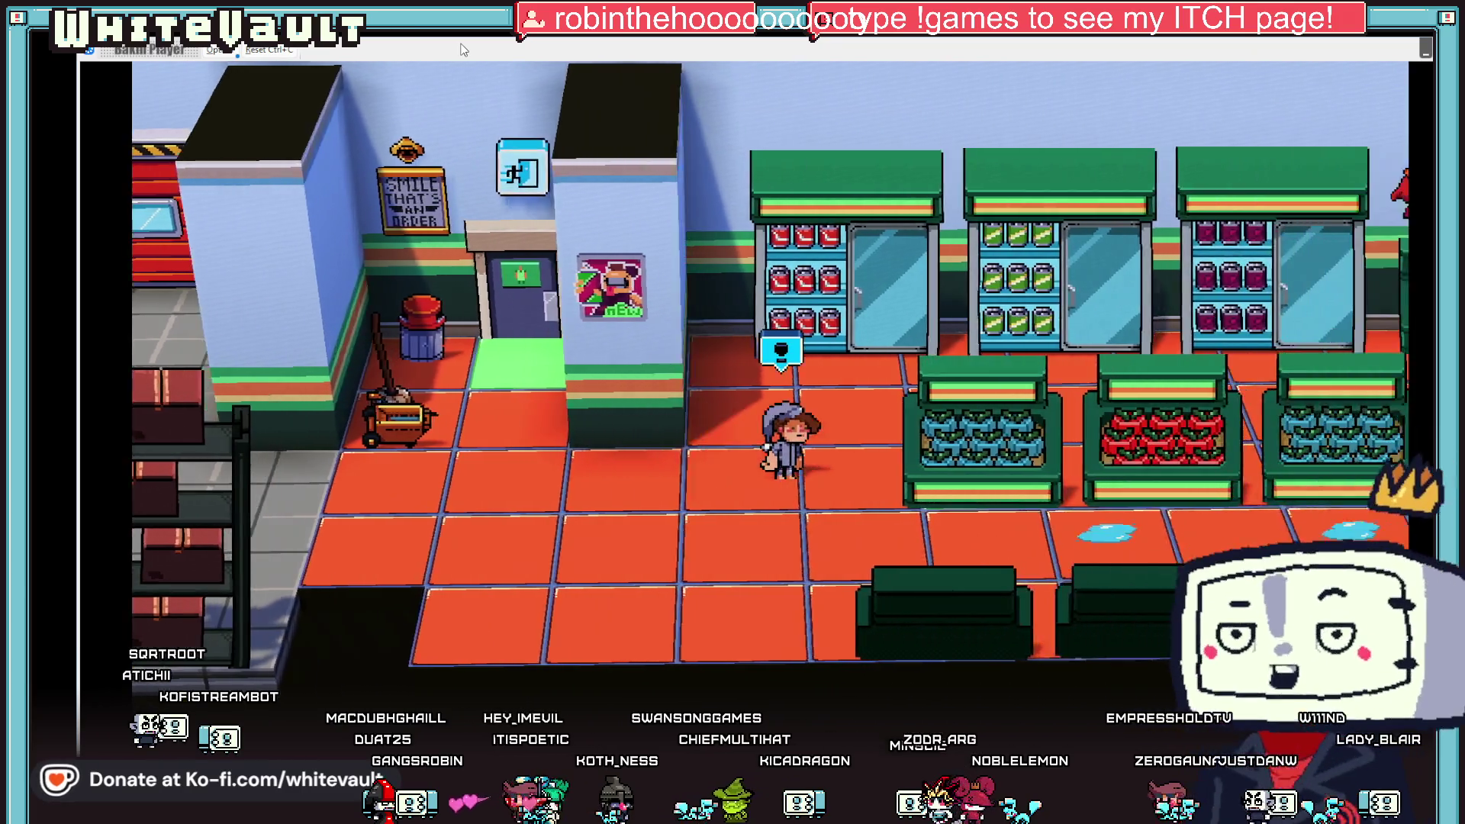
key(Right)
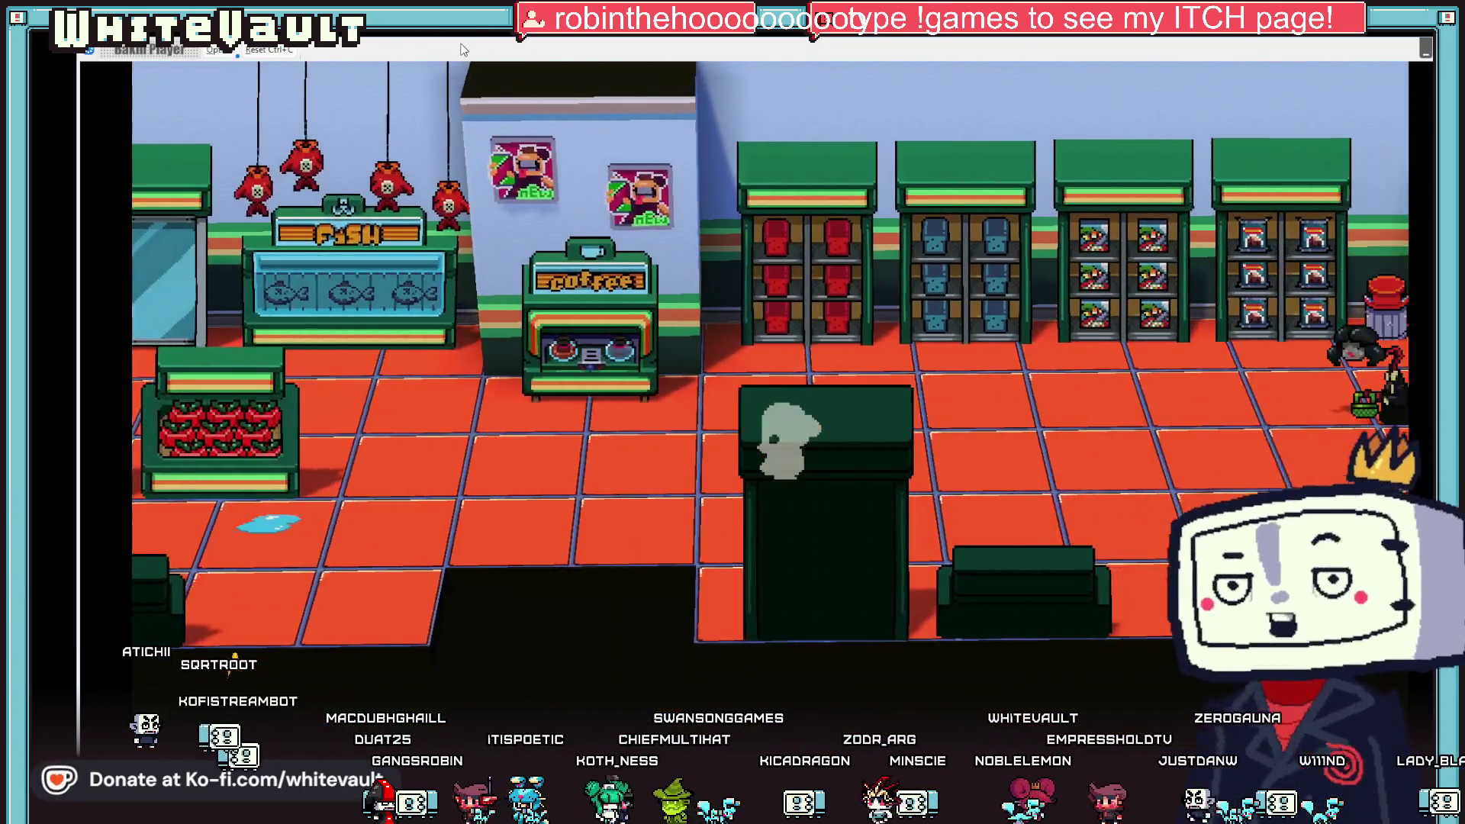
key(Right)
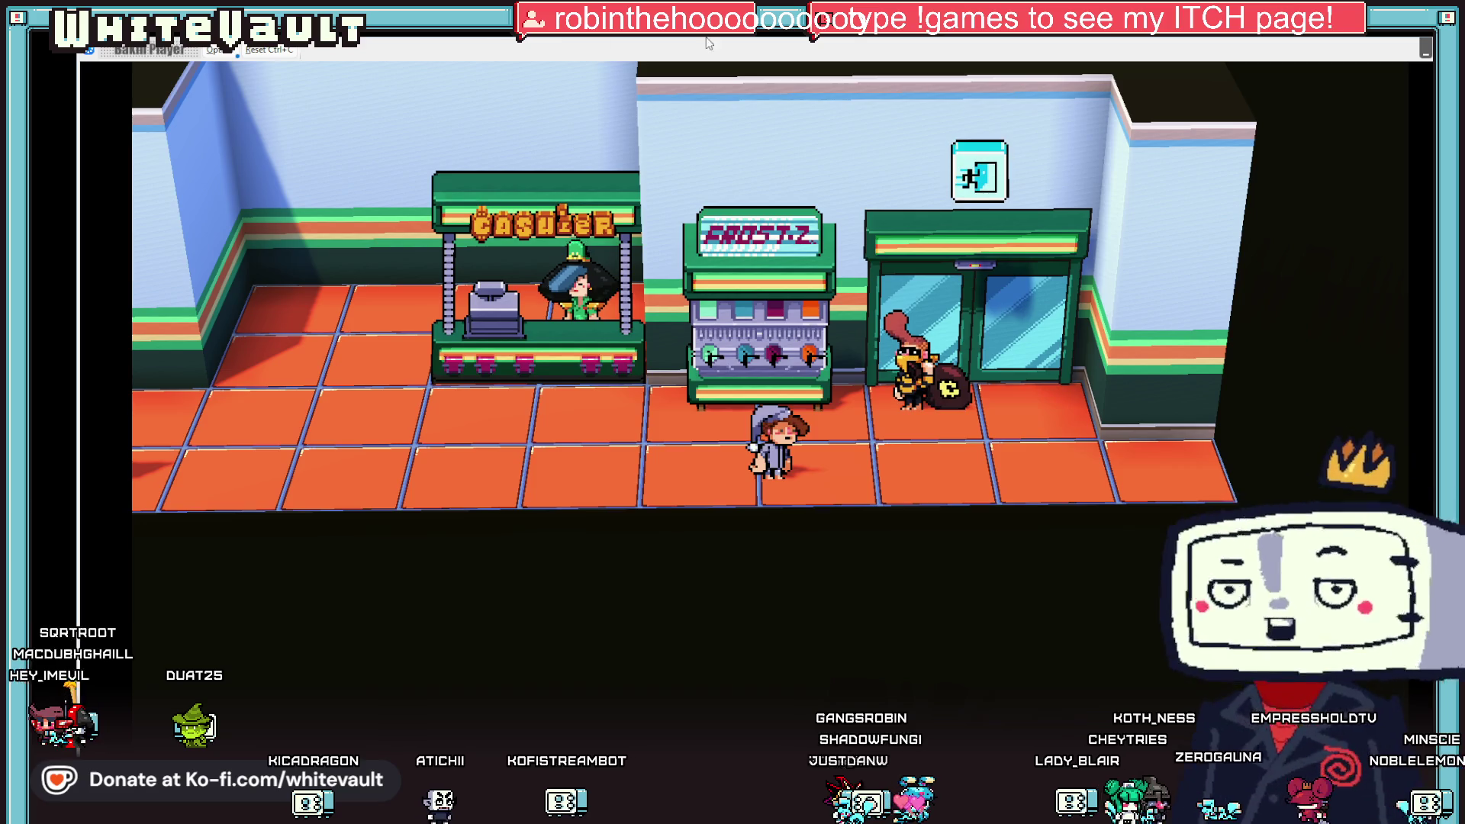
key(Escape)
scroll(954, 584, up, 4)
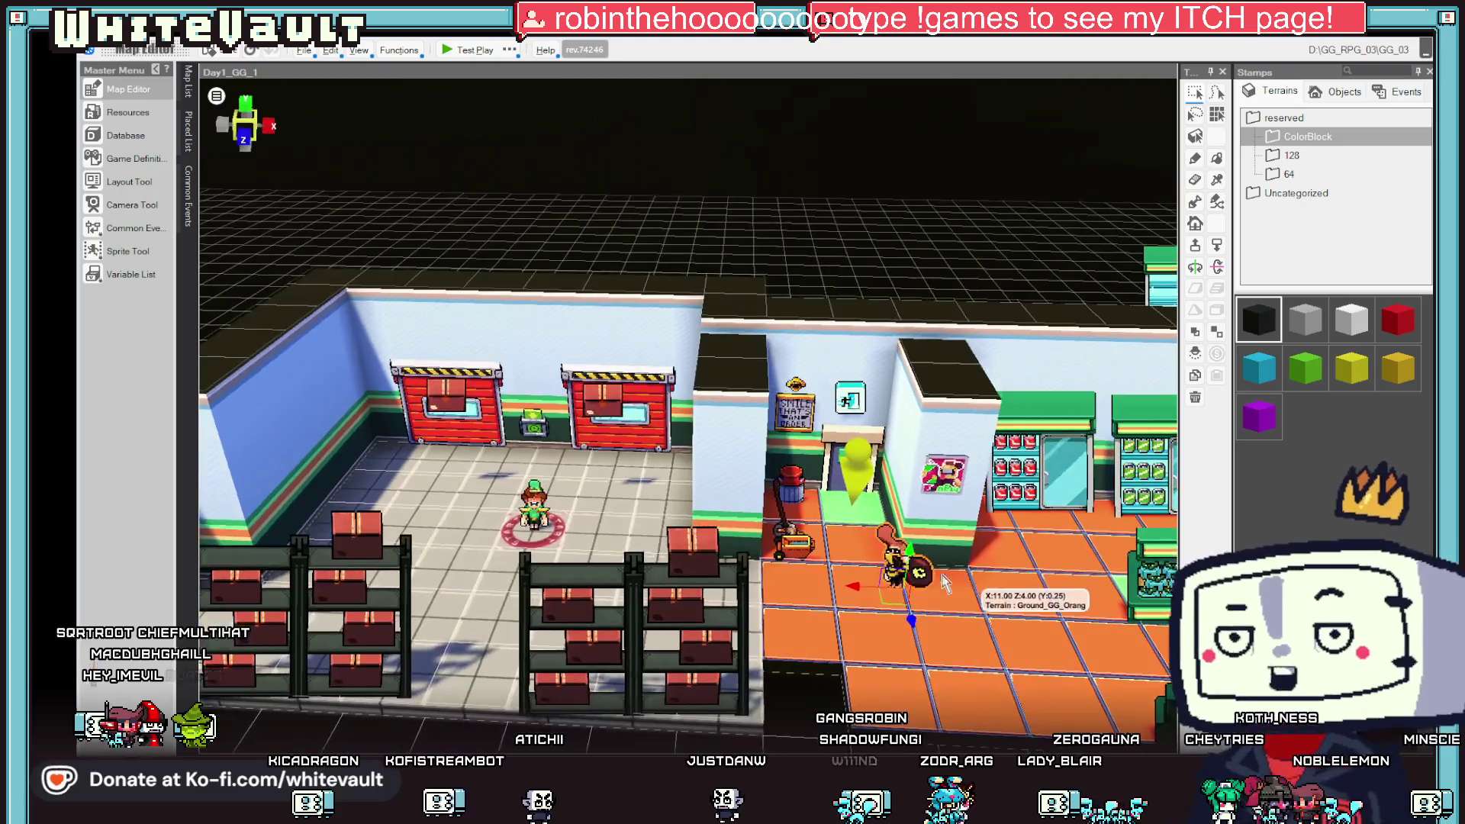
- Add a Make Player Walk command set to Walk Away from This Event to BobberMoney_1
double_click(909, 567)
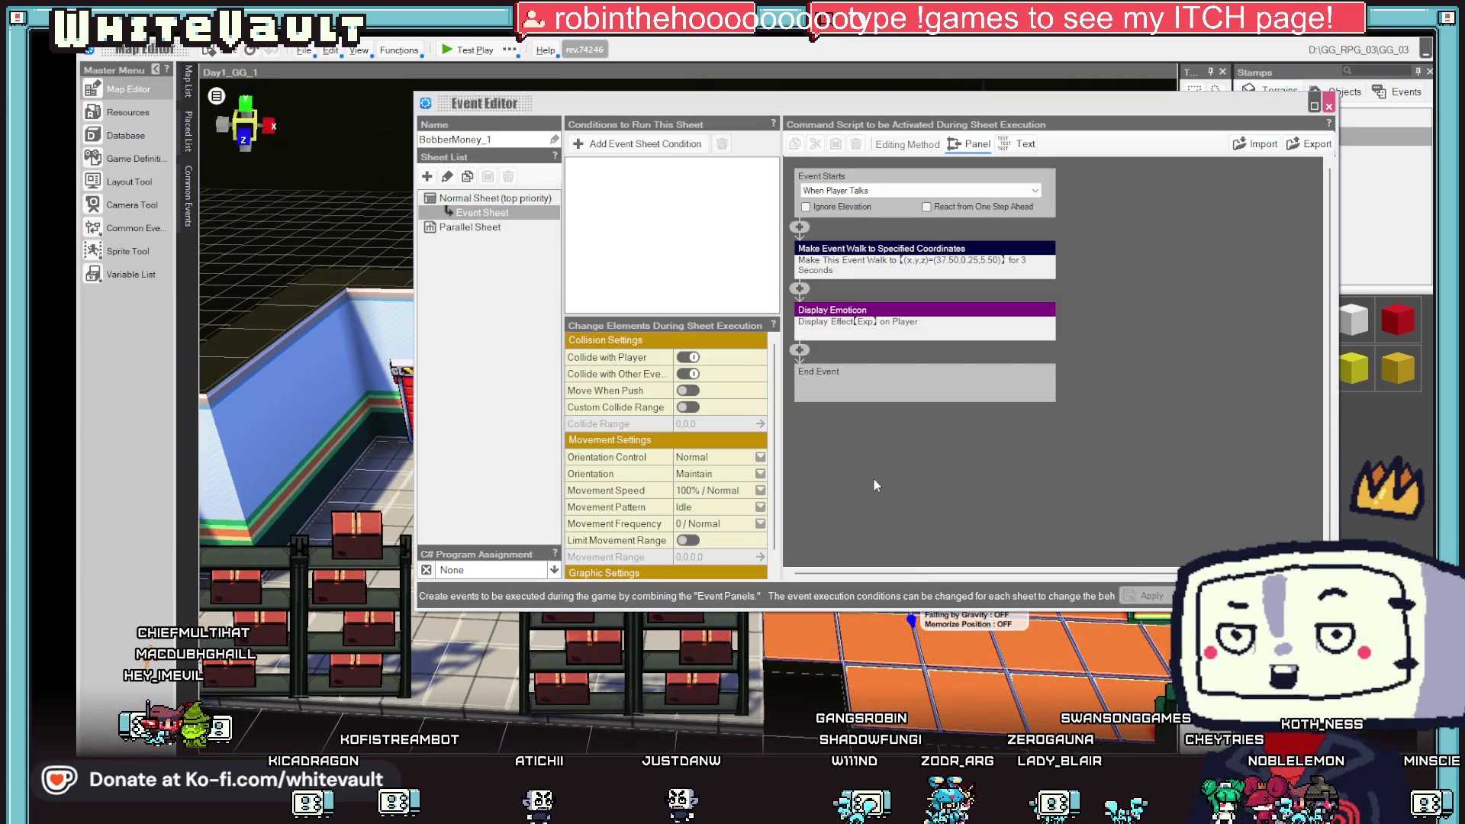
click(800, 228)
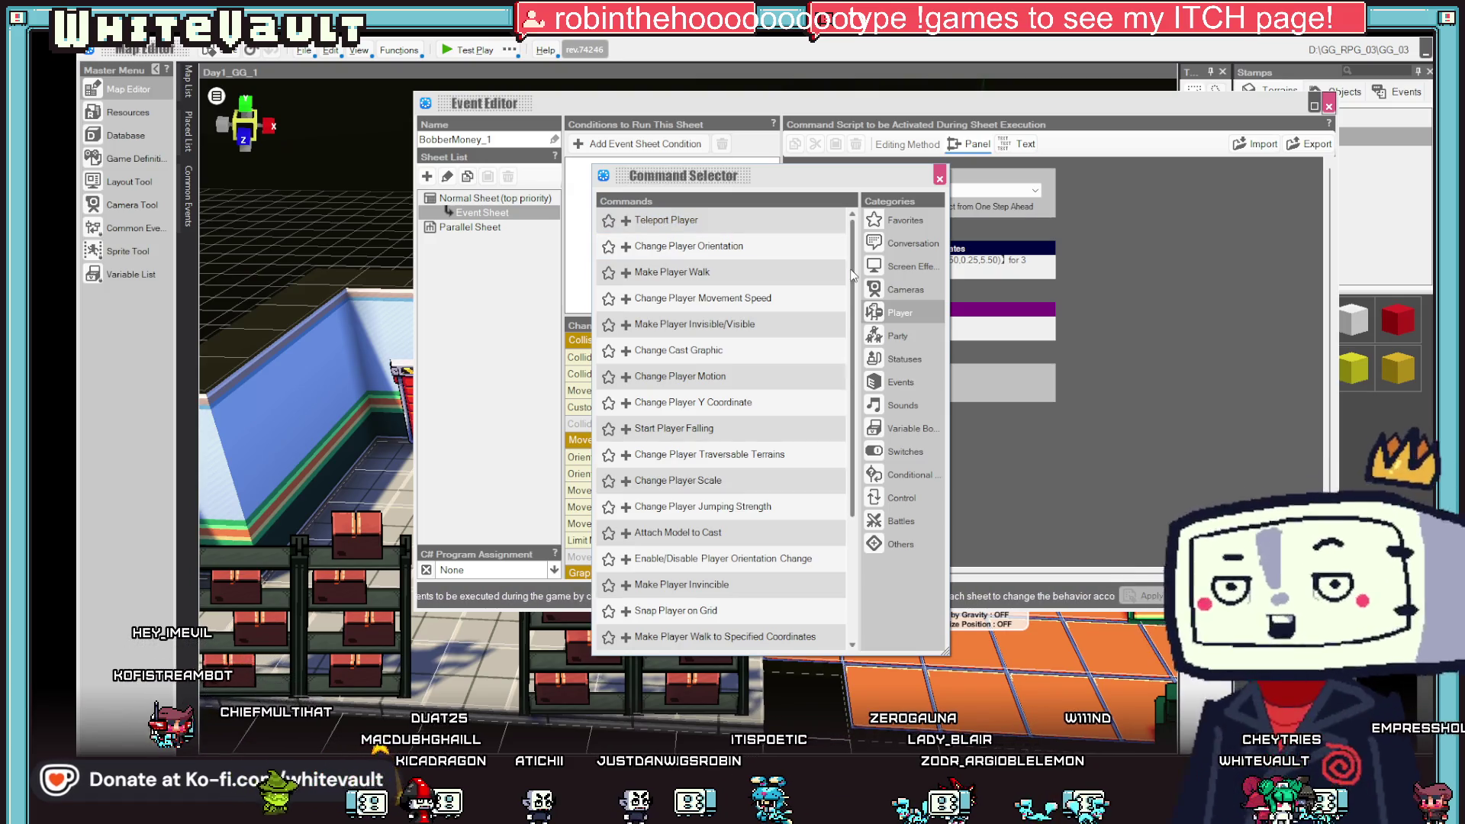
click(900, 313)
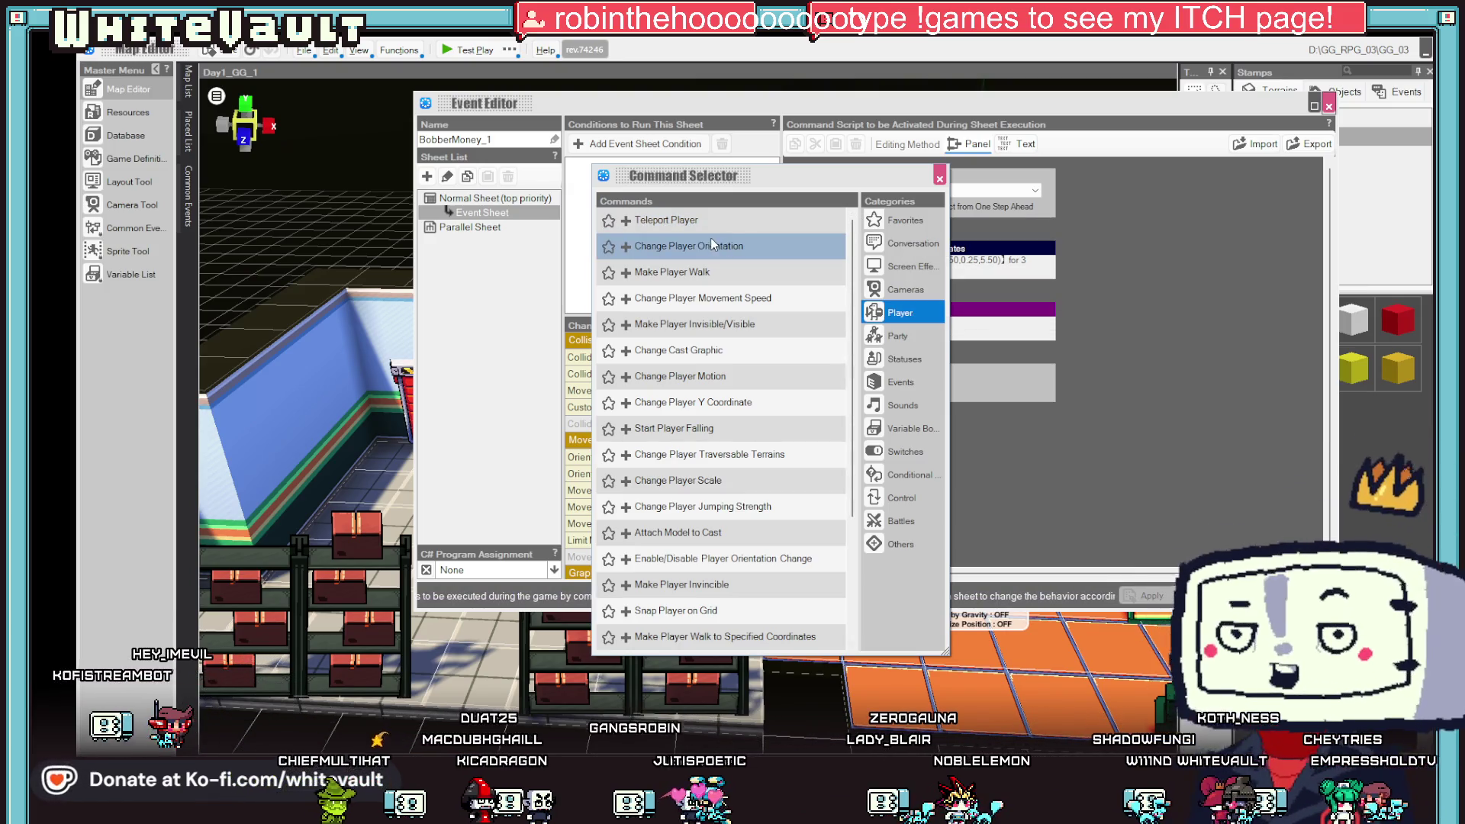
double_click(769, 271)
click(809, 283)
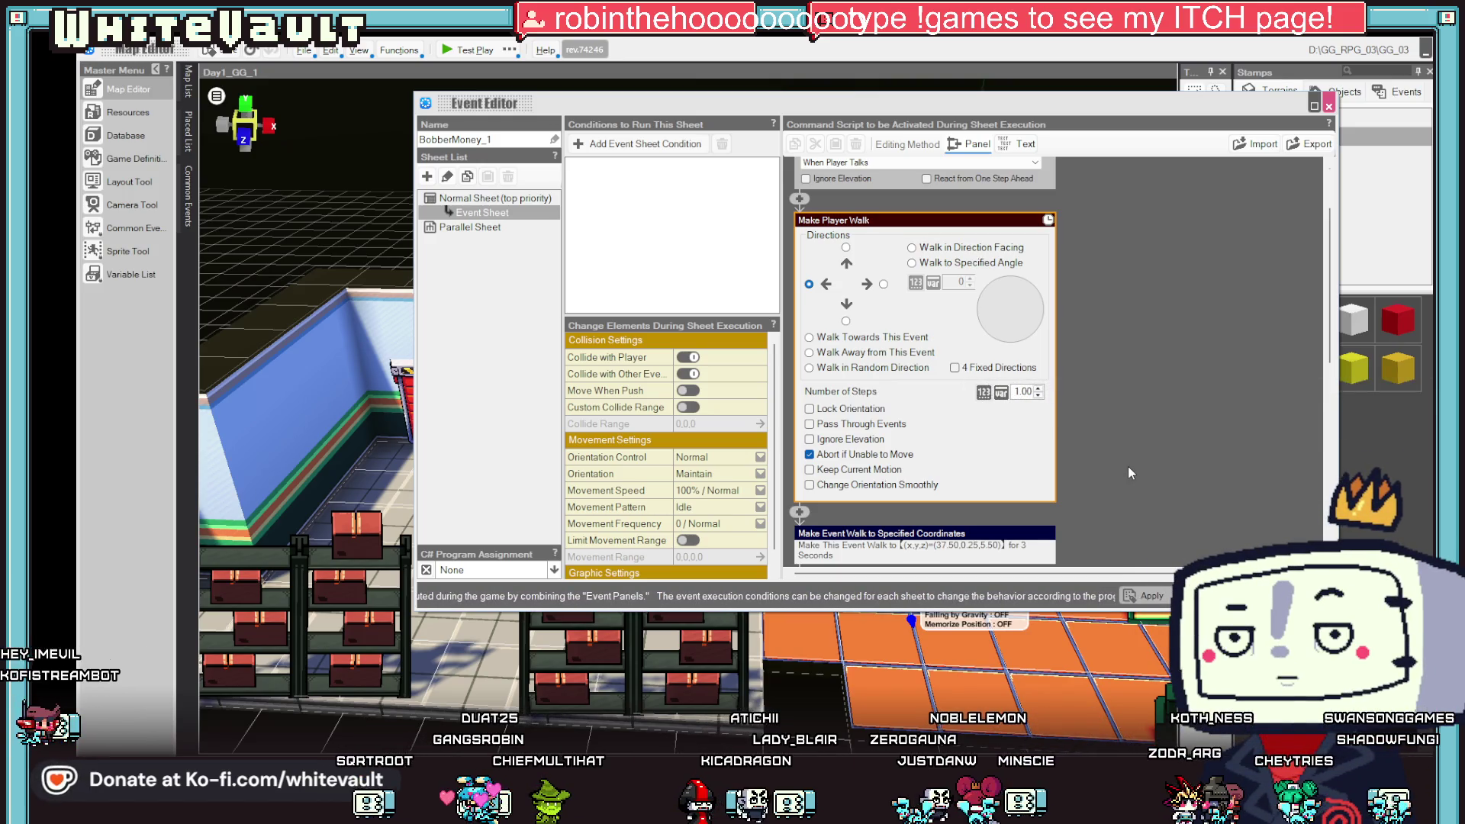
click(811, 353)
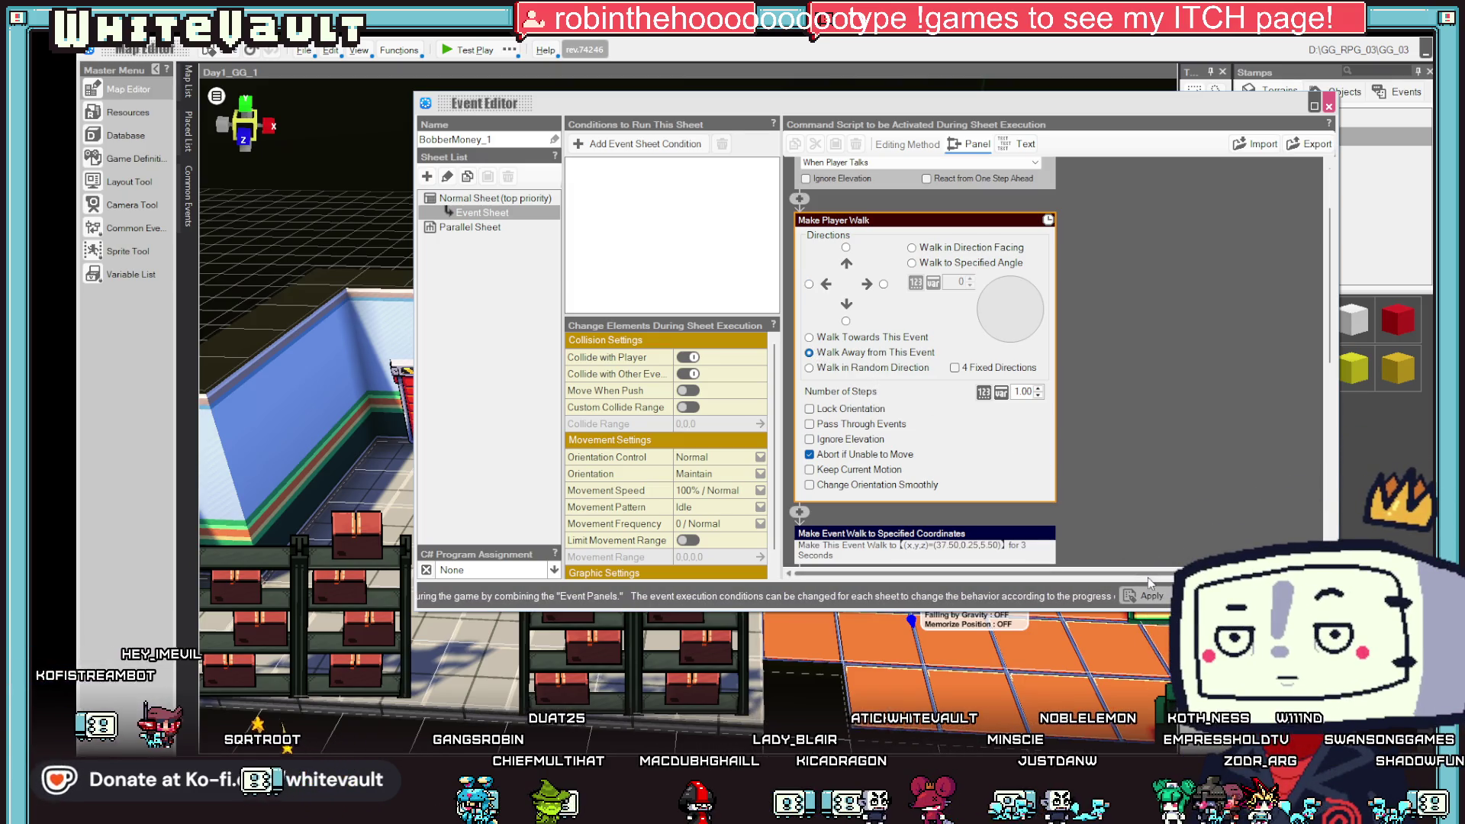
click(1153, 599)
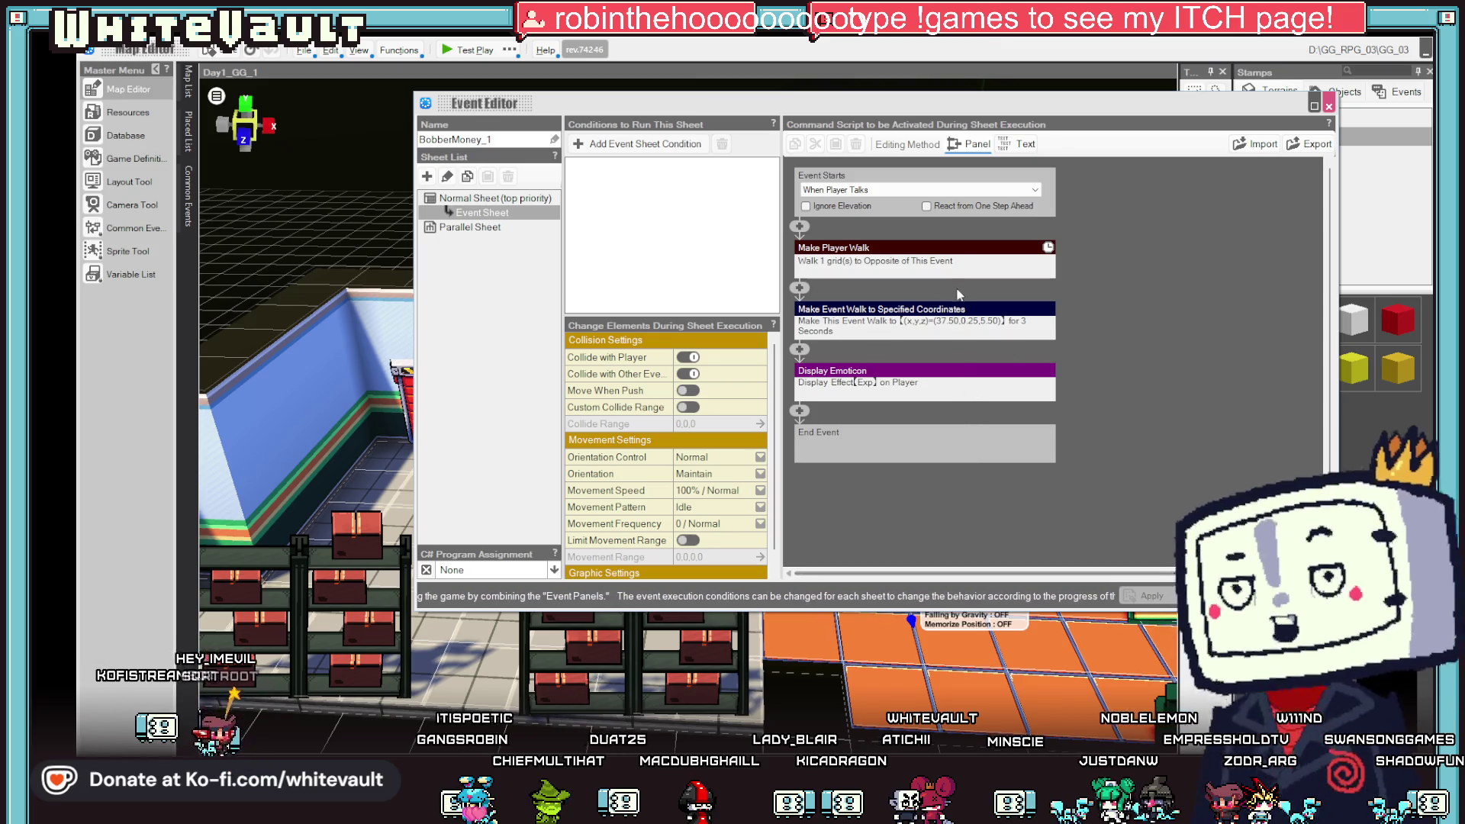
- Change the walk-to-coordinates Time to Move from 3 to 8 seconds
click(926, 320)
scroll(1013, 483, down, 2)
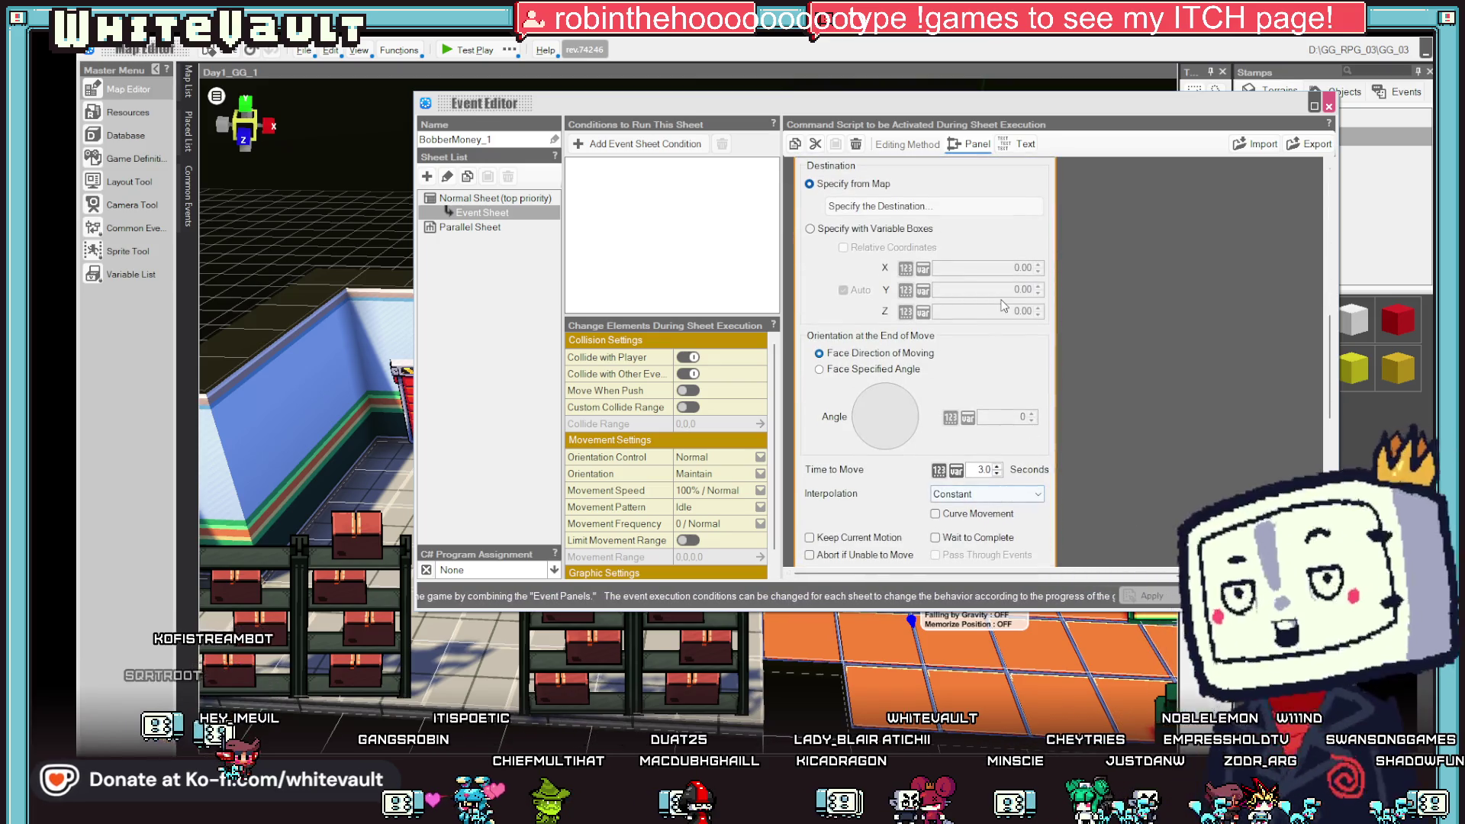
click(1135, 450)
click(980, 326)
double_click(985, 470)
text(8)
key(Return)
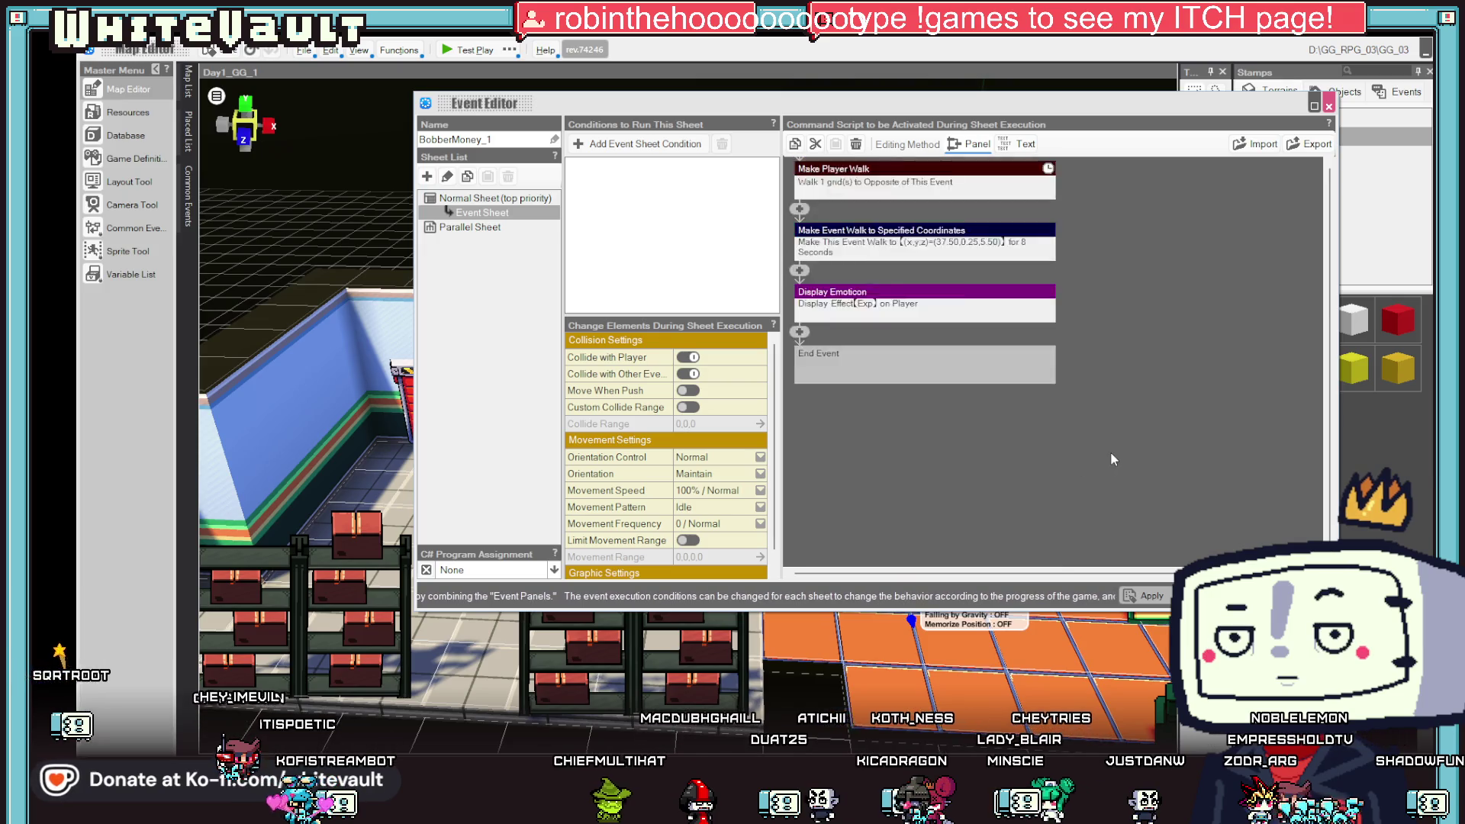
- Test-play walking past the produce stands and coffee stand to the cashier, watching BobberMoney's pushback and walk-off
click(467, 49)
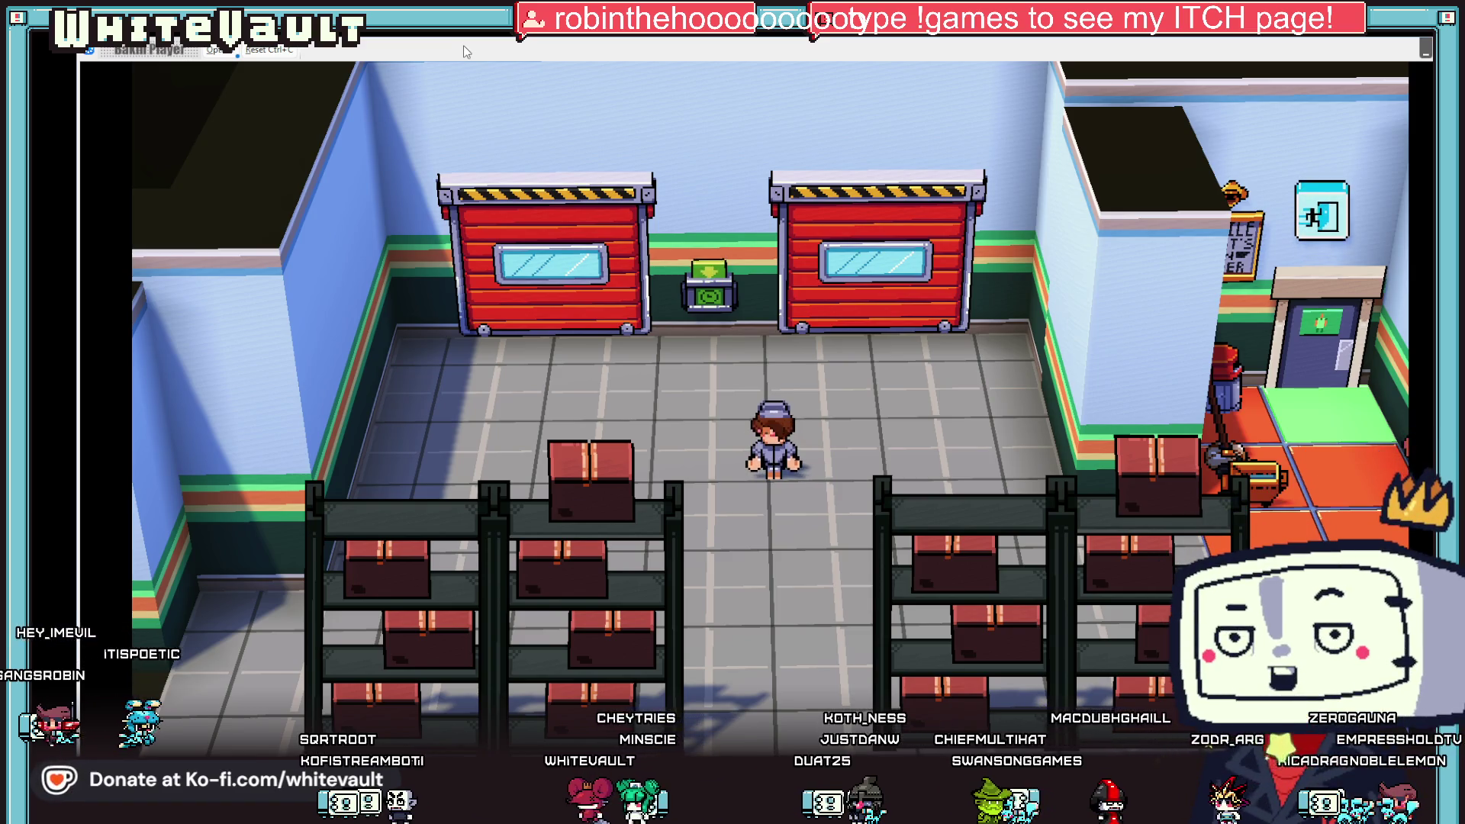
key(Right)
key(Right)
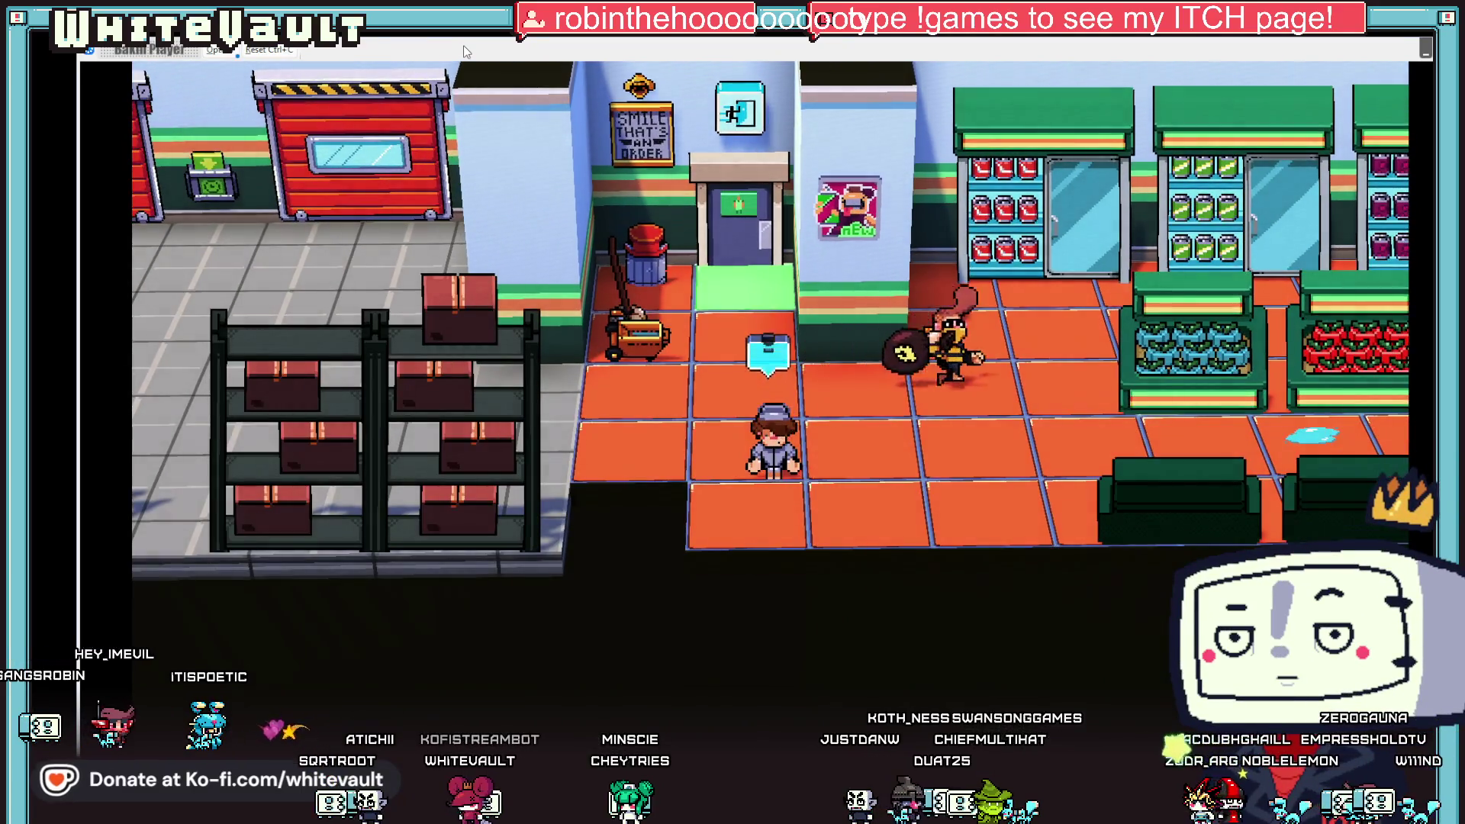
key(Right)
key(Up)
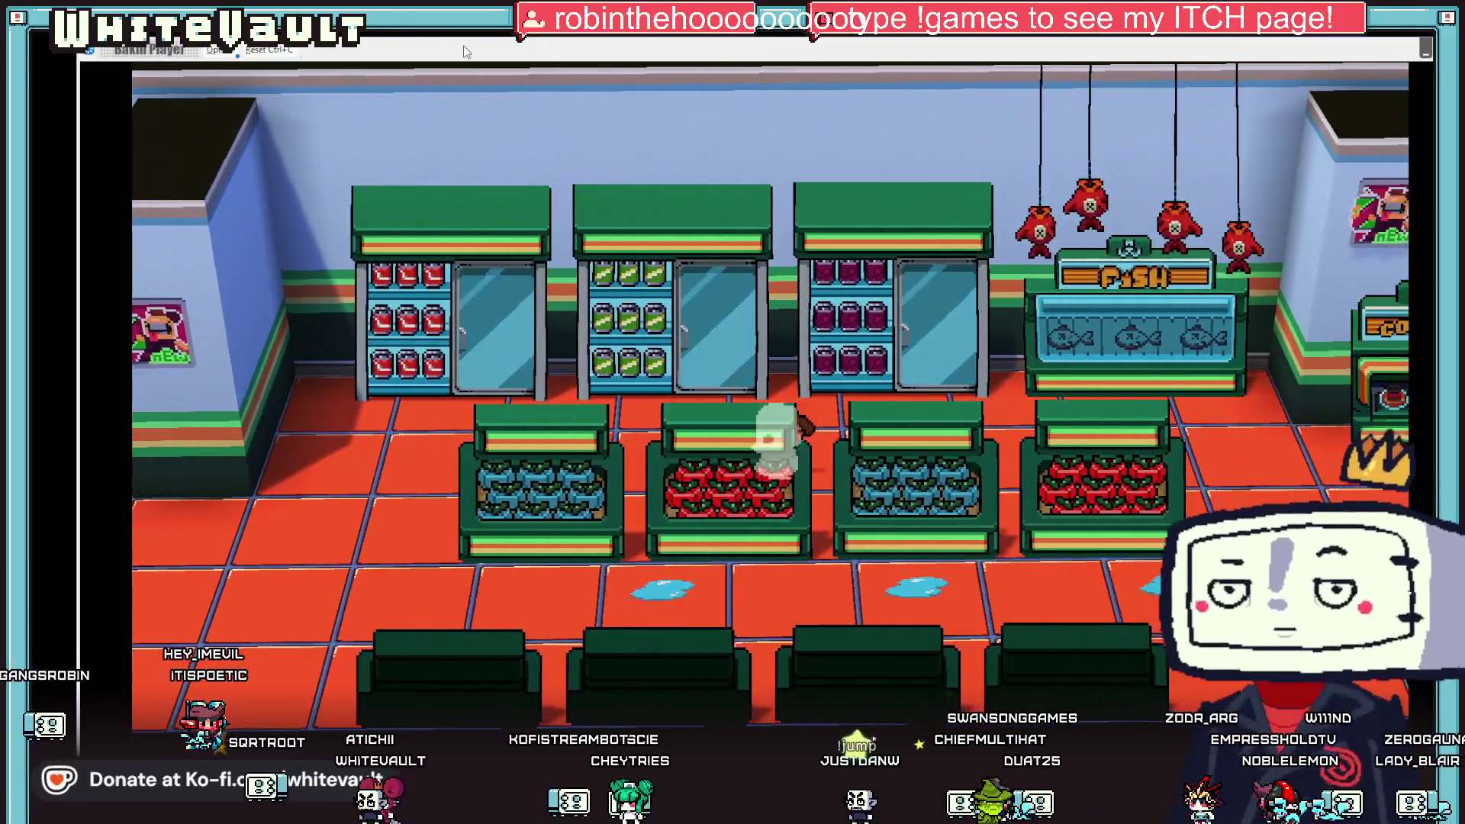
key(Right)
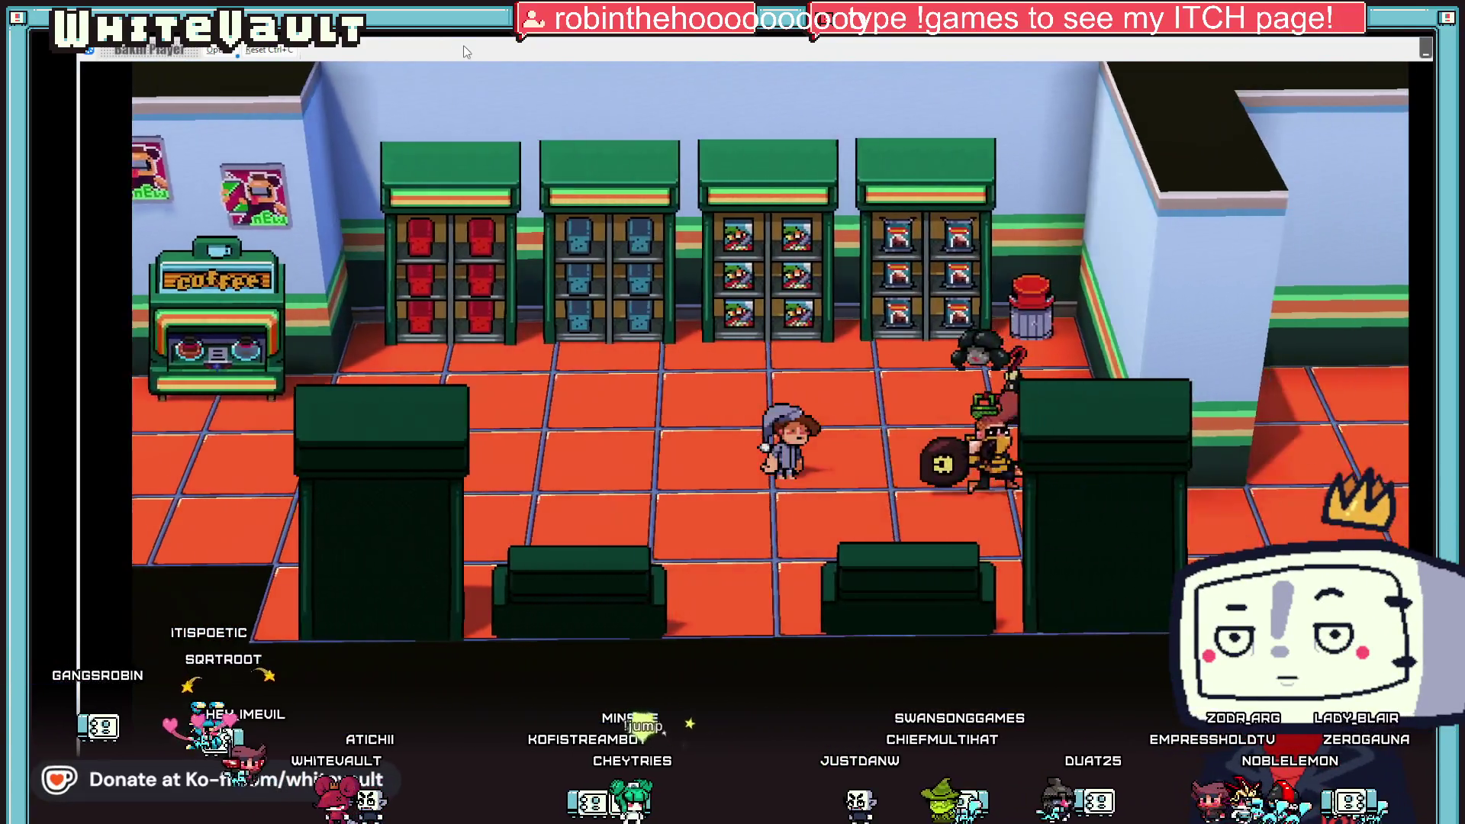
key(Right)
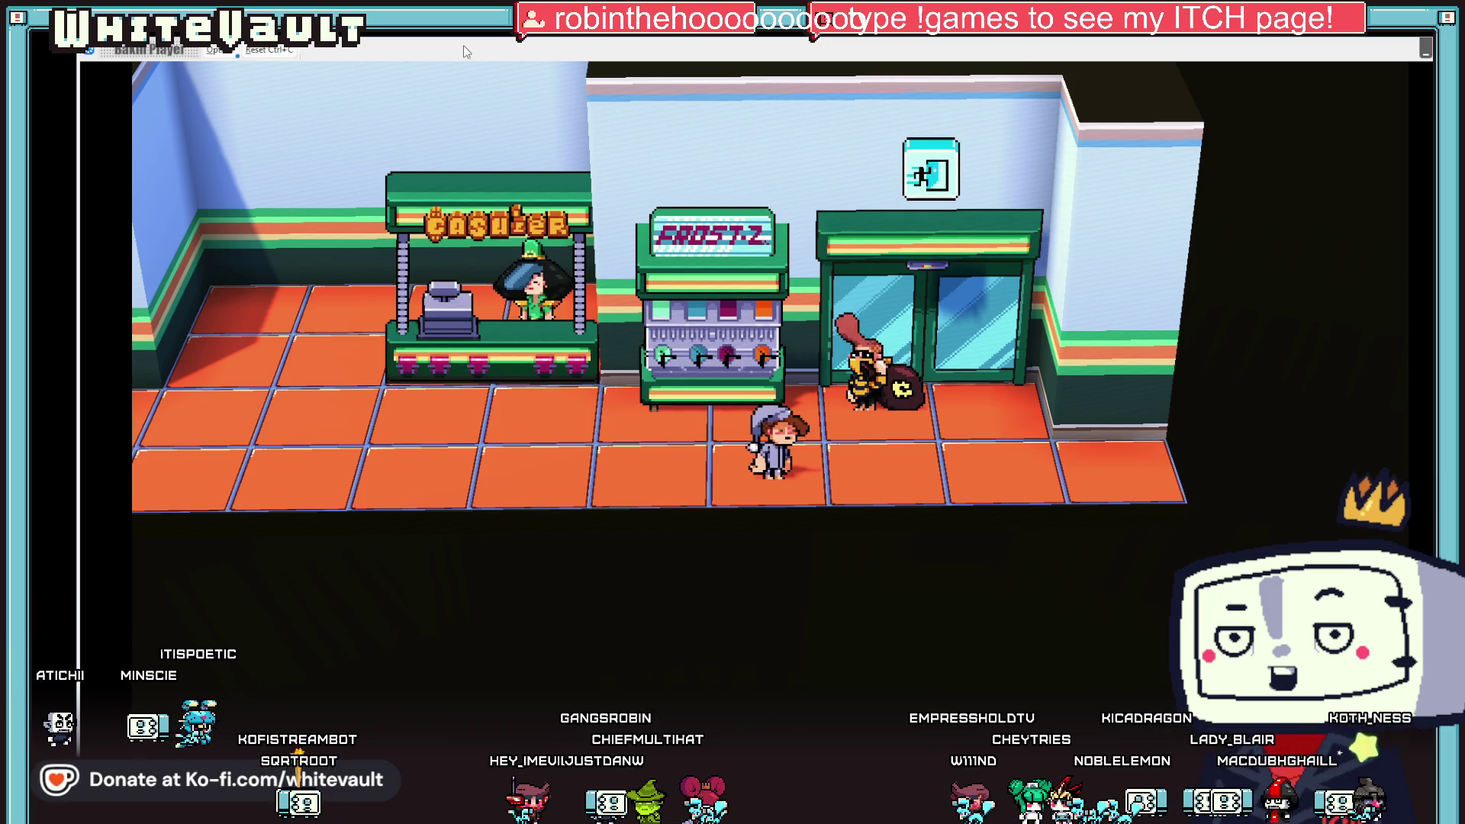
key(Right)
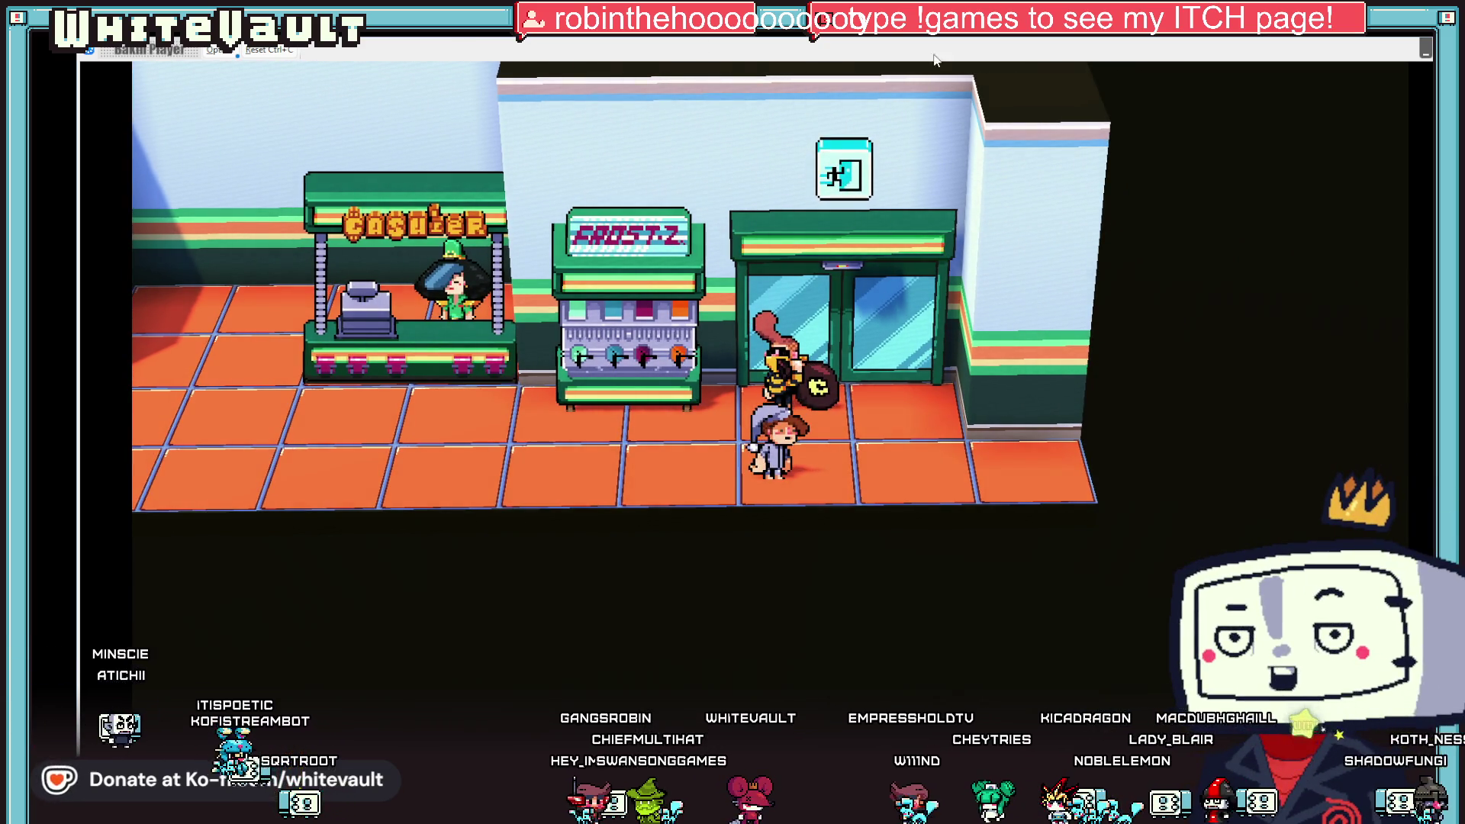
key(Escape)
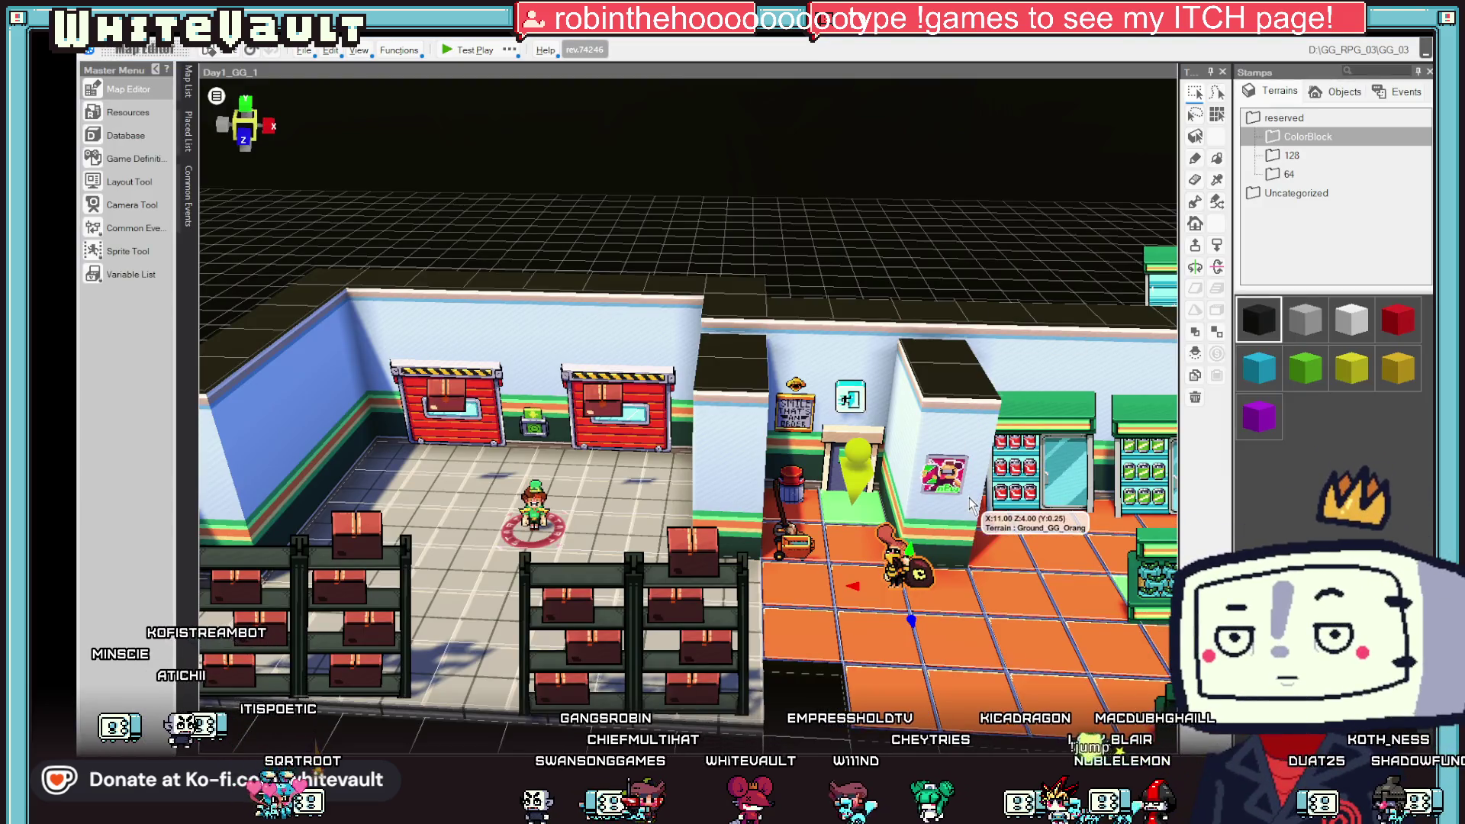
- Review BobberMoney_1's Motion dropdown under Graphic Settings, exit without changes, and show the Map List
scroll(973, 564, up, 2)
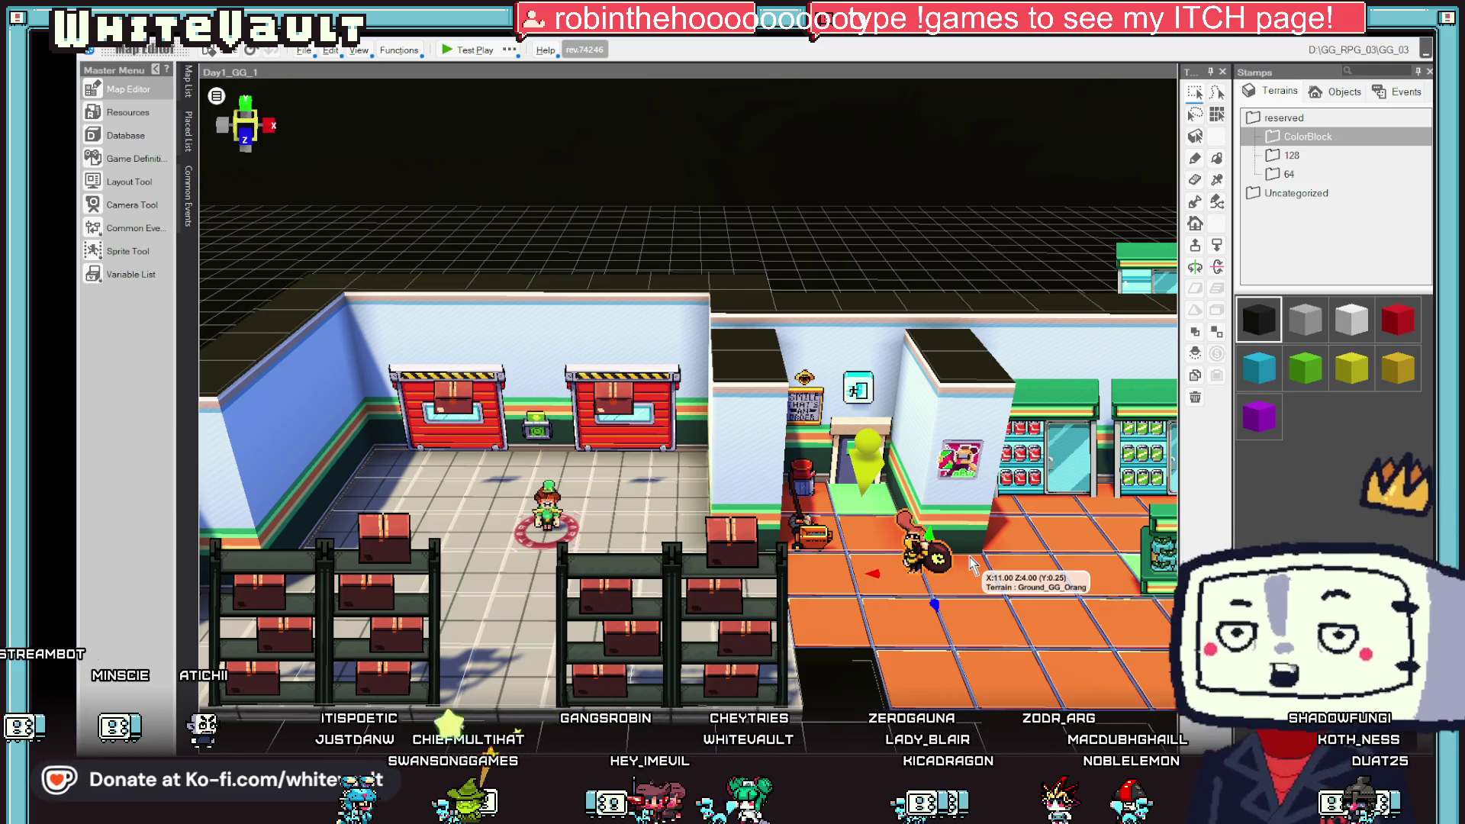
mouse_move(188, 82)
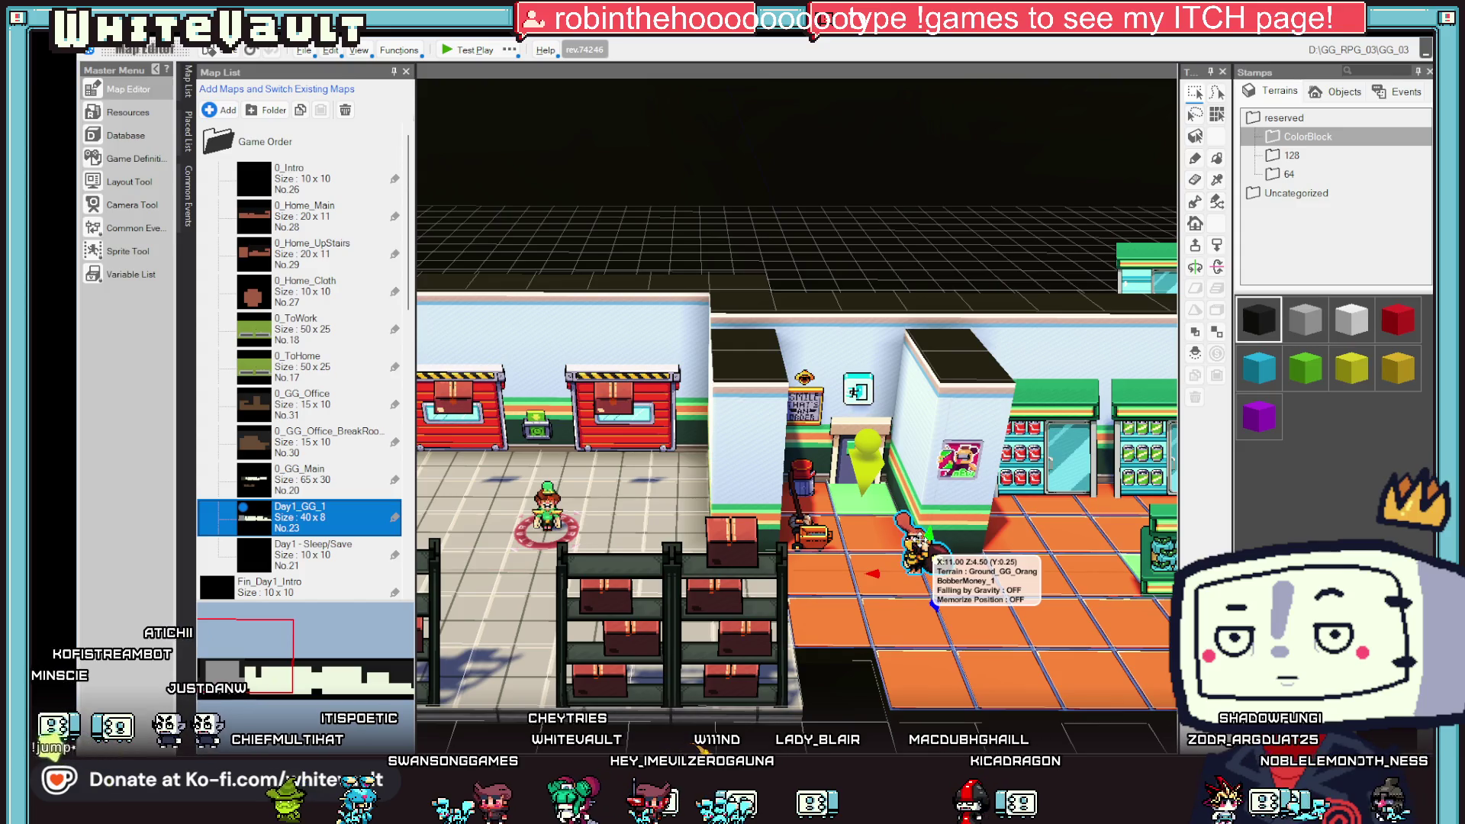
double_click(918, 538)
scroll(716, 505, down, 1)
click(727, 558)
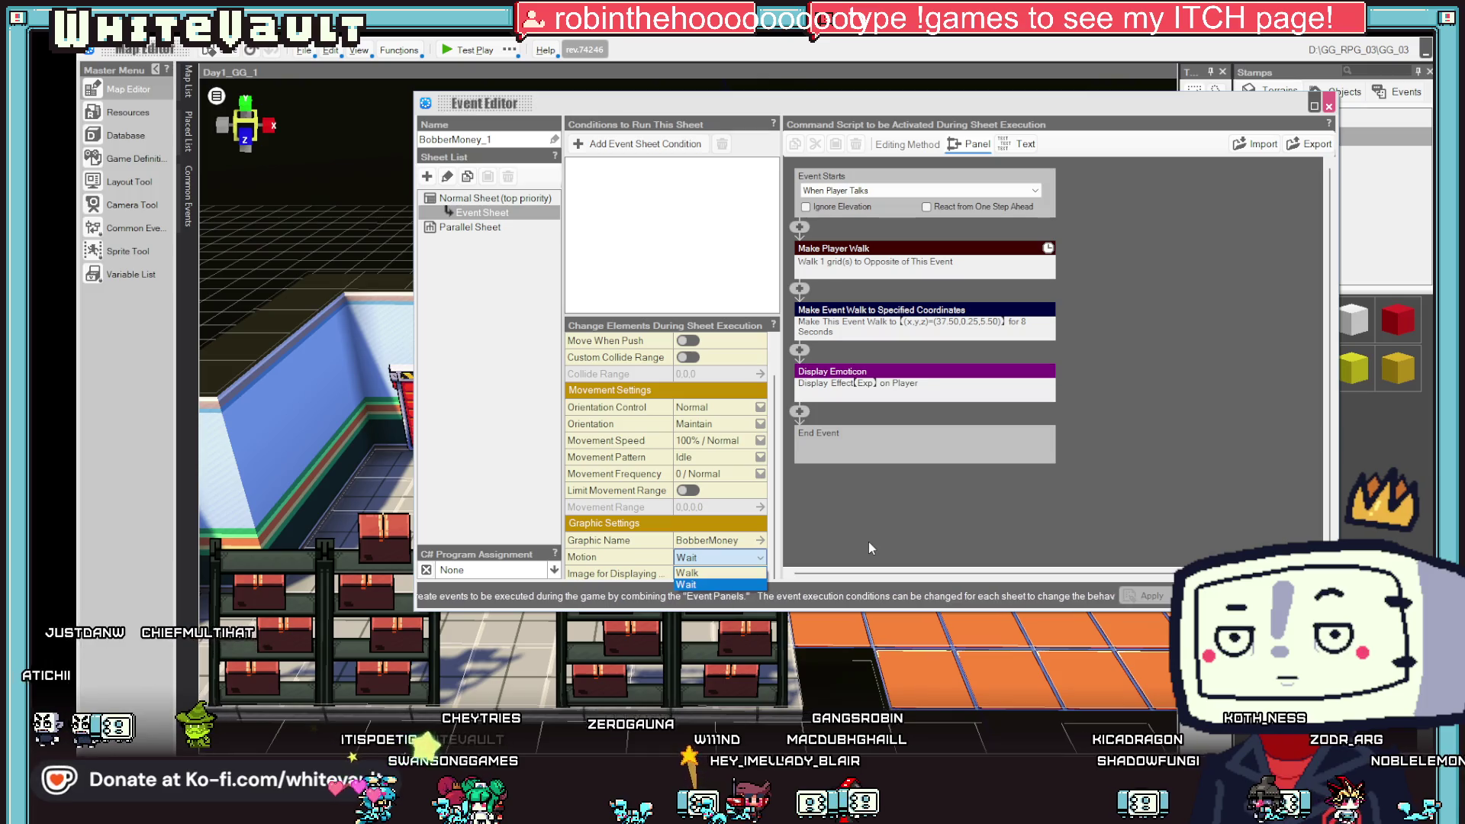
key(Escape)
key(Escape)
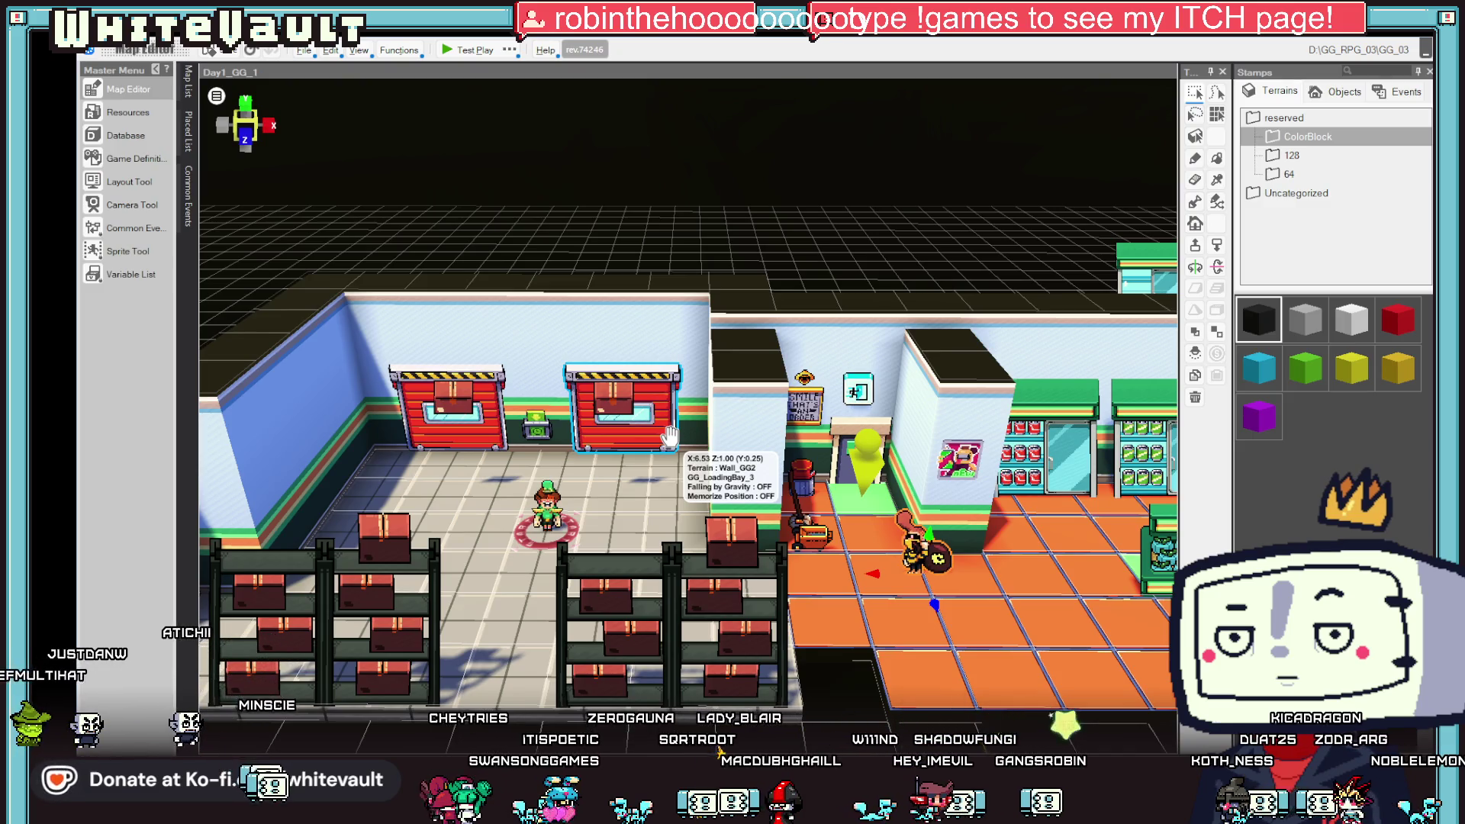
click(188, 80)
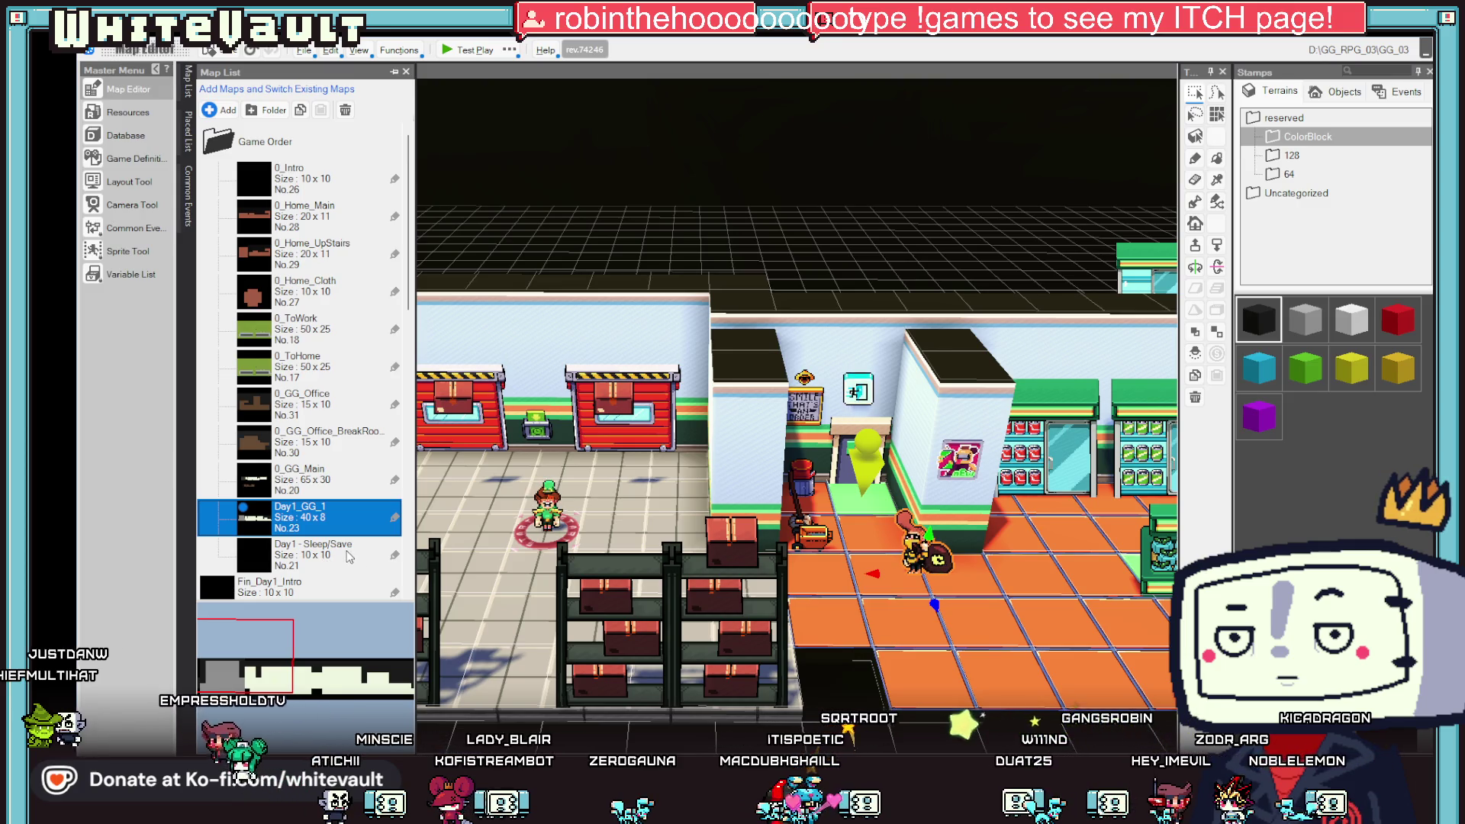
- Open the UI_Meet map and bring up the BobberPoor character's event options
scroll(355, 559, down, 3)
double_click(290, 412)
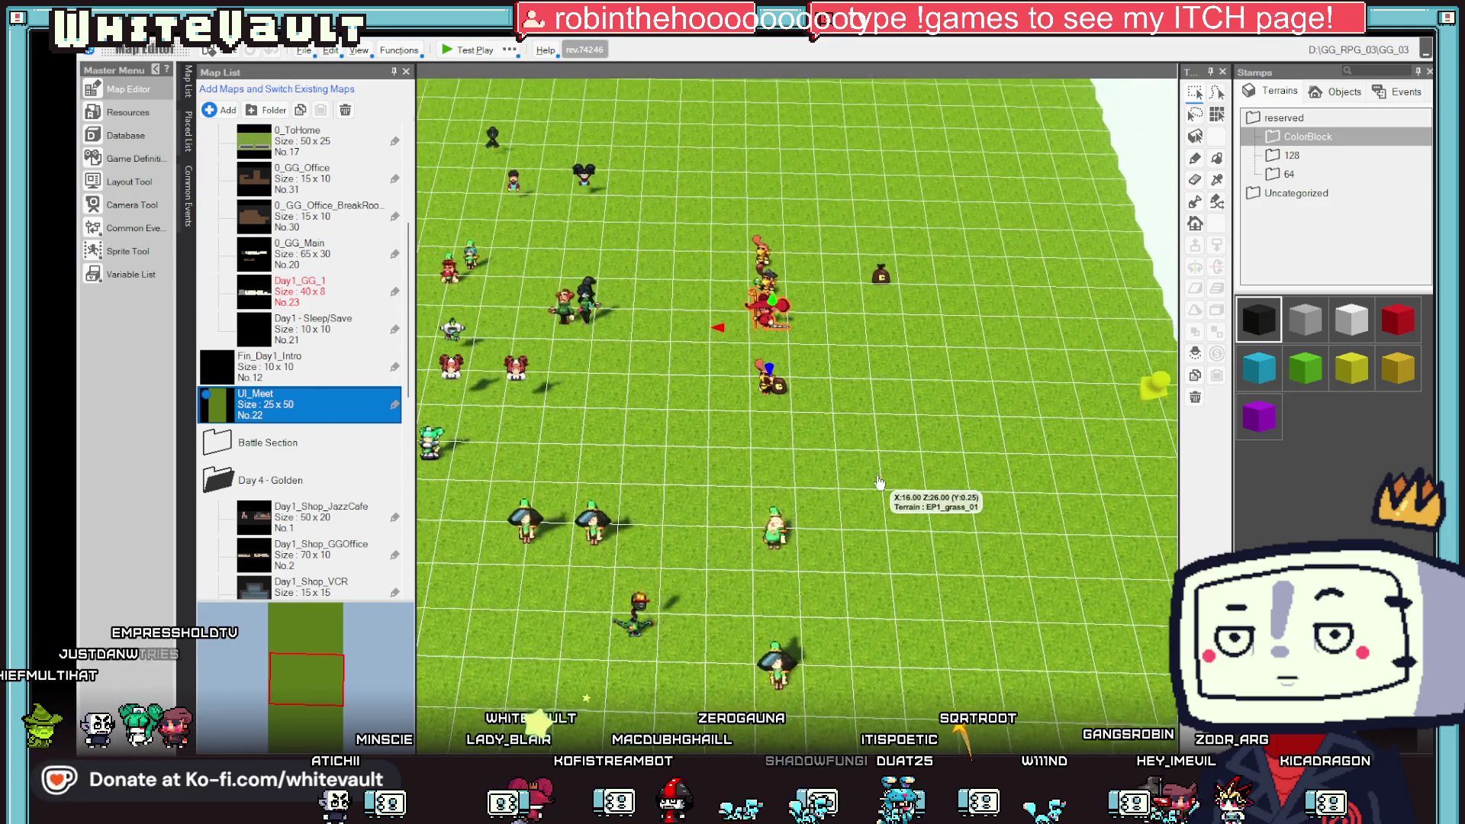
click(755, 233)
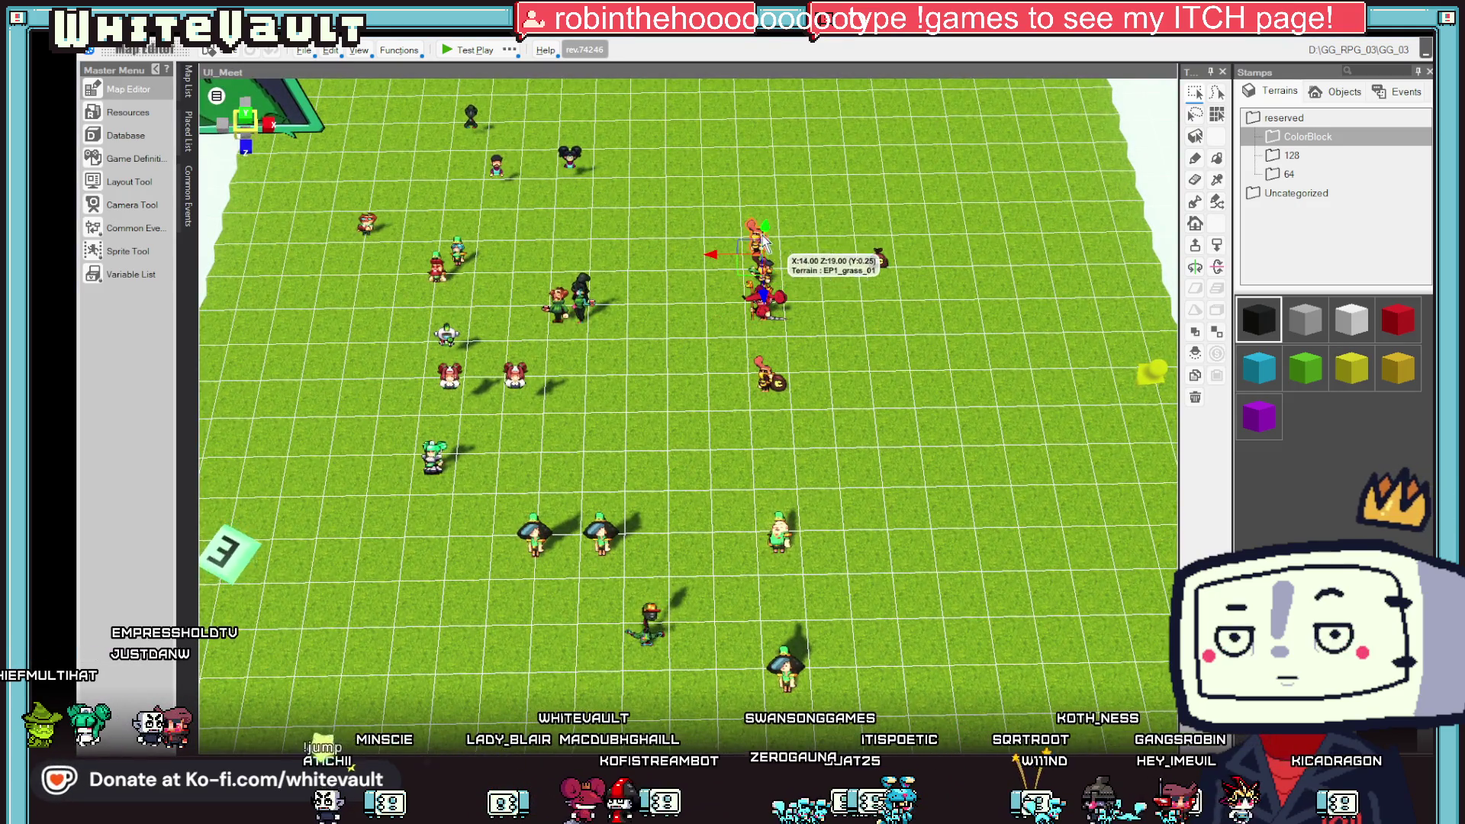
double_click(755, 230)
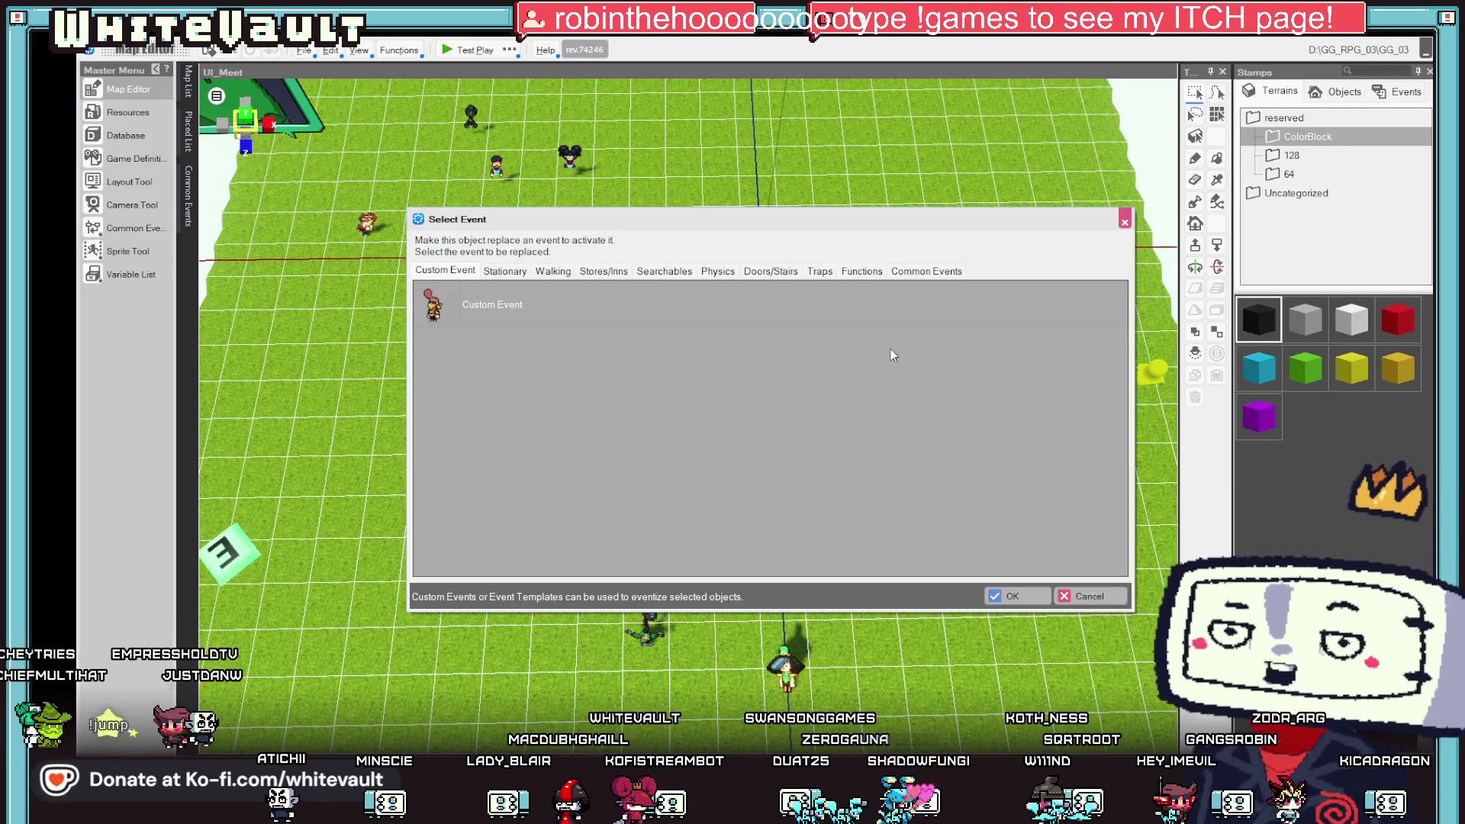
- Reposition the BobberBag among the characters on UI_Meet, then load the Day1_GG_1 store map
click(1123, 221)
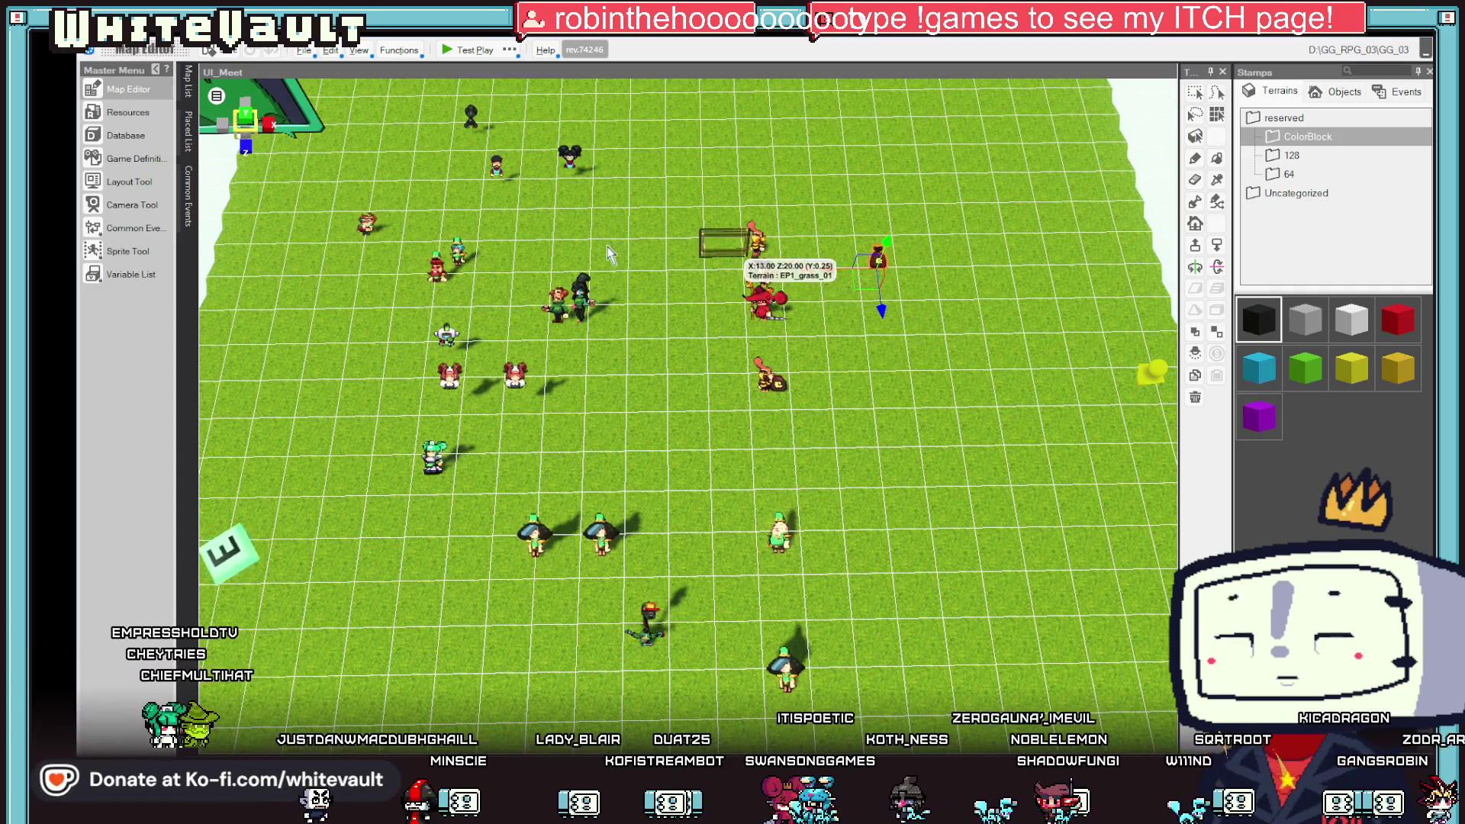
drag(877, 313, 850, 366)
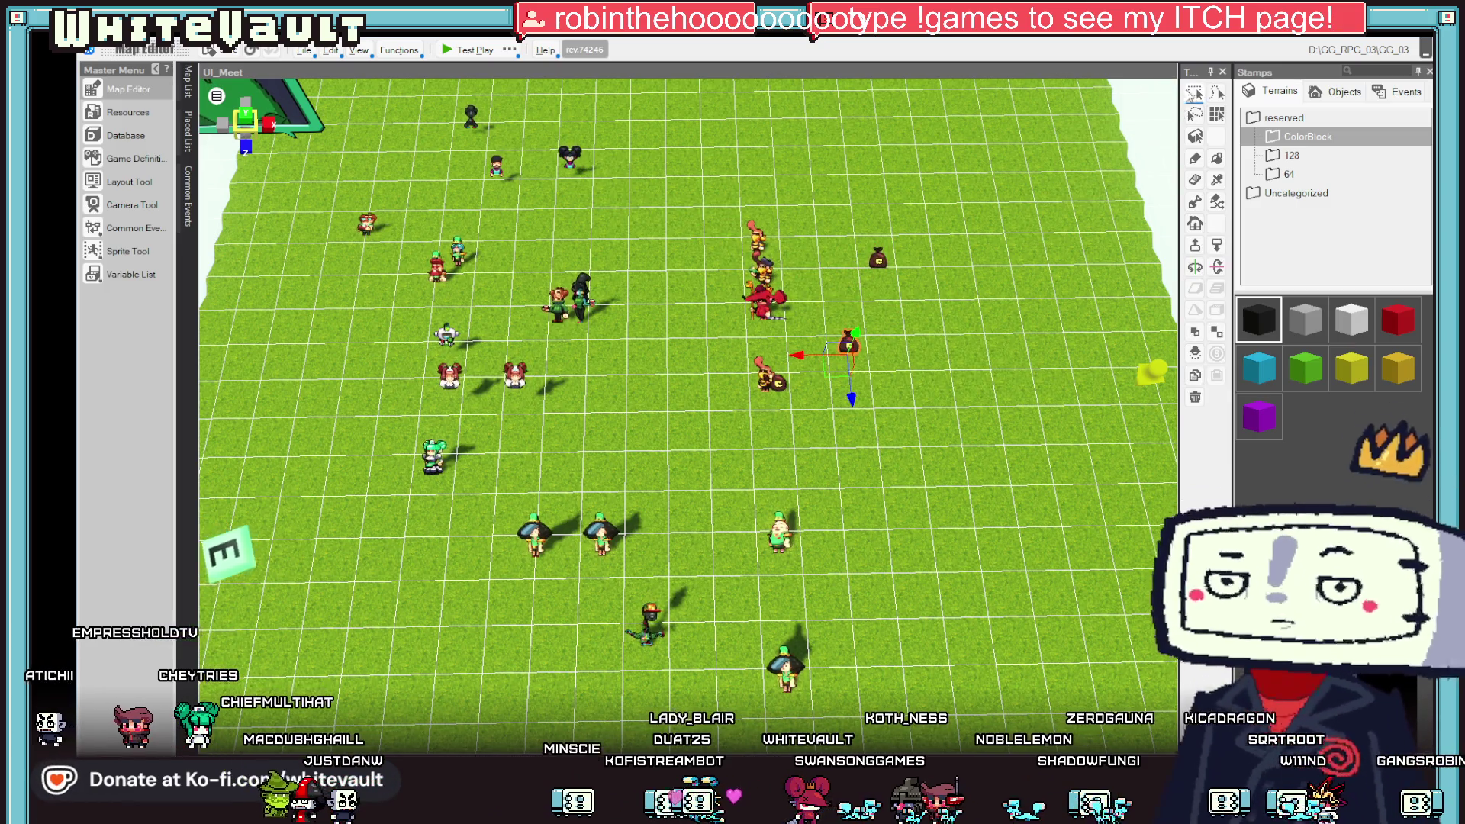
key(ctrl+z)
drag(878, 256, 759, 245)
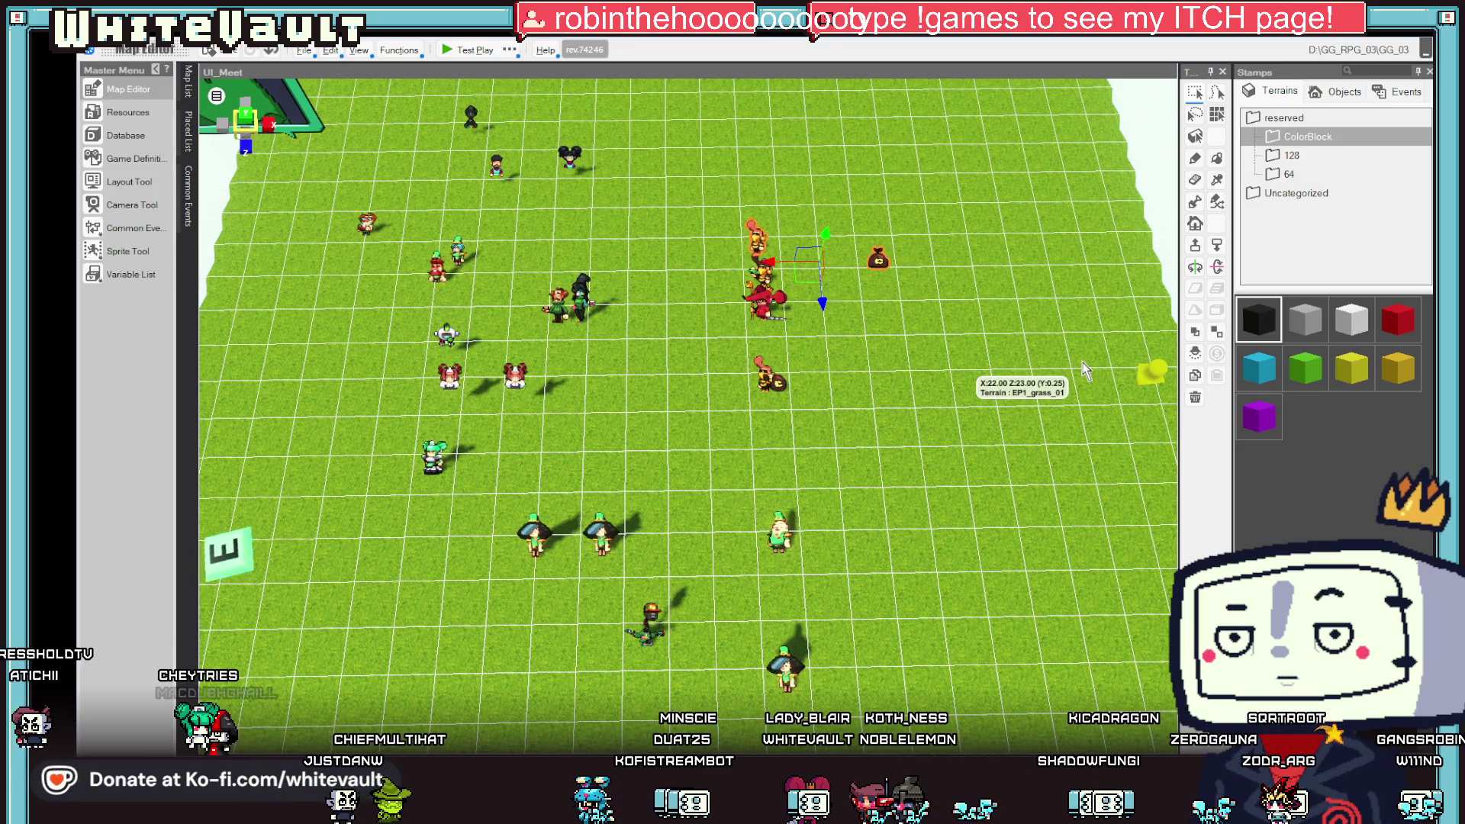
click(188, 80)
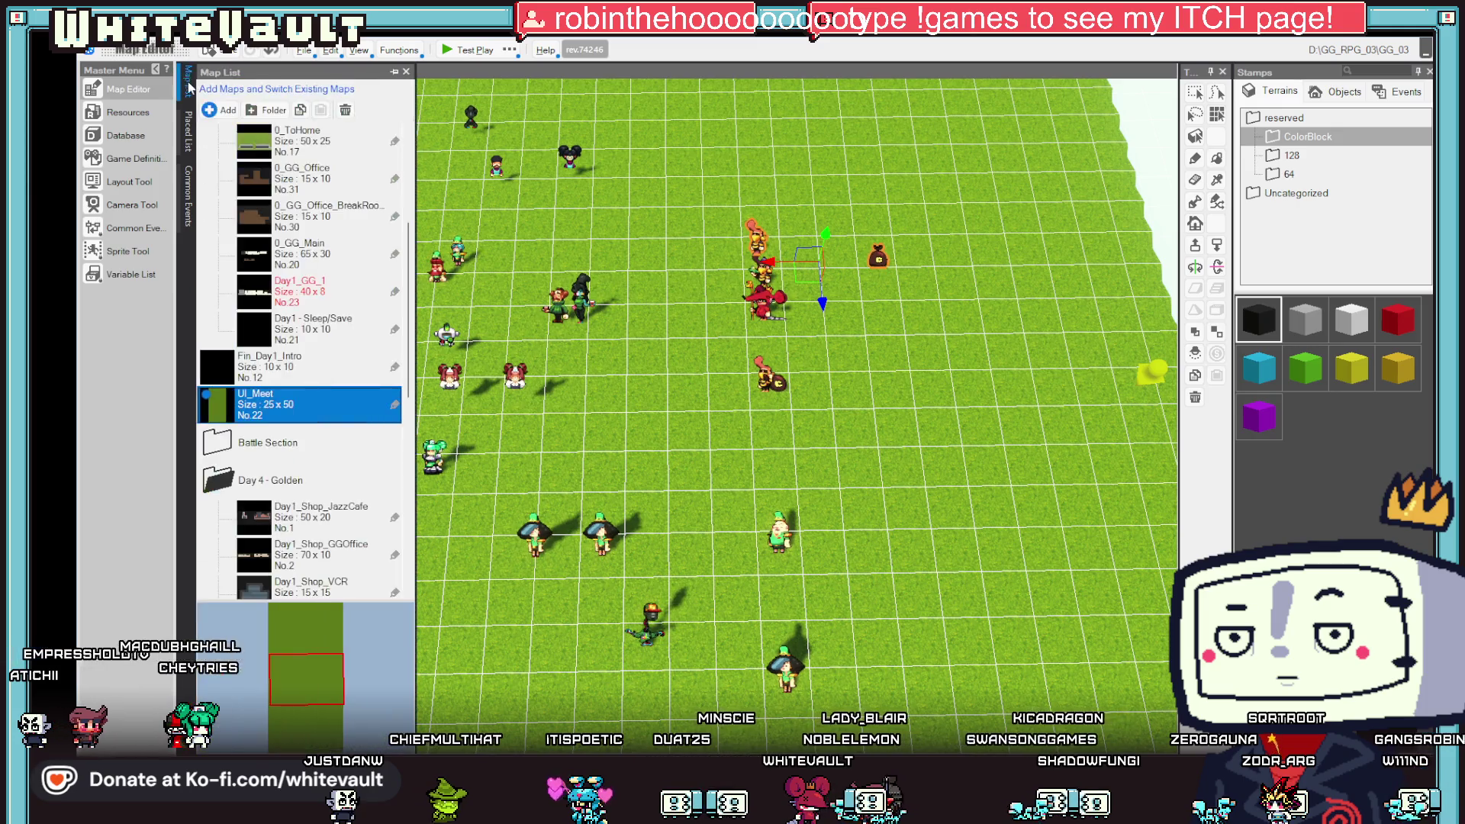
click(321, 291)
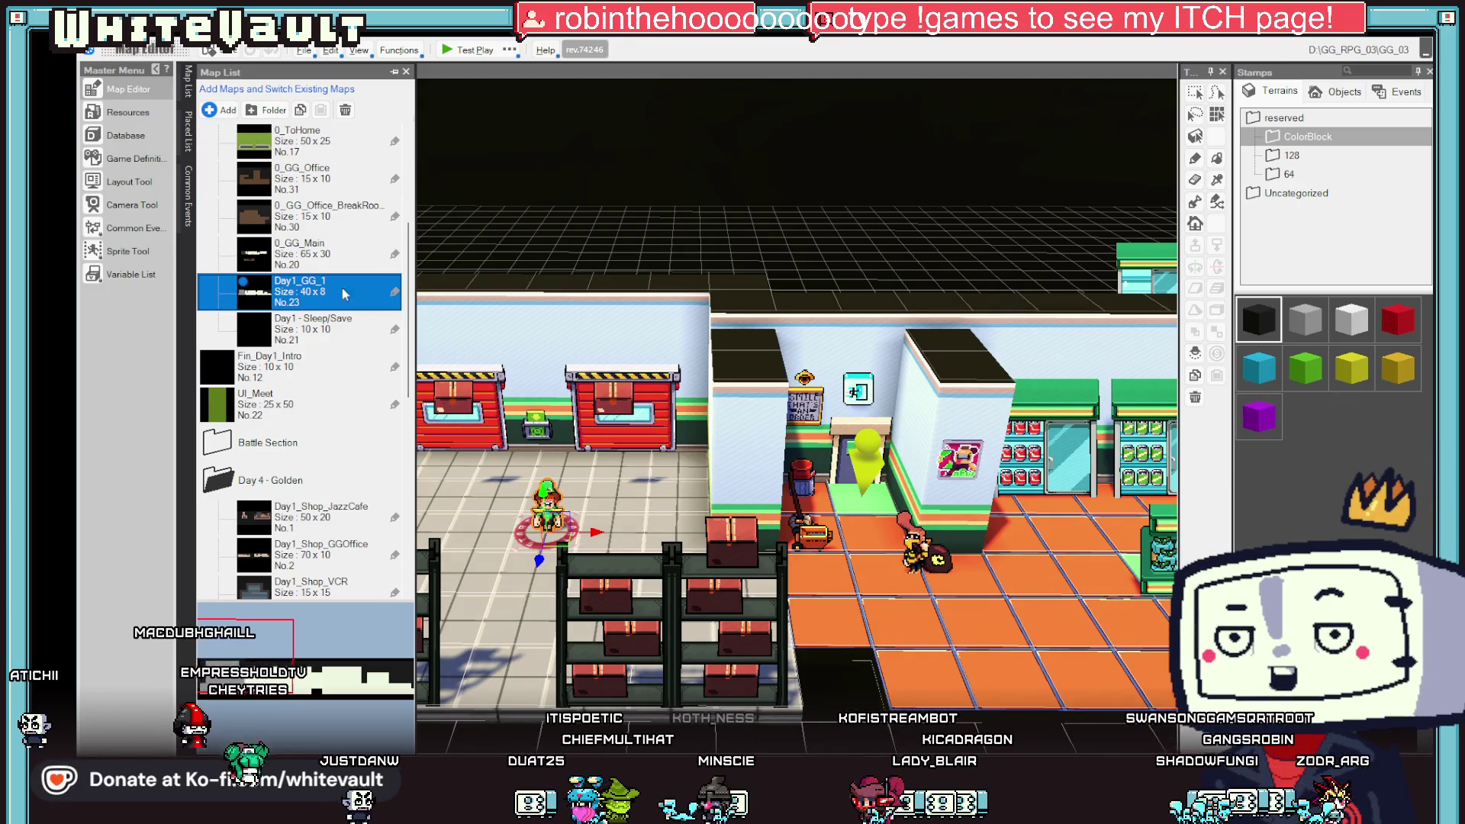
click(935, 572)
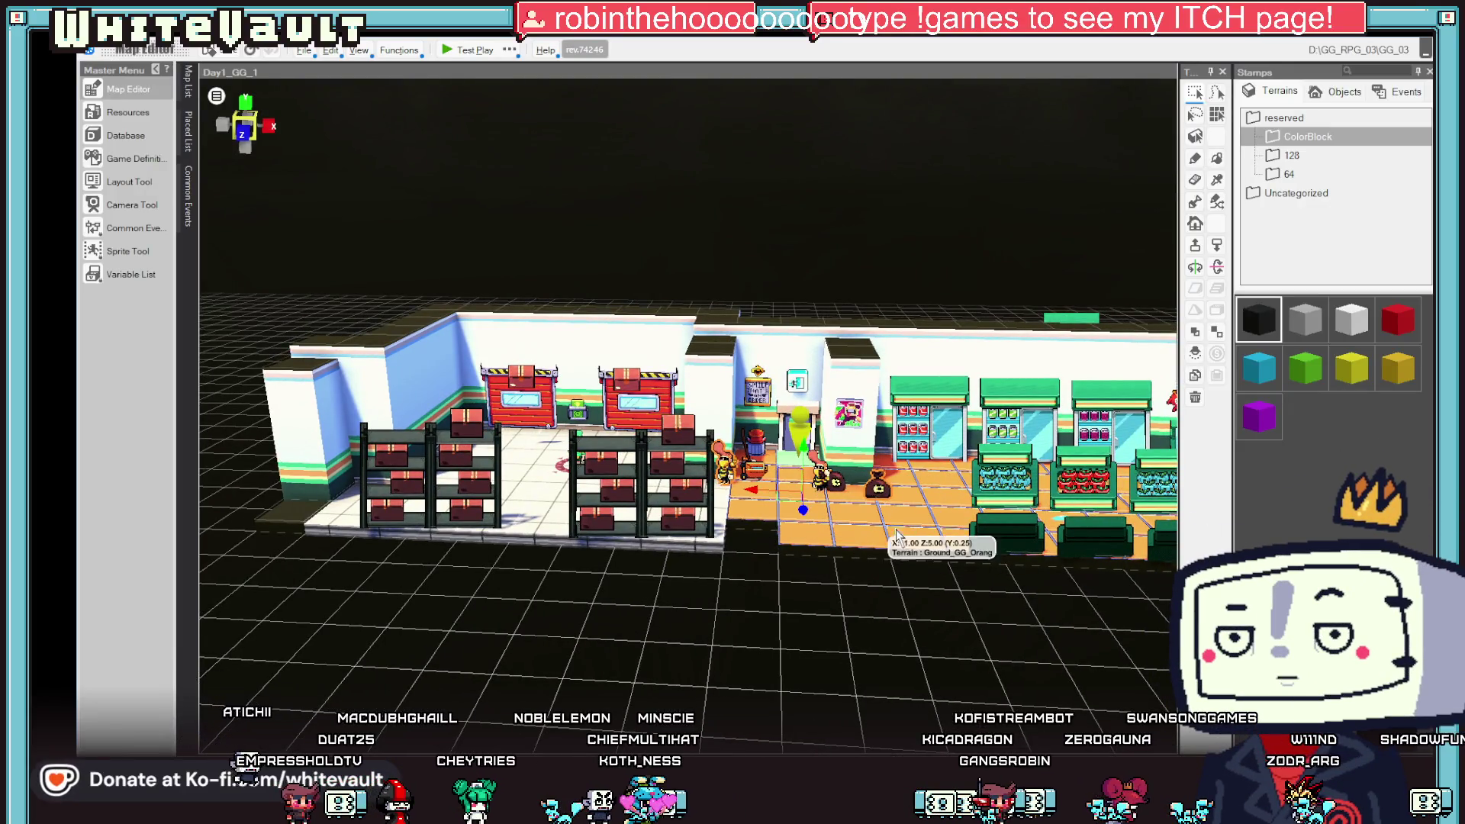
click(879, 525)
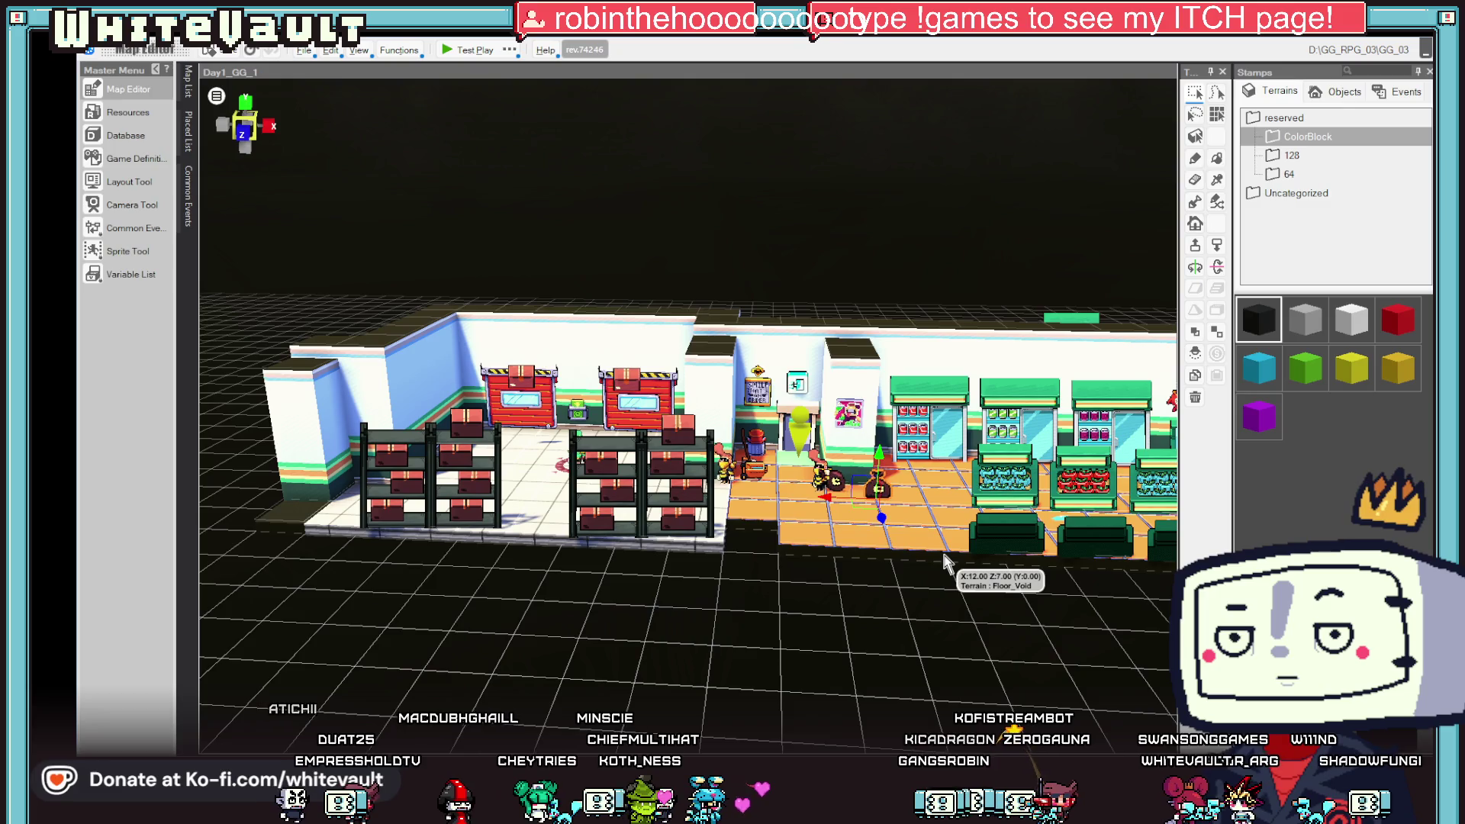
scroll(946, 563, up, 1)
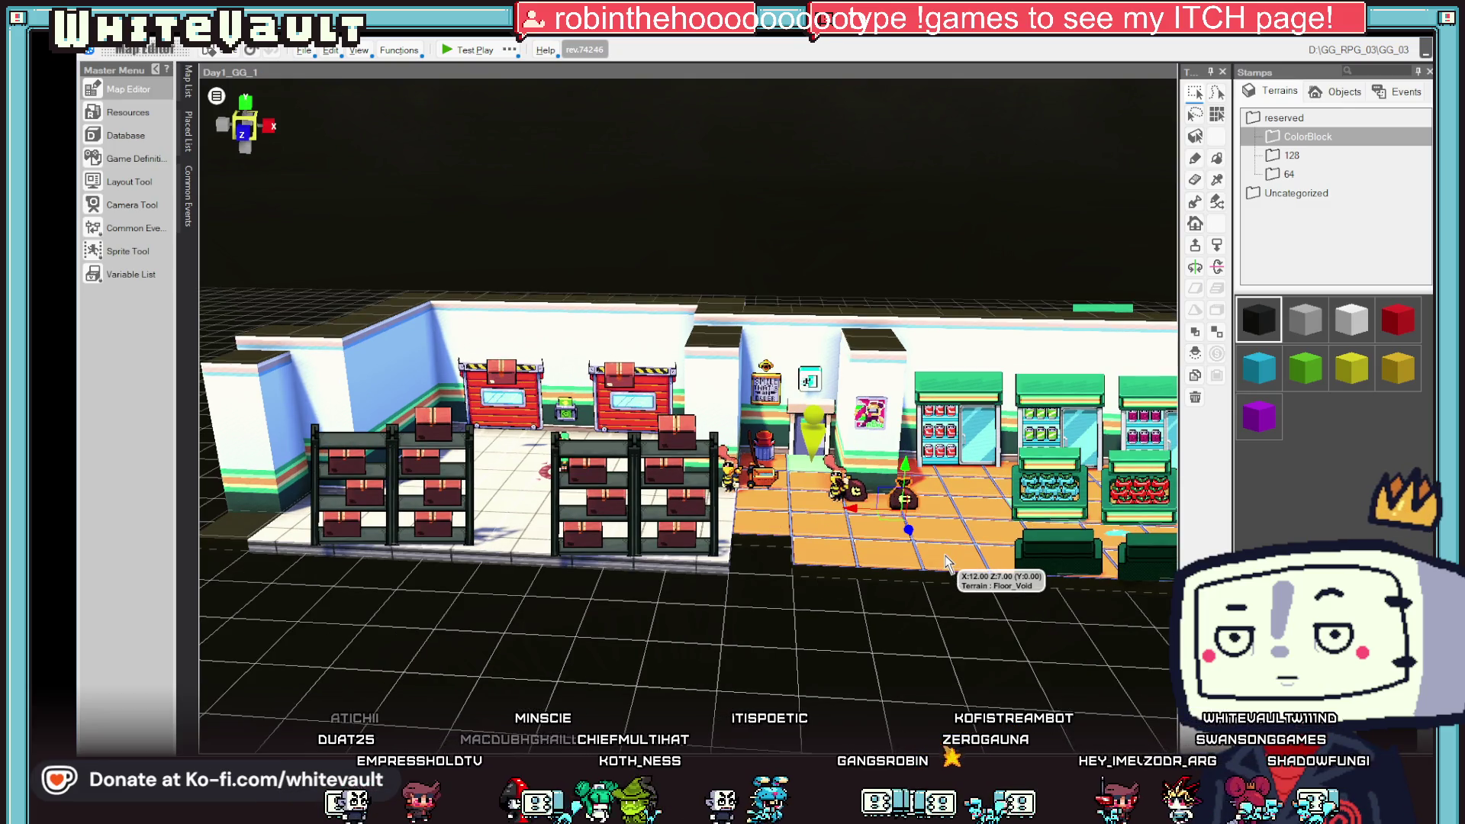
double_click(841, 486)
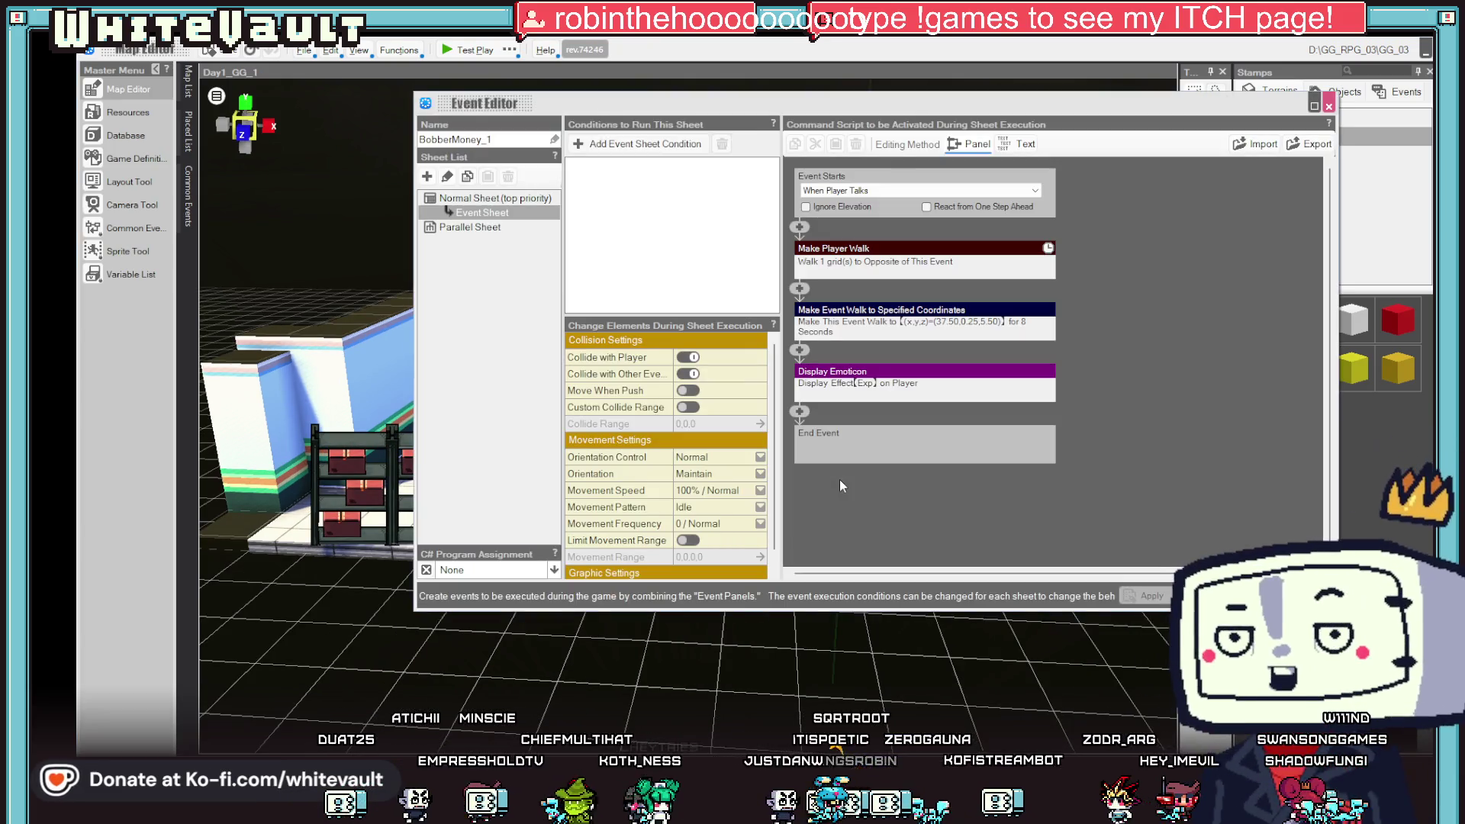
key(Escape)
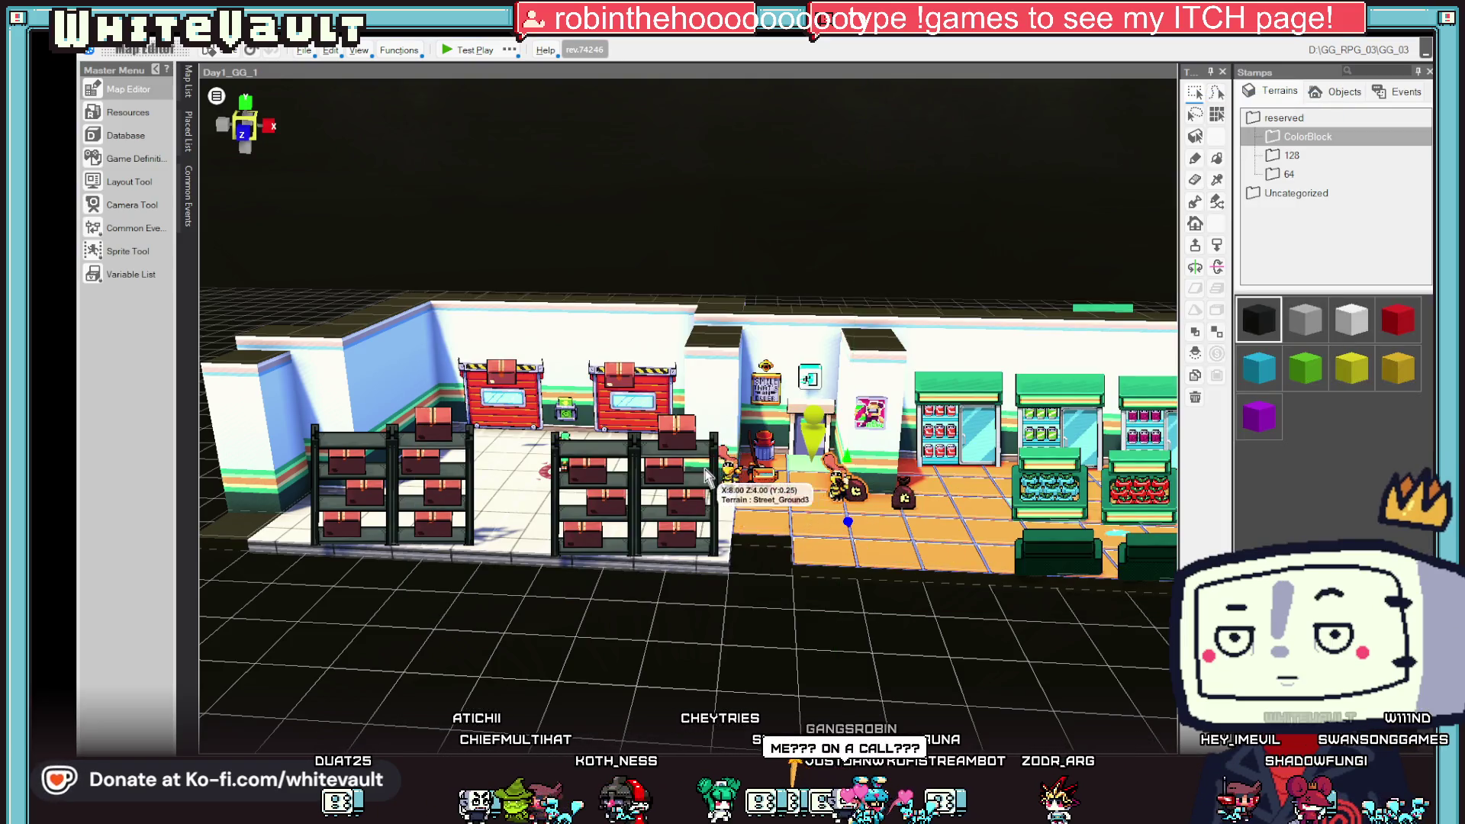
scroll(841, 505, down, 2)
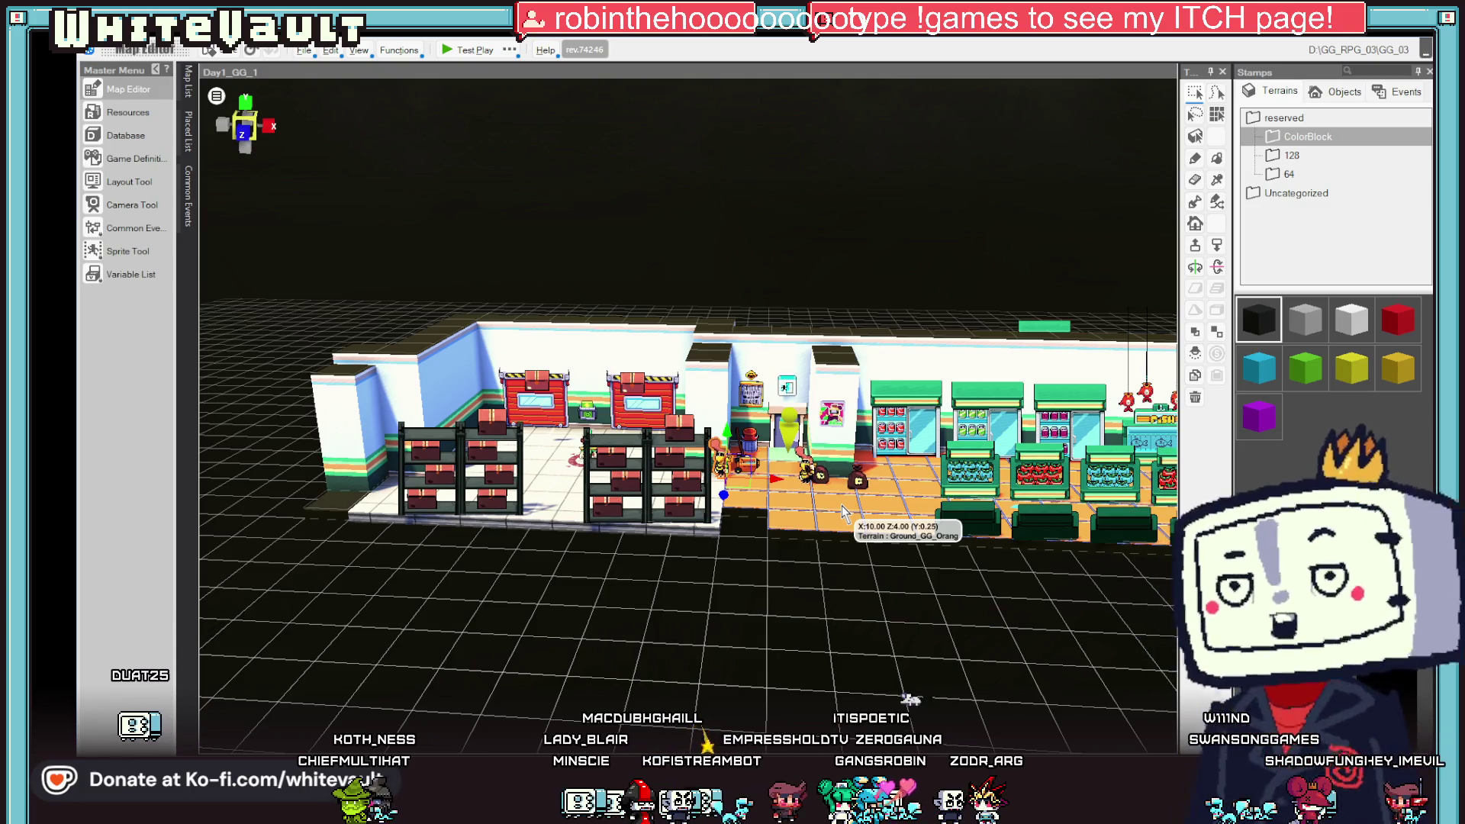
click(854, 488)
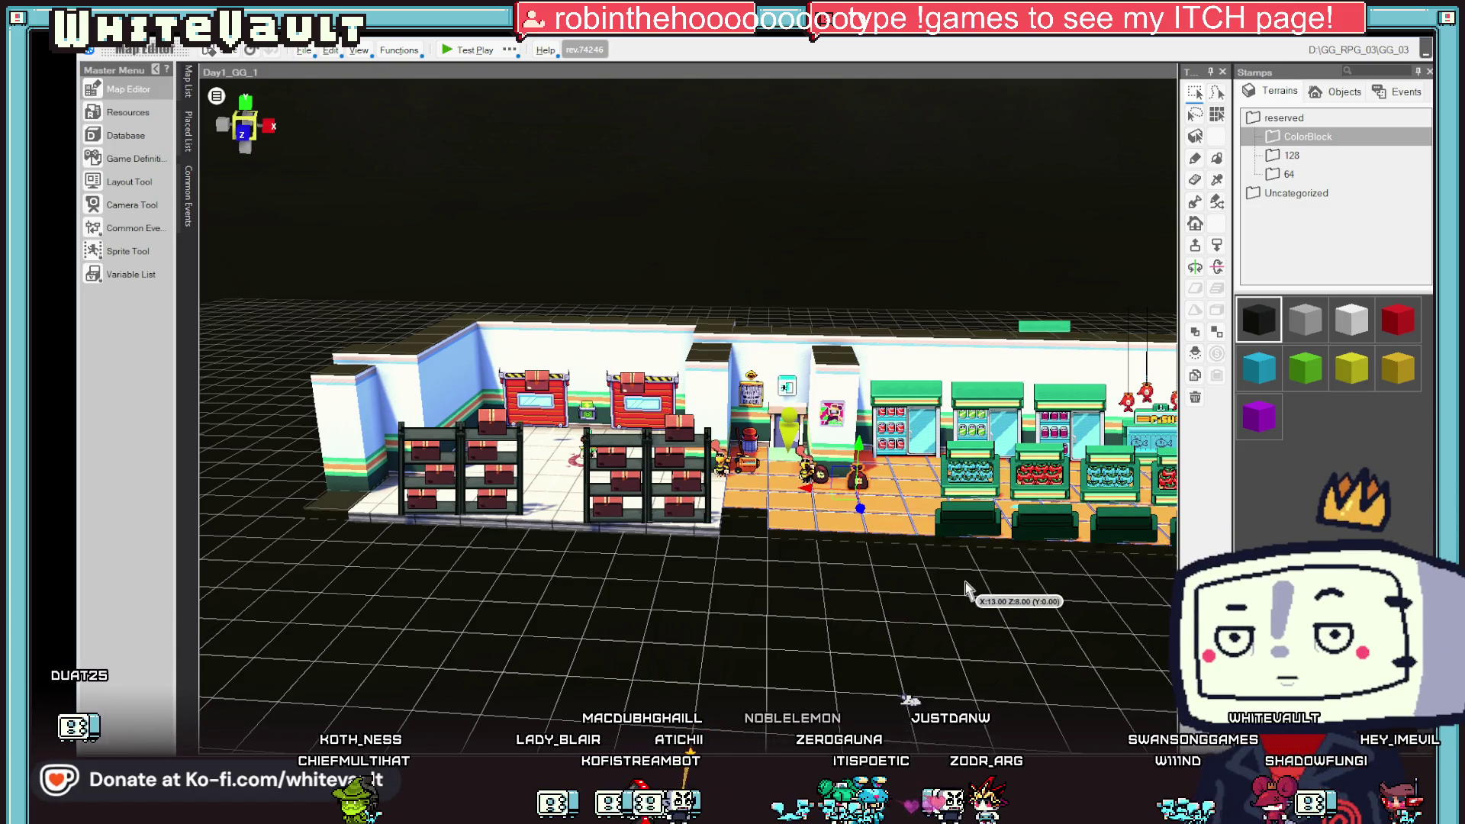
scroll(981, 602, up, 1)
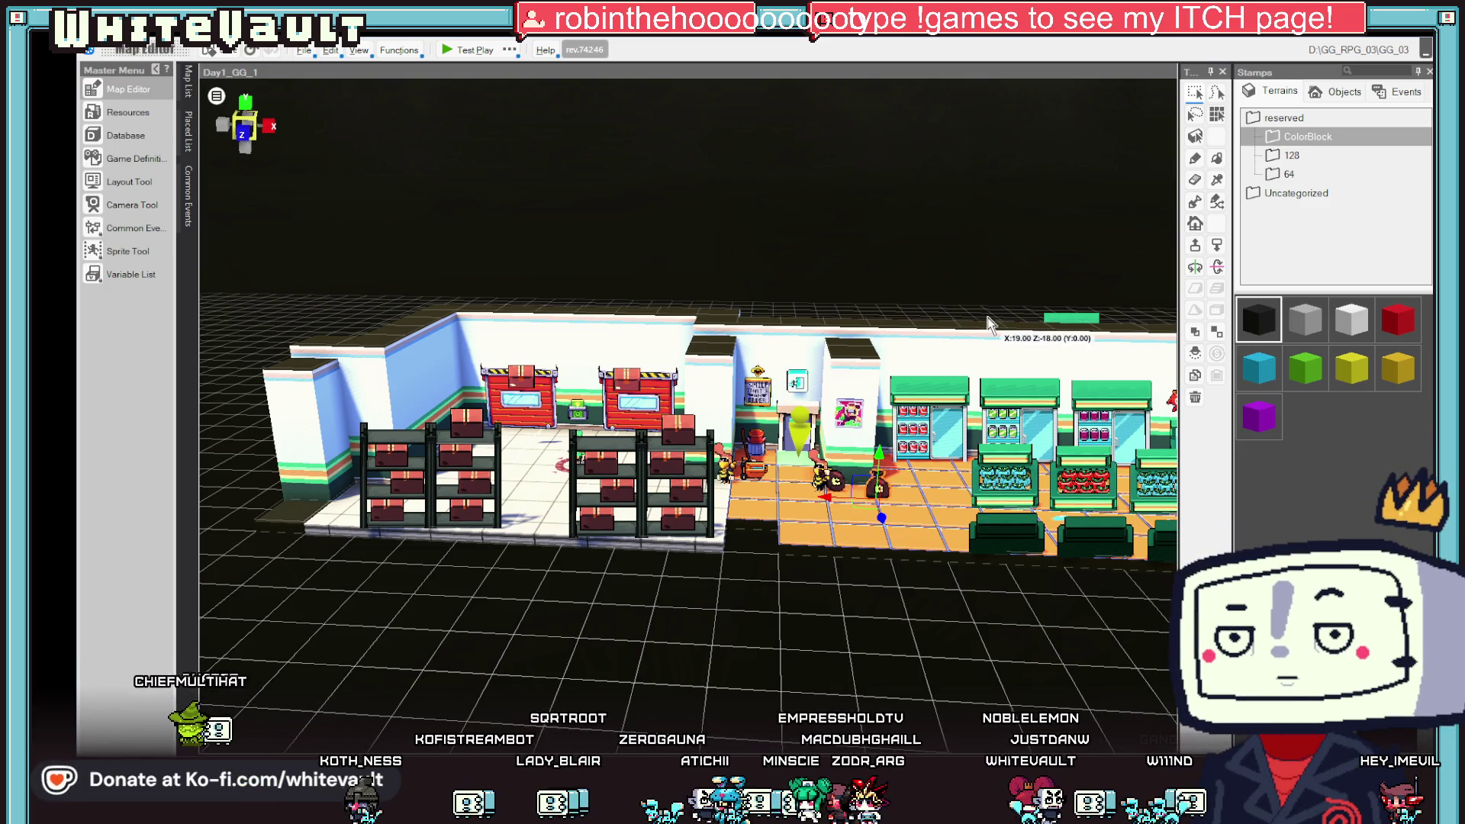
mouse_move(942, 306)
mouse_down()
mouse_move(736, 488)
mouse_move(443, 488)
mouse_move(335, 455)
mouse_up()
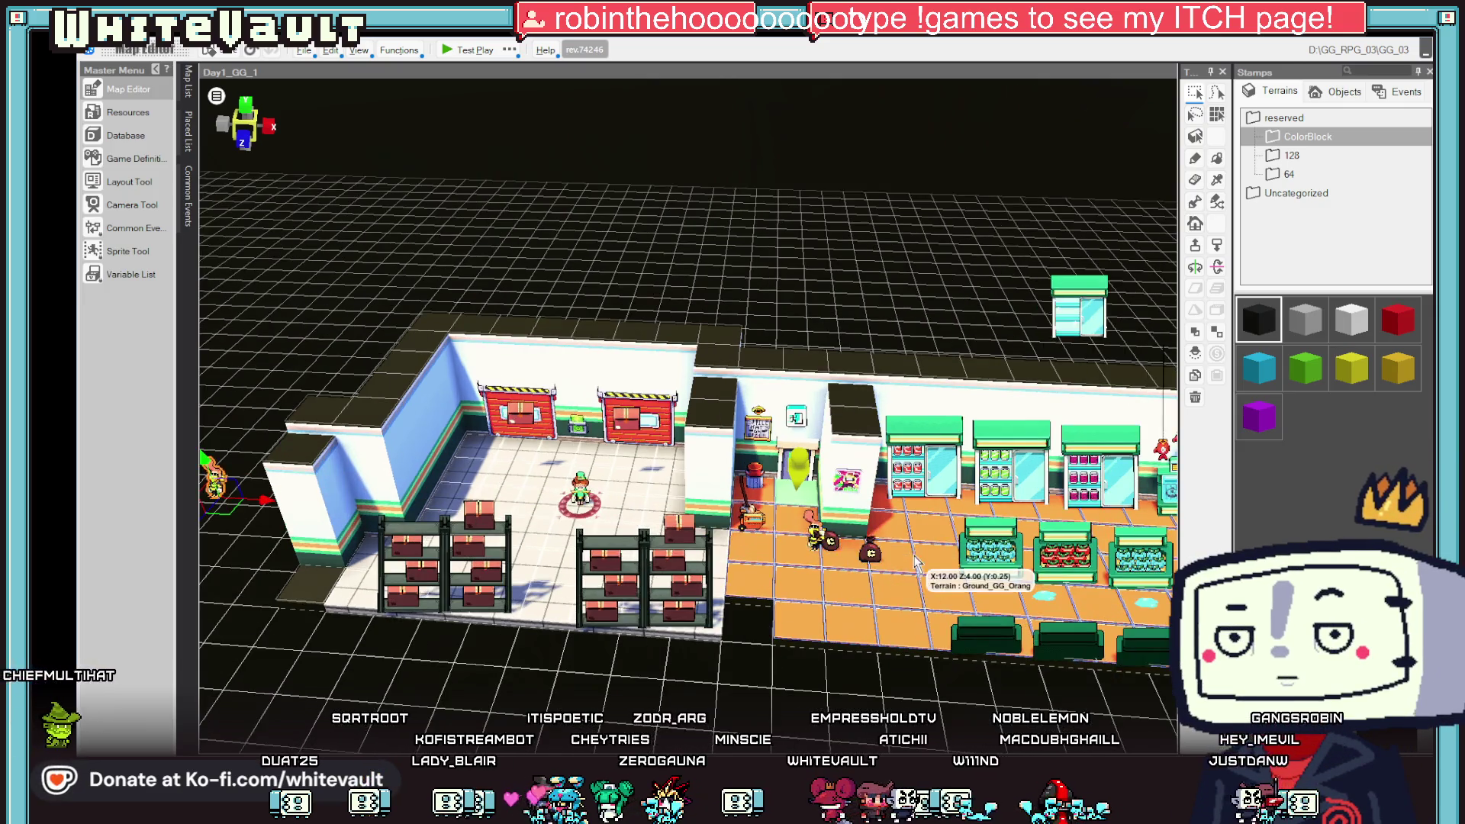
drag(795, 538, 840, 549)
click(870, 534)
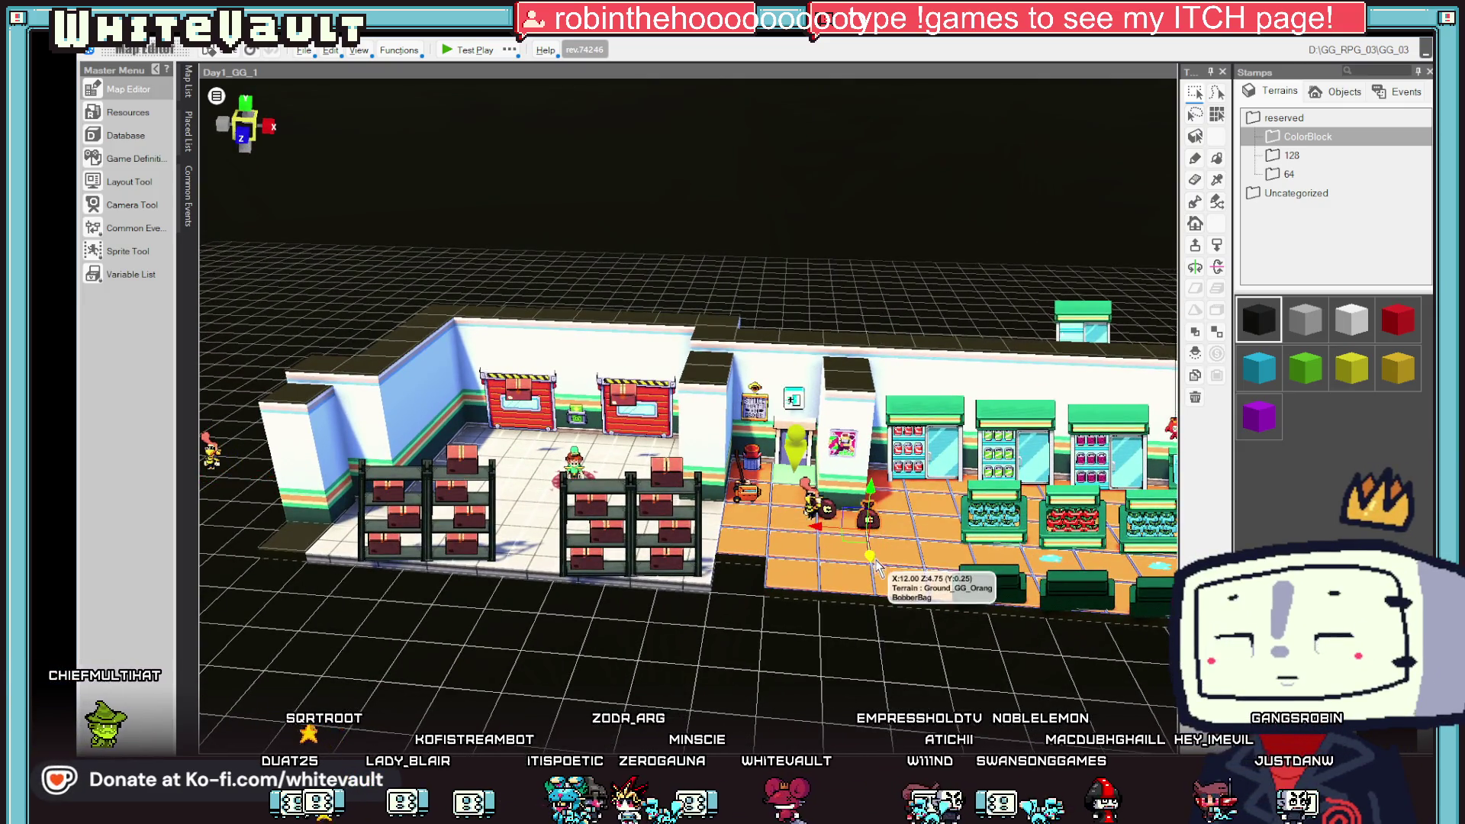
- Inspect BobberMoney_1's walk-to-specified-coordinates settings, then launch a test play
click(817, 502)
double_click(816, 500)
double_click(924, 319)
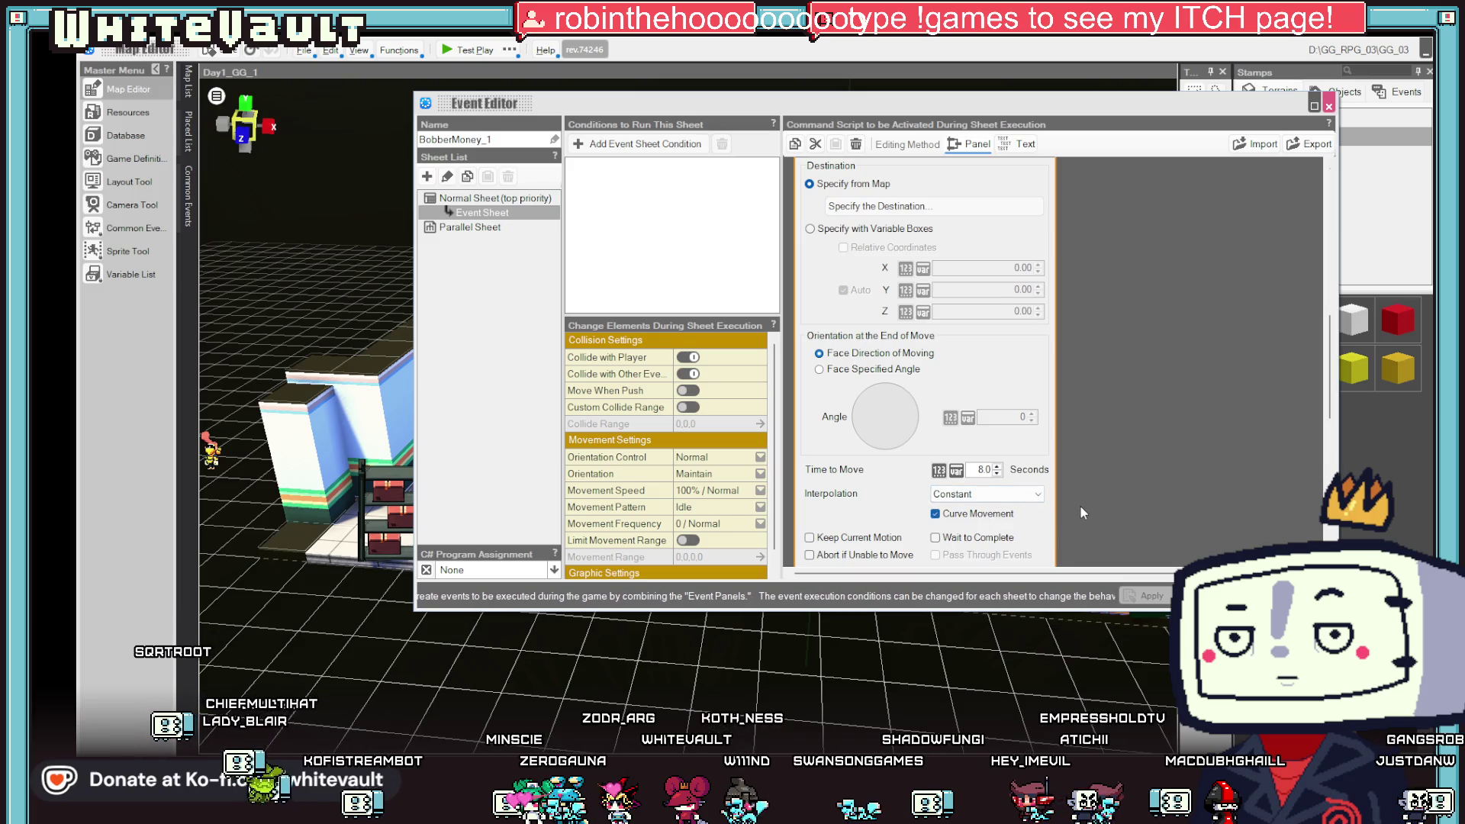
scroll(1079, 505, down, 1)
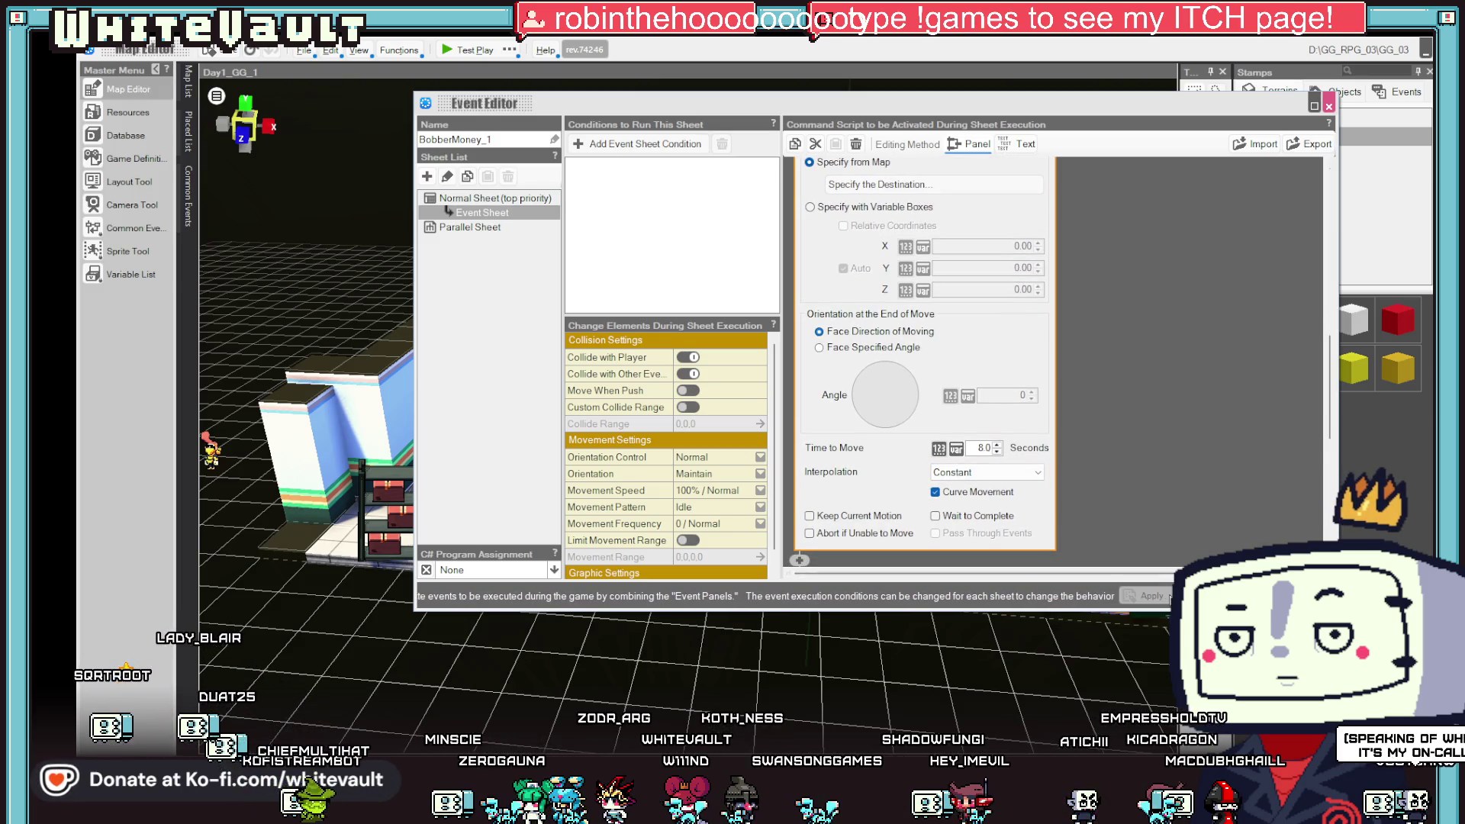
click(934, 184)
click(482, 51)
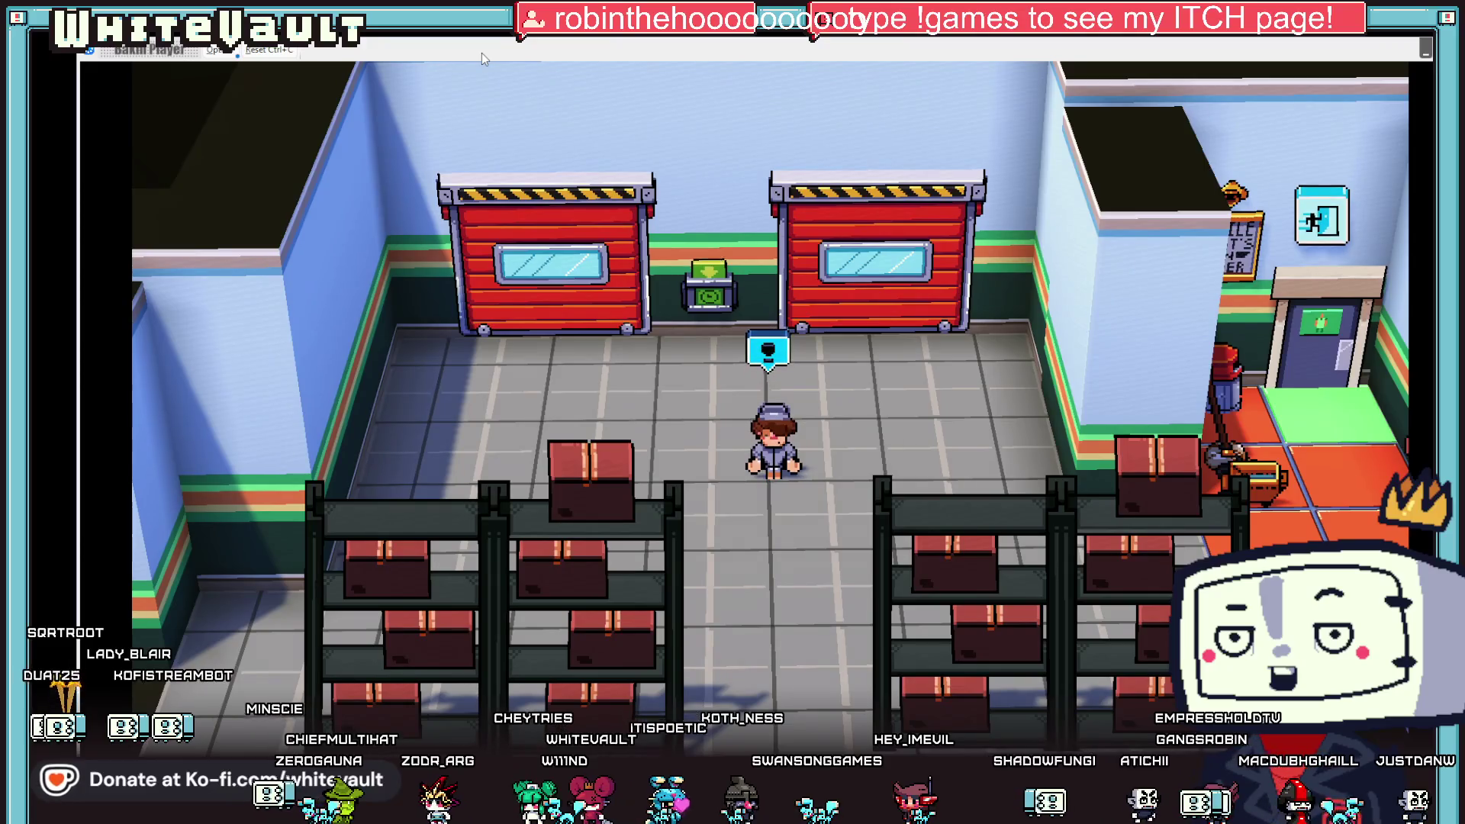
- Walk the player right into the shop to meet BobberMoney by the money bag, then exit test play
key(Right)
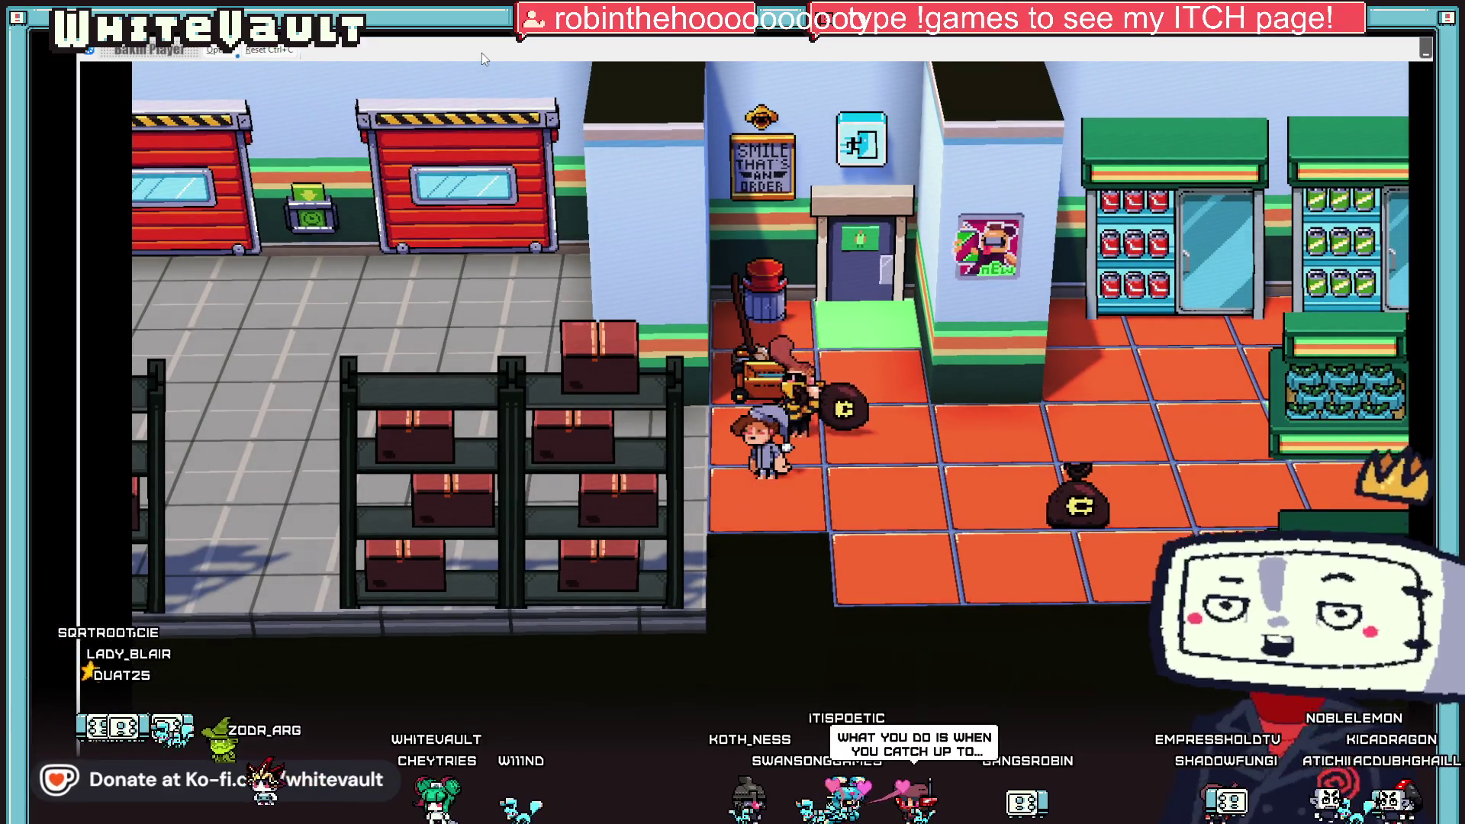
key(Right)
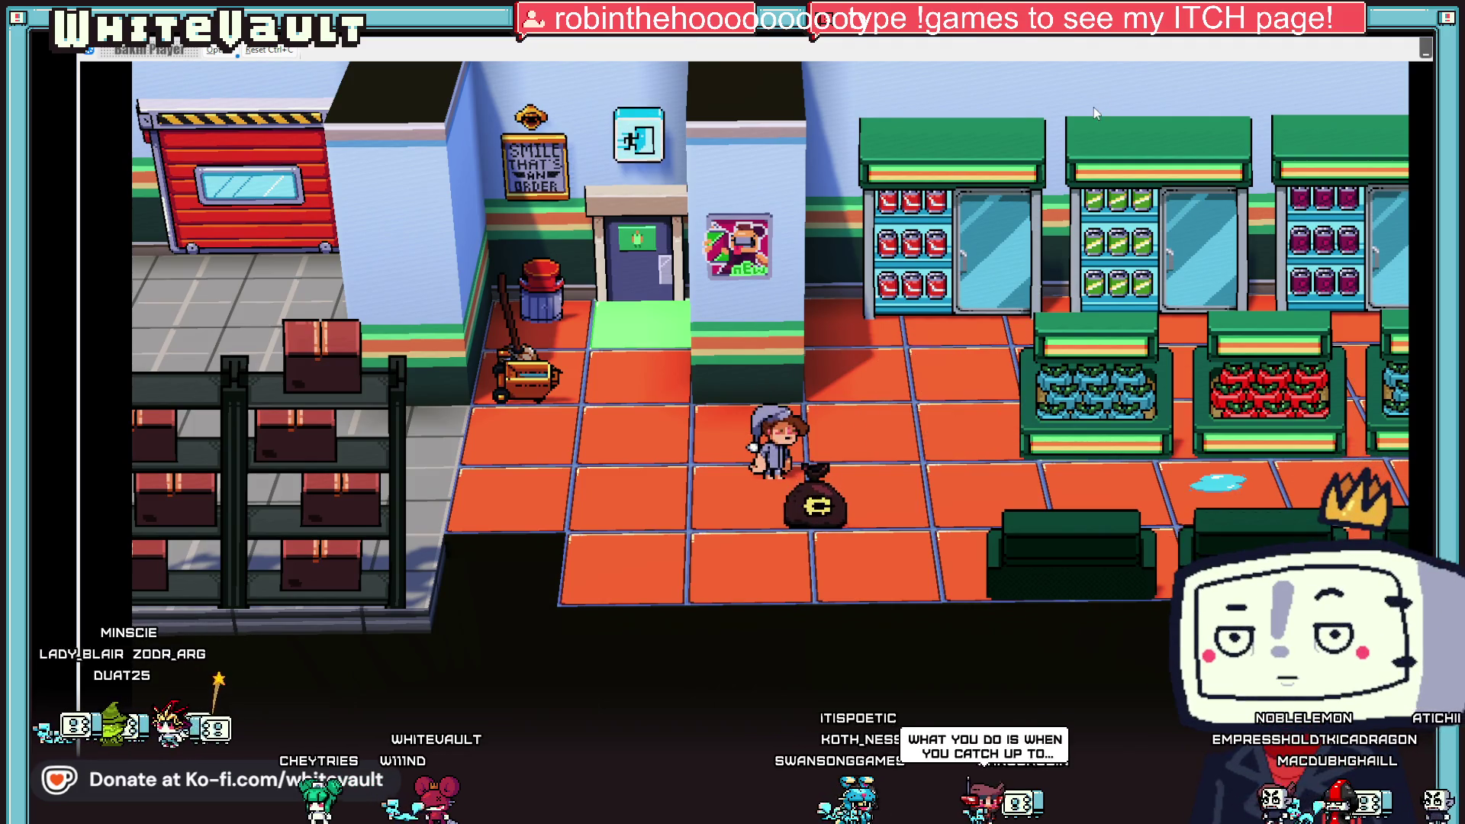
key(alt+F4)
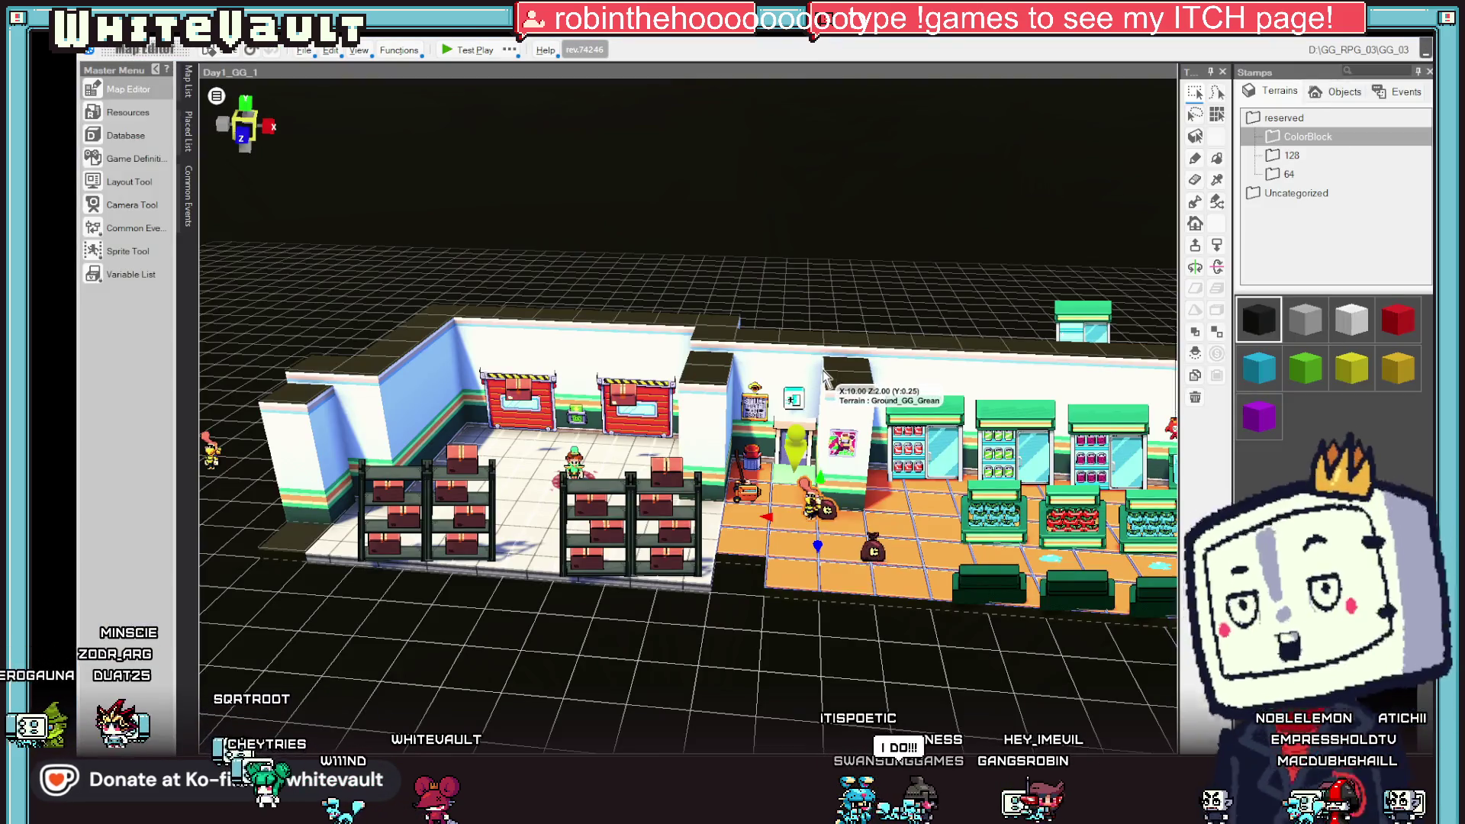
- Turn off Curve Movement on BobberMoney_1's walk, choose an easing interpolation instead of Constant, and relaunch test play
double_click(826, 509)
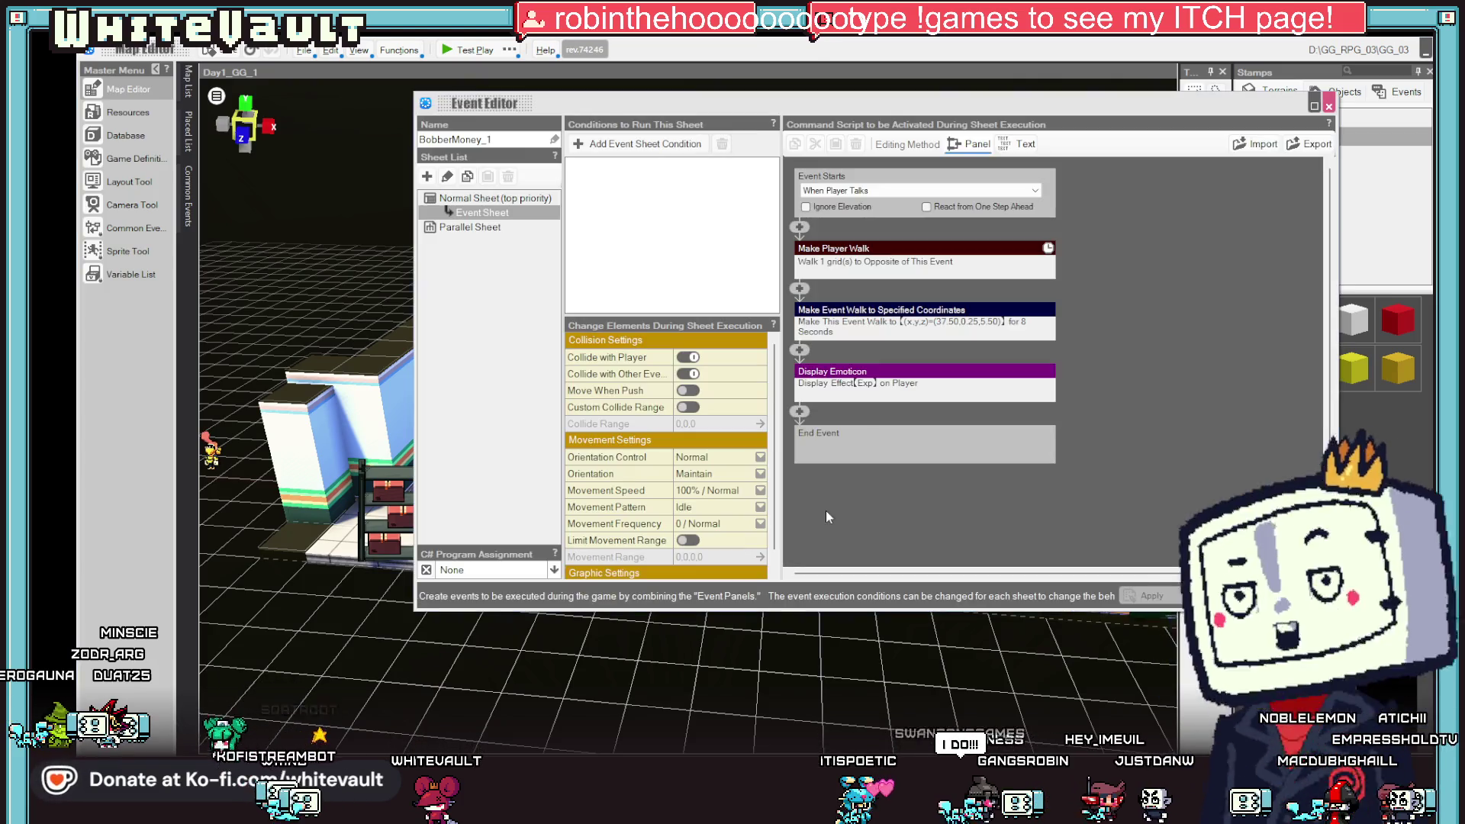
double_click(889, 316)
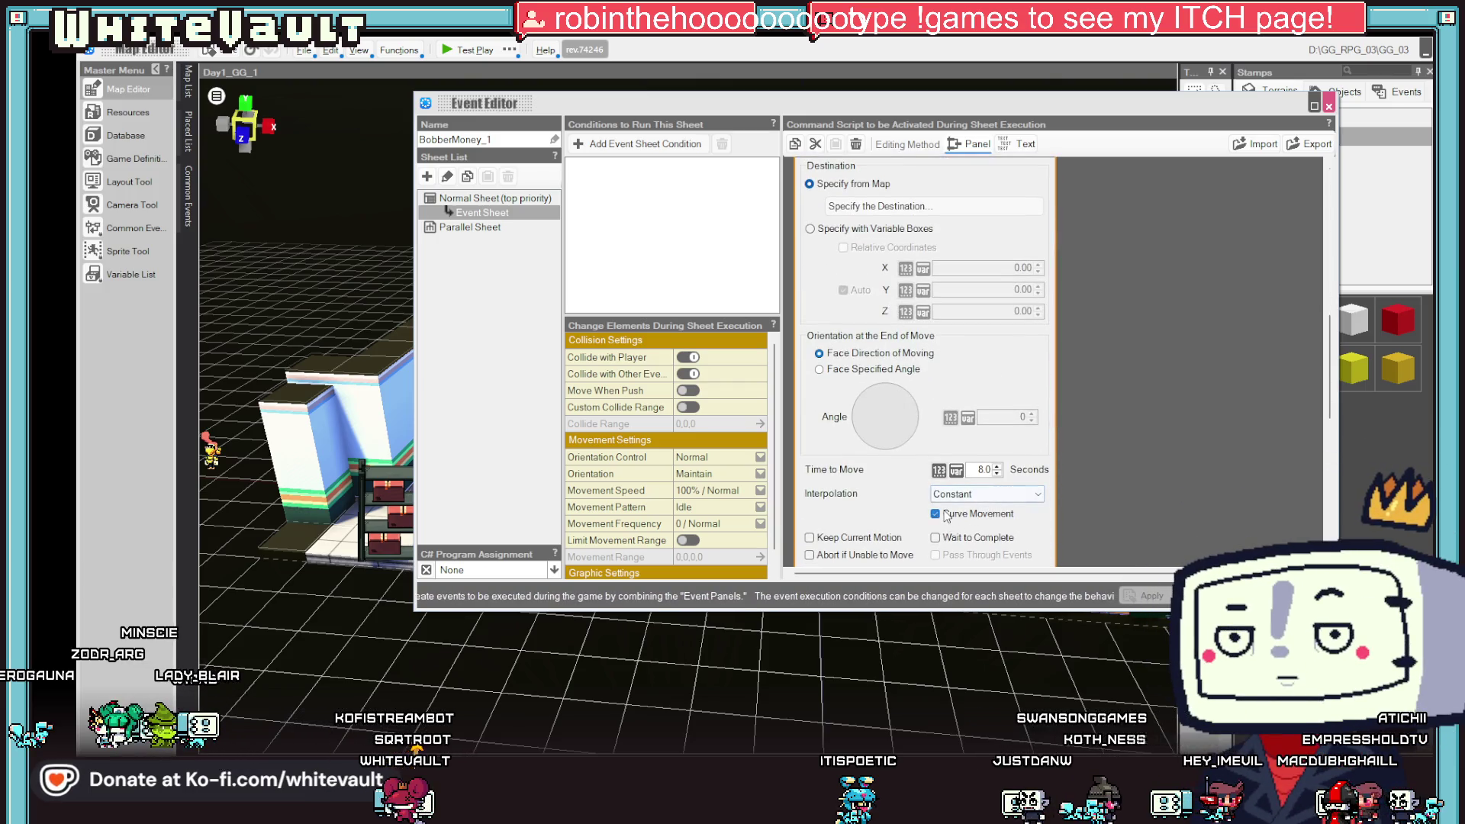
click(946, 516)
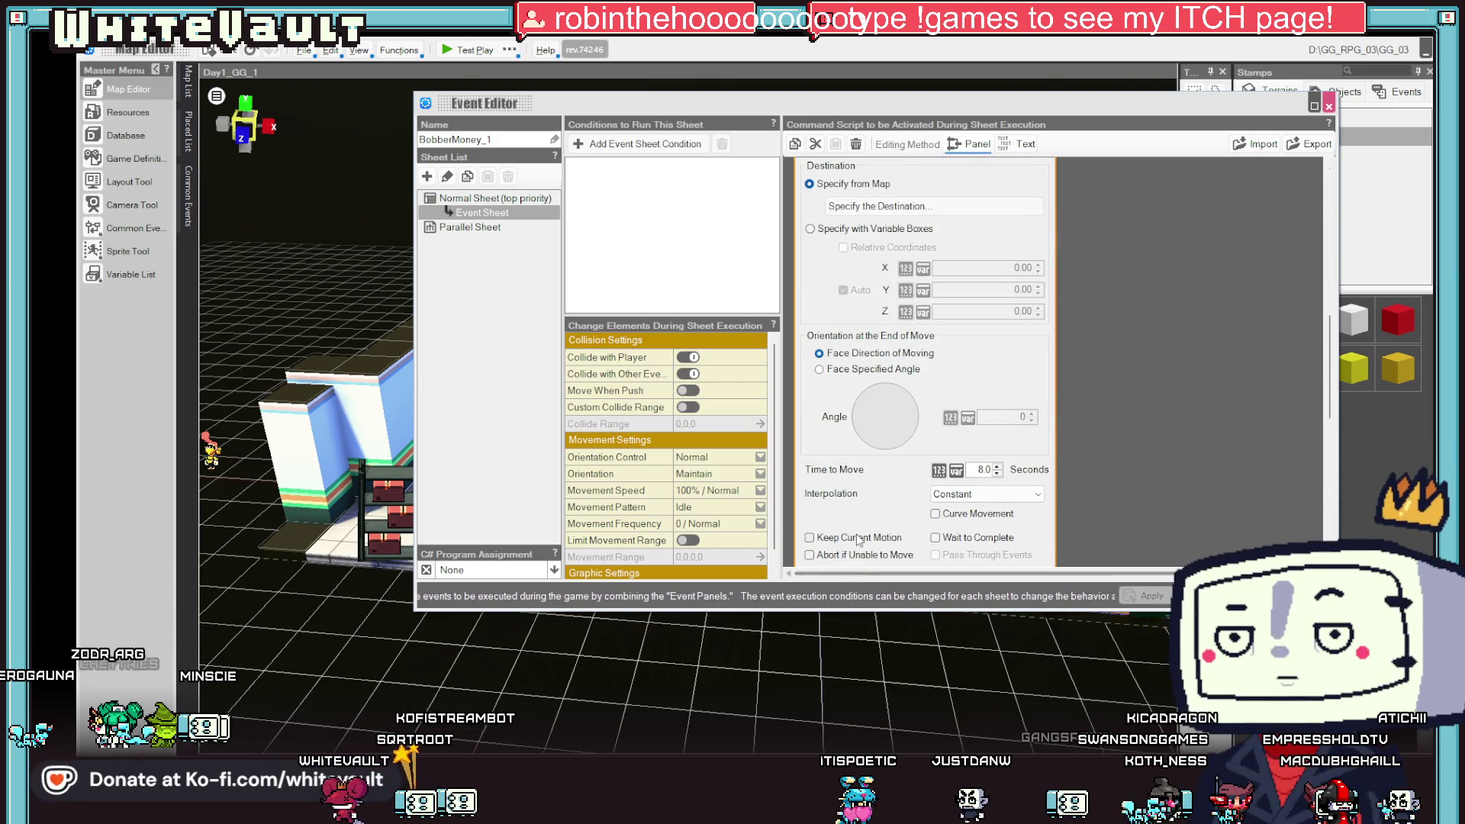
click(1042, 494)
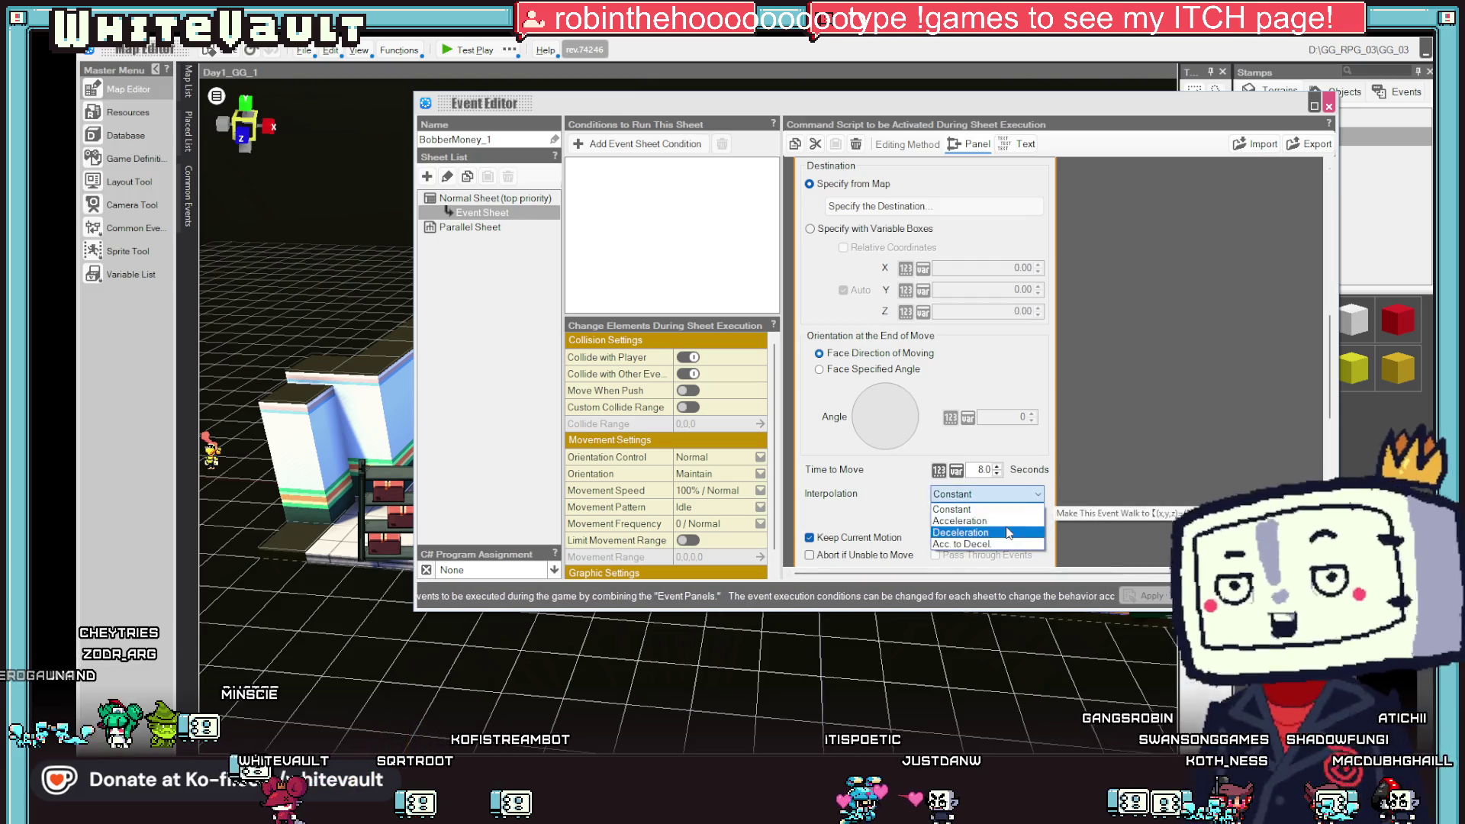
click(962, 520)
click(1213, 596)
click(467, 50)
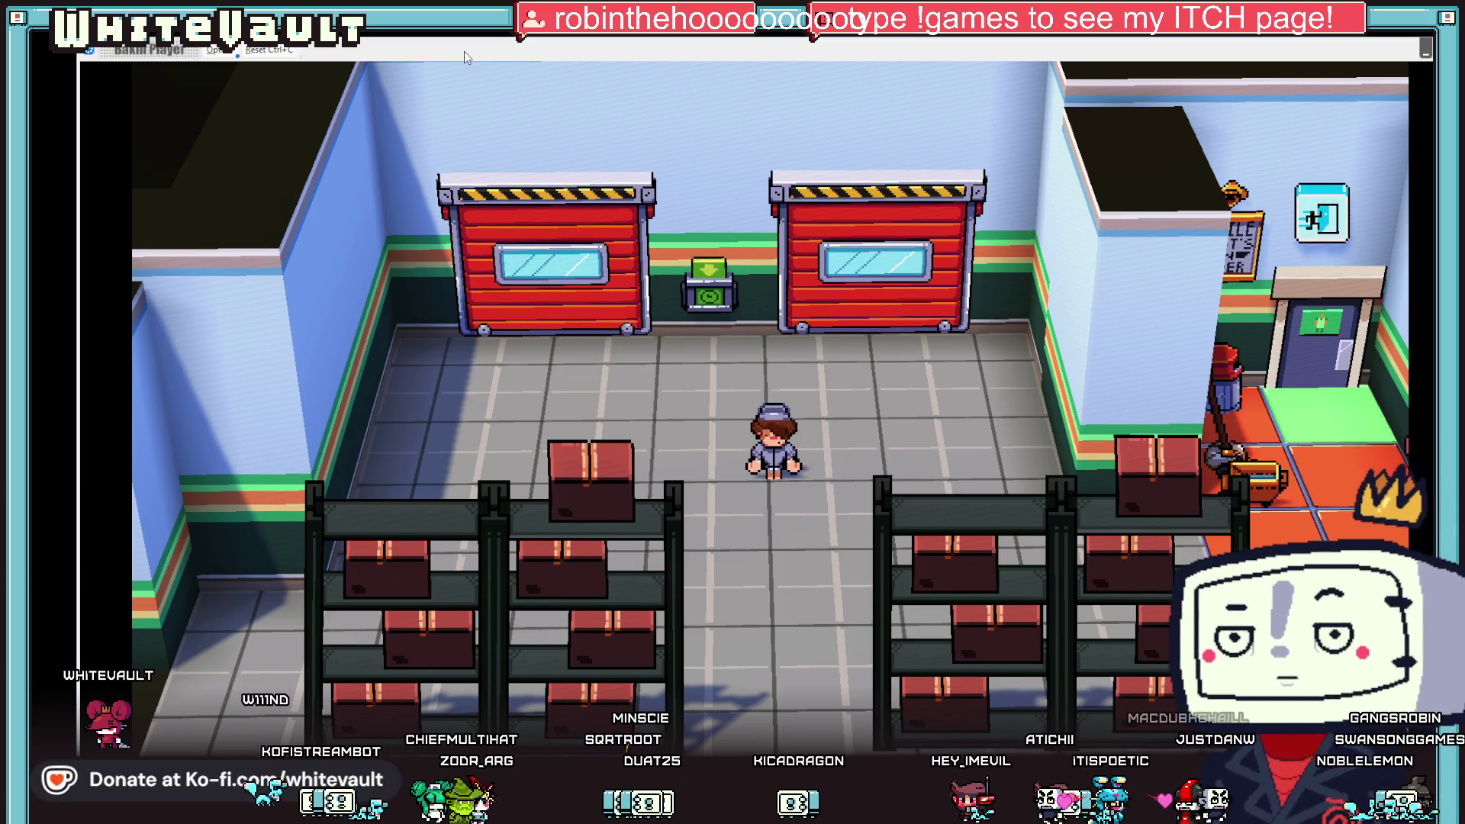
- In test play, walk the player right to the store doorway into the BobberMoney money-bag event
key(Right)
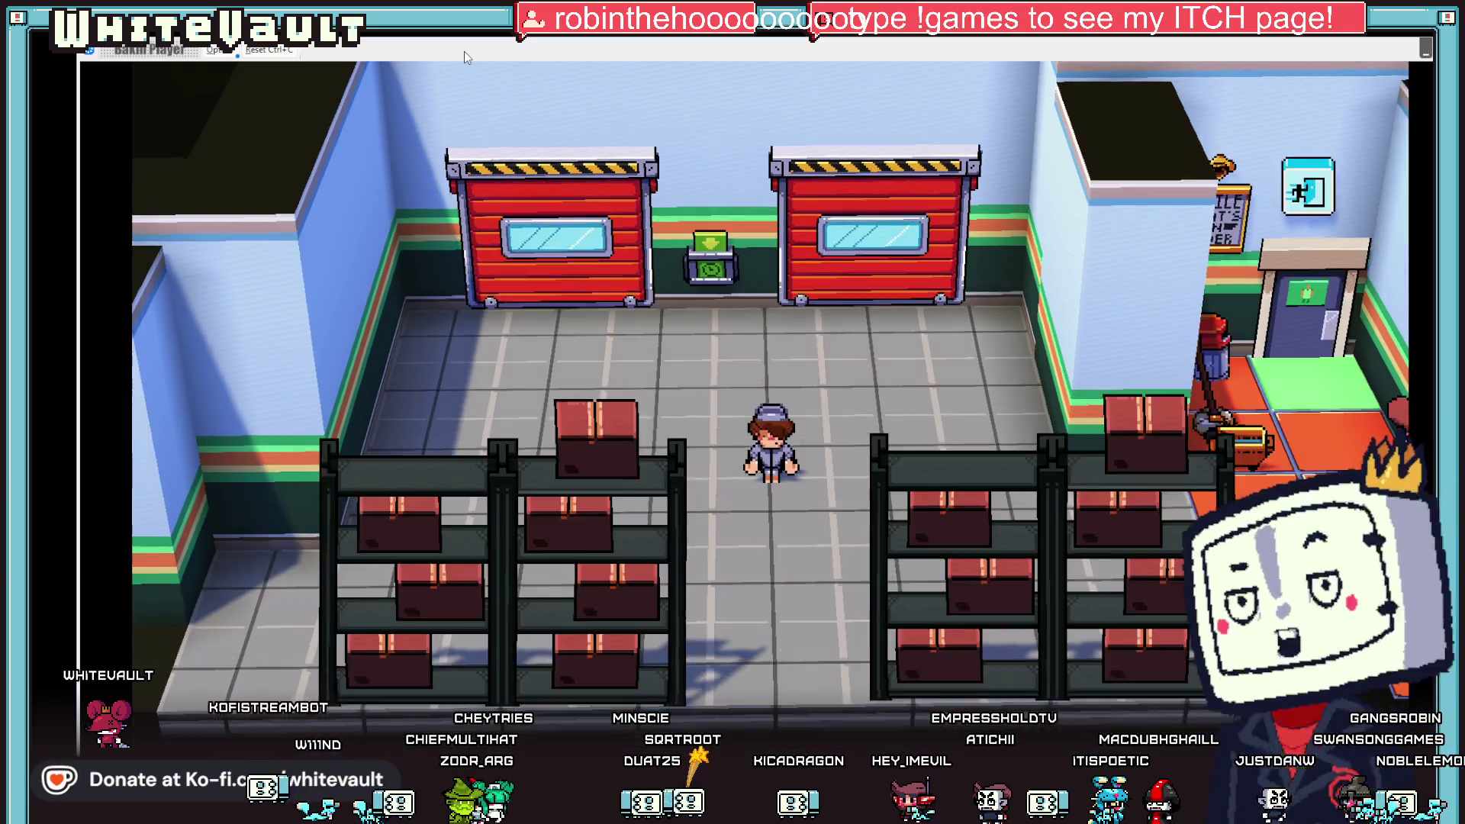
key(Right)
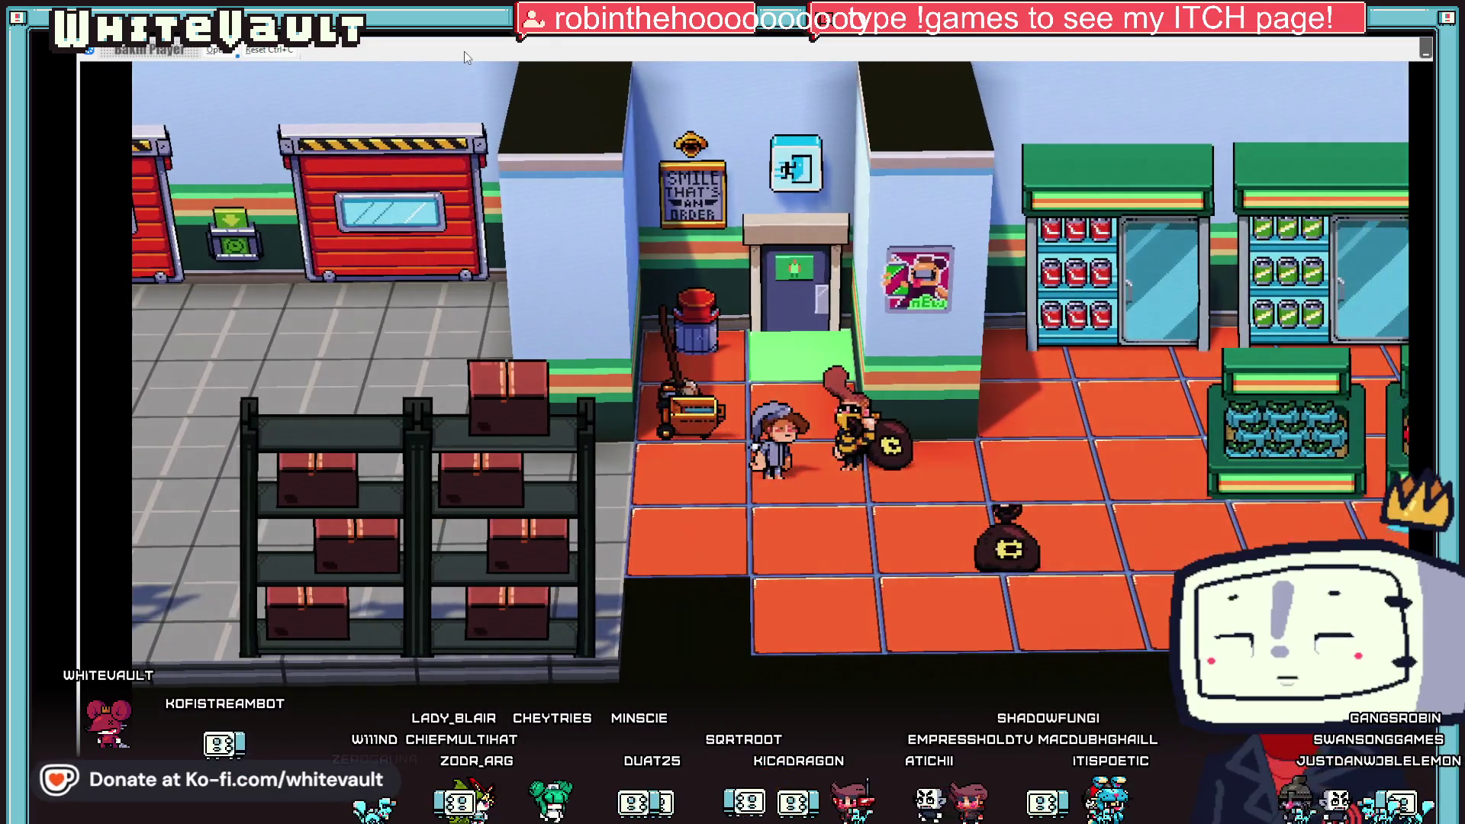
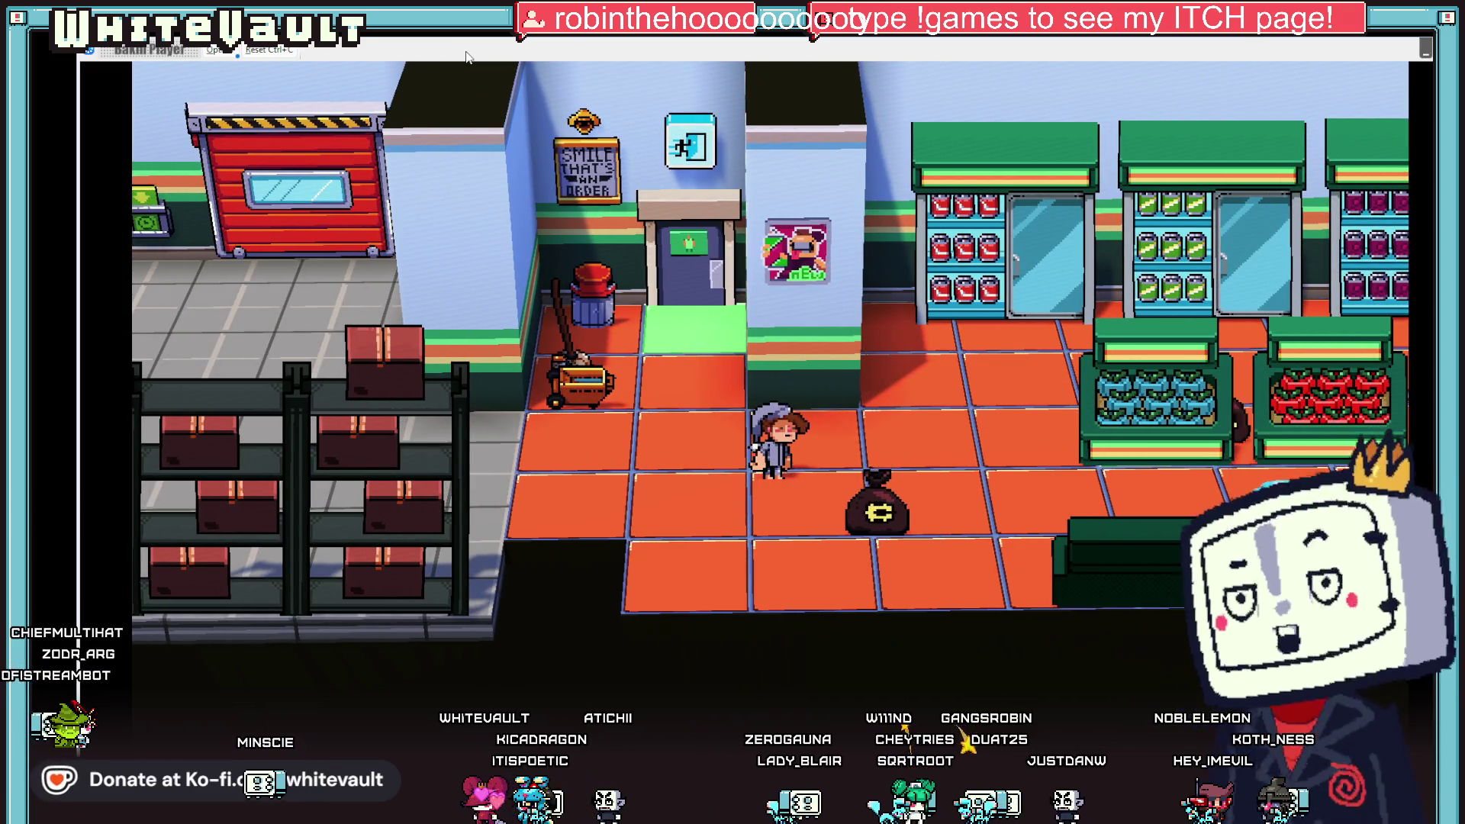
- Make BobberMoney_1's 8-second walk to coordinates use Constant interpolation, then start a test play
key(Escape)
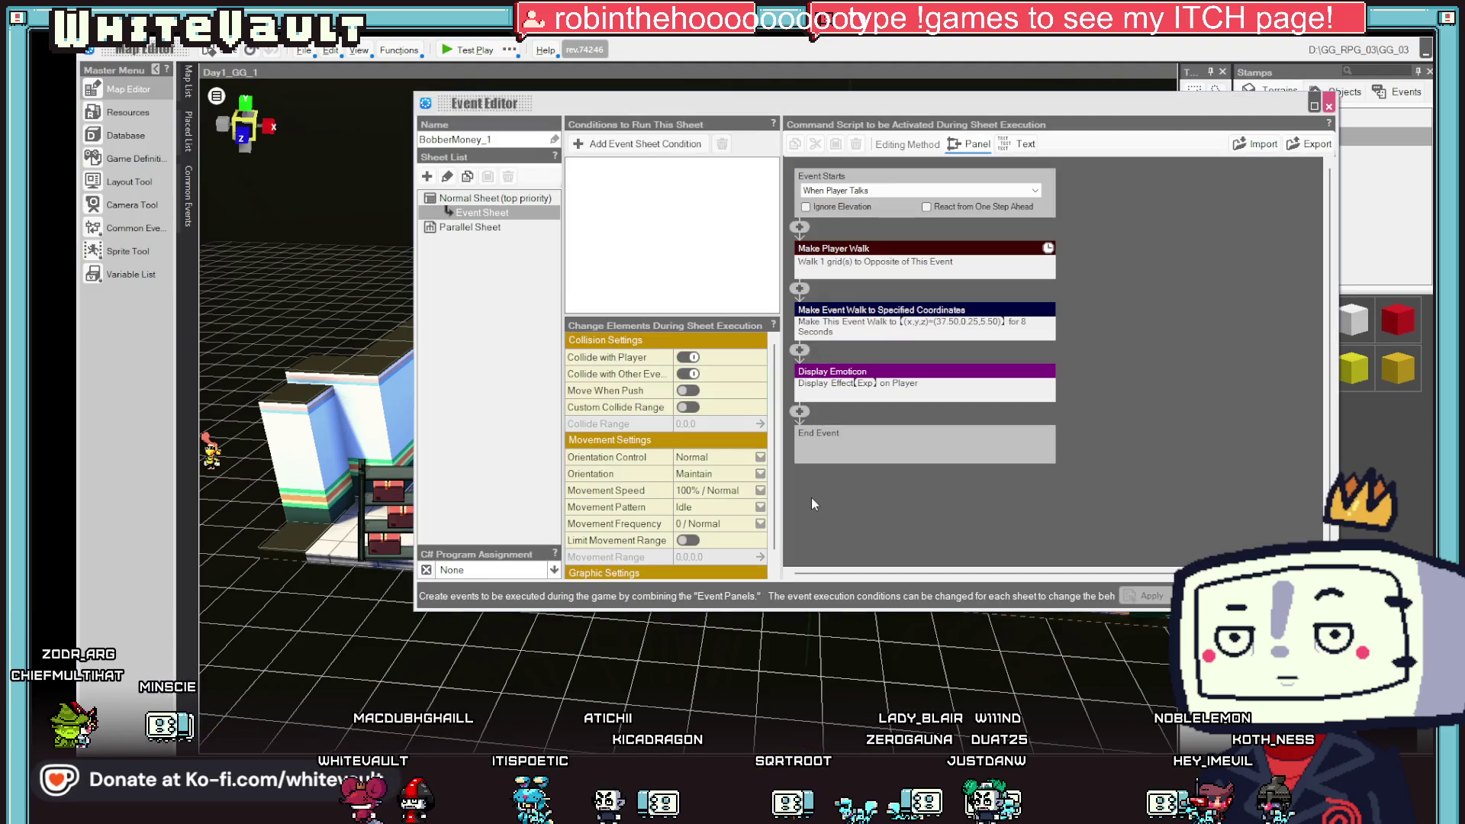
double_click(811, 498)
click(916, 325)
scroll(952, 372, down, 2)
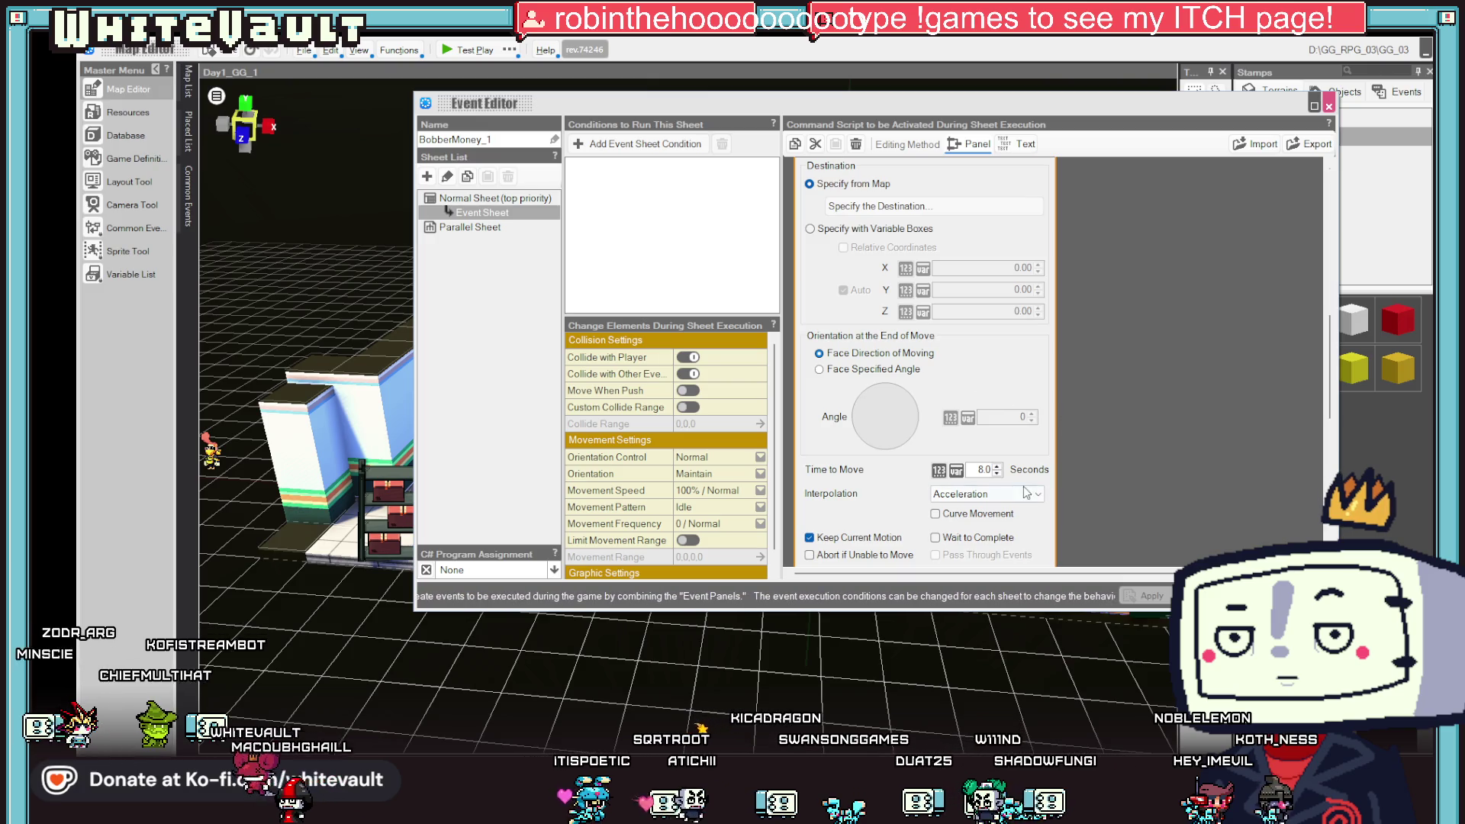
click(997, 497)
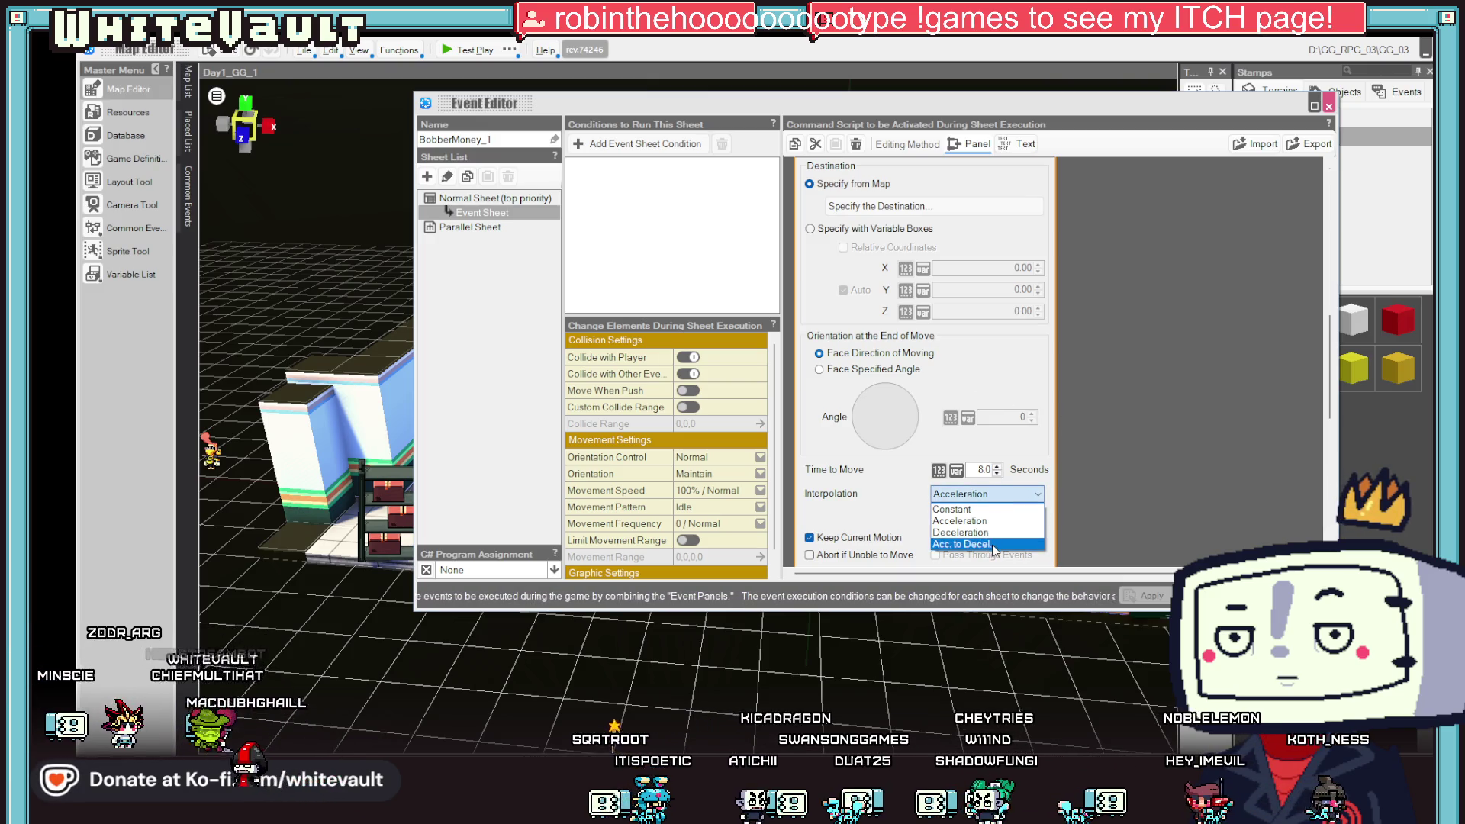
click(988, 510)
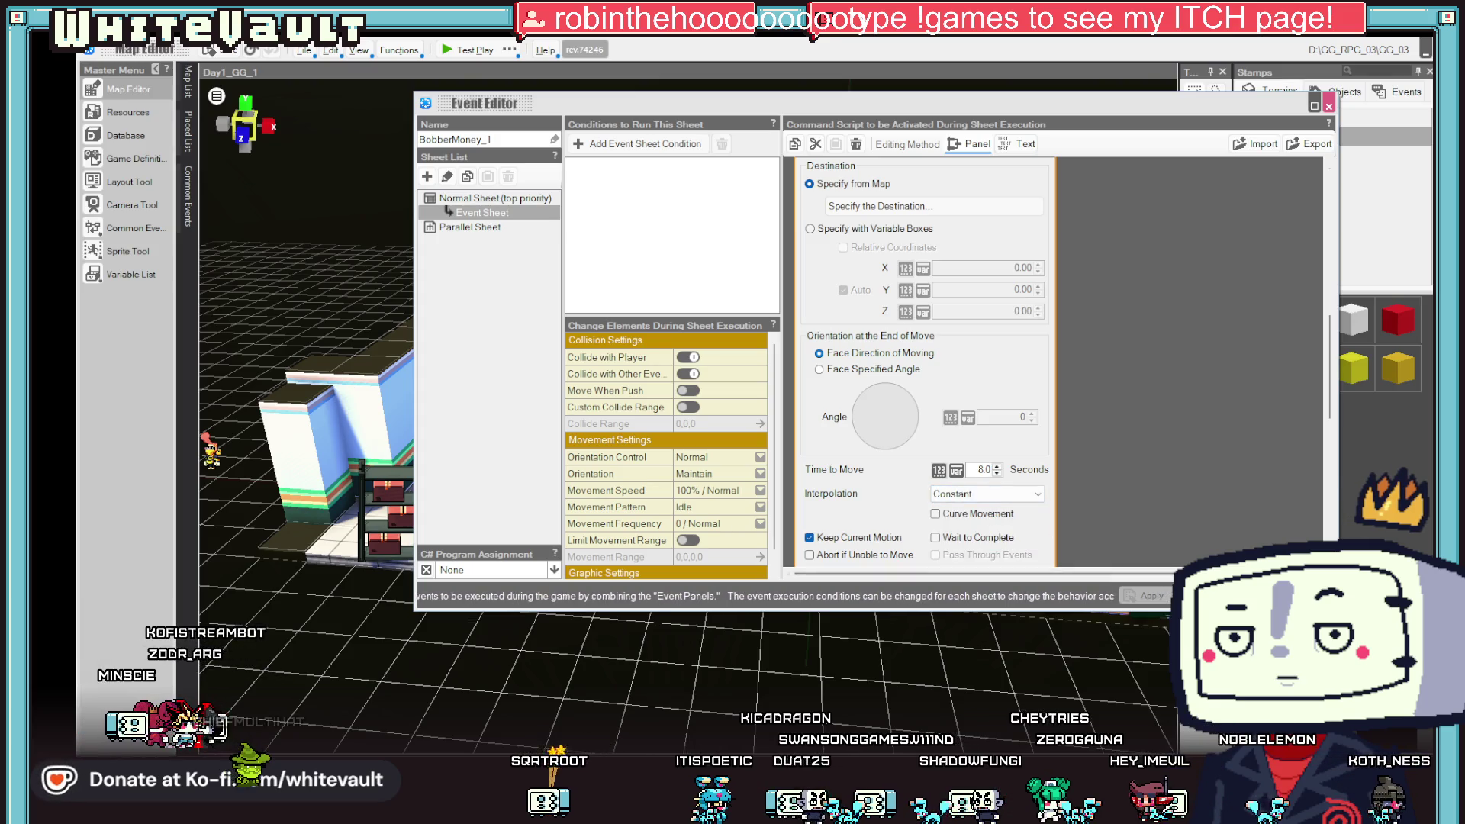
key(Escape)
click(441, 51)
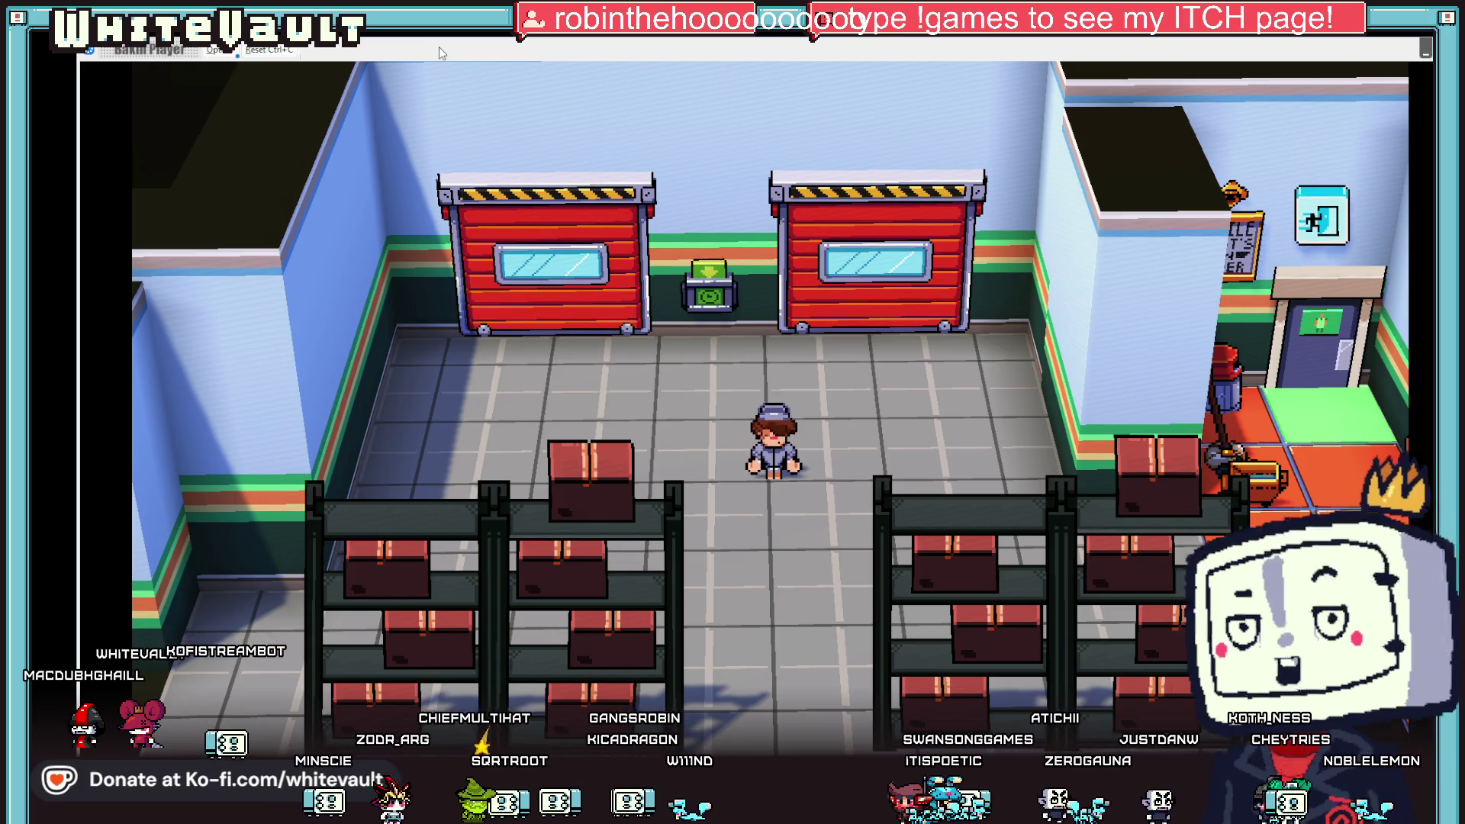
- Walk the player right through the store, past the coffee and cashier counters, then end the test
key(Right)
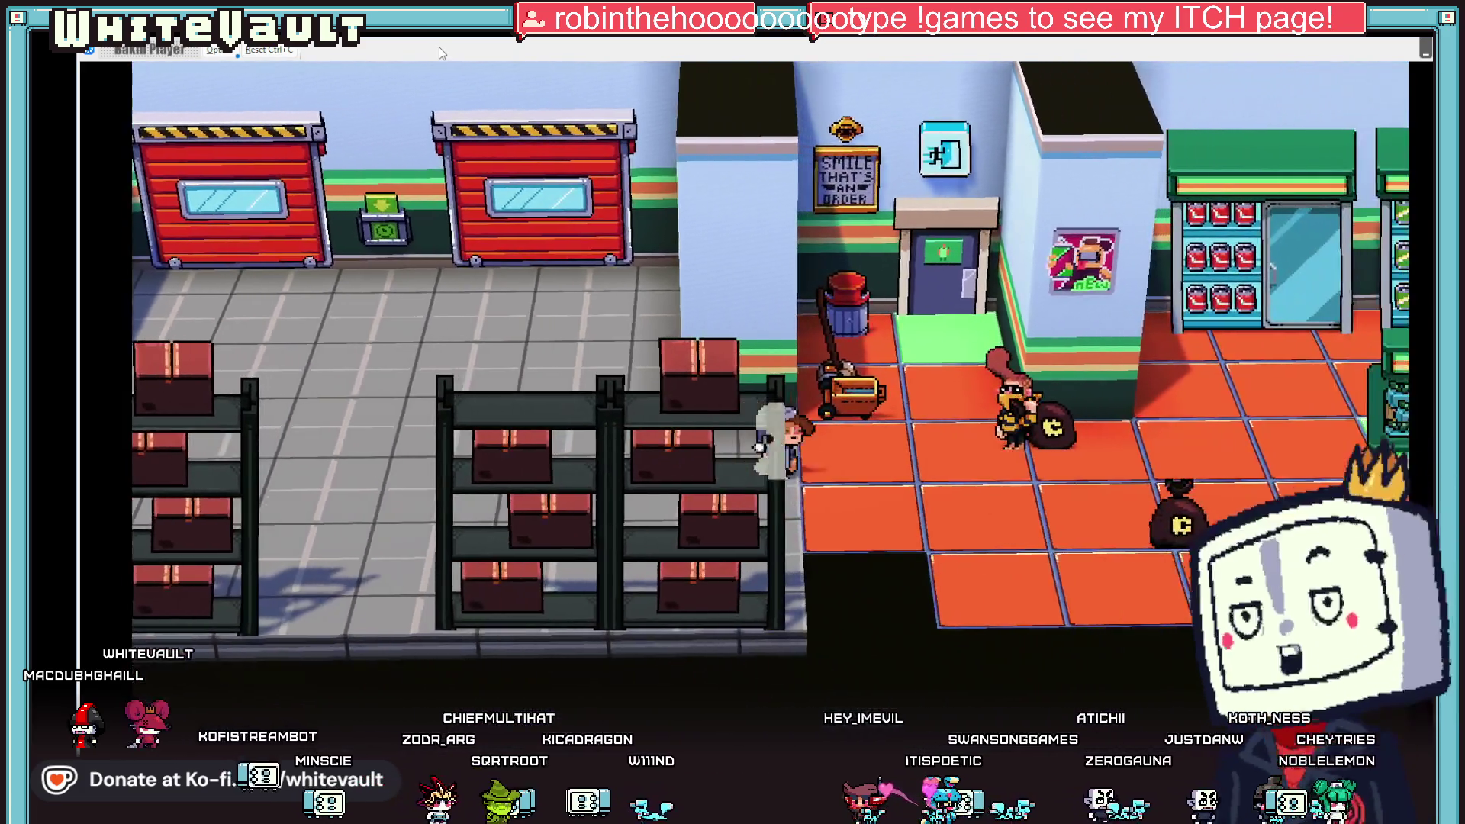
key(Right)
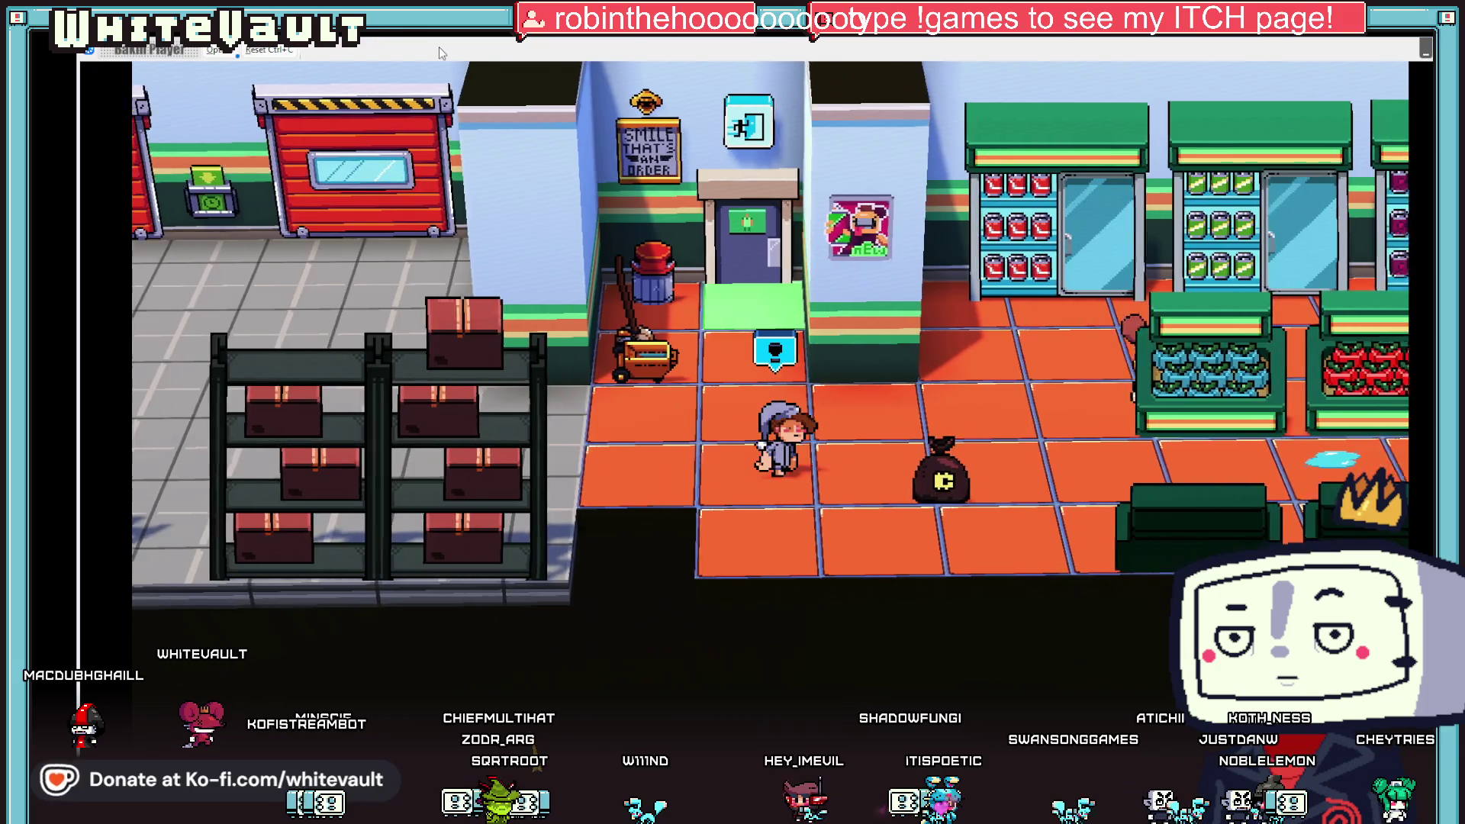
key(Right)
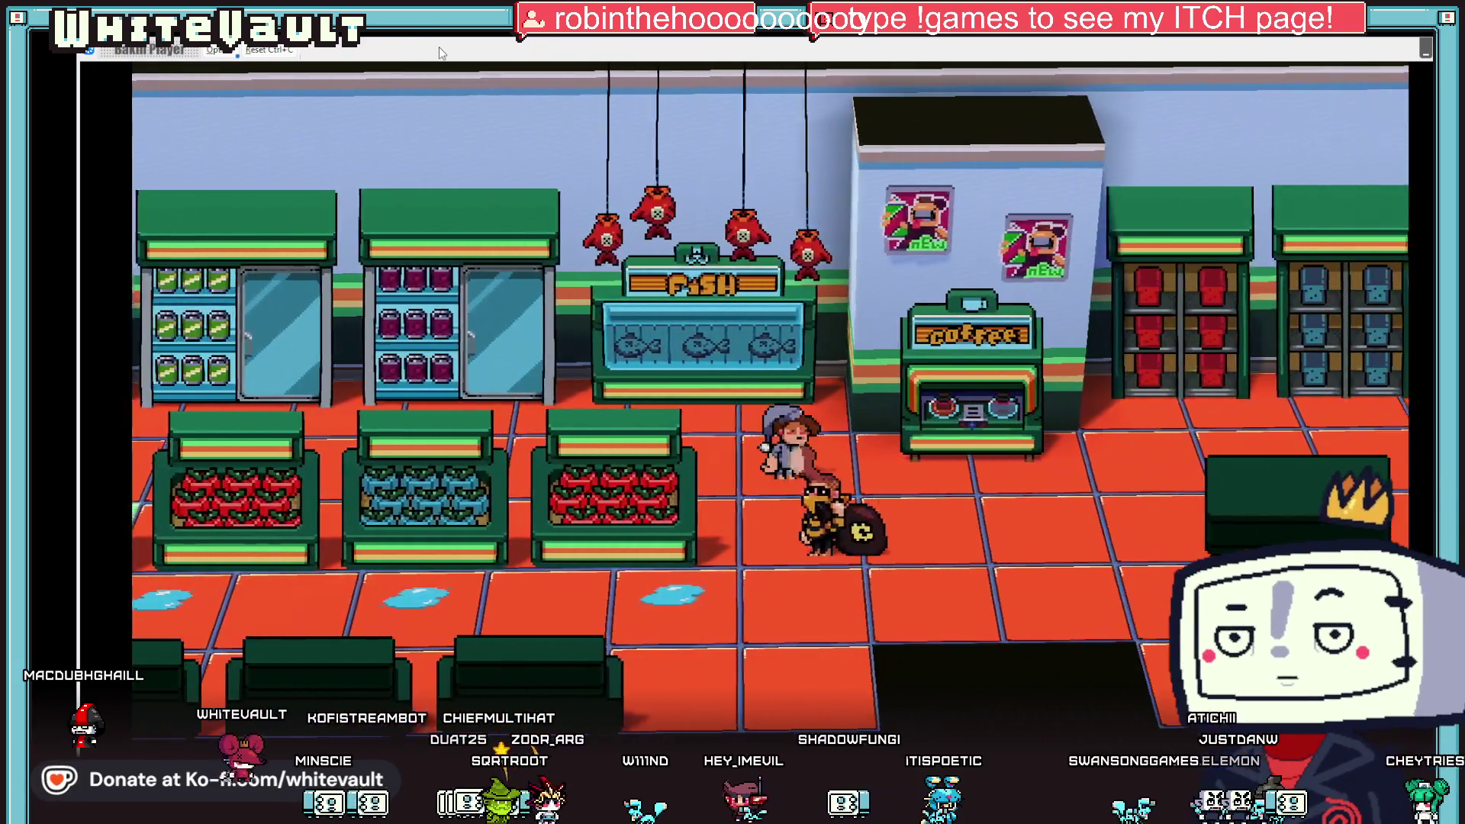
key(Right)
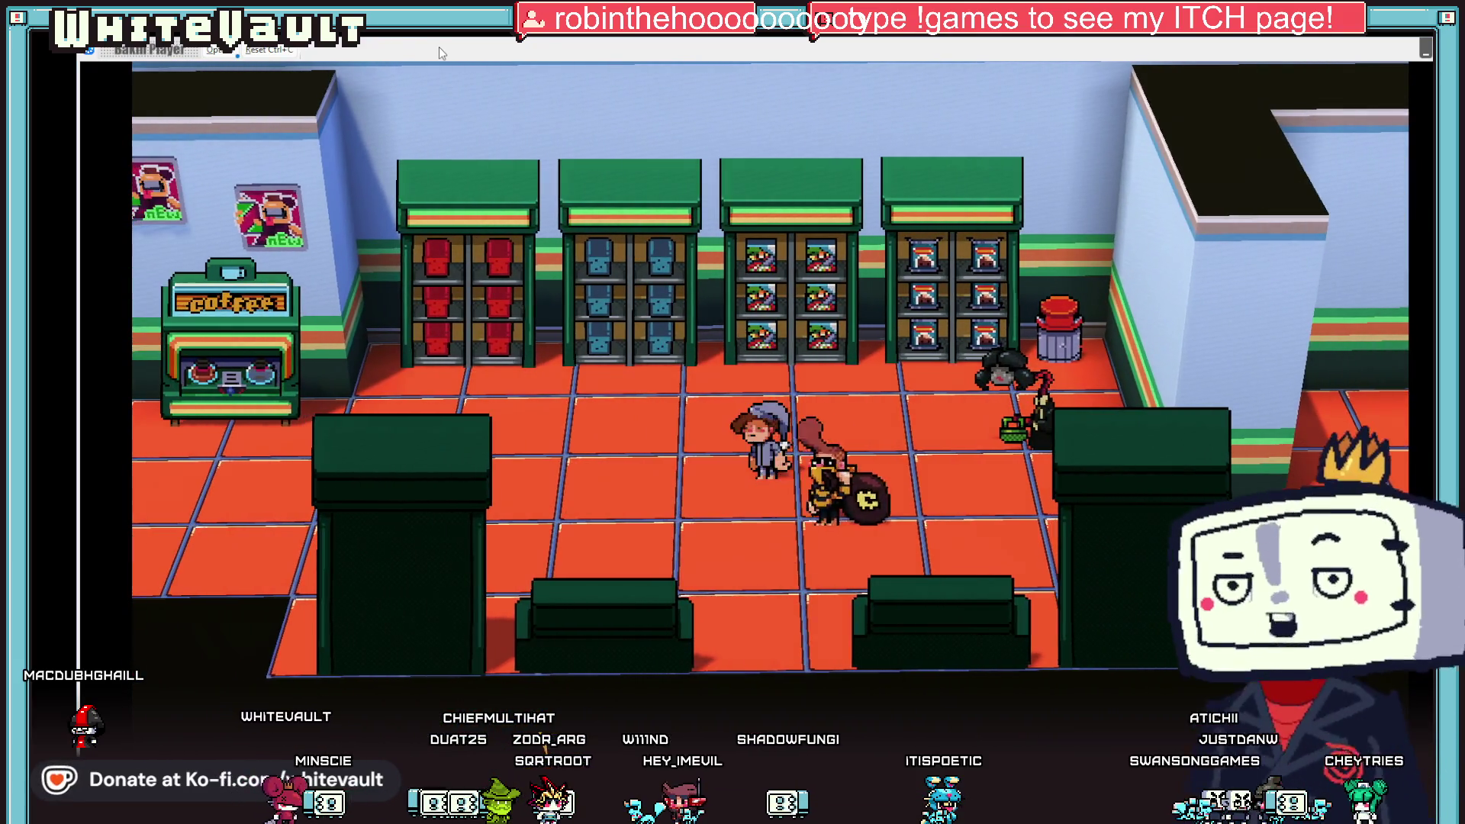
key(Right)
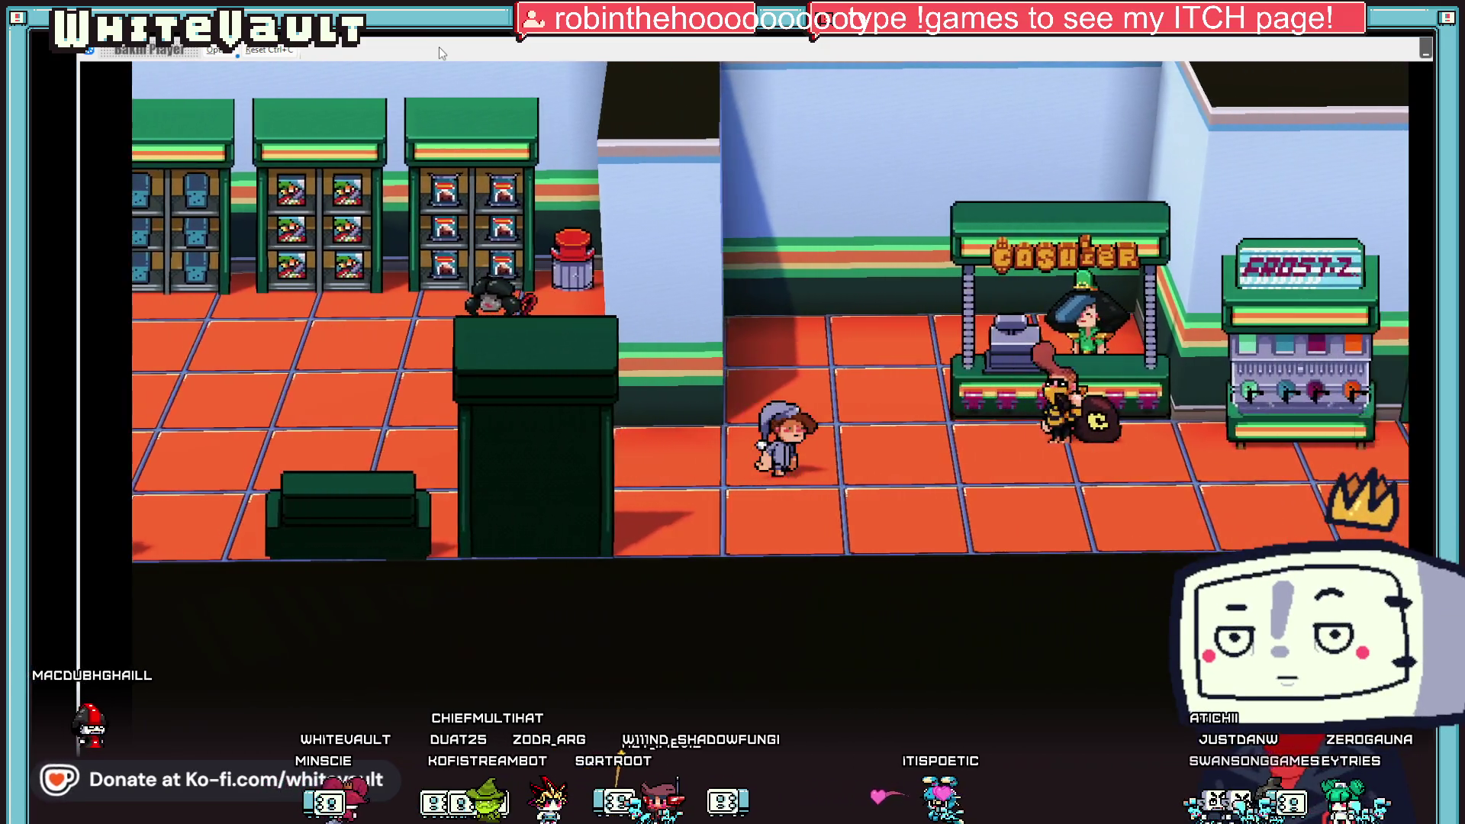
key(Right)
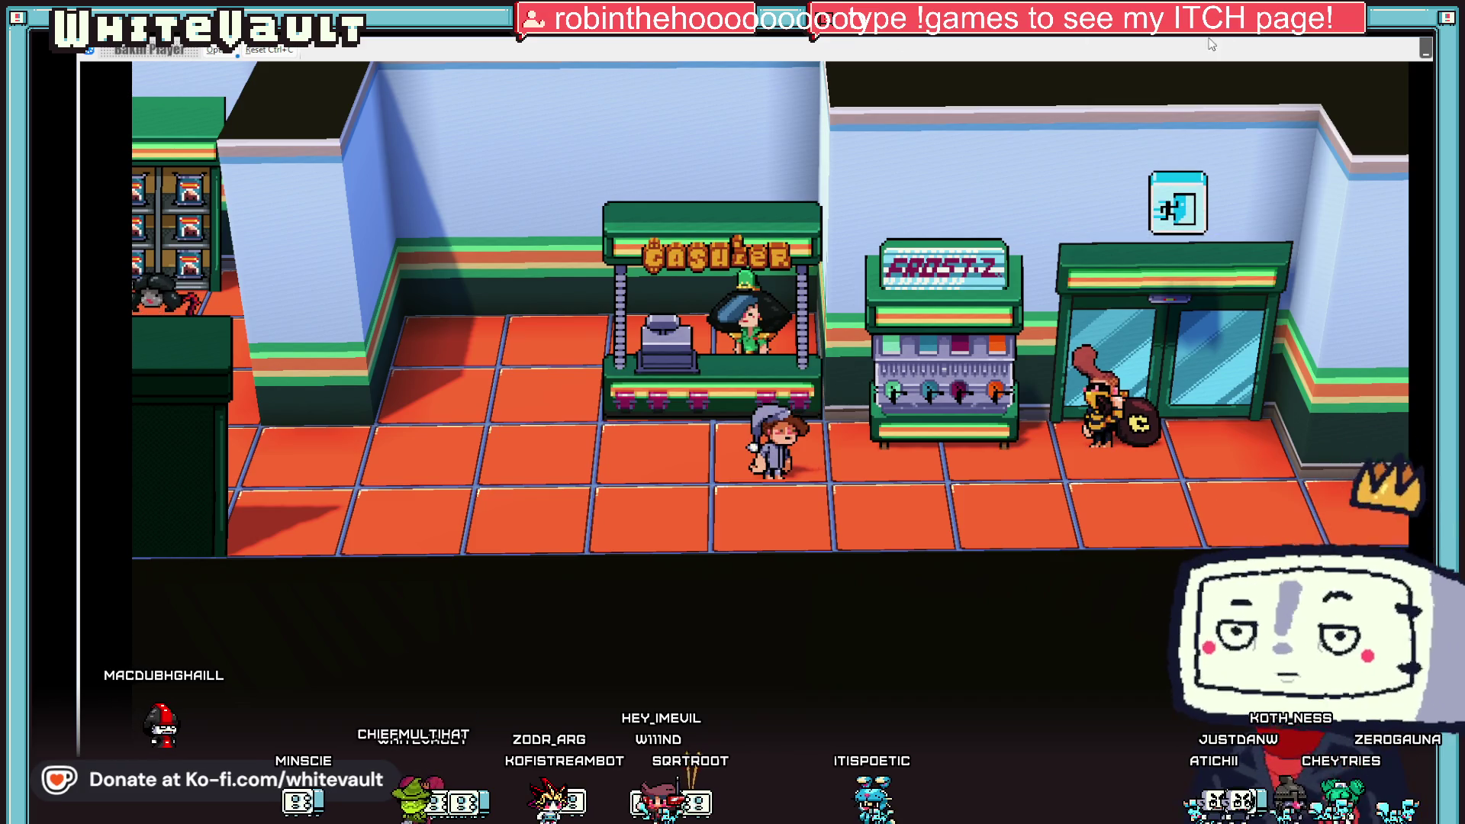
key(Escape)
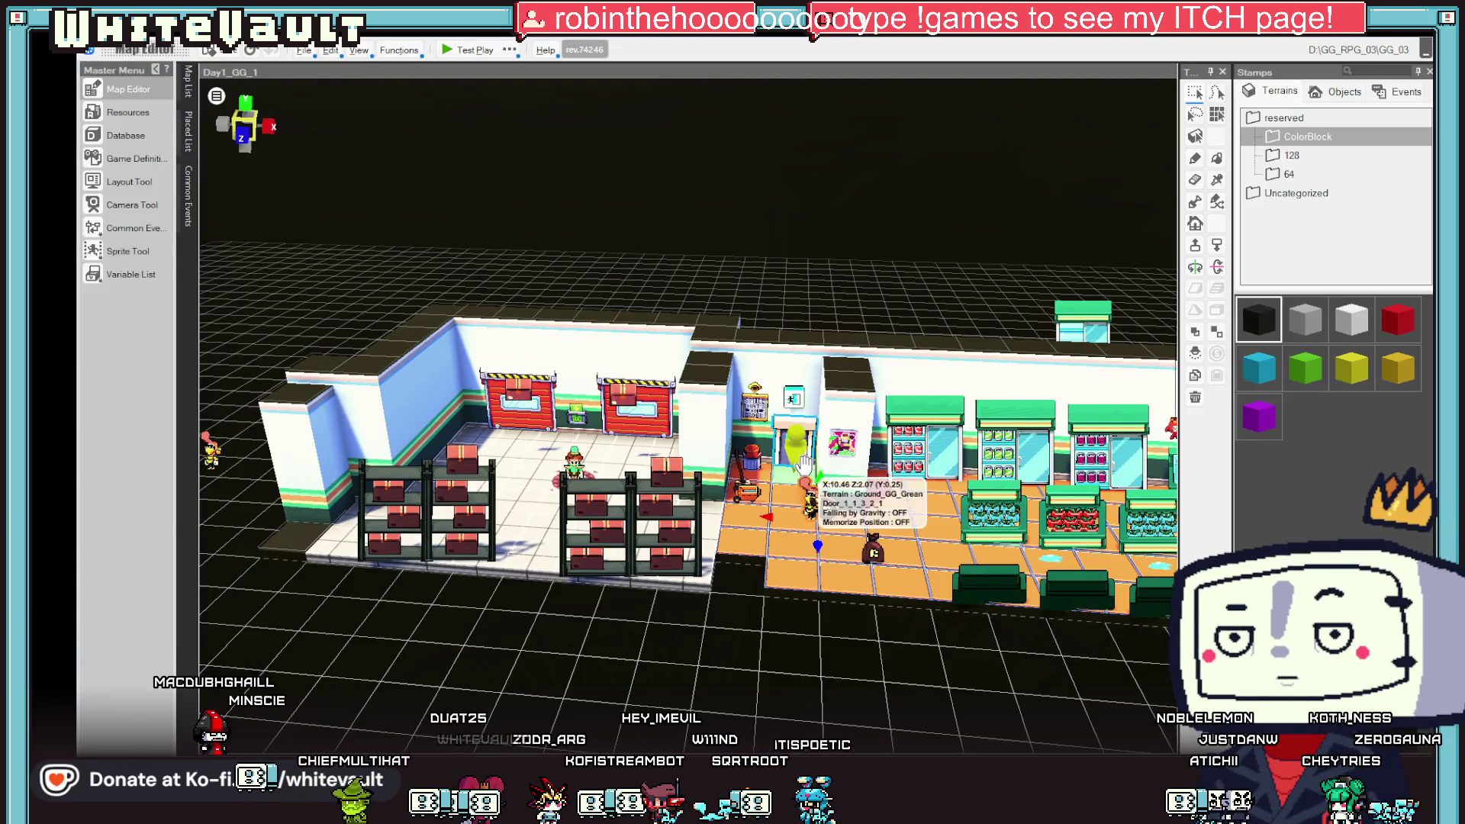
- Confirm the BobberMoney graphic's motion stays at Wait, then show the Map List
double_click(814, 502)
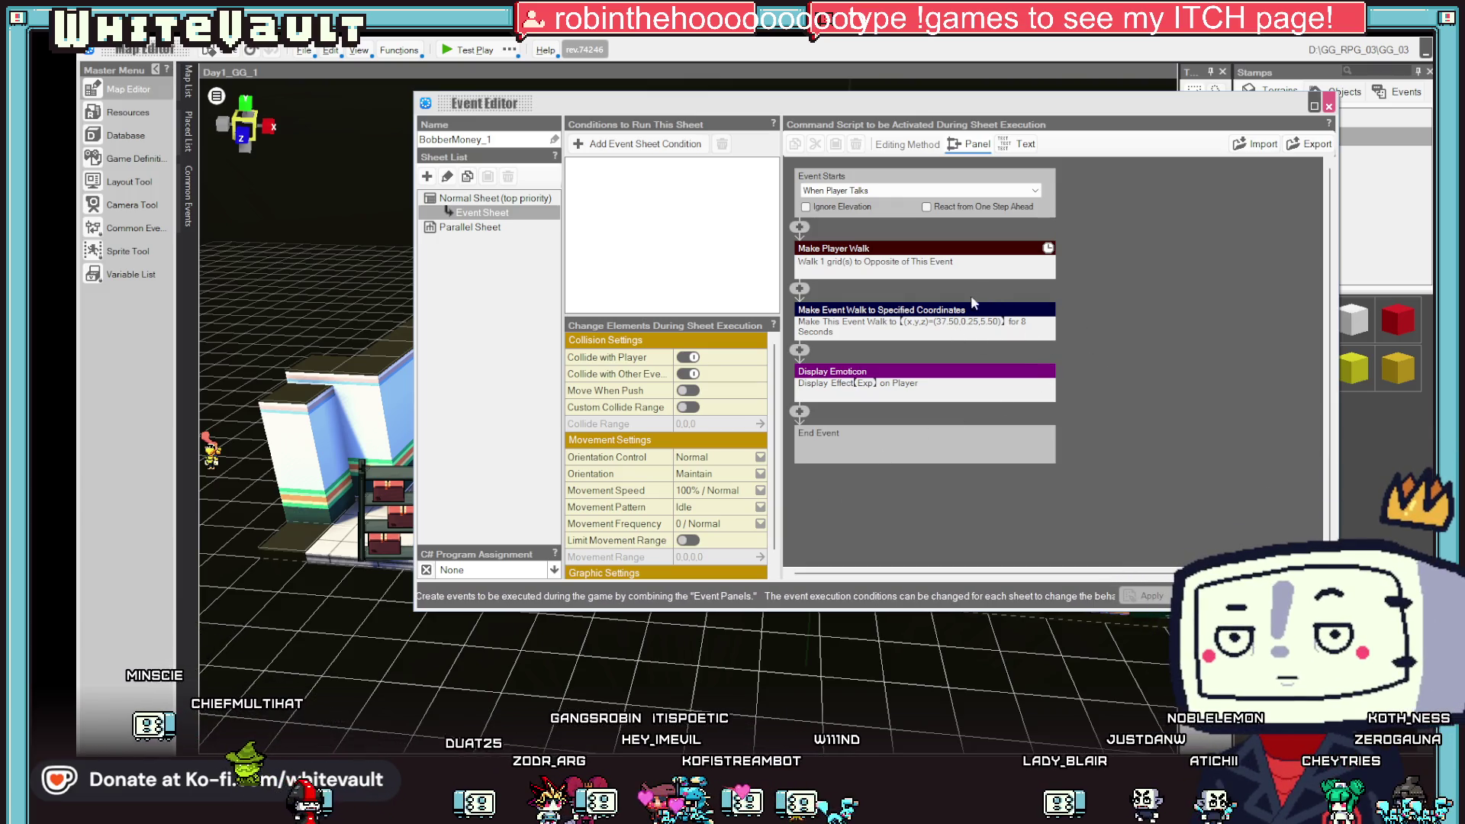
key(Escape)
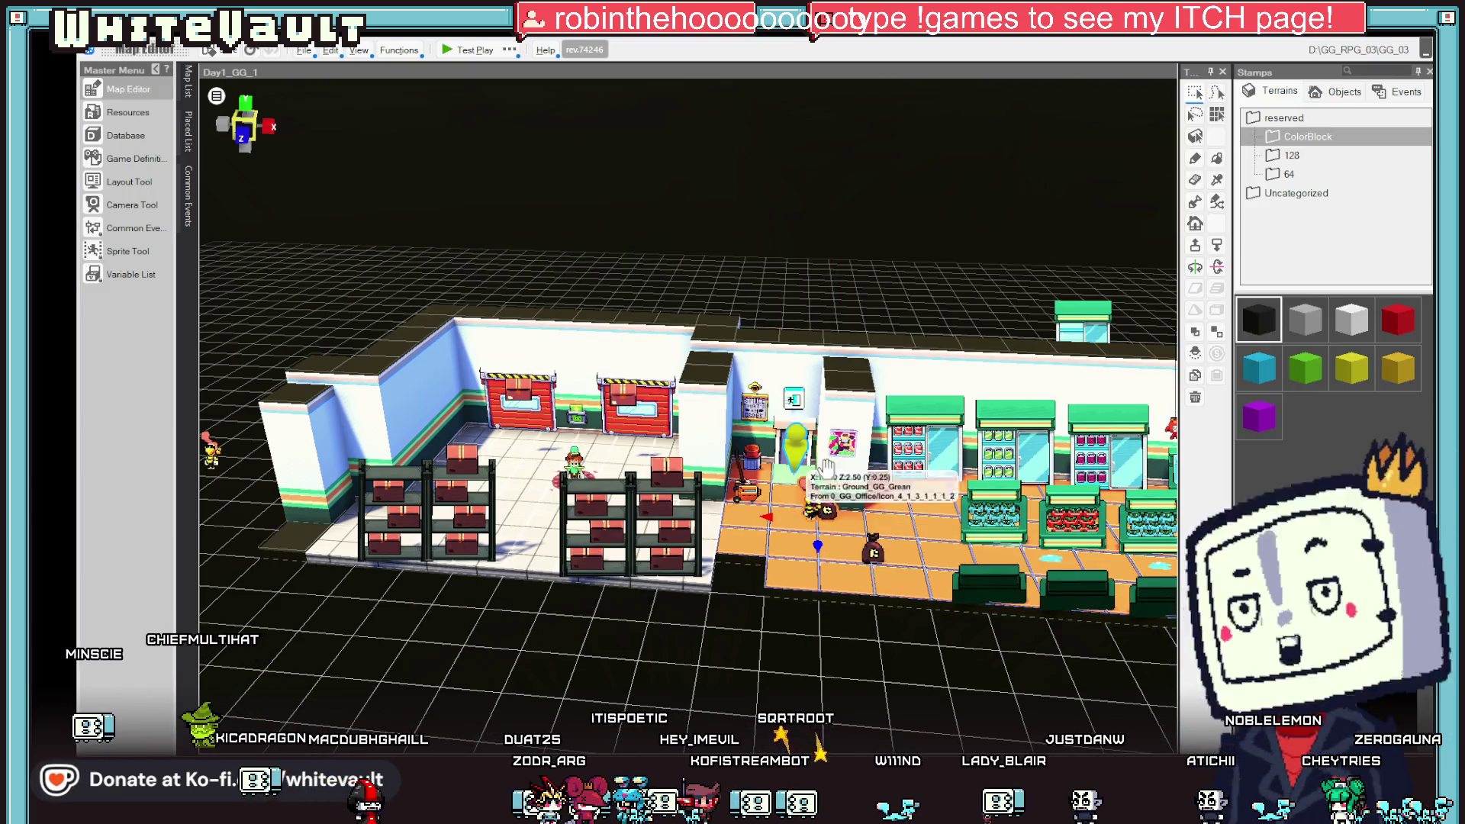
double_click(812, 502)
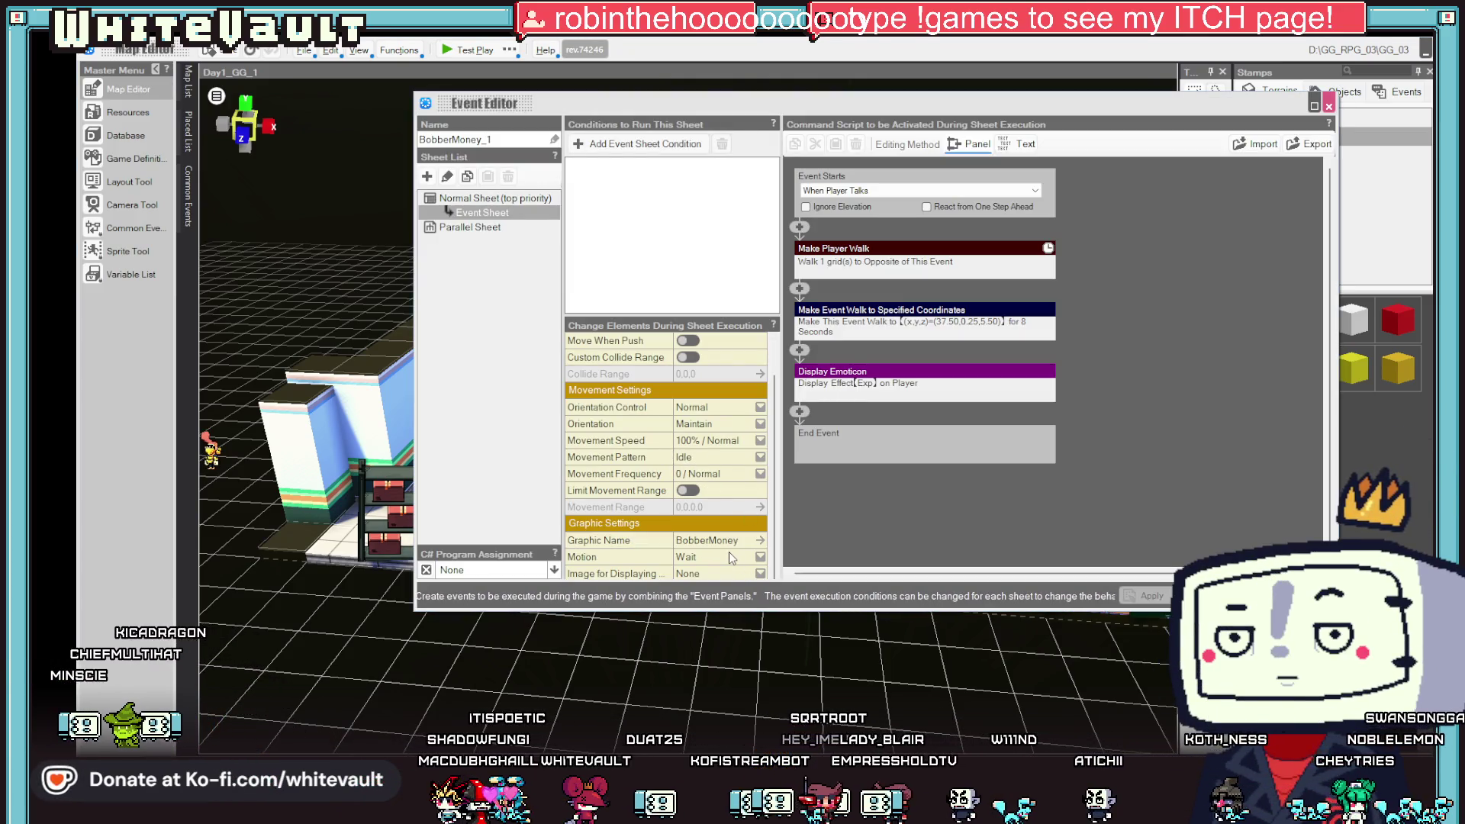
click(757, 558)
click(740, 583)
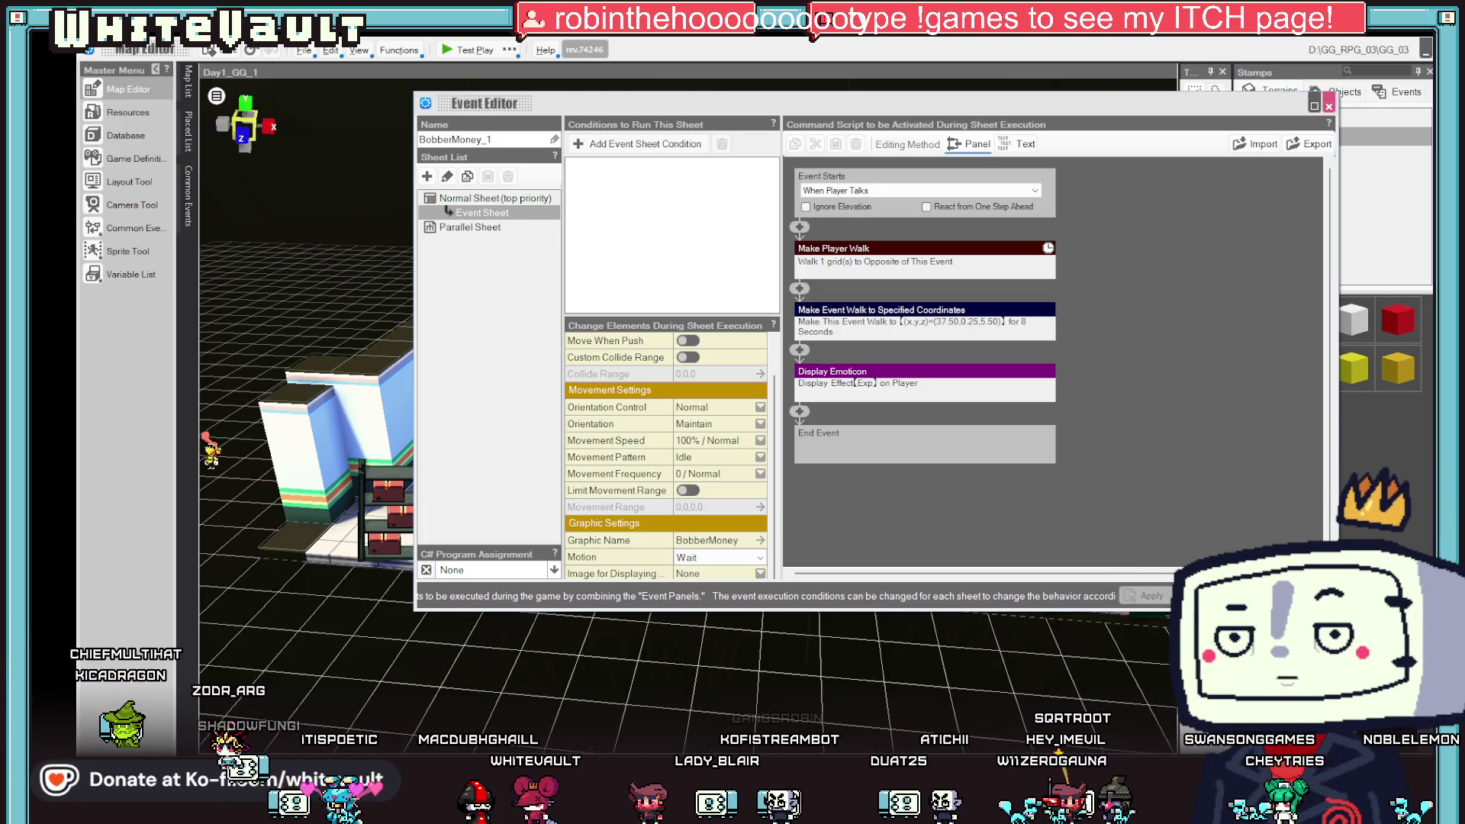
key(Escape)
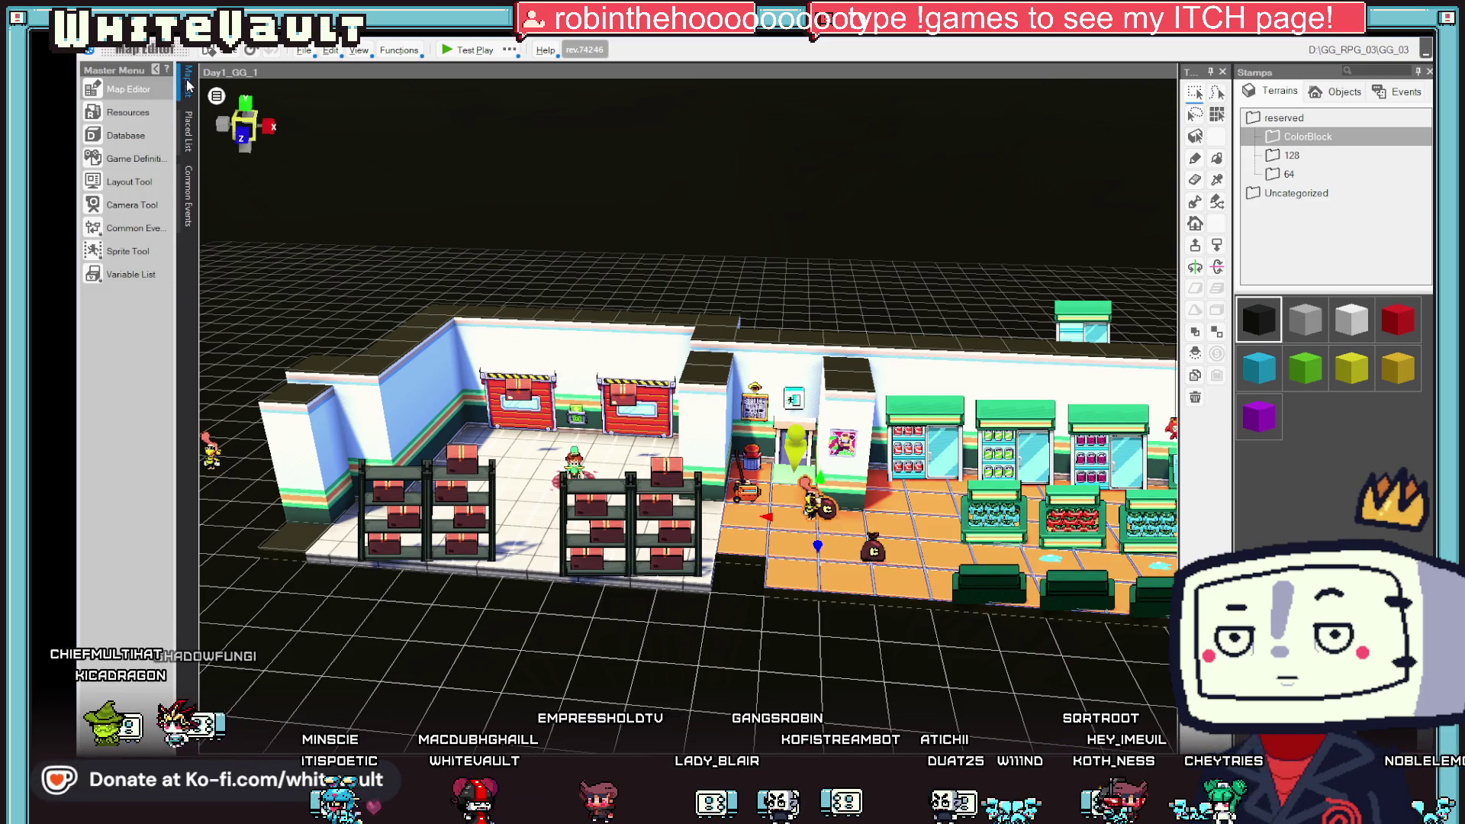
click(151, 93)
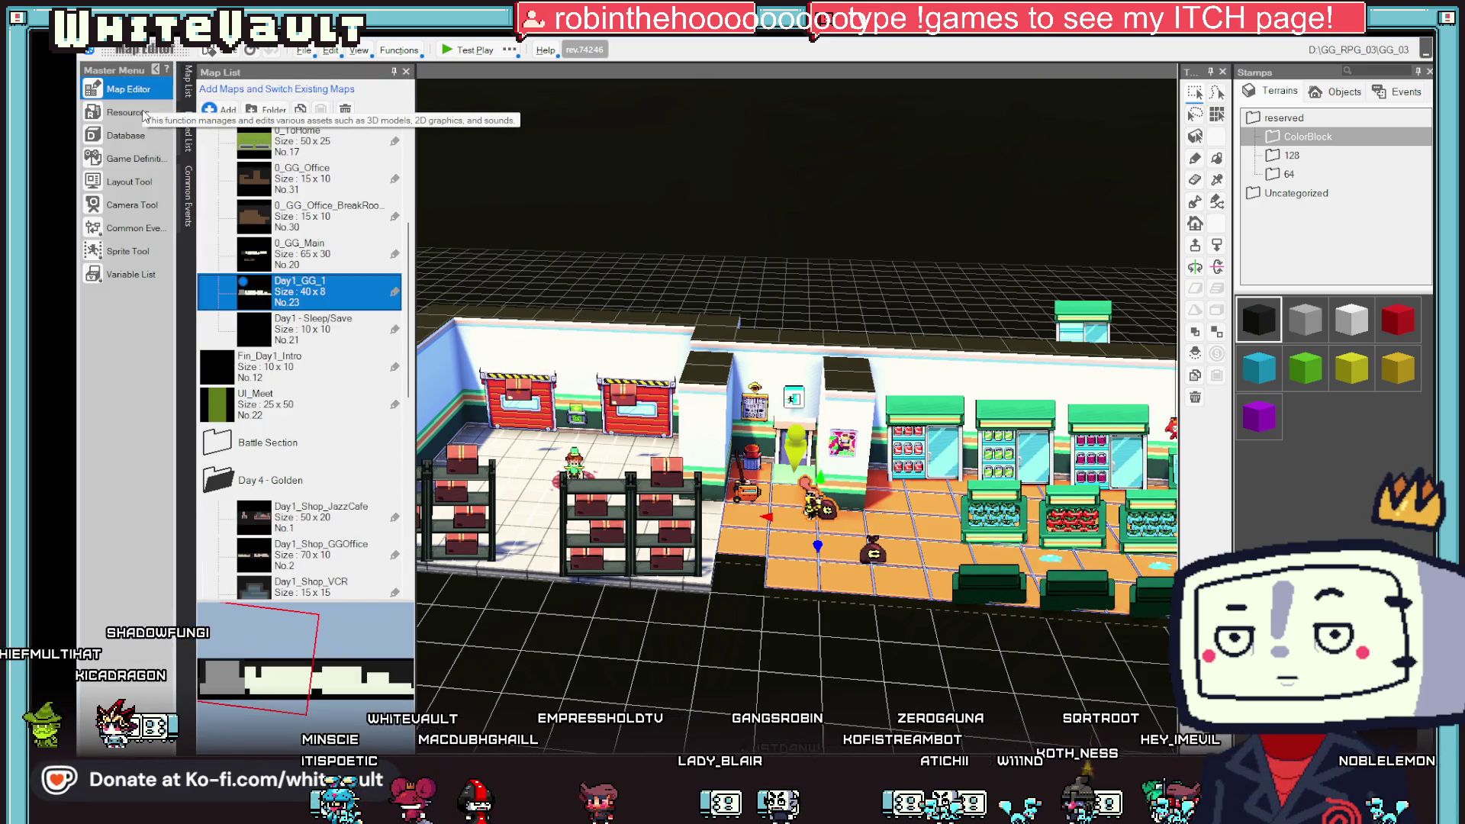
click(144, 115)
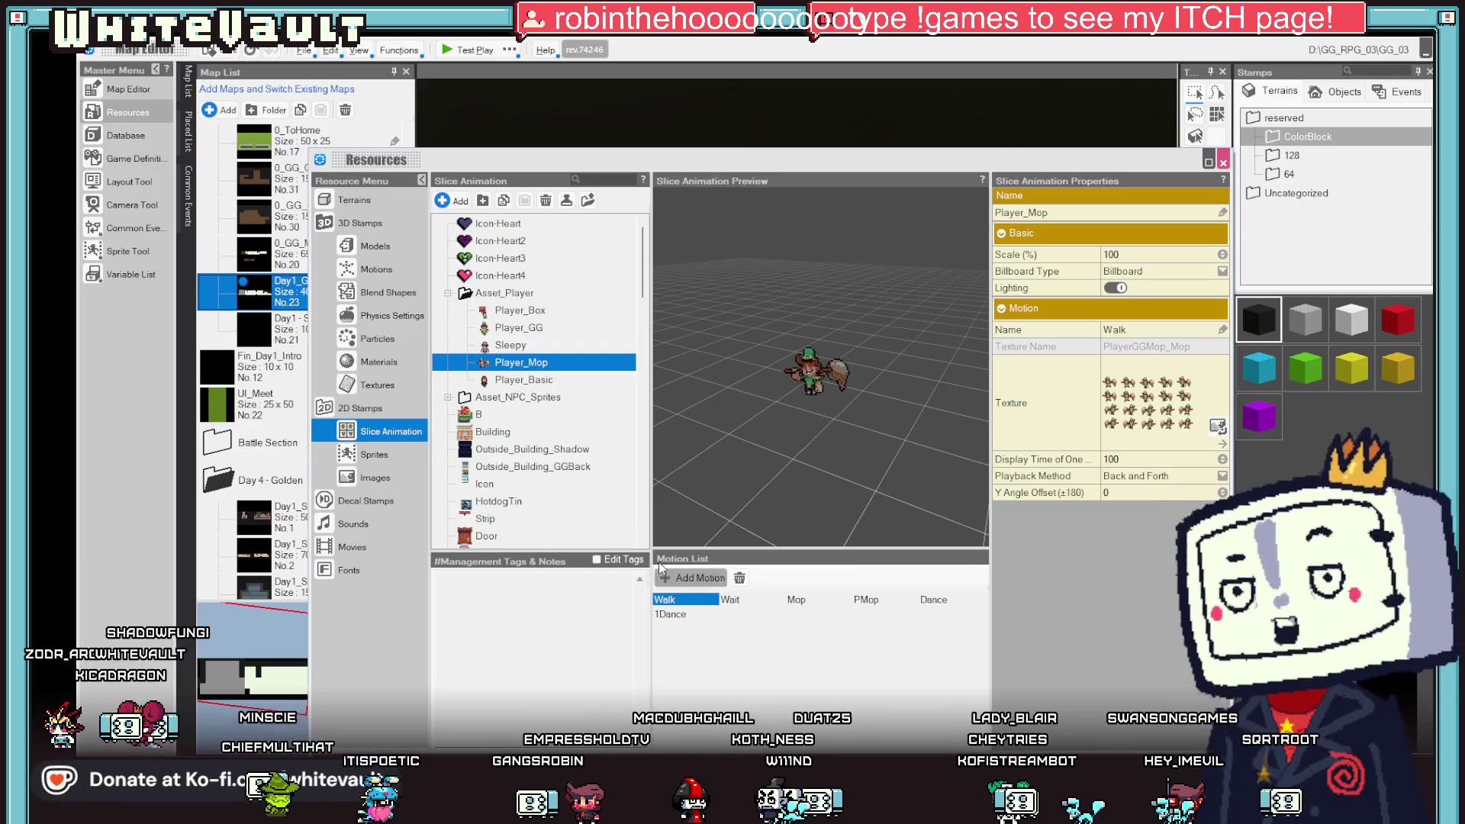
click(610, 180)
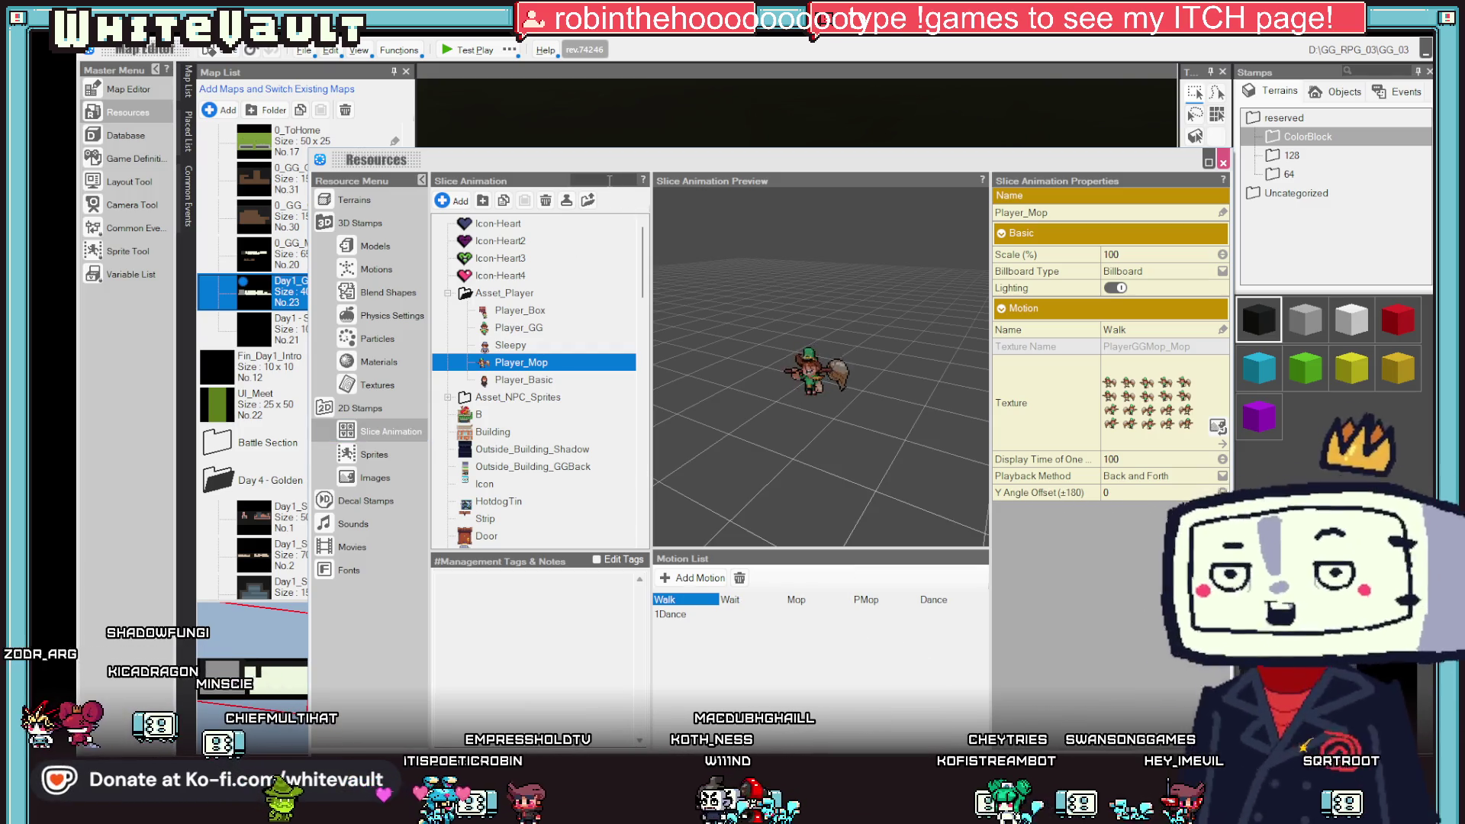
text(bobb)
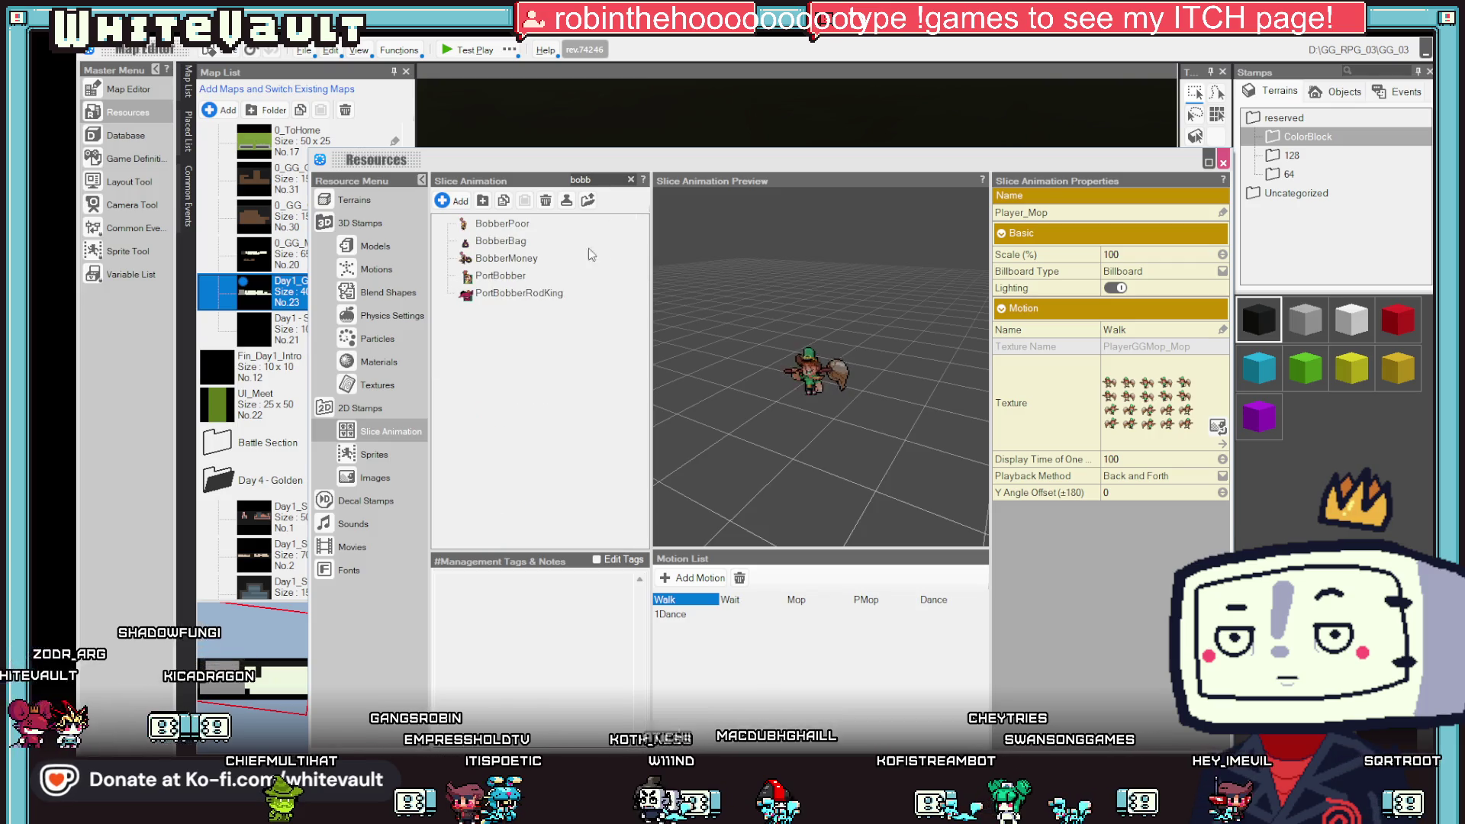
click(538, 259)
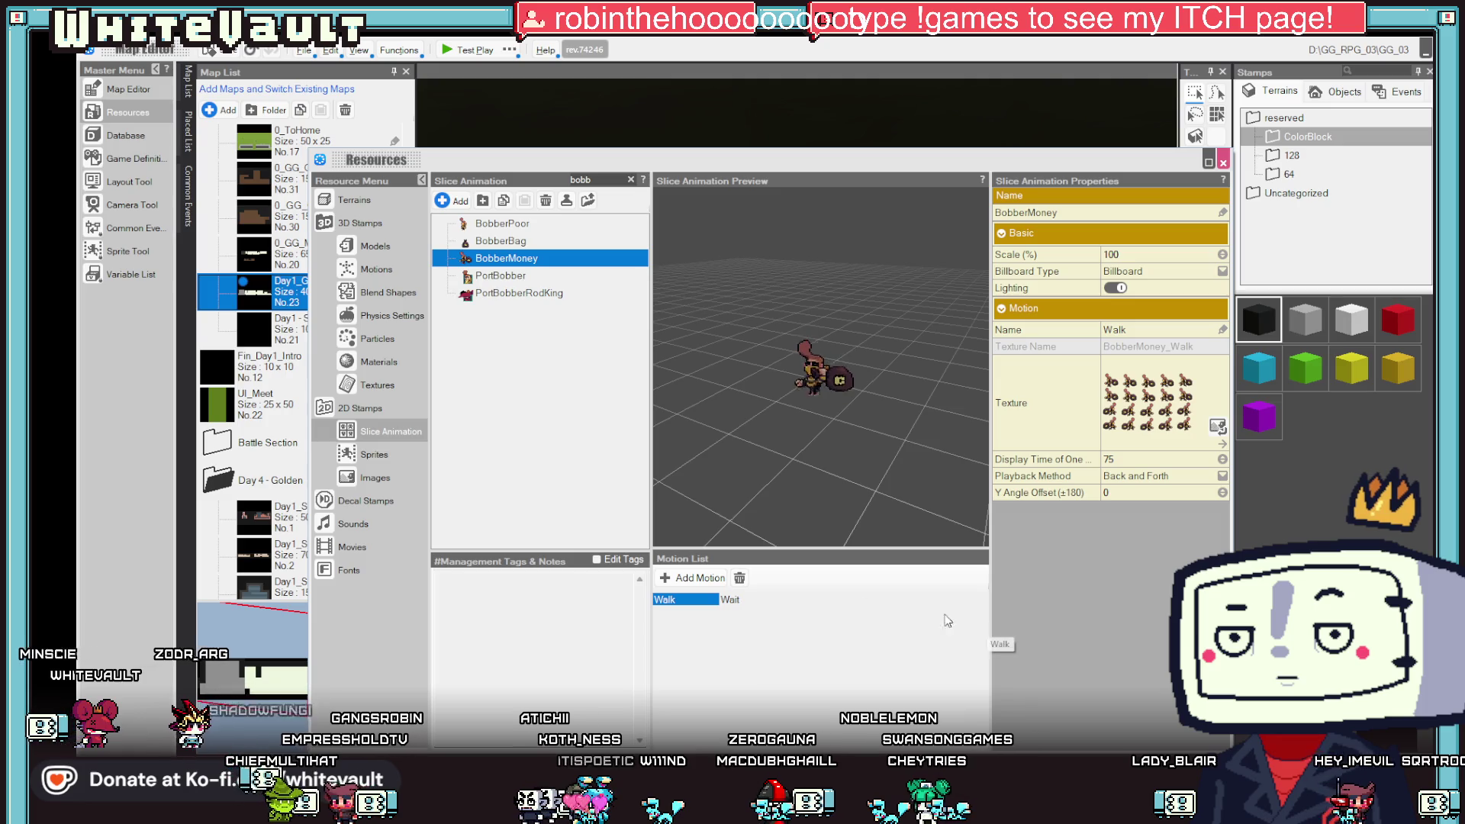
click(509, 223)
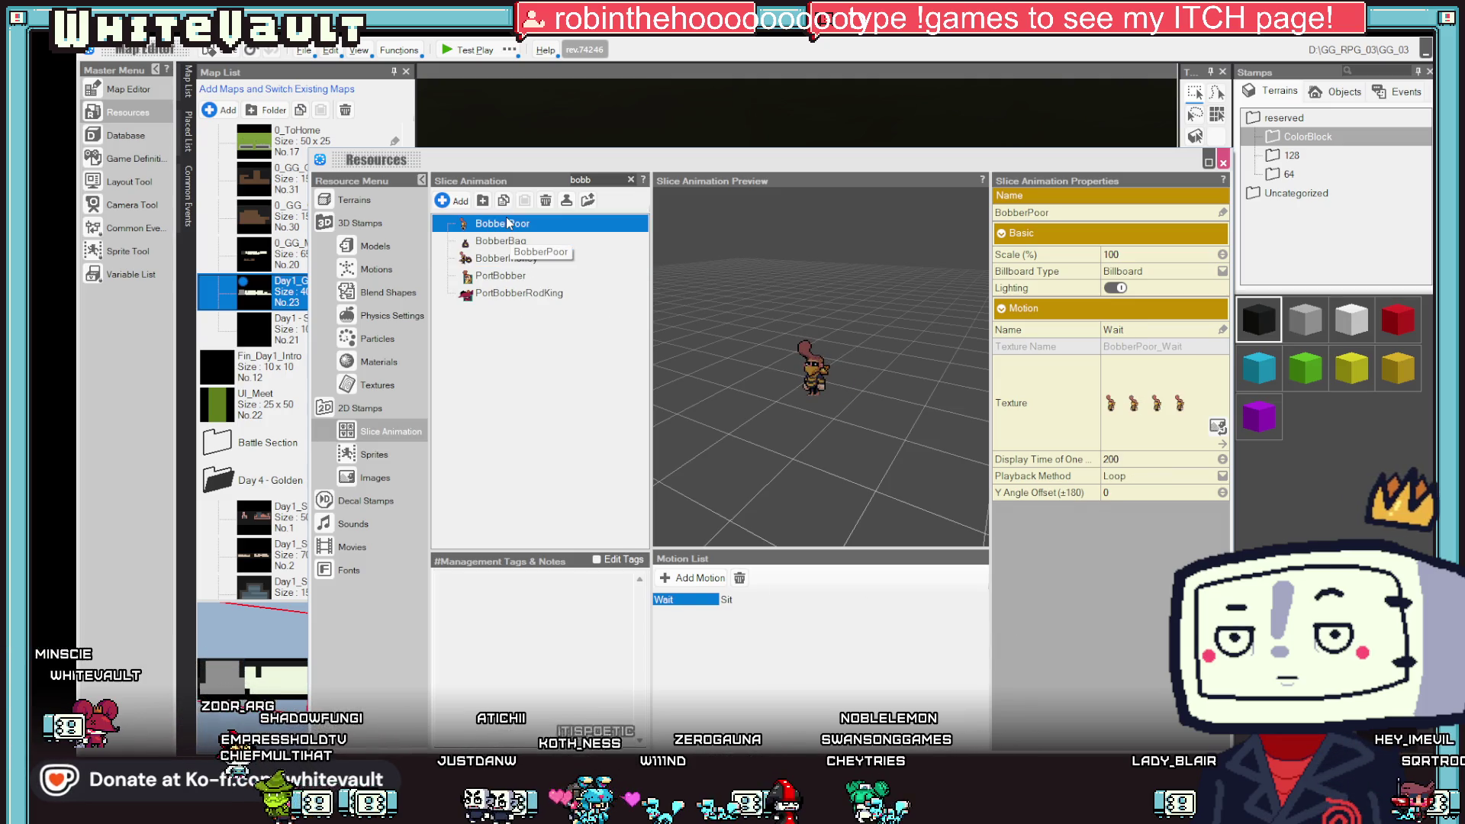
click(726, 601)
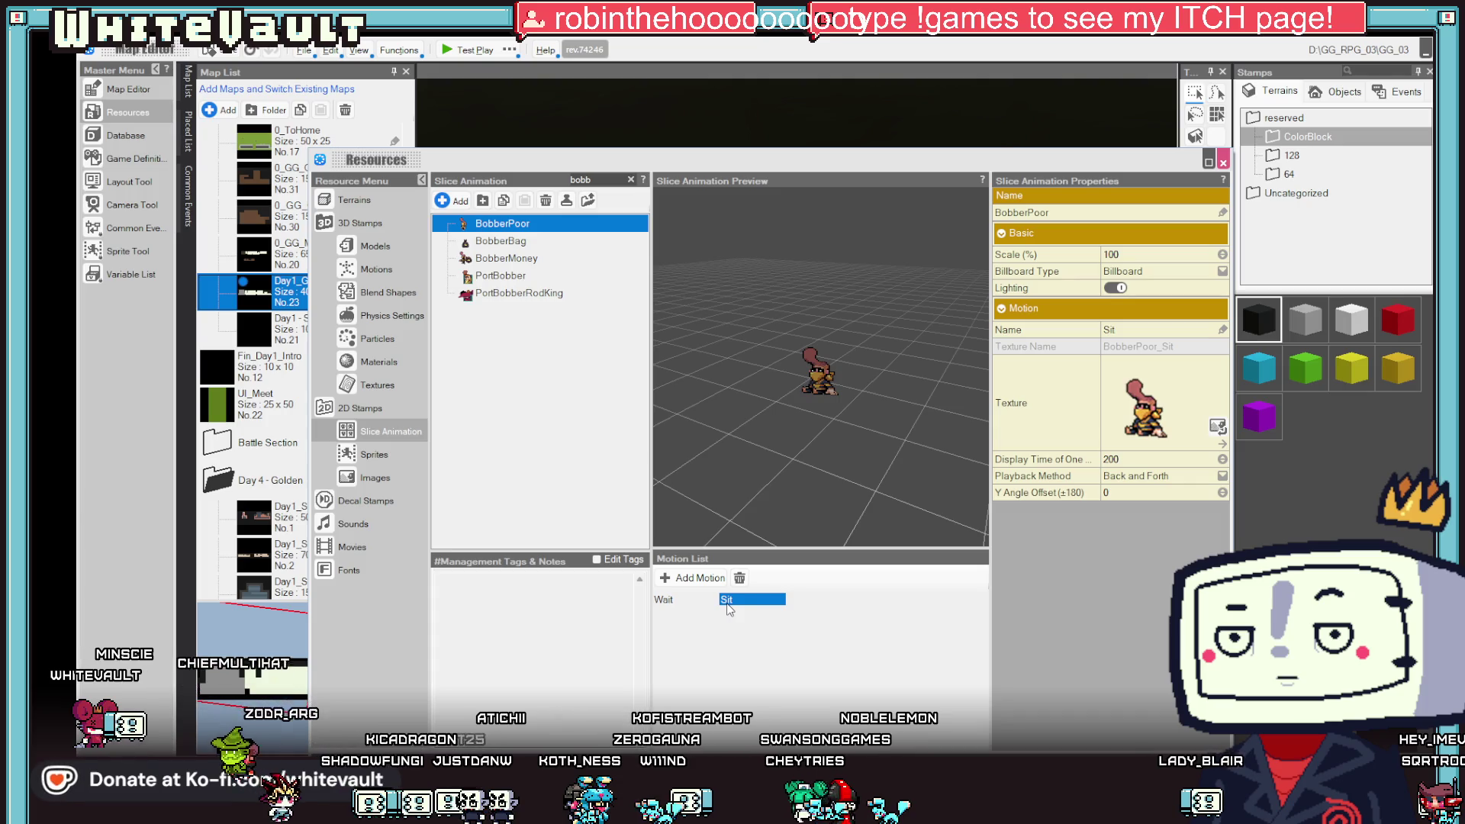
click(672, 601)
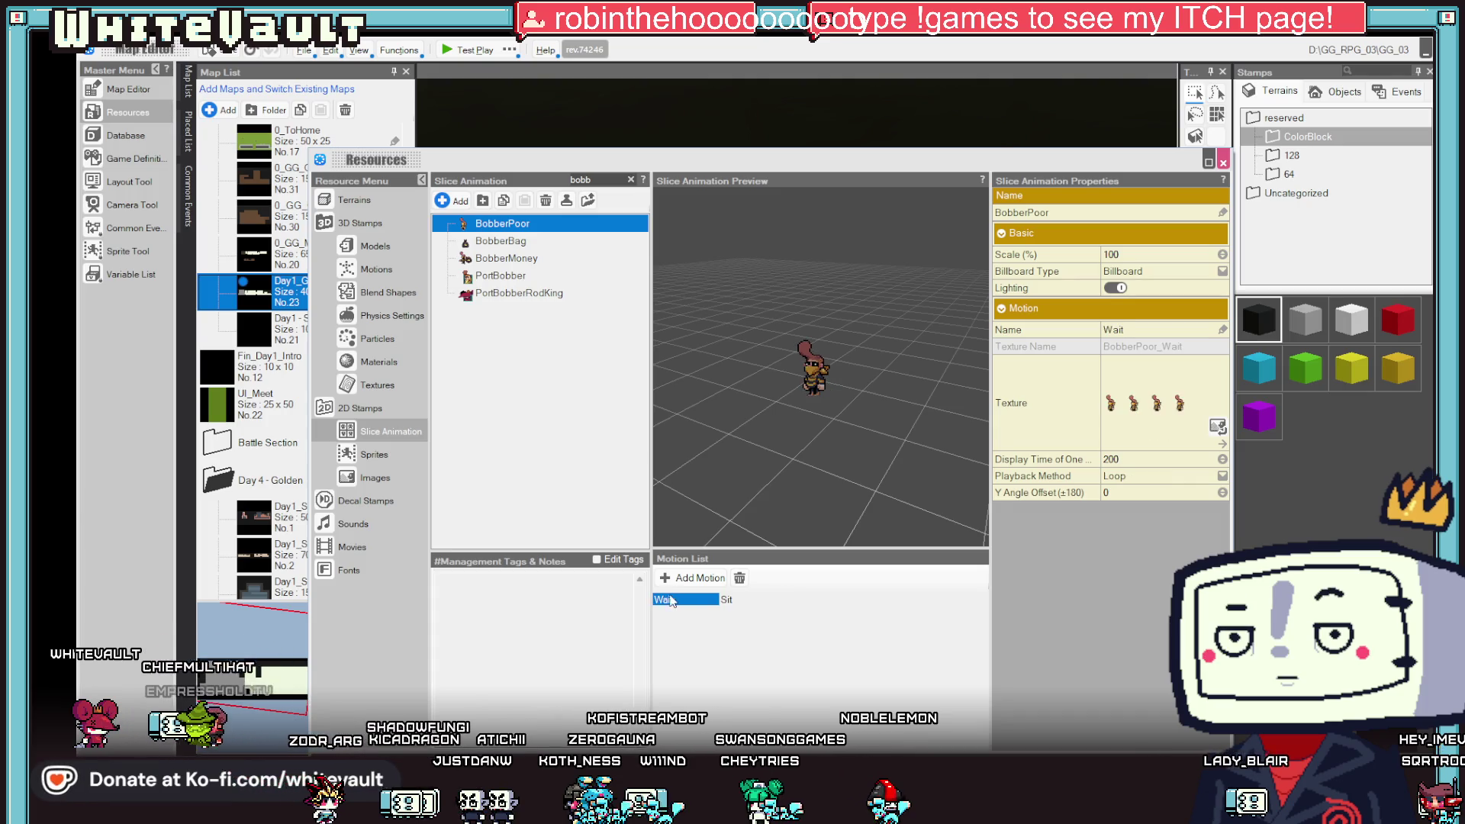
click(729, 600)
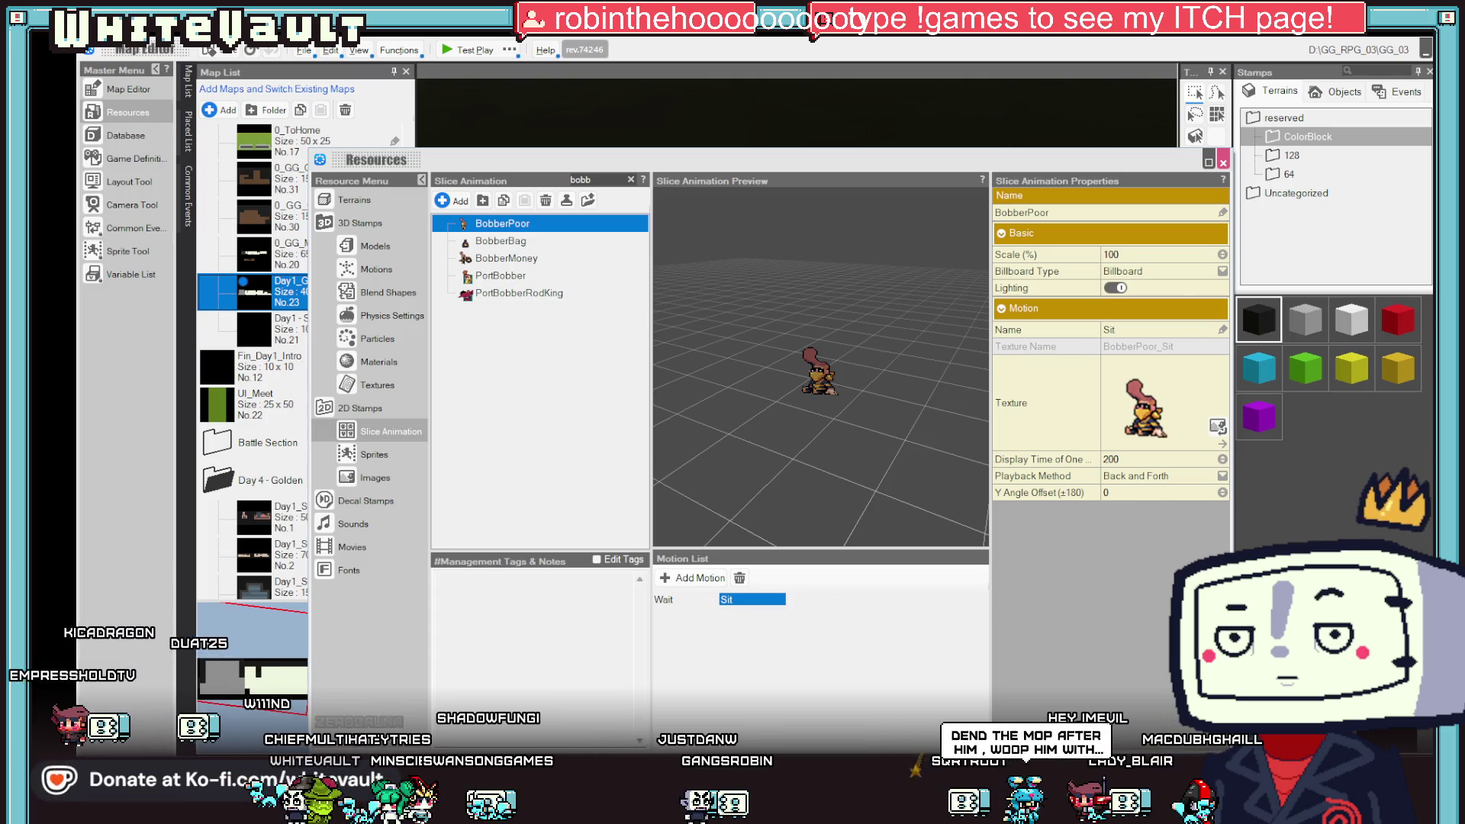
click(1223, 163)
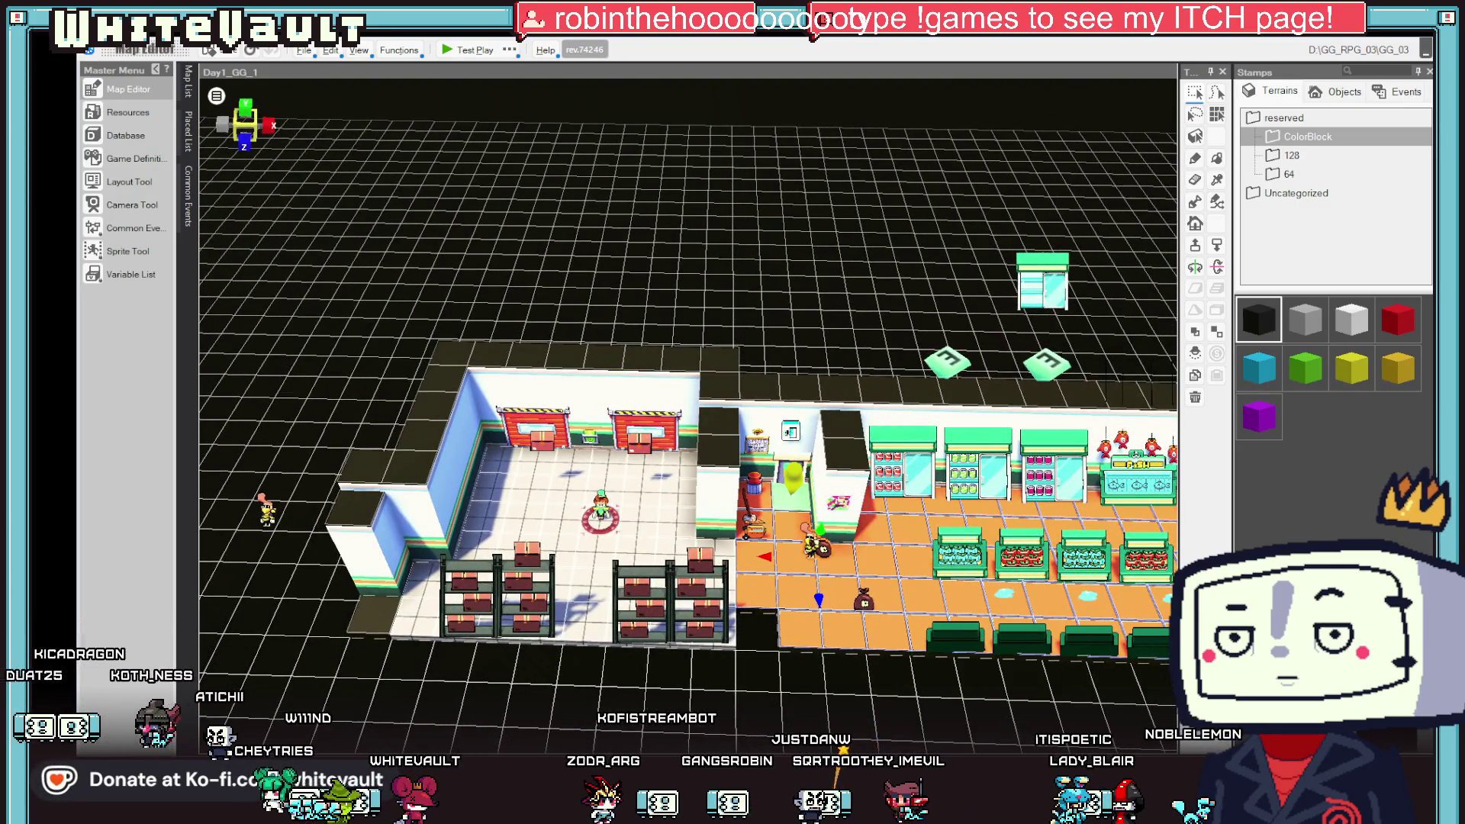
key(super+d)
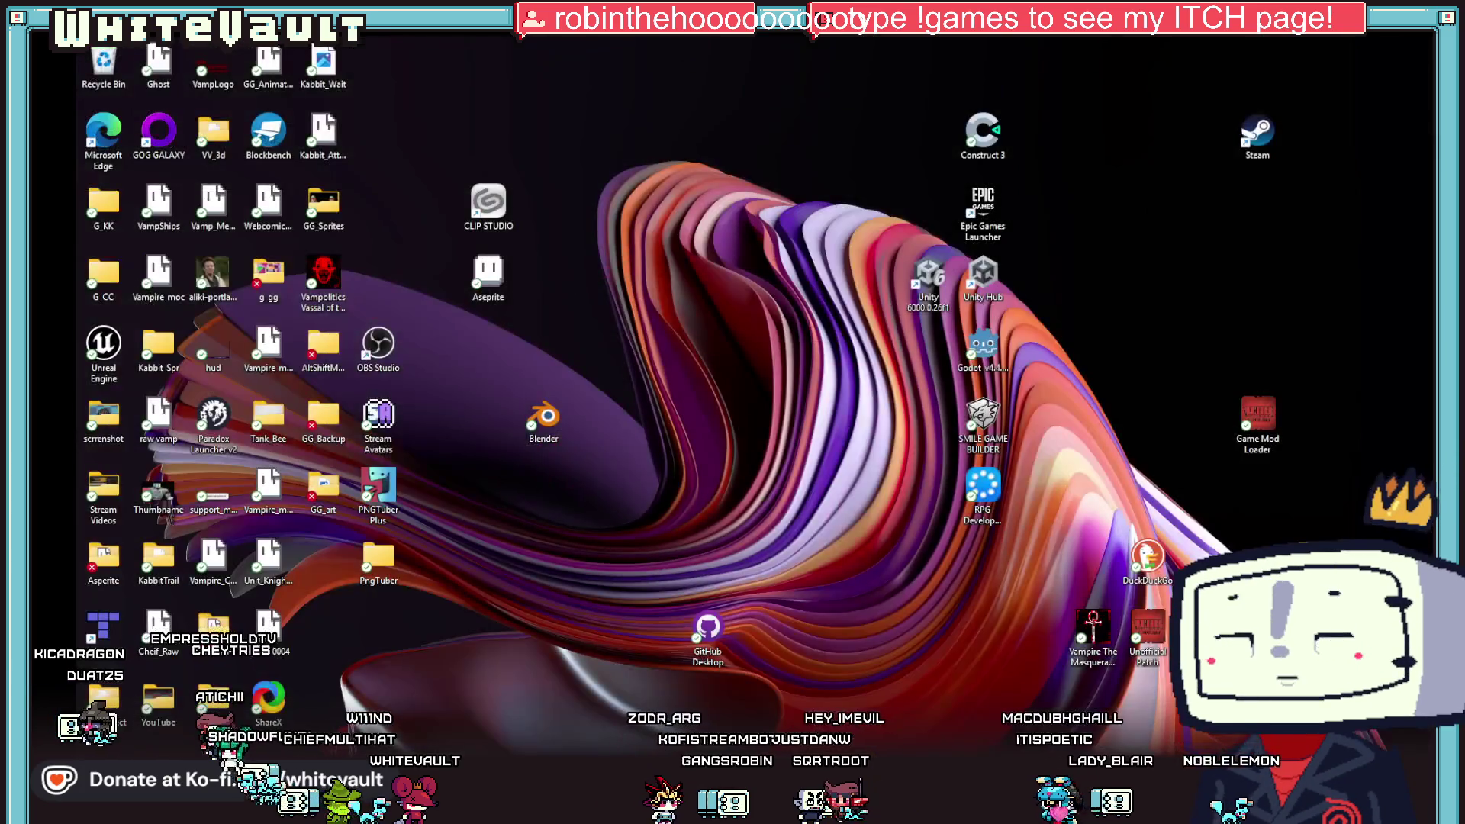
key(super+d)
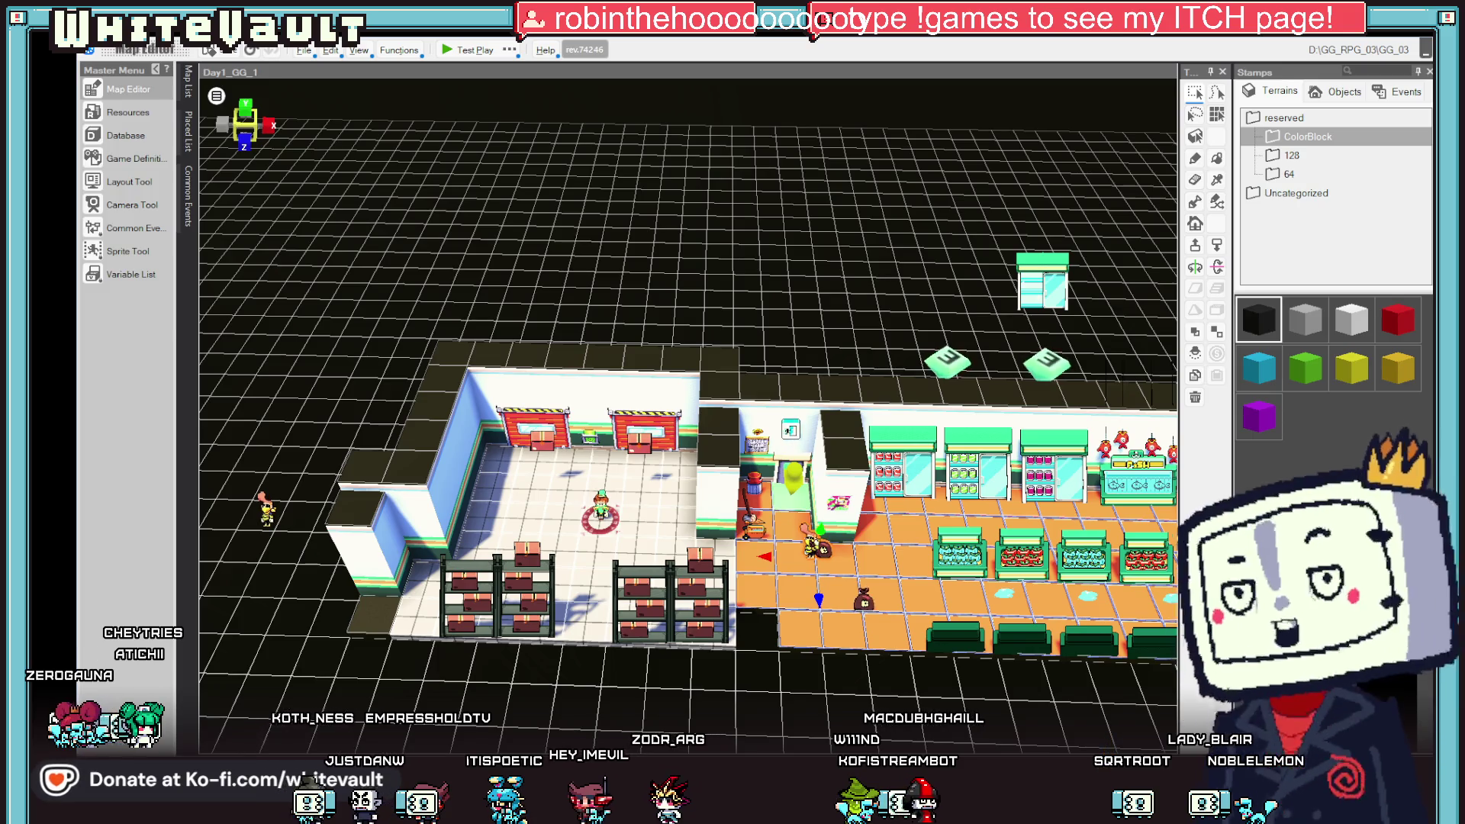
scroll(810, 611, up, 1)
scroll(840, 610, down, 1)
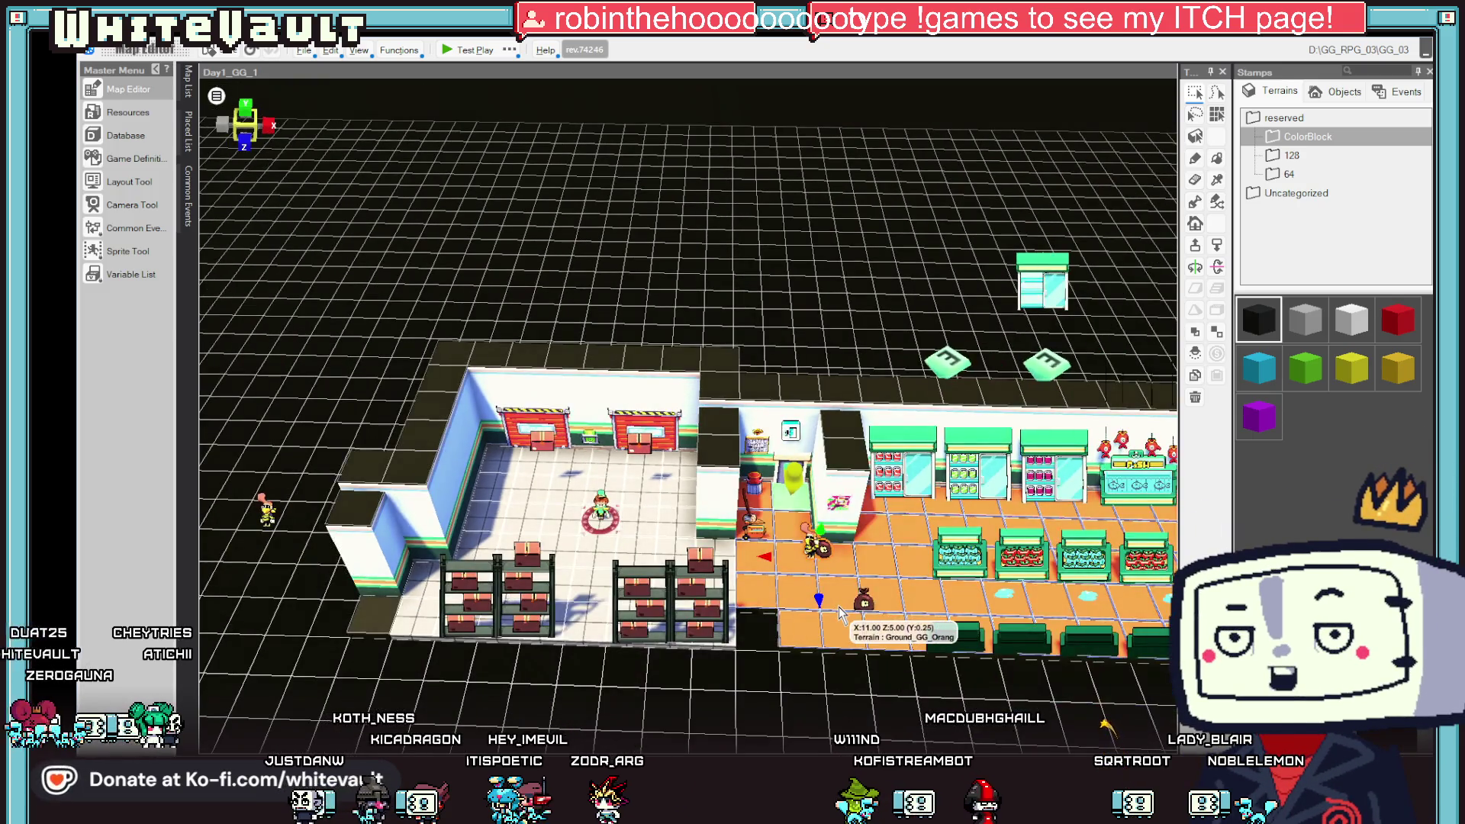
scroll(839, 610, down, 1)
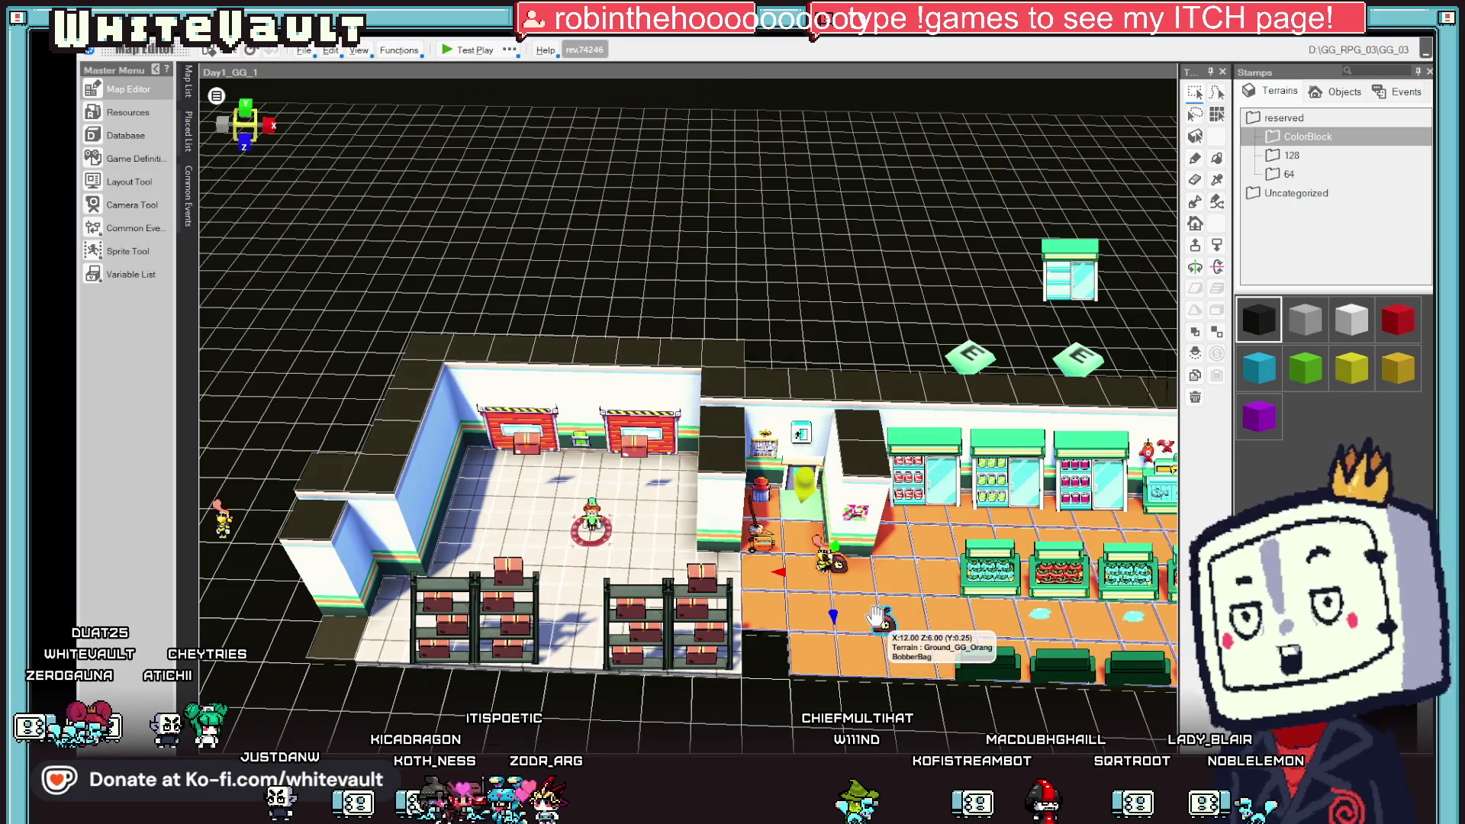
scroll(854, 605, up, 1)
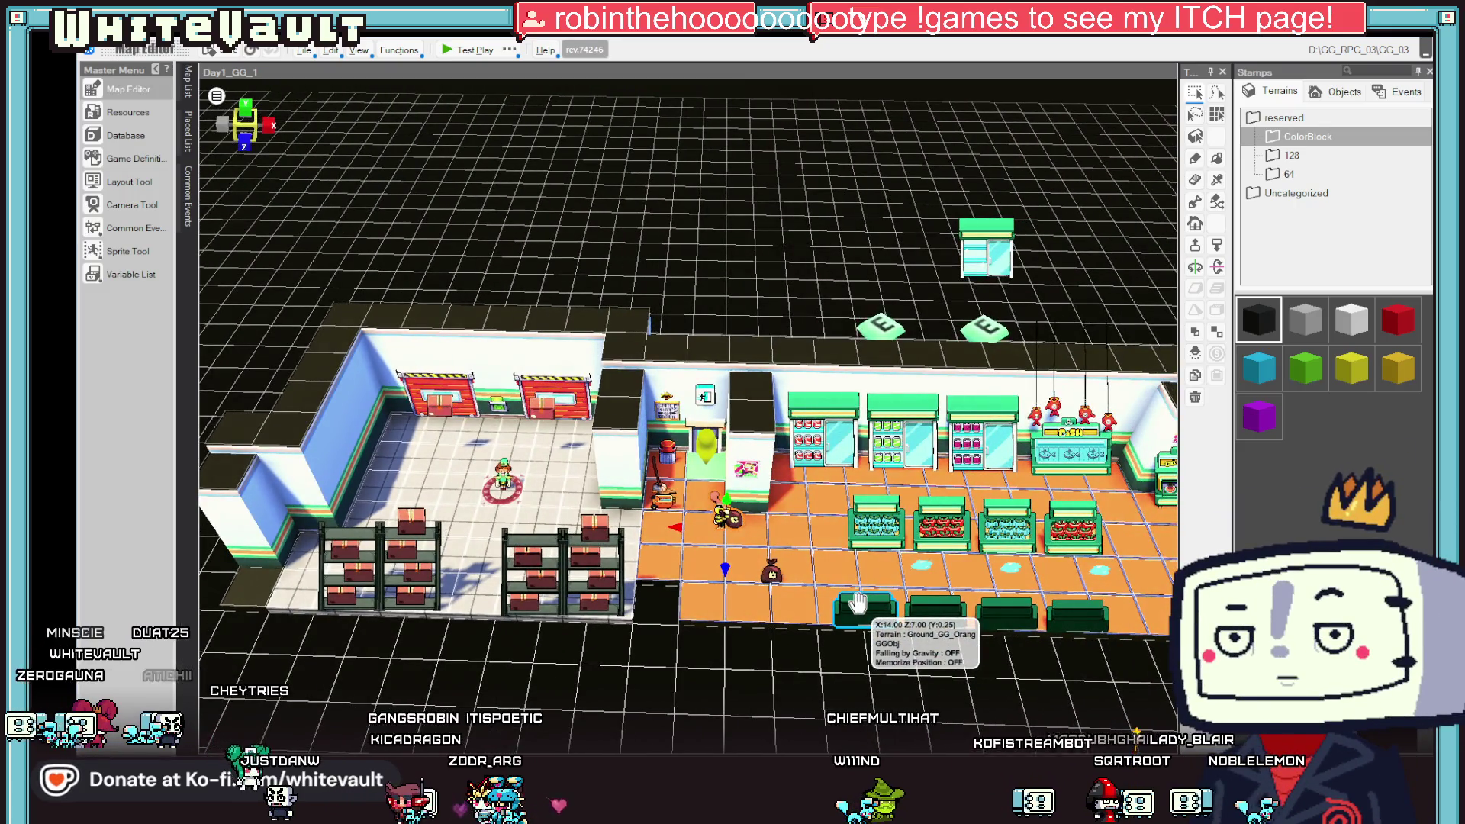
scroll(859, 603, up, 1)
scroll(858, 602, down, 1)
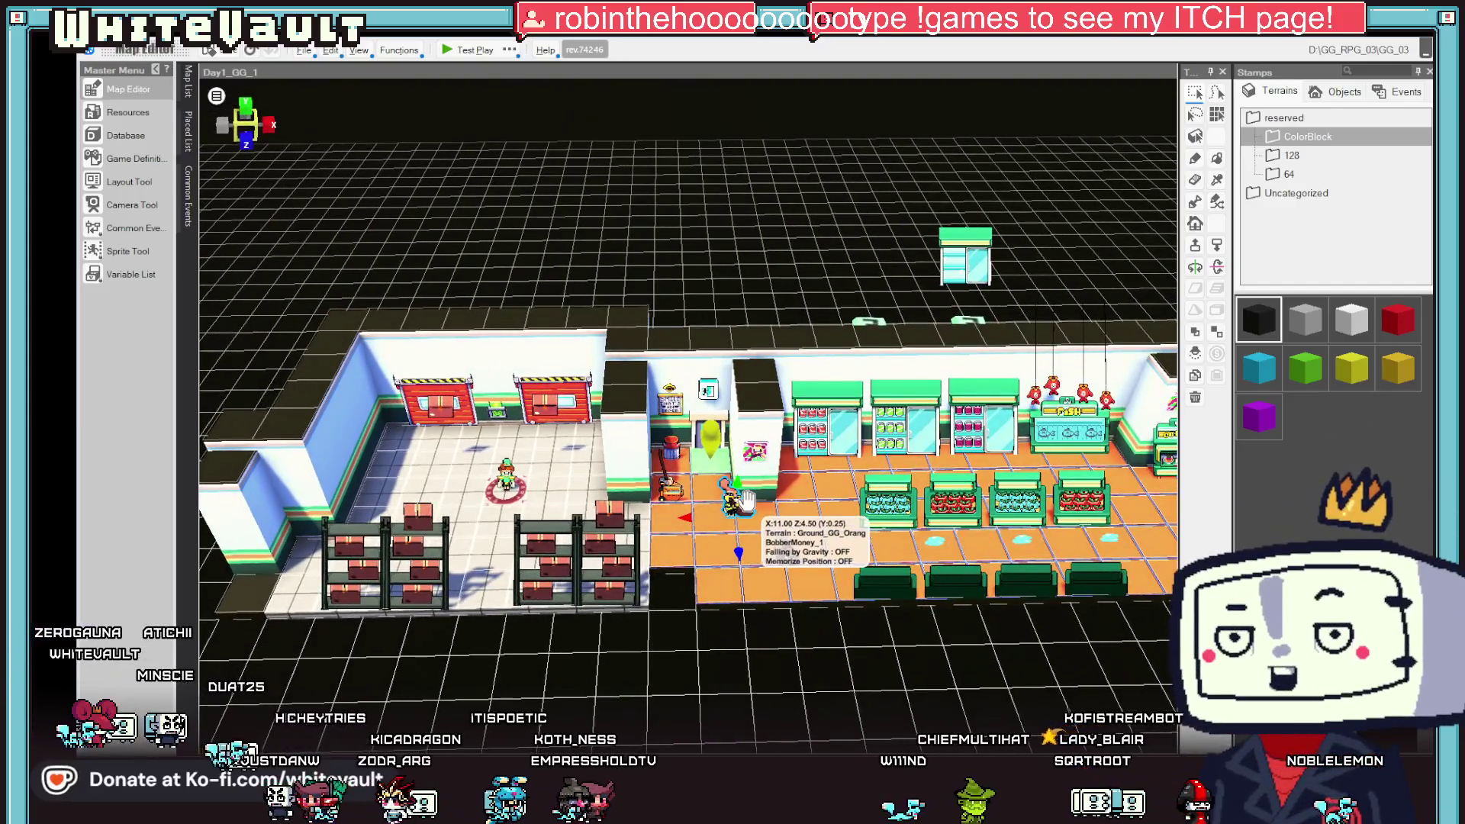
- In BobberMoney_1, add a Variable Box condition and create a new local variable named Catch
double_click(745, 498)
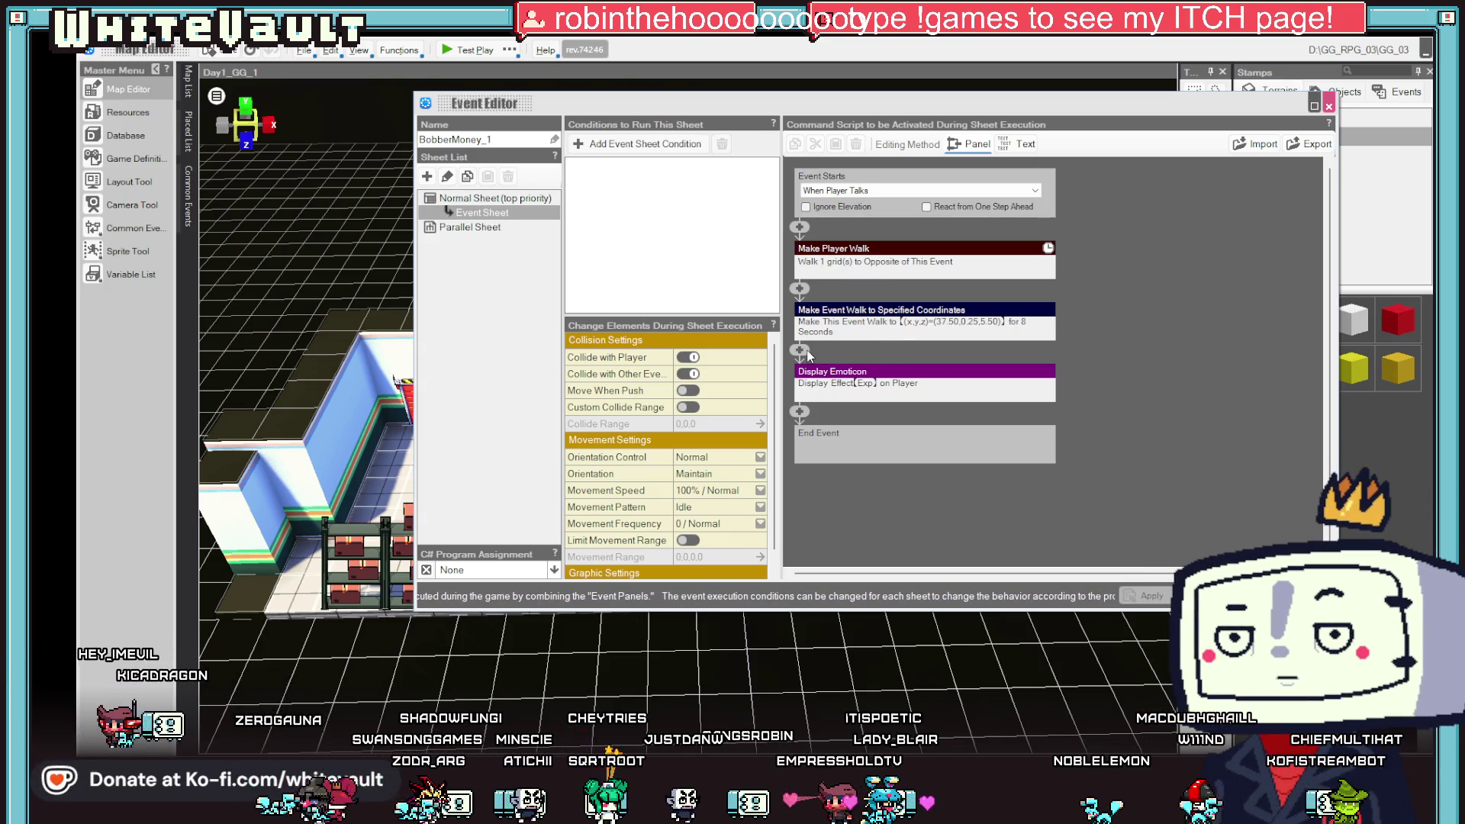
click(644, 148)
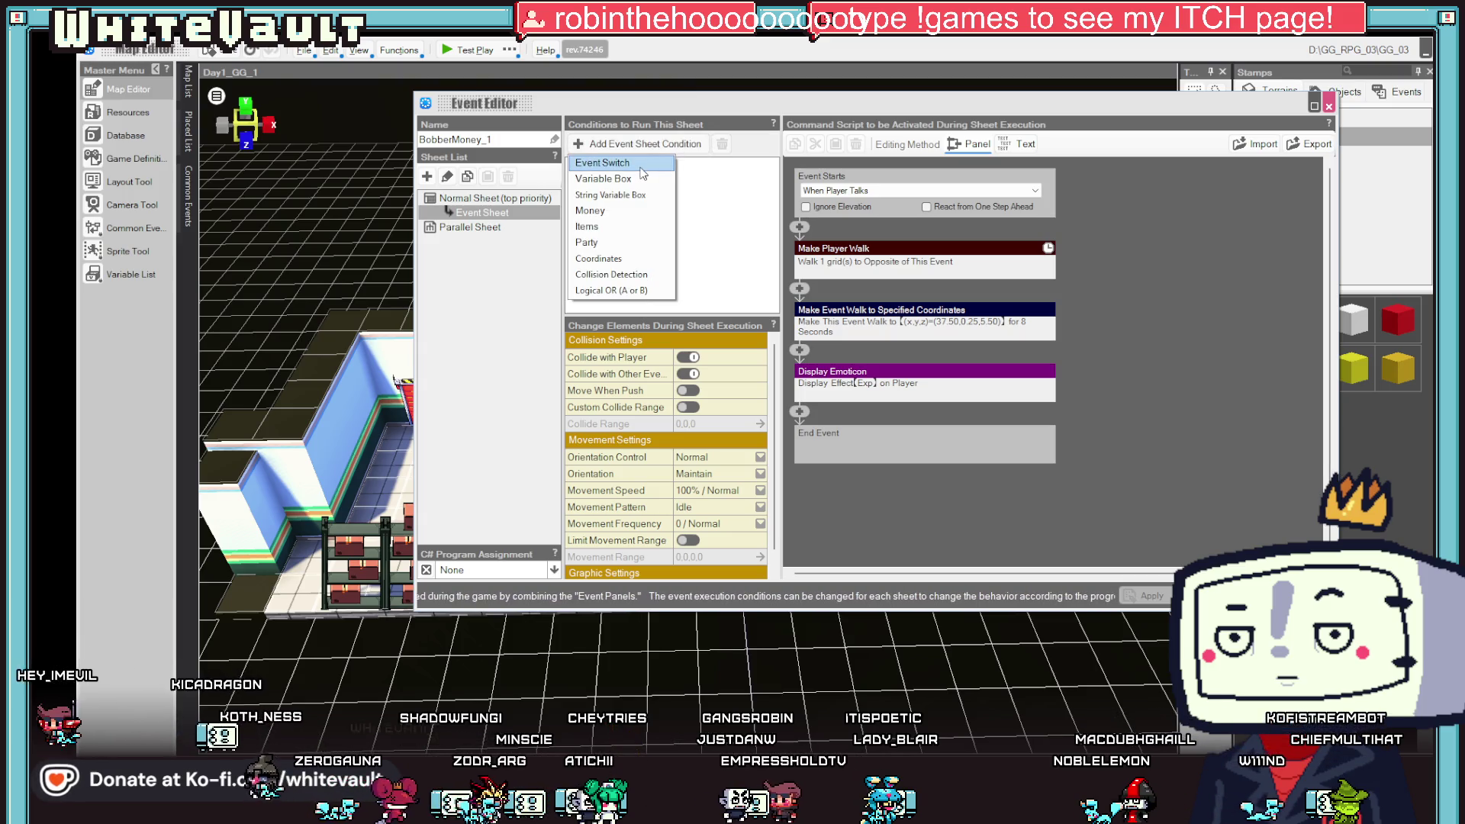
click(638, 178)
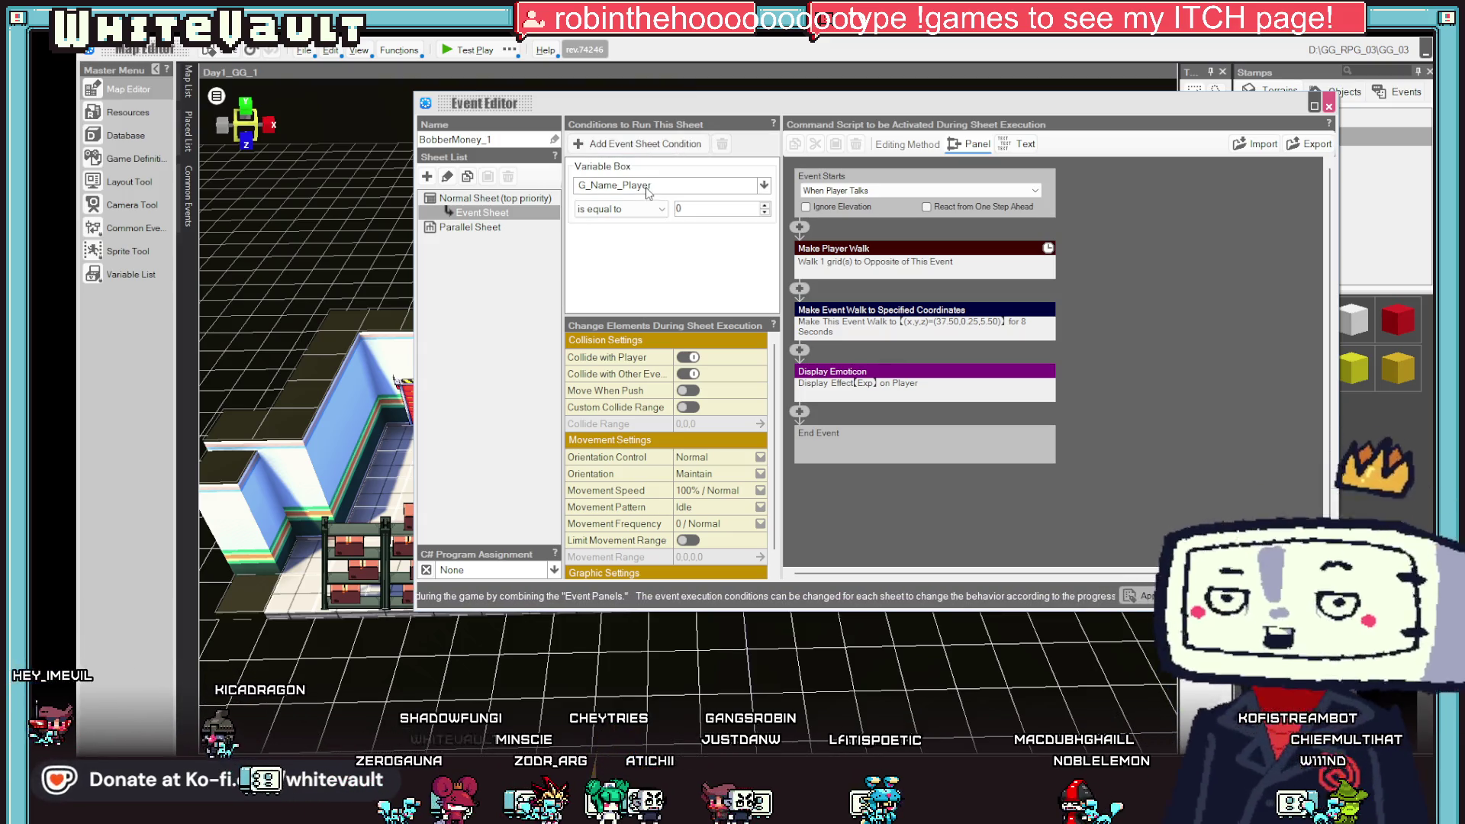
click(638, 244)
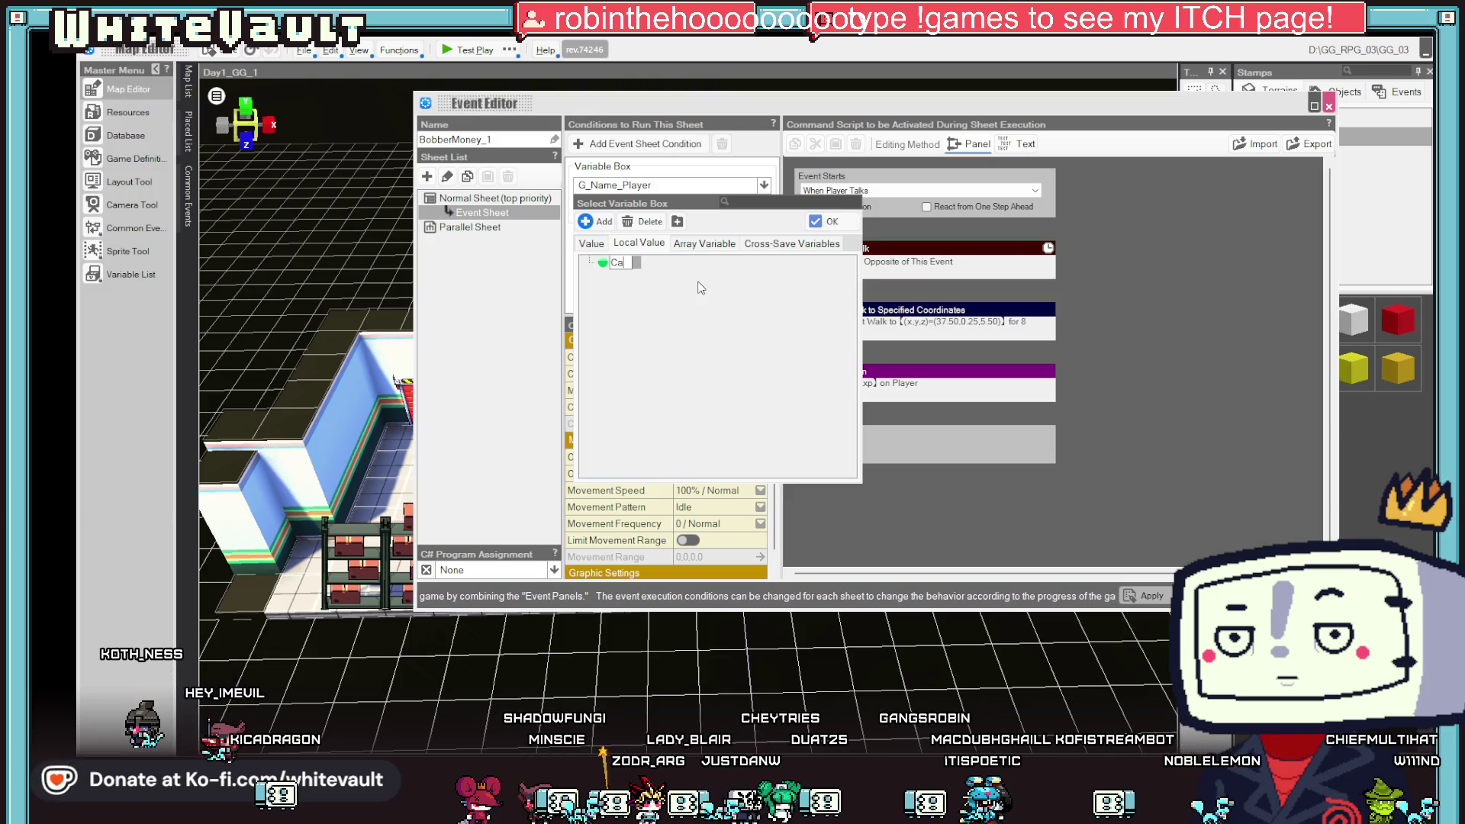
text(atch)
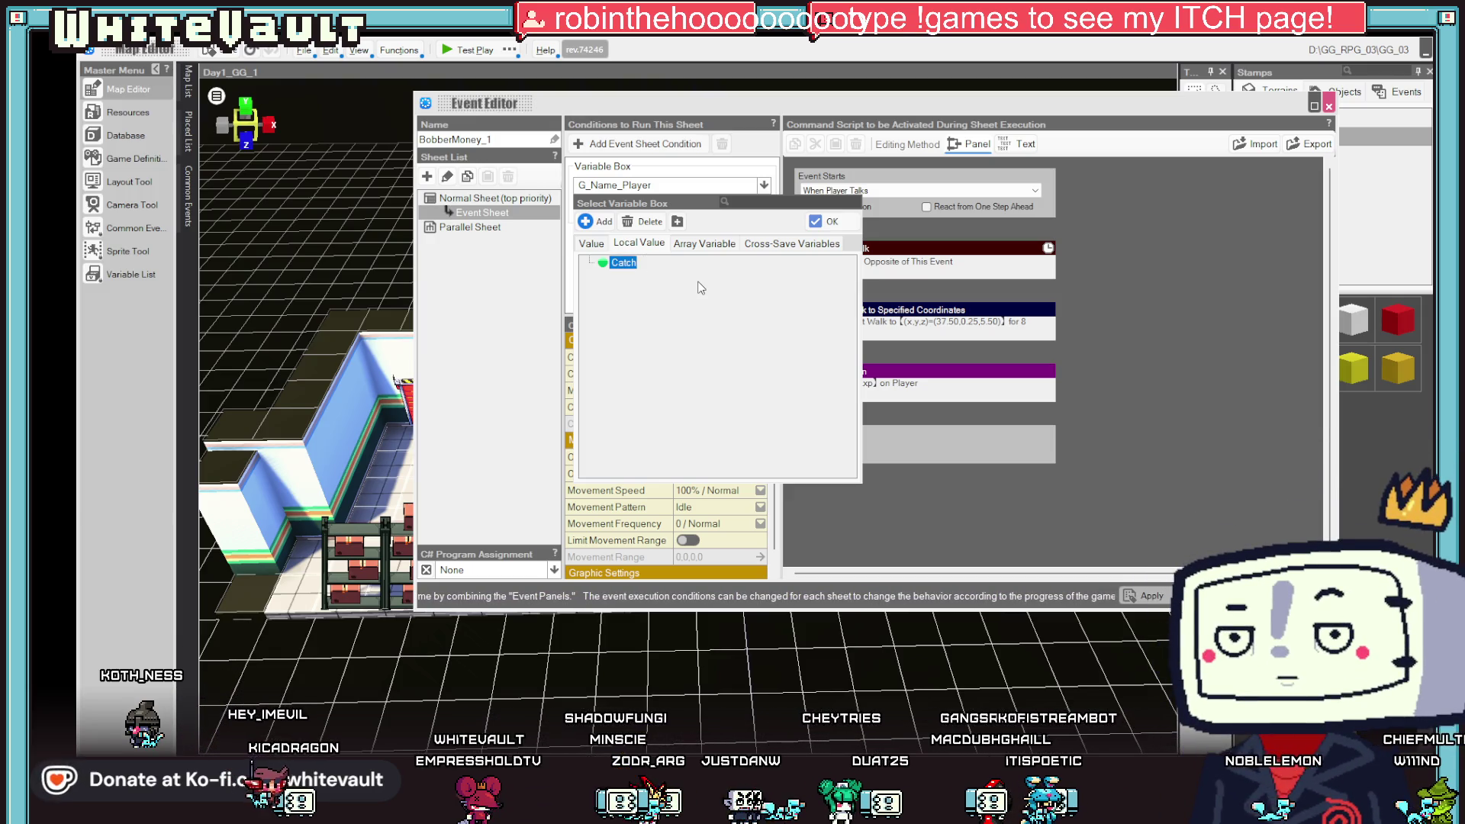
key(Escape)
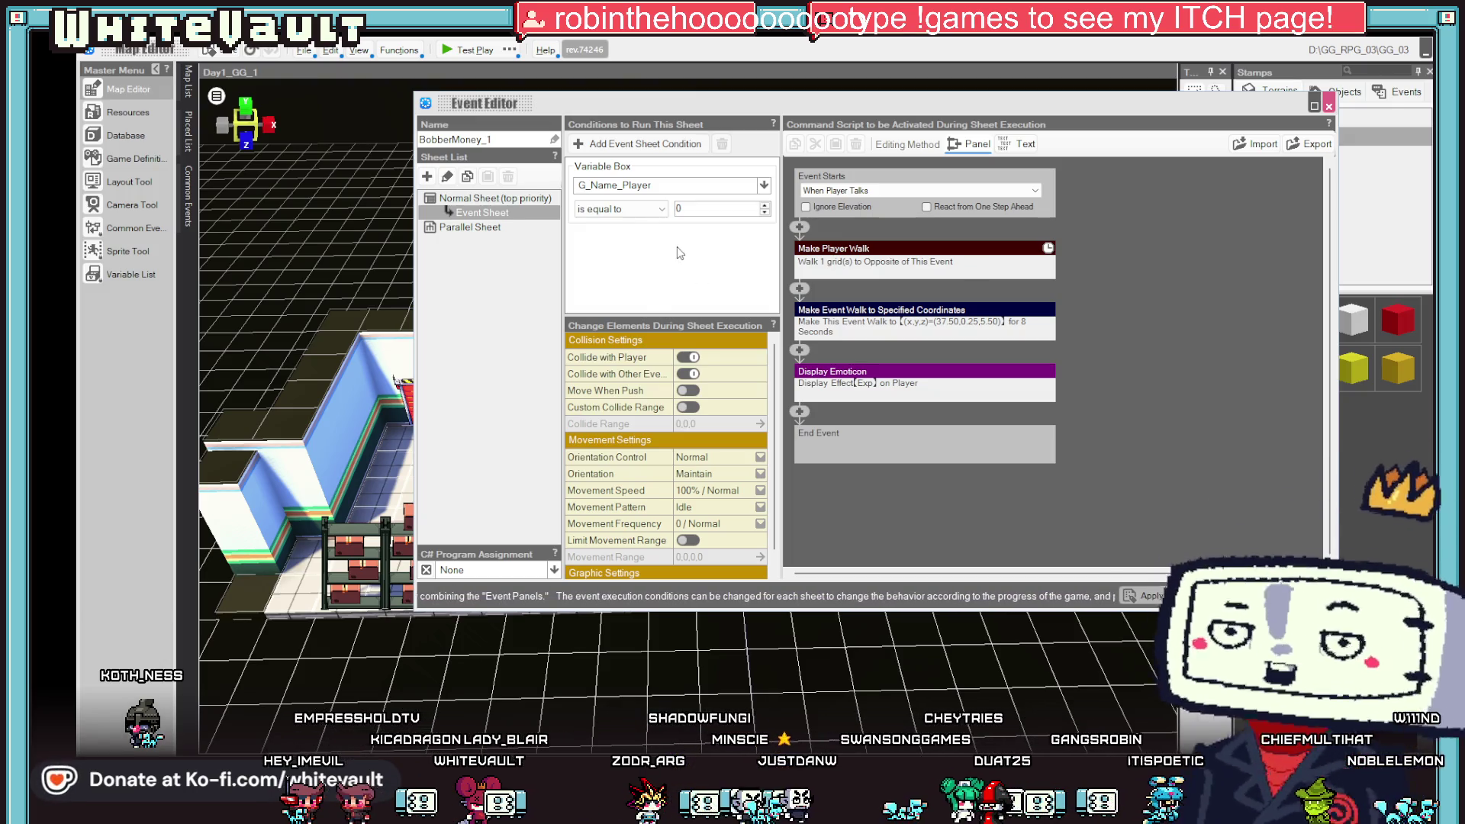
- Add a variable assignment command to the script, then delete it again
click(798, 411)
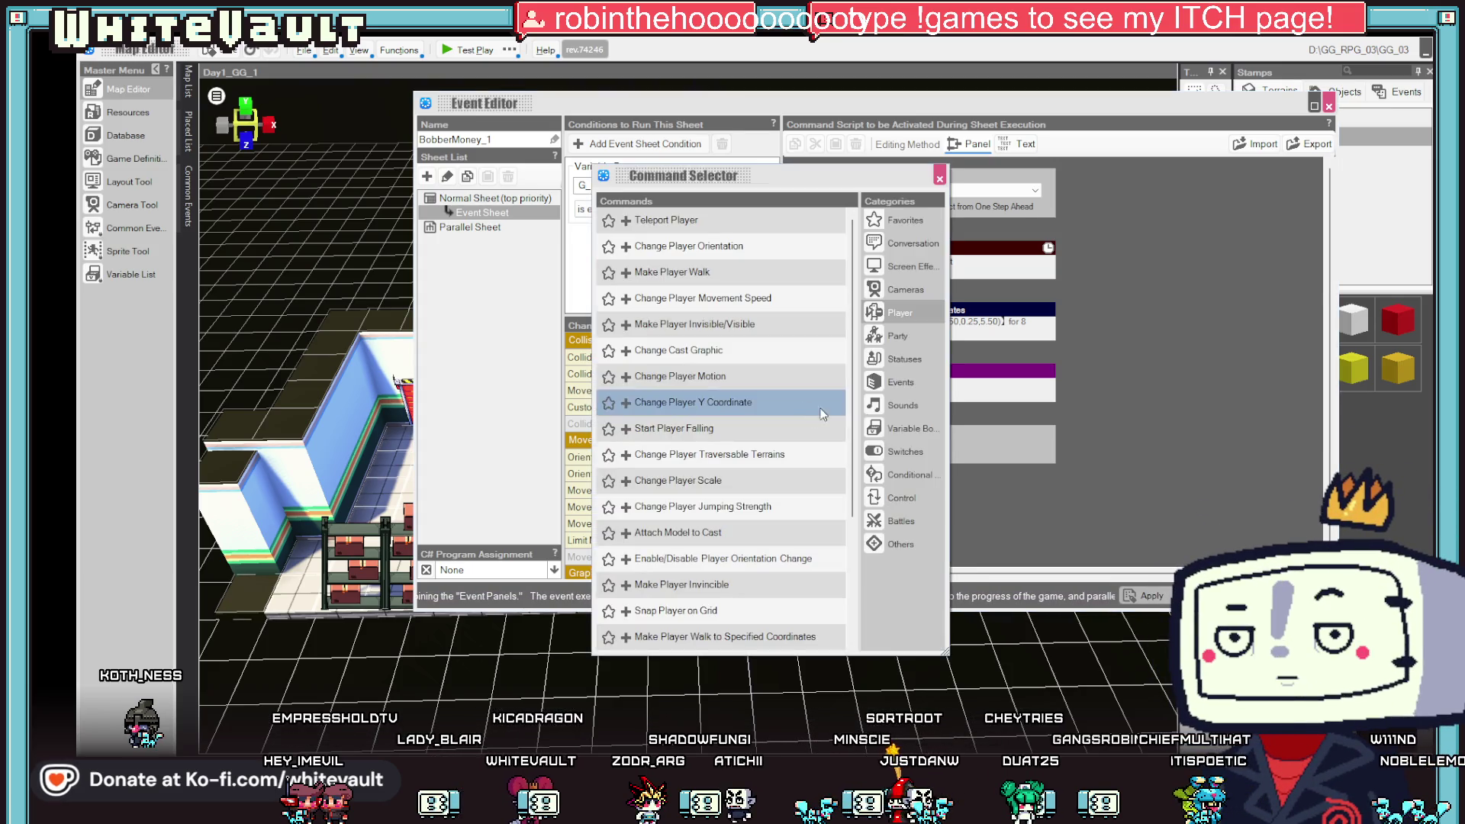
click(879, 419)
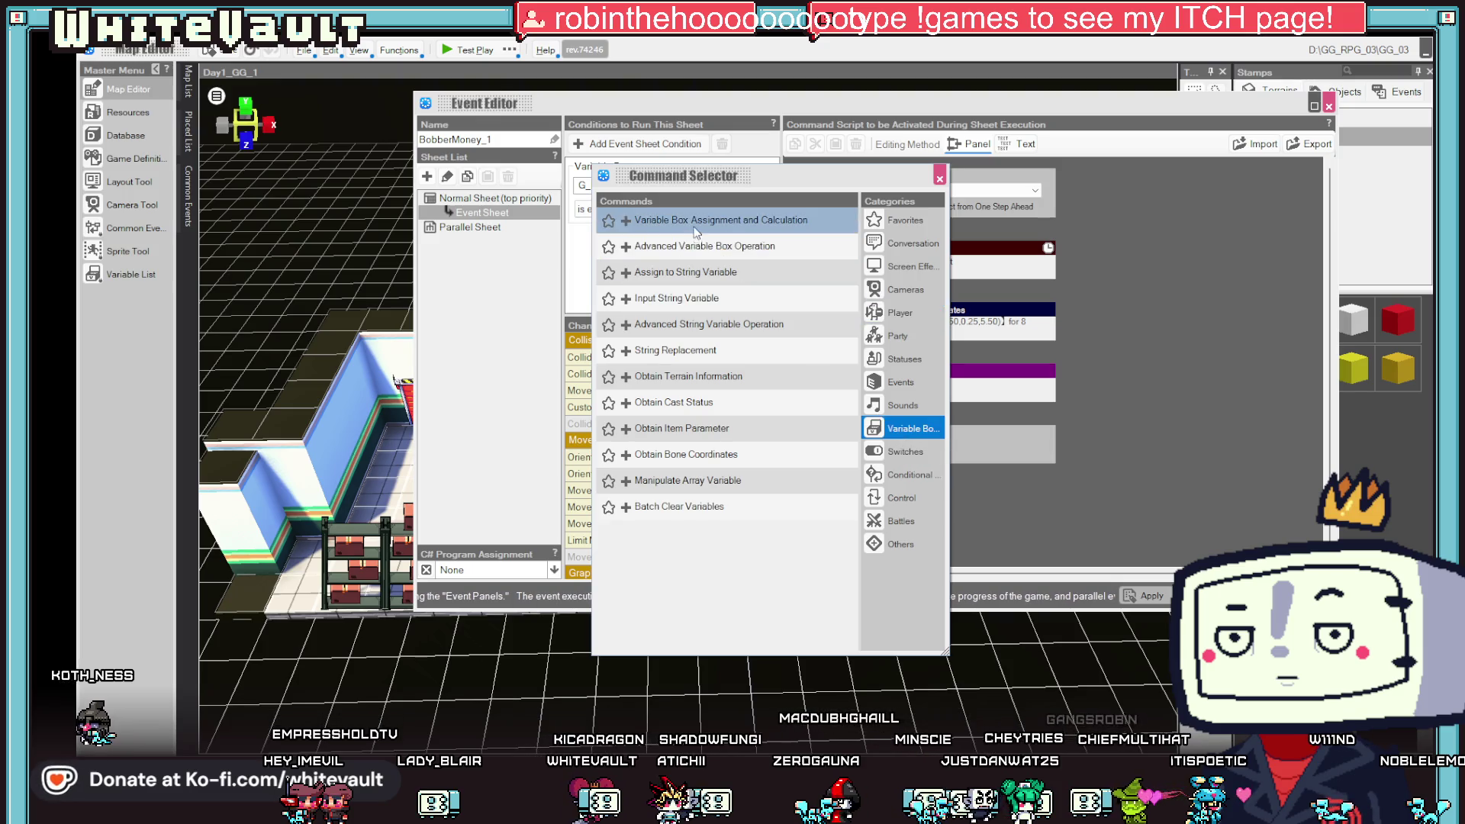
click(721, 219)
right_click(845, 343)
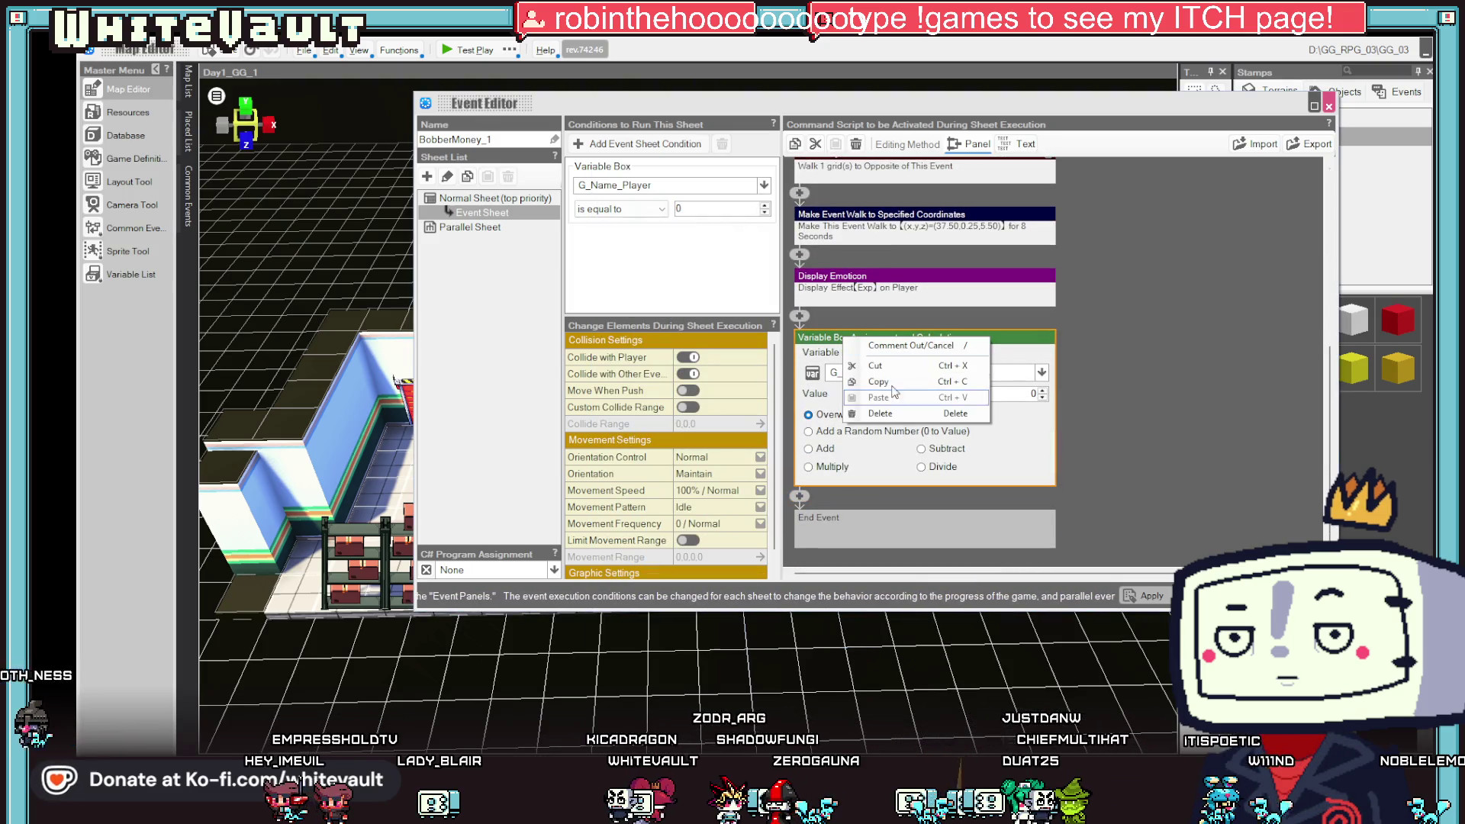
click(875, 365)
- Add an Event Switch On/Off command turning local switch L:Catch on, then add a second event sheet
click(802, 412)
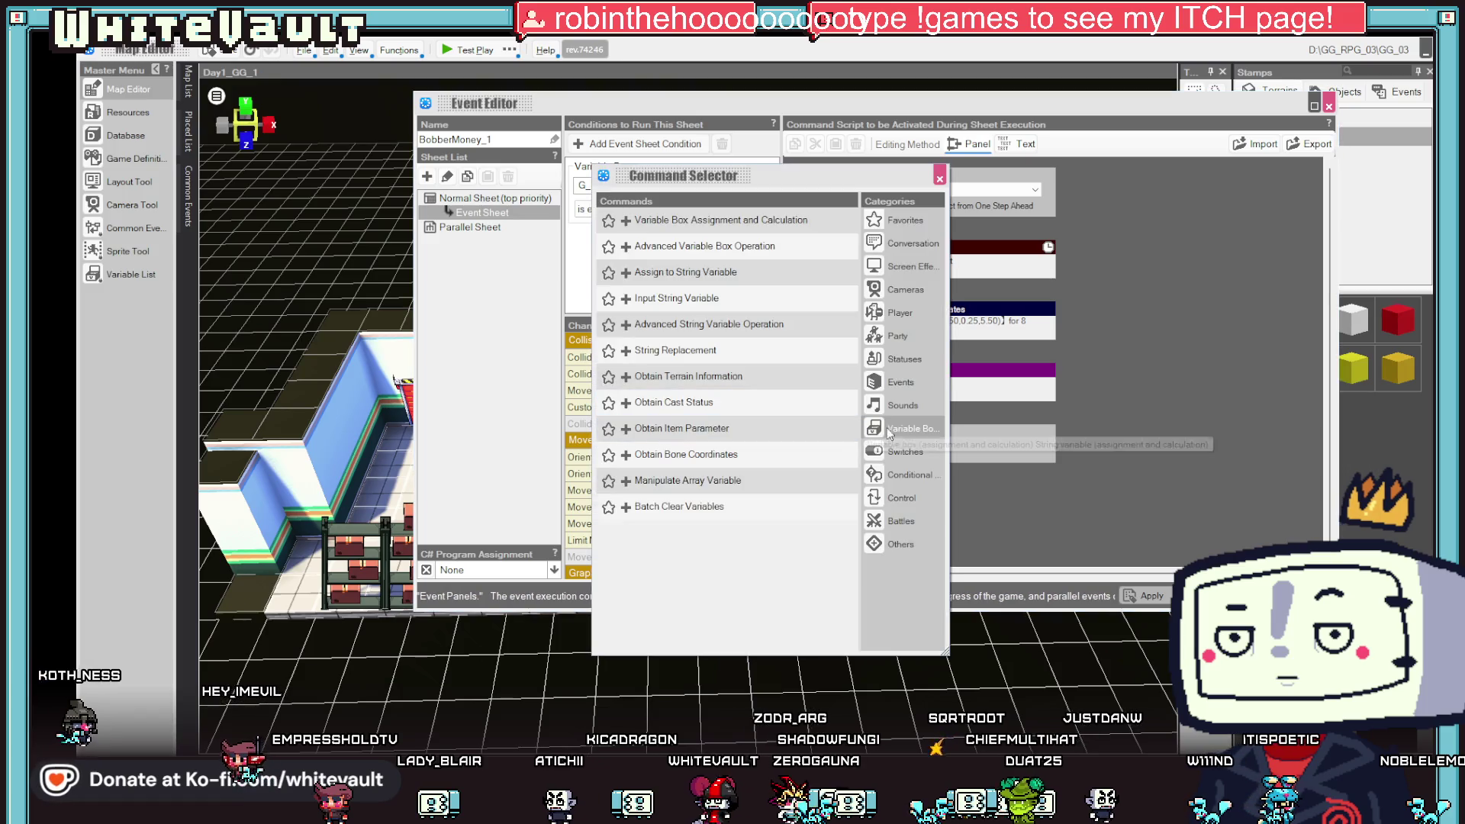
click(919, 451)
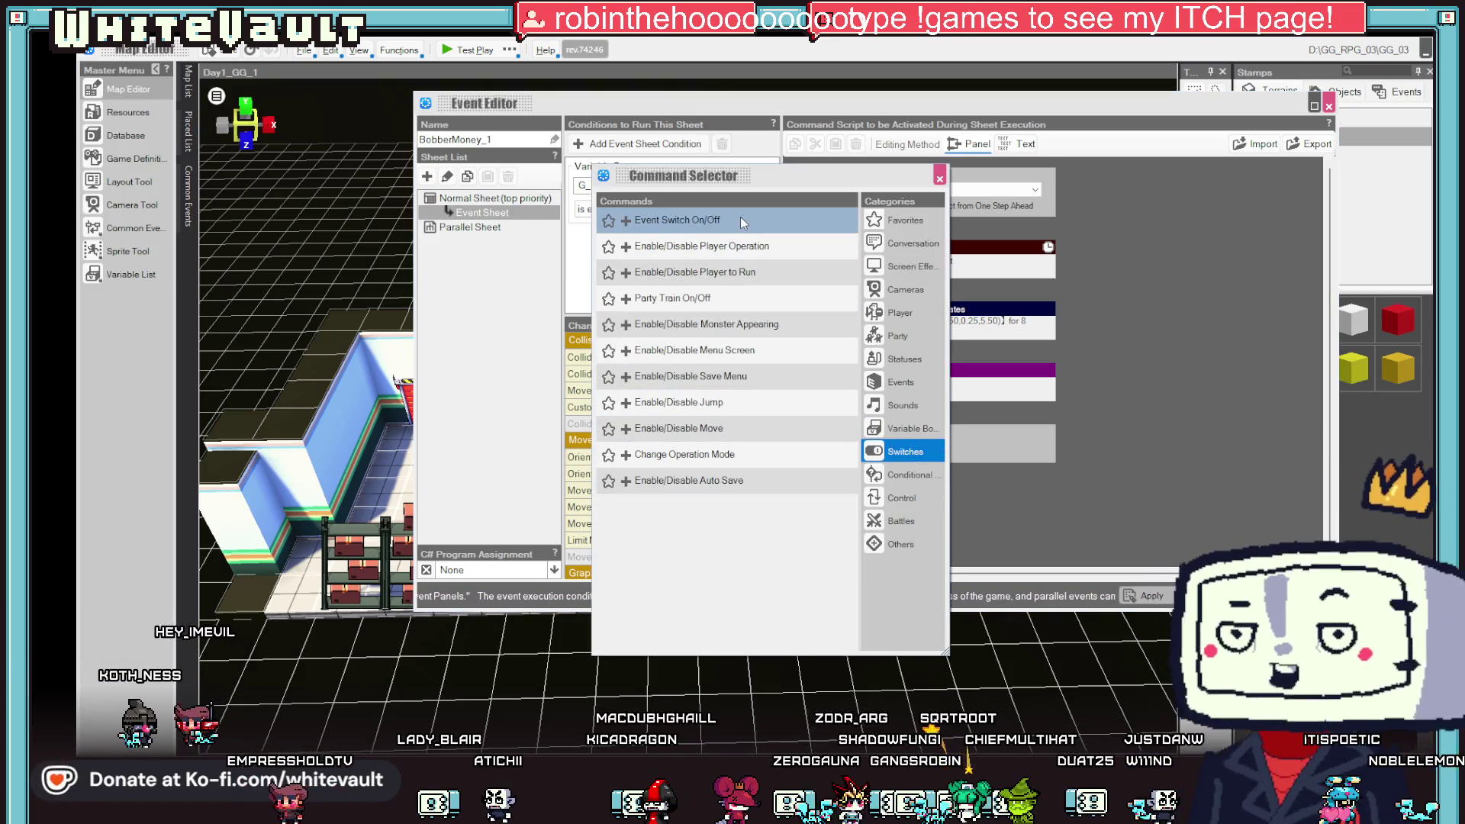
click(740, 219)
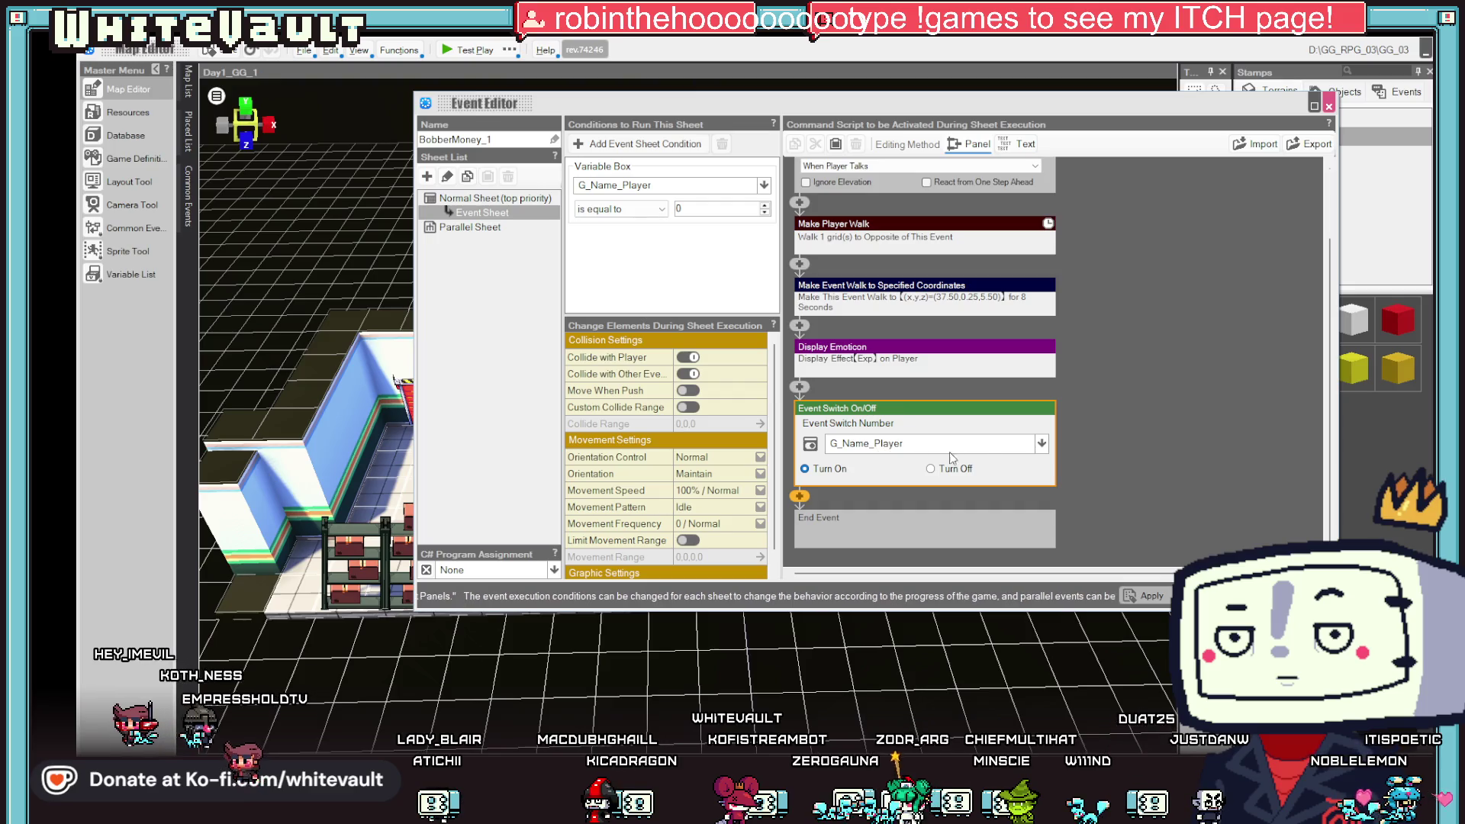
click(985, 448)
click(890, 503)
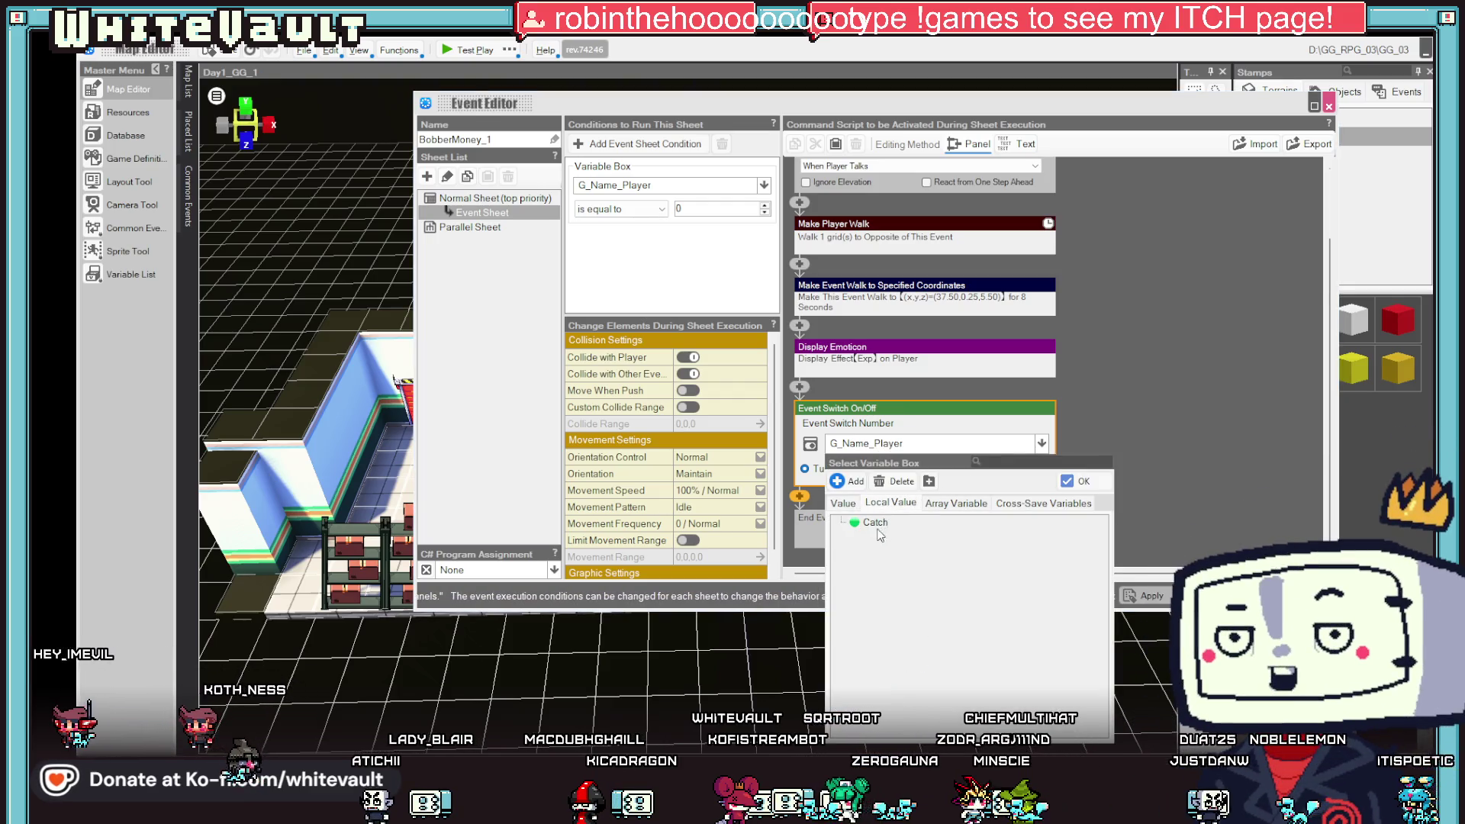
double_click(877, 521)
click(1148, 596)
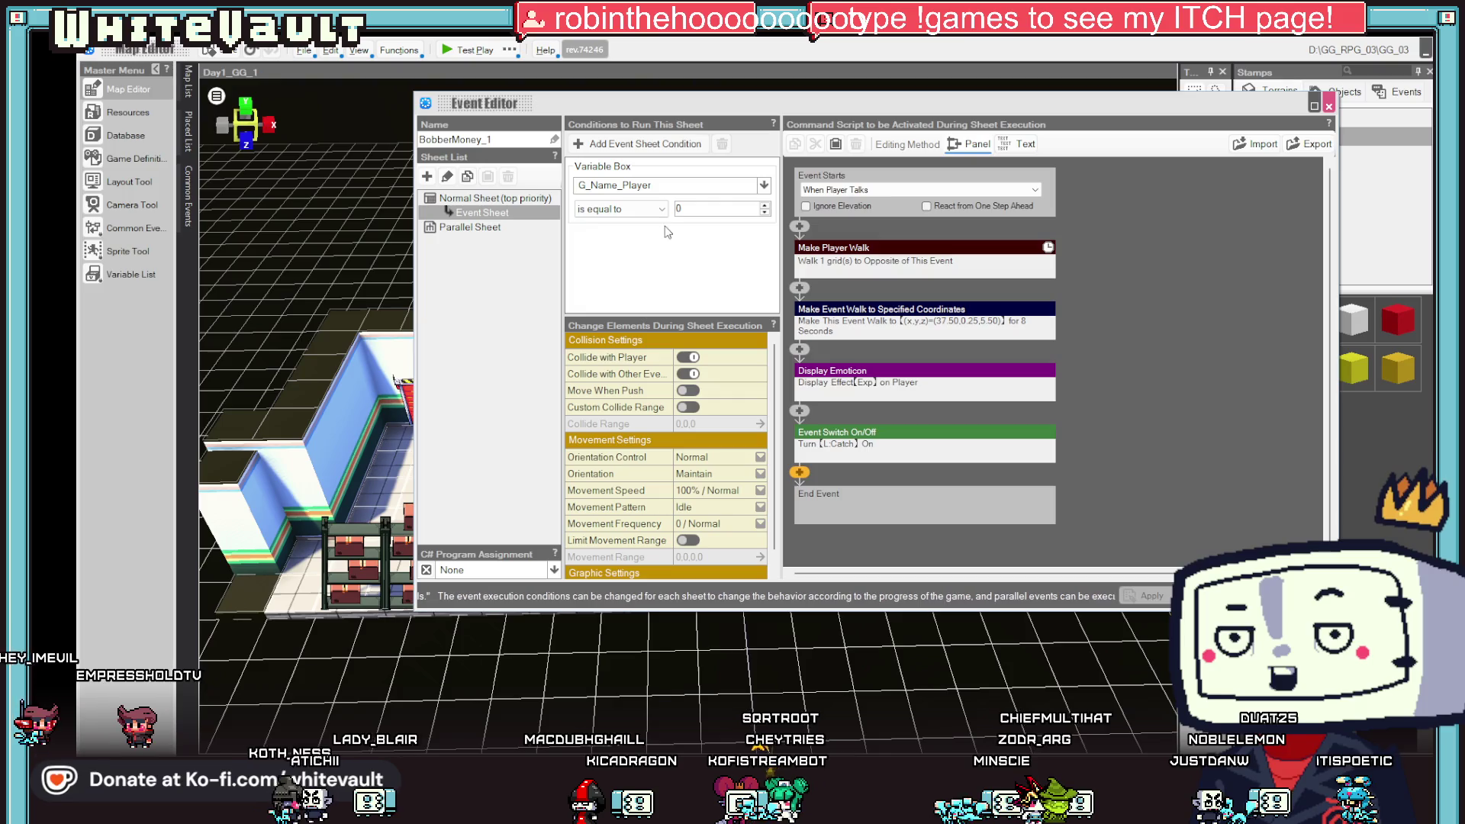
right_click(479, 217)
click(500, 233)
- Duplicate the event sheet and compare the copy with the first sheet
right_click(484, 229)
click(532, 264)
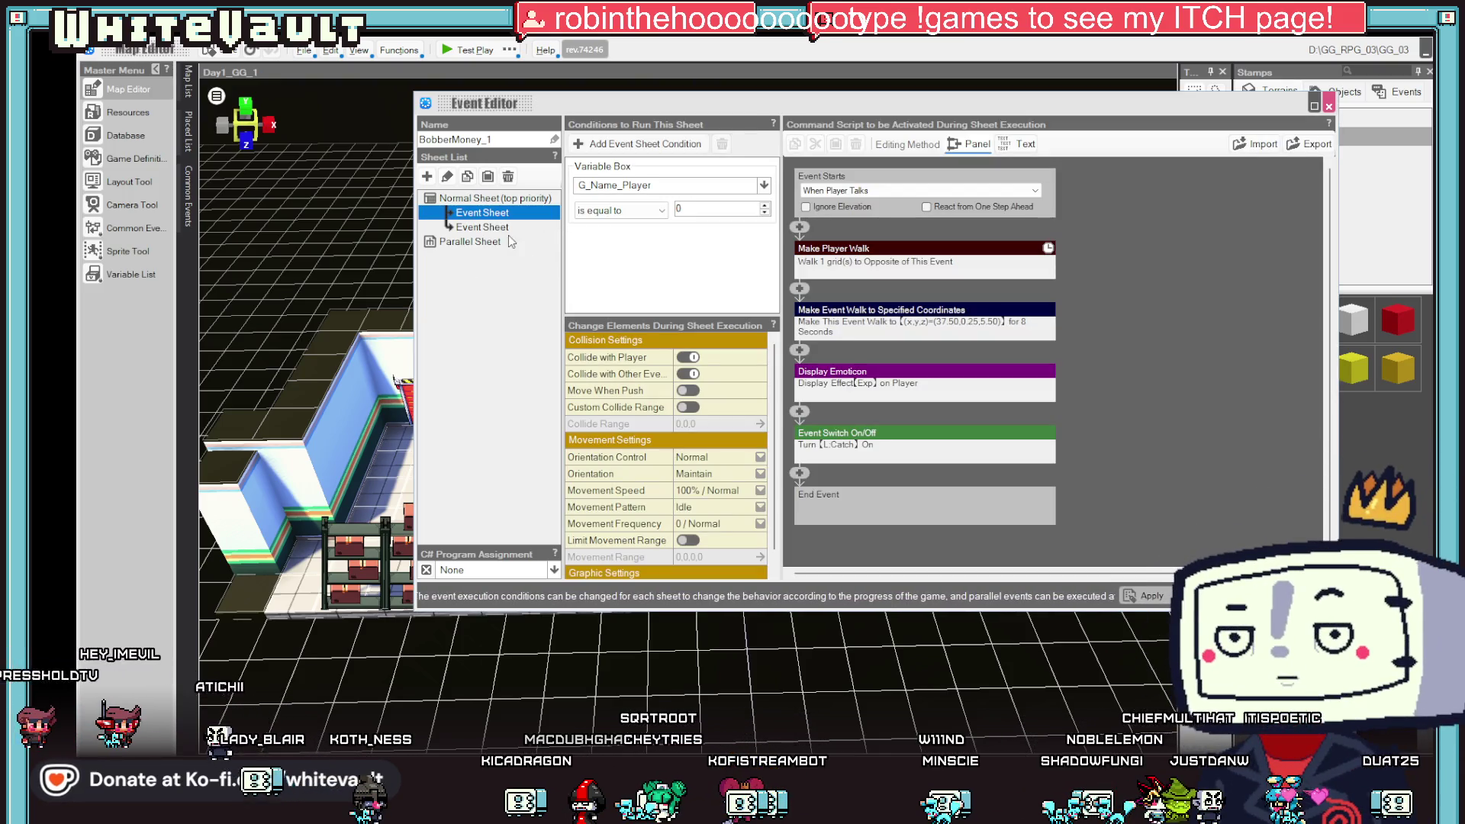
click(501, 229)
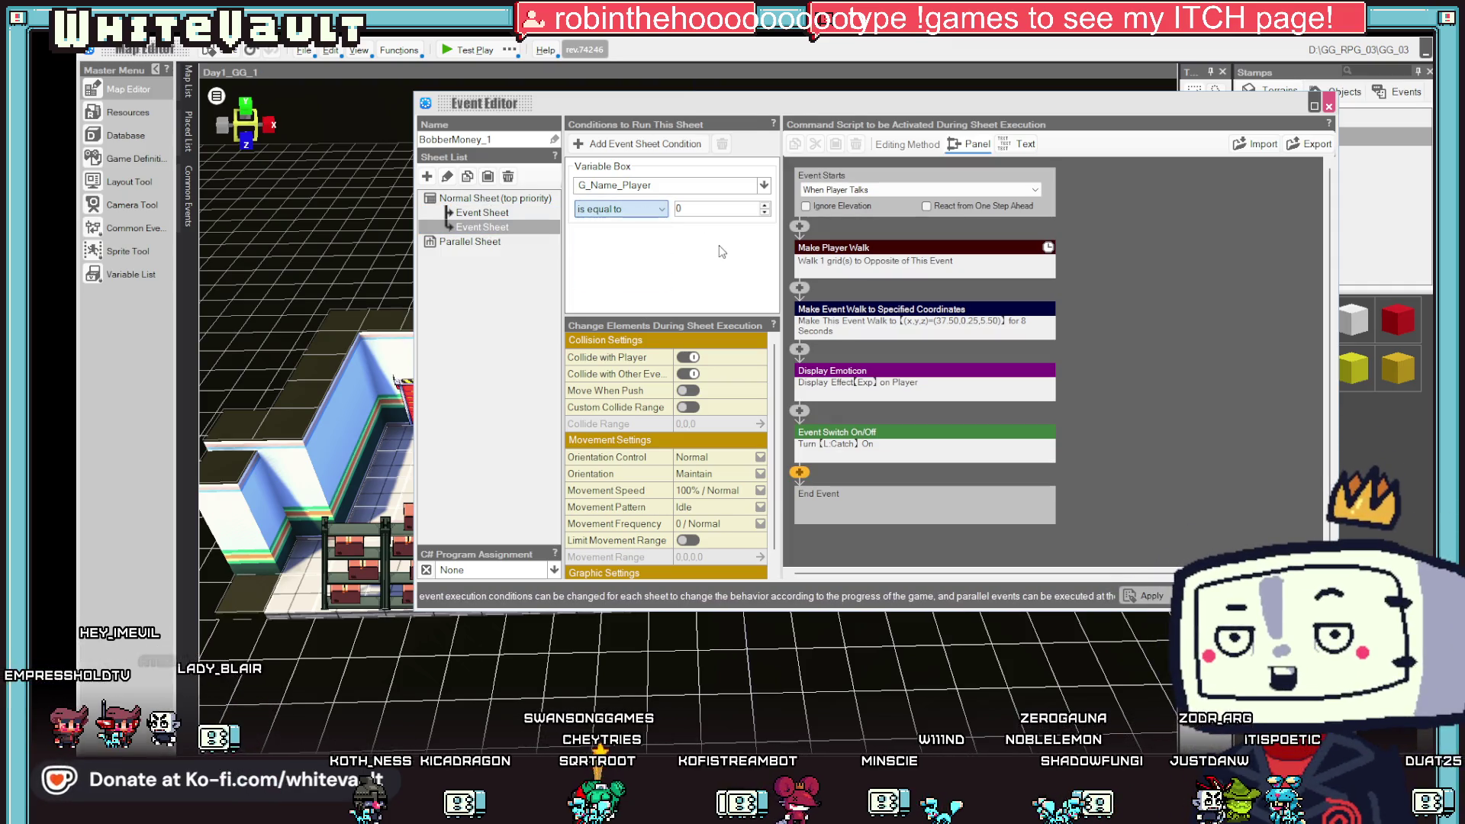
click(488, 212)
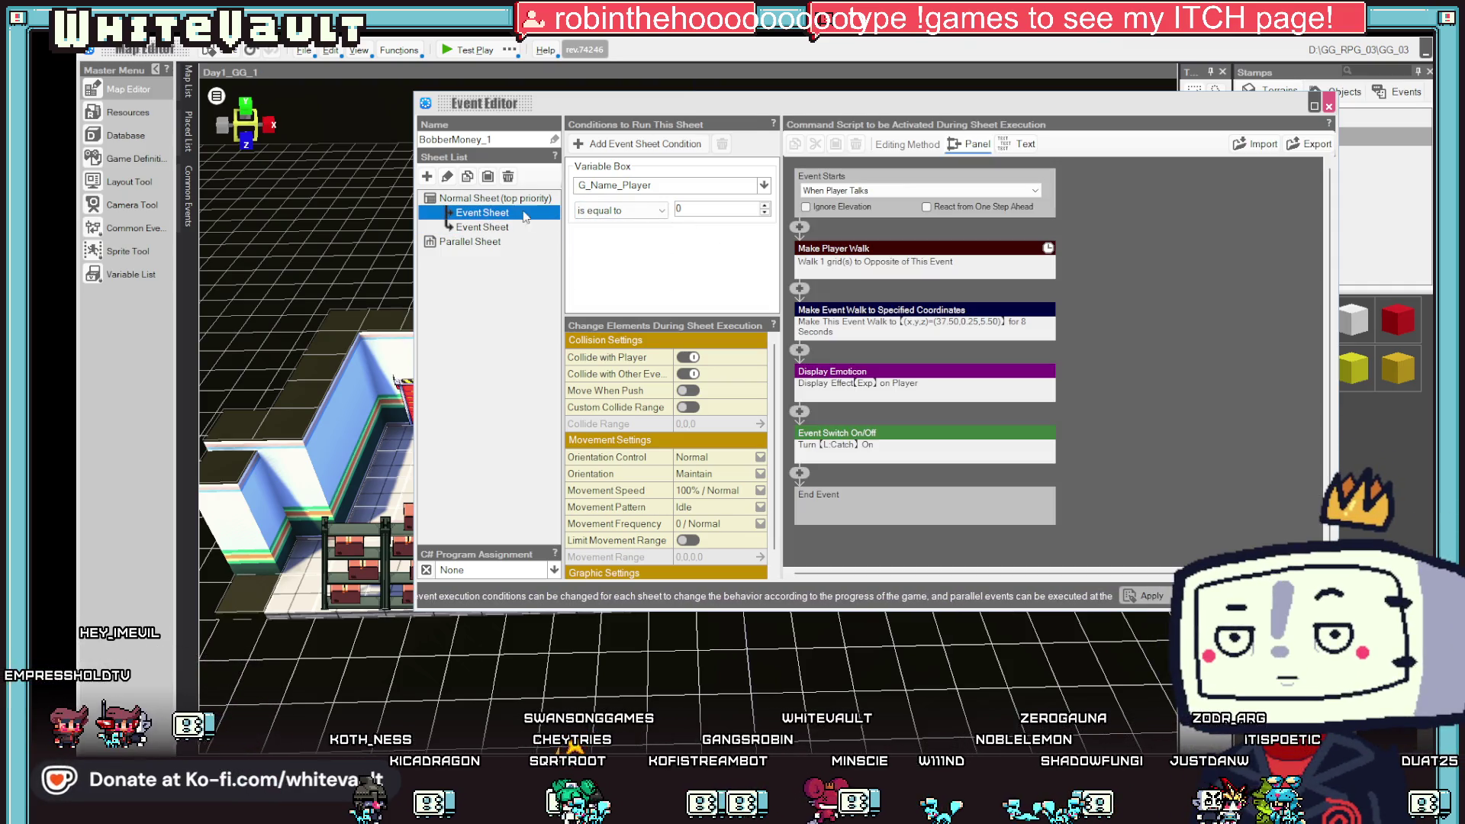
- Replace the first sheet's Variable Box condition with an Event Switch condition requiring L:Catch off
right_click(626, 169)
click(645, 200)
click(574, 144)
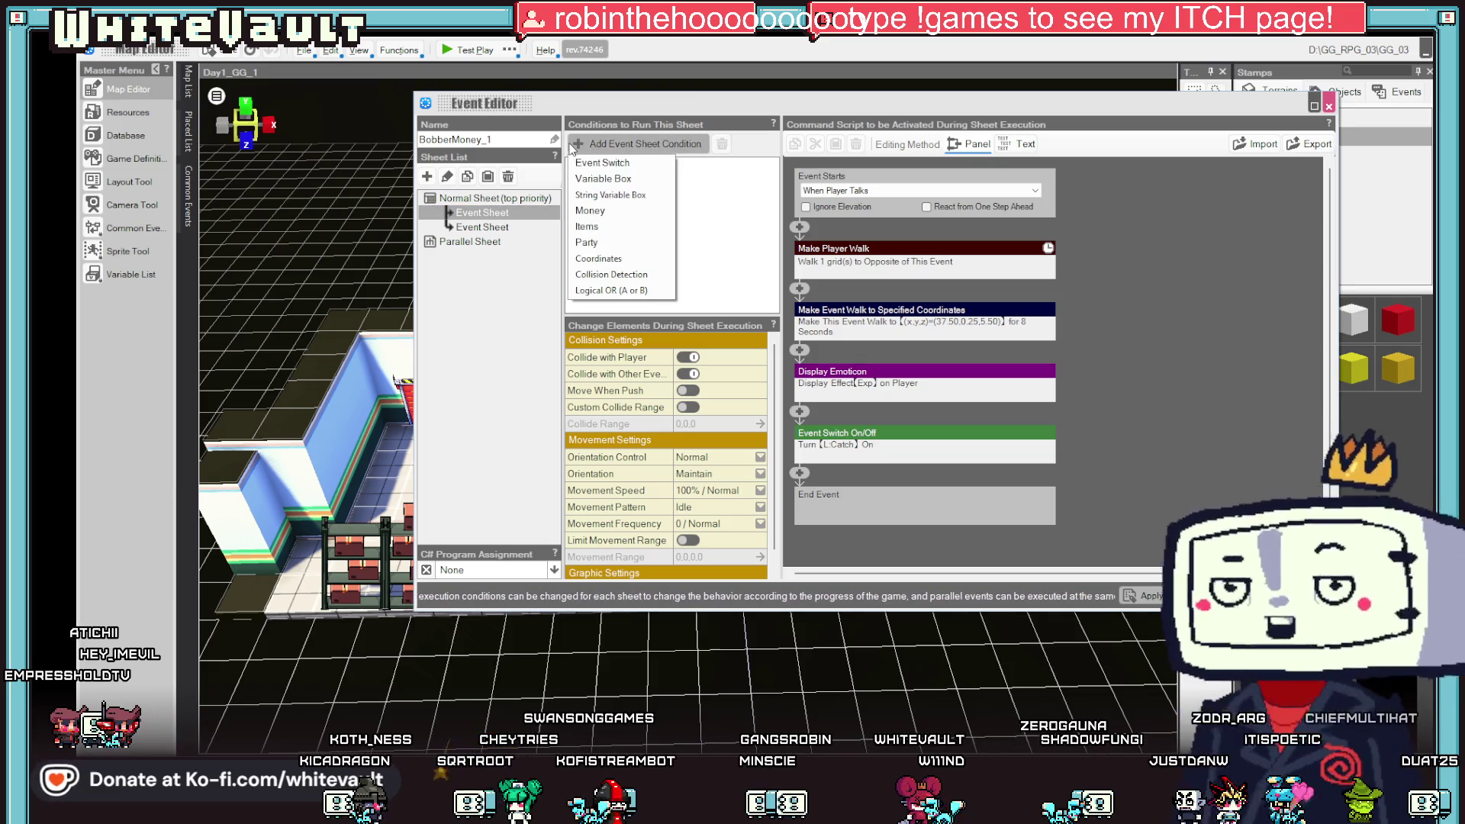
click(621, 163)
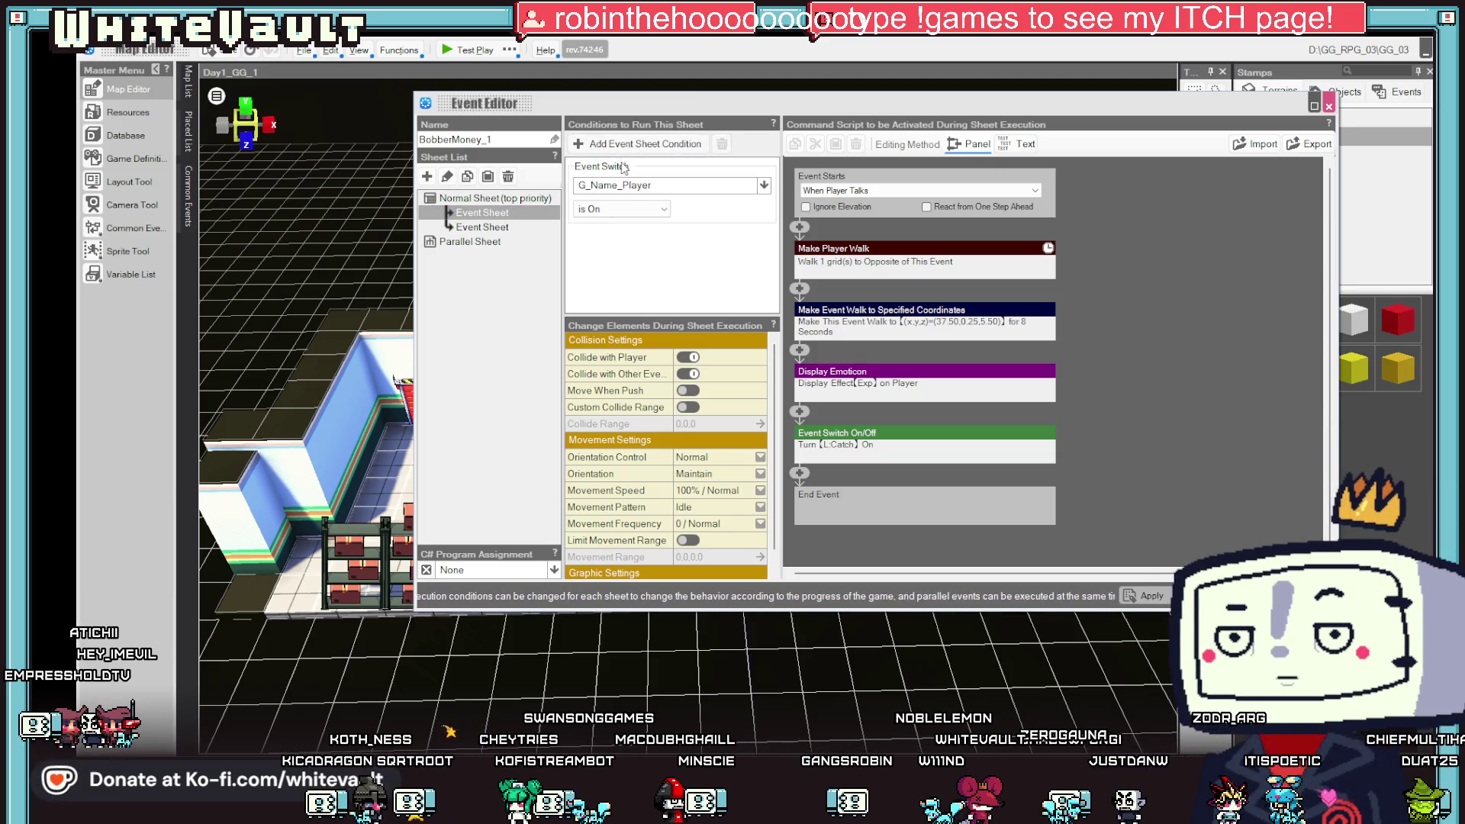
click(656, 185)
click(639, 242)
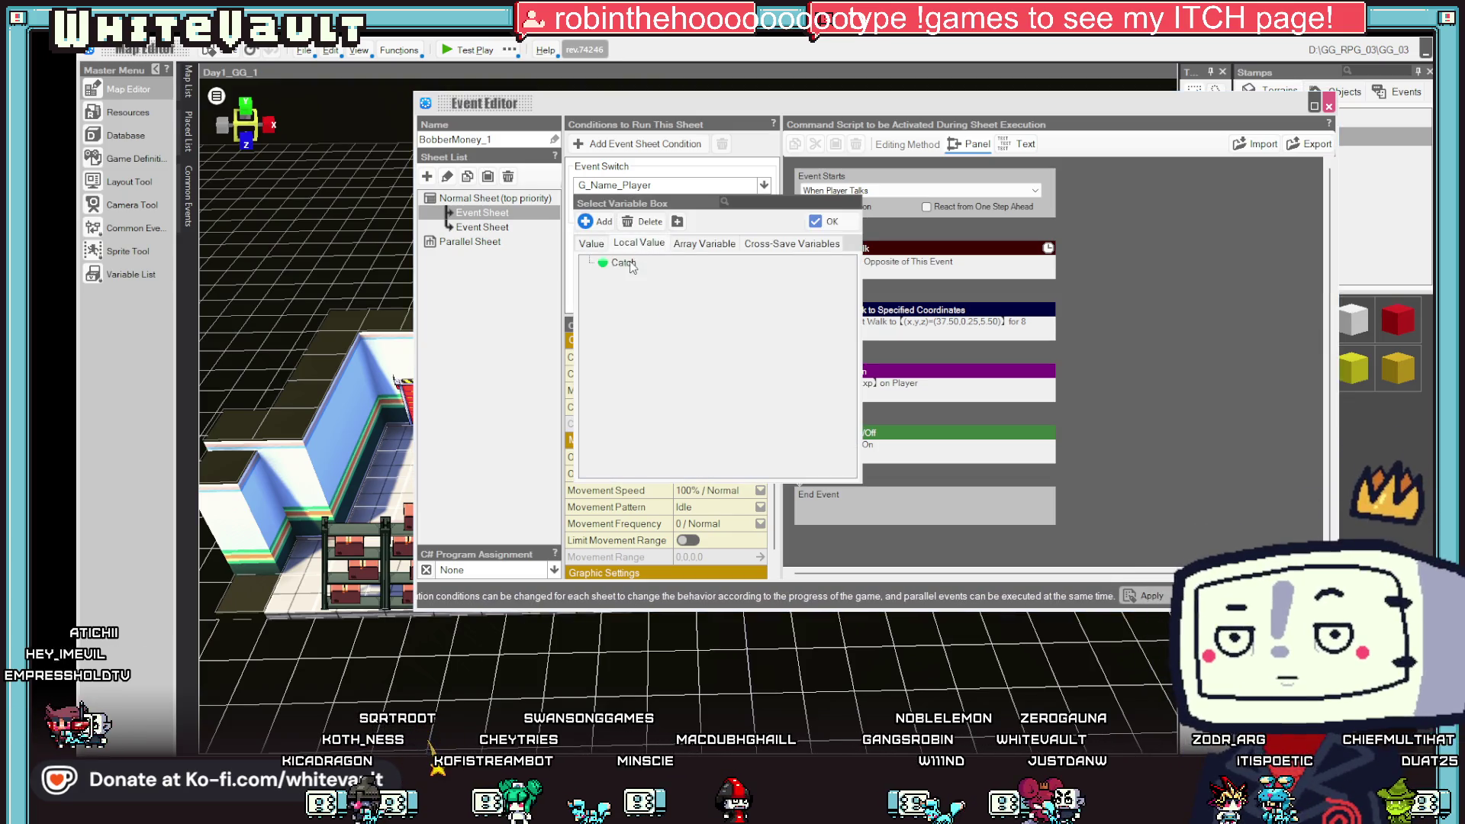
double_click(624, 263)
click(621, 236)
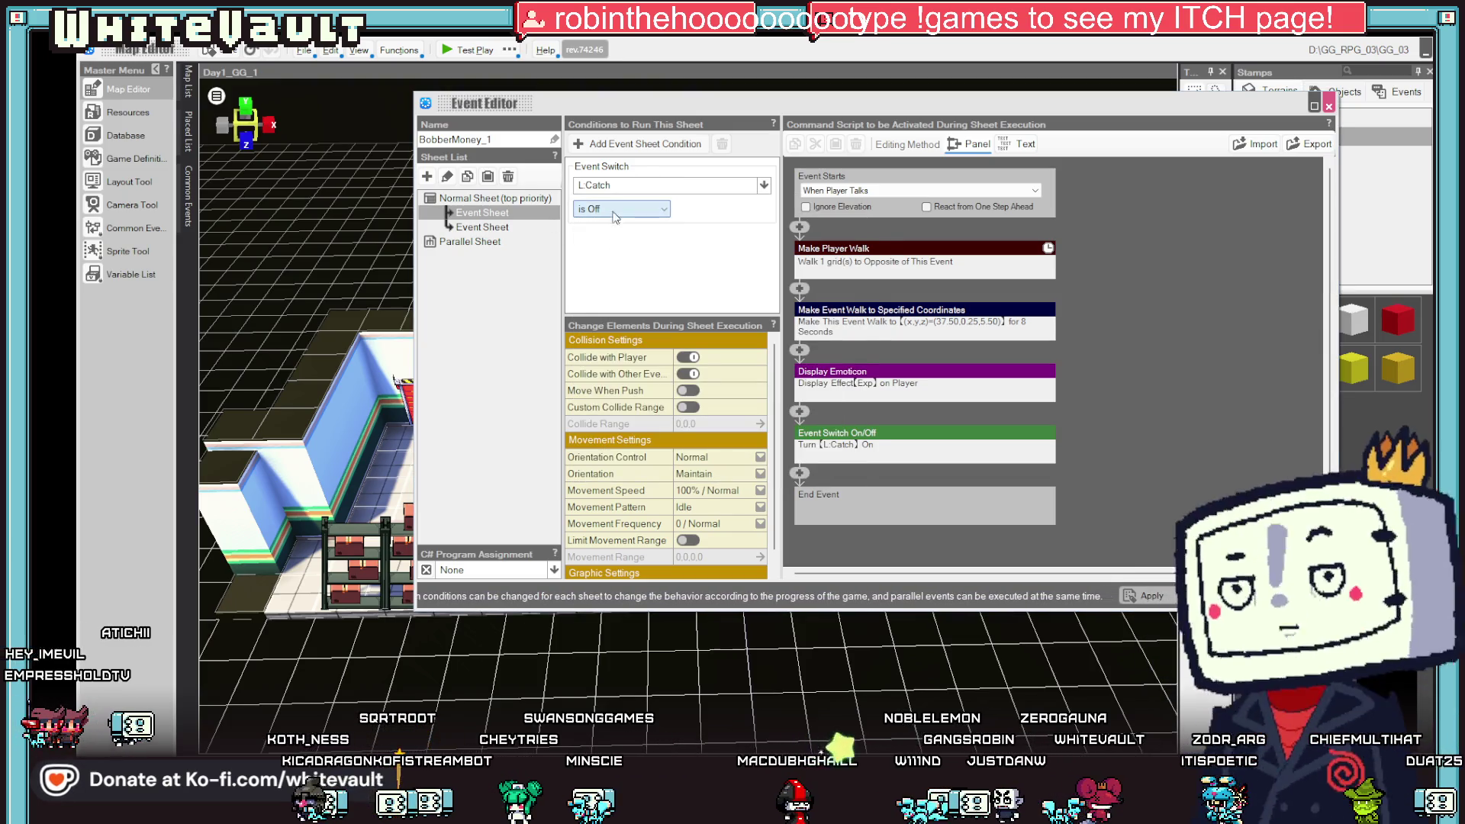
click(616, 167)
- Copy the Catch condition to the second sheet, delete its Variable Box condition, and require Catch on
right_click(616, 163)
click(653, 187)
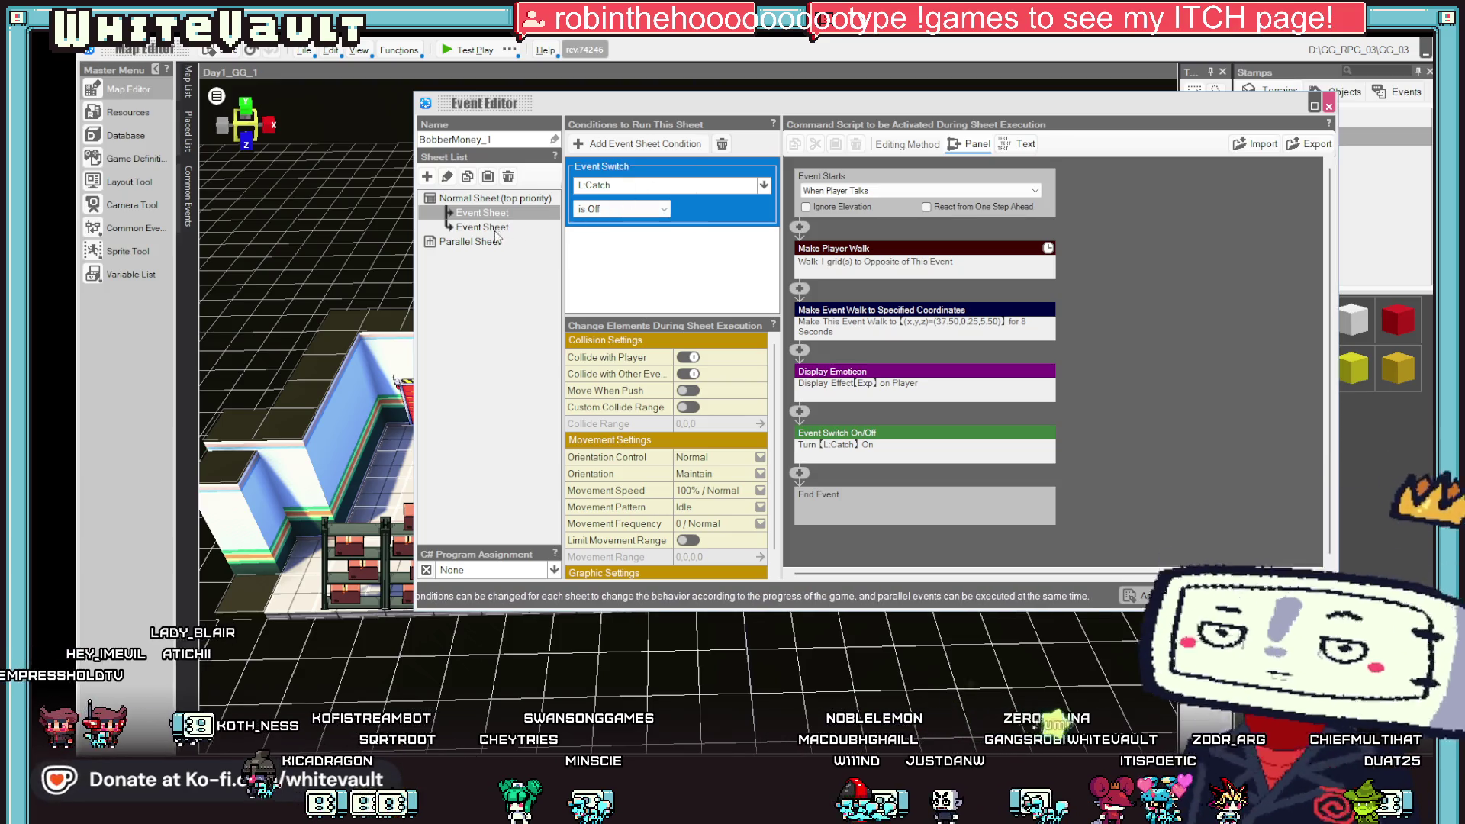
click(482, 227)
right_click(617, 170)
click(650, 211)
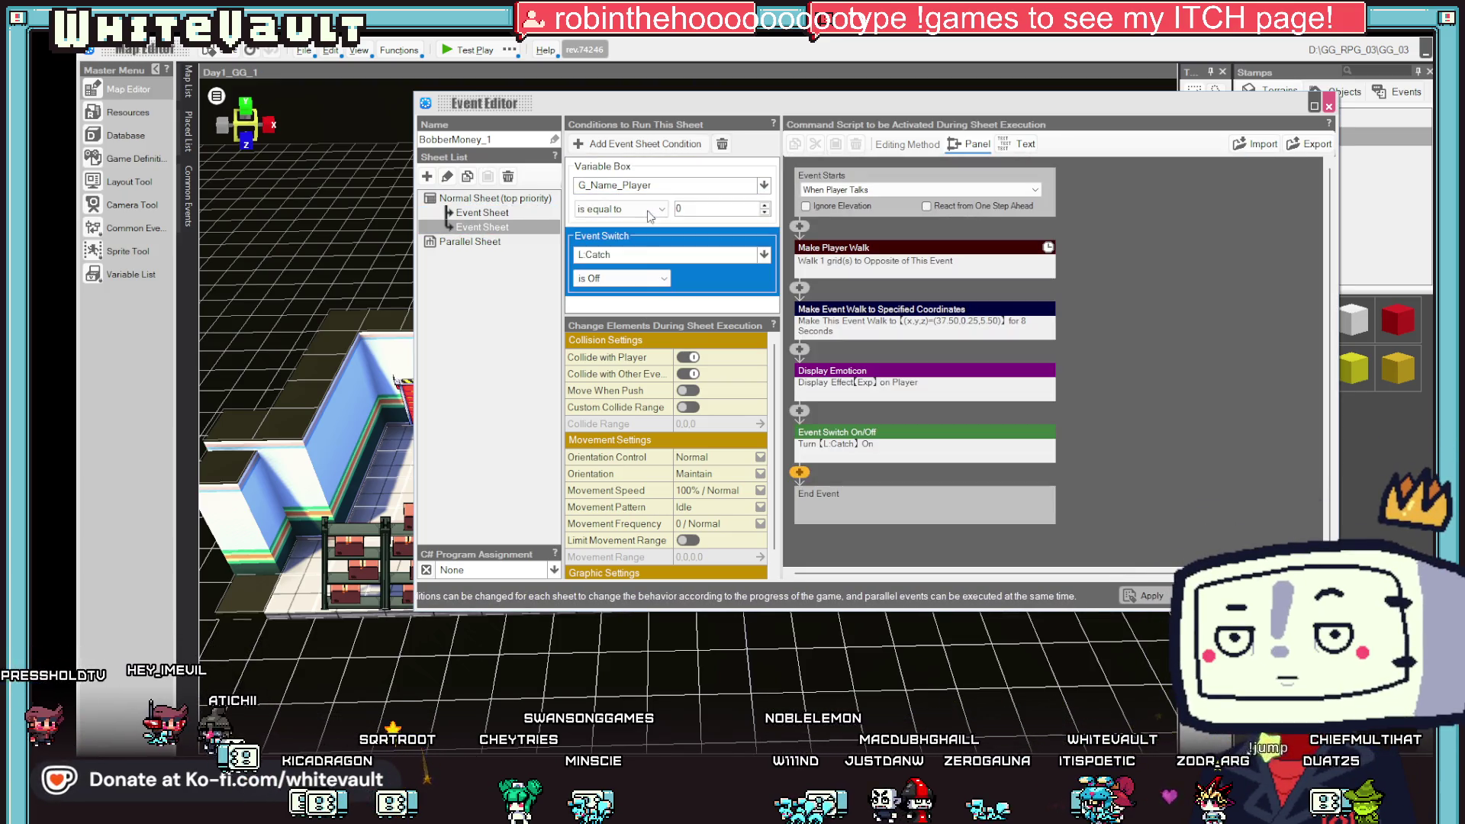
click(641, 173)
right_click(641, 173)
click(667, 227)
click(495, 228)
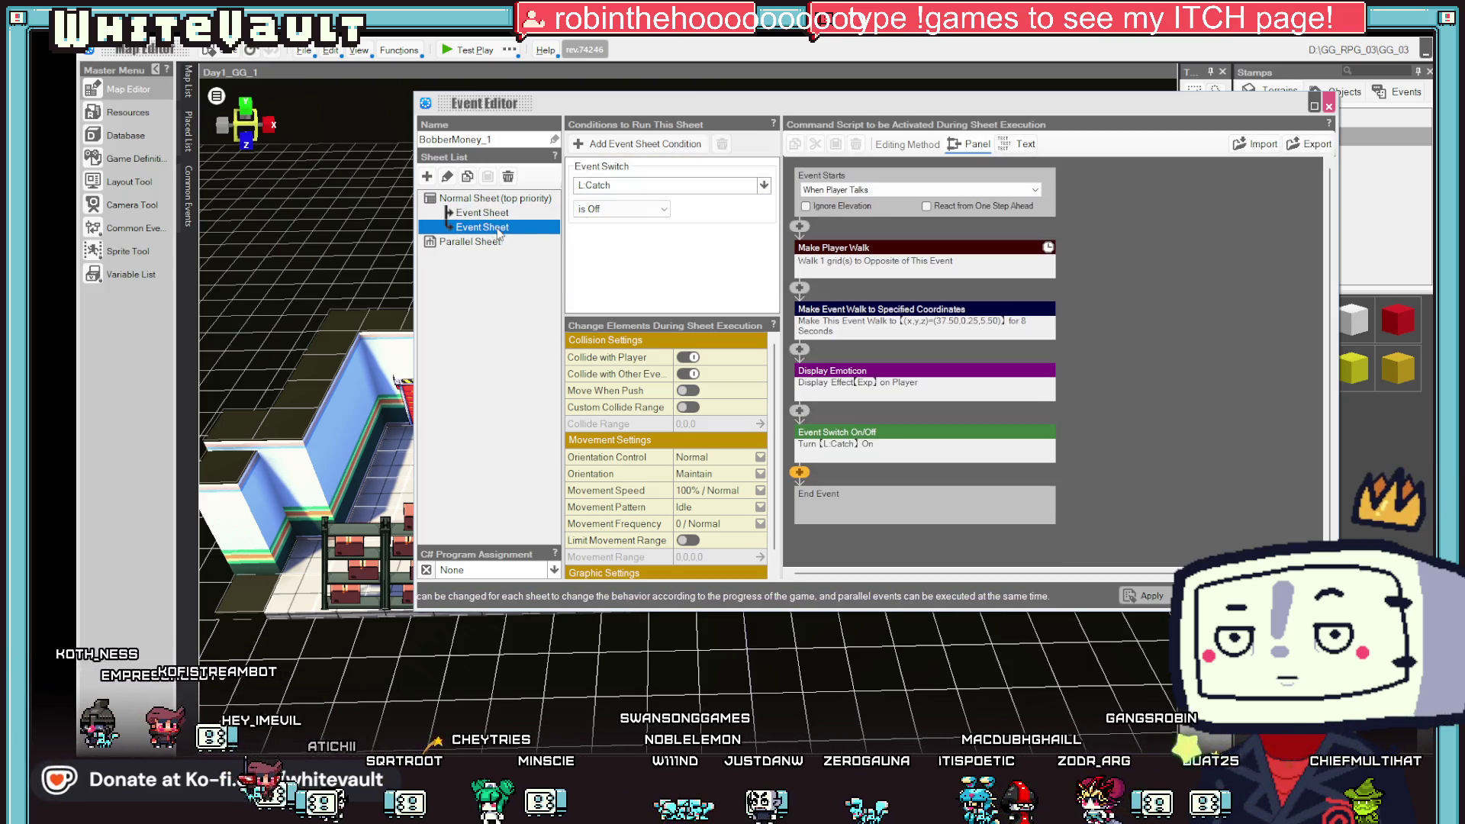
click(621, 208)
click(606, 232)
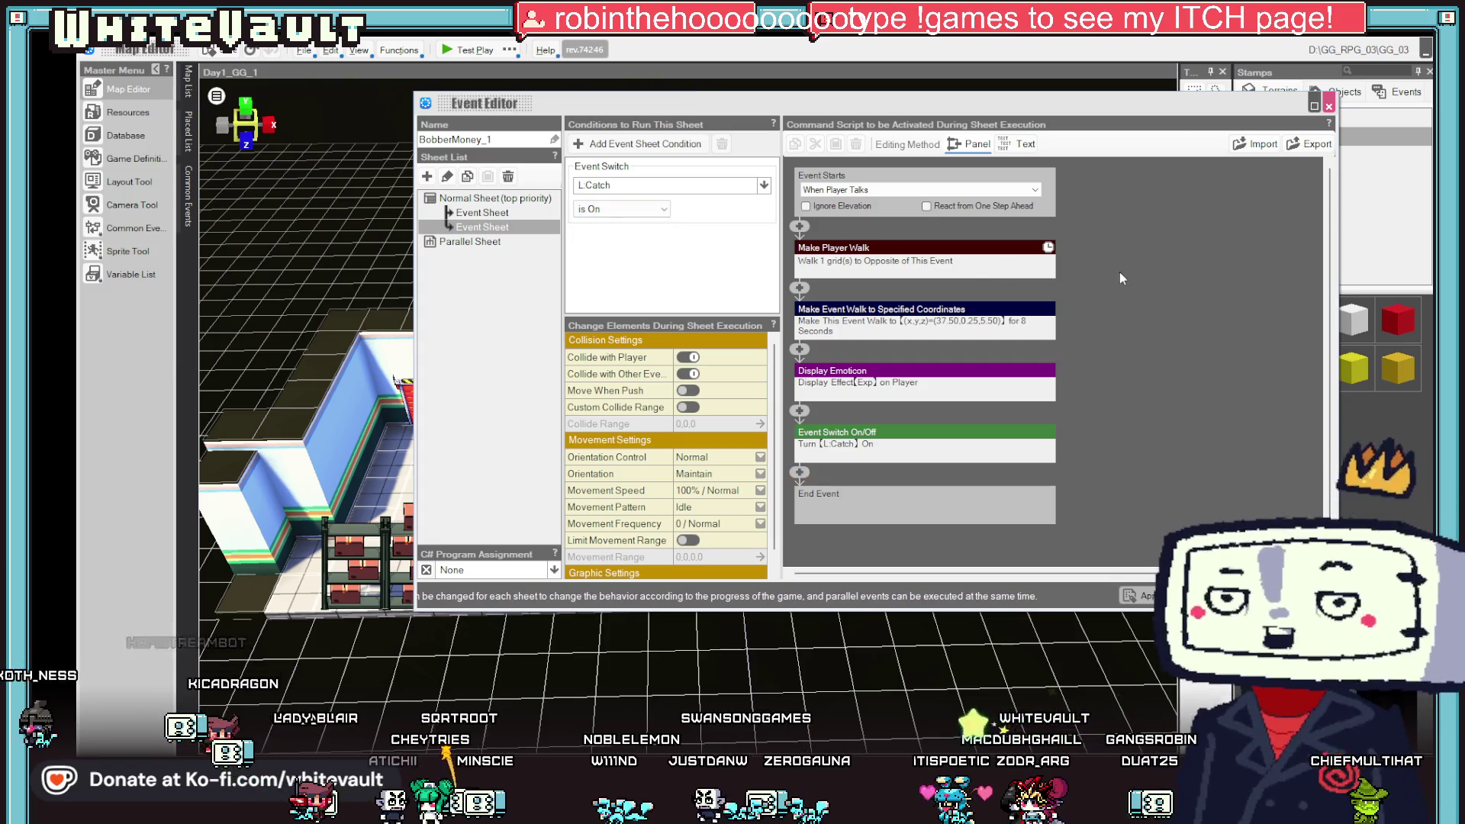
- Delete the second sheet's player walk, event walk, emoticon and Catch switch commands
click(967, 256)
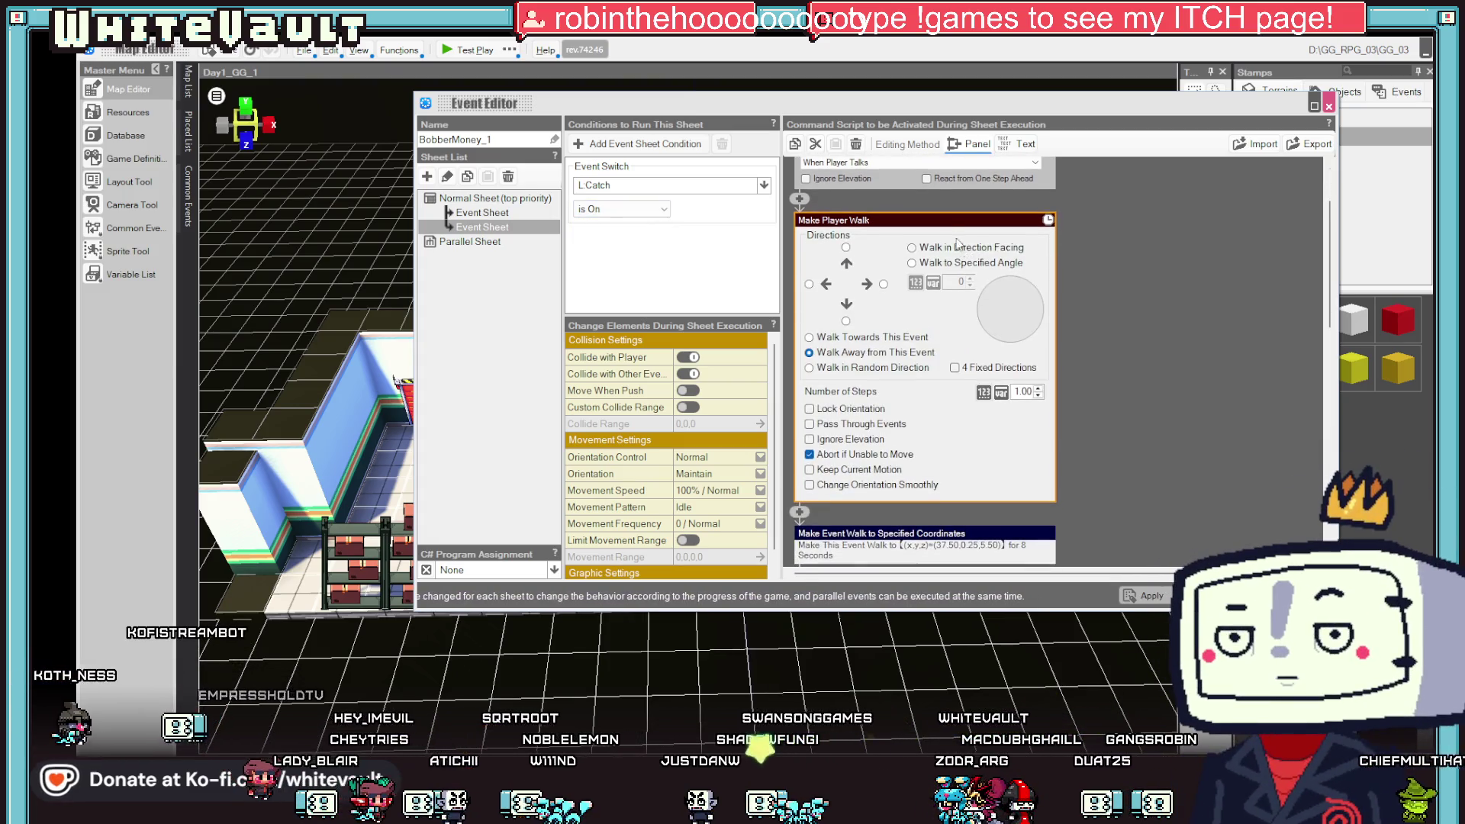
right_click(943, 223)
click(984, 297)
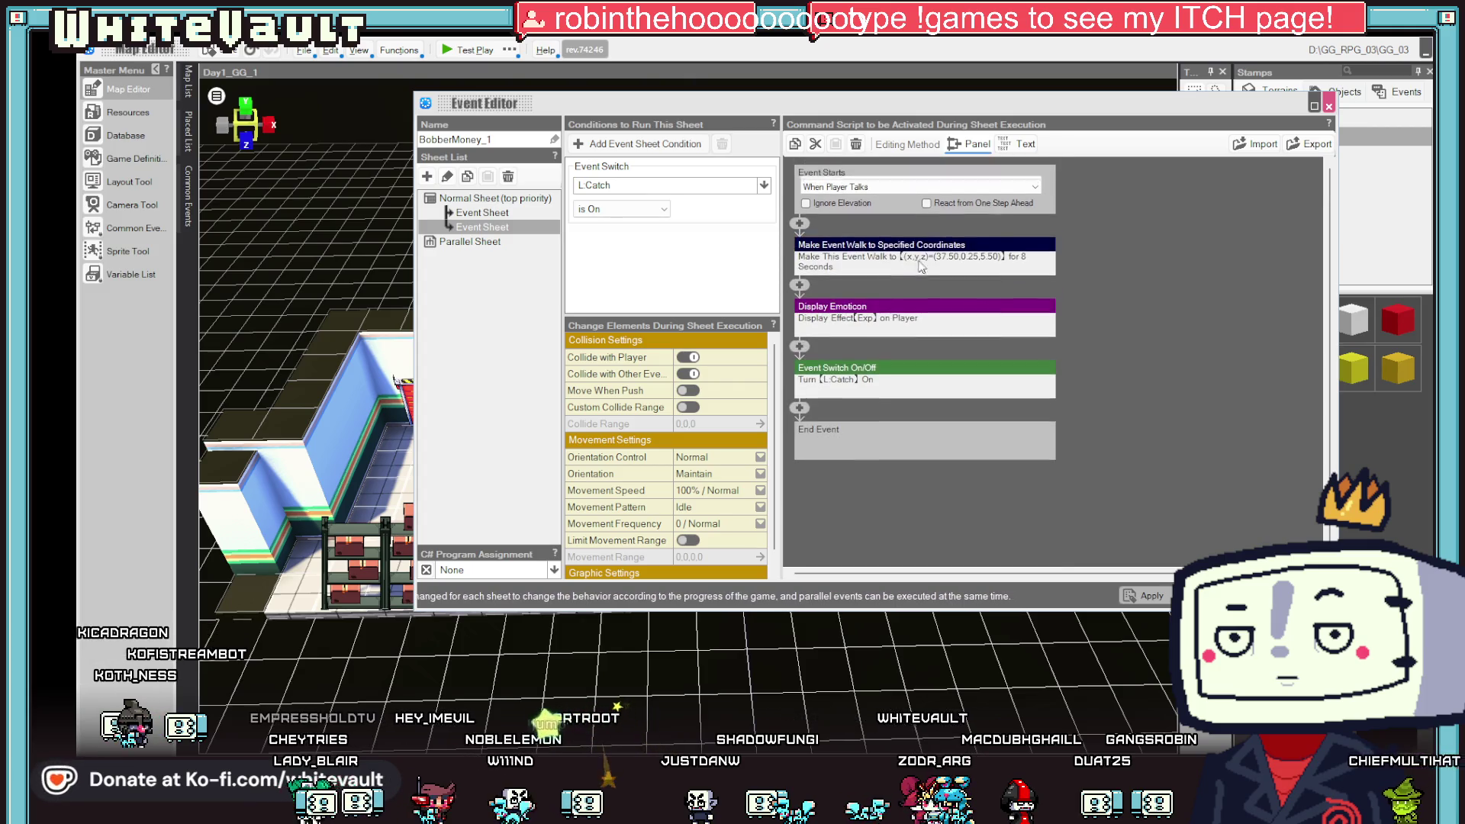
right_click(891, 247)
click(940, 321)
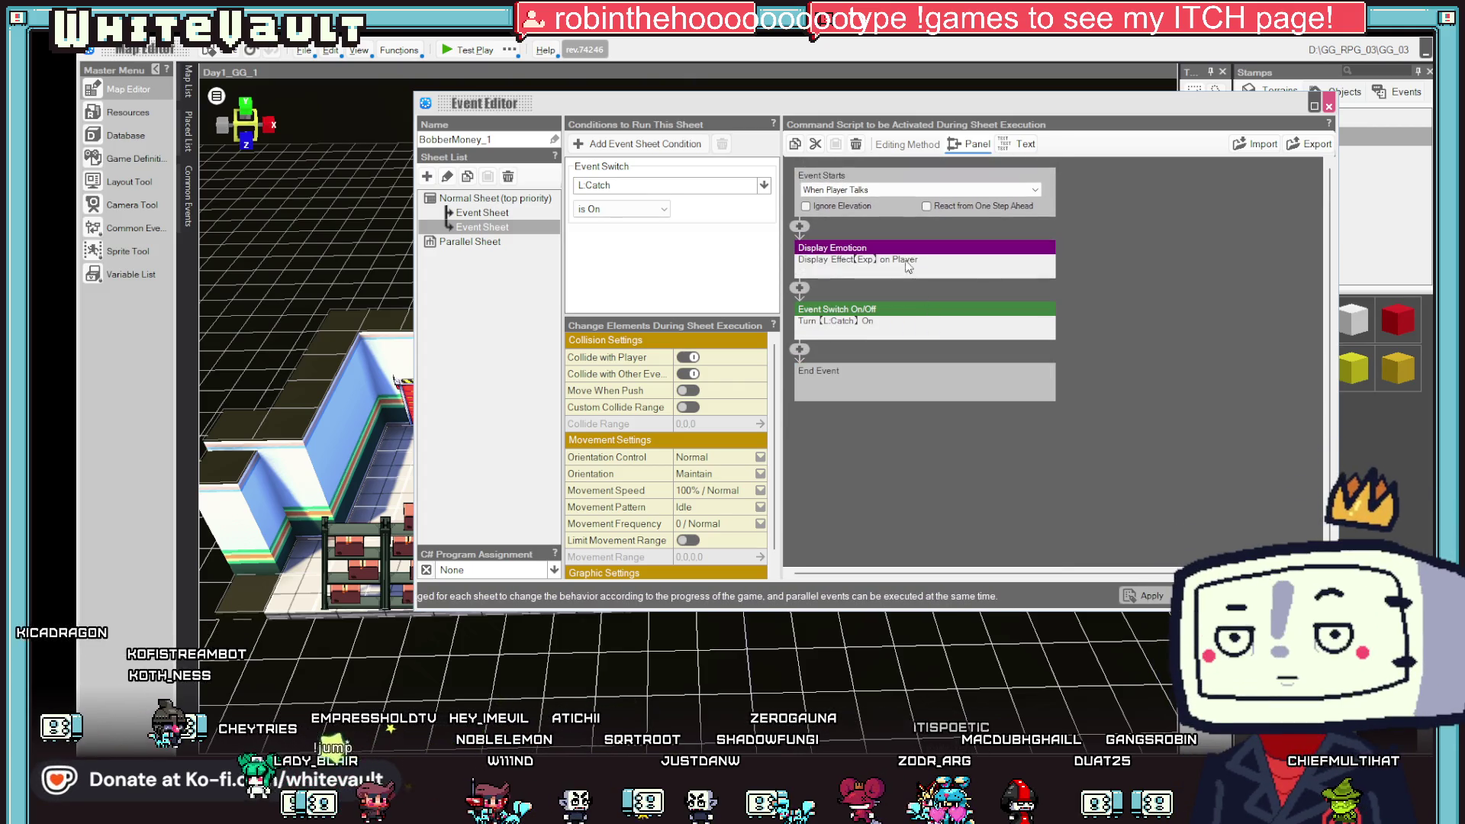
right_click(897, 252)
click(941, 328)
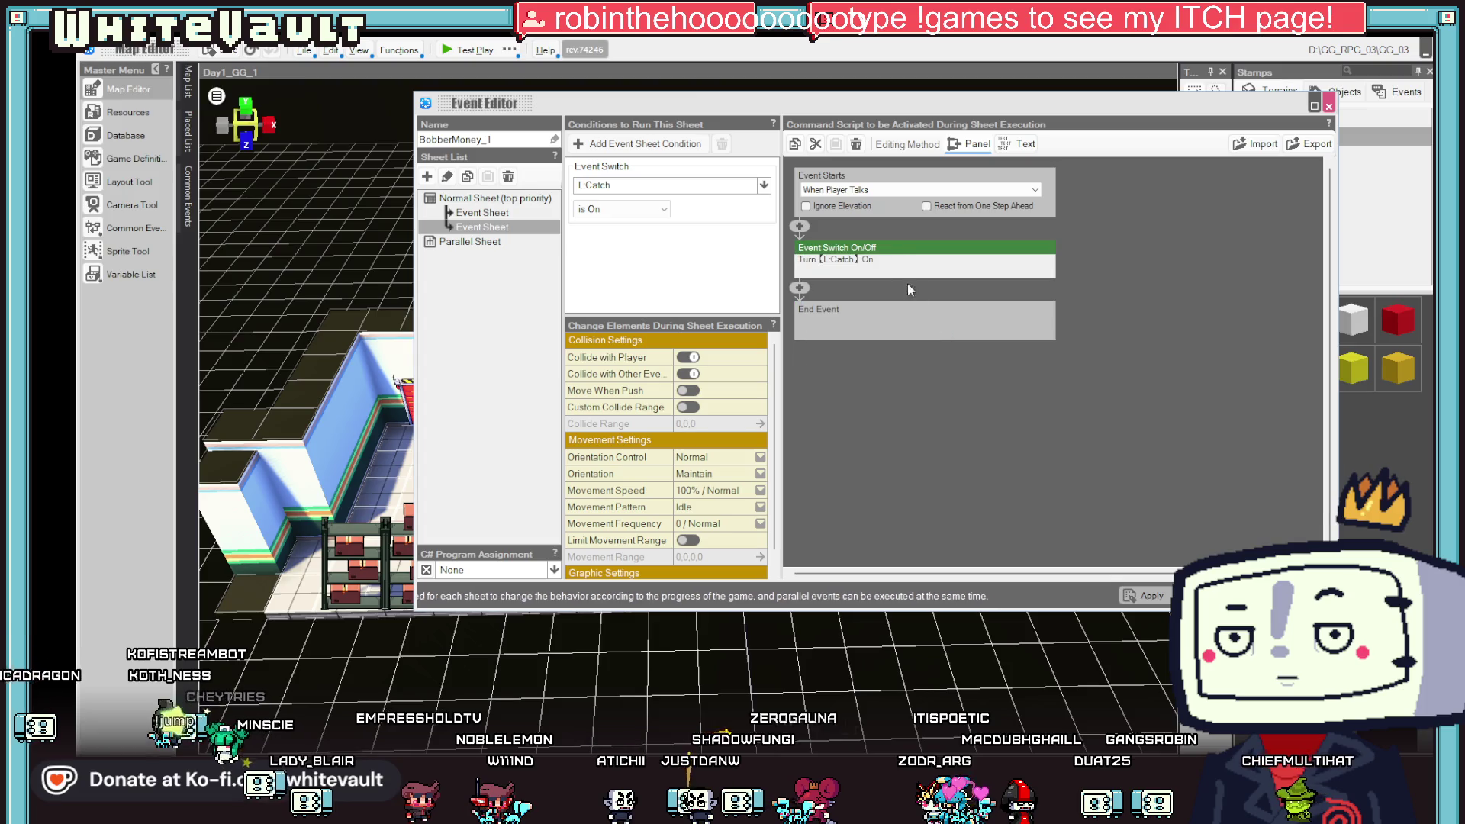
right_click(883, 253)
click(931, 328)
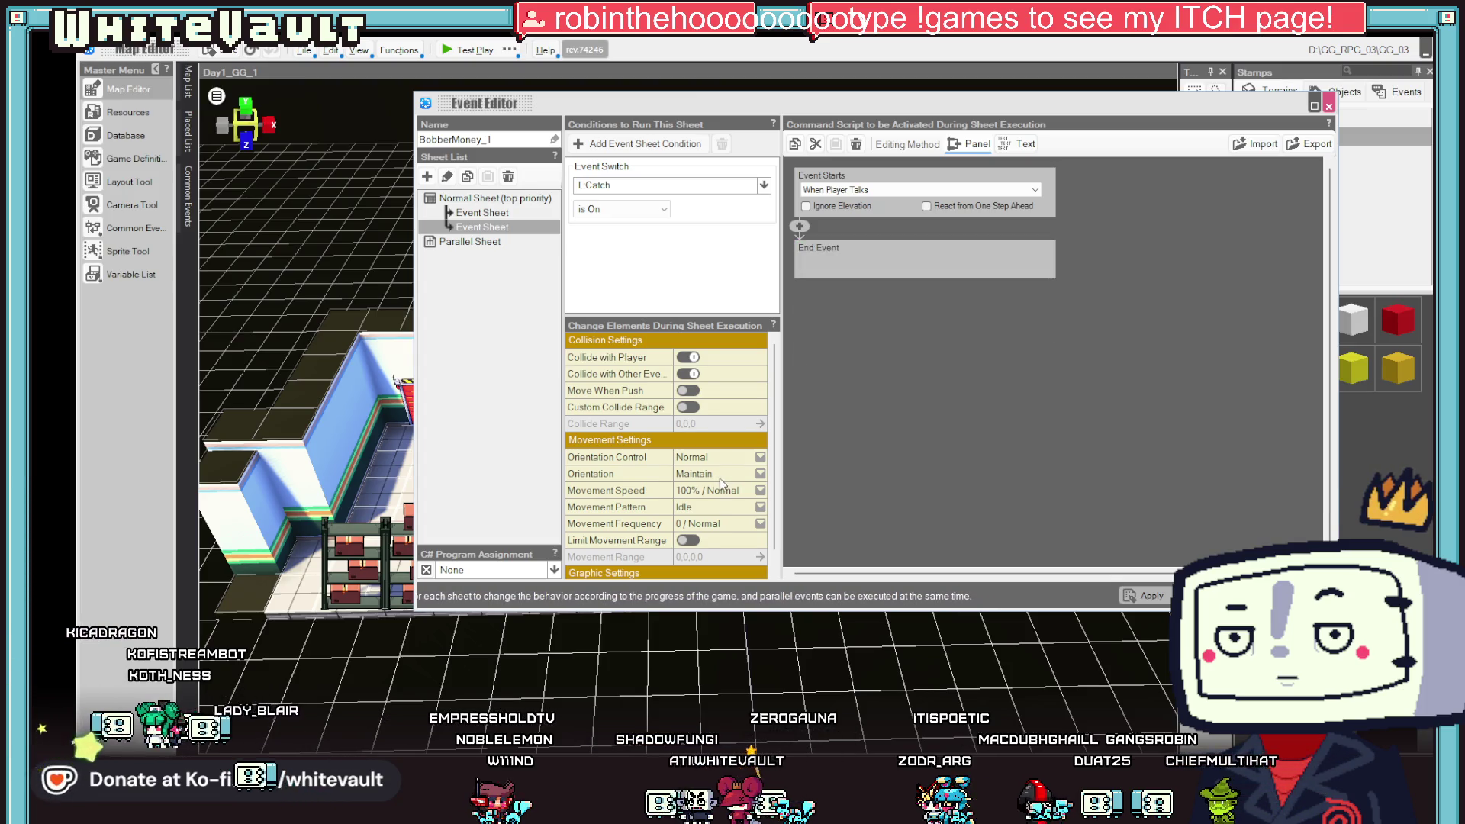
- Set the second sheet's graphic to BobberPoor in the Sit motion
scroll(720, 478, down, 1)
click(717, 543)
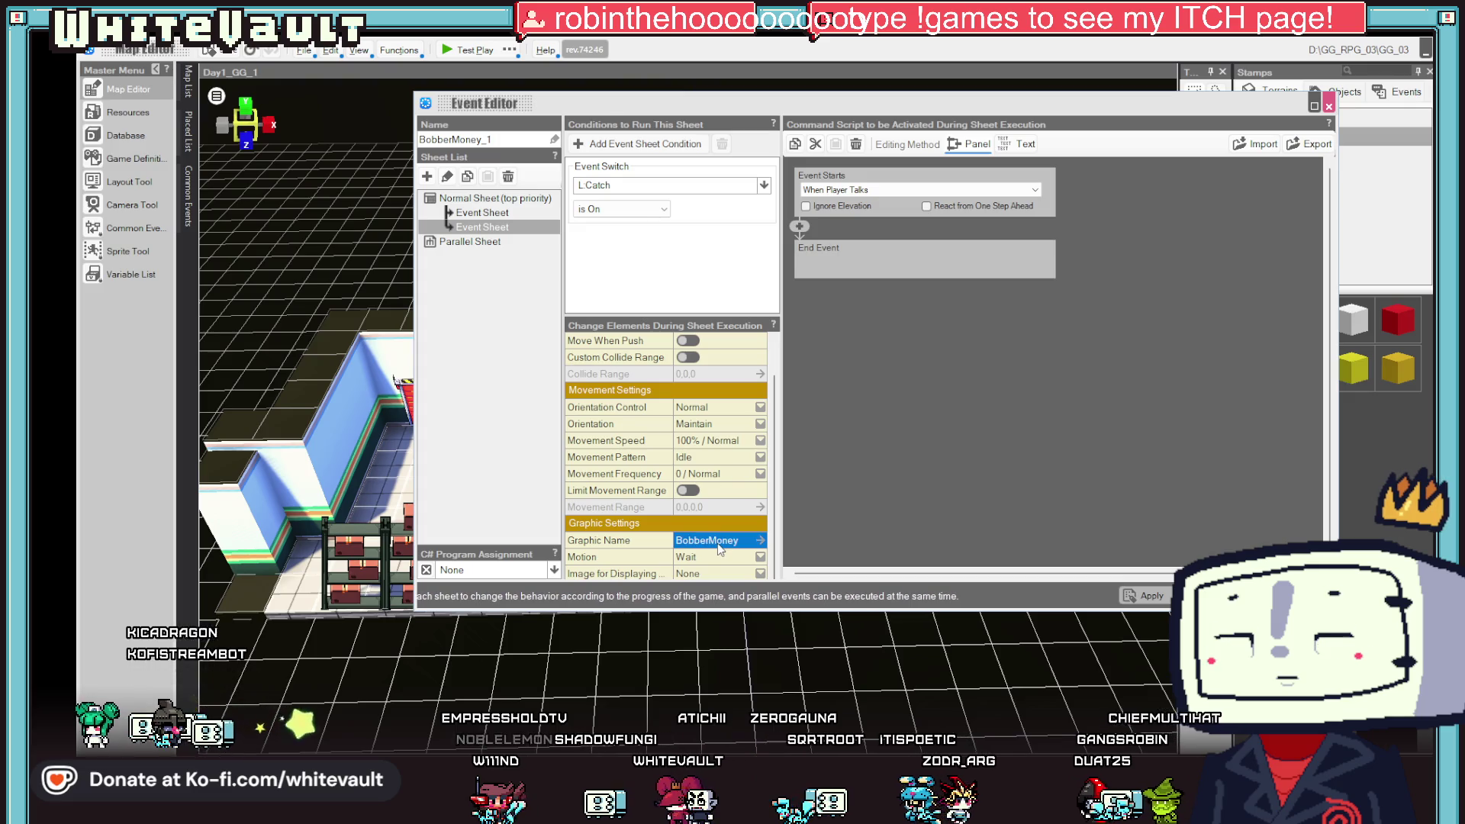
click(760, 540)
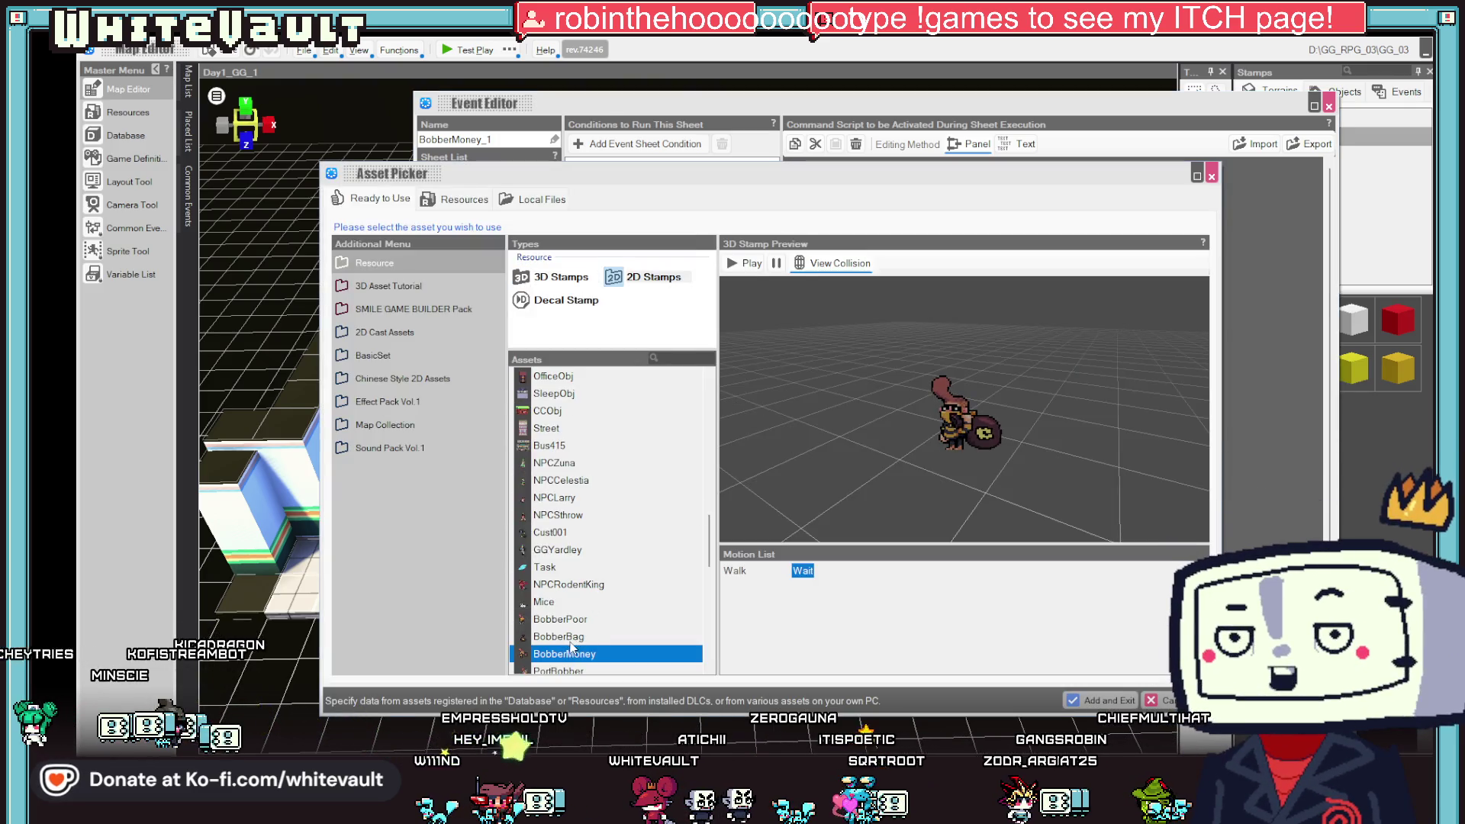
scroll(571, 646, down, 1)
click(620, 569)
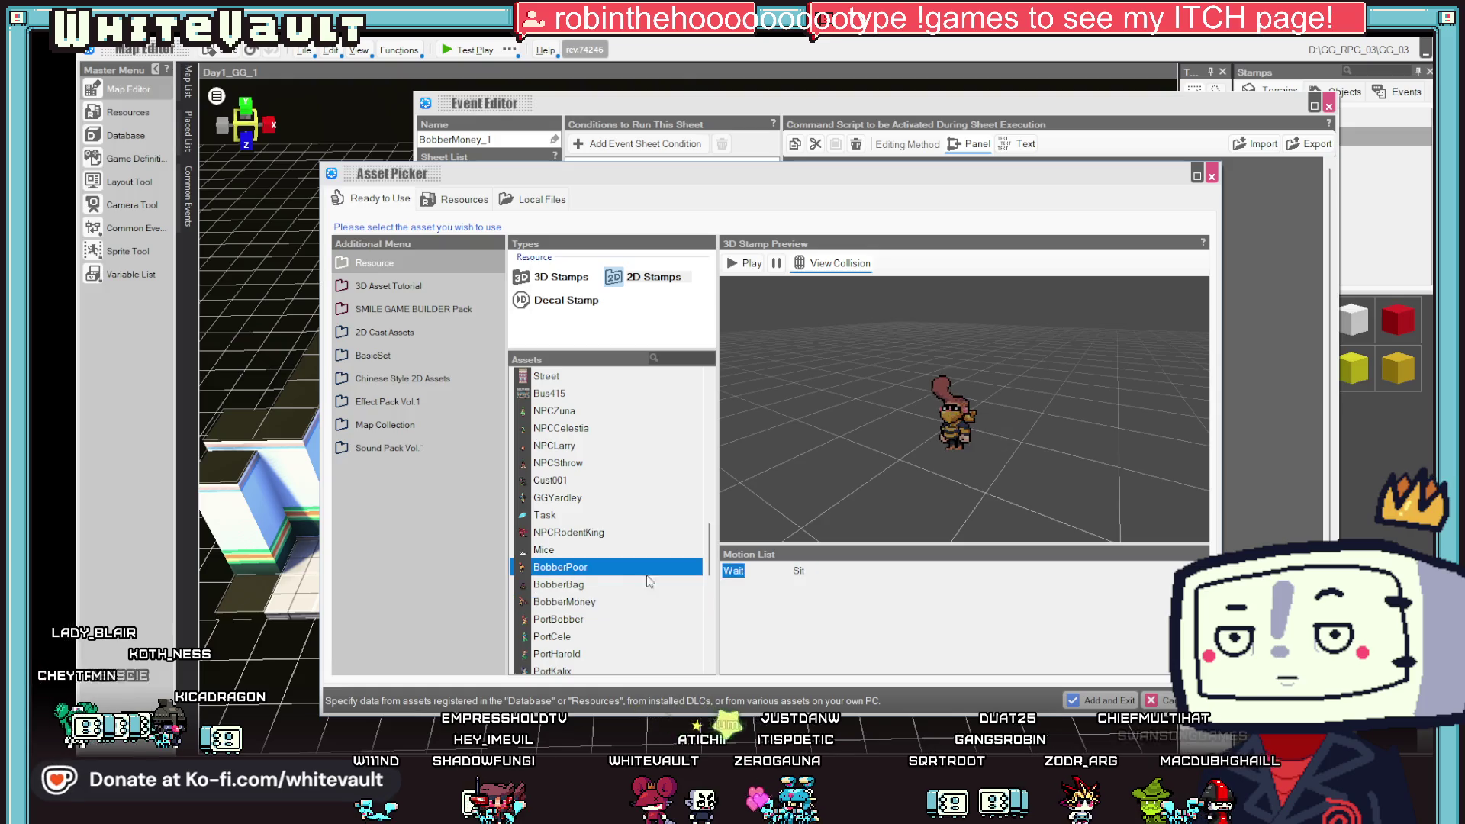
click(1106, 701)
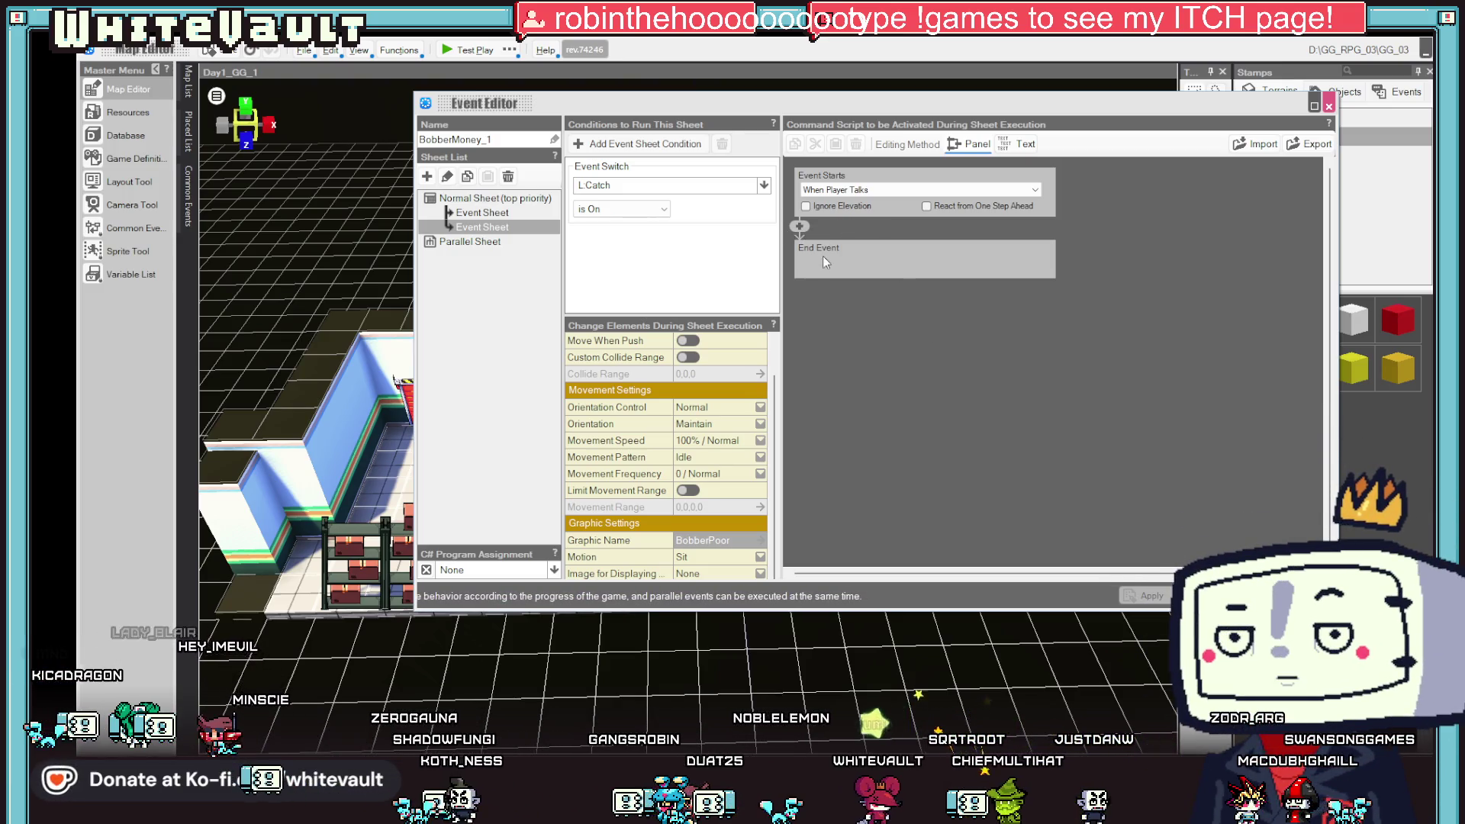
key(Escape)
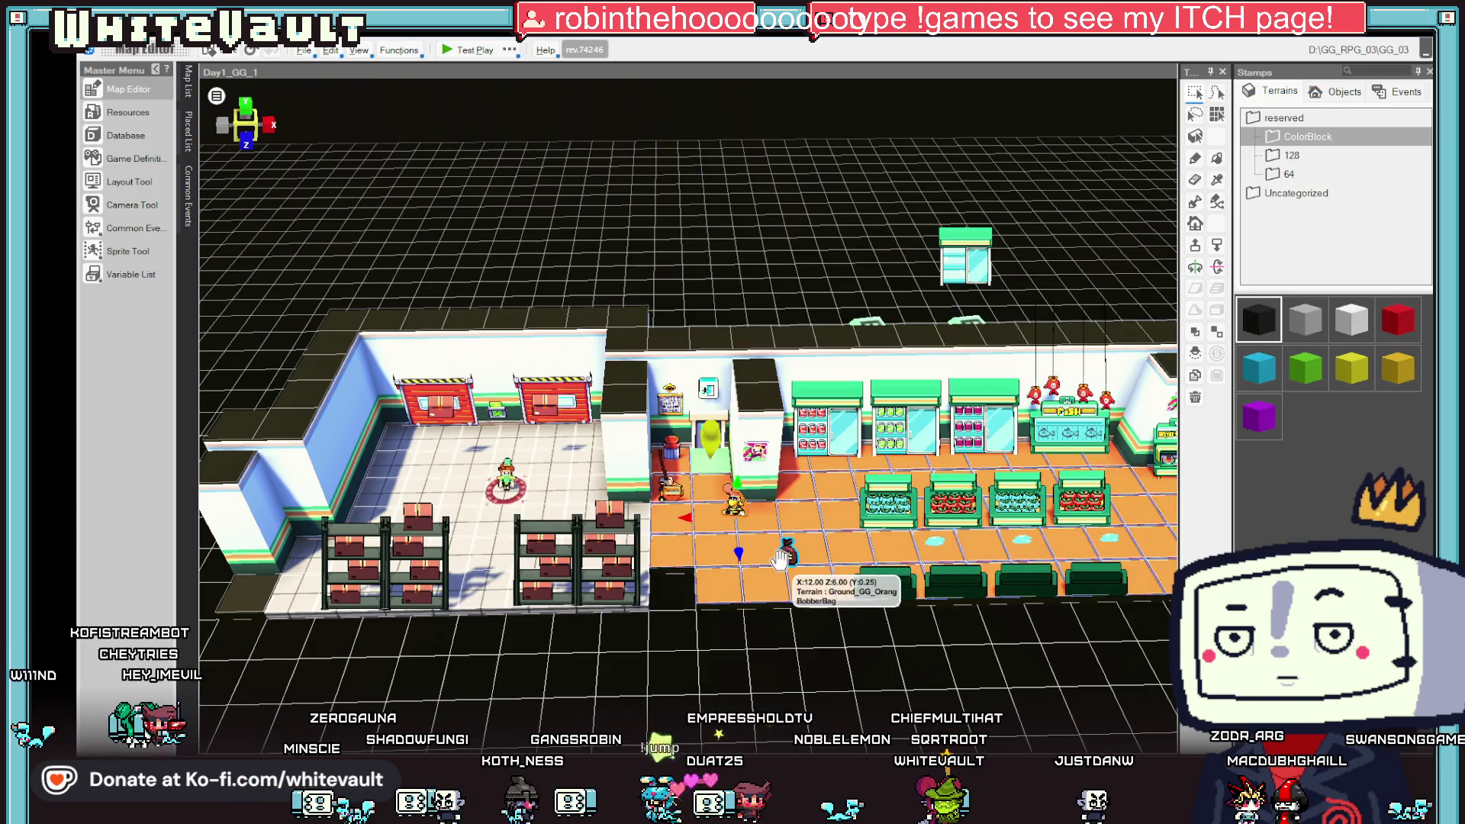
- Drag the money bag off the store floor to behind the back wall and run a brief test play
drag(800, 574, 750, 467)
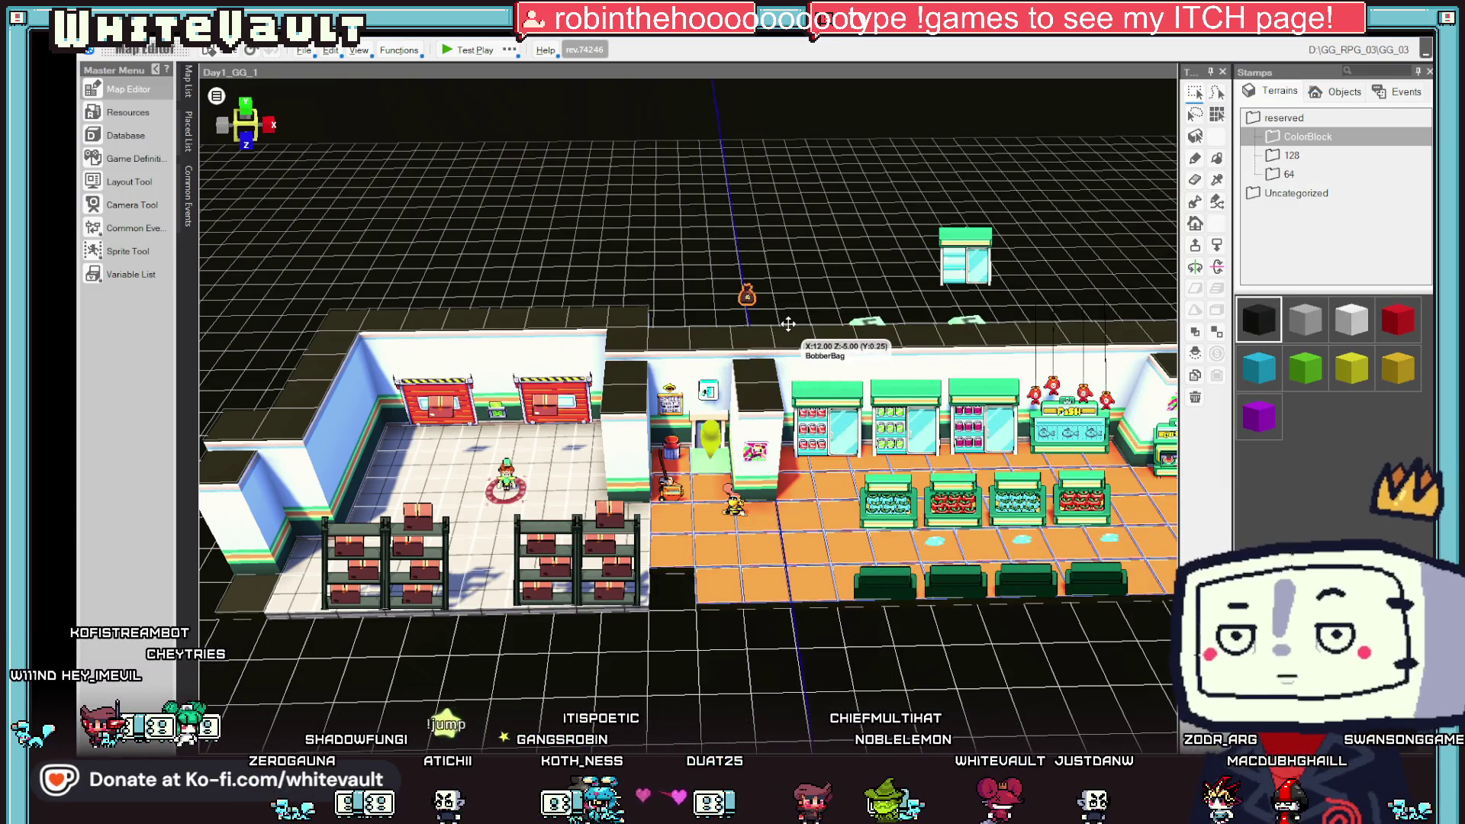
double_click(736, 511)
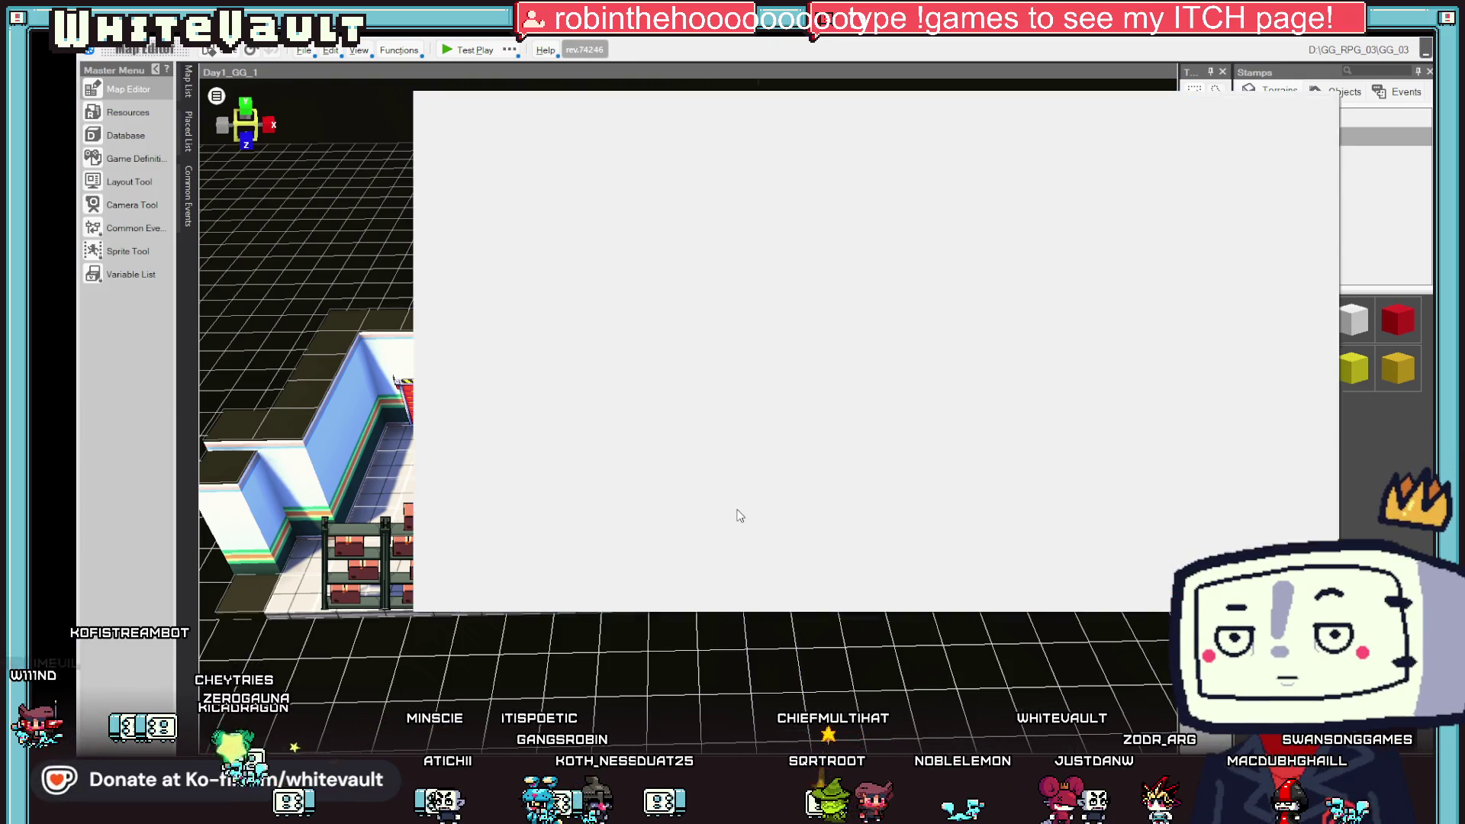
key(Escape)
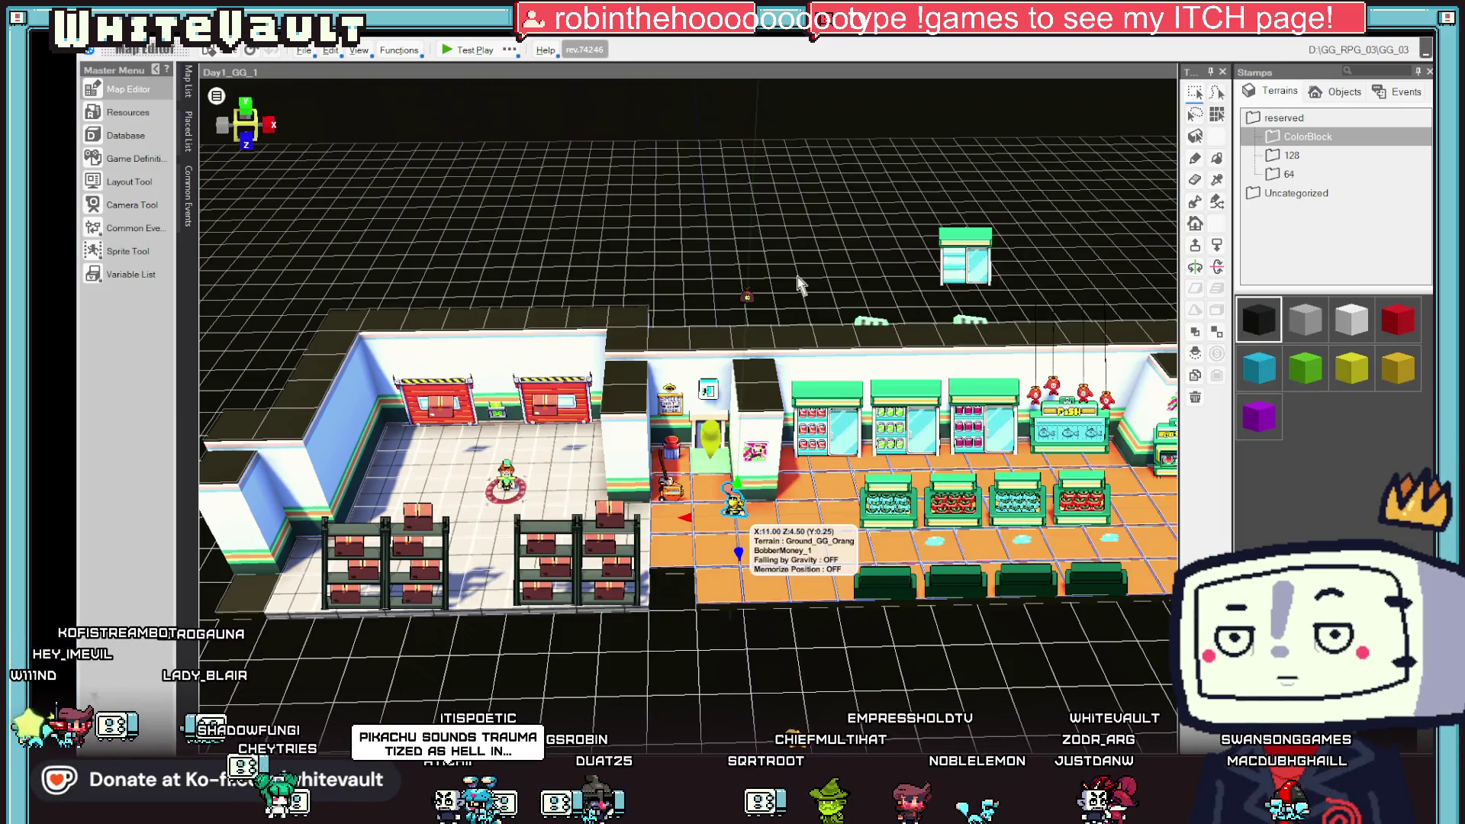
click(452, 49)
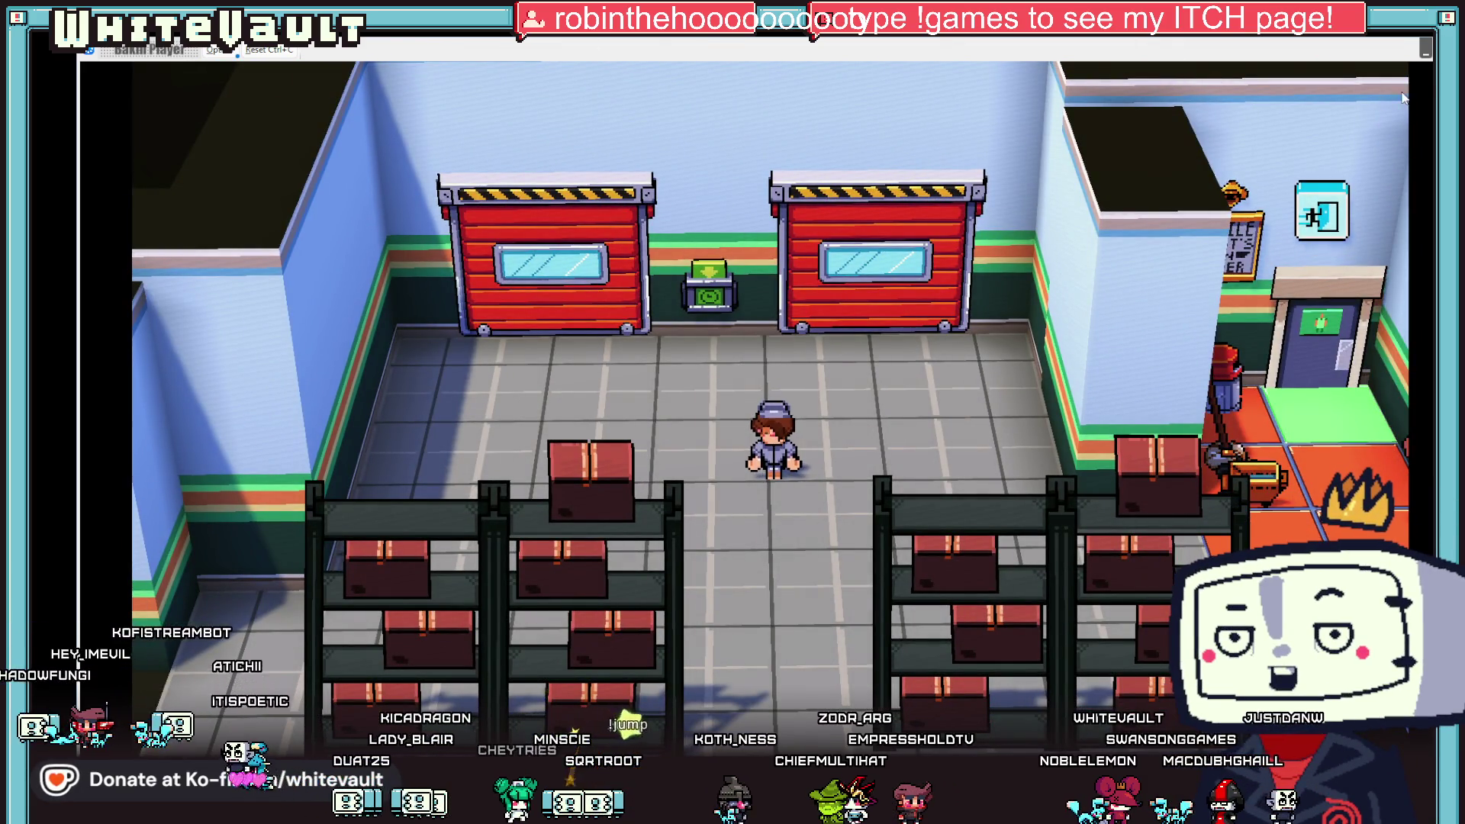
key(alt+F4)
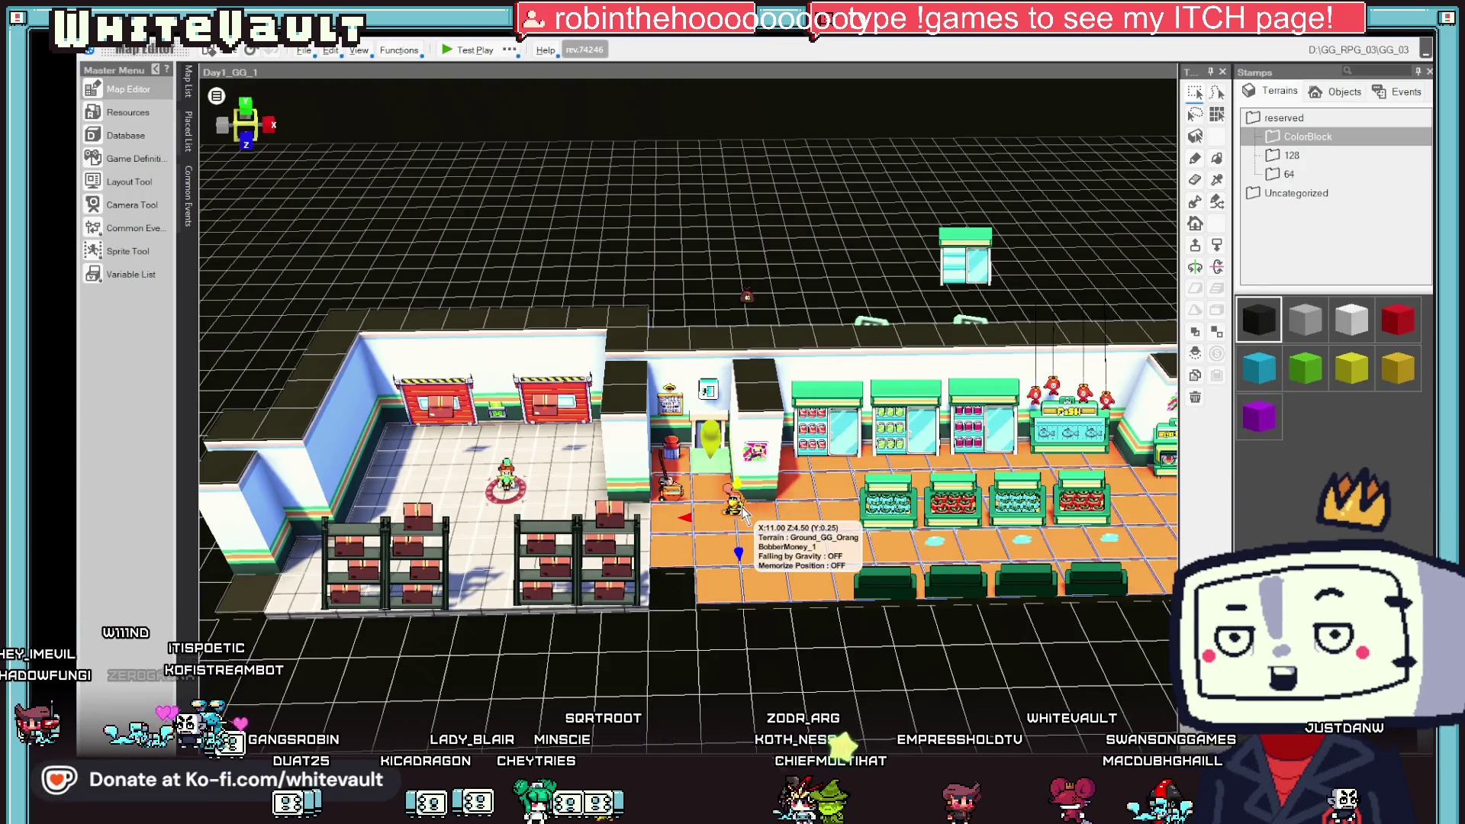
- On the first event sheet, set the Move command's Time to Move to 20 seconds
double_click(738, 510)
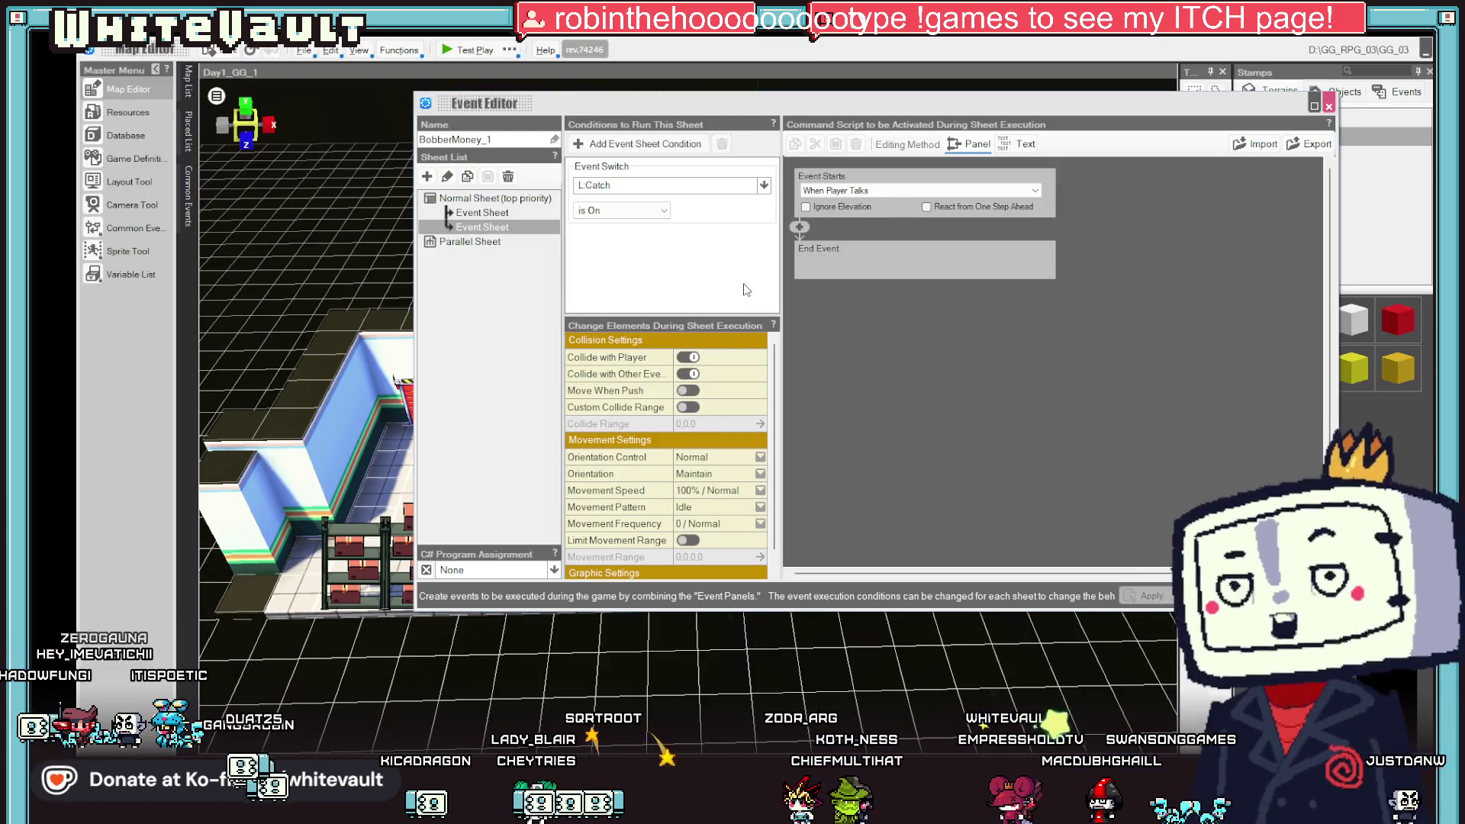
click(519, 213)
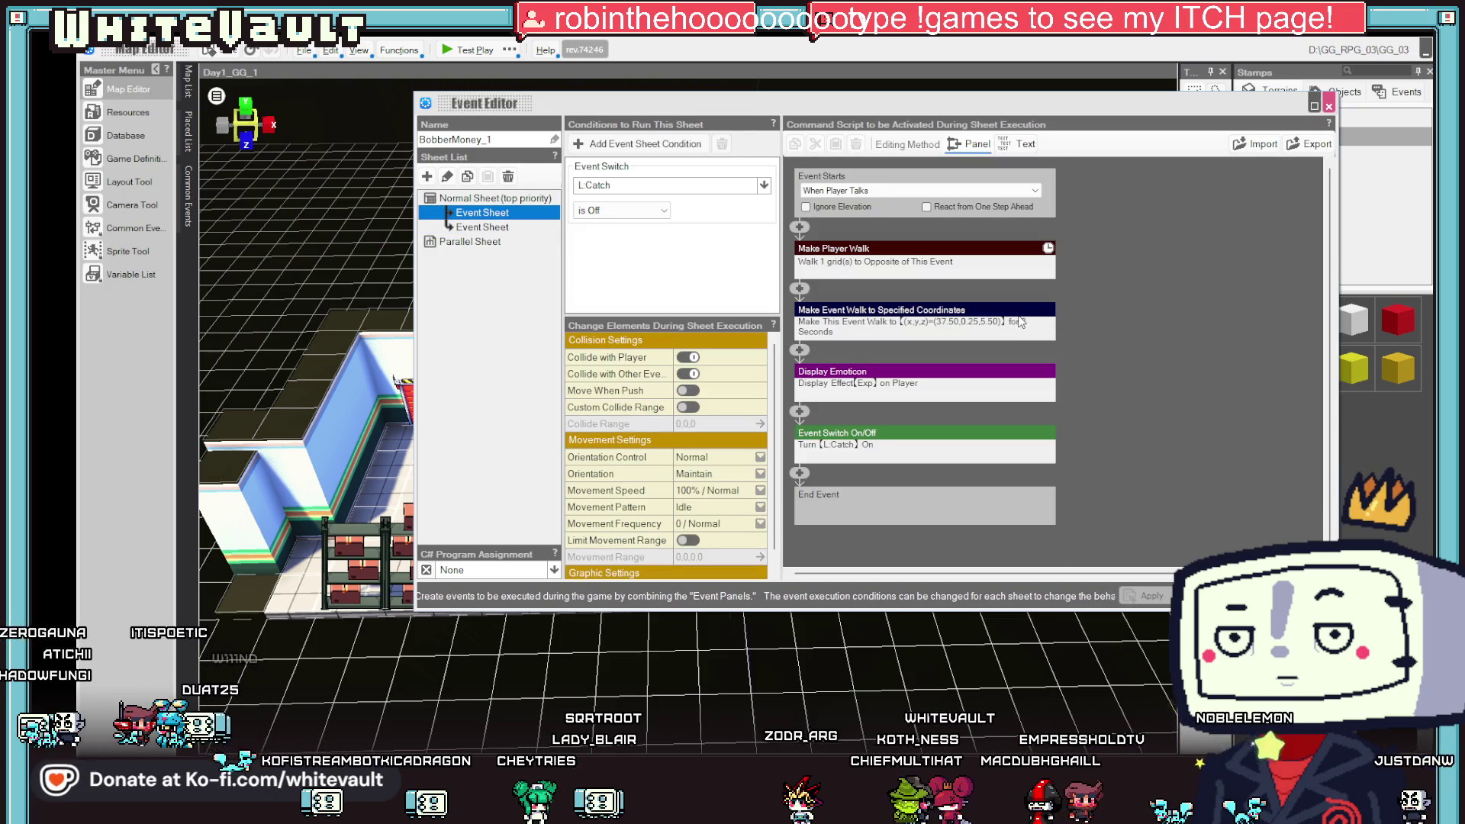
scroll(999, 427, down, 5)
click(982, 469)
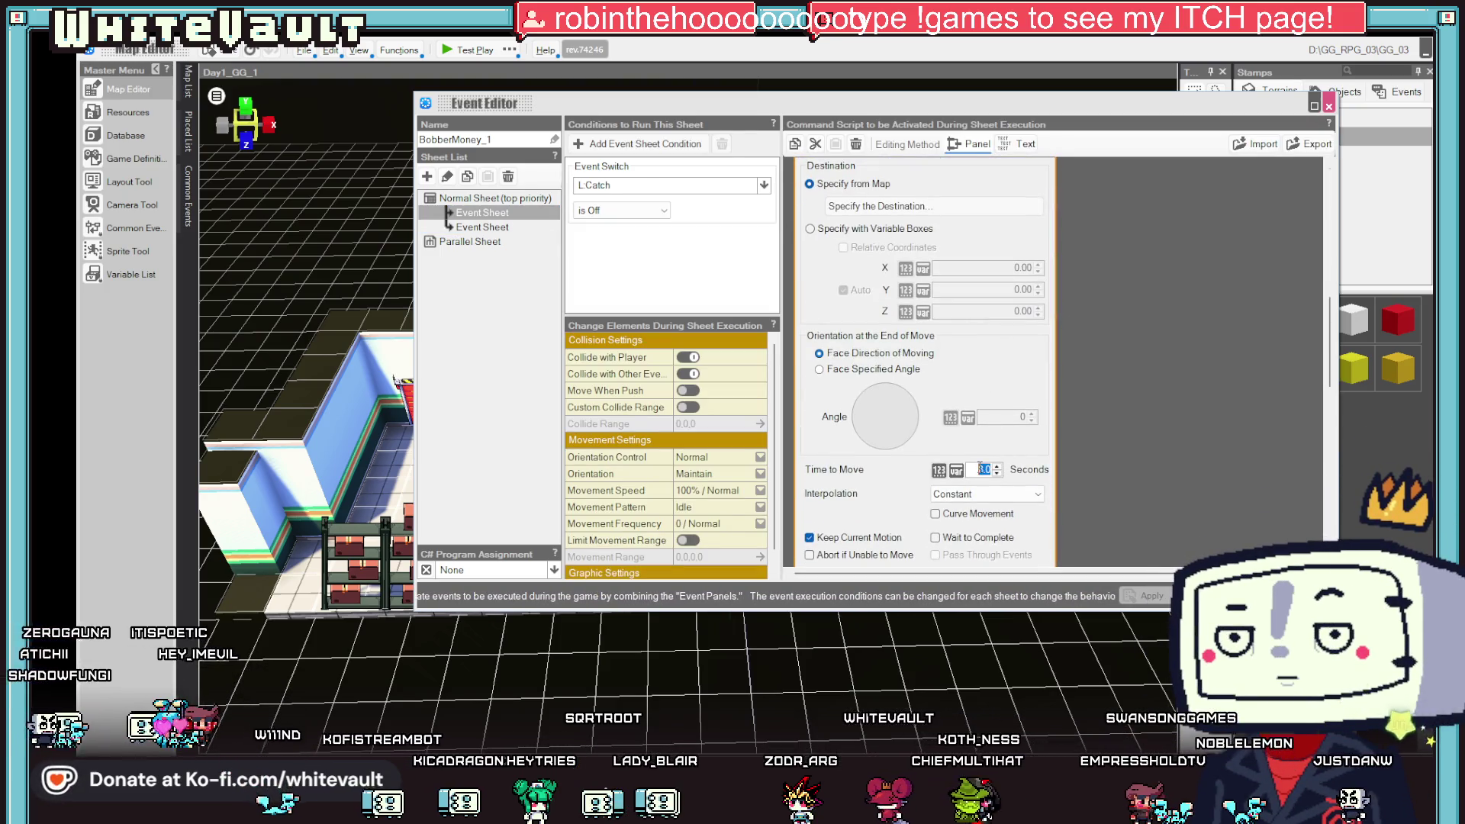
click(1094, 508)
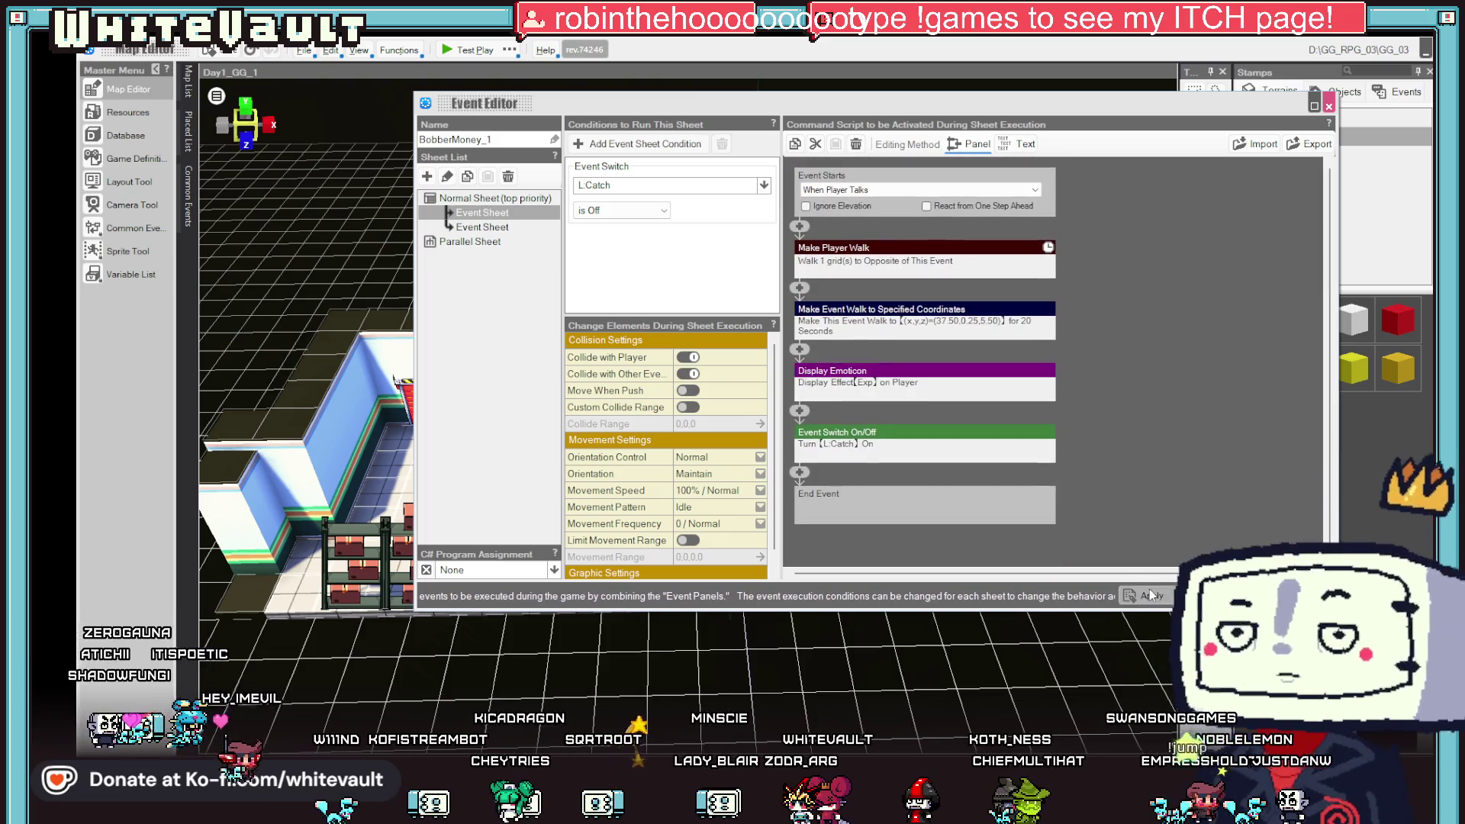
click(1213, 595)
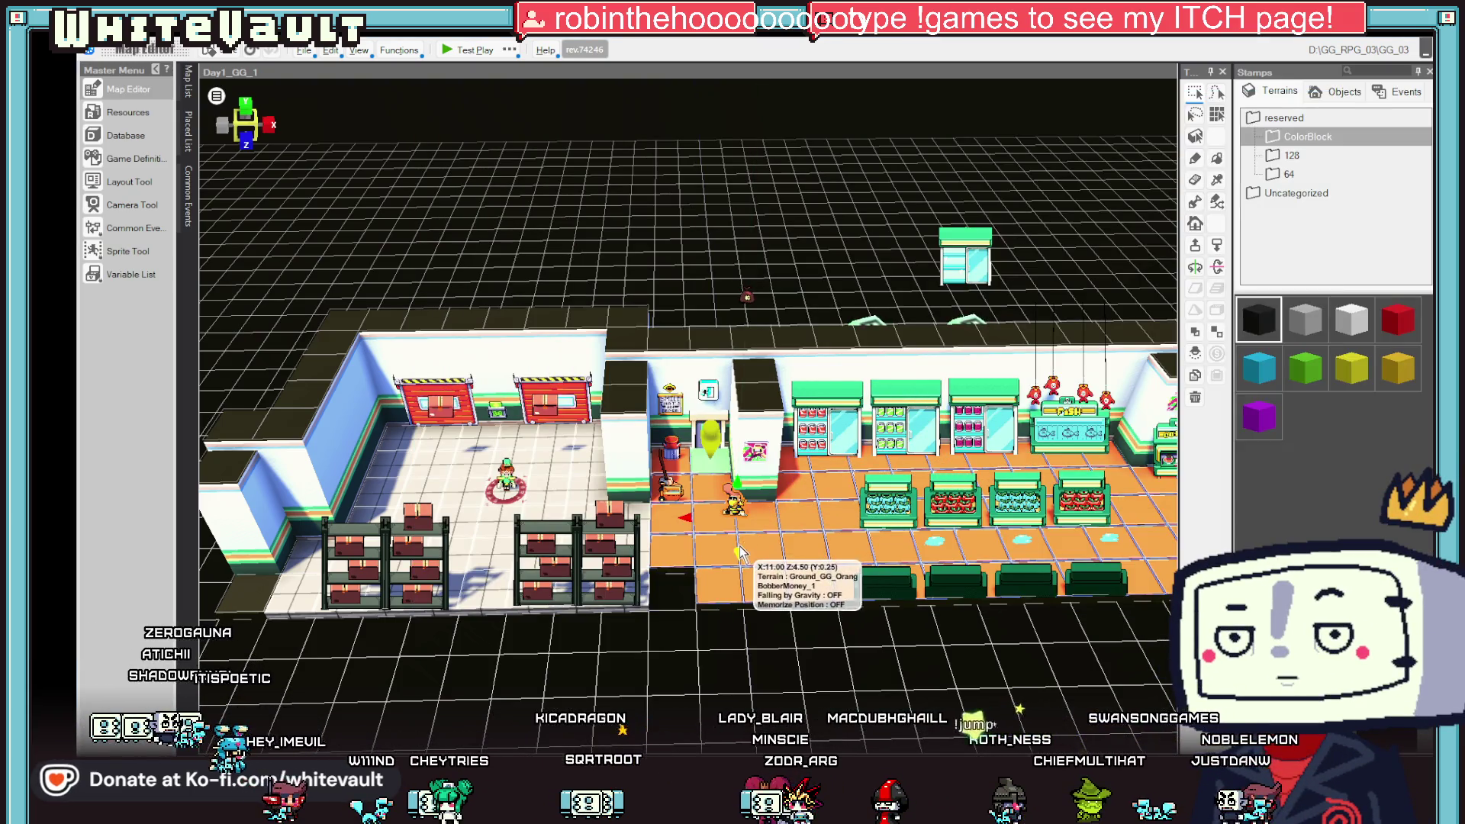
- Test-play the map, walking down and right through the warehouse up to the Bobber
click(470, 51)
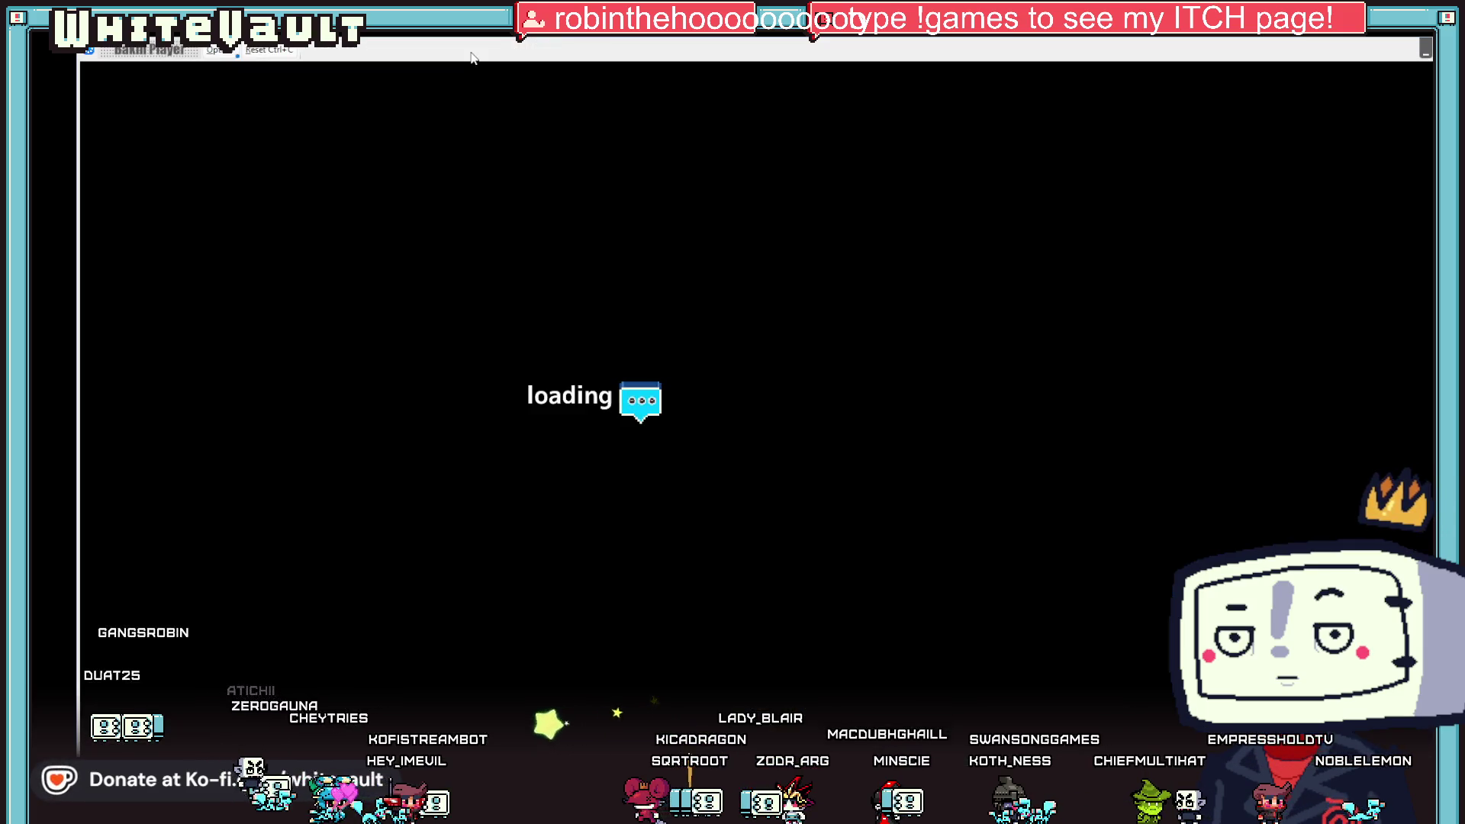
key(Down)
key(Right)
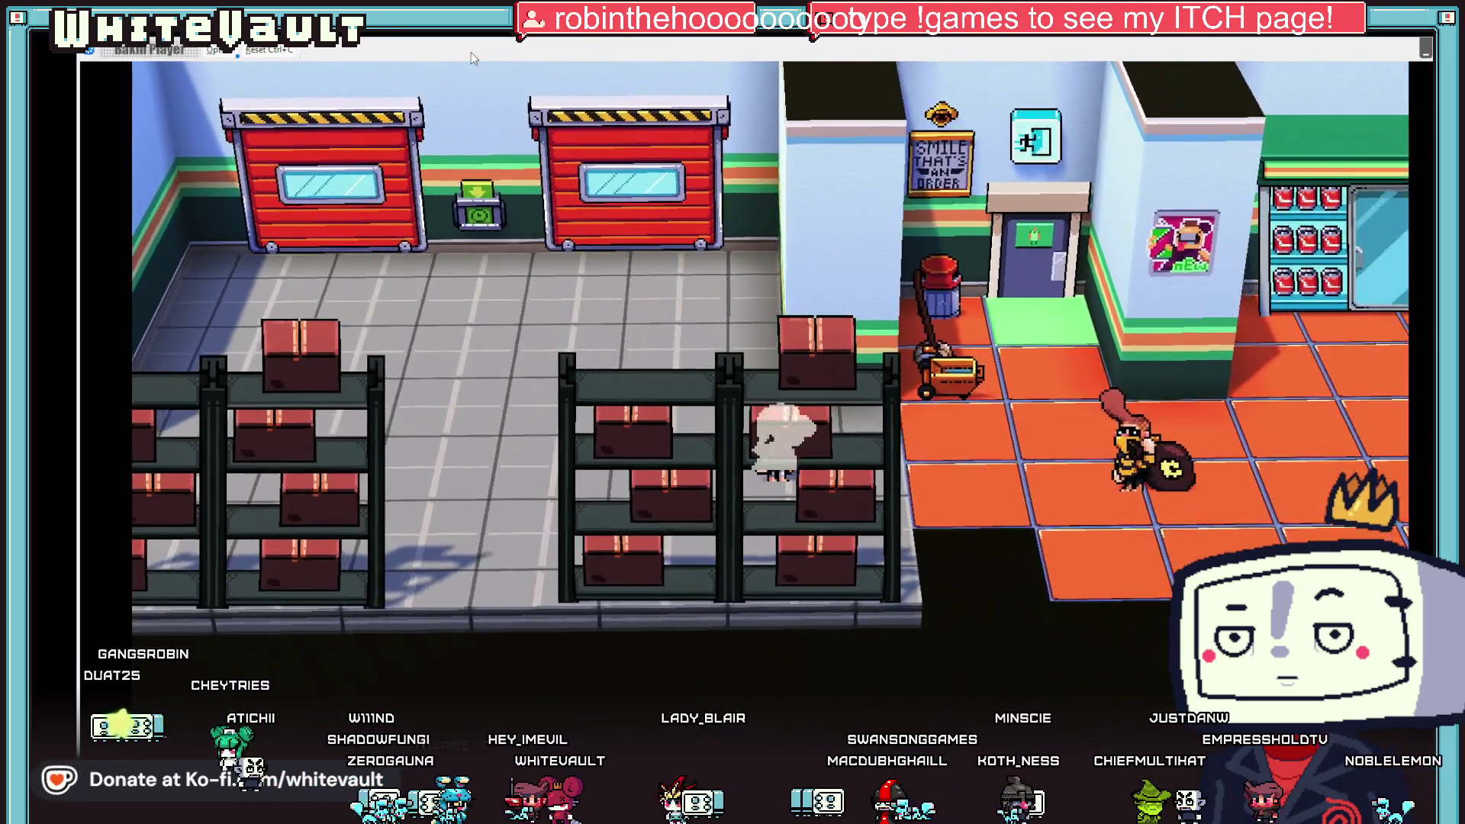
key(Right)
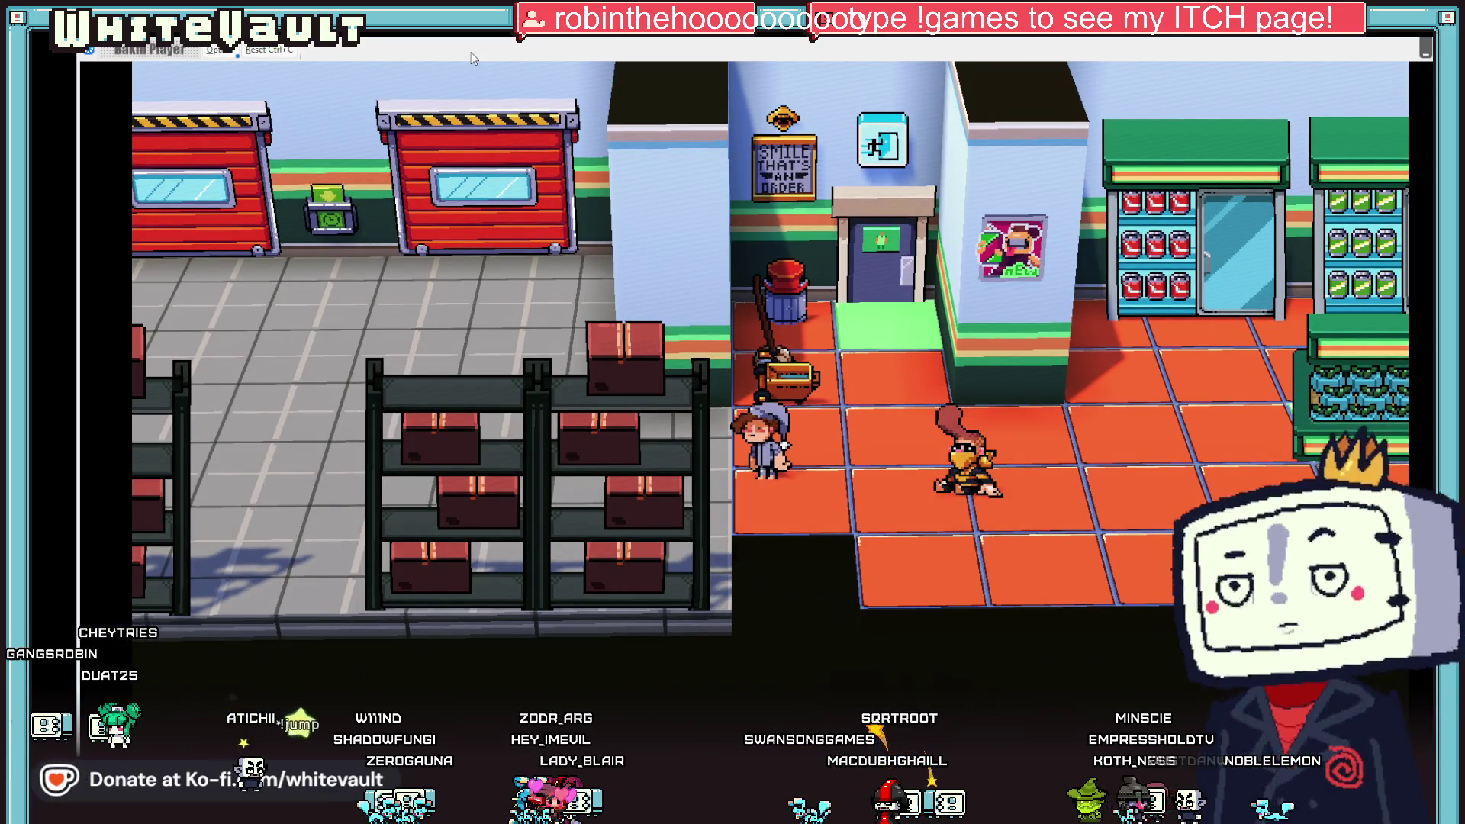
key(Right)
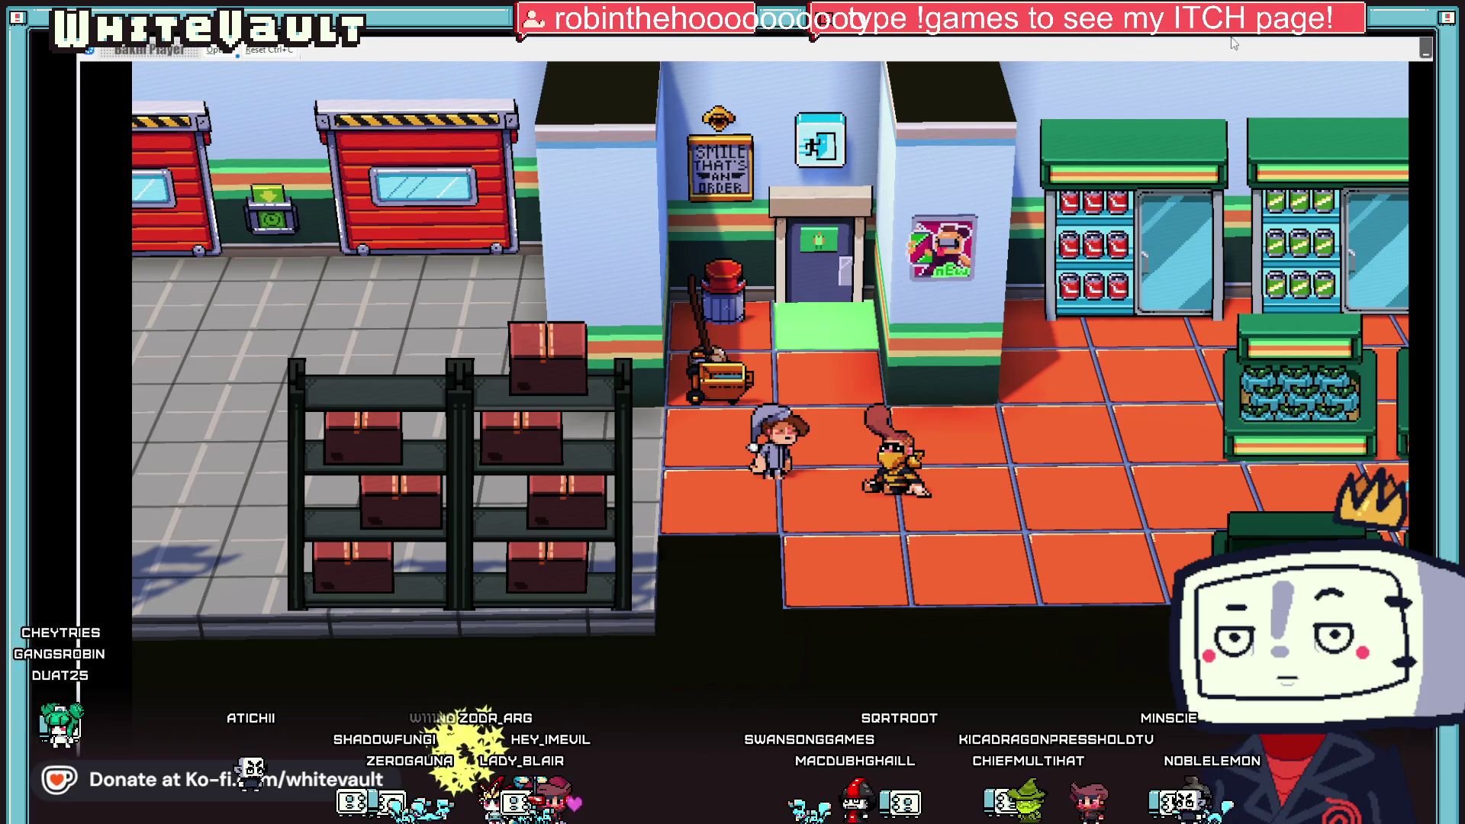
key(alt+F4)
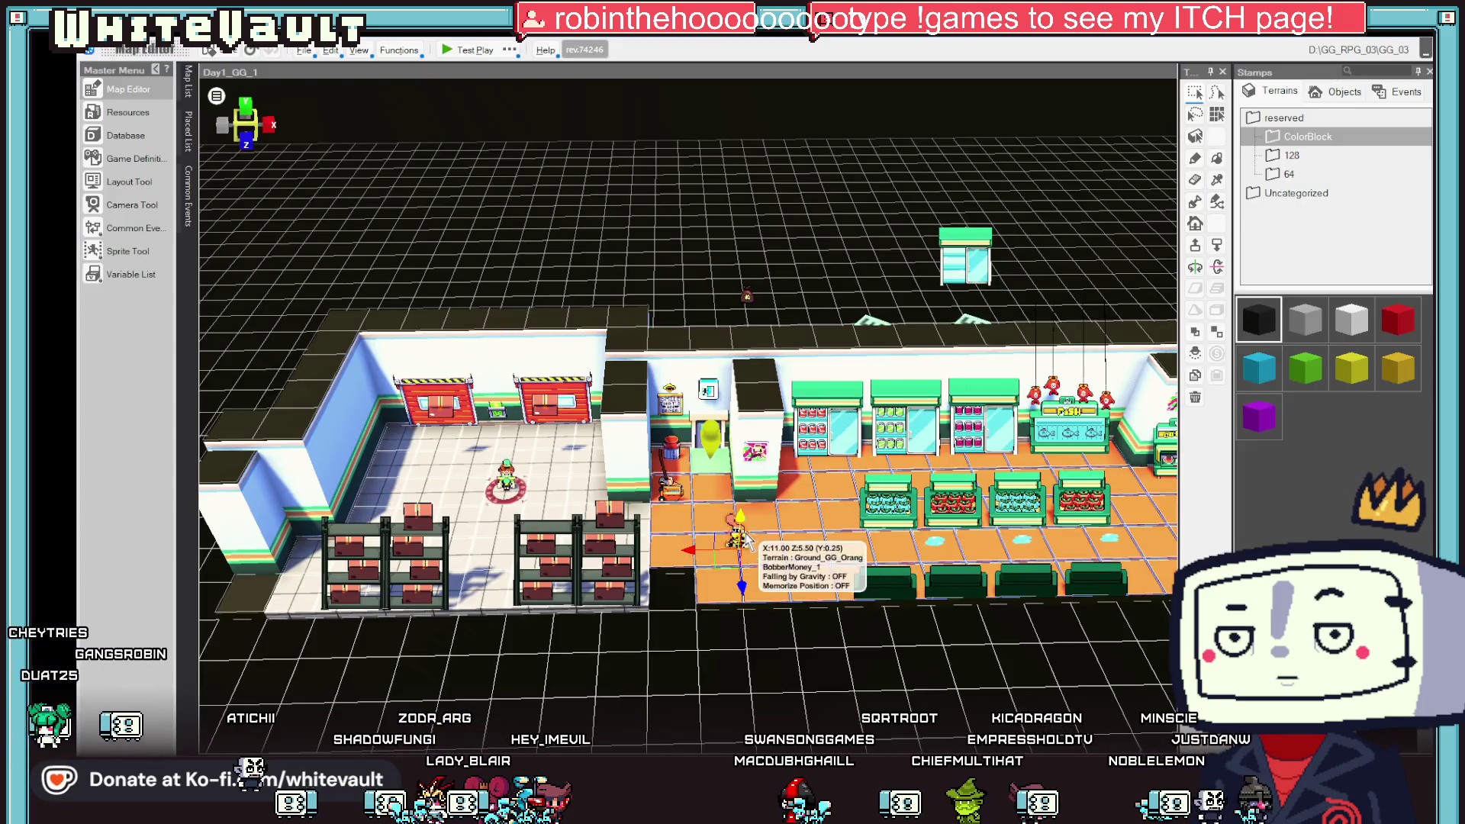
- Remove the second sheet's Event Switch condition and the first sheet's Event Switch On/Off command
double_click(744, 536)
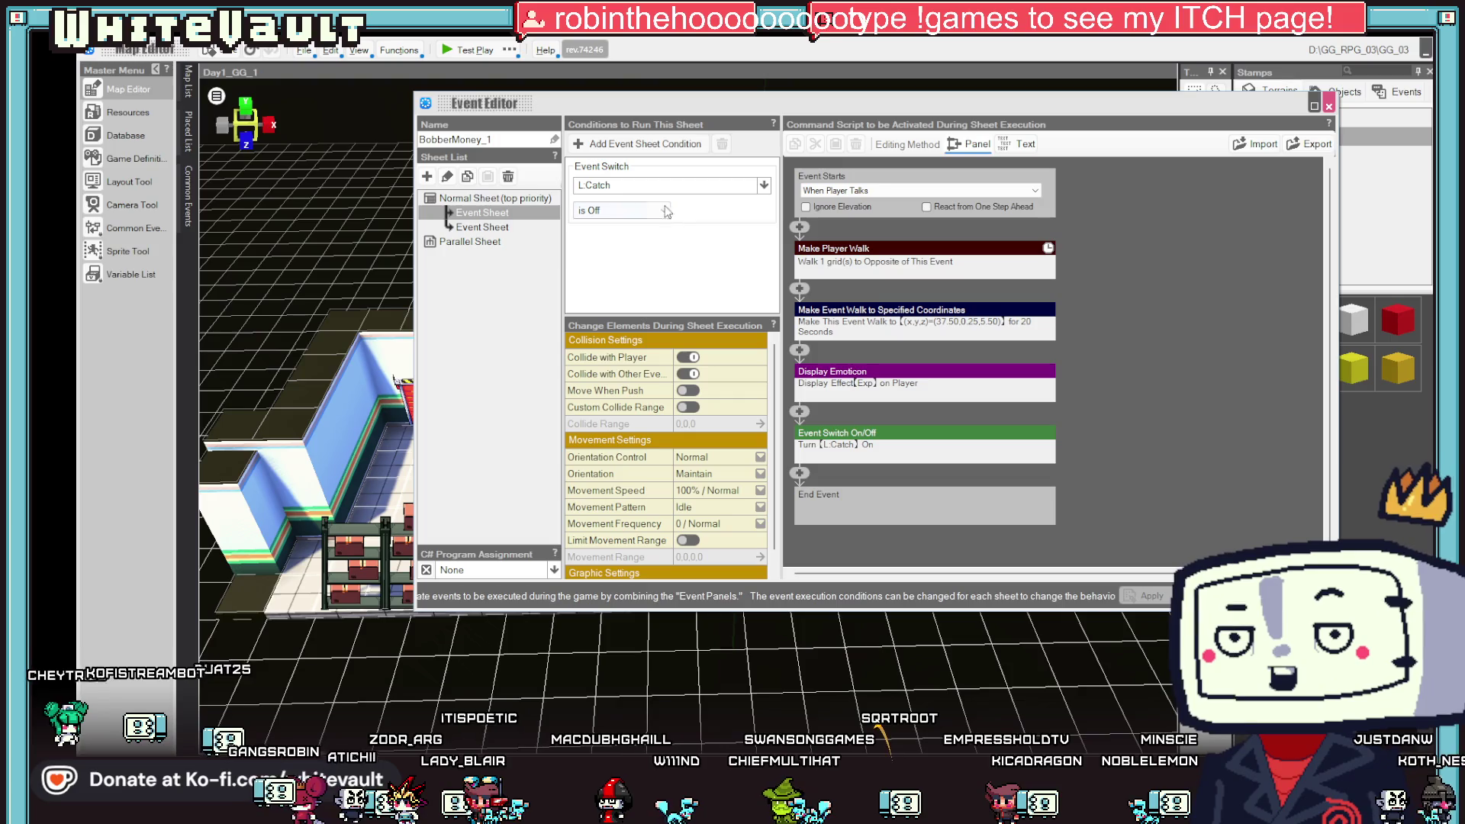
right_click(610, 171)
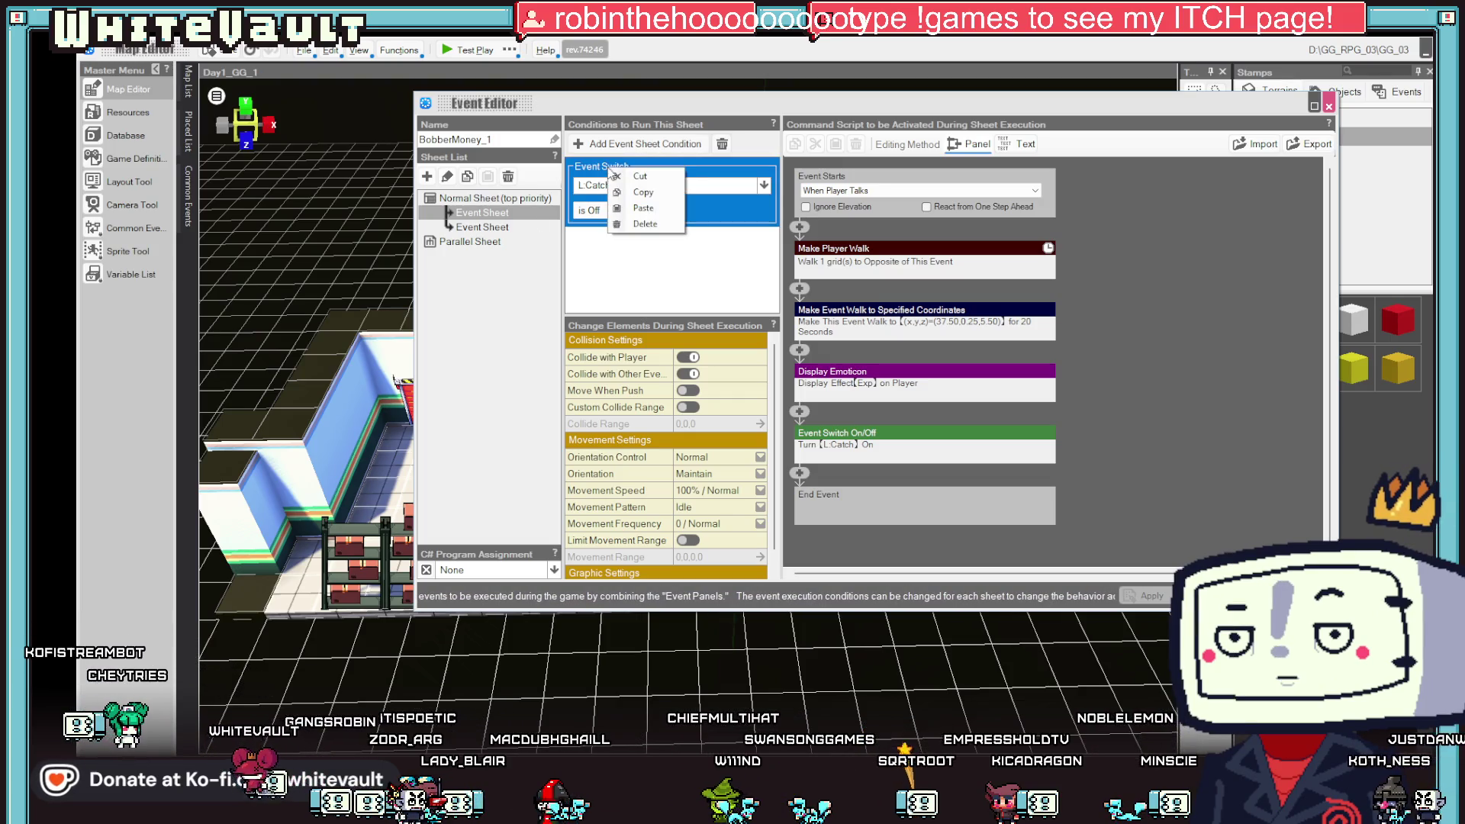
click(645, 223)
click(483, 226)
right_click(616, 174)
click(679, 236)
click(483, 212)
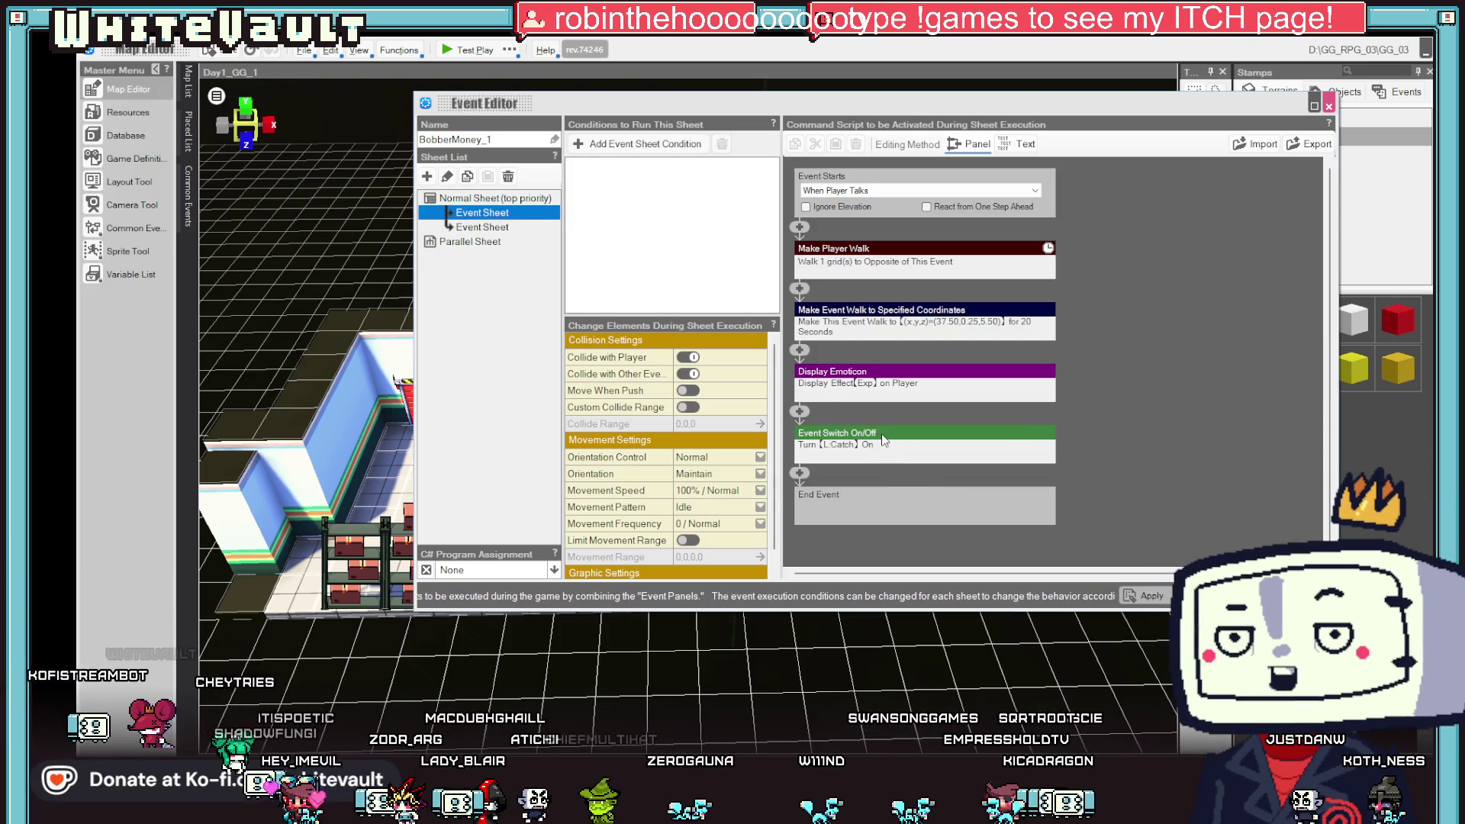
right_click(878, 438)
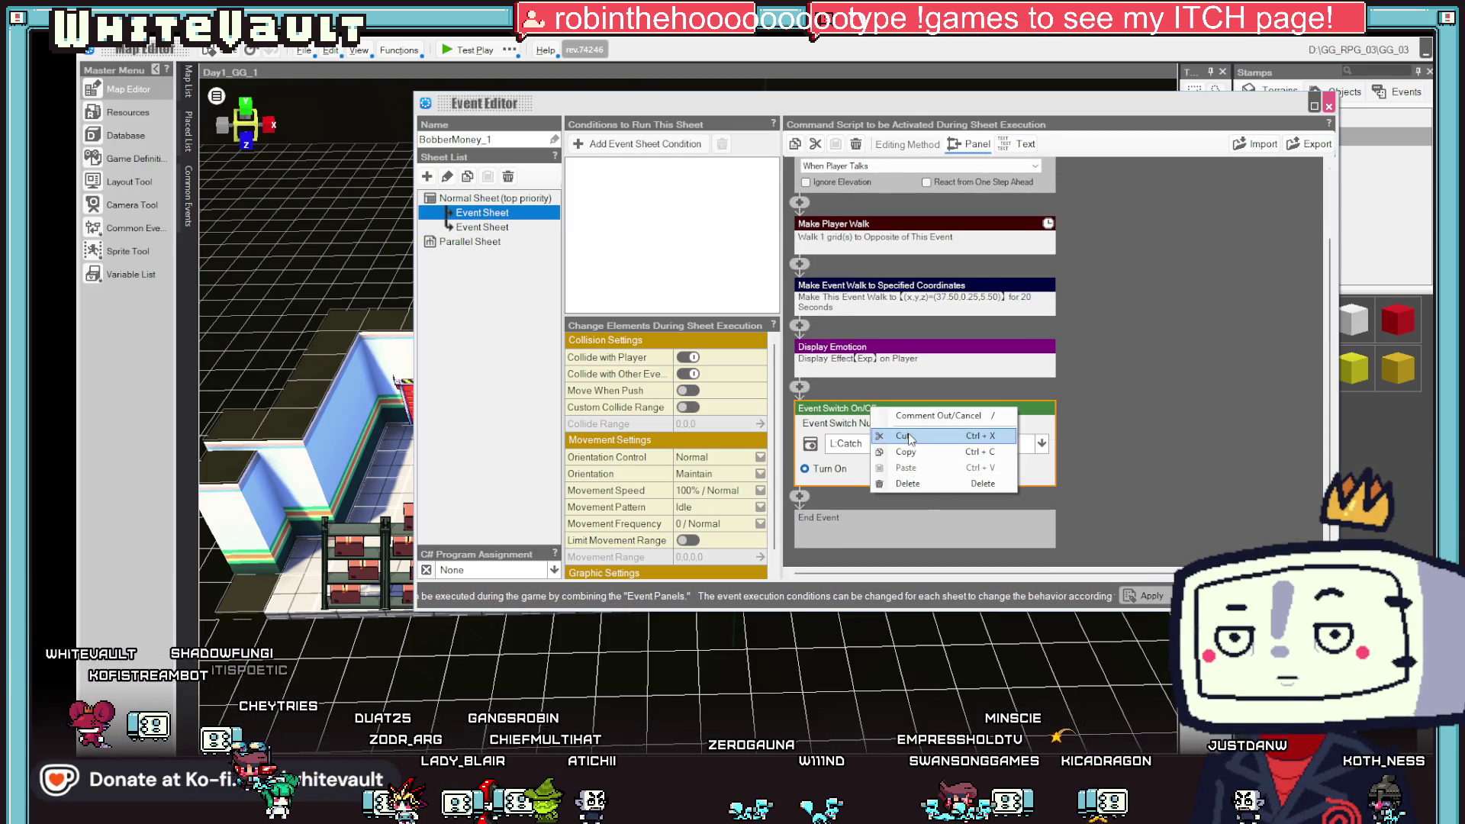
click(908, 467)
- Give the first sheet a Variable Box condition on L:Catch and paste it into the second sheet
click(610, 143)
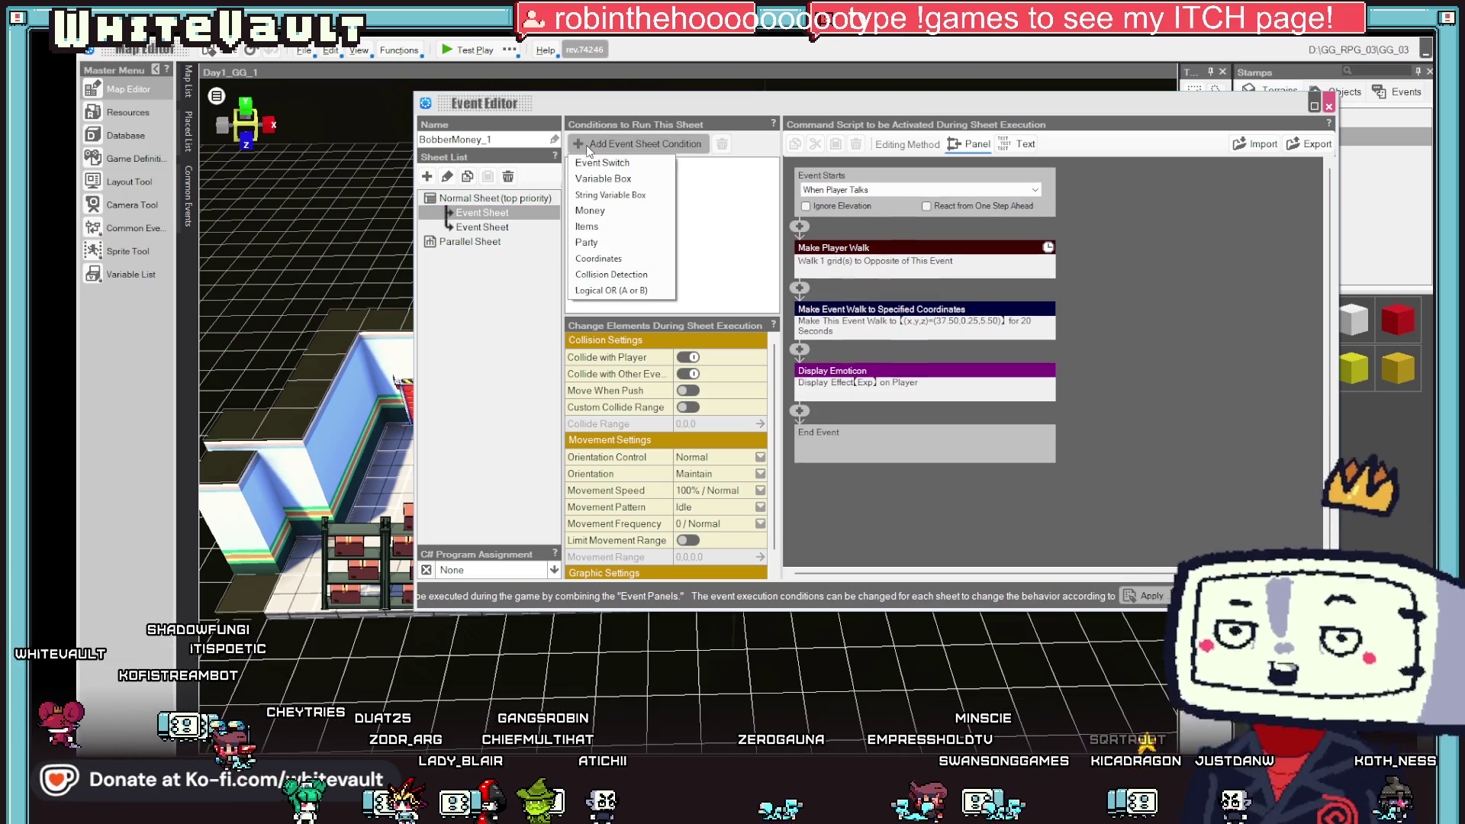
click(615, 180)
click(632, 187)
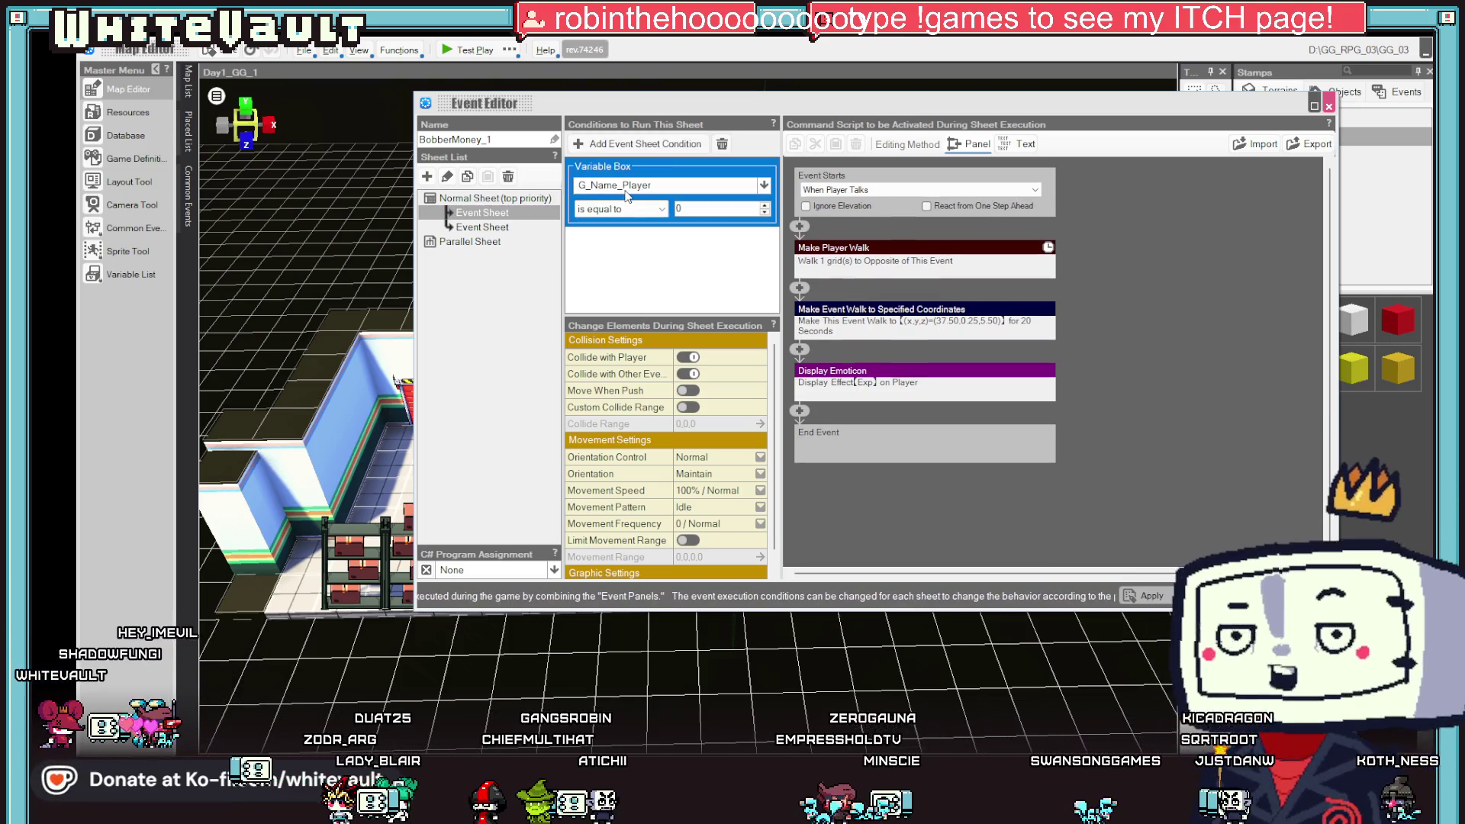
click(635, 244)
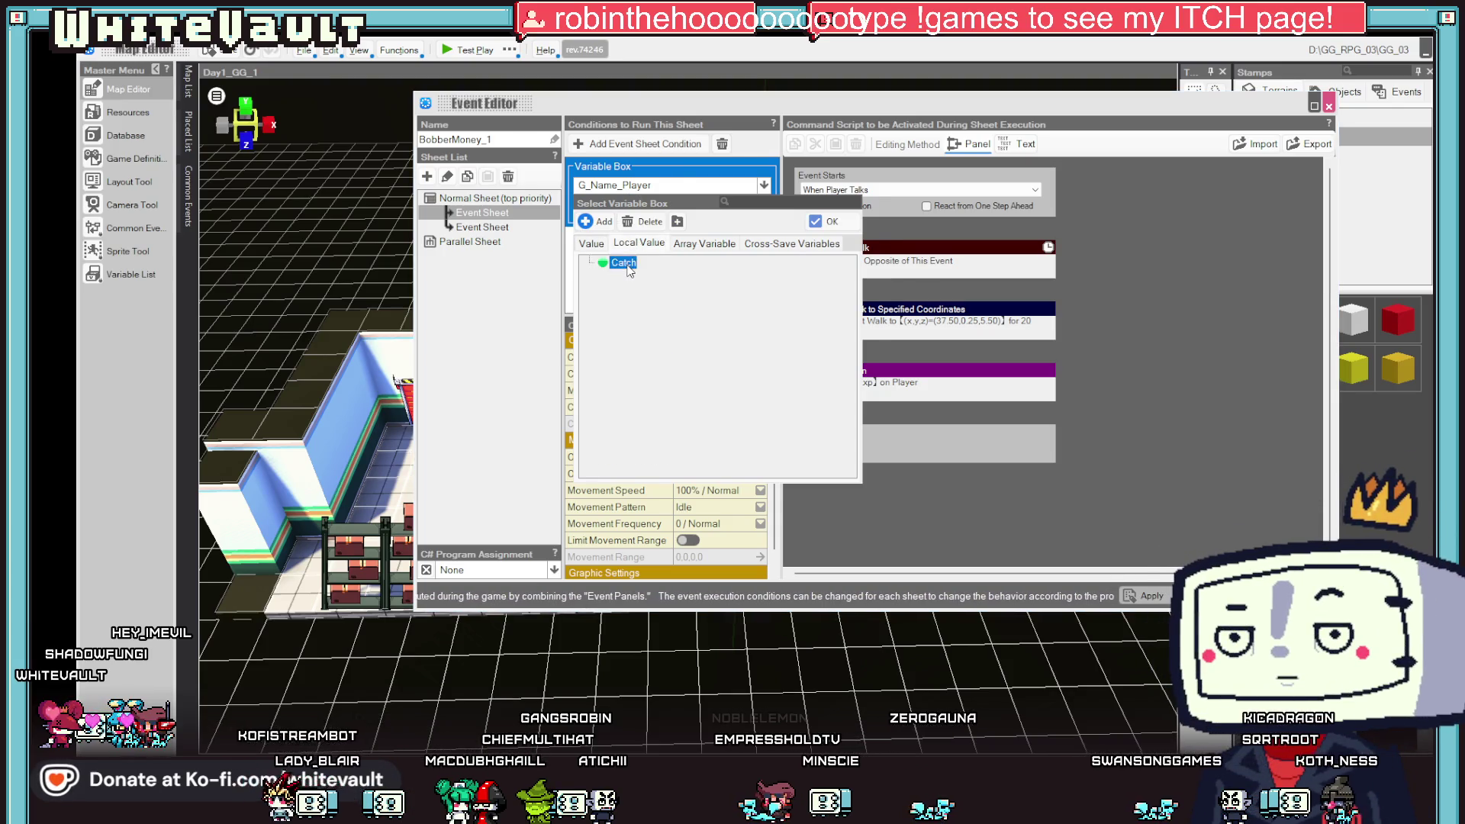
double_click(630, 270)
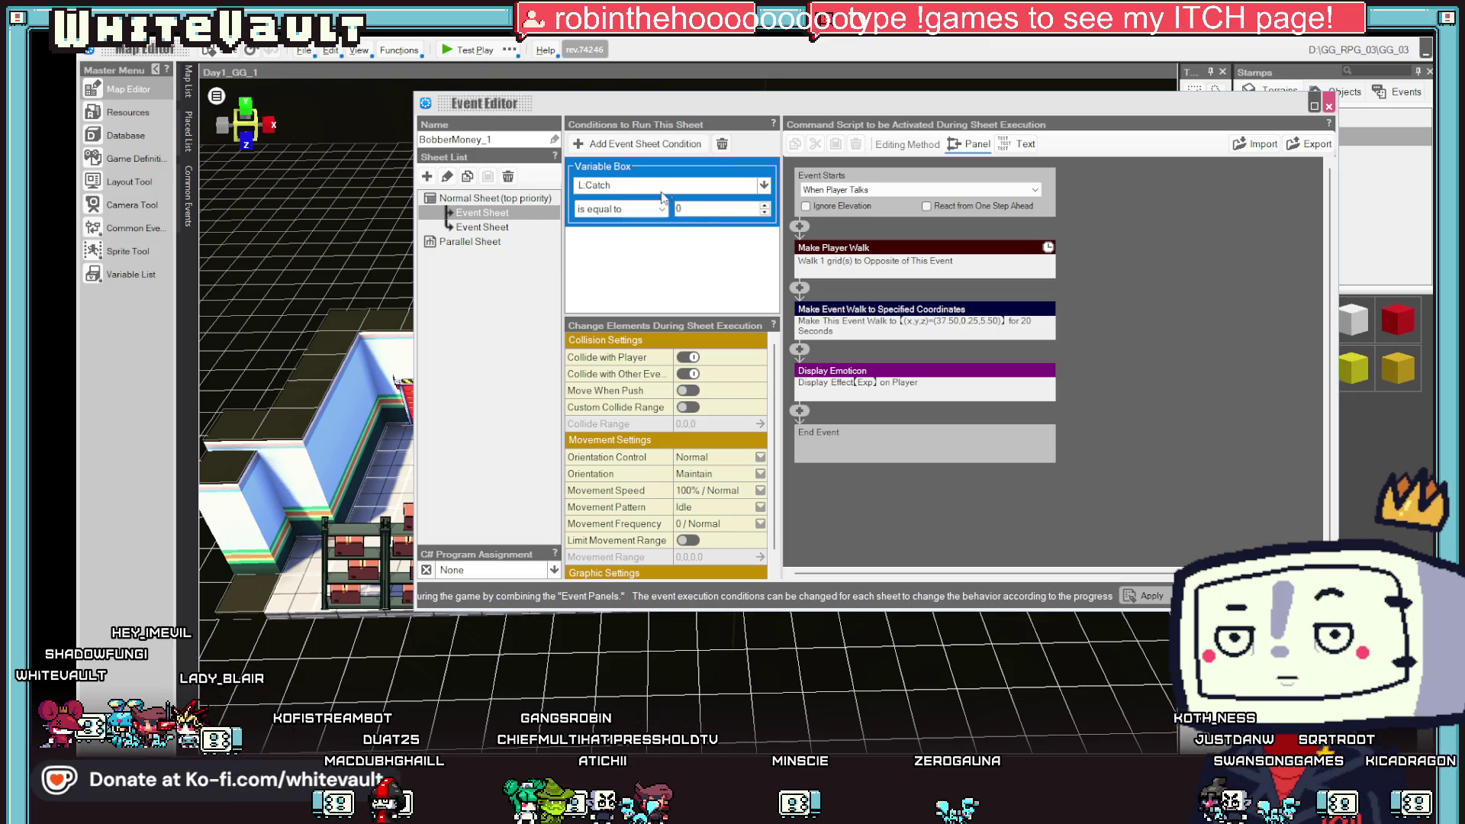
click(499, 230)
click(653, 207)
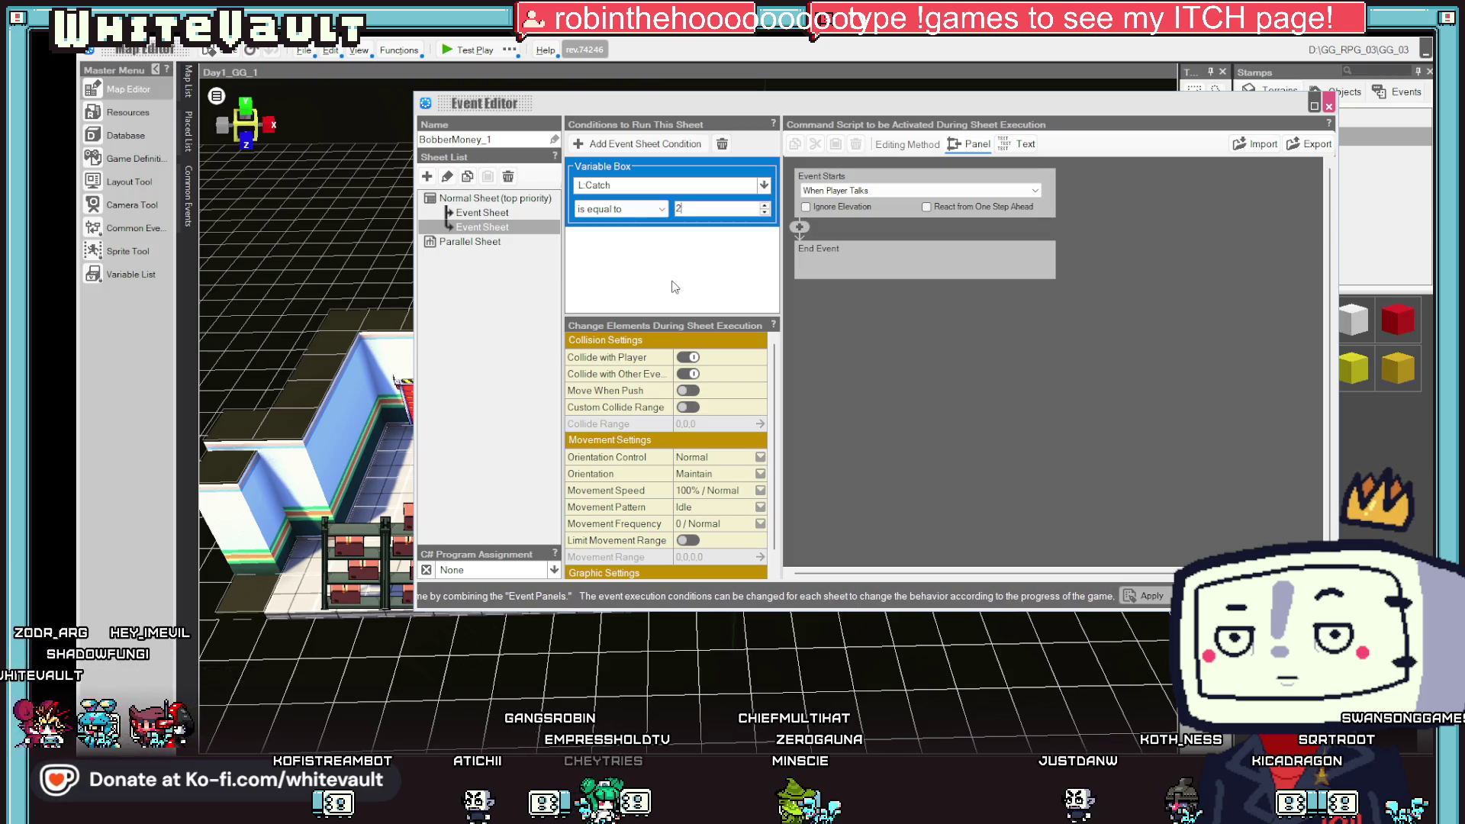
- Copy the first event sheet and paste it in as a third sheet
click(492, 213)
right_click(491, 210)
key(Escape)
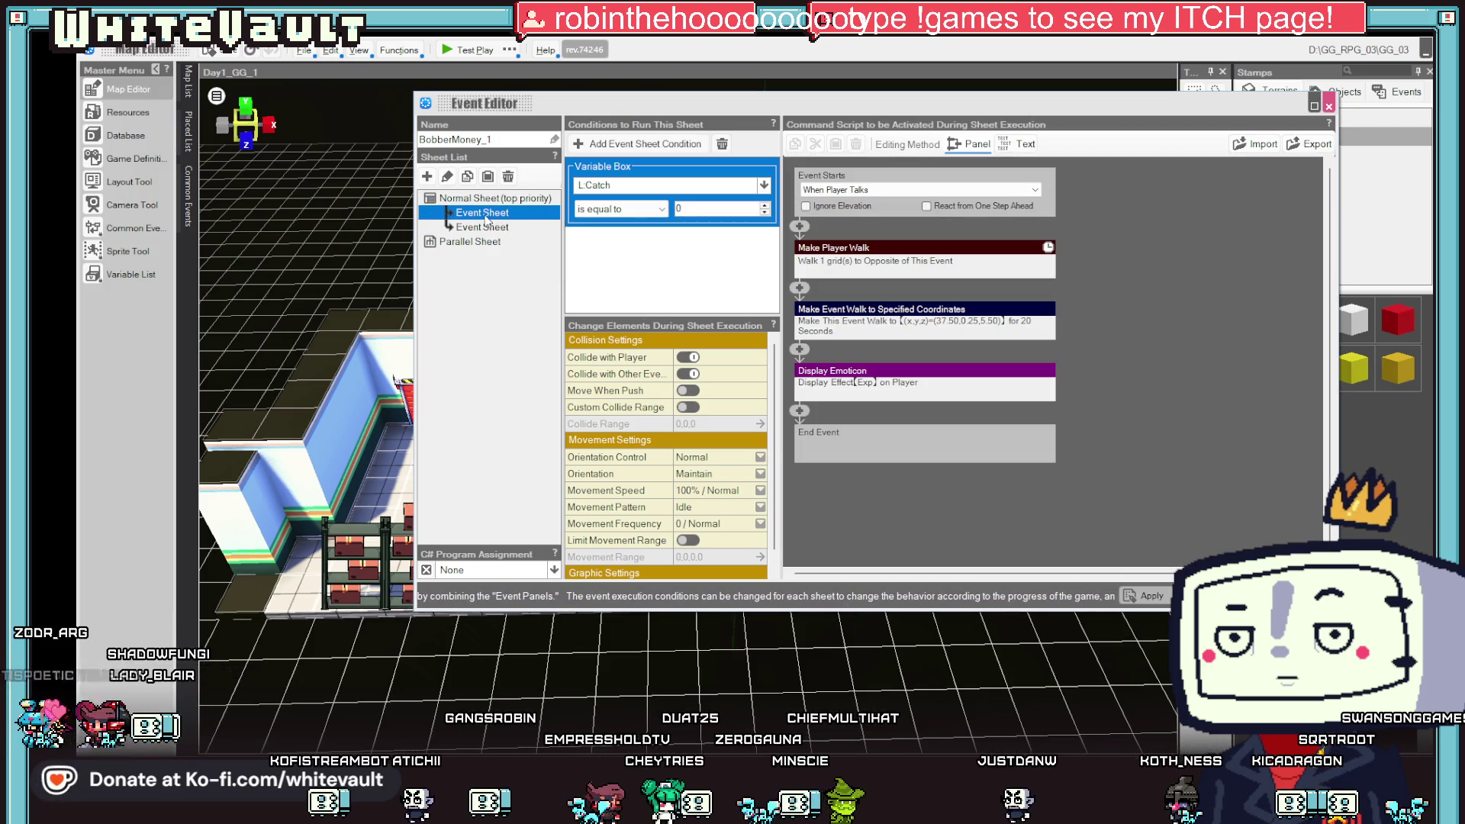
right_click(486, 217)
click(519, 256)
- Set the second sheet's condition to L:Catch is equal to 1, then review each sheet's condition
click(627, 213)
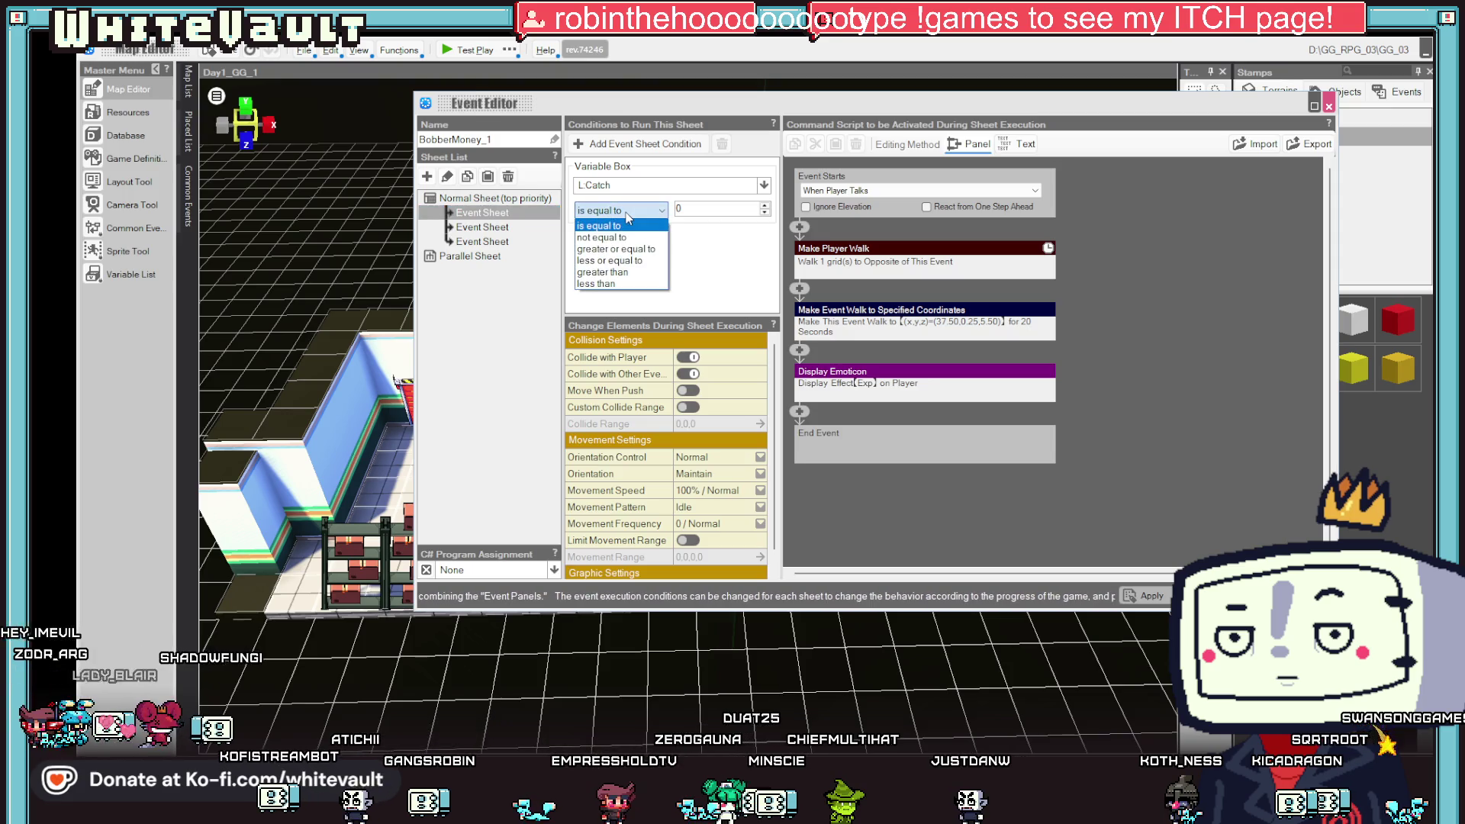
click(695, 206)
click(695, 206)
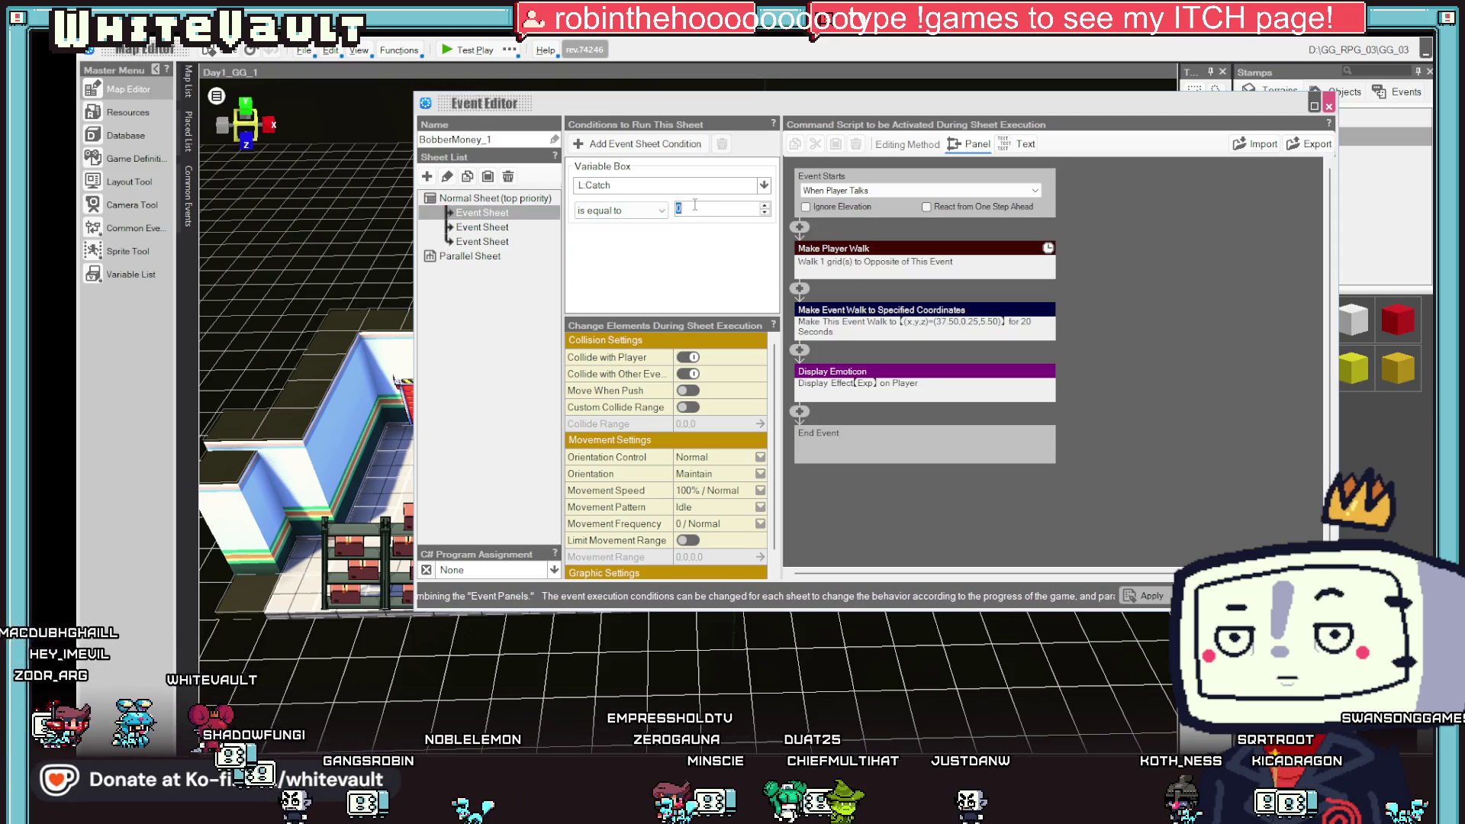
text(1)
click(481, 216)
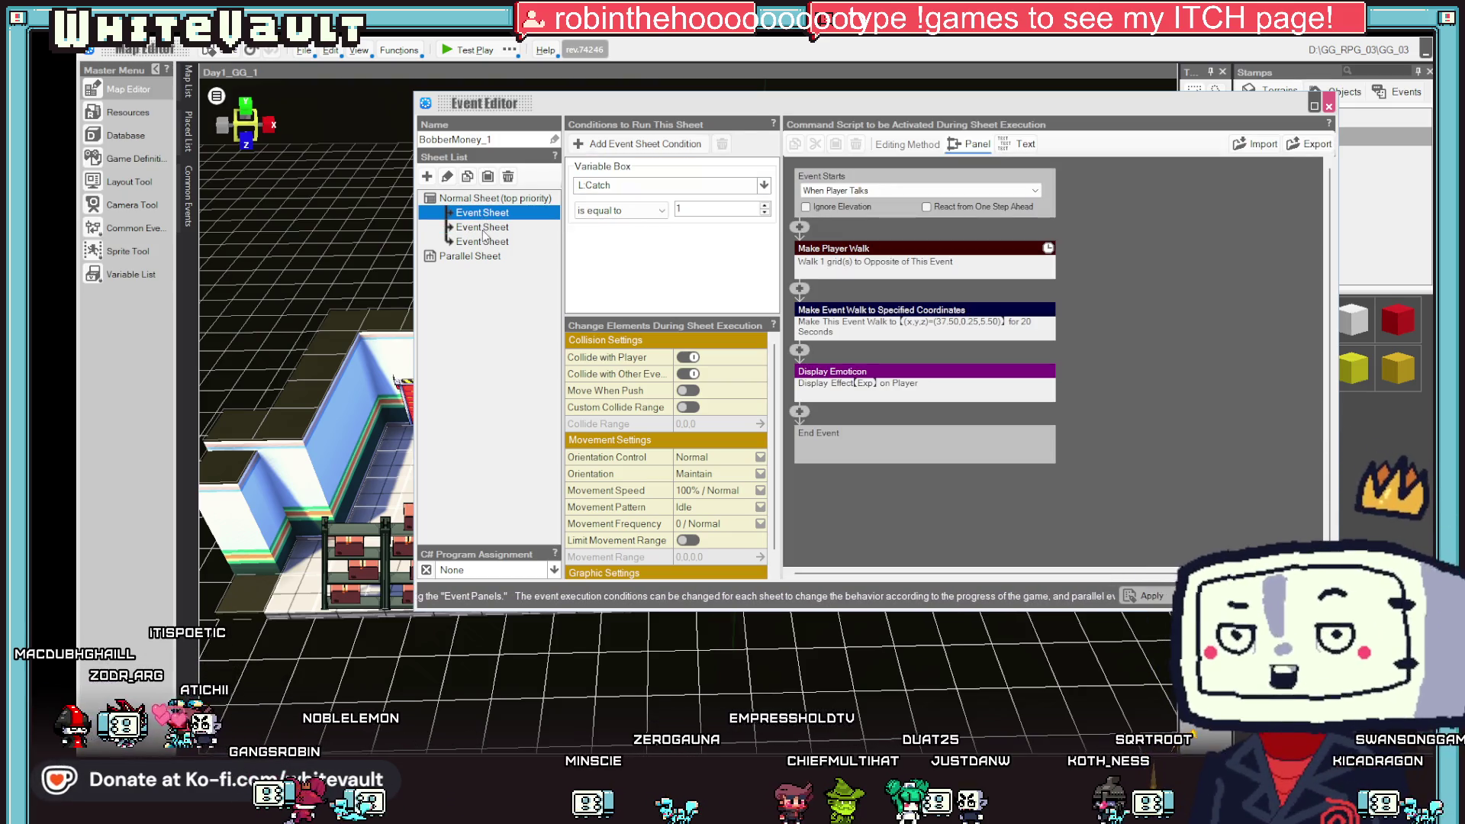
click(484, 217)
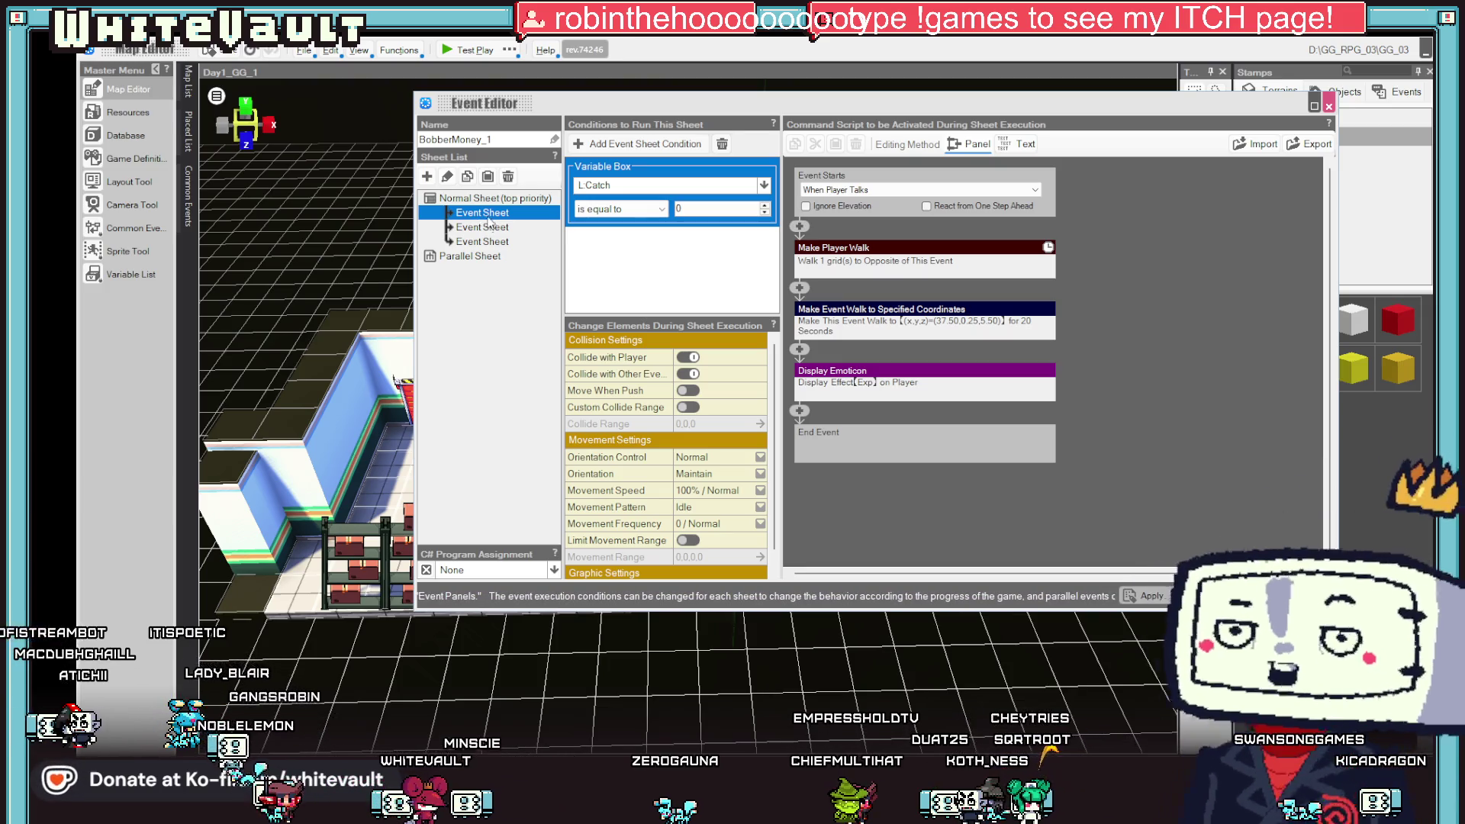
click(486, 228)
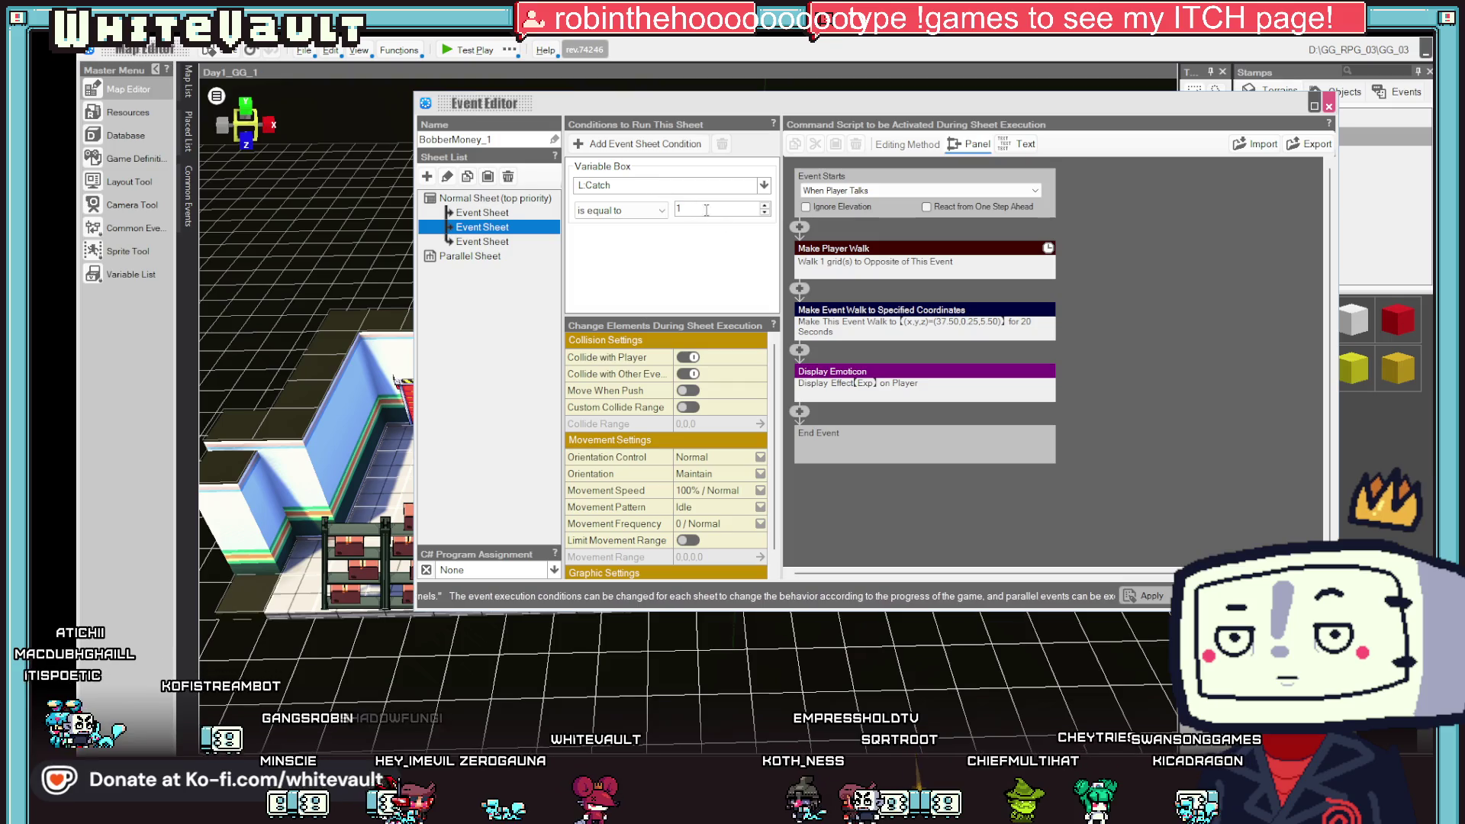
- Delete the Make Player Walk and Display Emoticon commands from the second event sheet
right_click(840, 253)
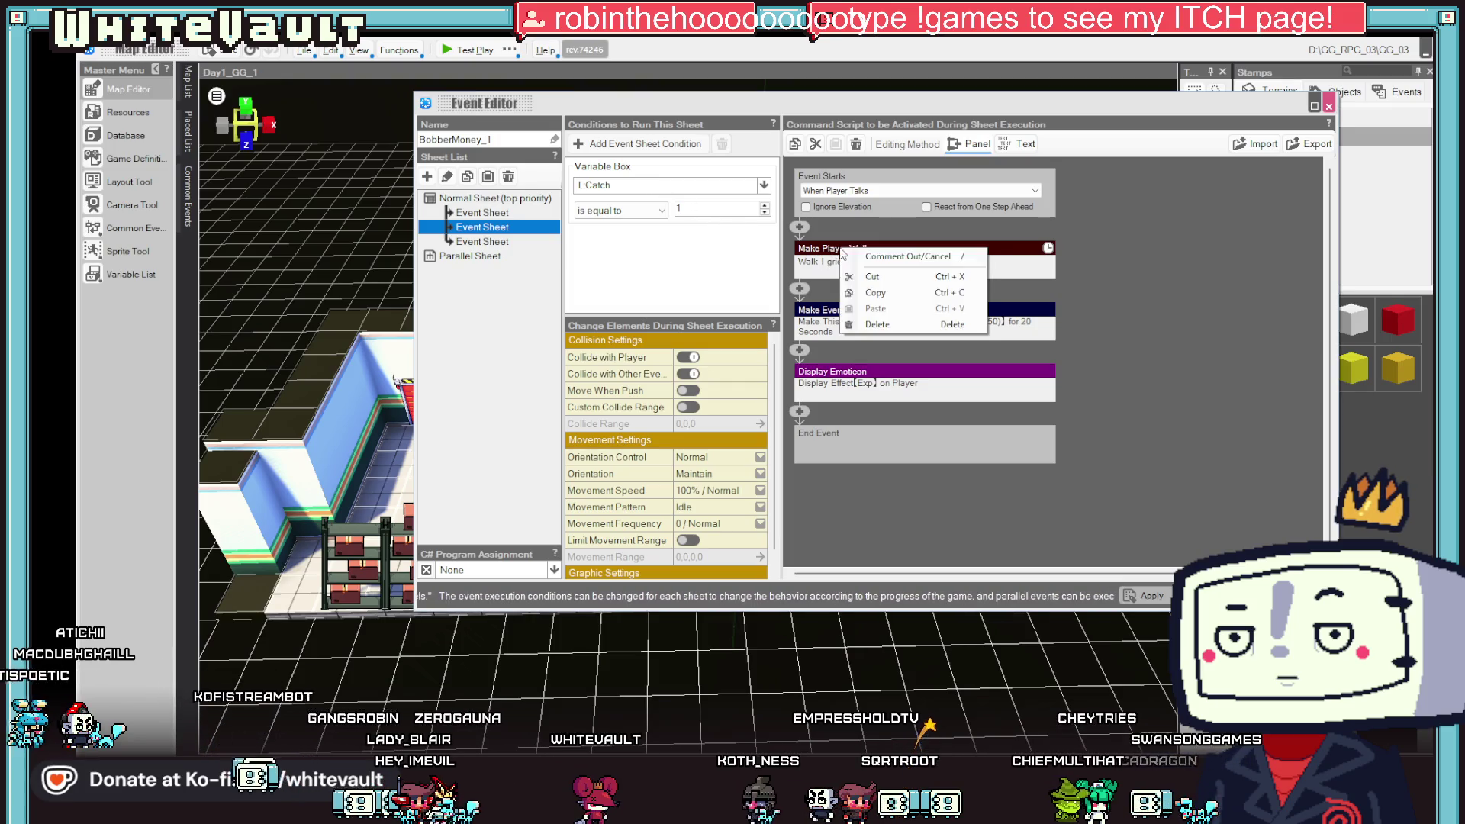
click(877, 324)
right_click(886, 315)
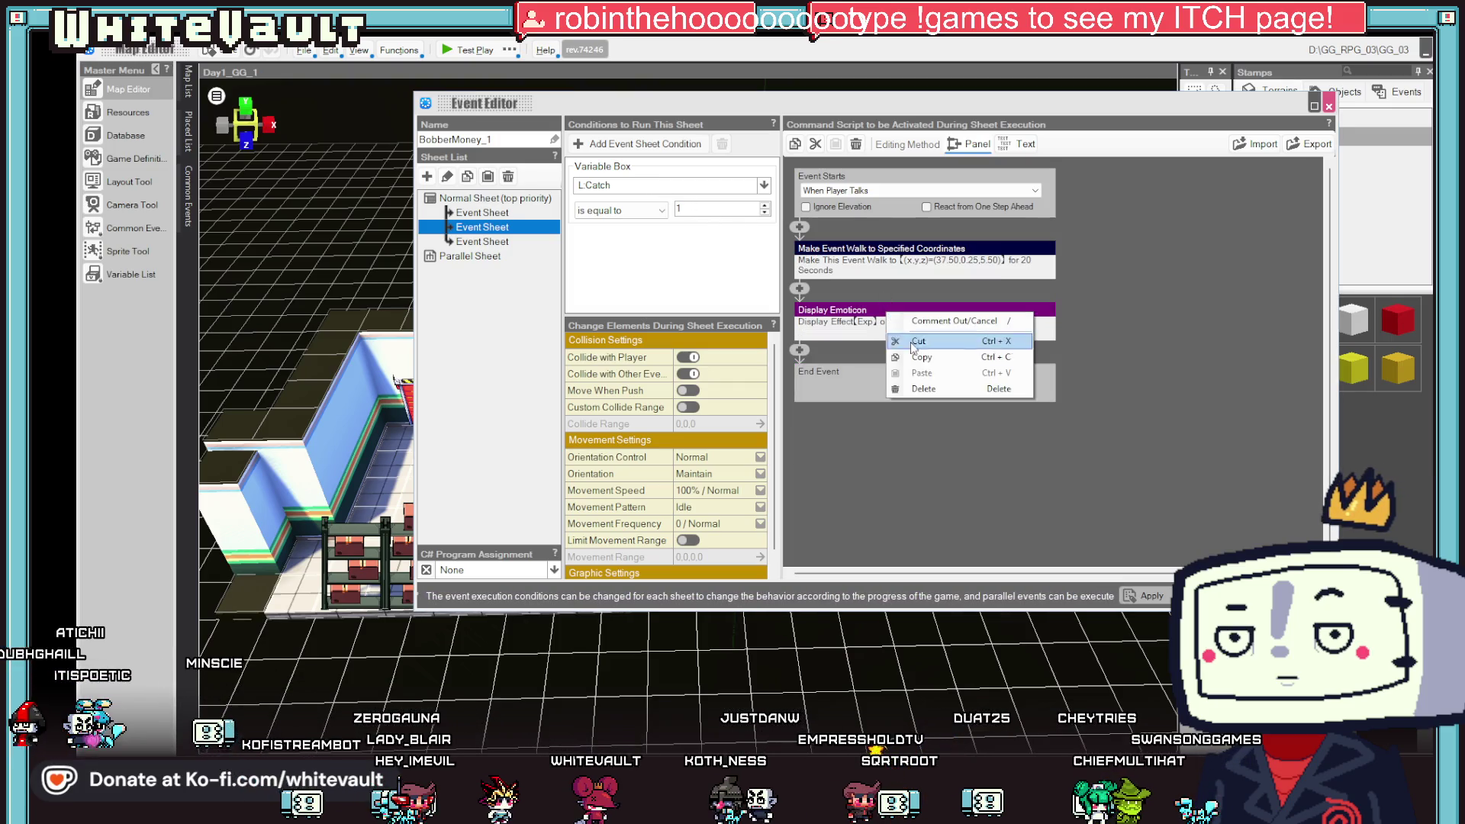
click(923, 389)
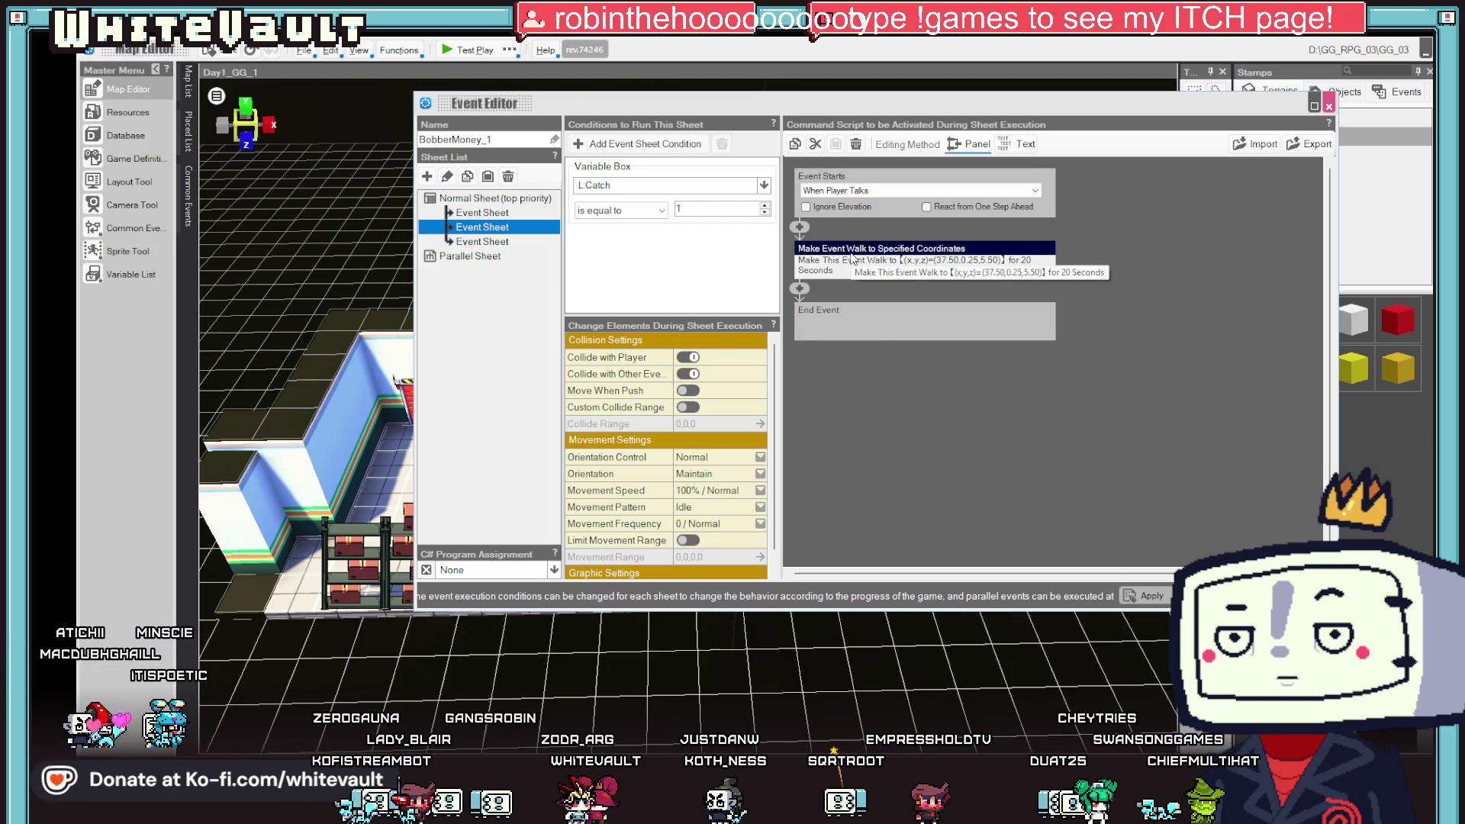
- Delete the Make Event Walk command from the first event sheet
click(518, 214)
right_click(896, 314)
click(923, 388)
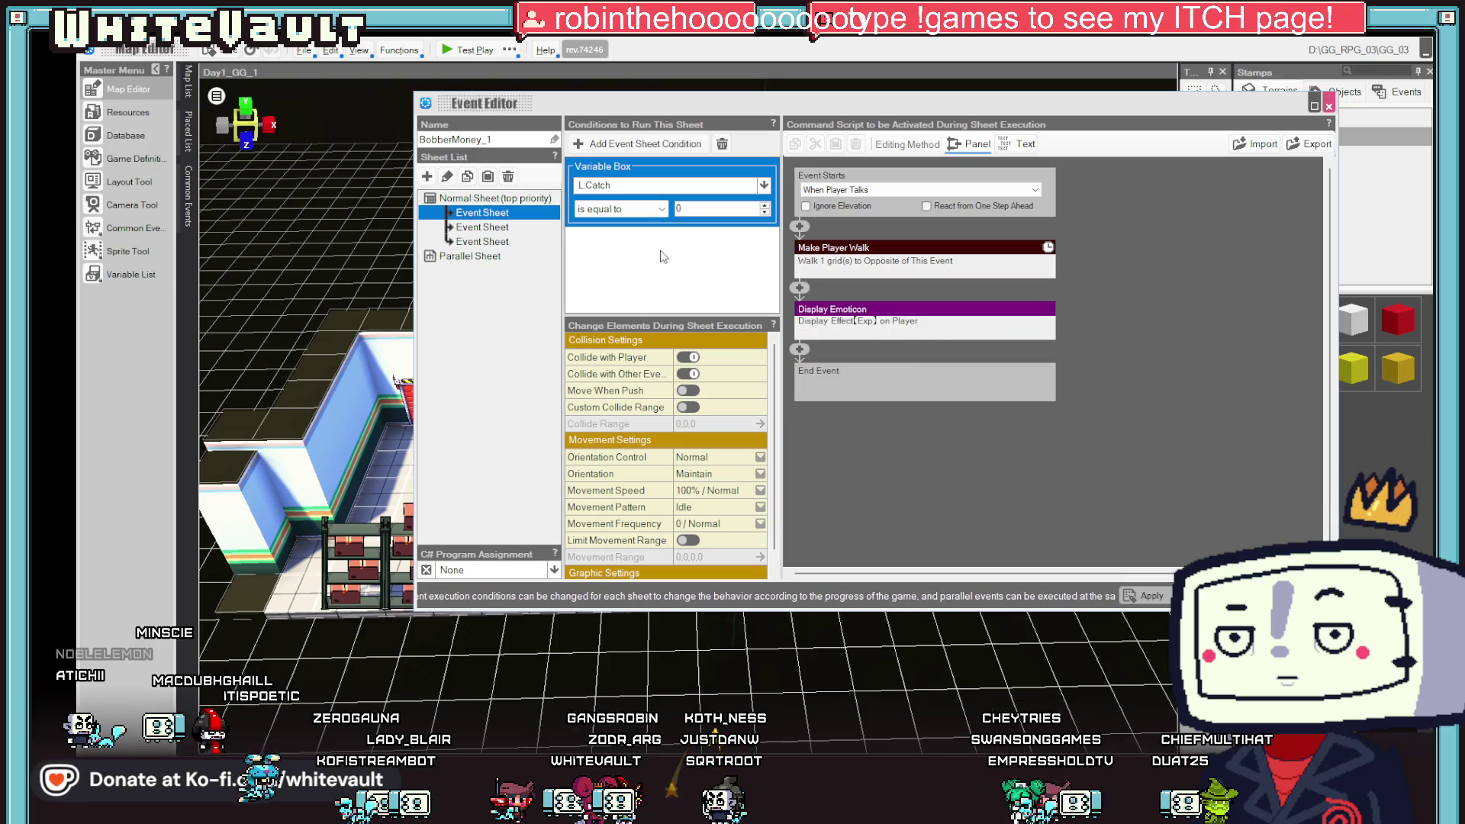
- On the first sheet, add a Variable Box Assignment setting local variable L:Catch to 1
click(800, 350)
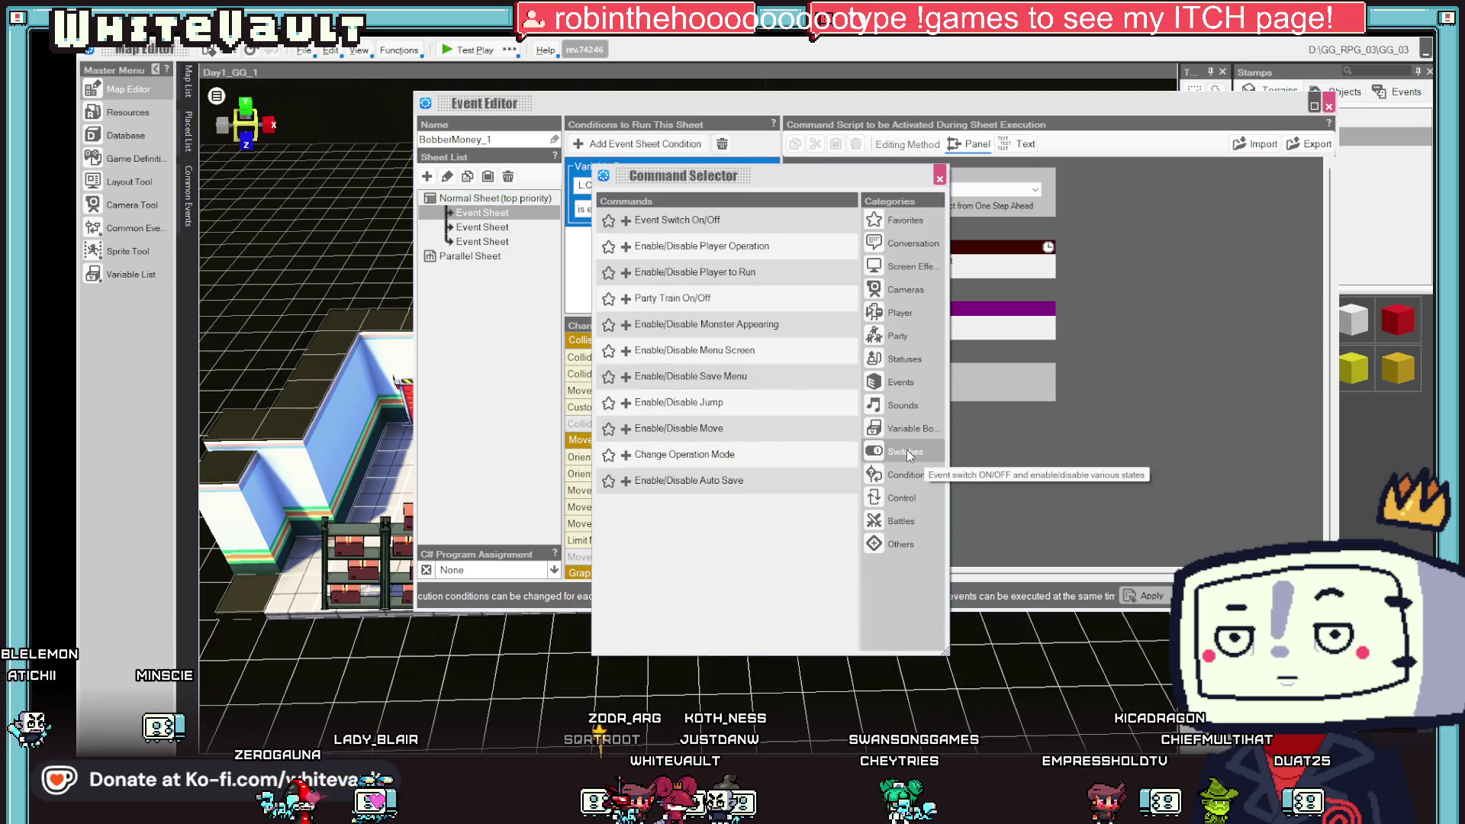
click(902, 428)
click(689, 221)
click(1040, 372)
click(889, 431)
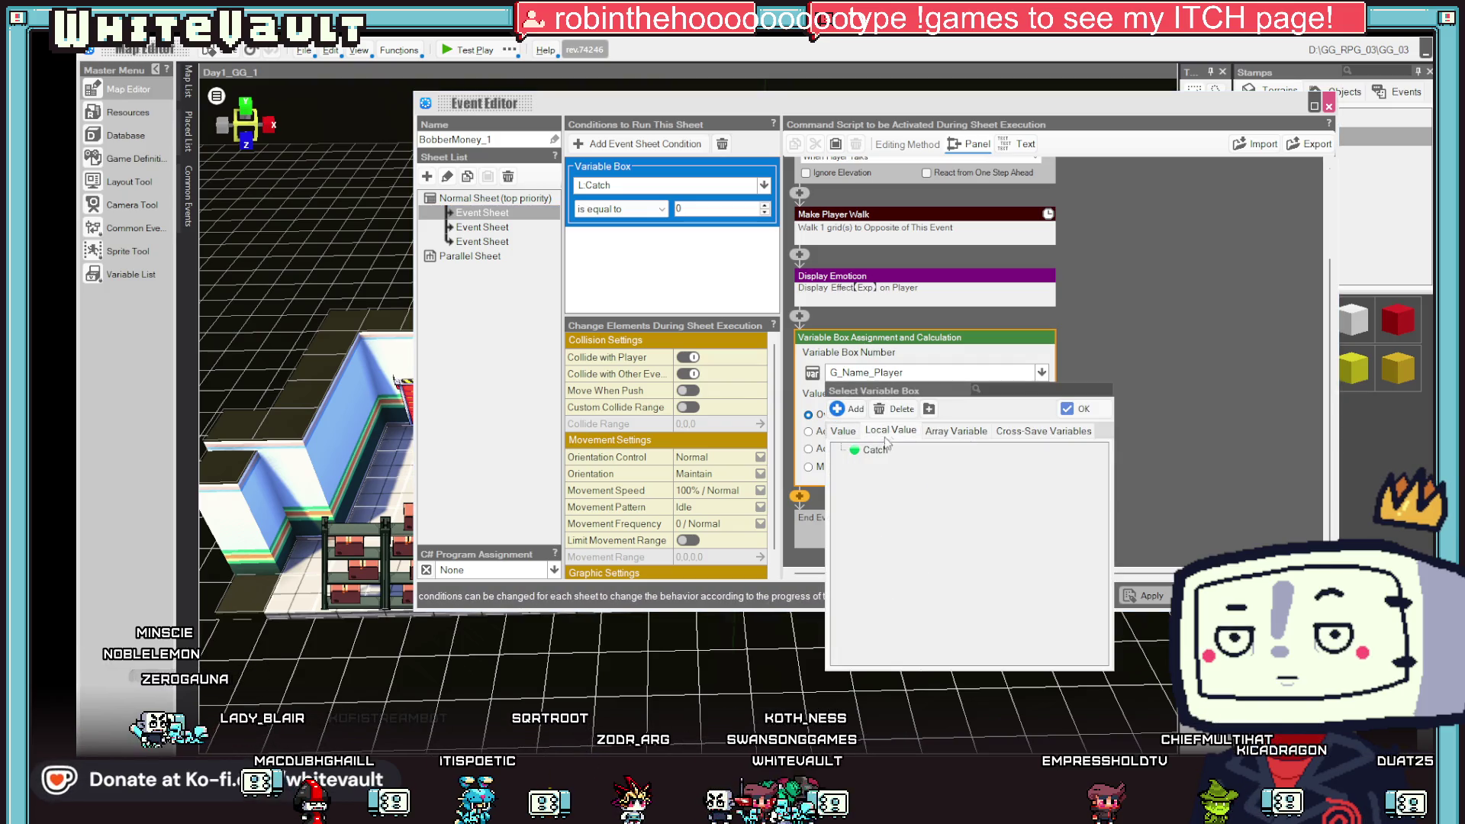
double_click(875, 452)
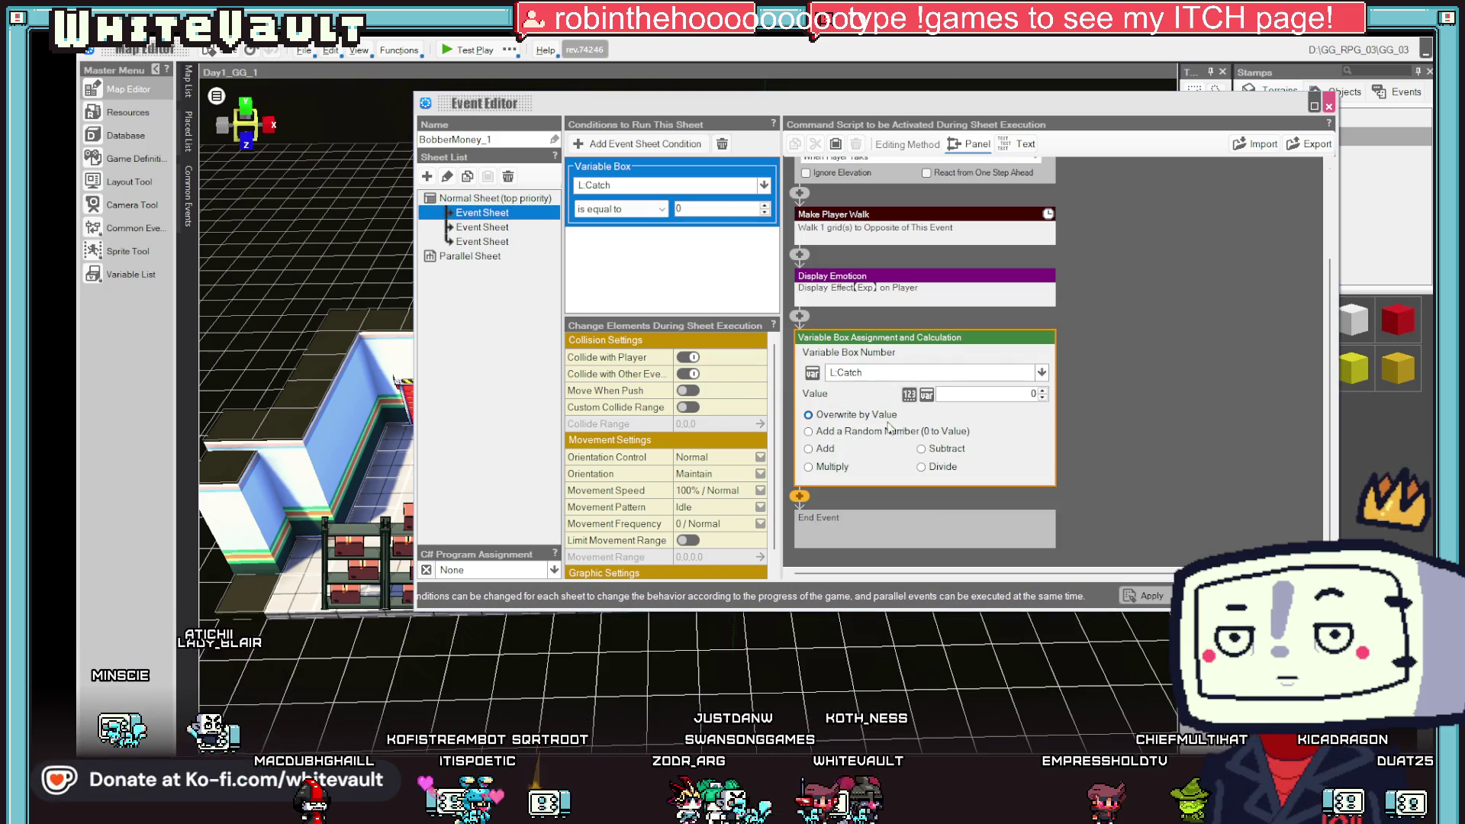
click(983, 394)
text(1)
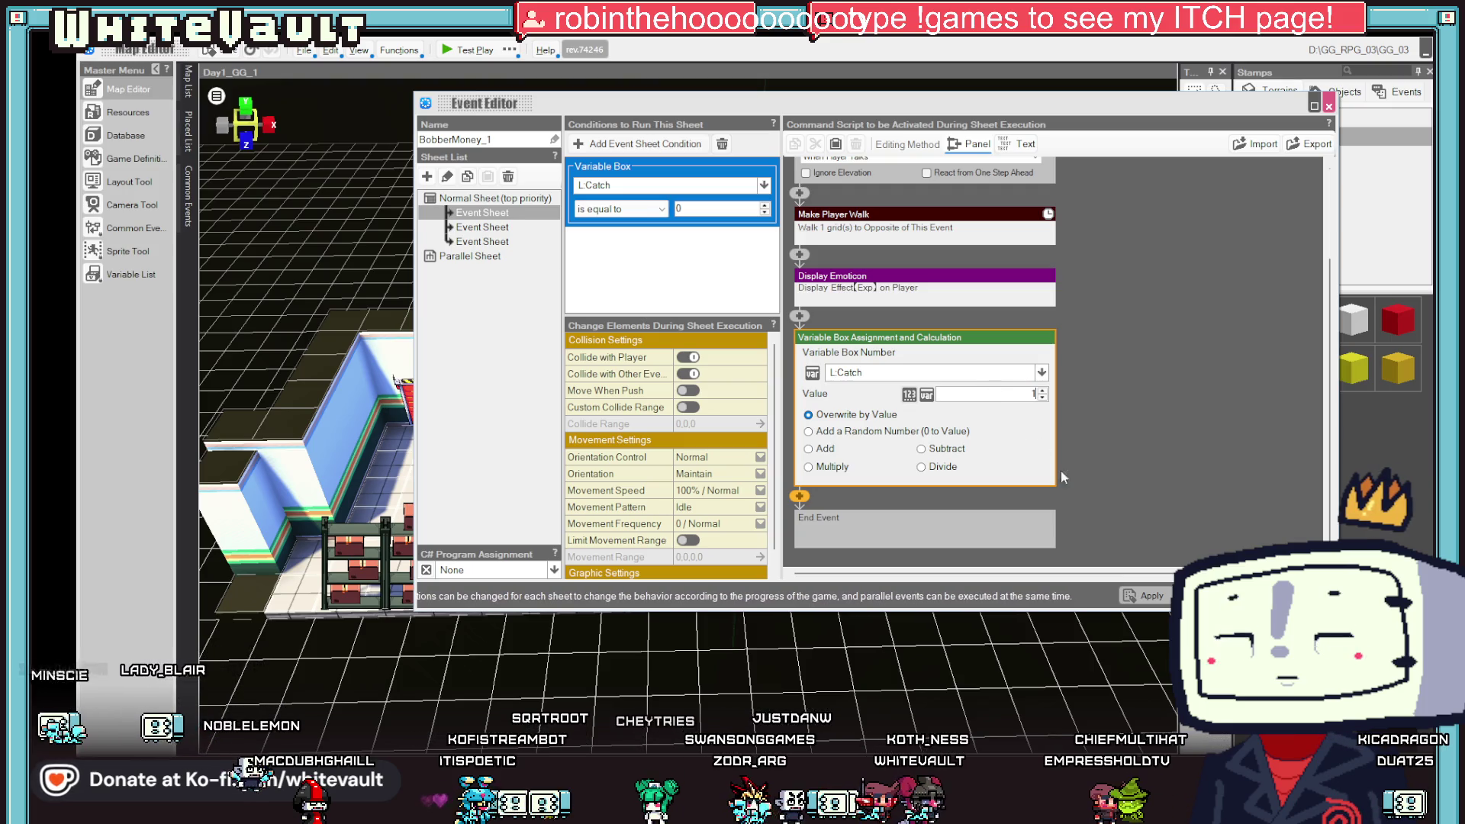
click(1119, 442)
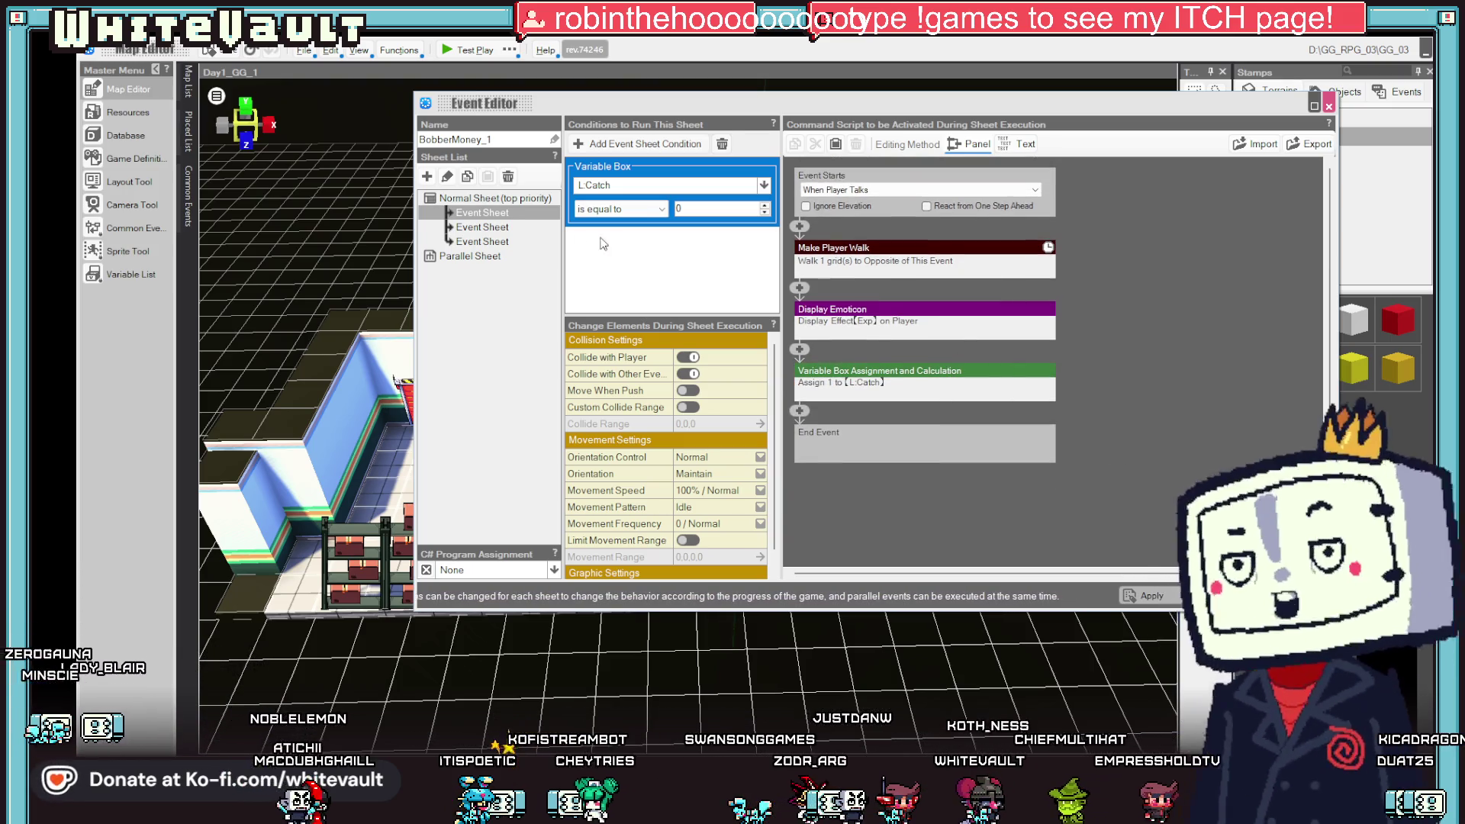
key(F2)
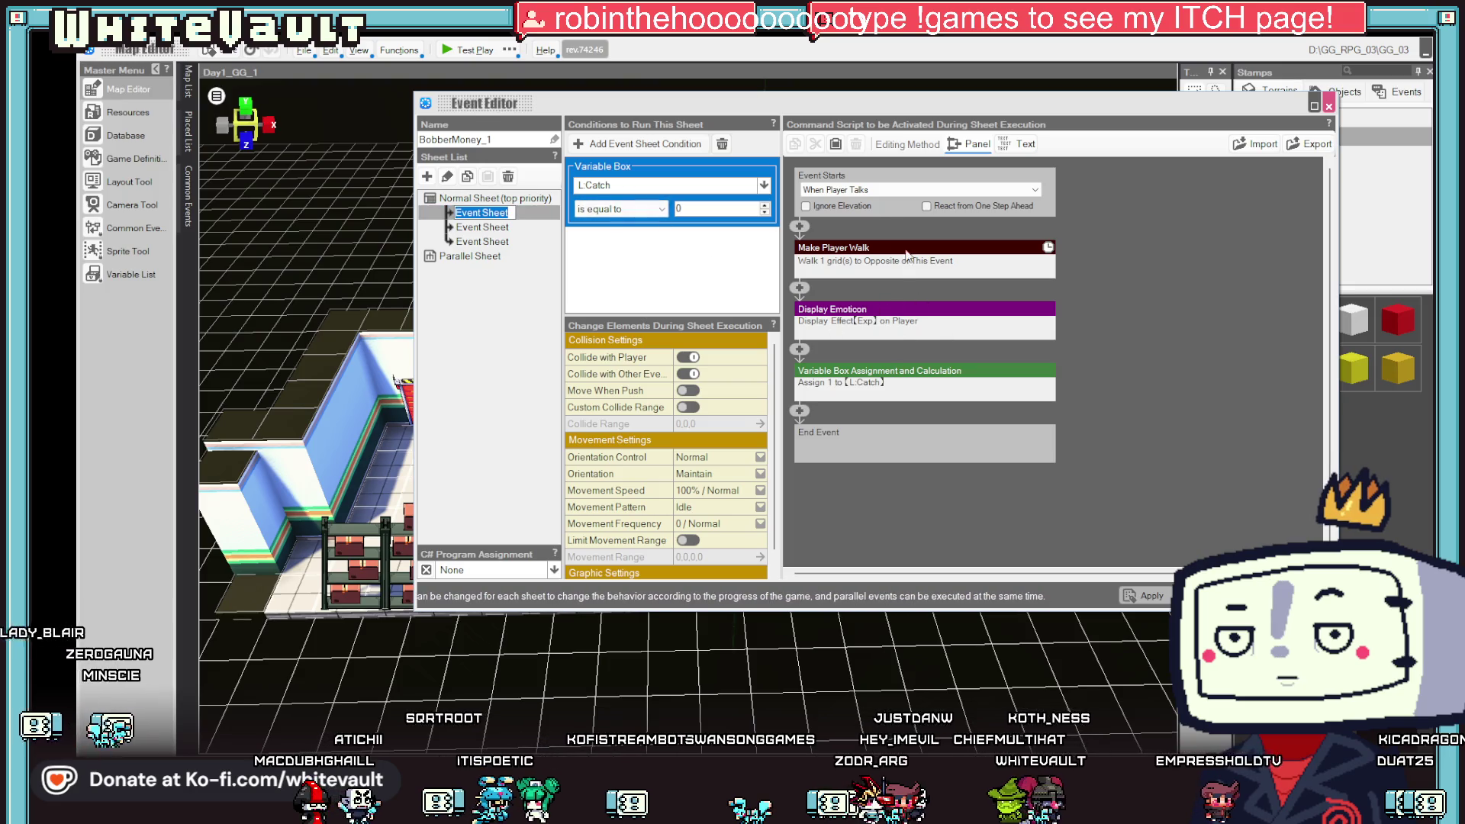
click(499, 227)
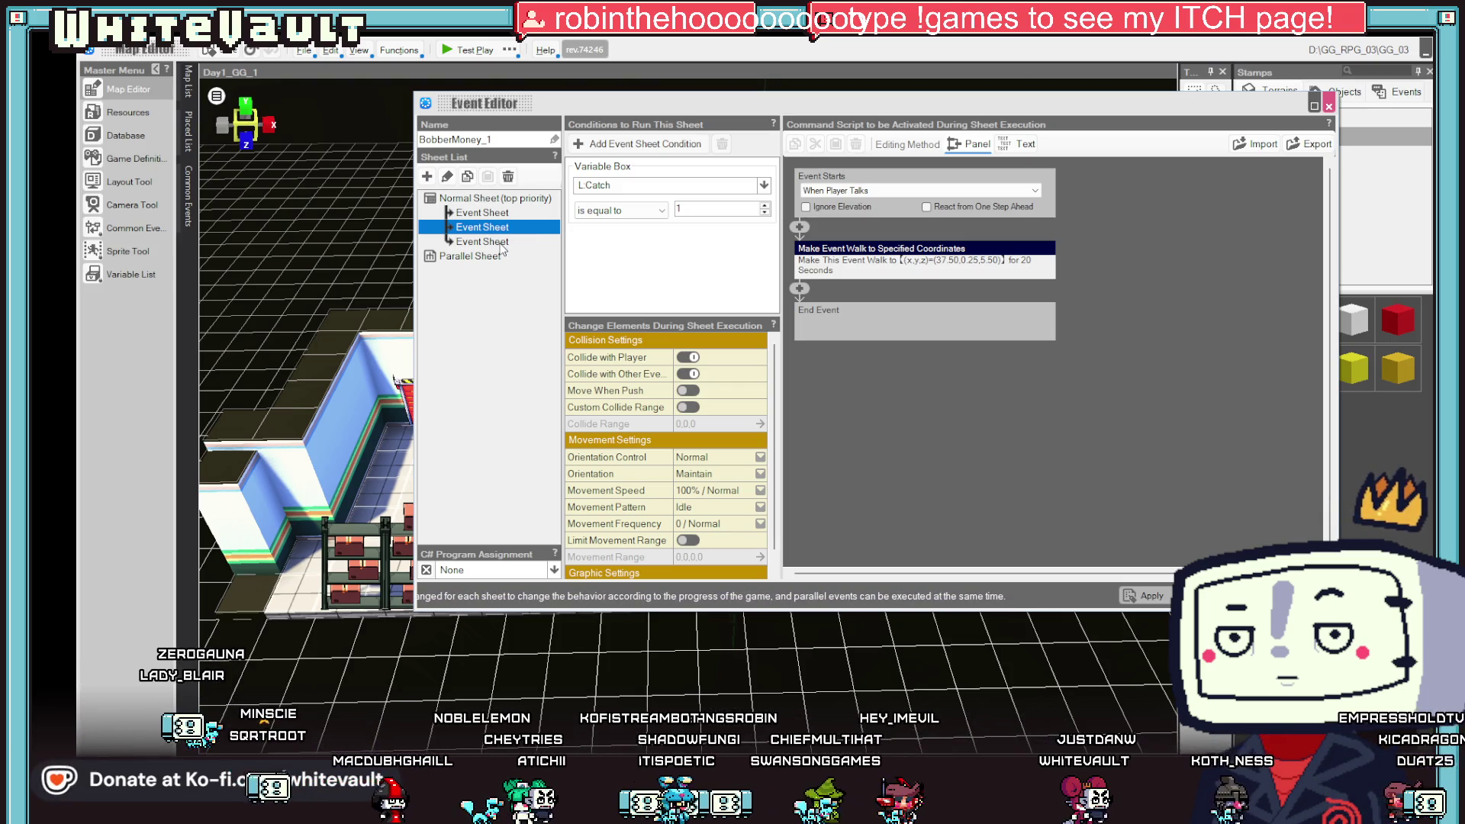
- Set the second event sheet to start automatically, only once
click(501, 244)
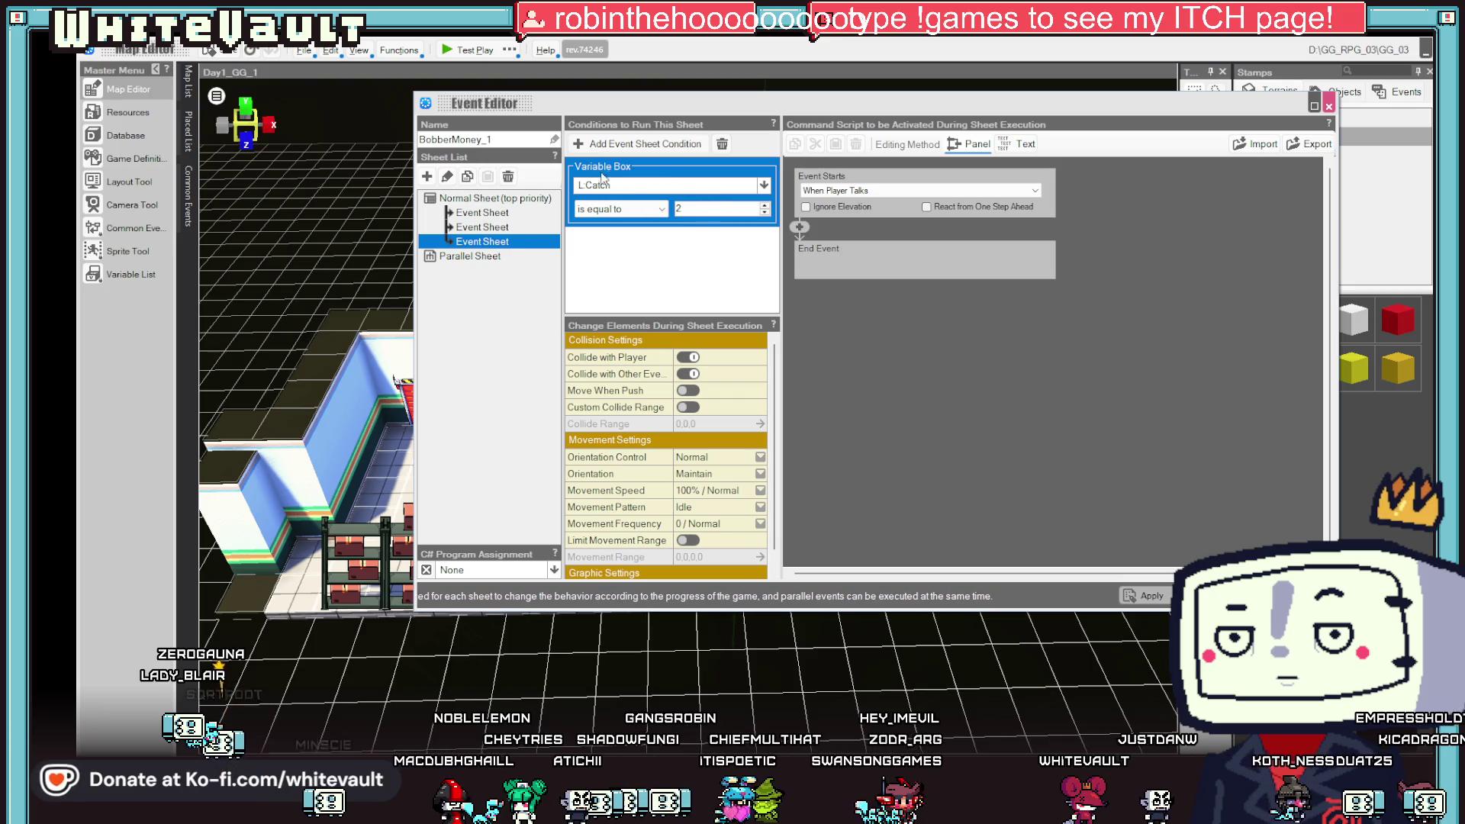
click(503, 229)
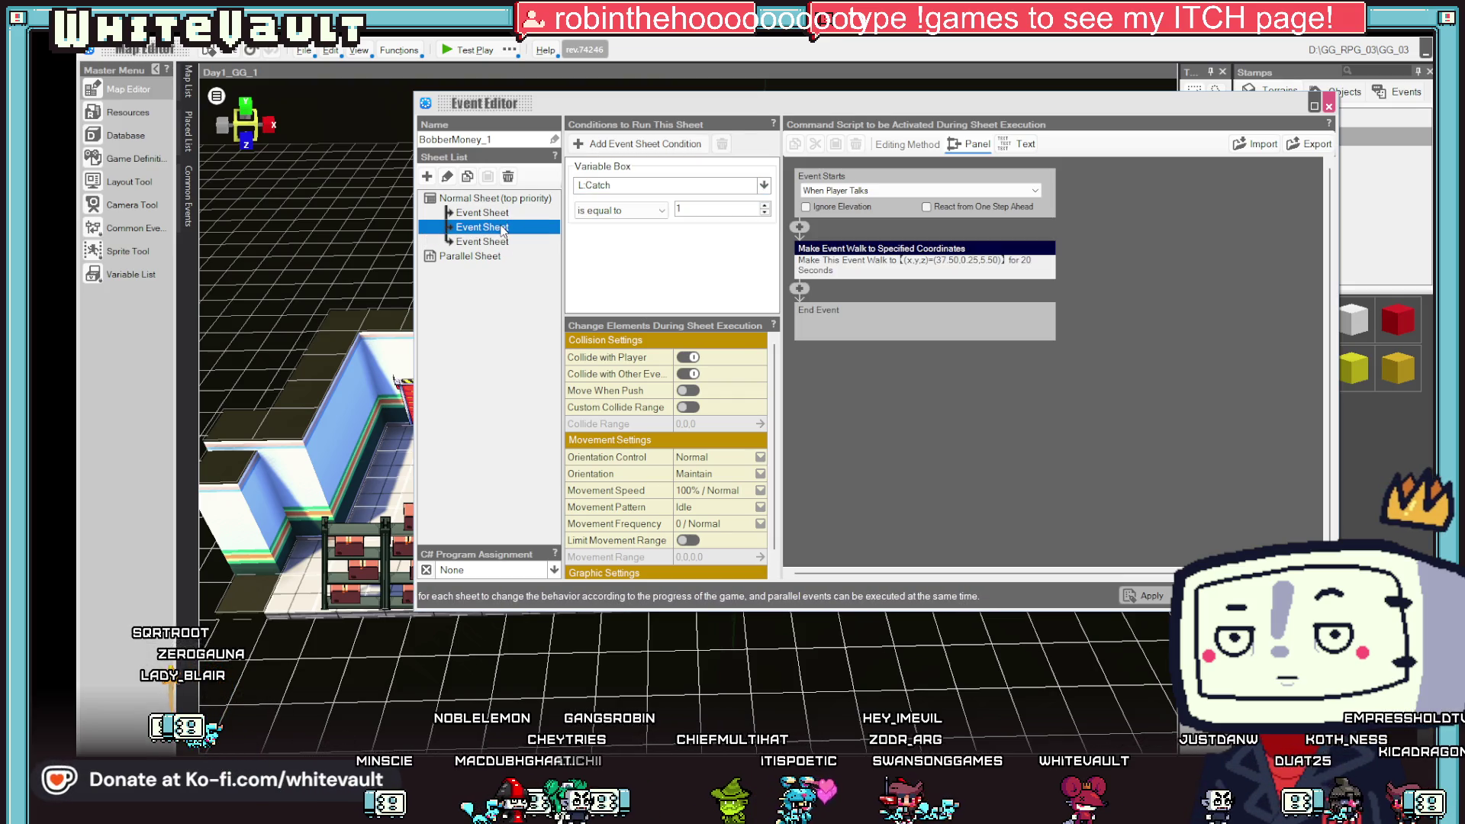
click(870, 190)
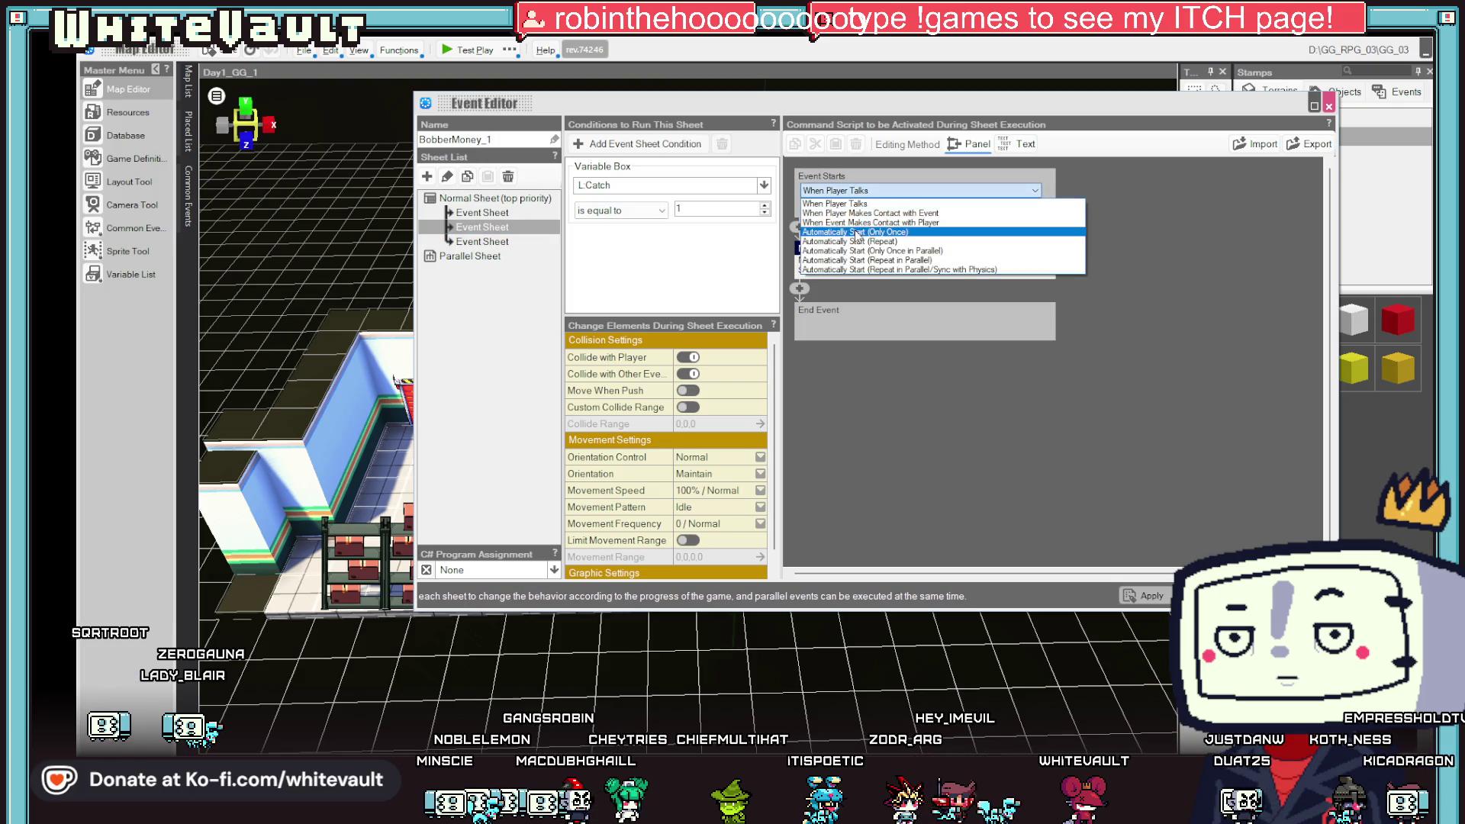
click(868, 232)
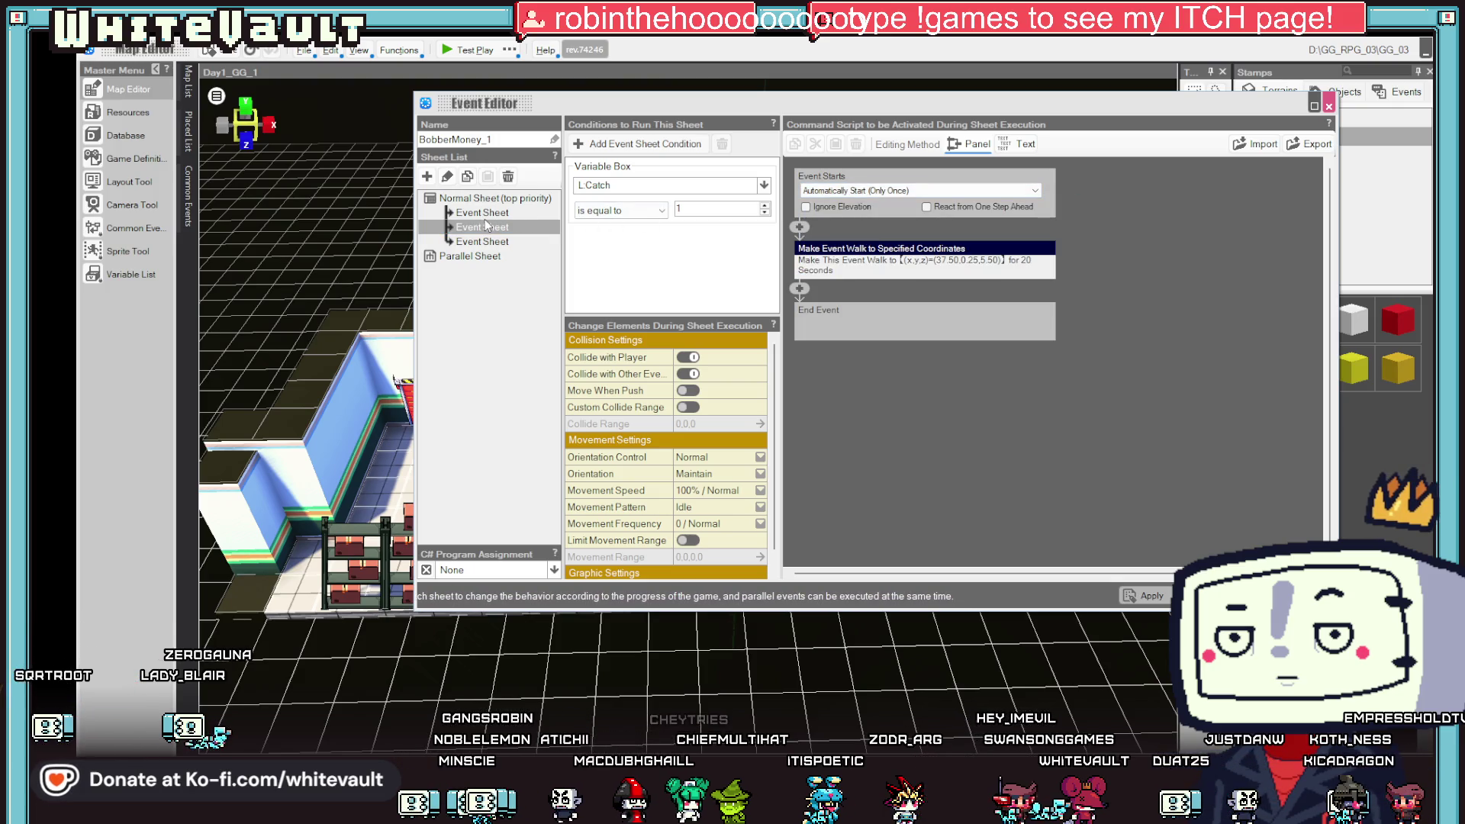
- Copy the second sheet into a fourth sheet triggered When Player Talks, without the walk command
right_click(486, 224)
click(503, 237)
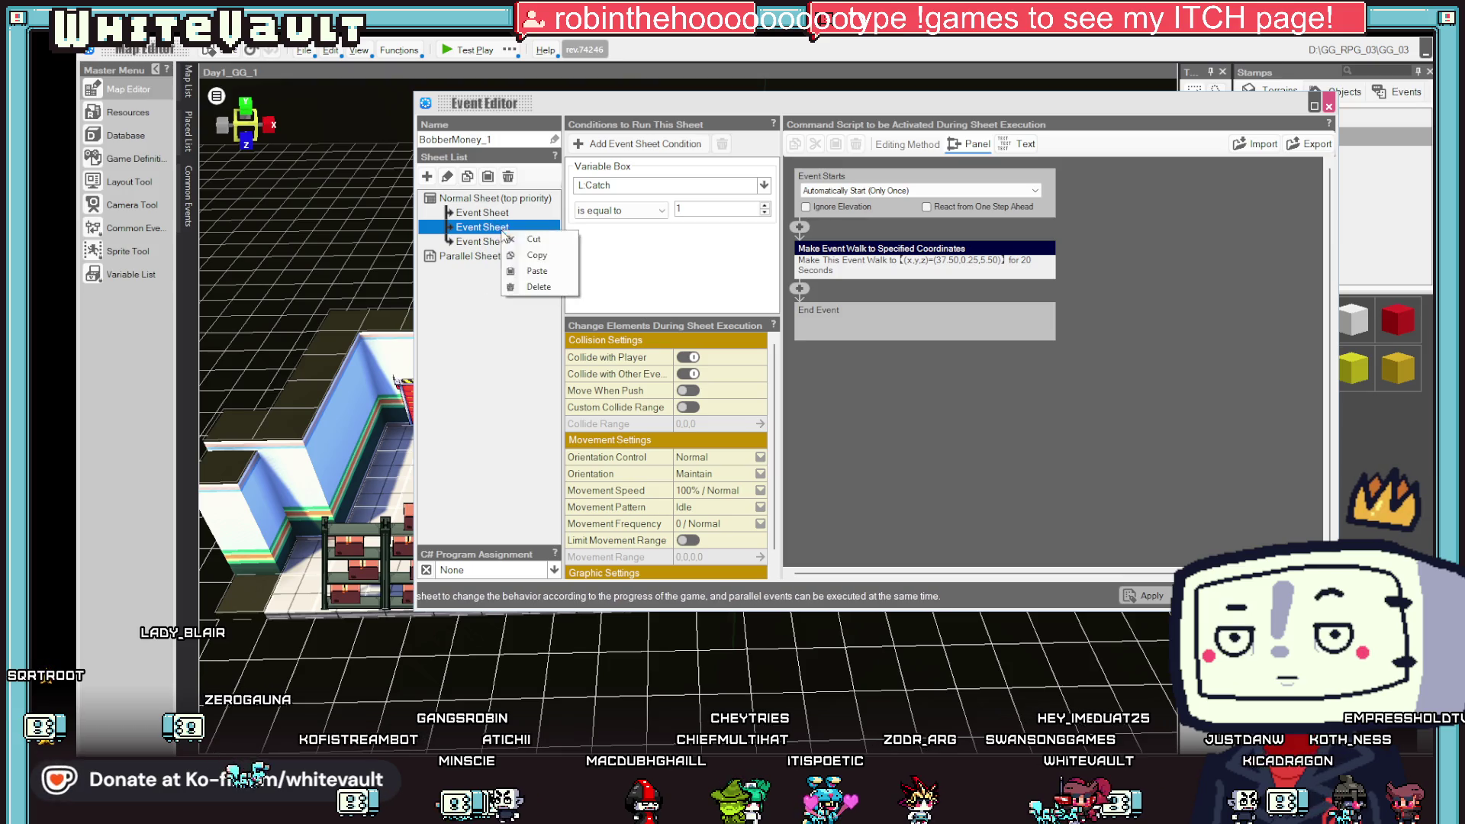
right_click(502, 237)
click(509, 244)
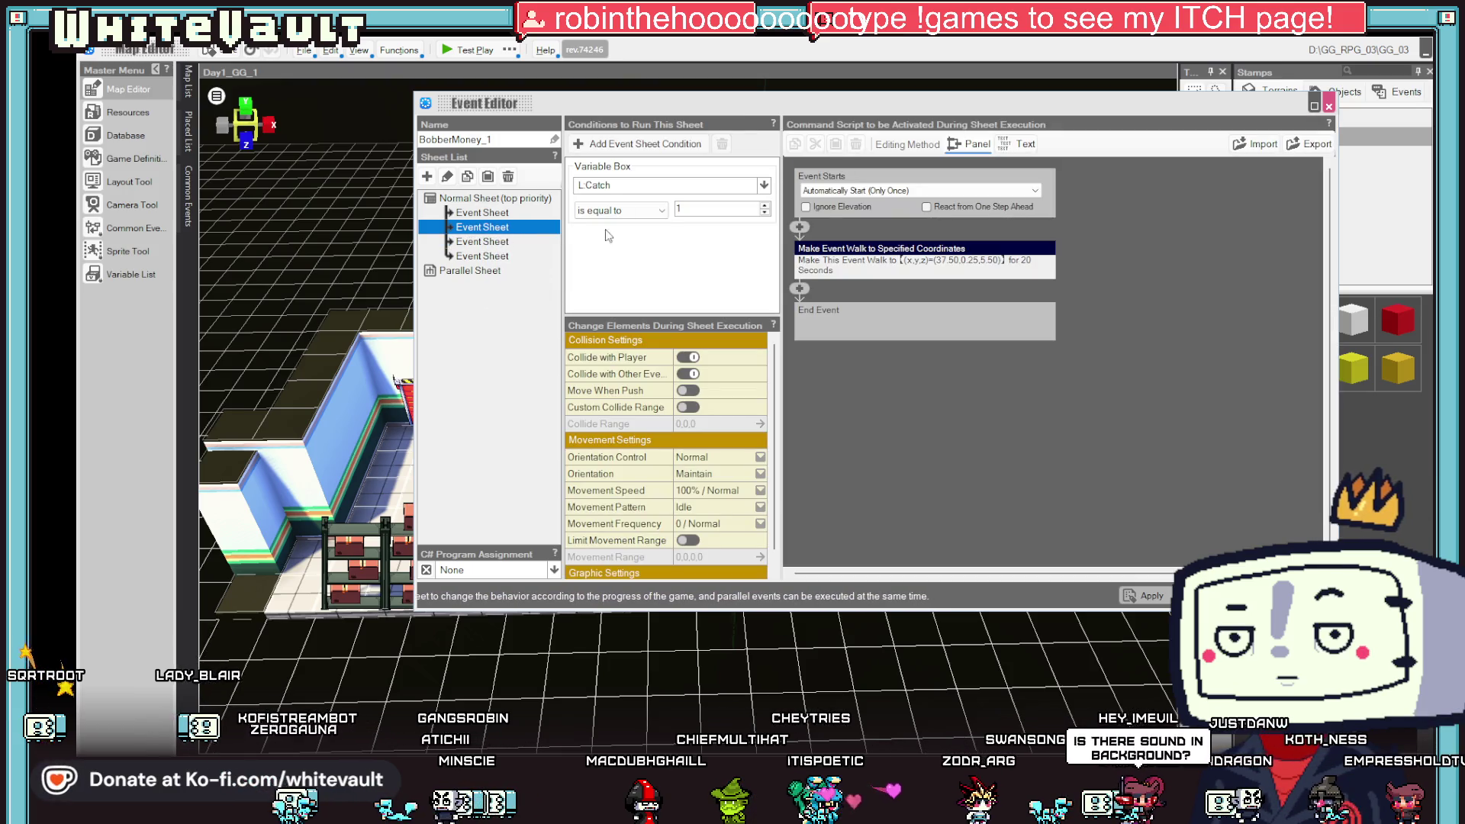
click(839, 191)
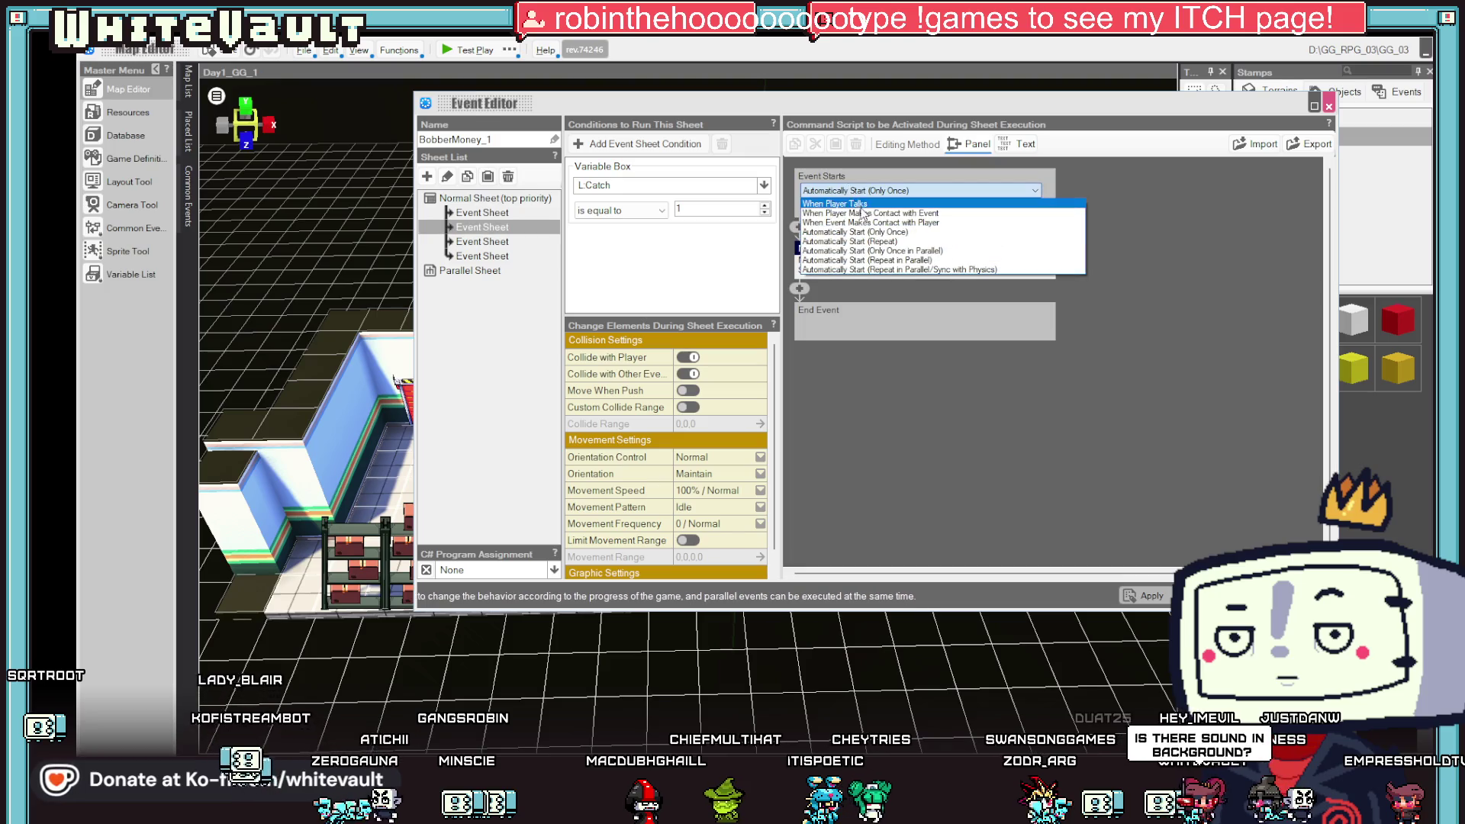
click(866, 215)
right_click(870, 254)
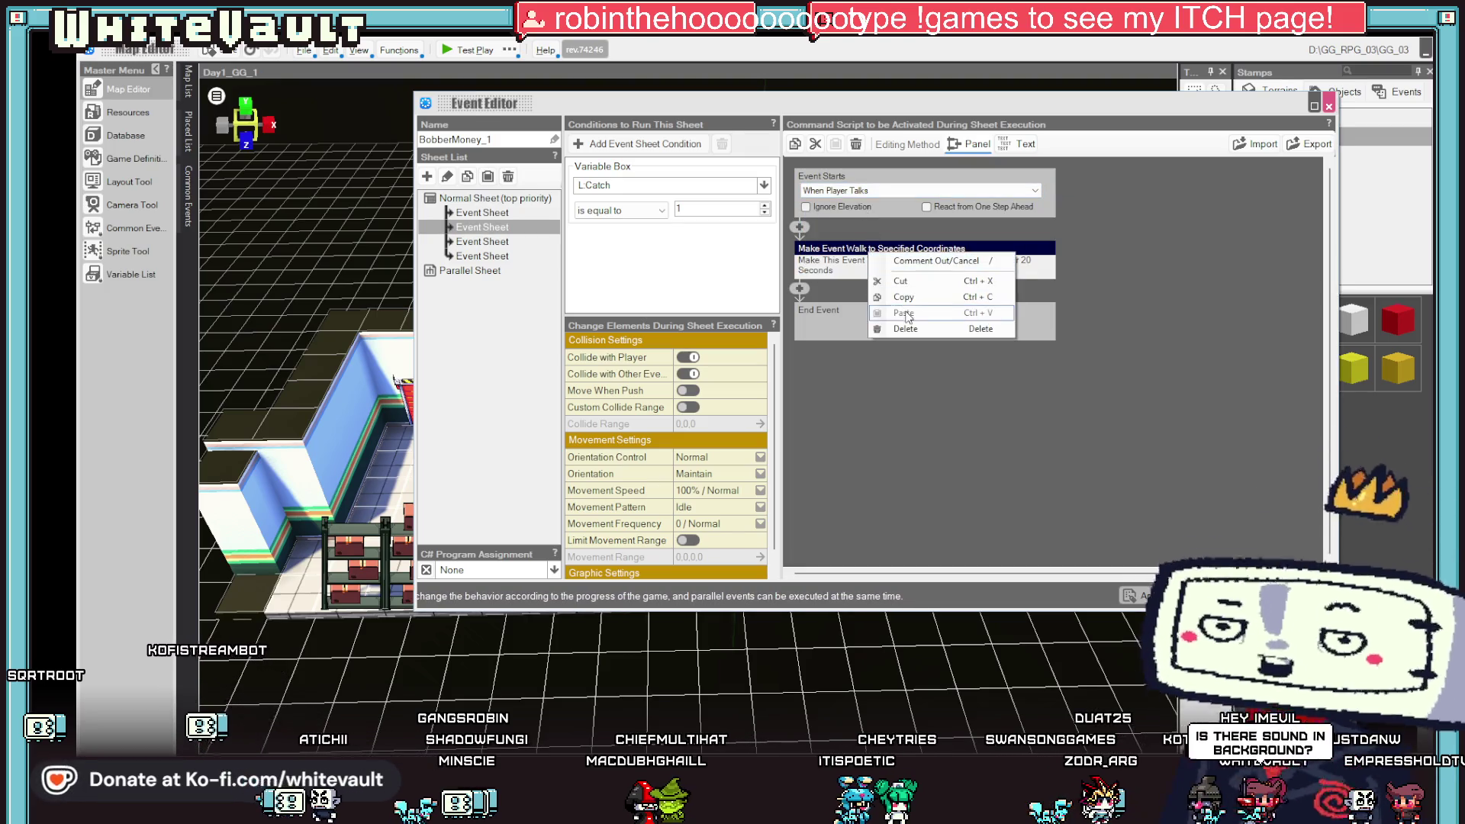
click(916, 328)
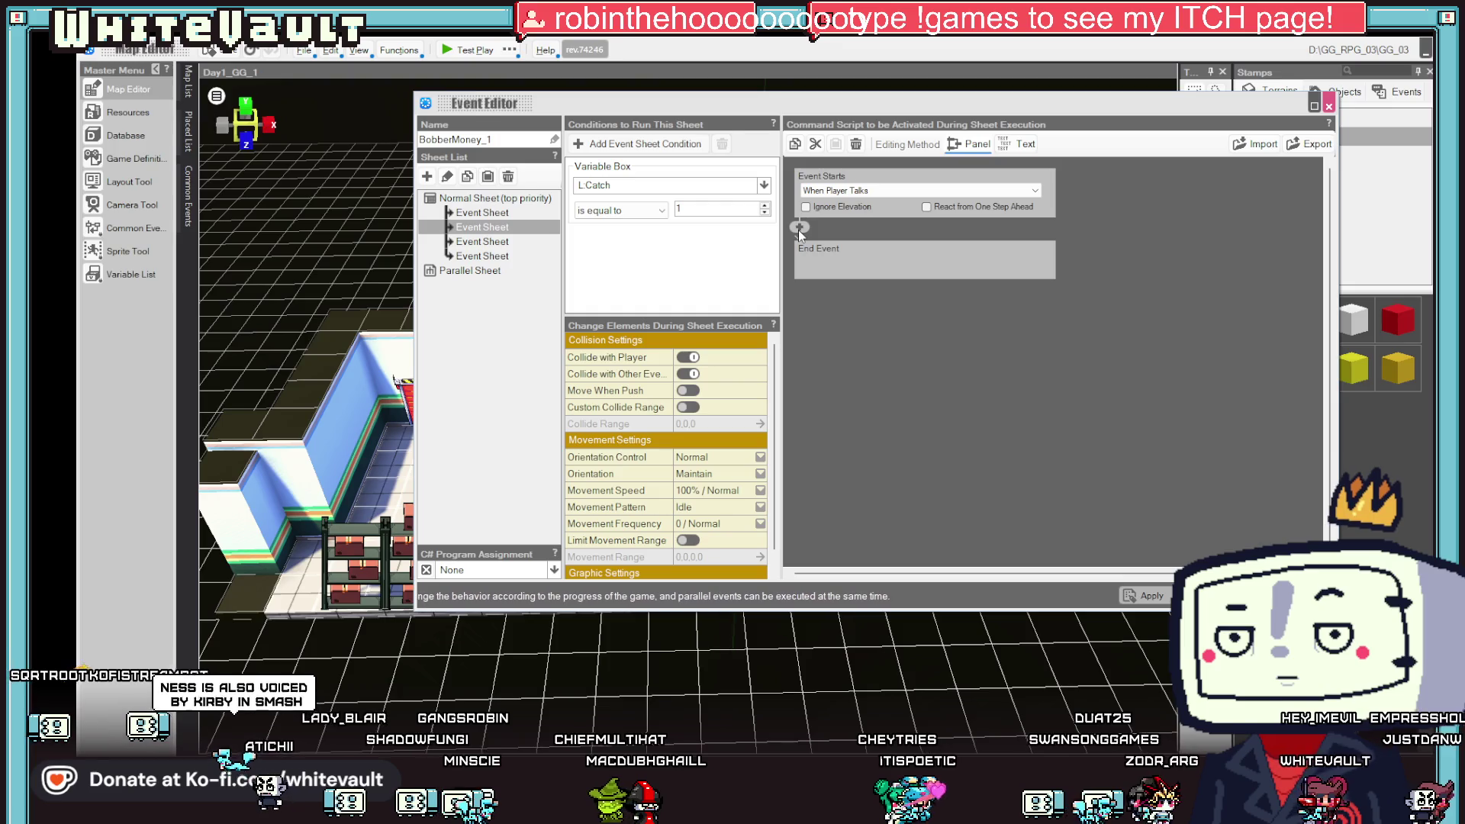
- Paste the L:Catch assignment into the talk-triggered sheet with value 2, then close the event editor
click(500, 225)
click(502, 214)
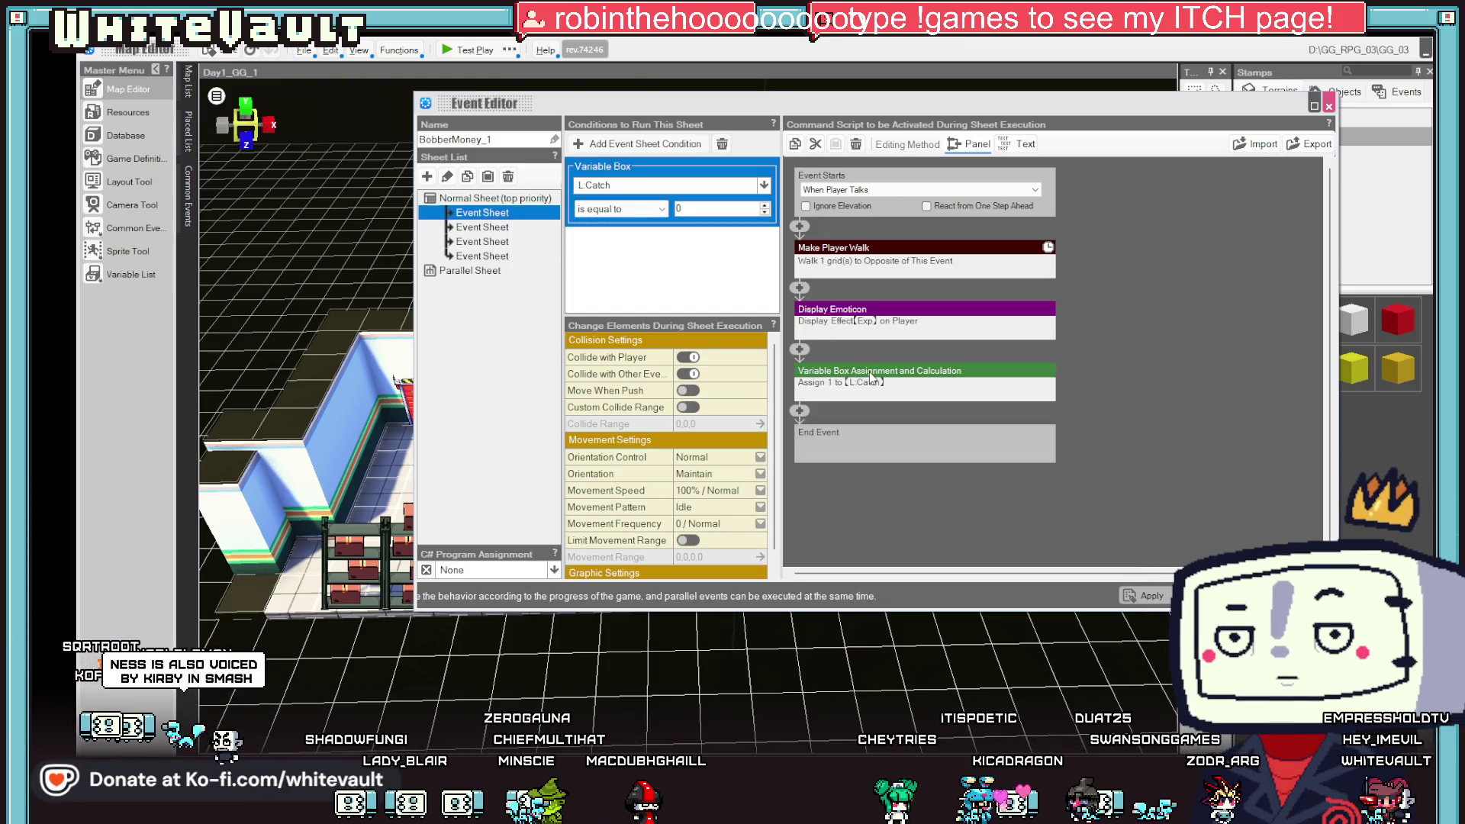
click(872, 377)
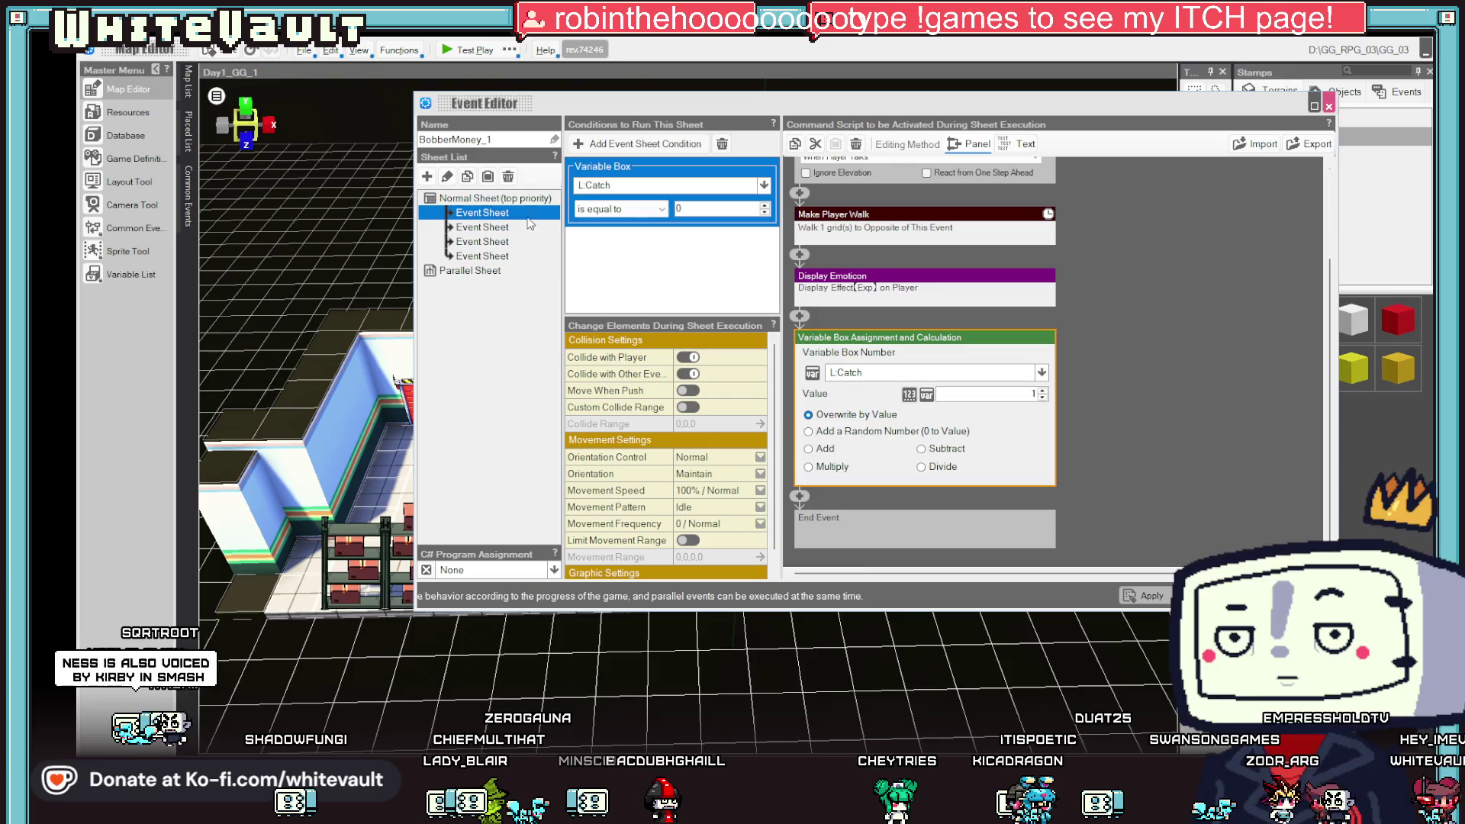
click(482, 226)
right_click(808, 232)
click(852, 289)
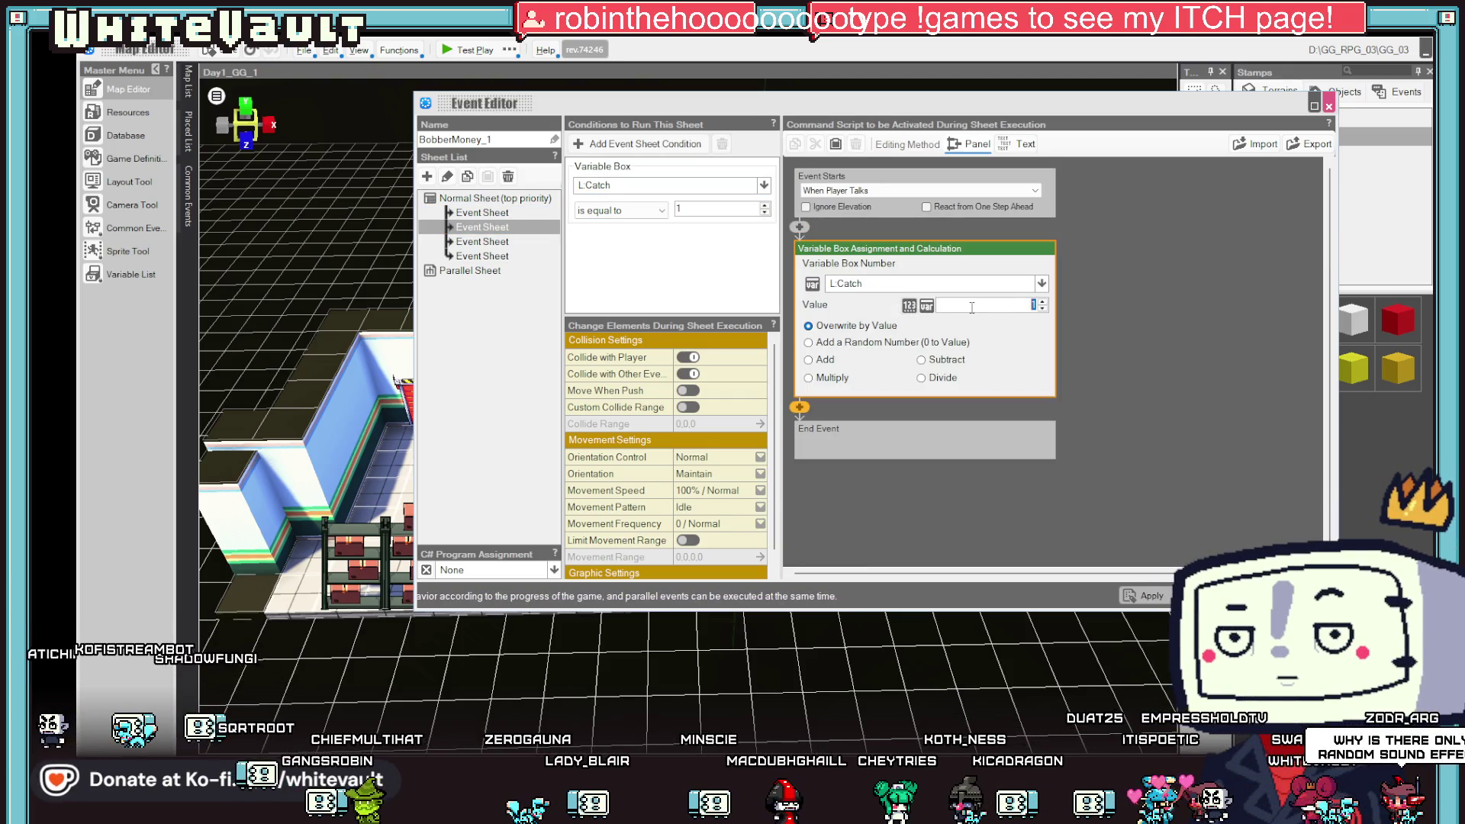
click(1130, 410)
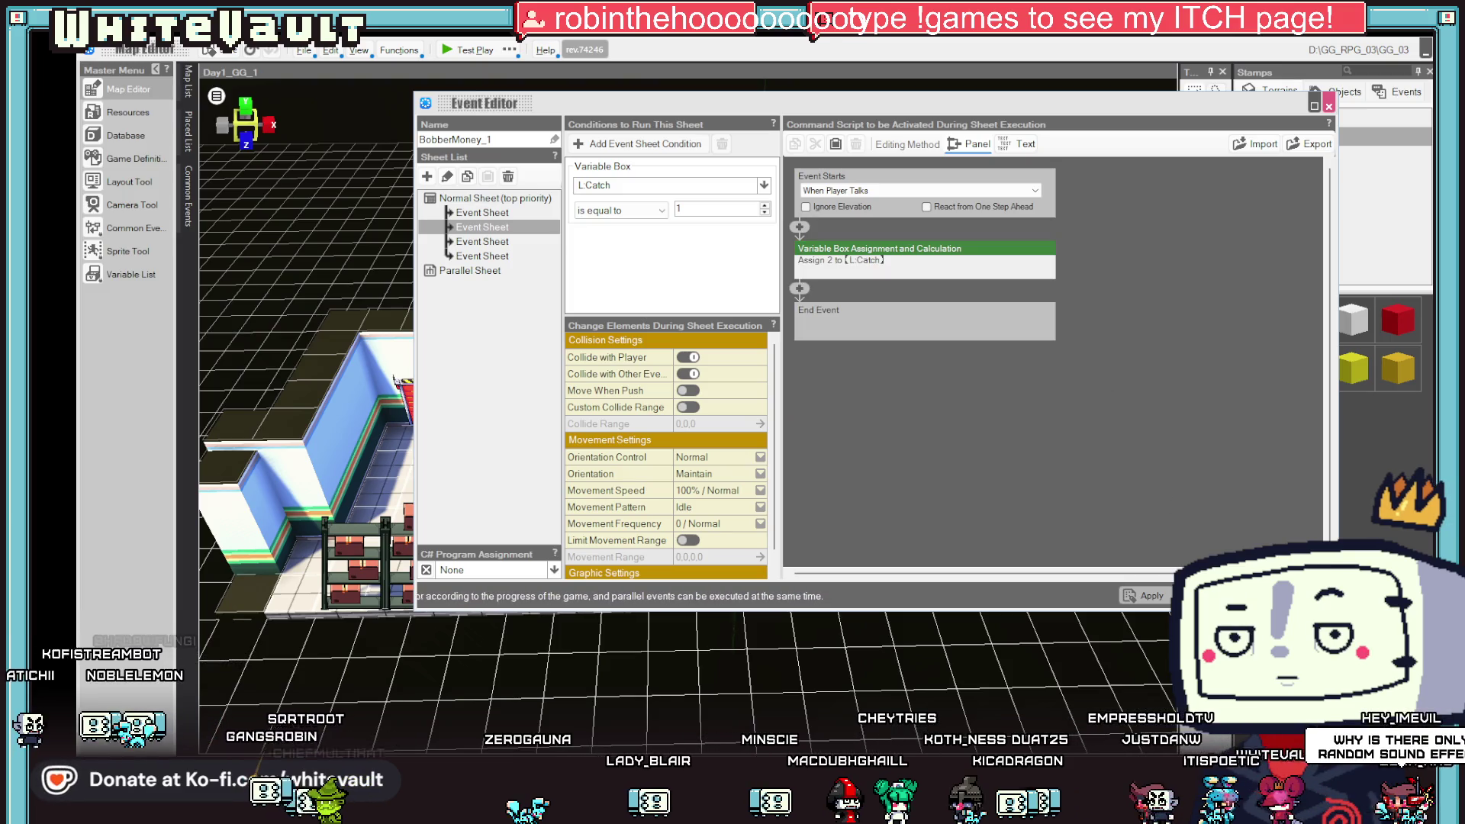
click(1159, 596)
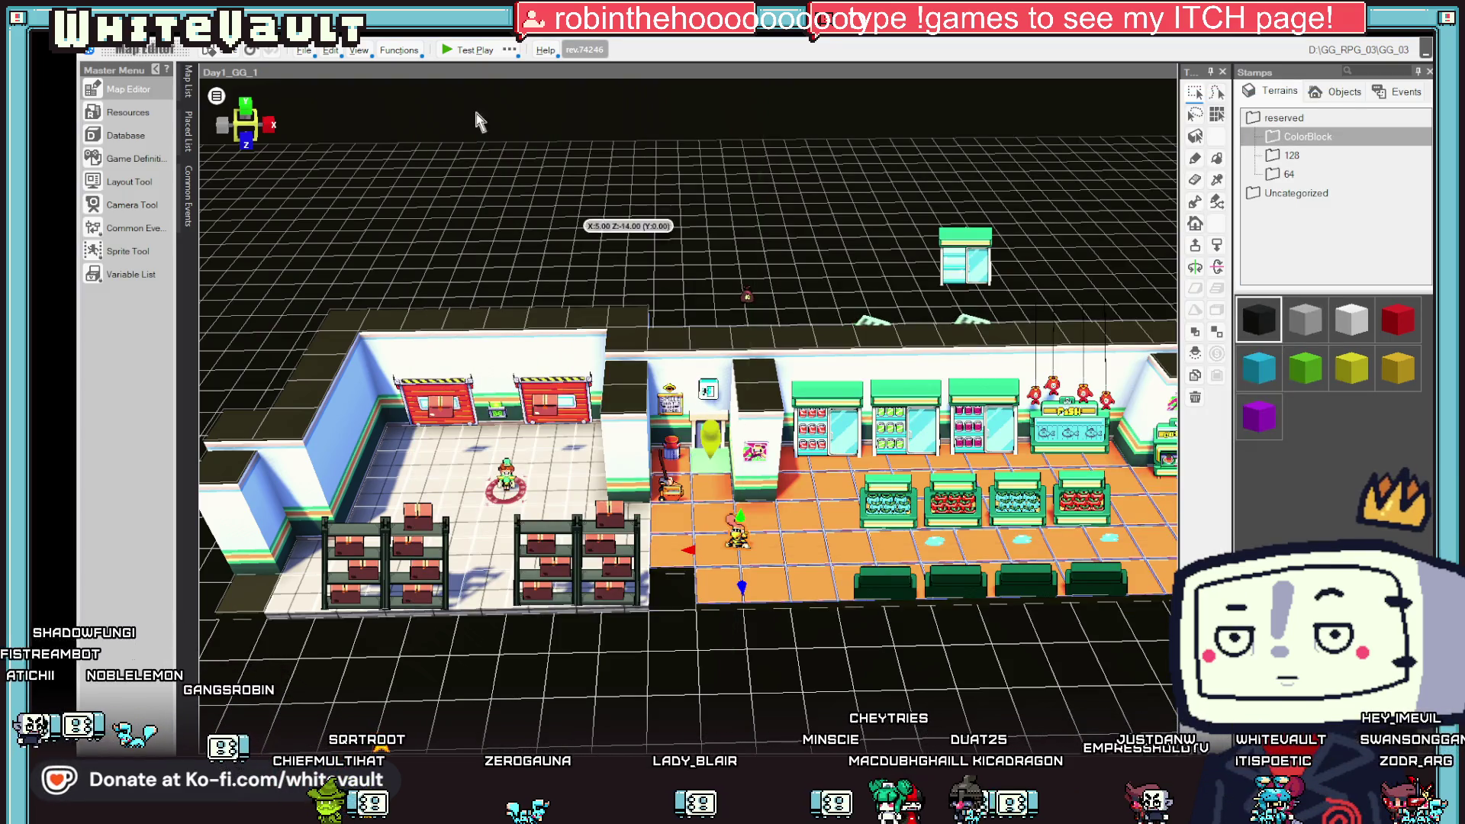
click(475, 50)
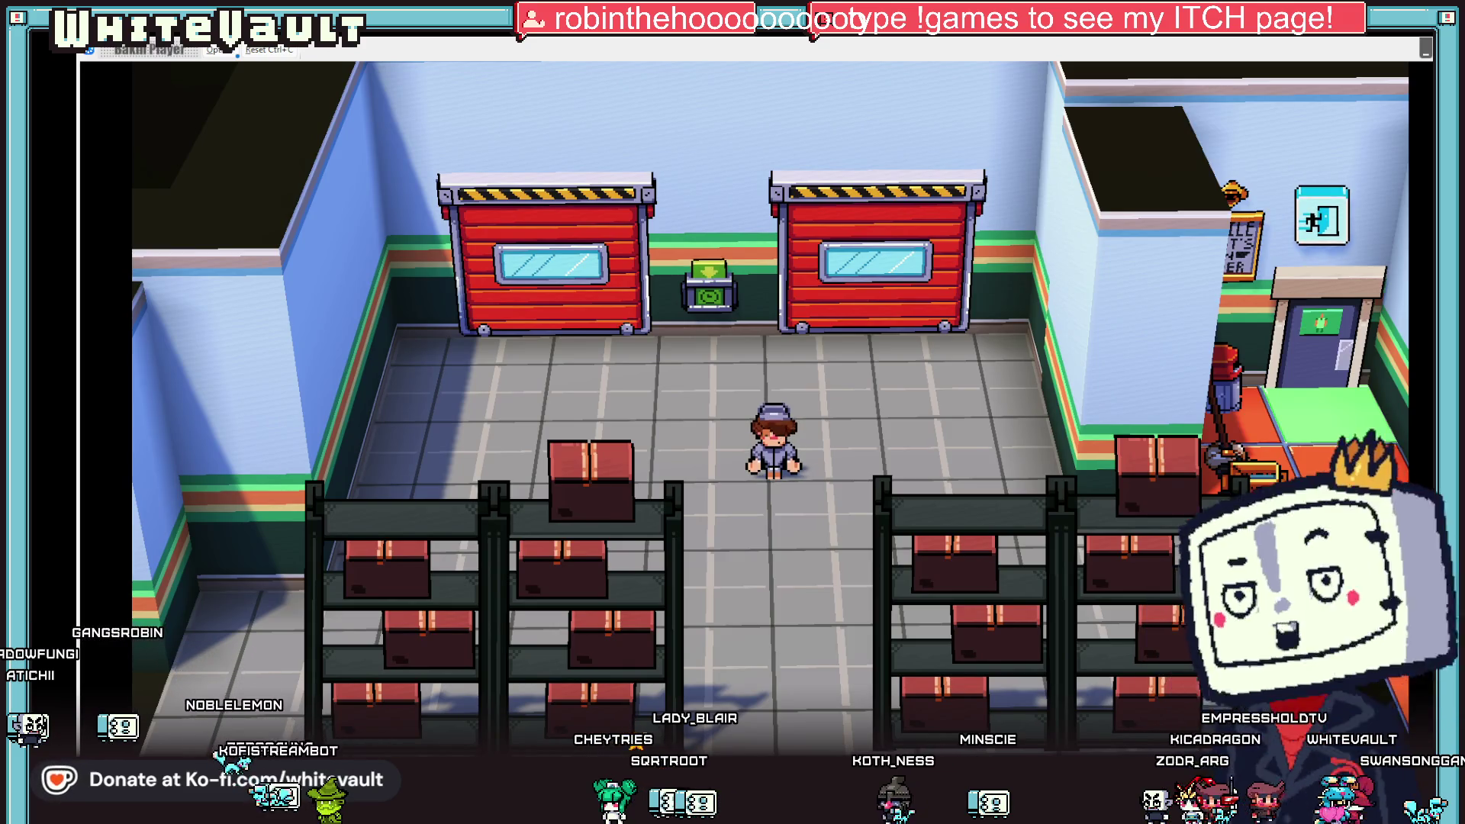
- Test-play the warehouse, walking the player right to the Bobber, then reopen BobberMoney_1
key(alt+F4)
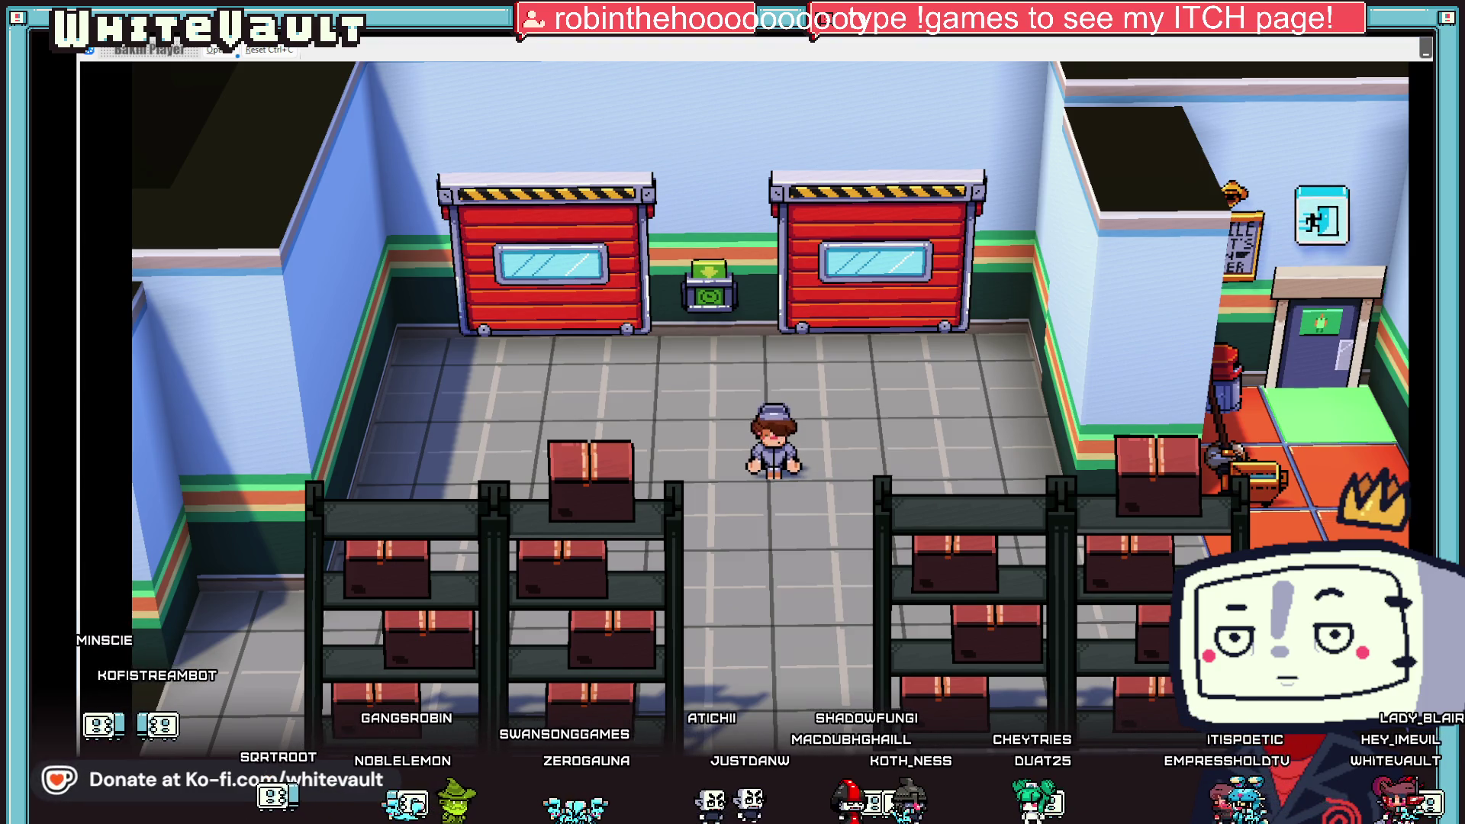
key(Right)
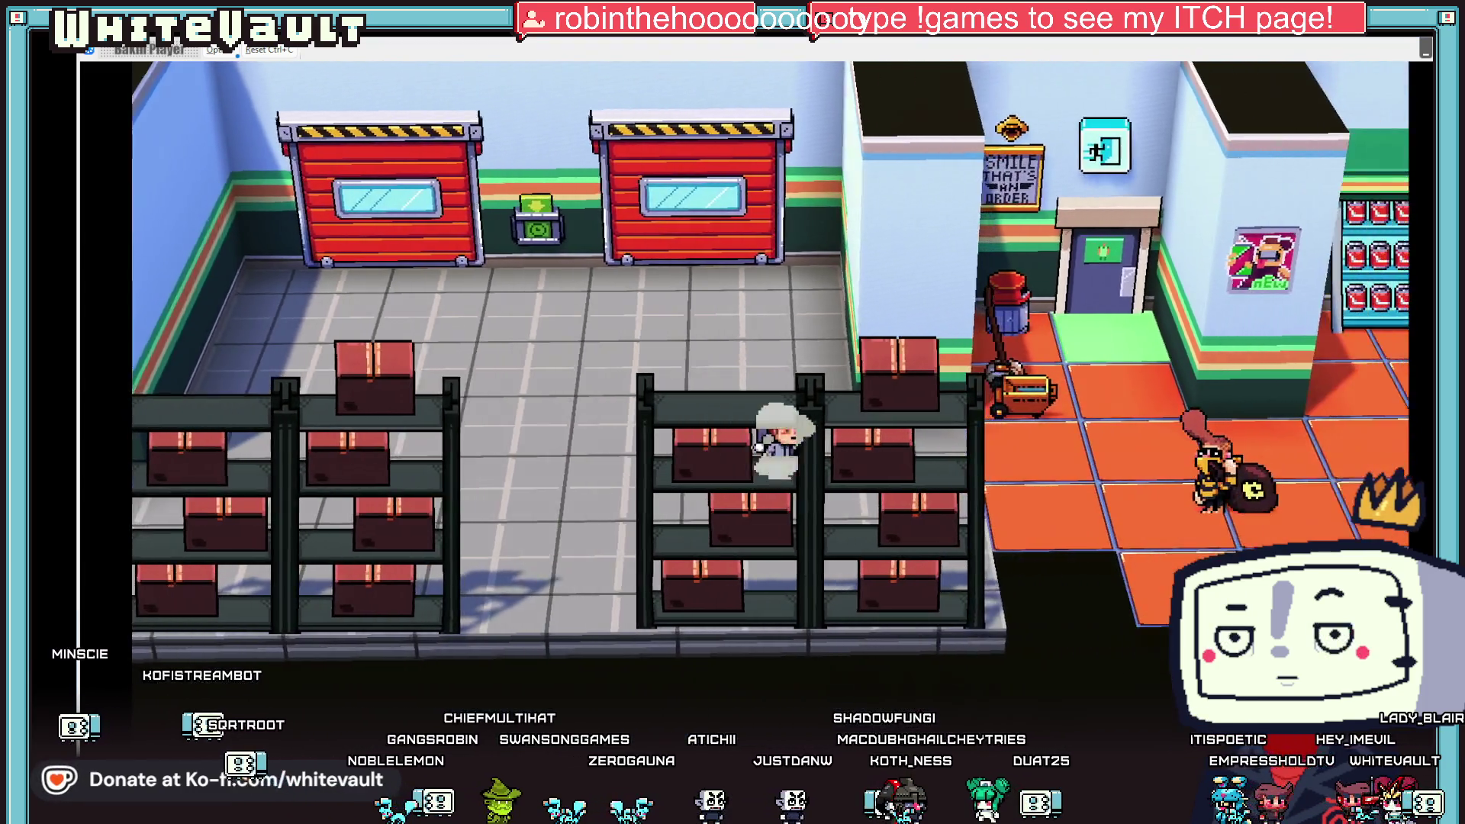
key(Right)
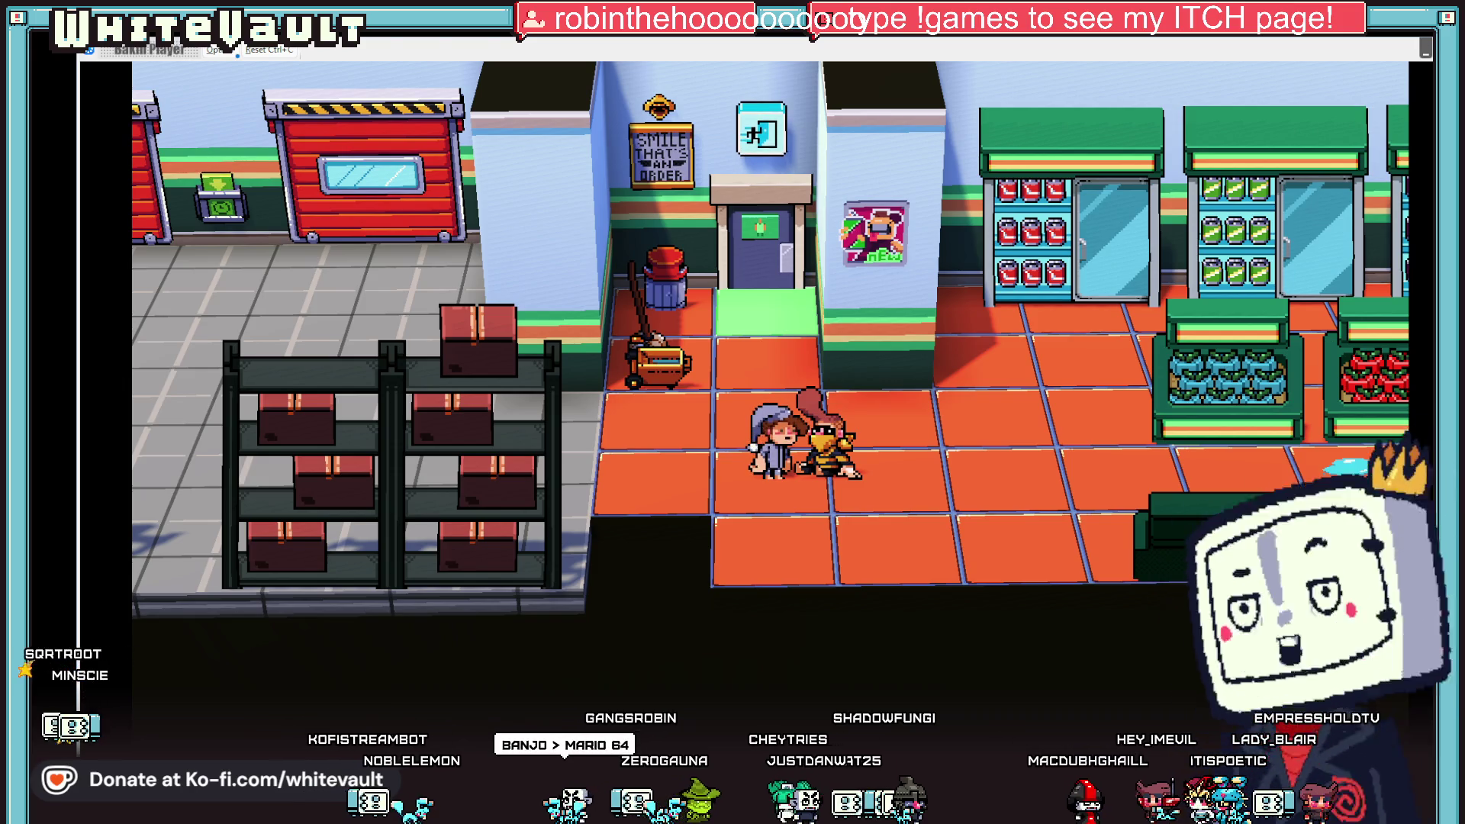
key(alt+F4)
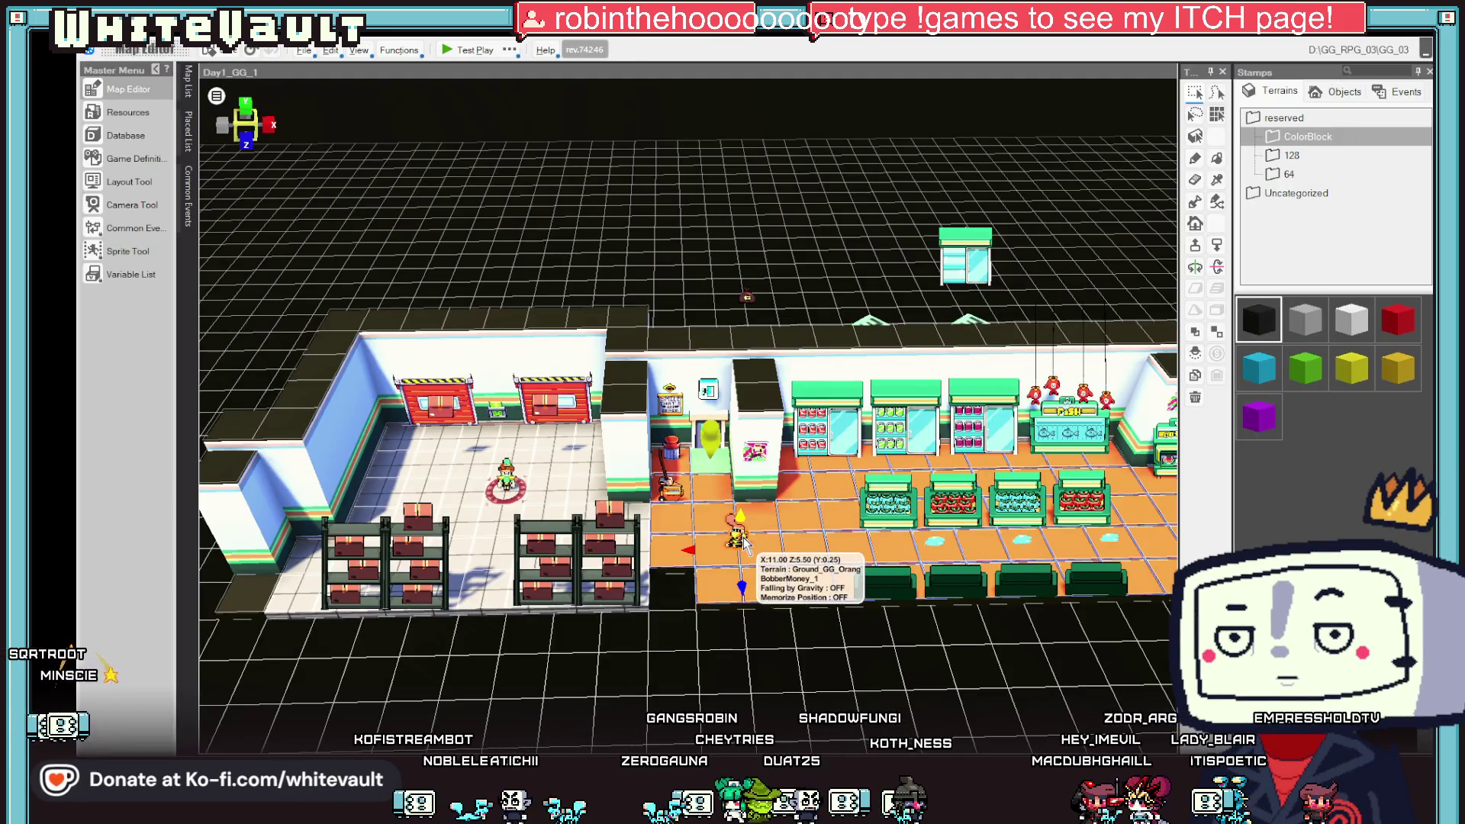
double_click(740, 538)
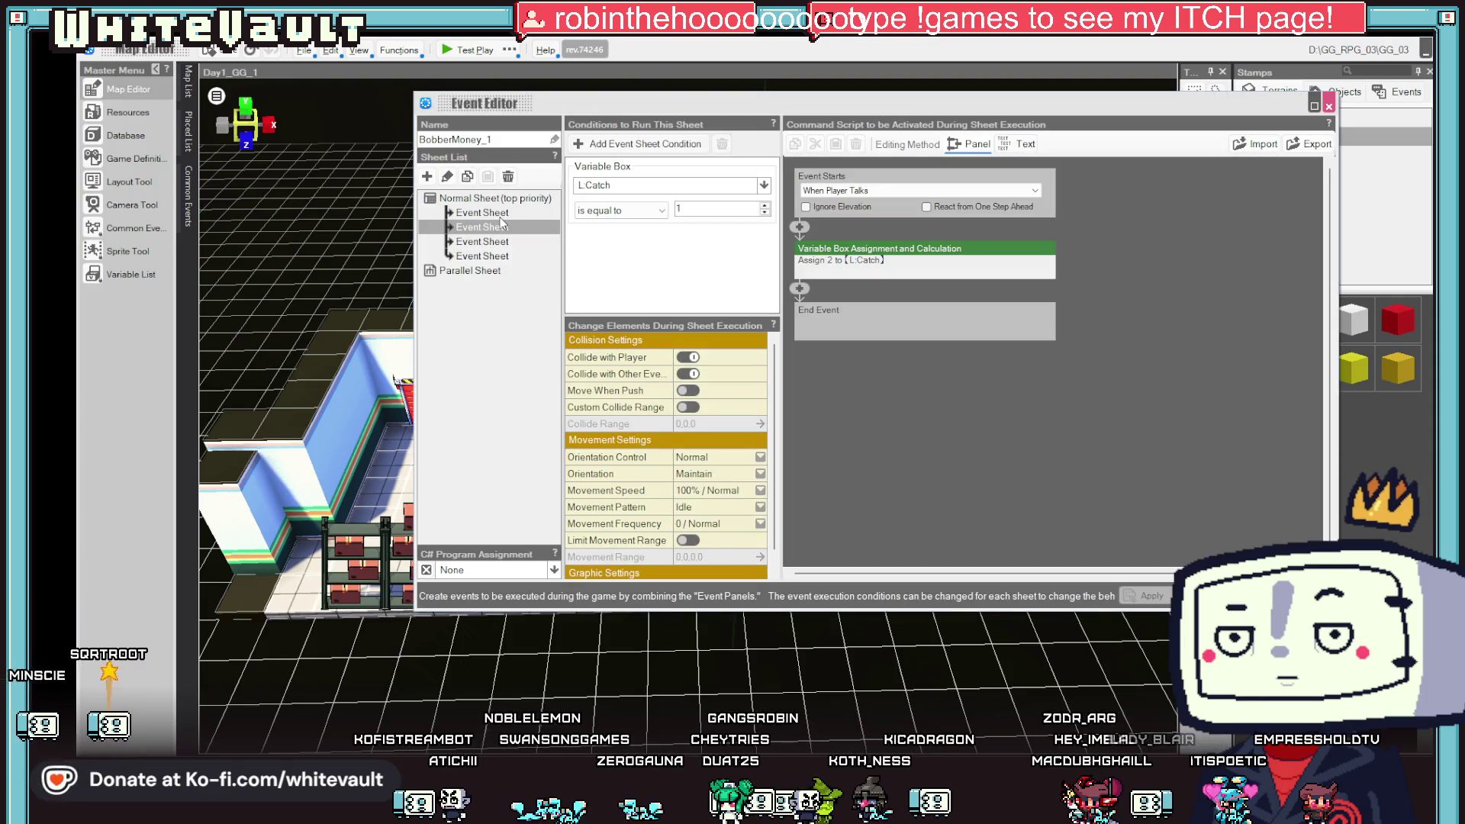
- Set BobberMoney_1's third sheet to Automatically Start (Only Once in Parallel)
click(501, 216)
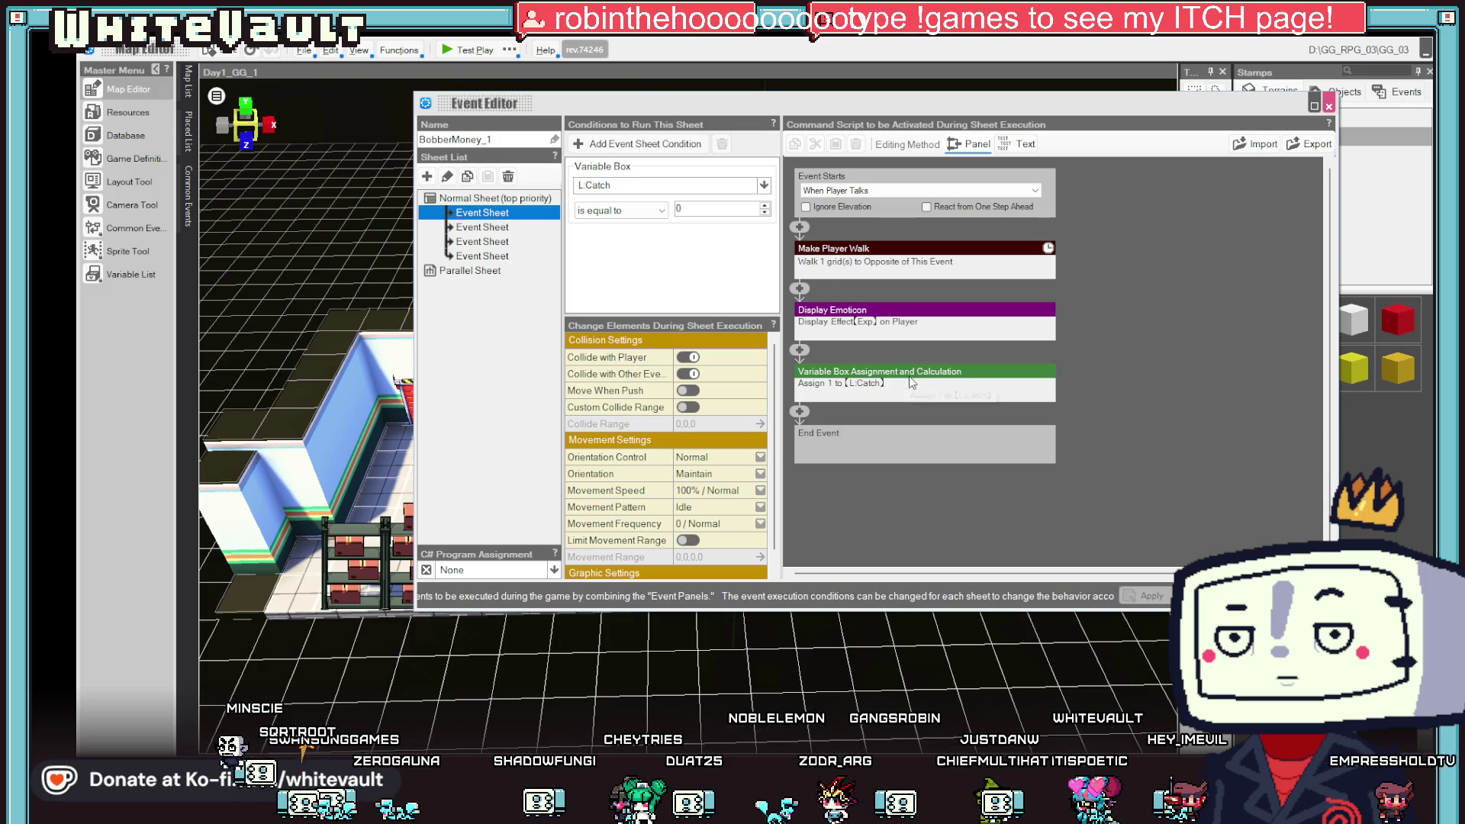
click(494, 229)
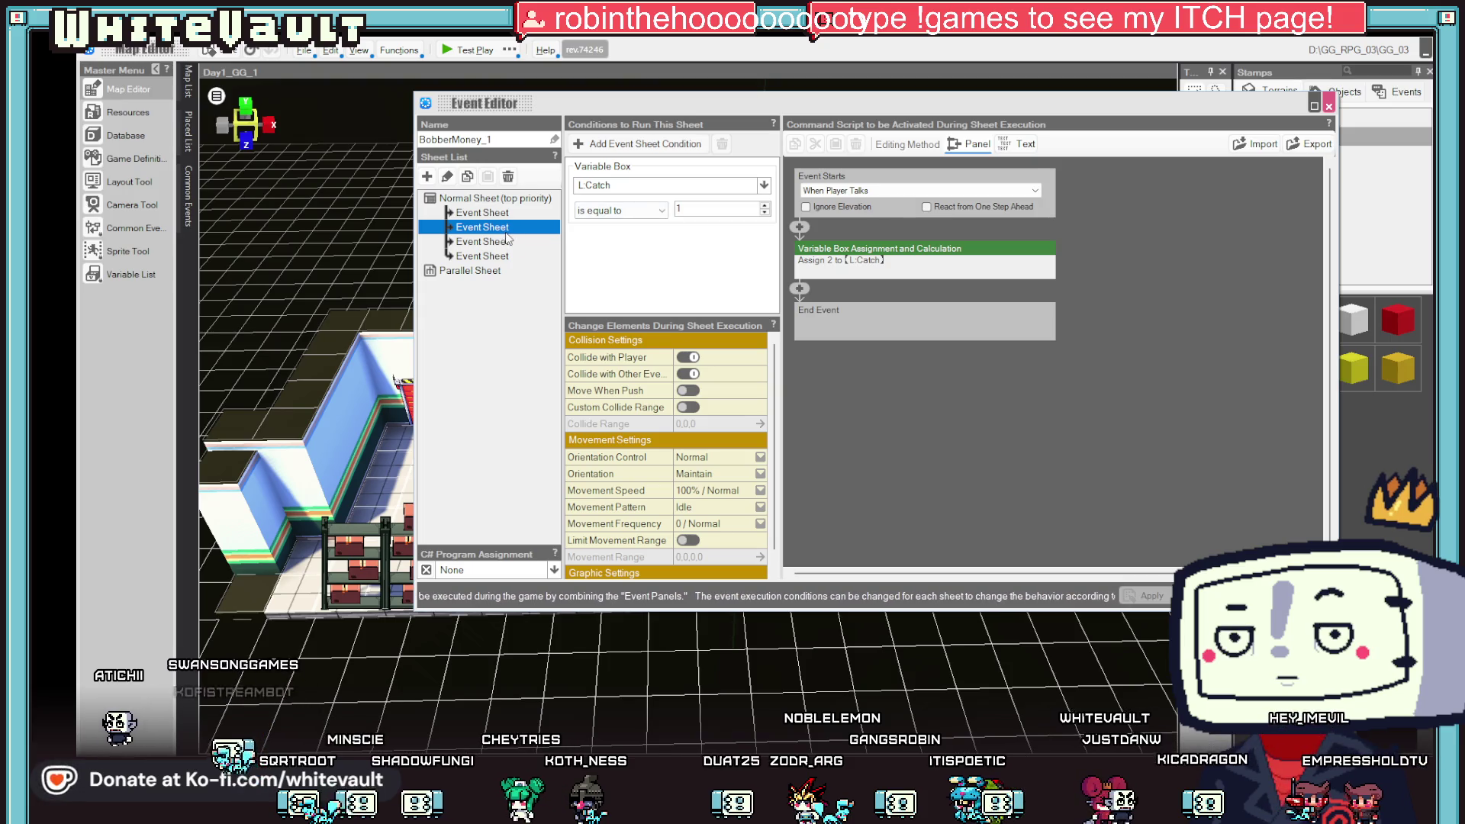
click(504, 243)
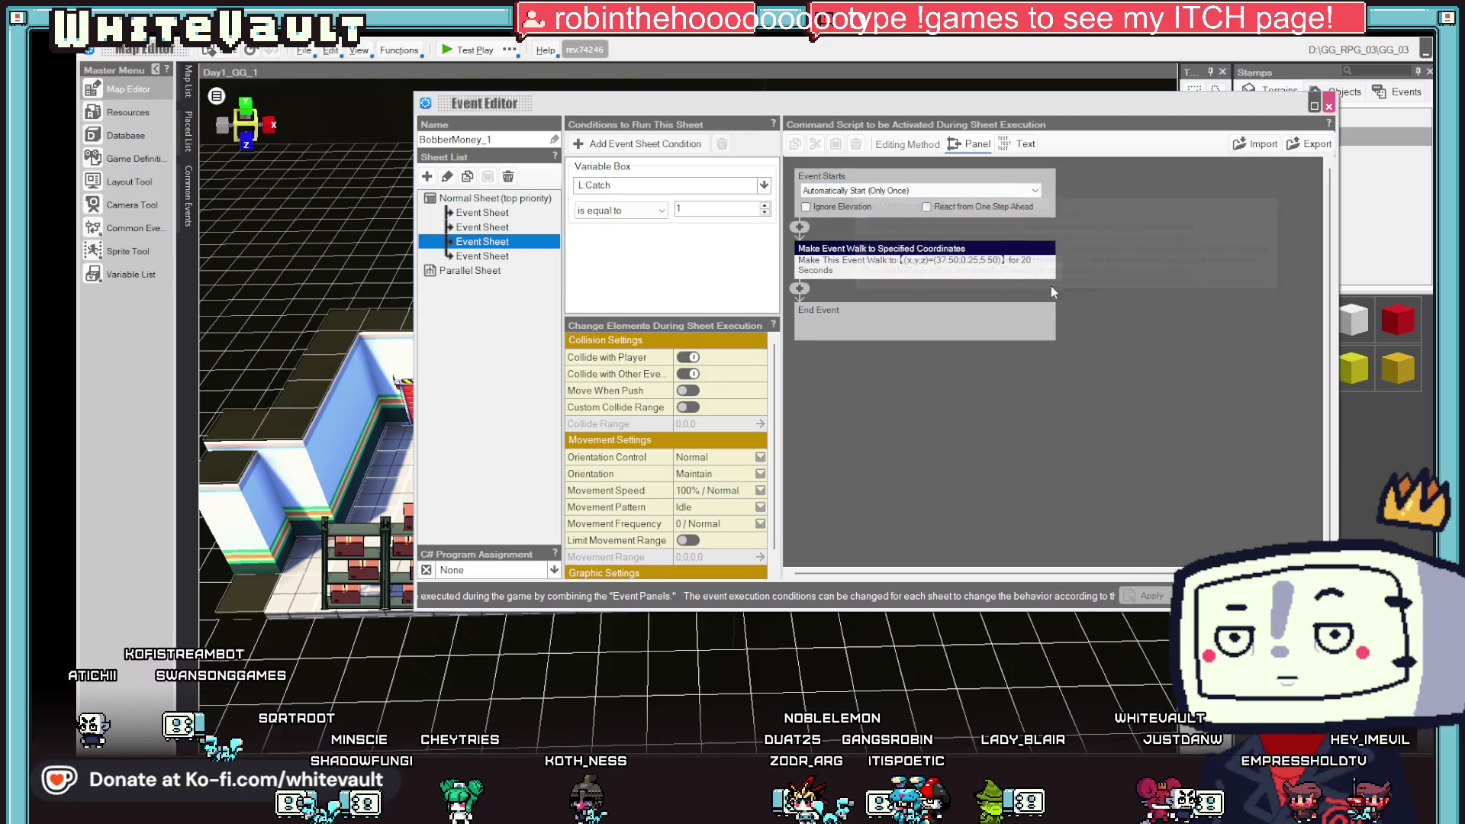
click(930, 190)
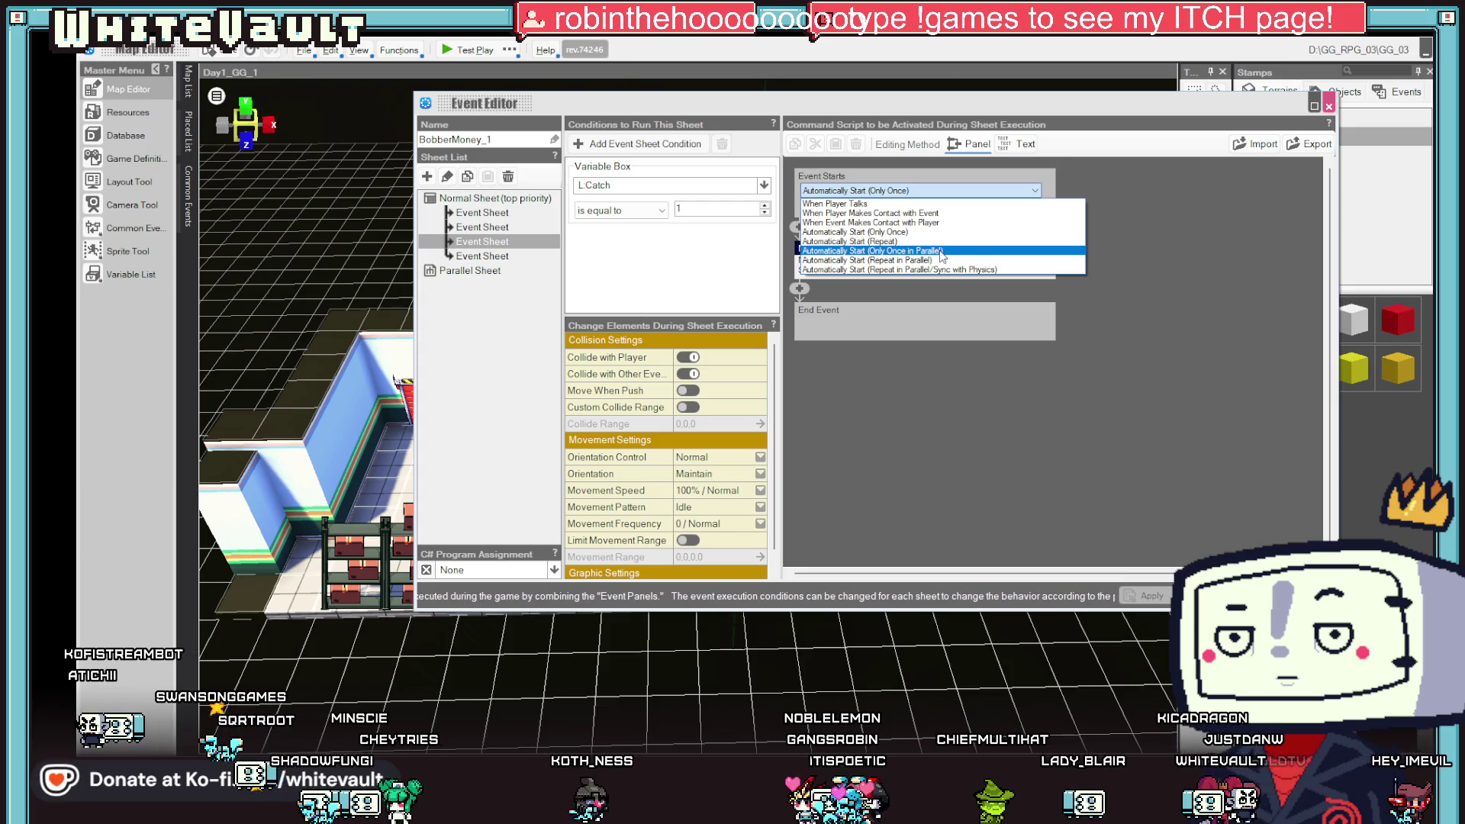
click(940, 251)
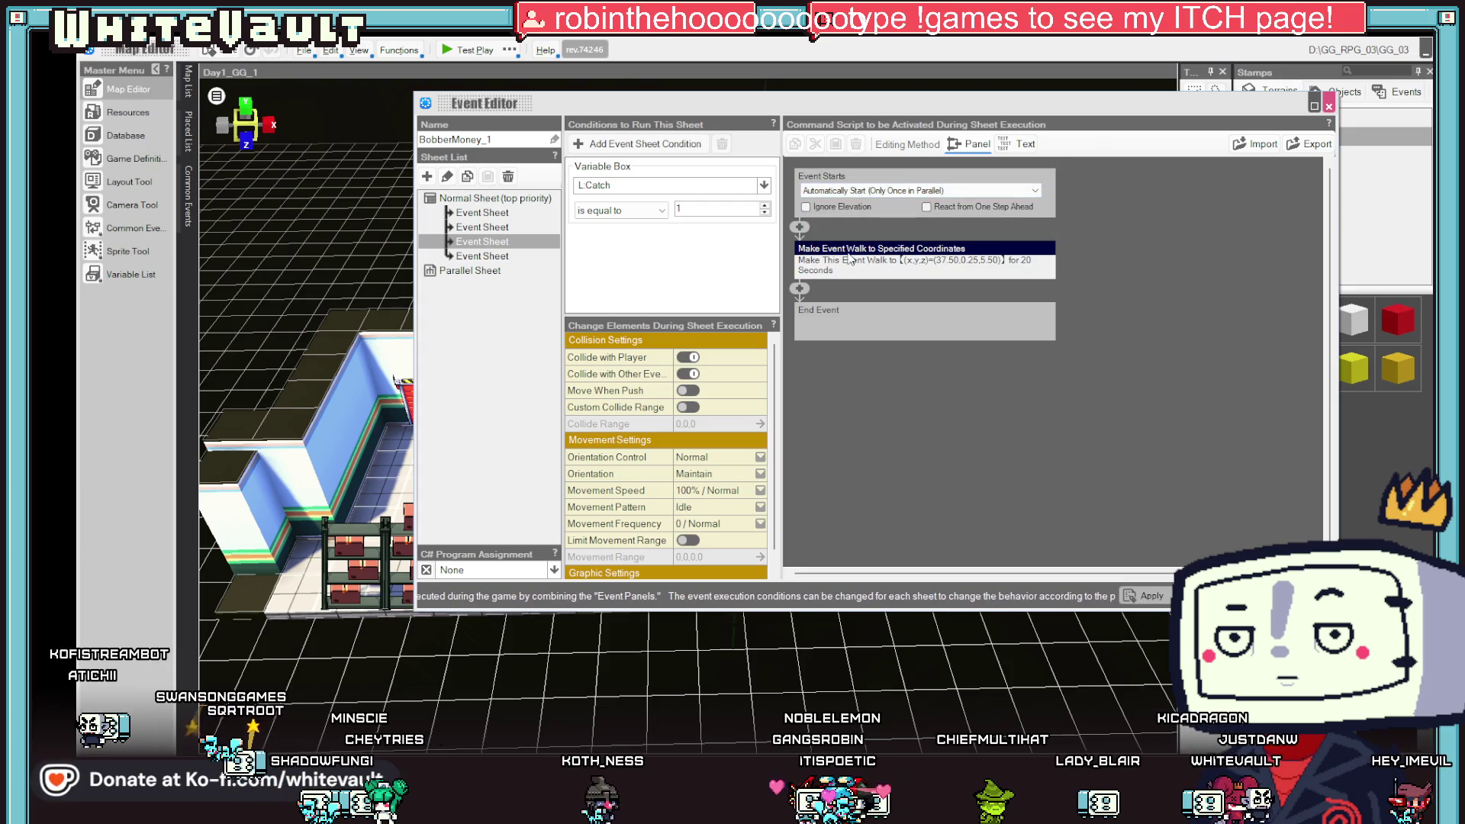
- Tick Ignore Elevation on the second sheet and close the event editor
click(494, 240)
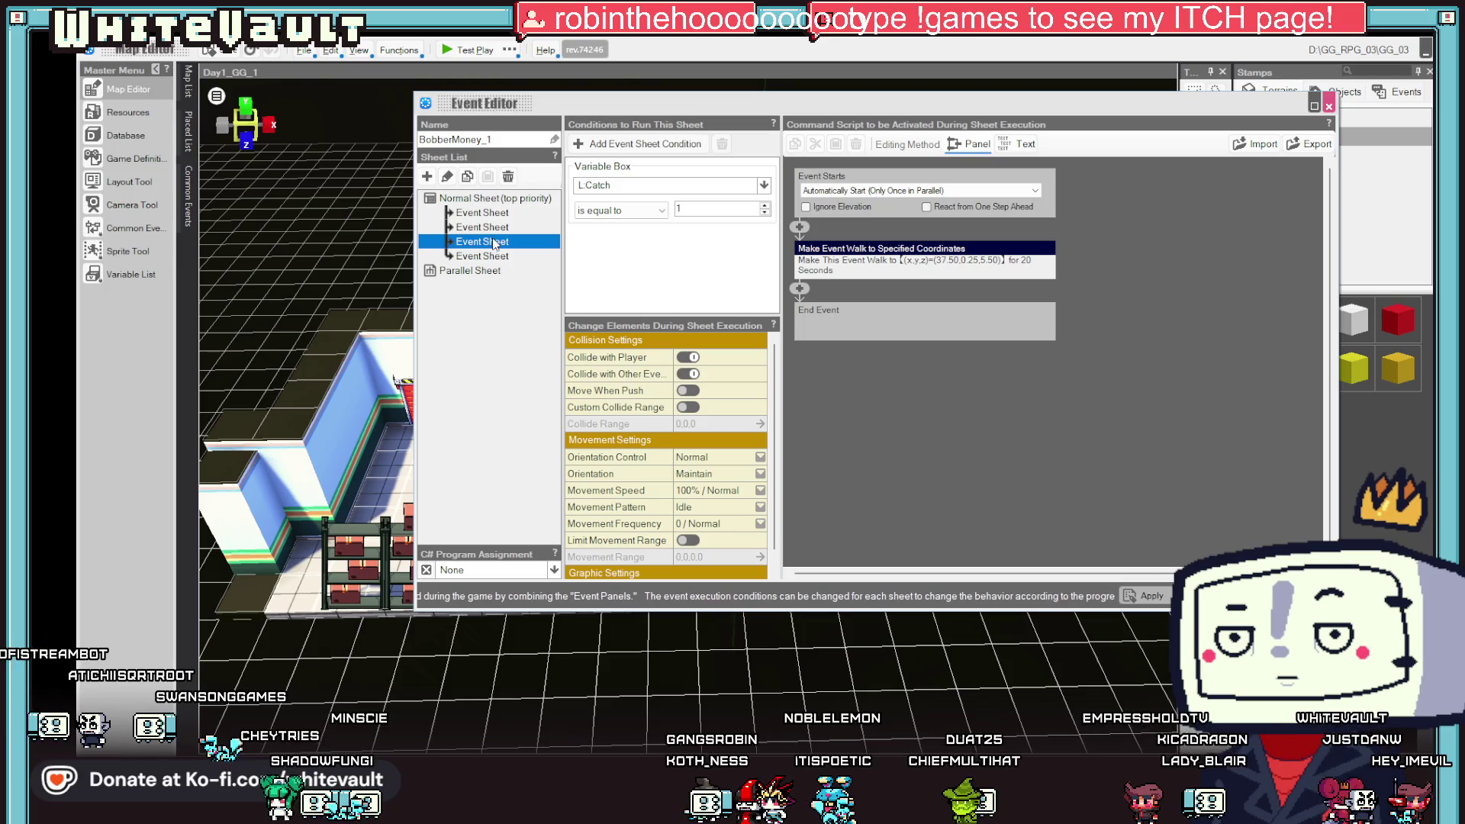
click(495, 228)
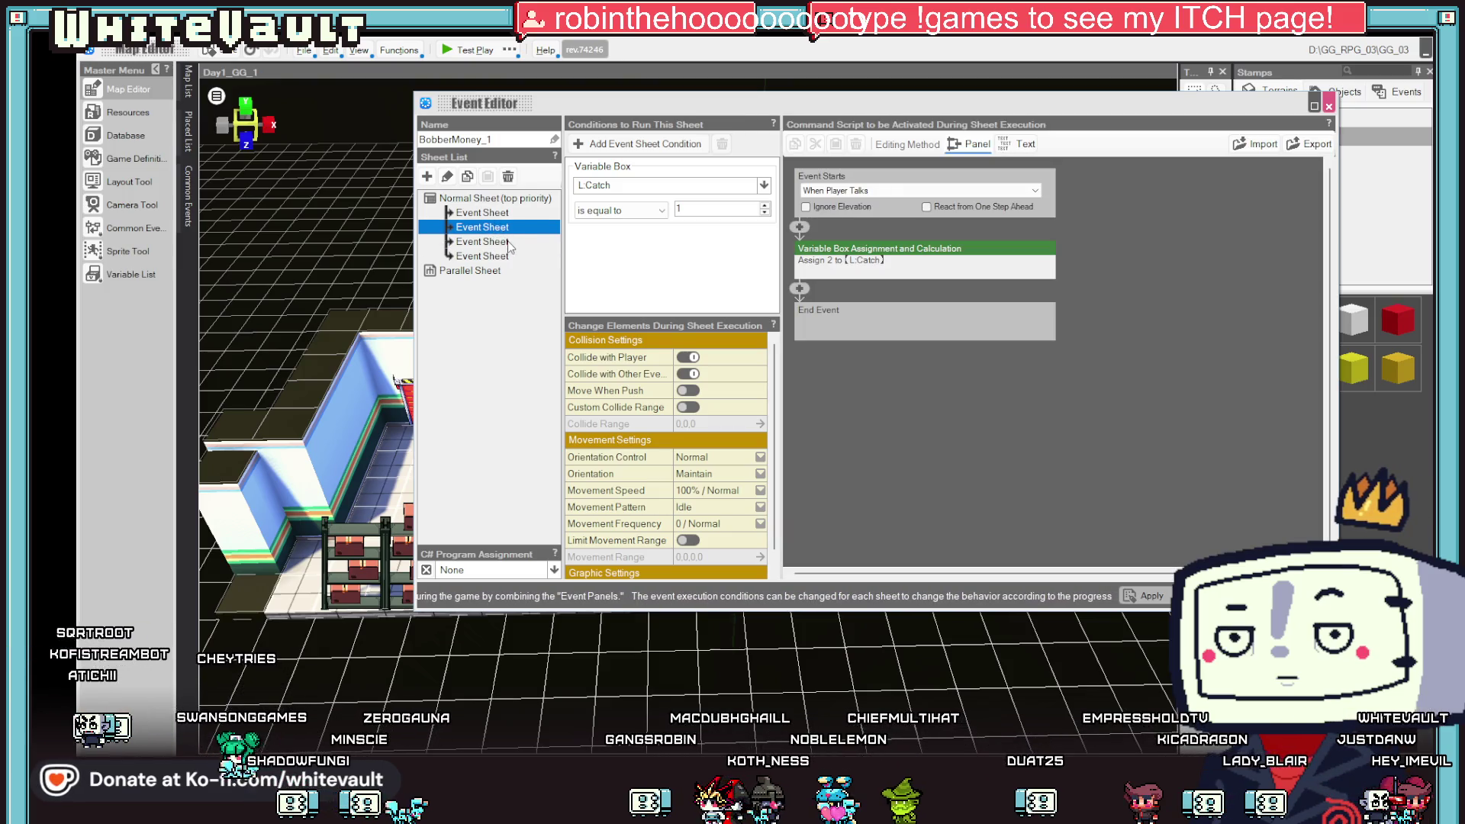
click(853, 201)
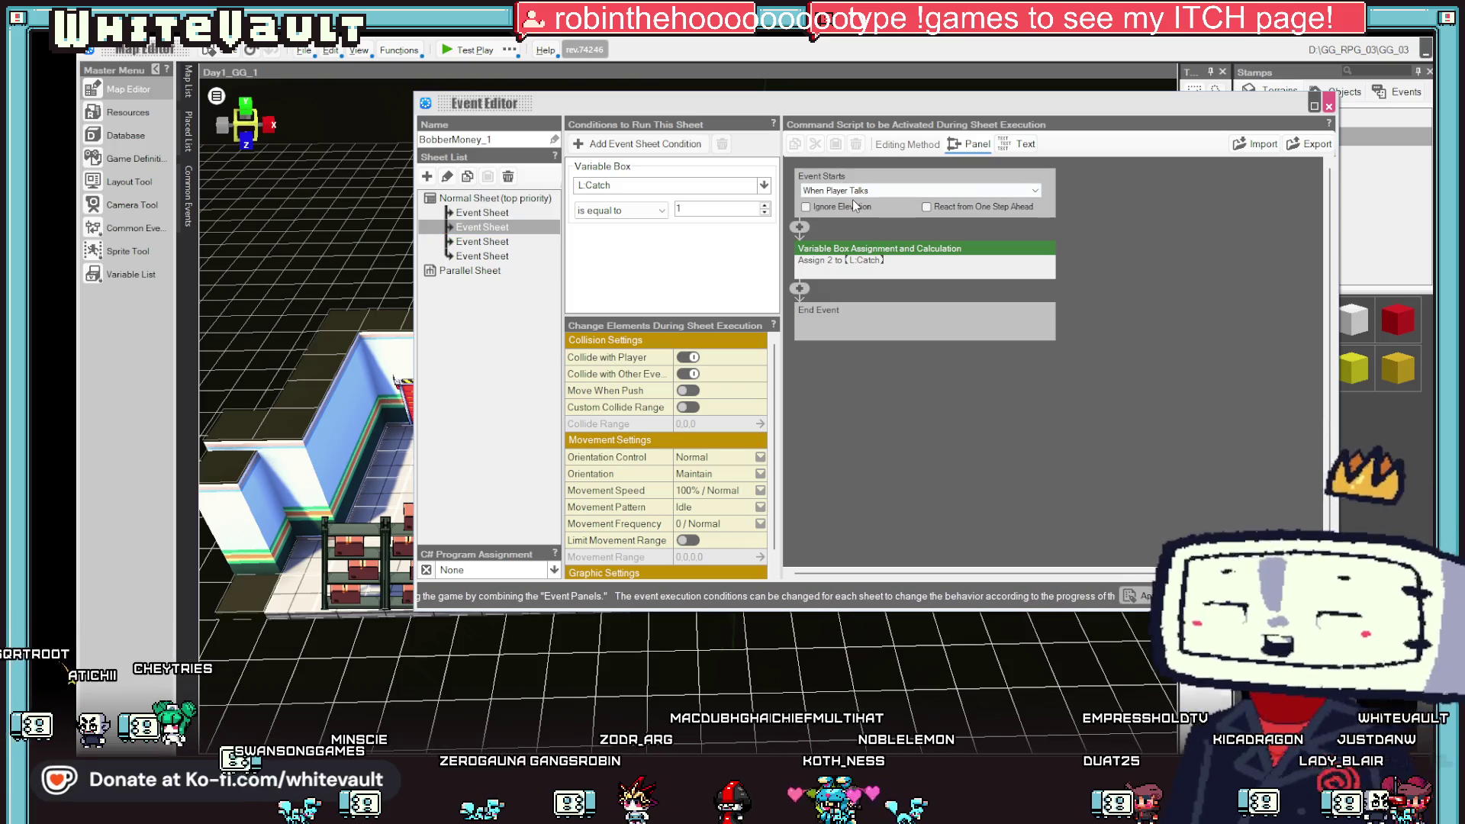
click(486, 243)
click(489, 256)
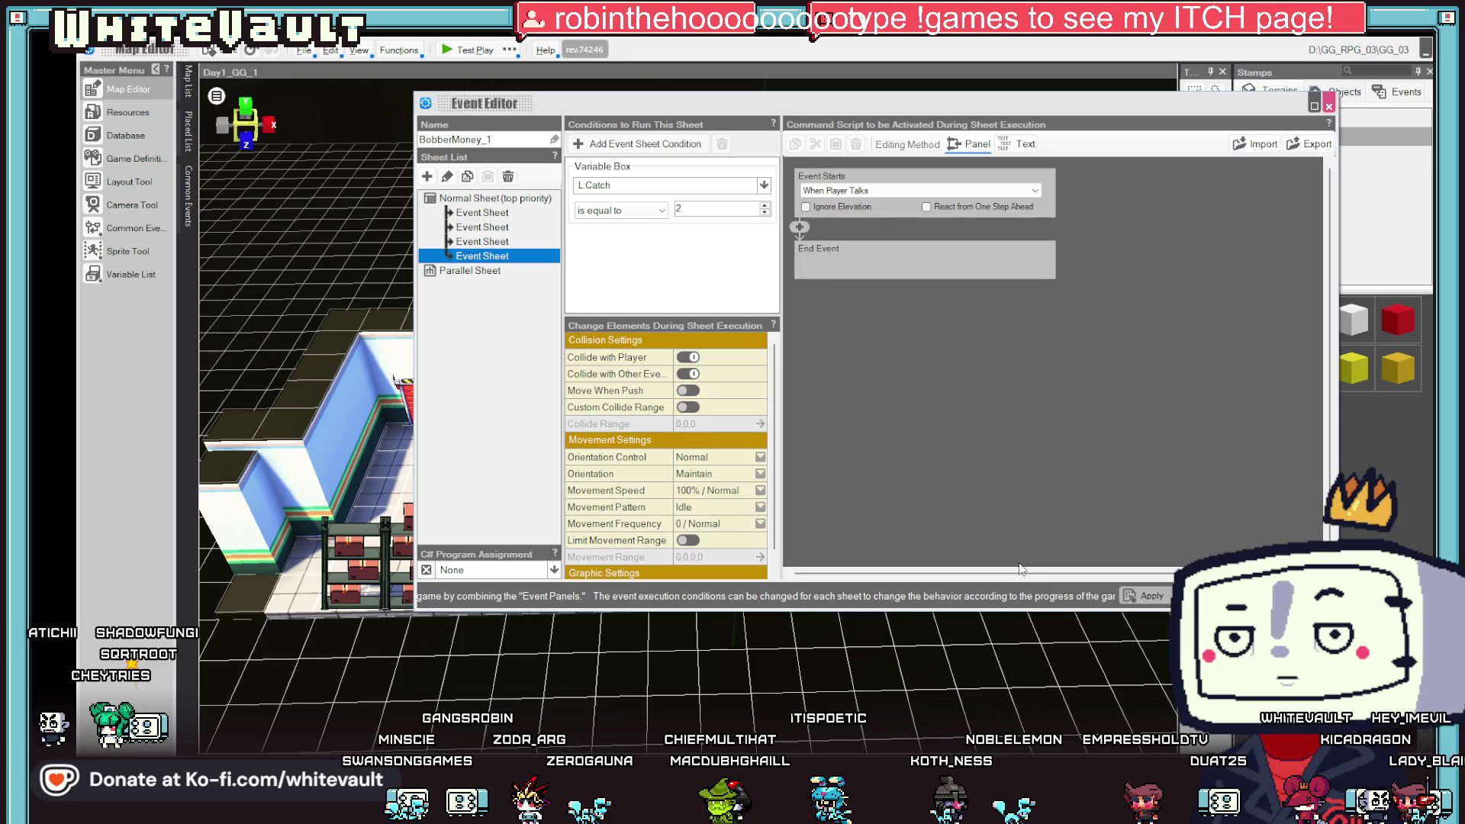
click(1198, 596)
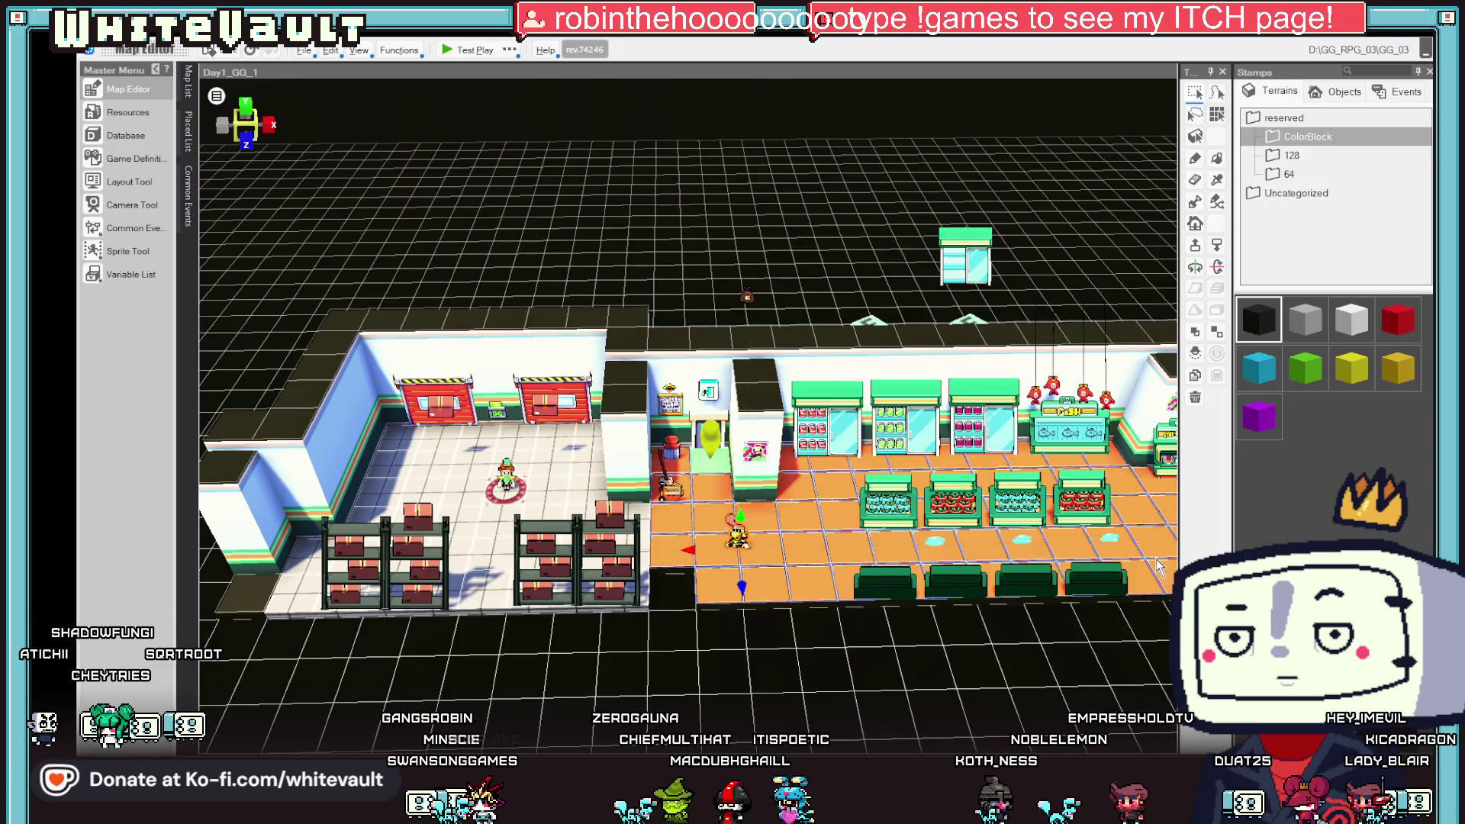
click(449, 52)
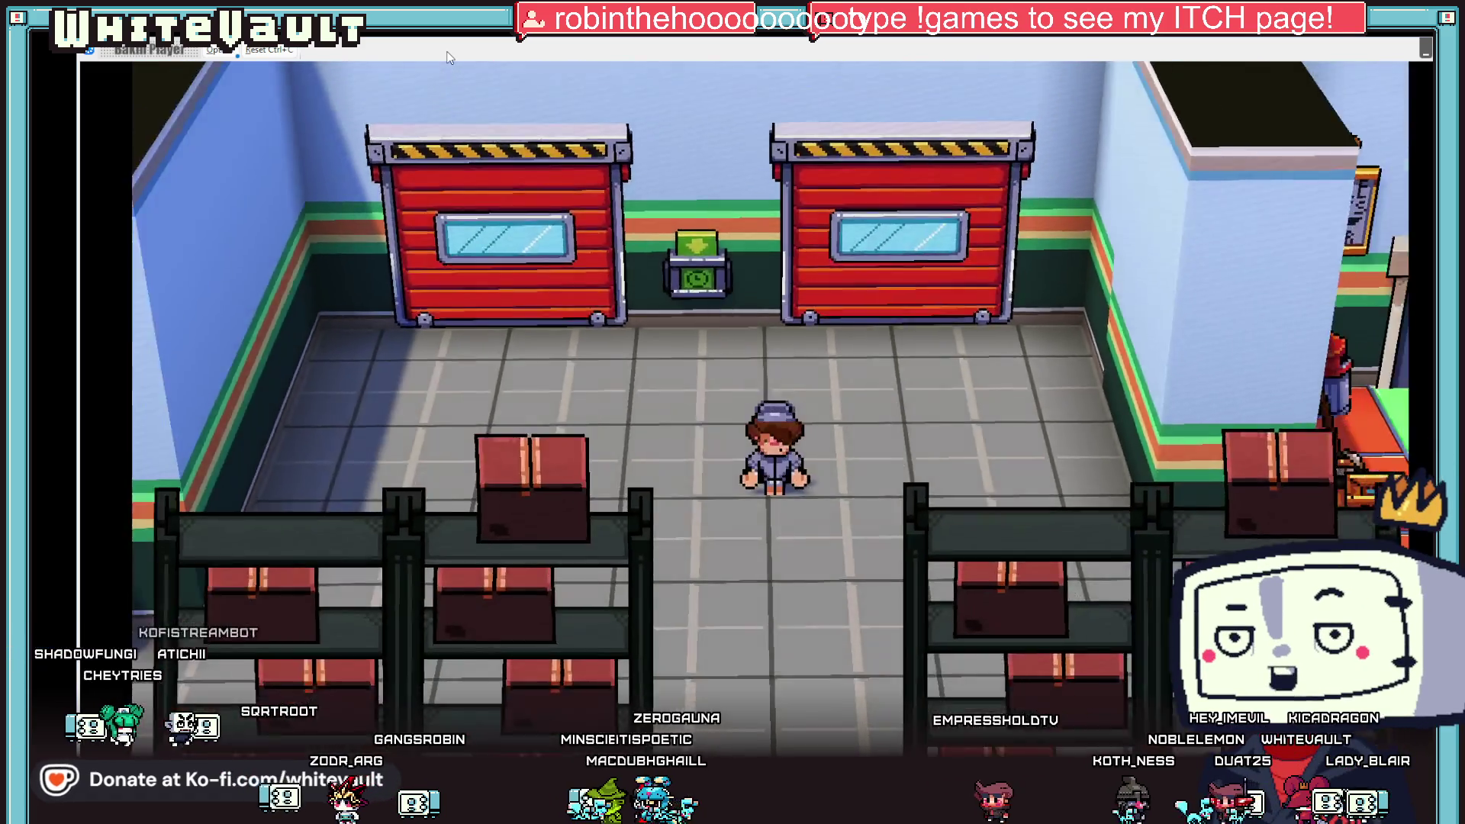
- Walk the player down, right, then left through the warehouse to the Bobber, and stop the test play
key(Down)
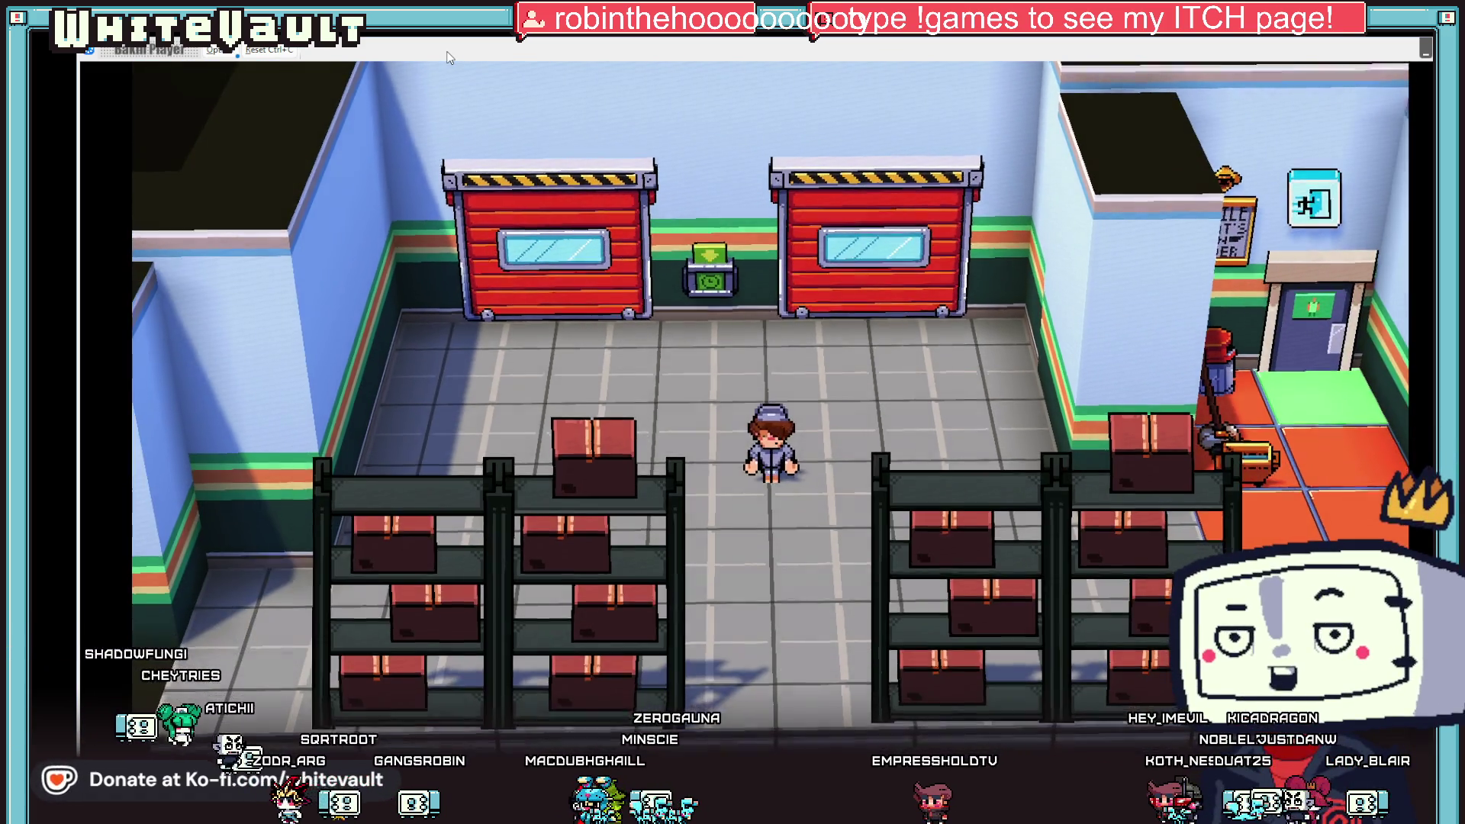
key(Right)
key(Right)
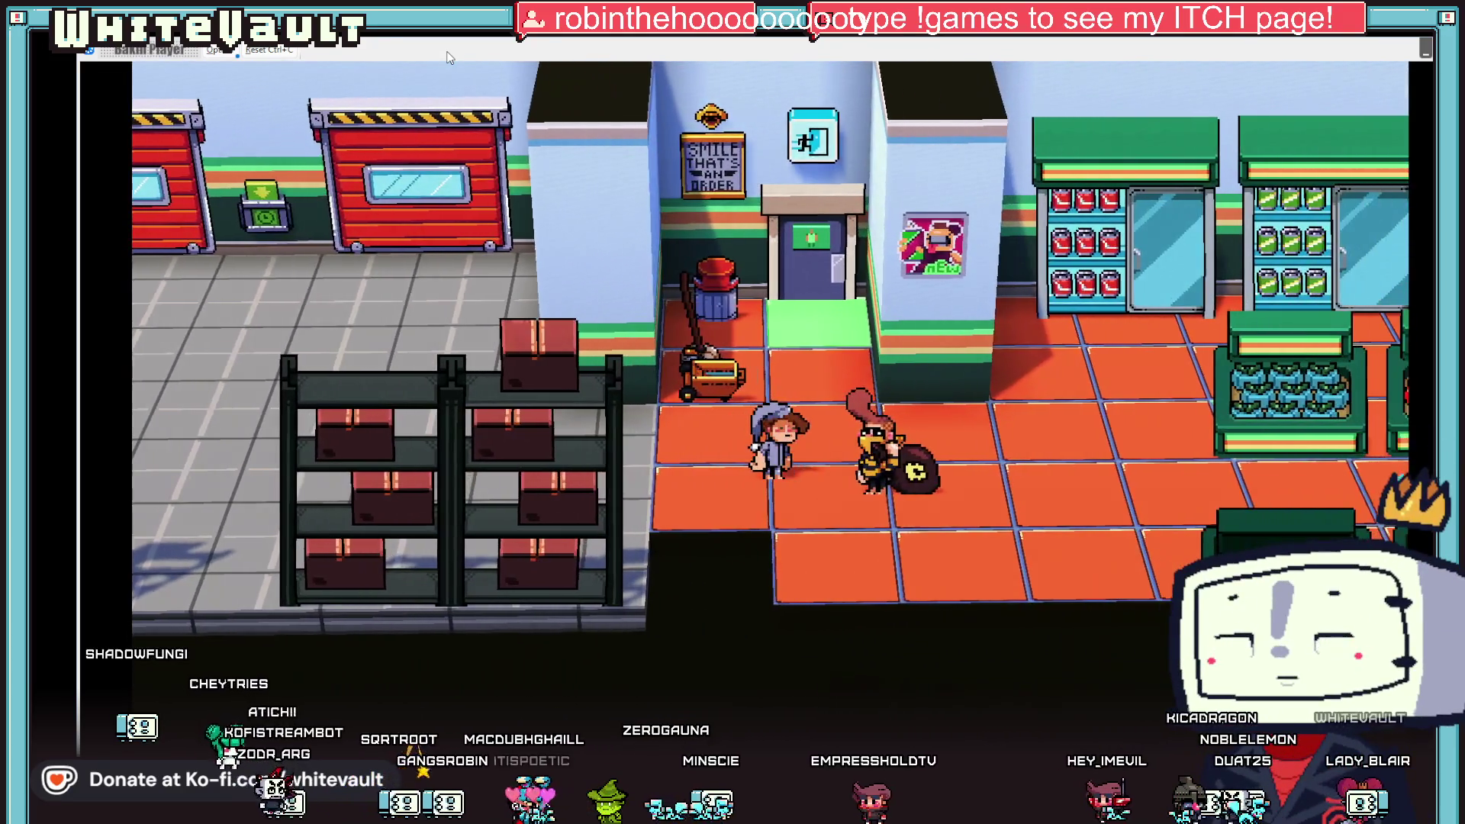
key(Left)
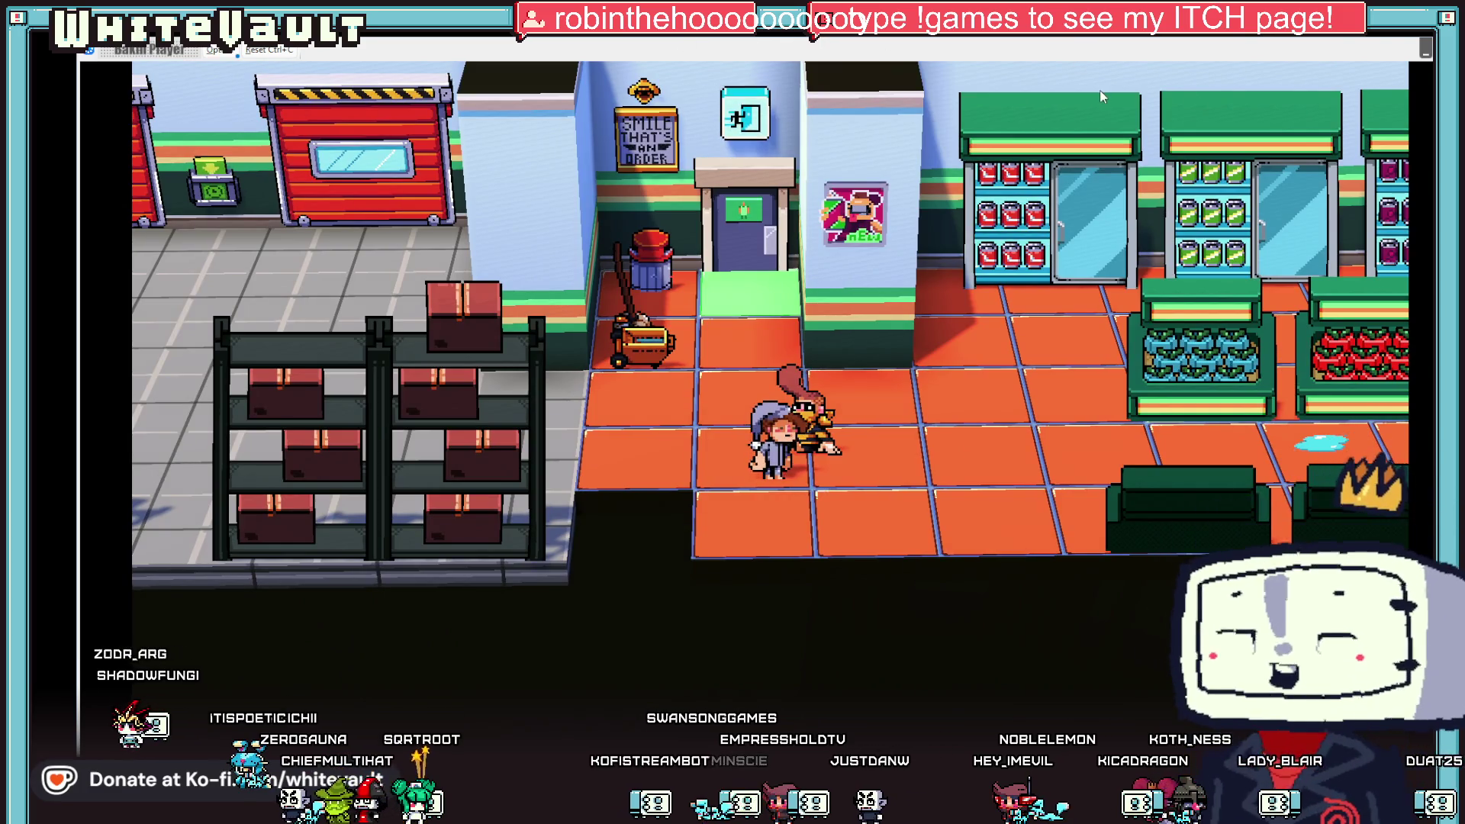
click(1424, 48)
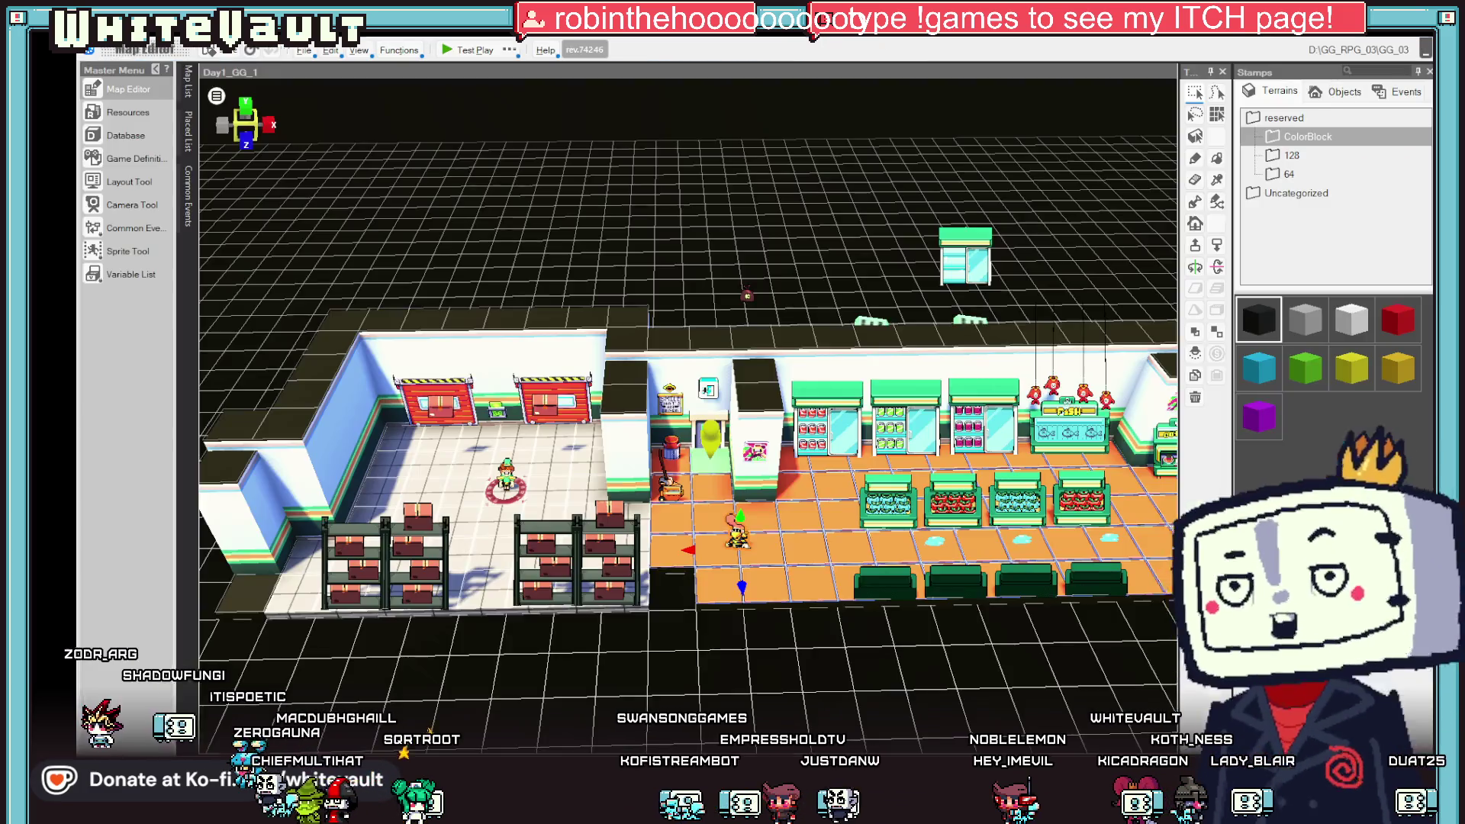
- Reopen BobberMoney_1, untick Ignore Elevation on sheet 2, and check the third sheet's start trigger
double_click(729, 526)
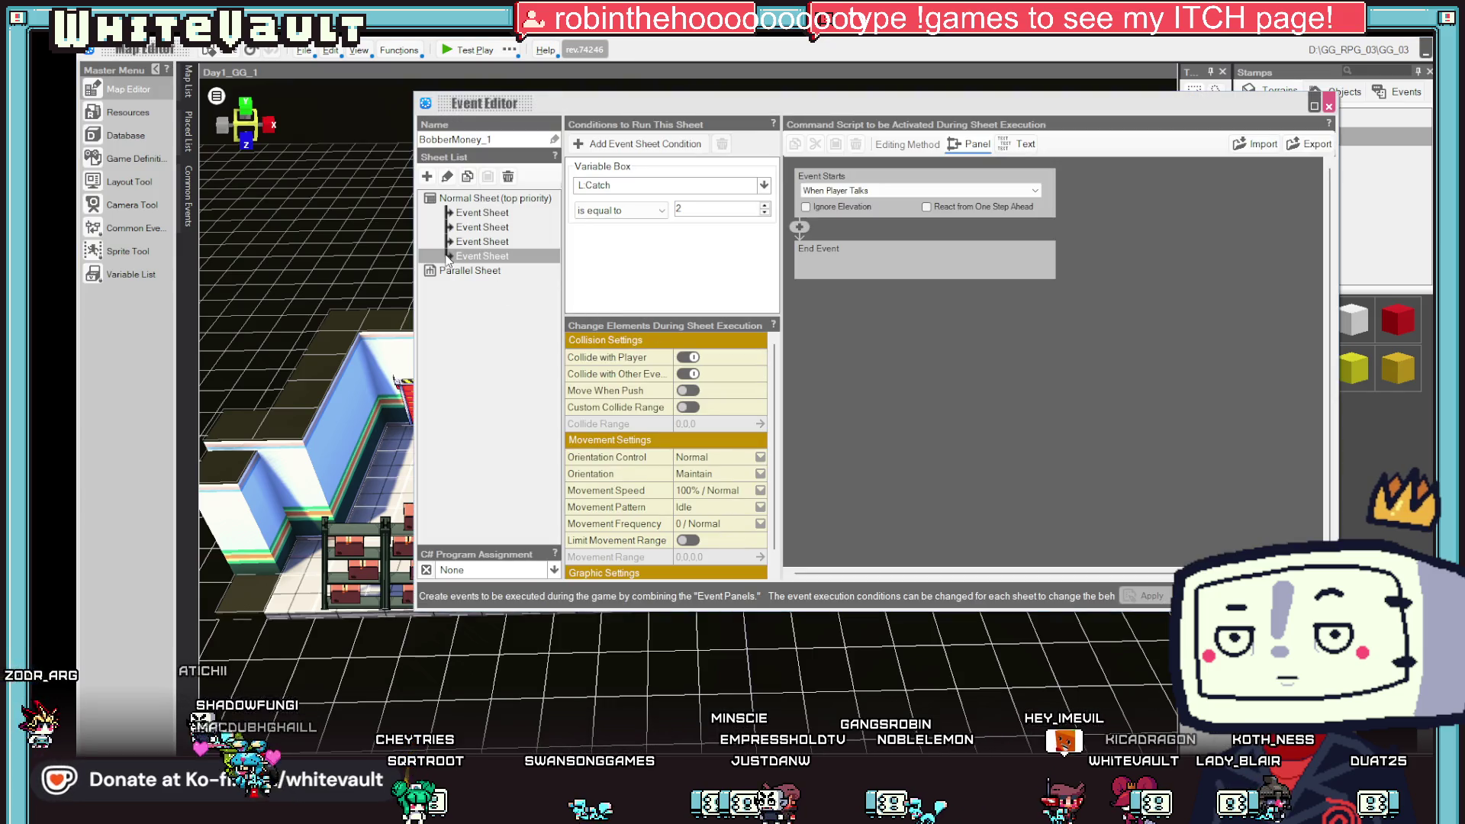
click(477, 228)
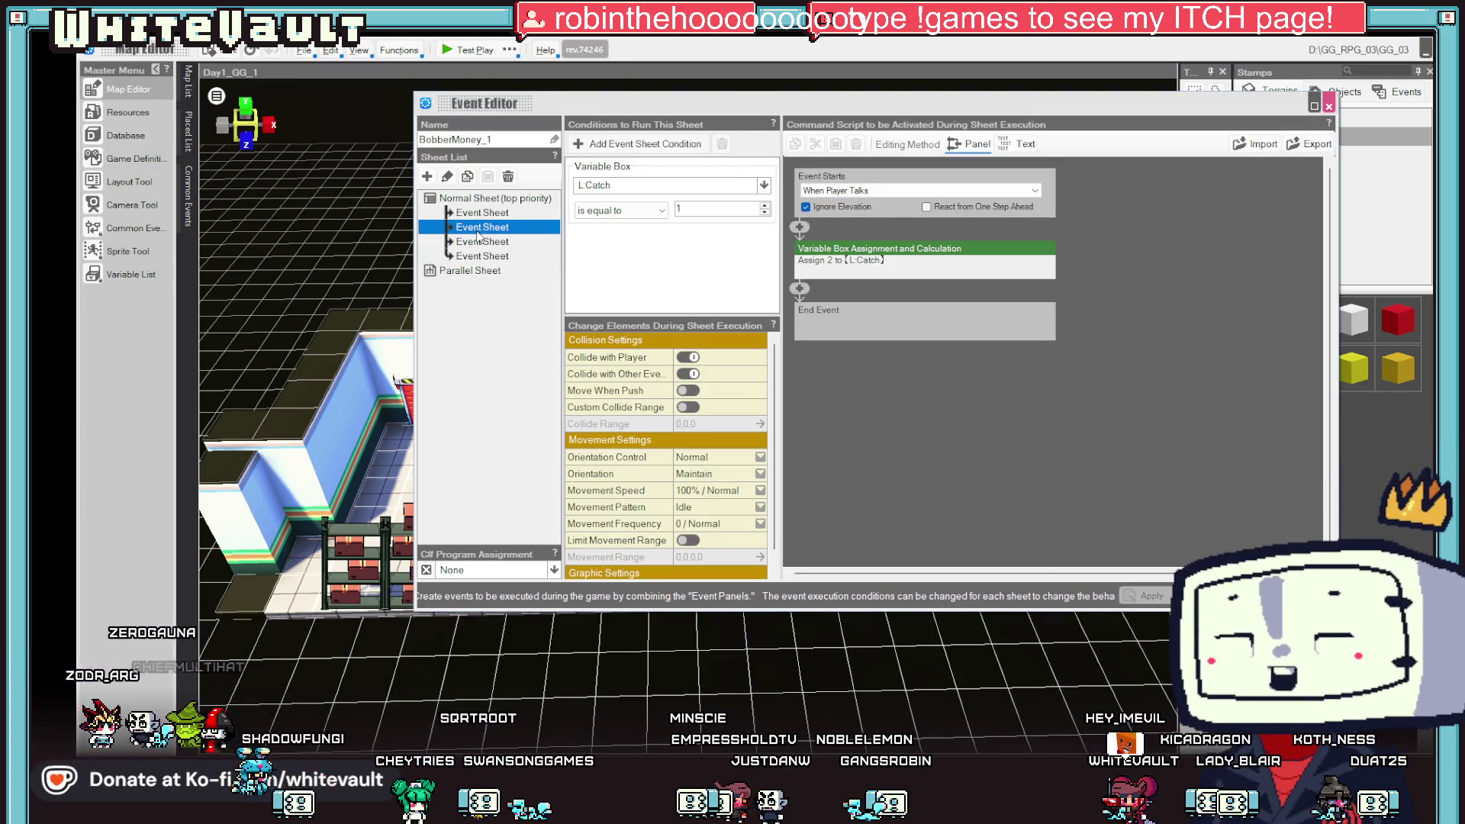
click(816, 206)
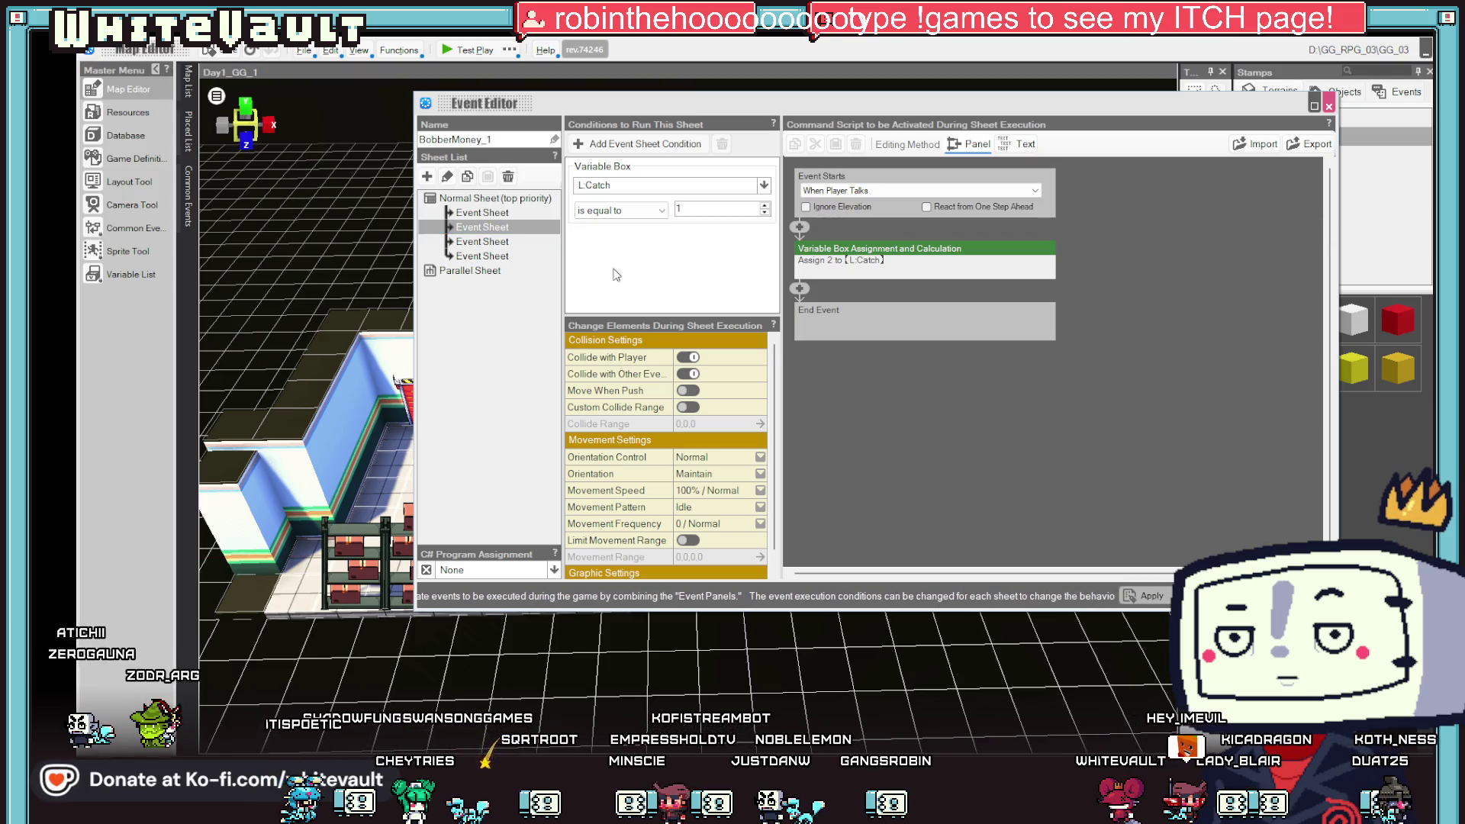
click(488, 242)
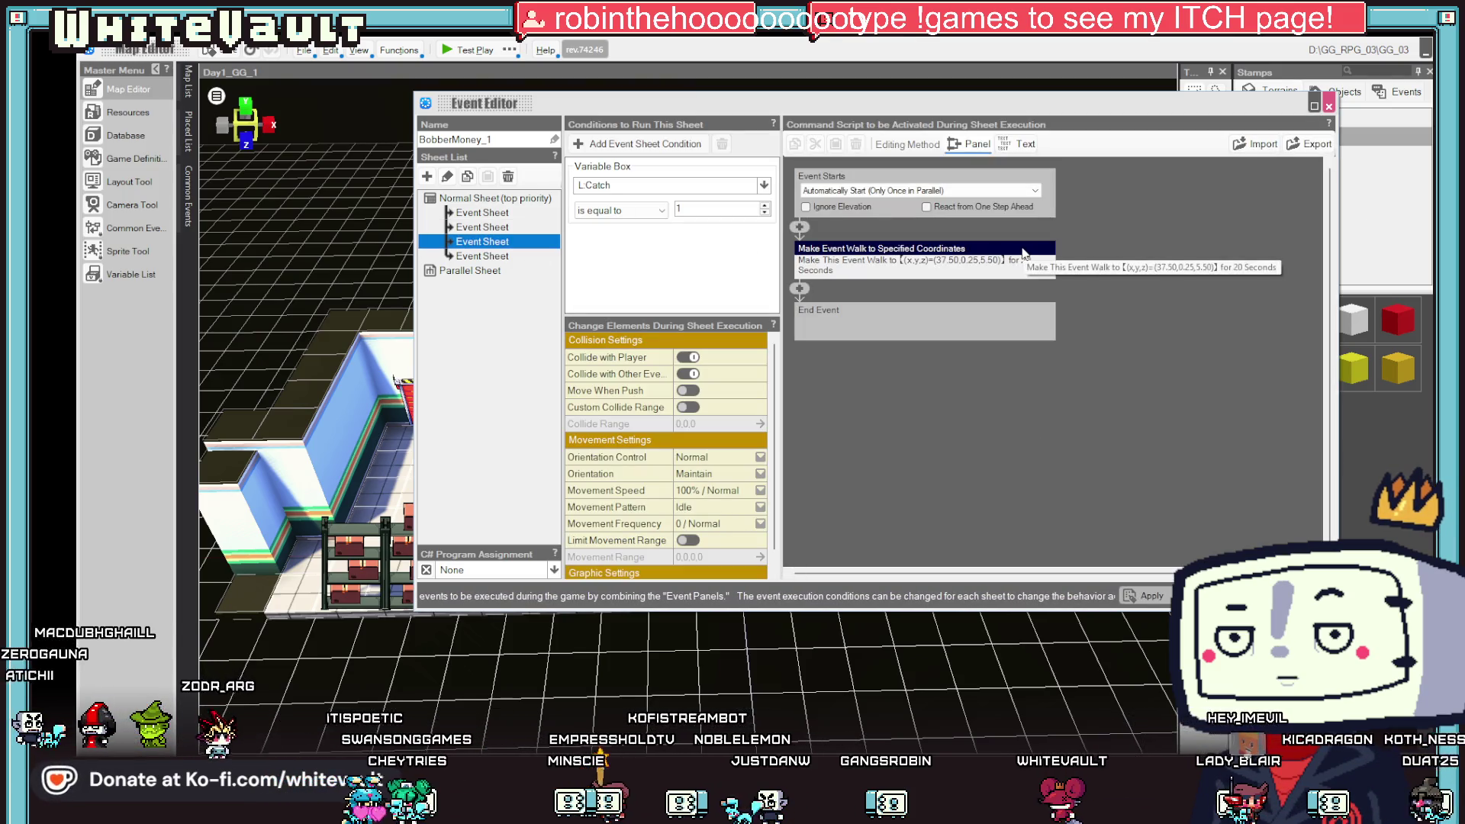
click(851, 191)
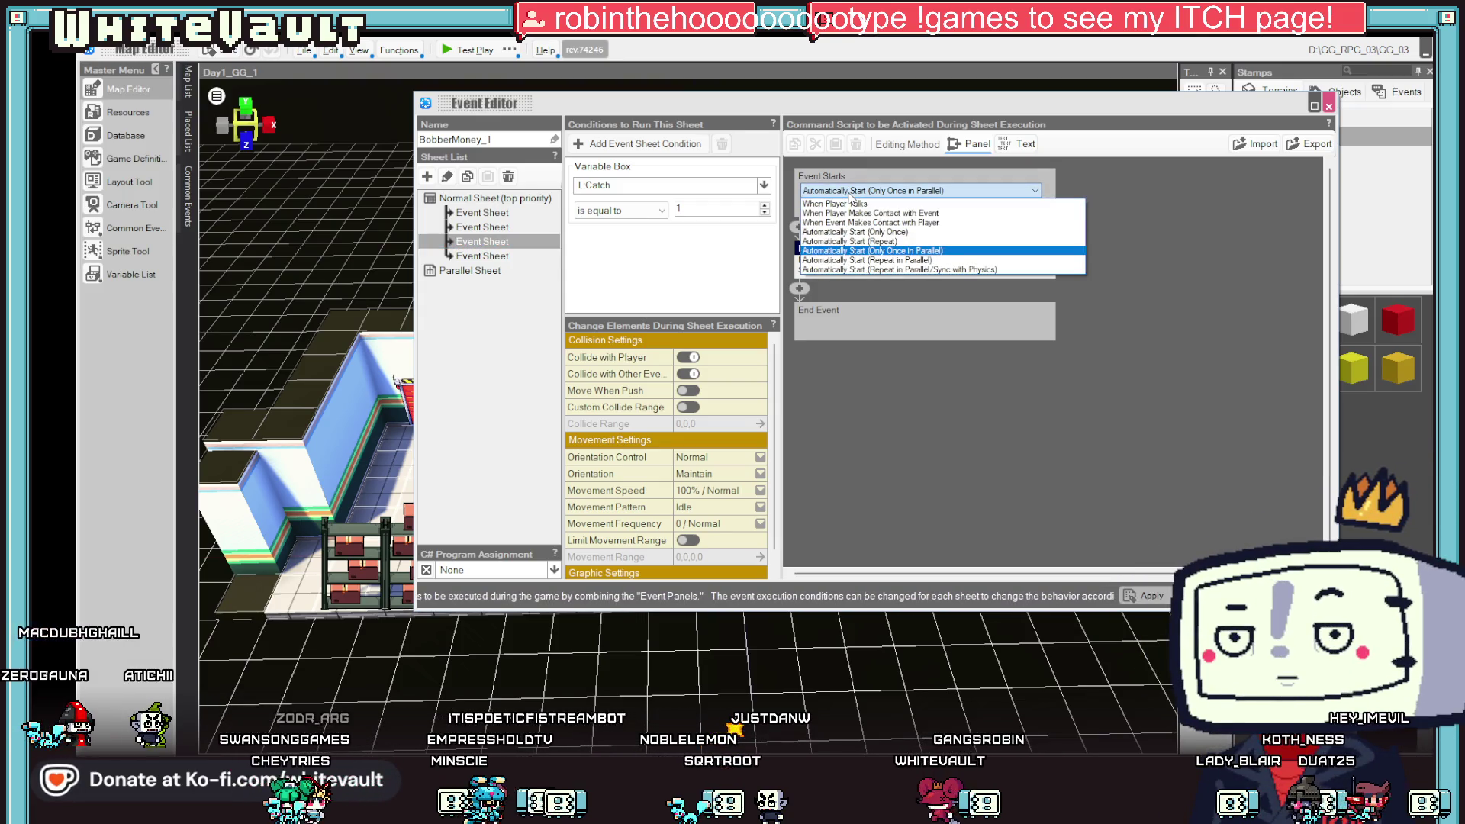
click(849, 193)
click(848, 191)
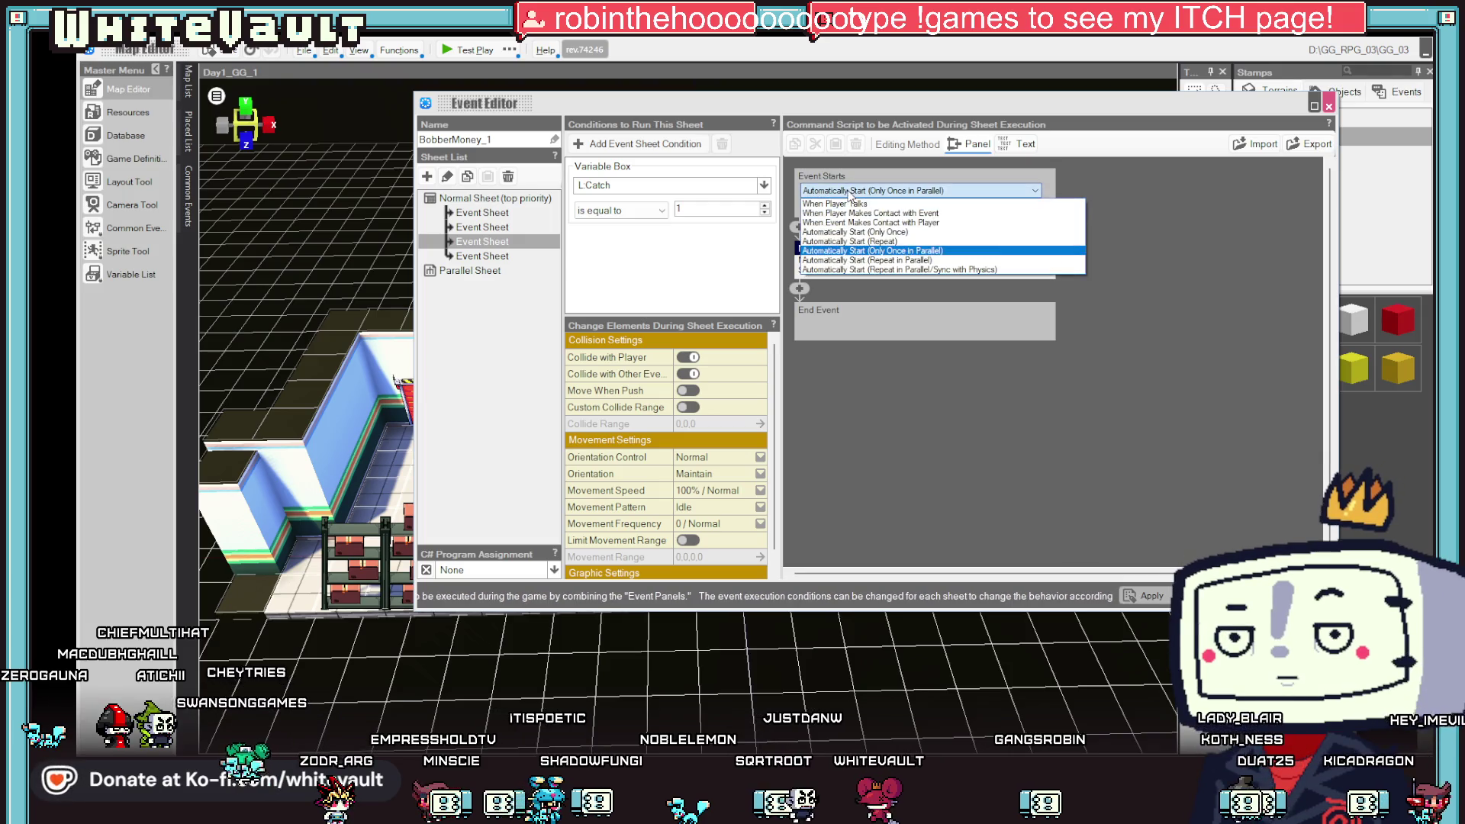
click(827, 251)
- Pick the walk command's destination coordinates on the map and apply the settings
click(827, 251)
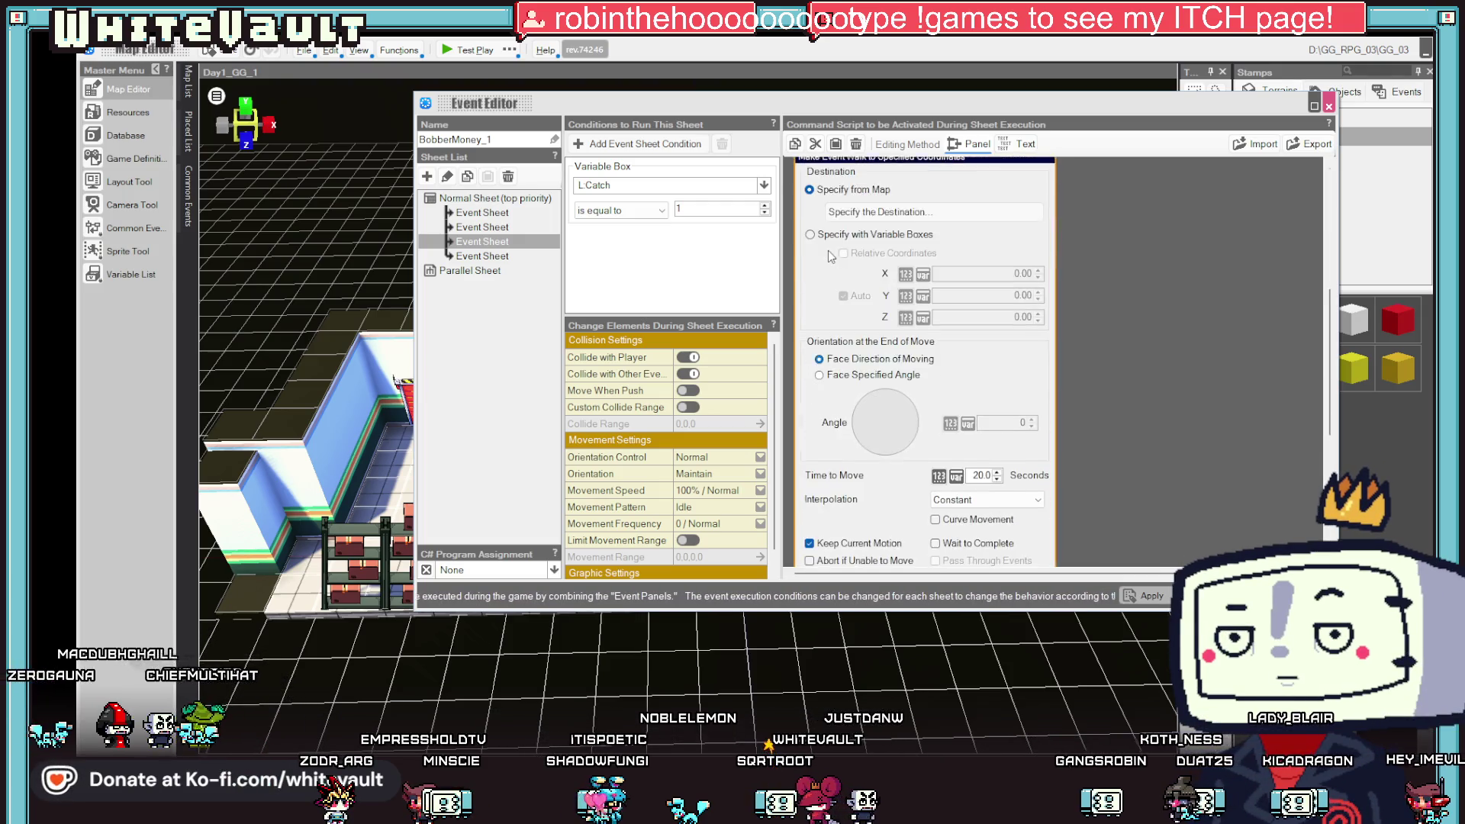
click(907, 211)
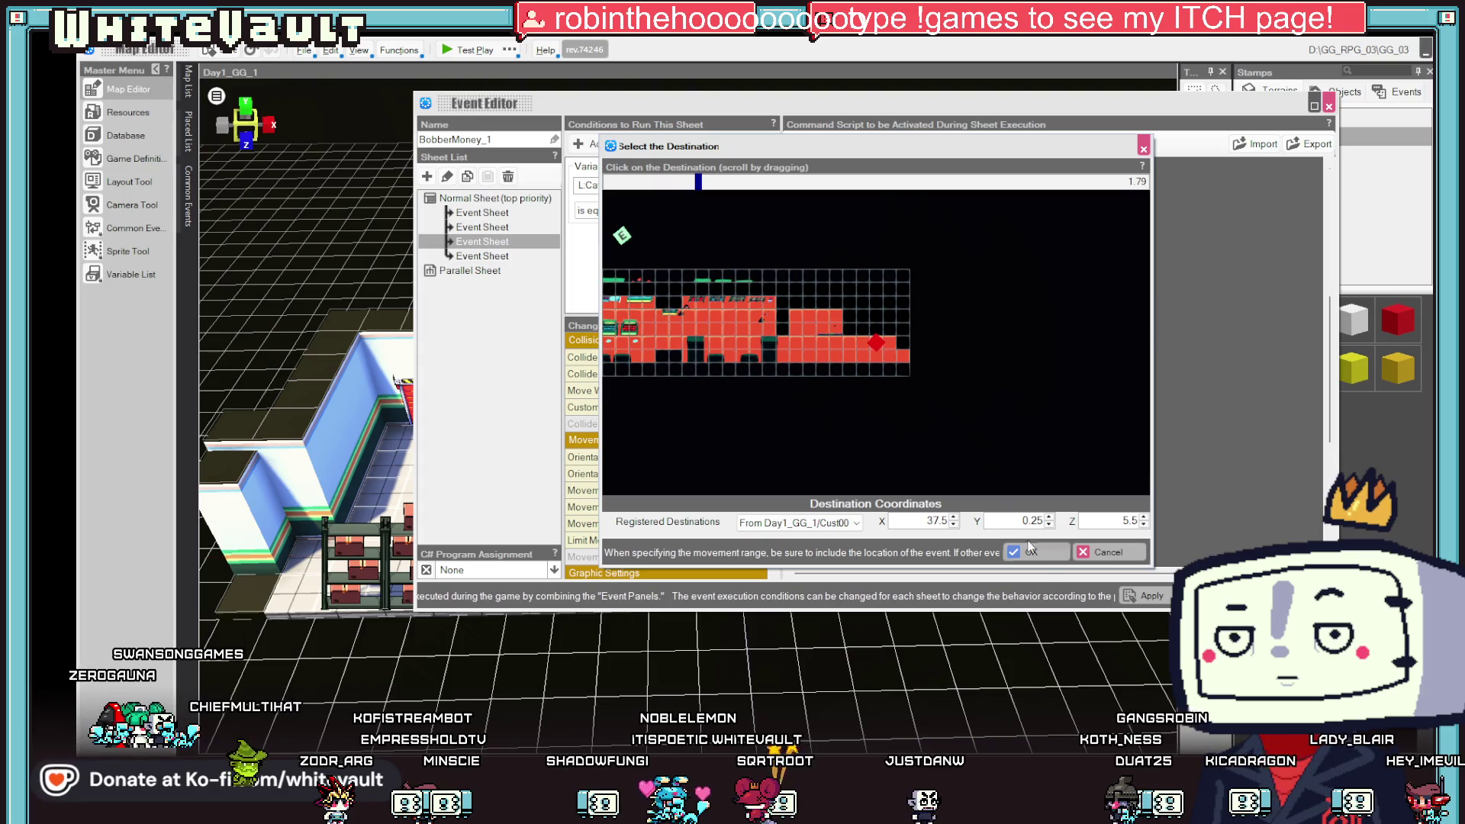
click(1028, 551)
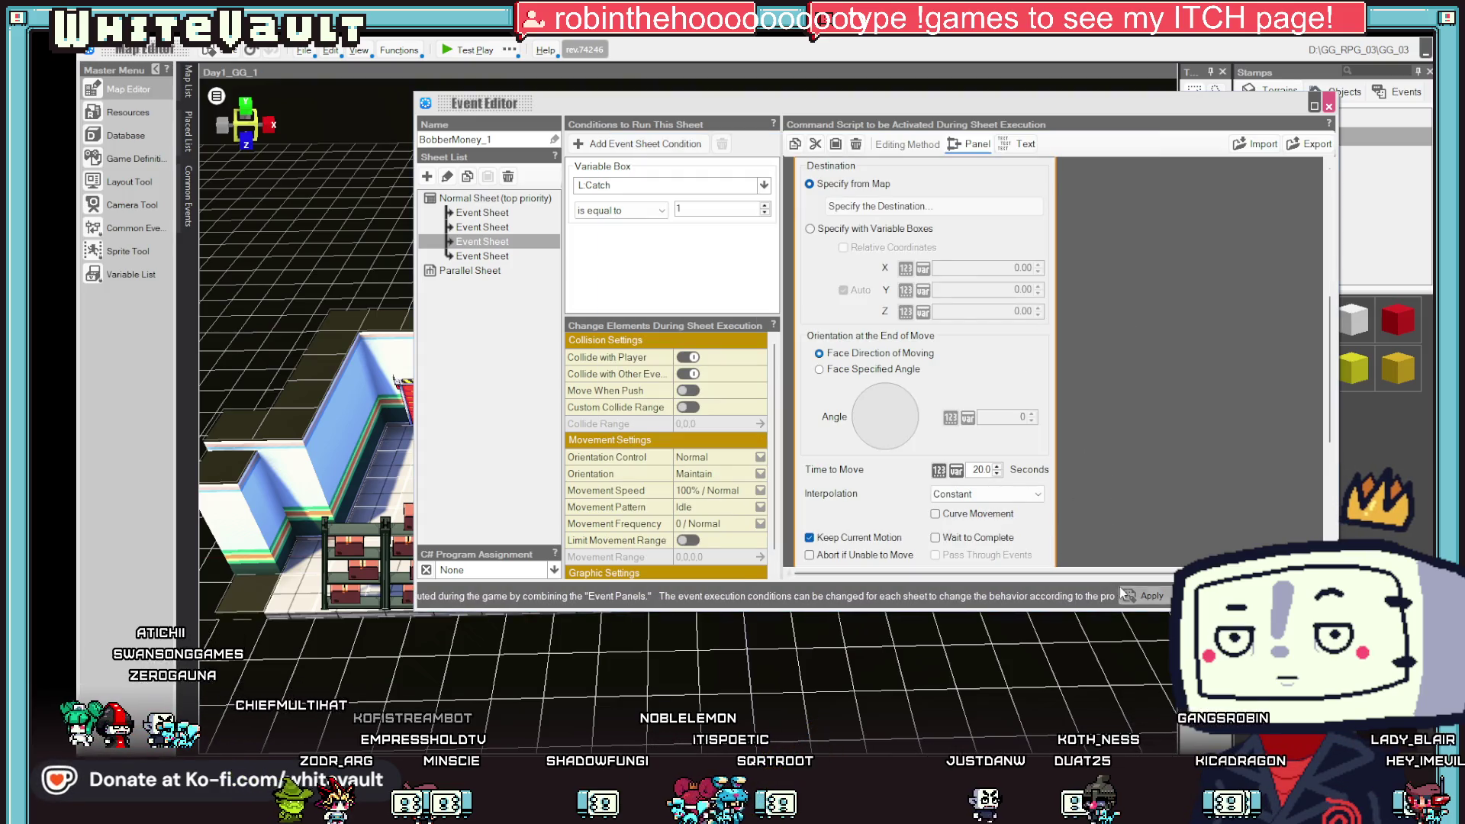
click(1149, 589)
- Replace the first sheet's walk with Make Event Walk to Specified Coordinates over 20 seconds
click(515, 216)
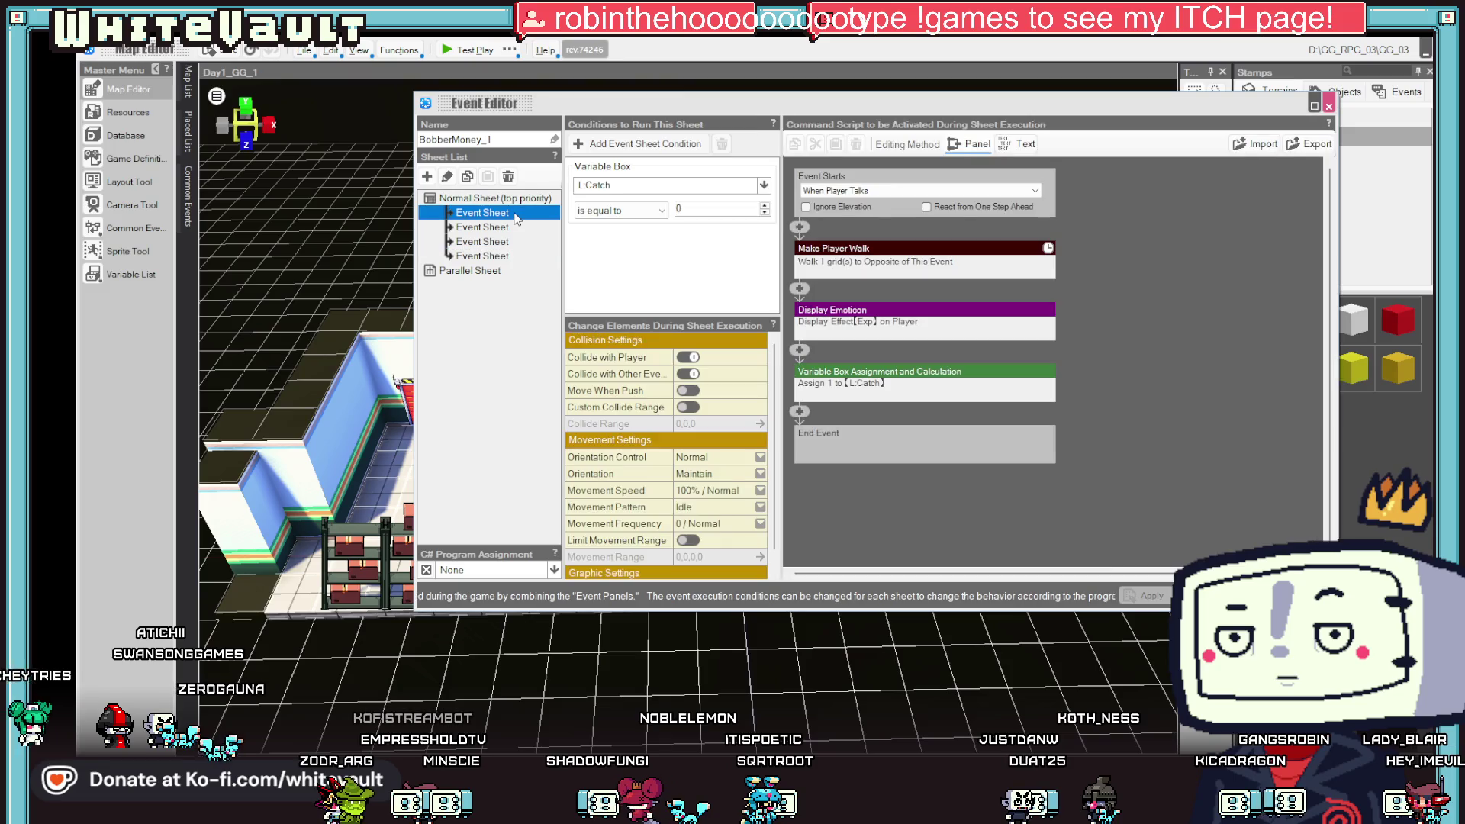
key(Down)
key(Down)
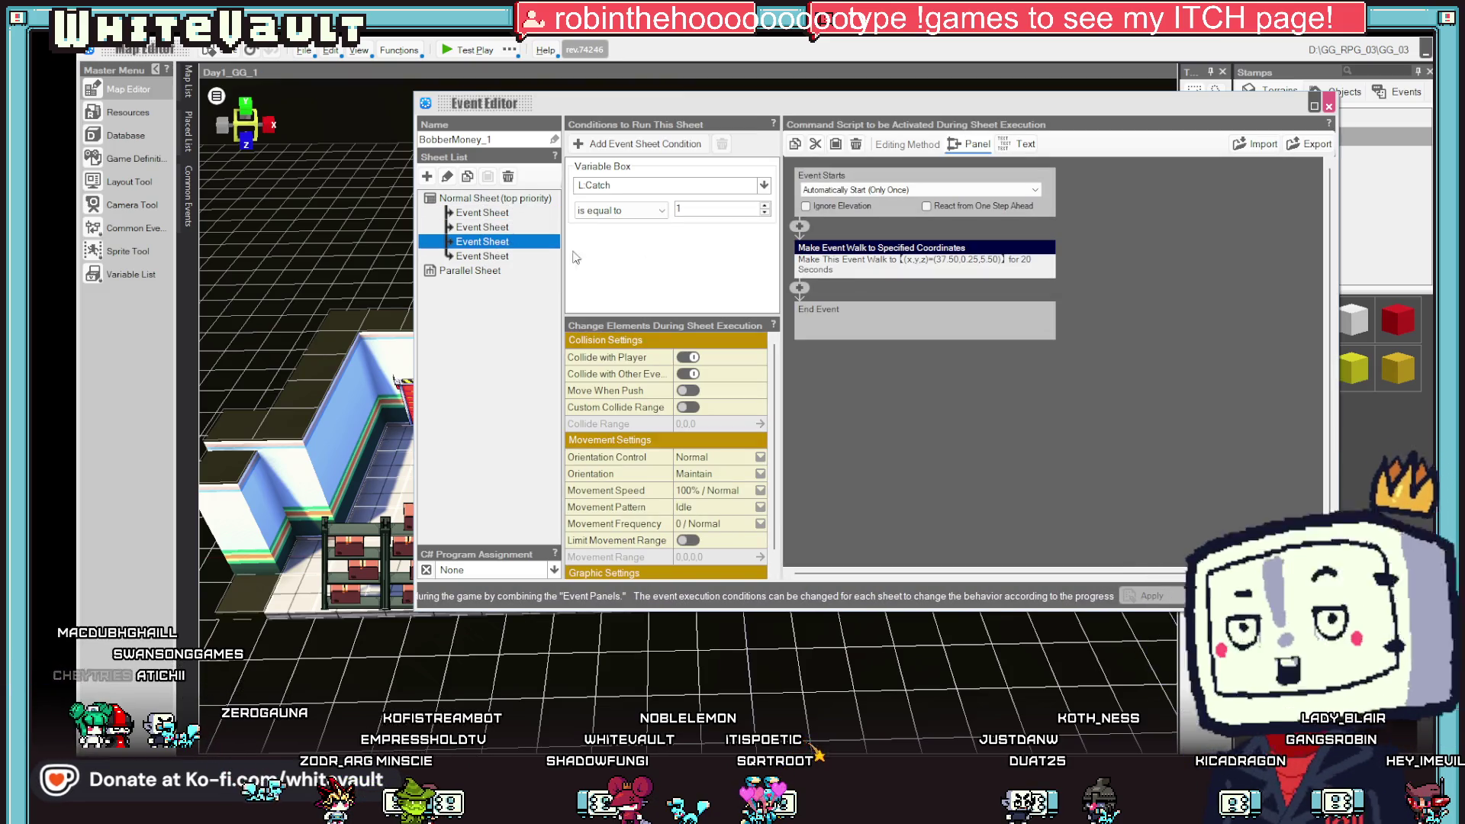
right_click(864, 261)
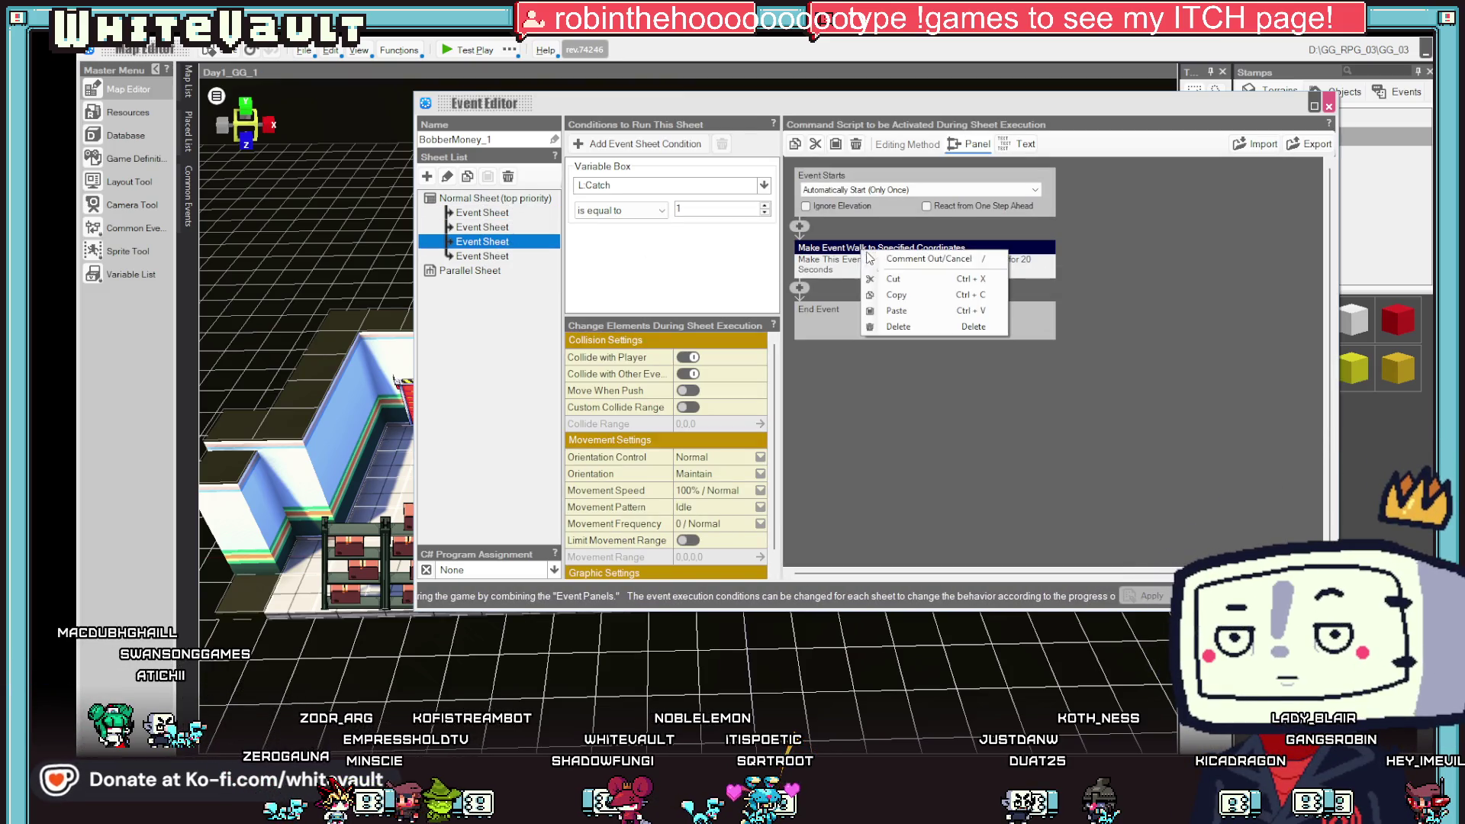
click(503, 214)
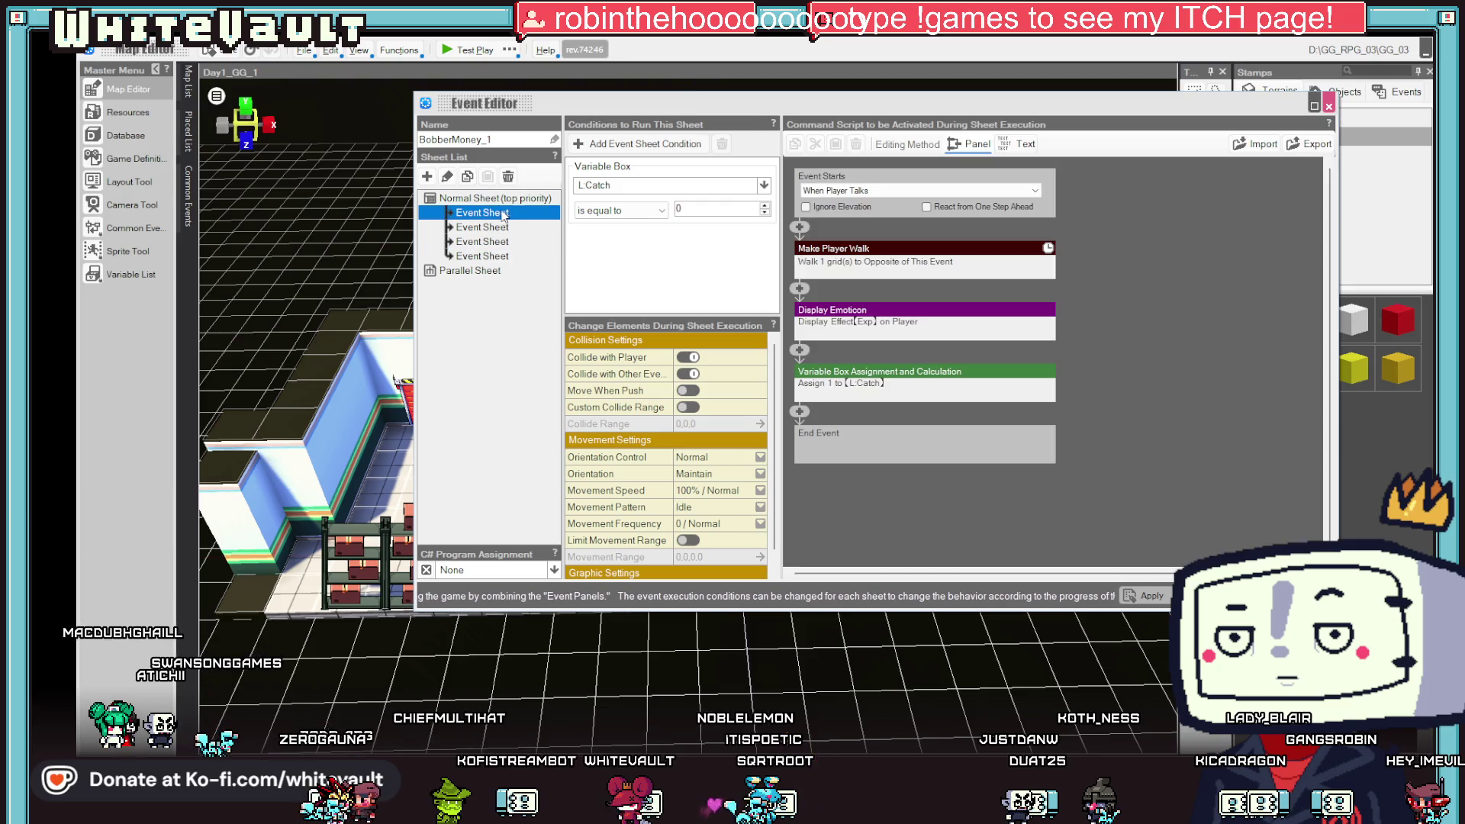
right_click(801, 351)
click(839, 408)
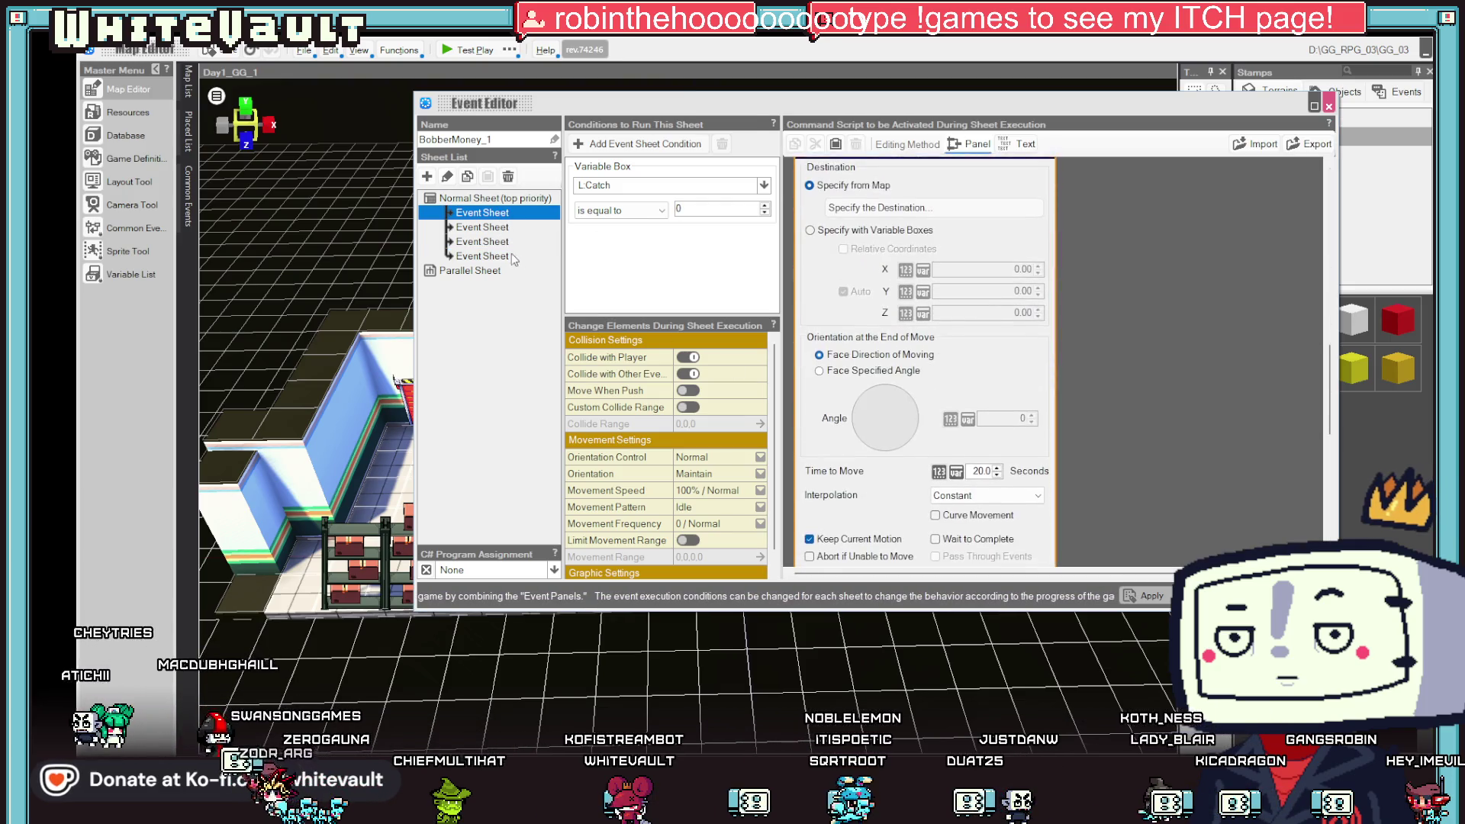
click(489, 231)
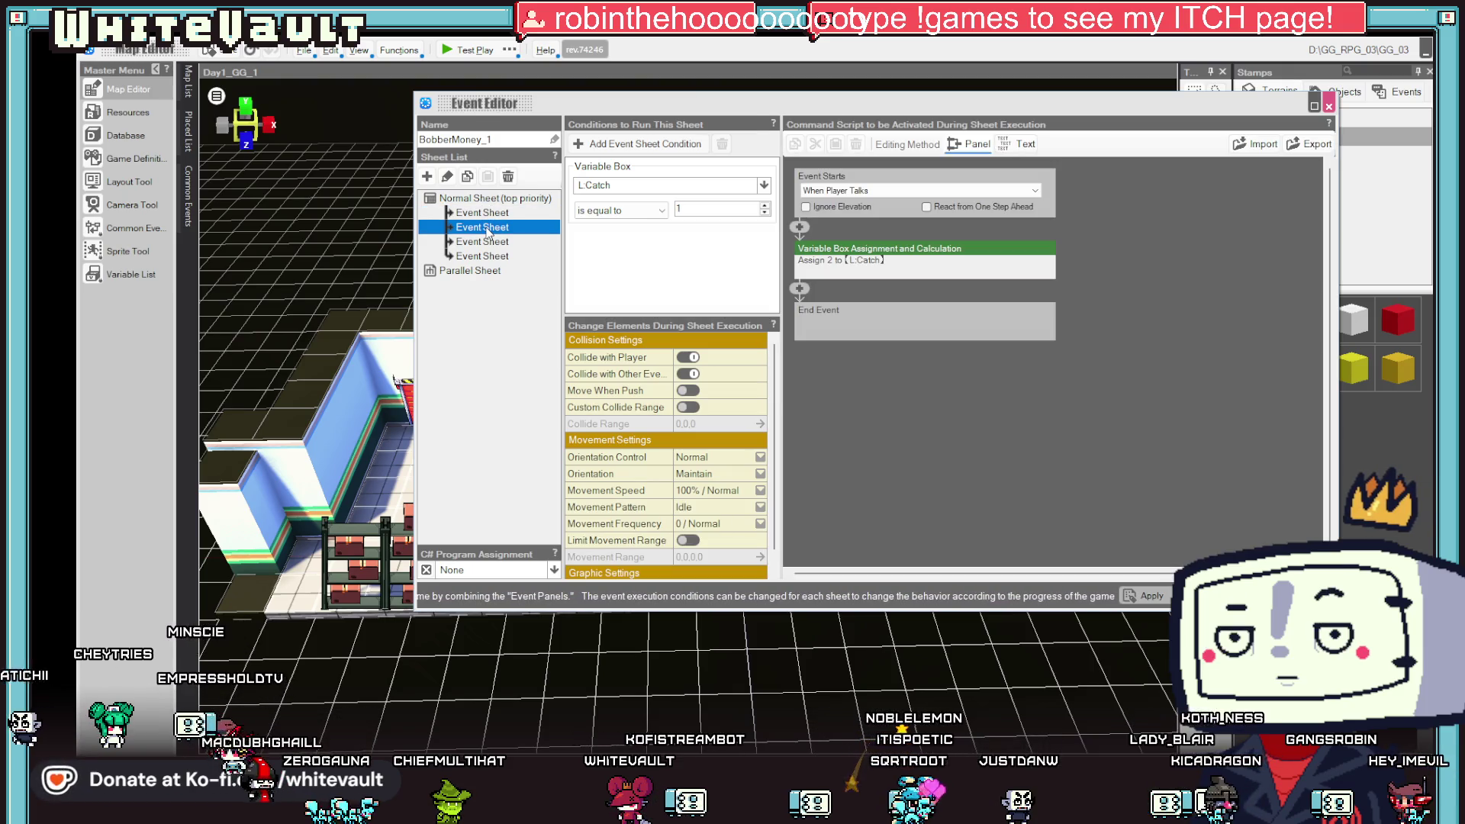
scroll(697, 412, down, 1)
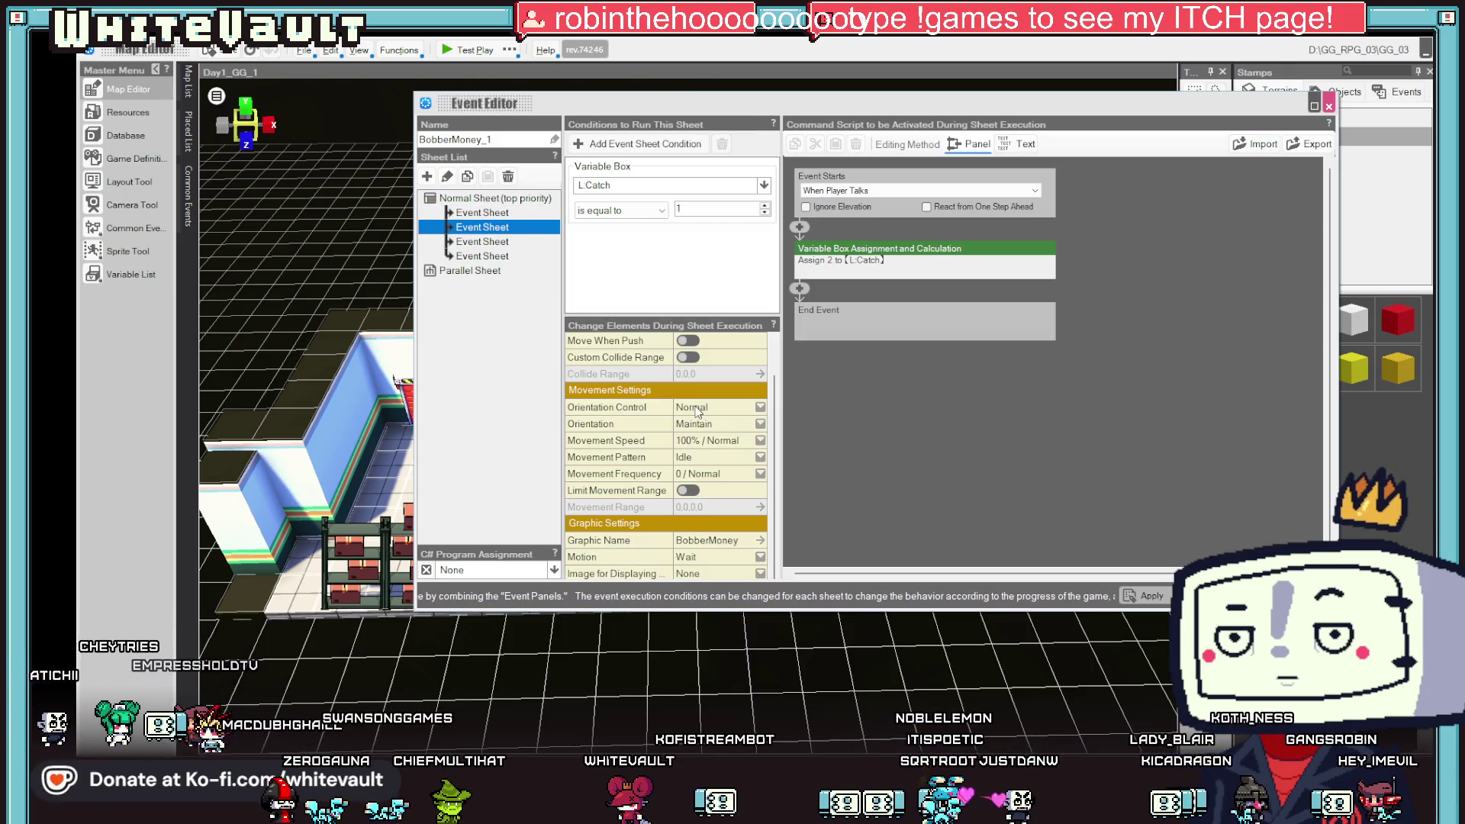
- Set the BobberMoney graphic's Motion to Walk on the second sheet, previewing it in the Asset Picker
click(724, 558)
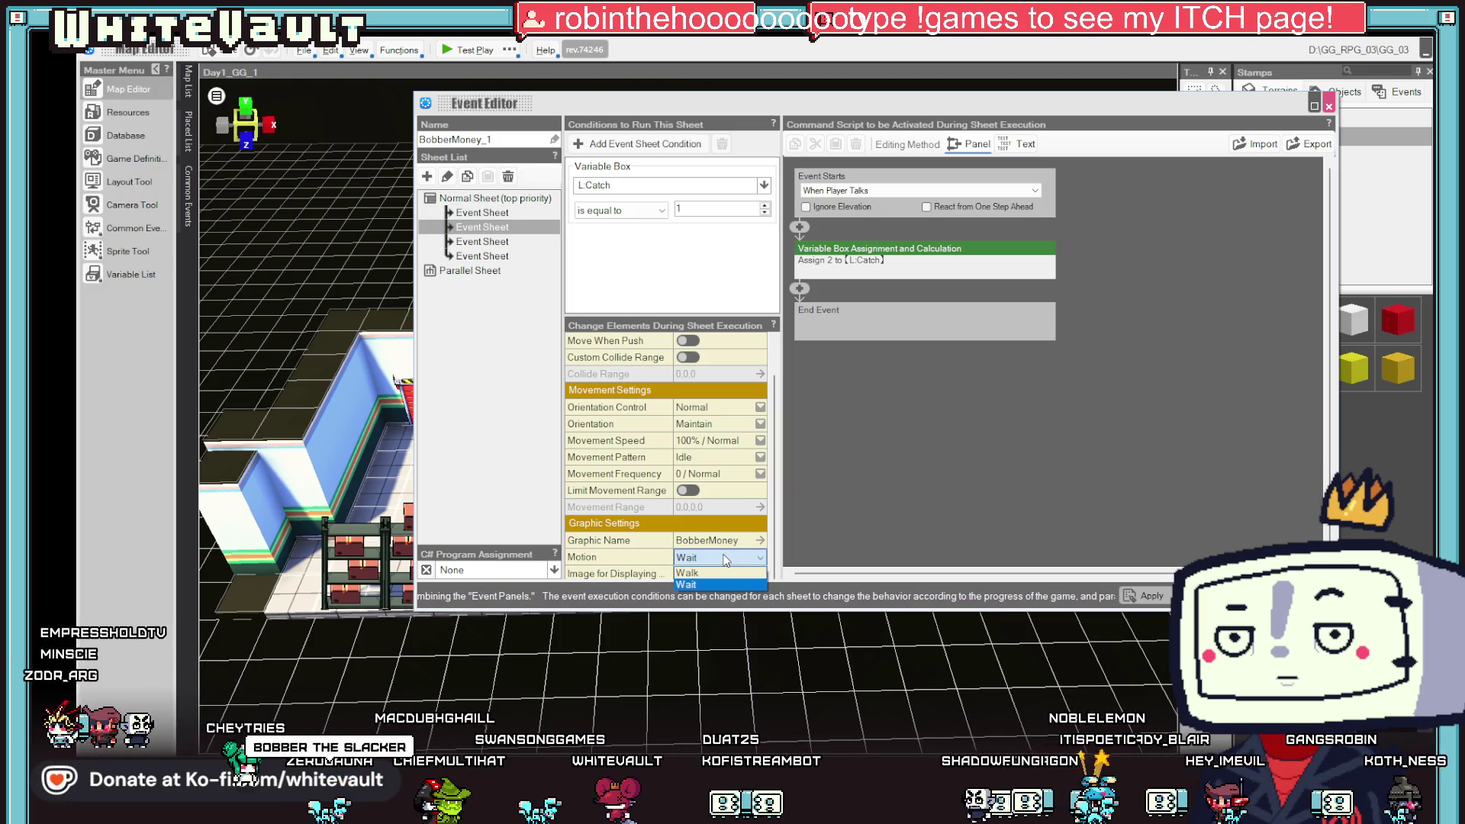
click(728, 541)
click(728, 543)
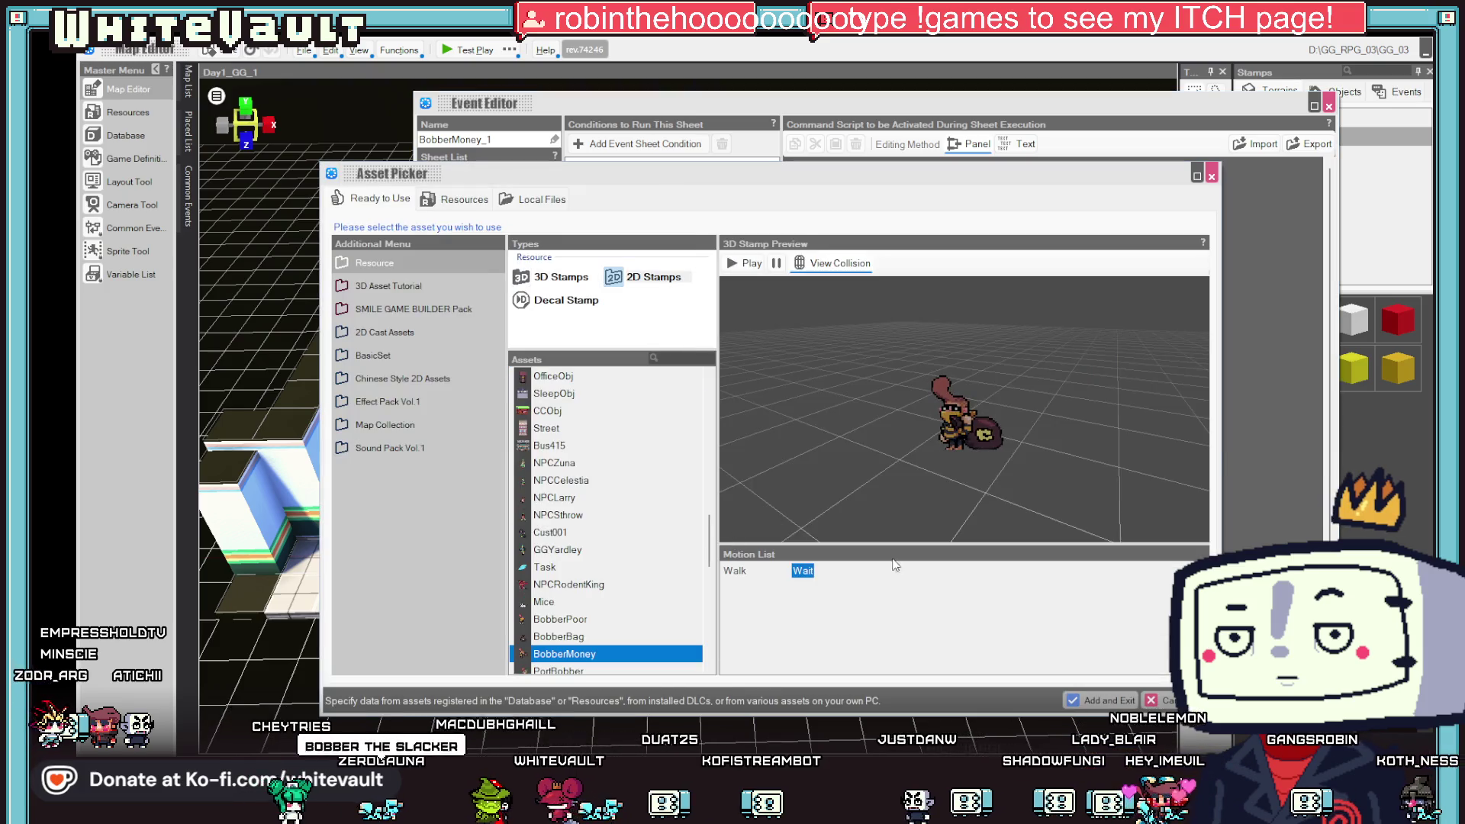
key(Return)
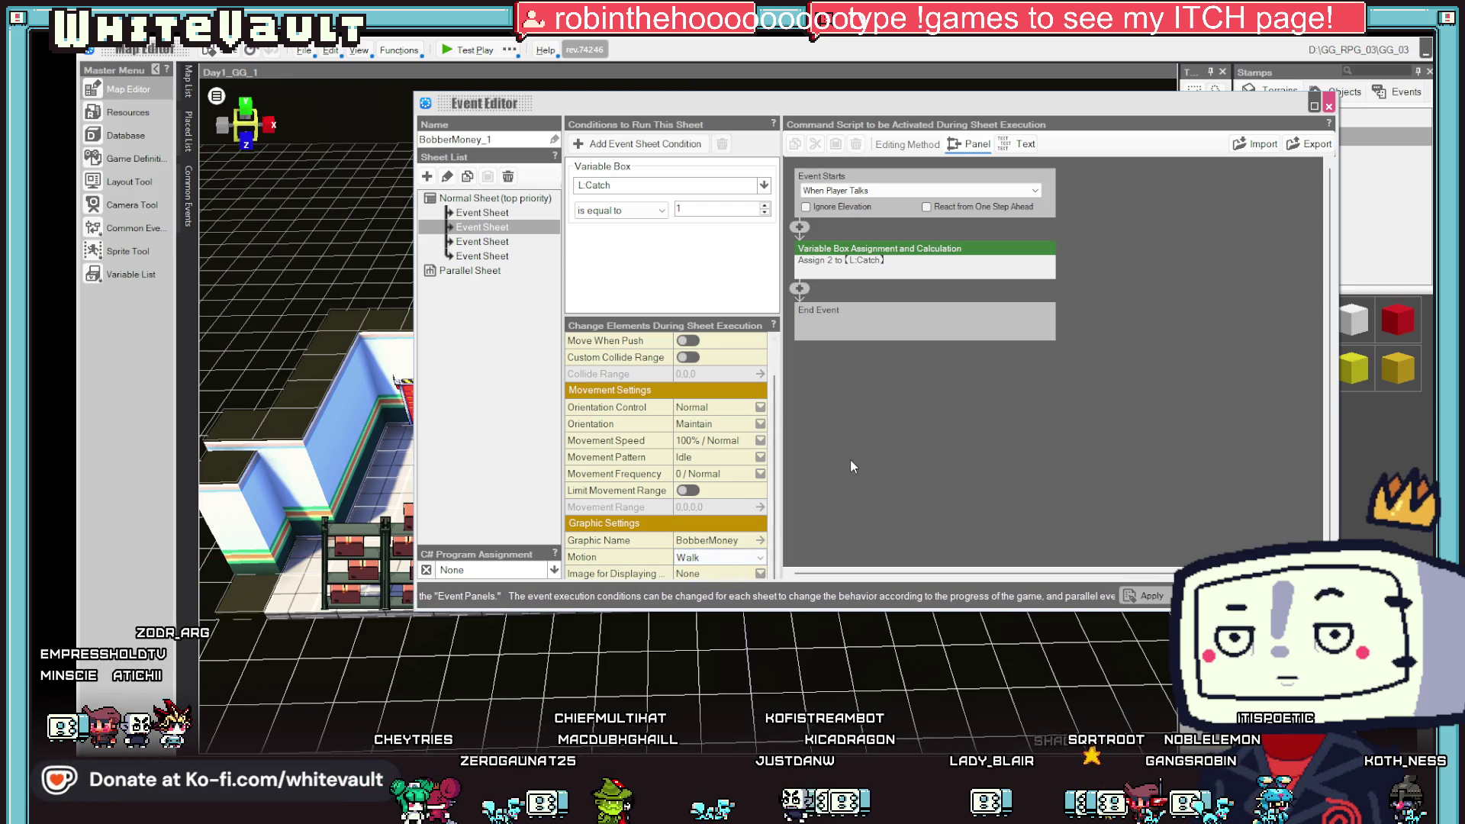
click(483, 212)
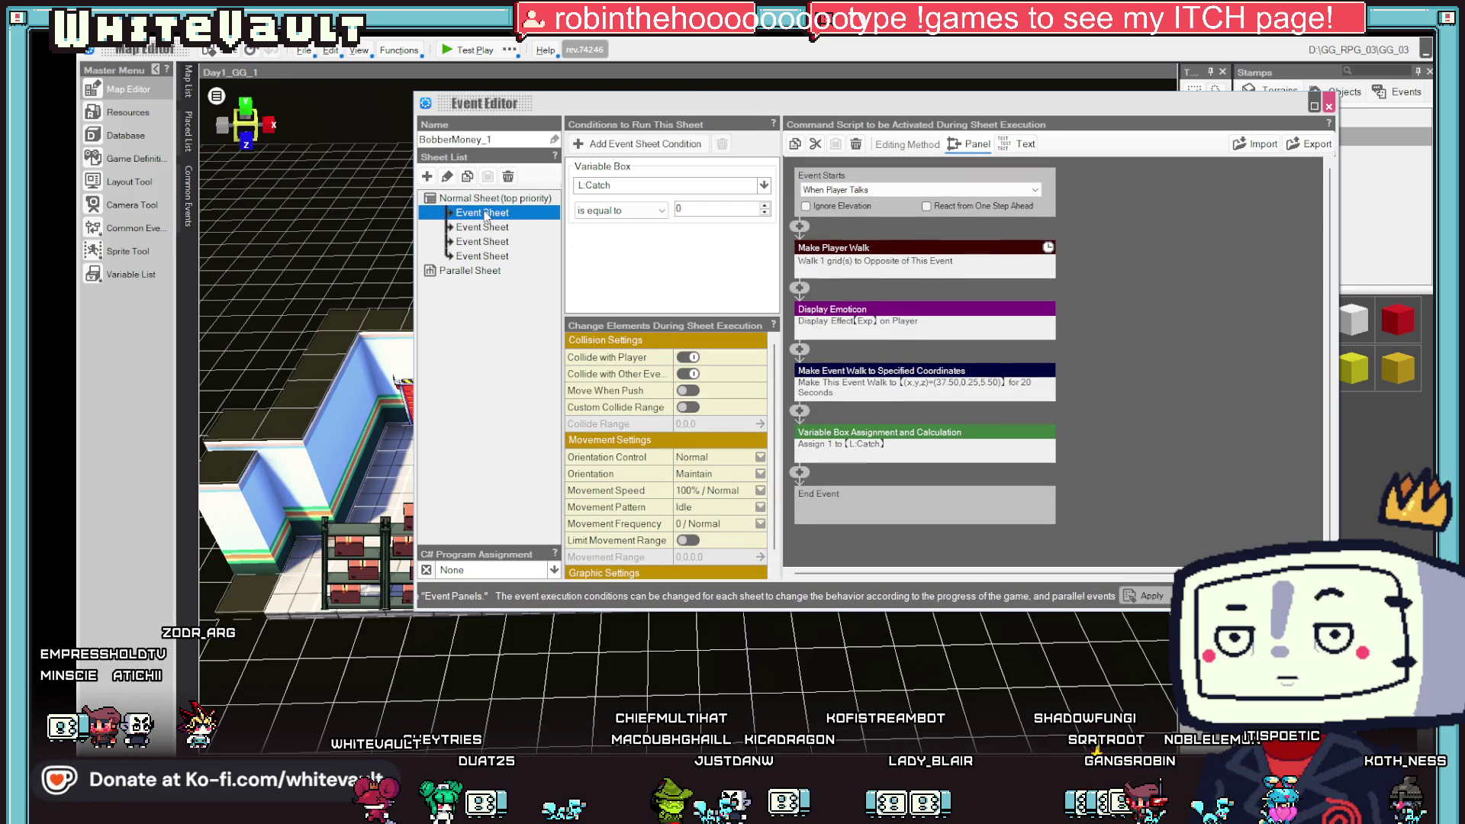
scroll(719, 408, down, 1)
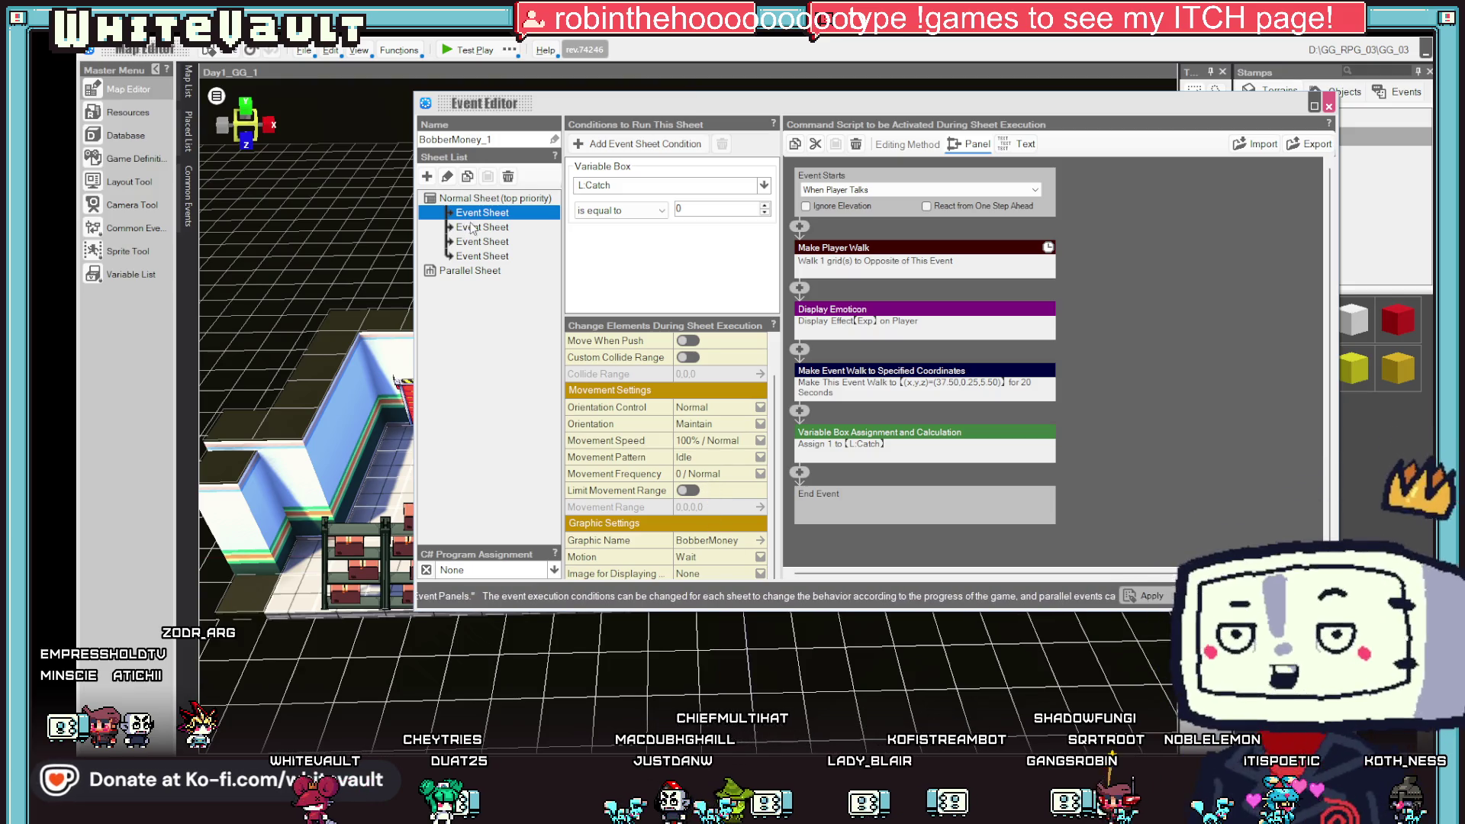
key(Down)
click(463, 48)
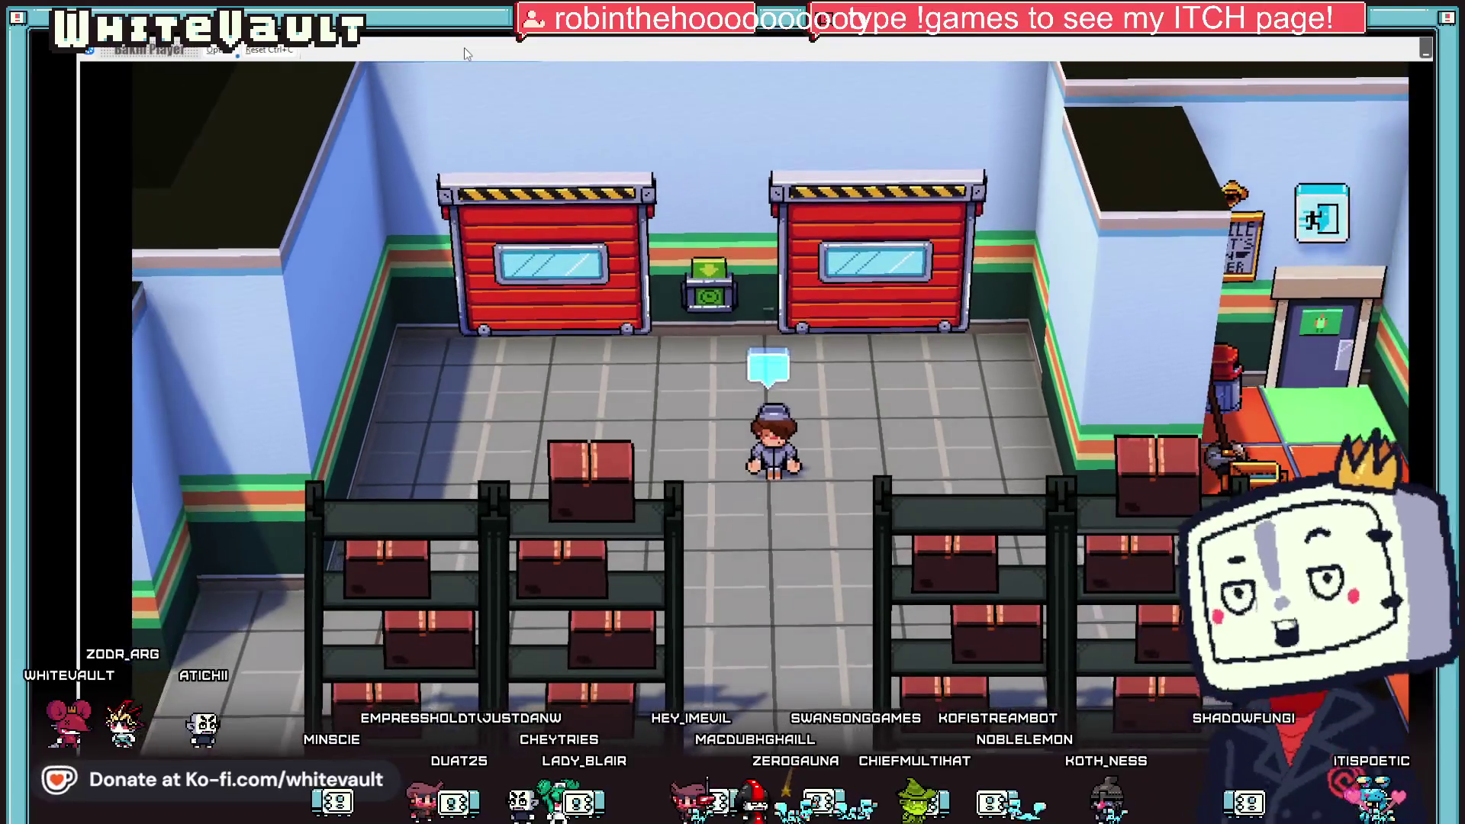
- Walk the player down and right into the shop up to the Bobber, then end the test play
key(Down)
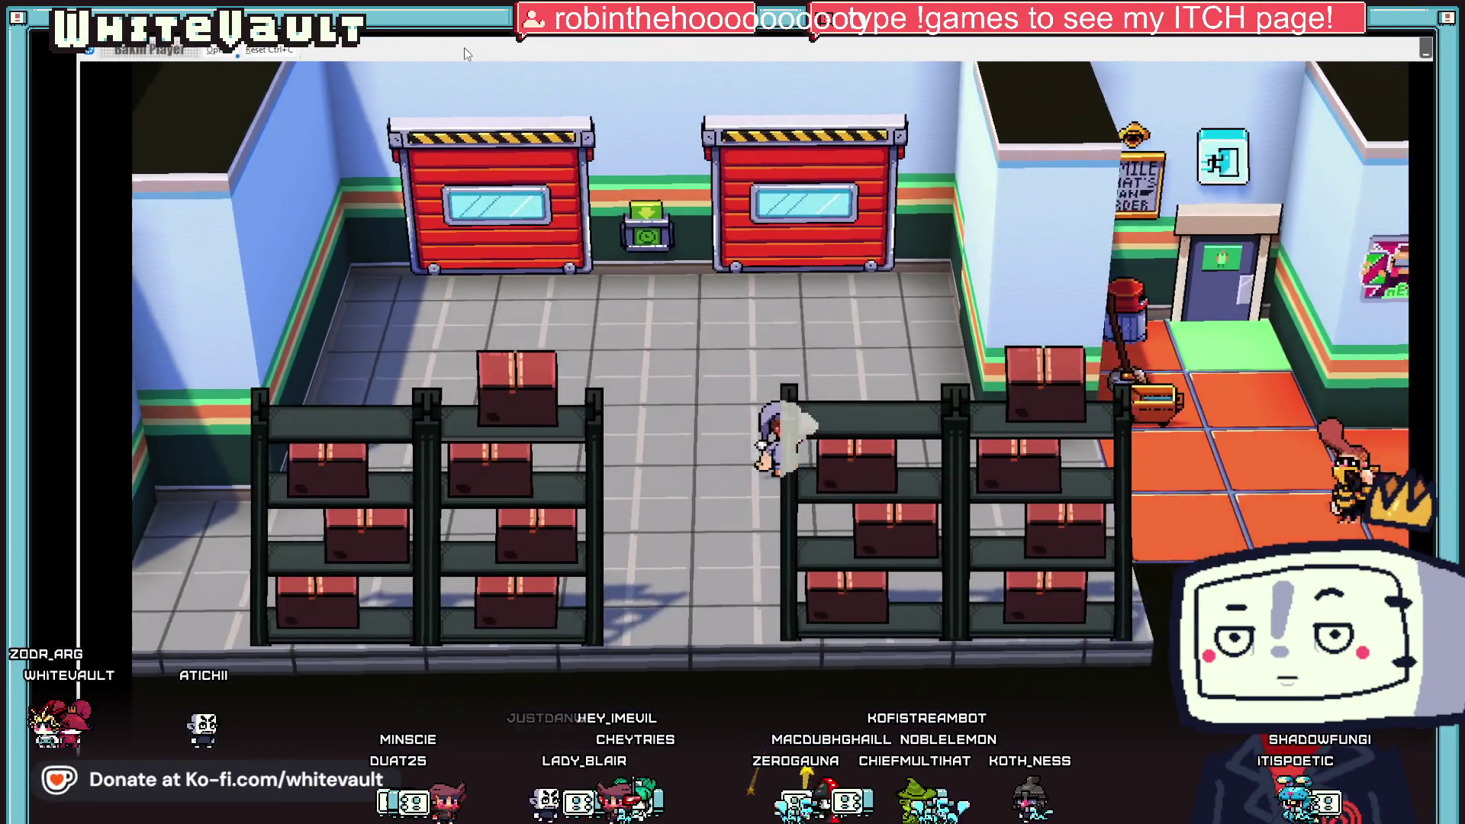
key(Right)
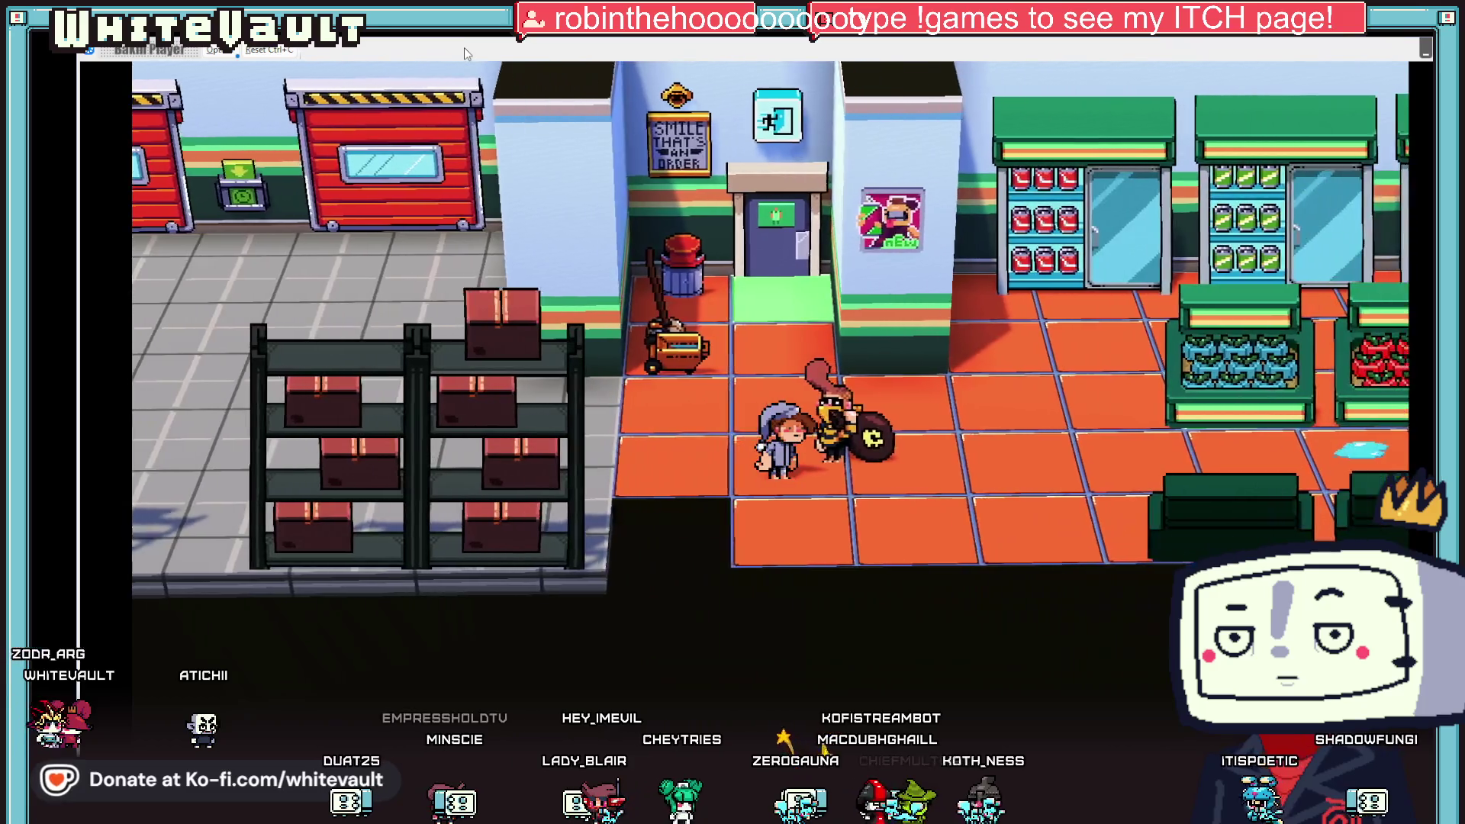
key(Right)
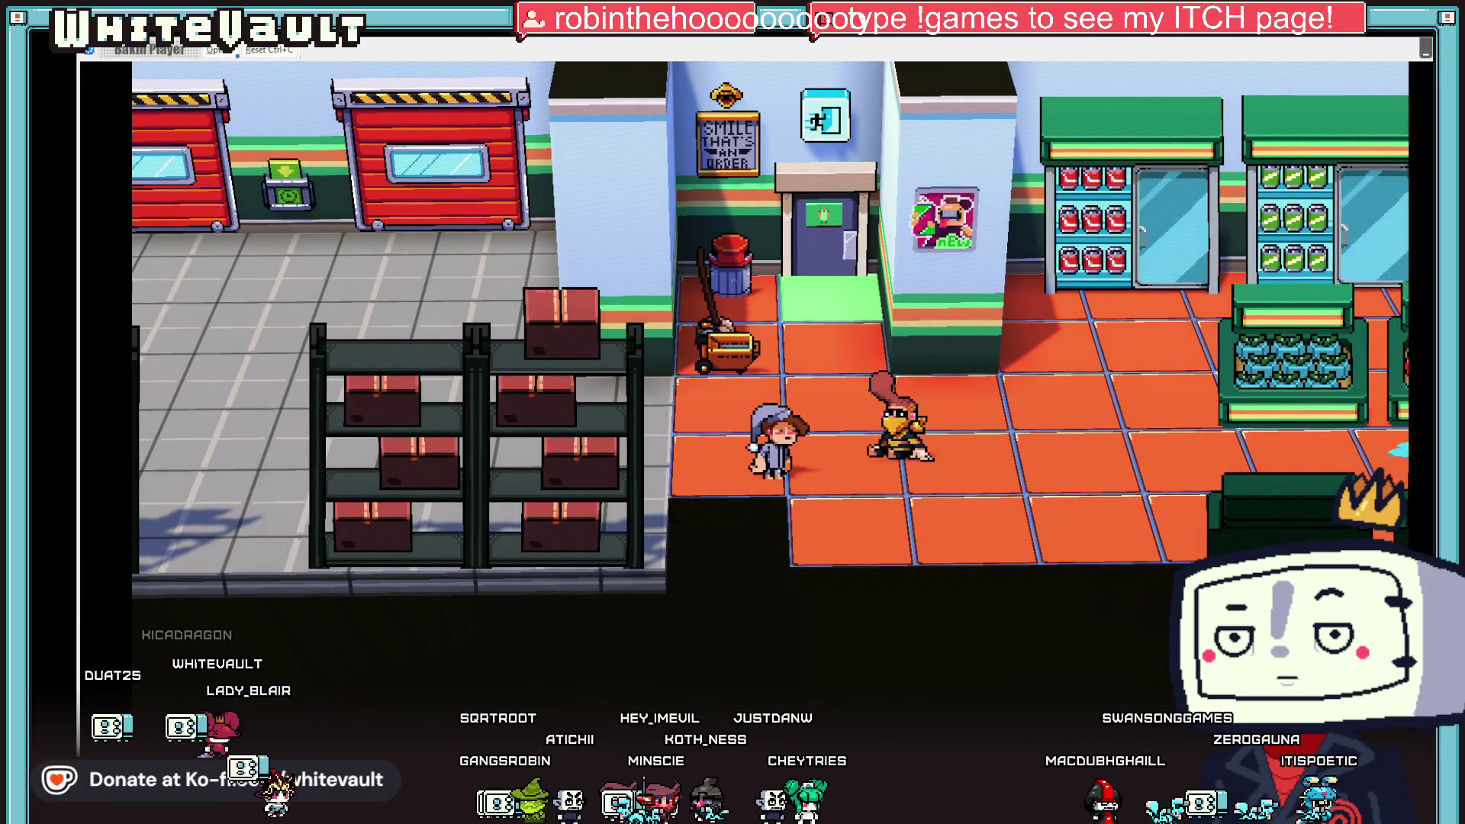
key(alt+F4)
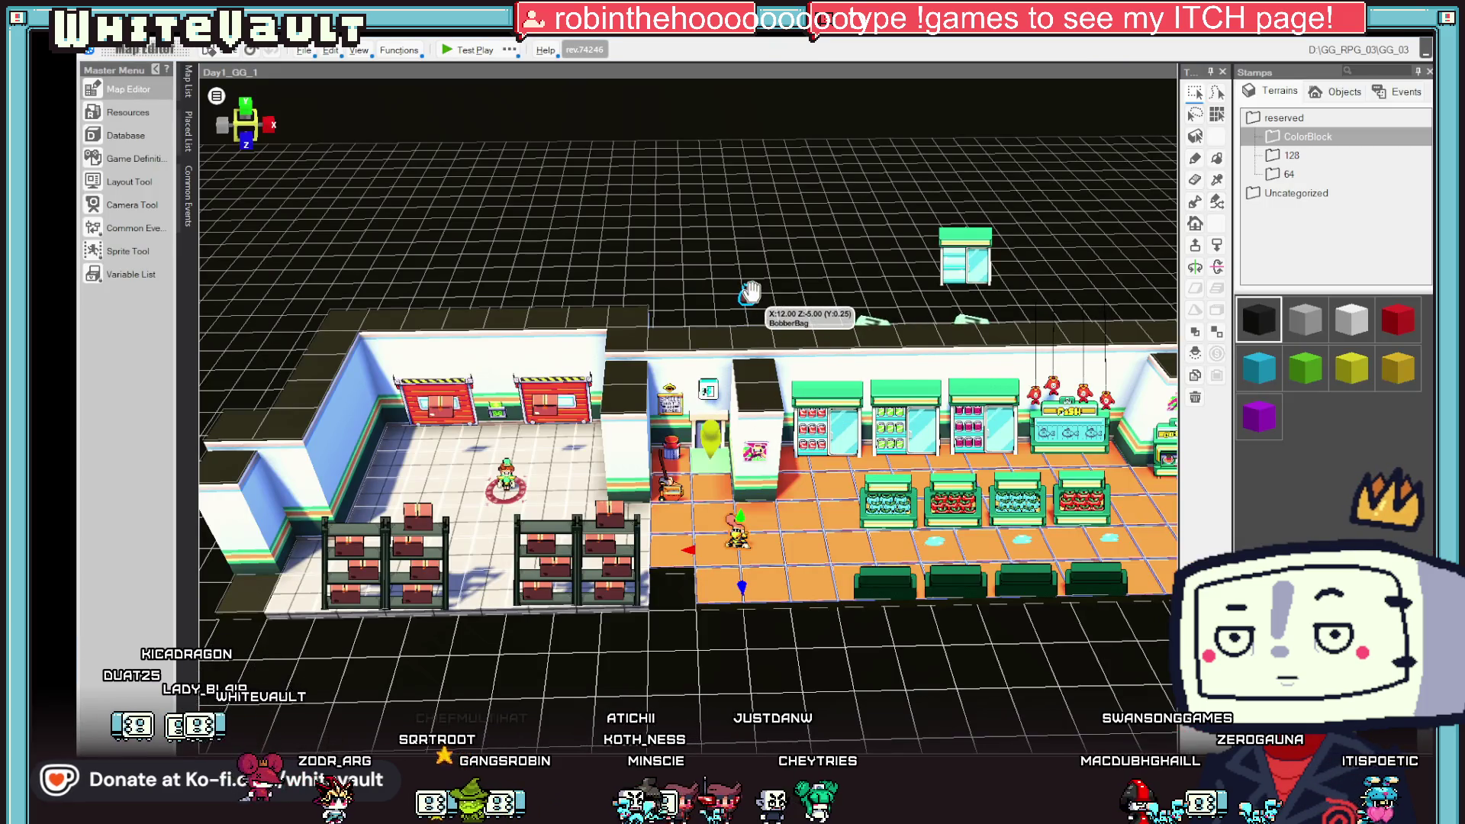
double_click(751, 290)
double_click(514, 294)
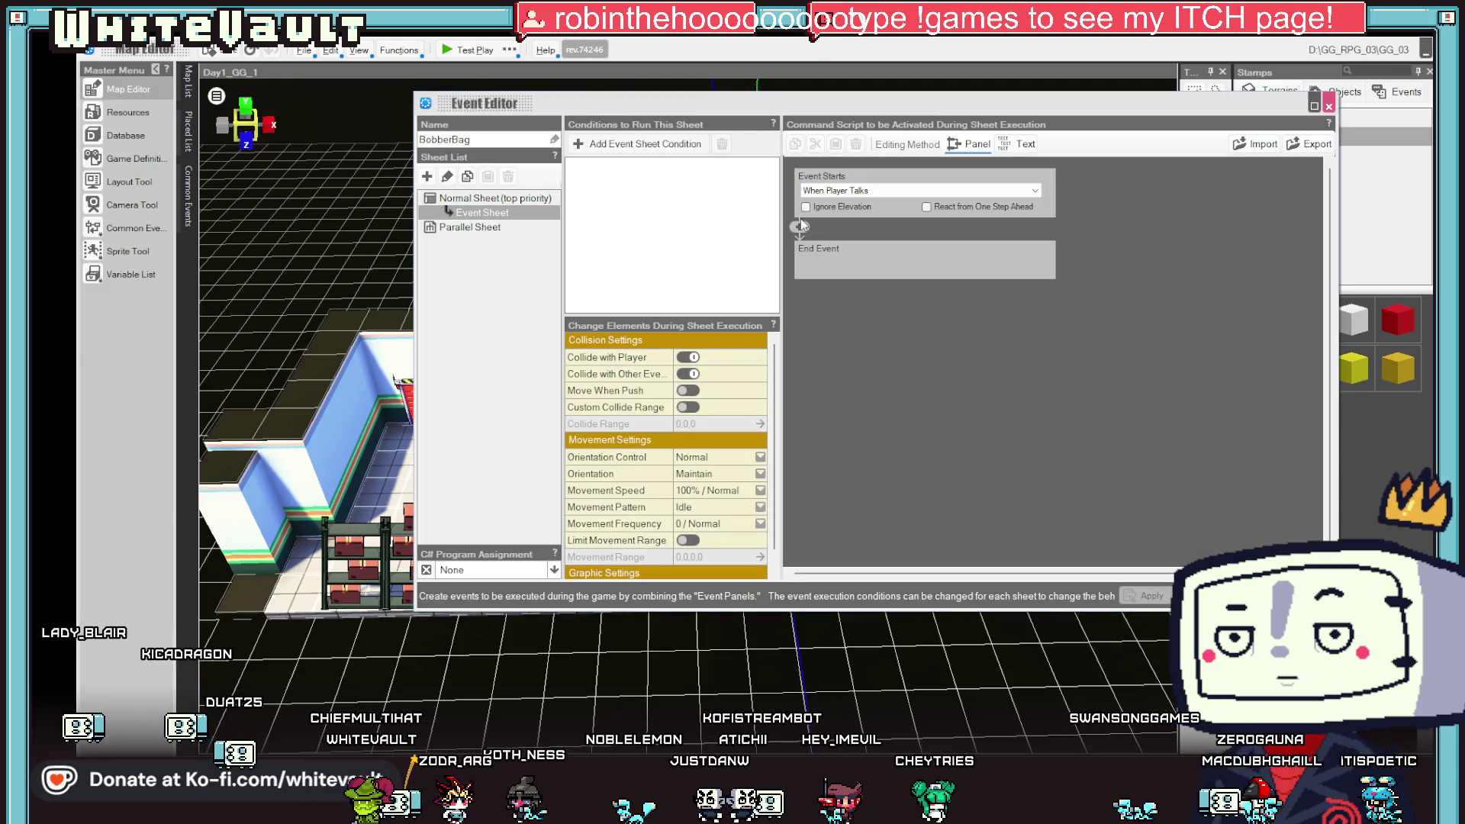
click(839, 191)
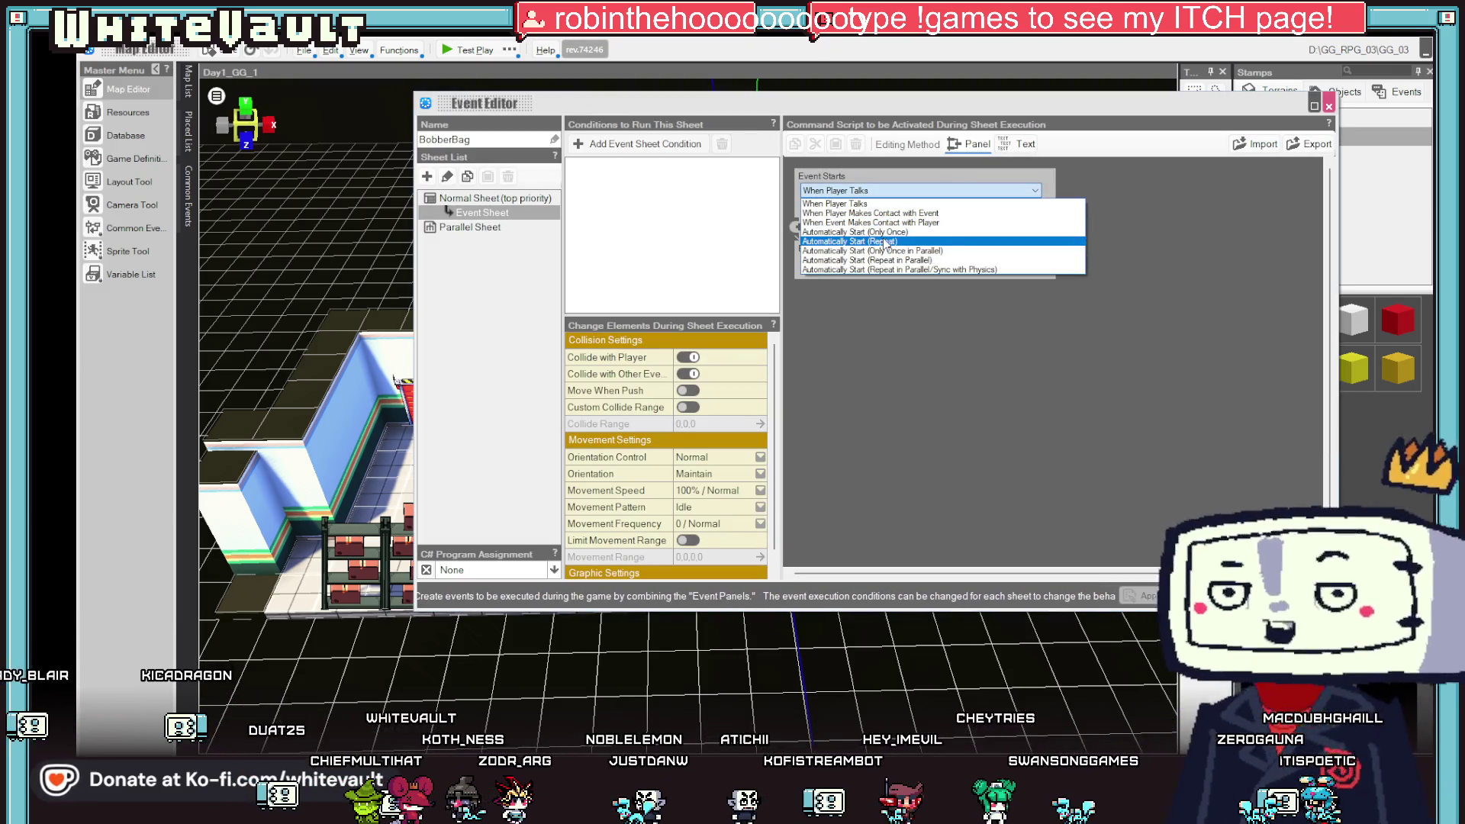
click(805, 232)
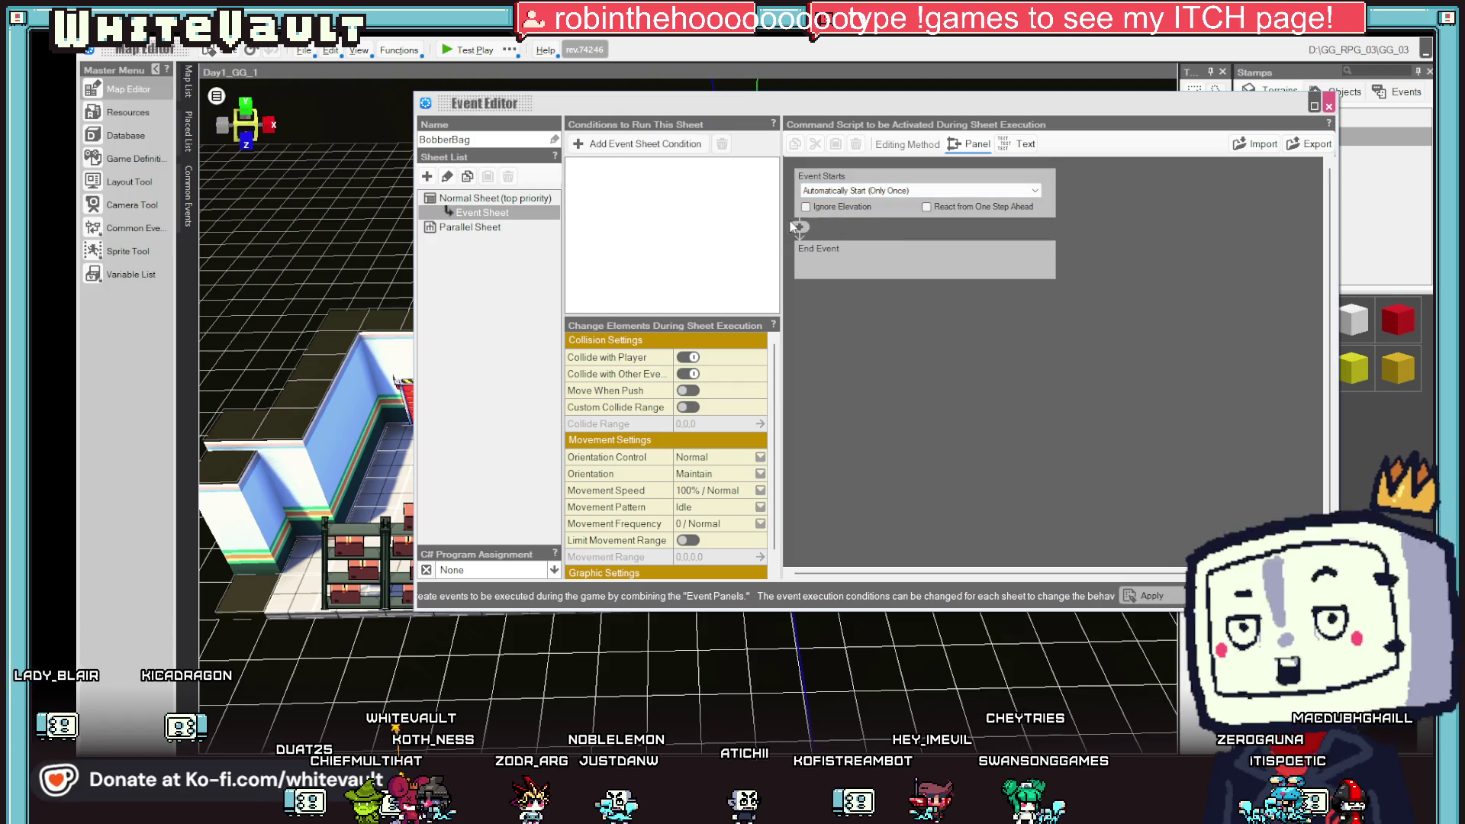
click(633, 144)
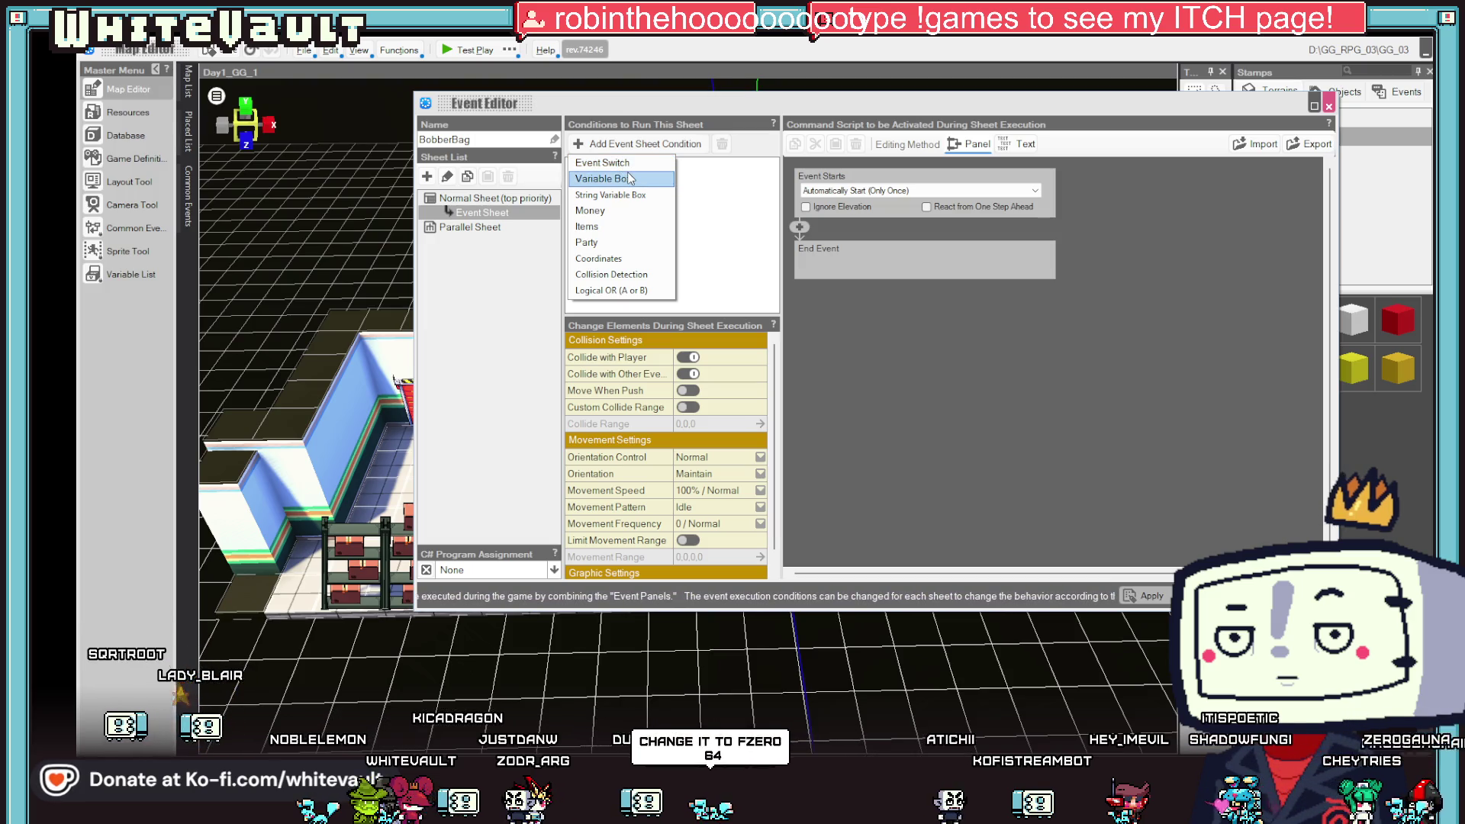
key(Escape)
key(Escape)
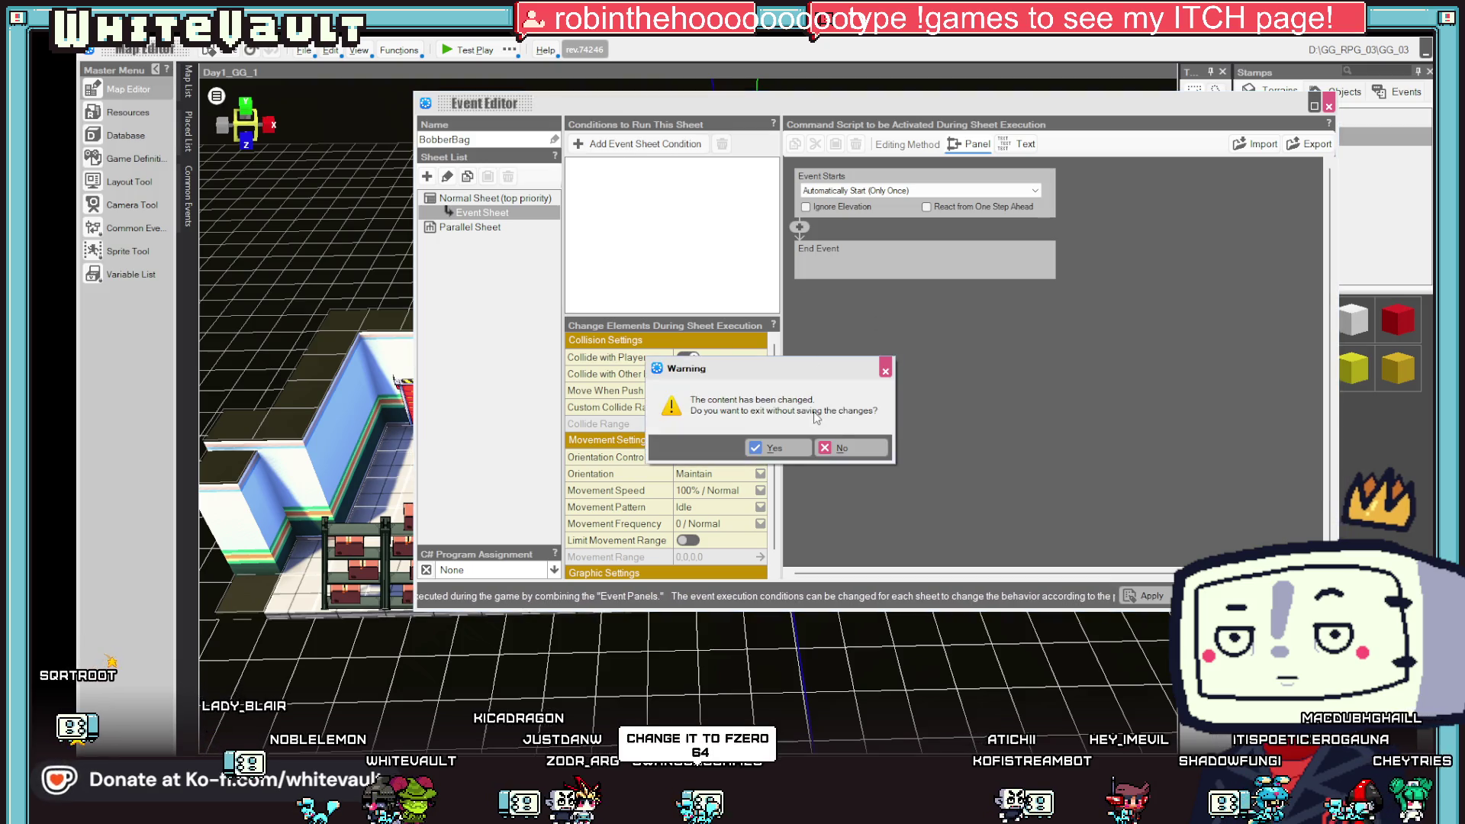
click(860, 456)
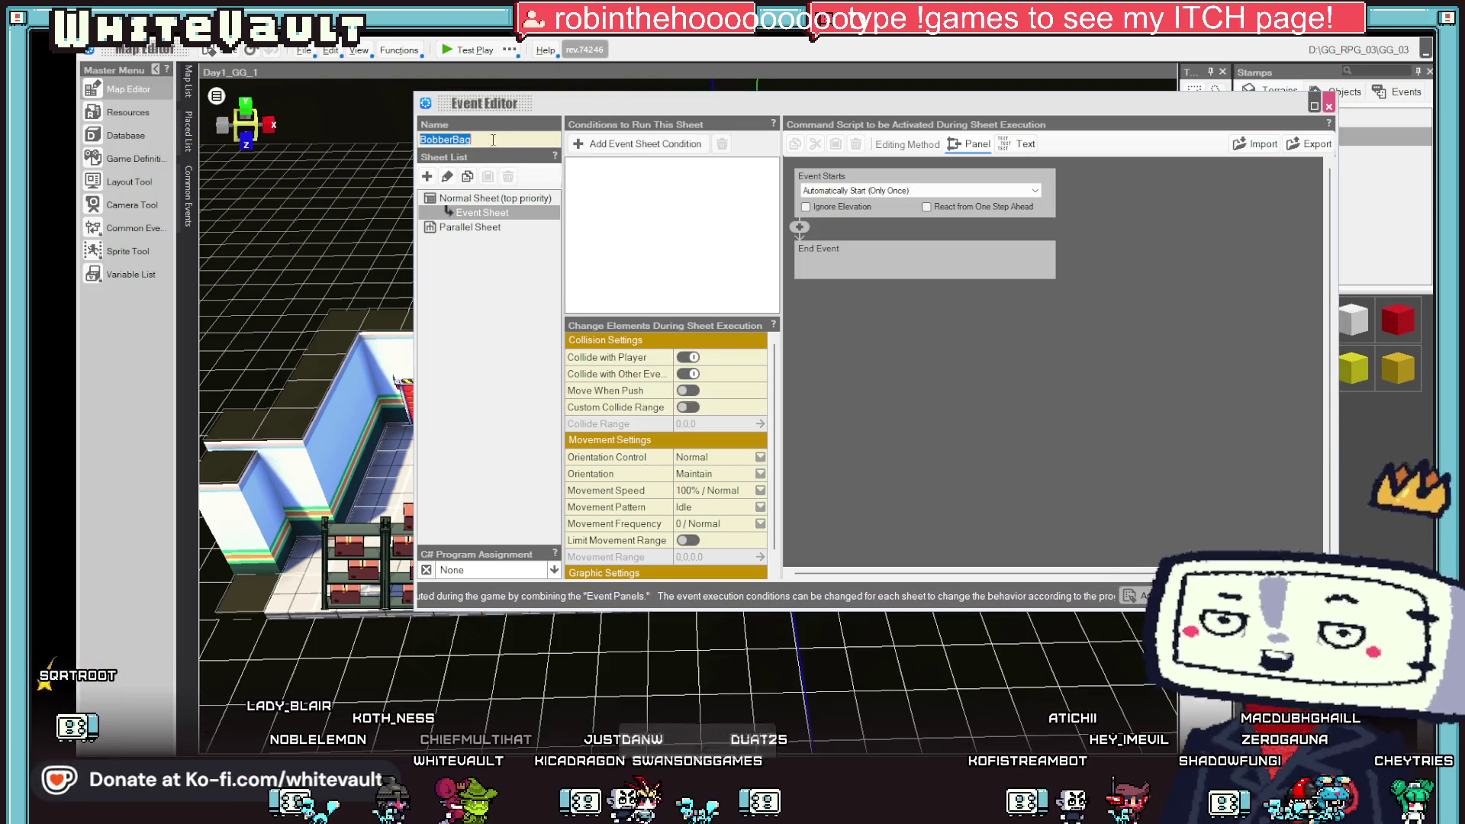
right_click(492, 140)
click(526, 188)
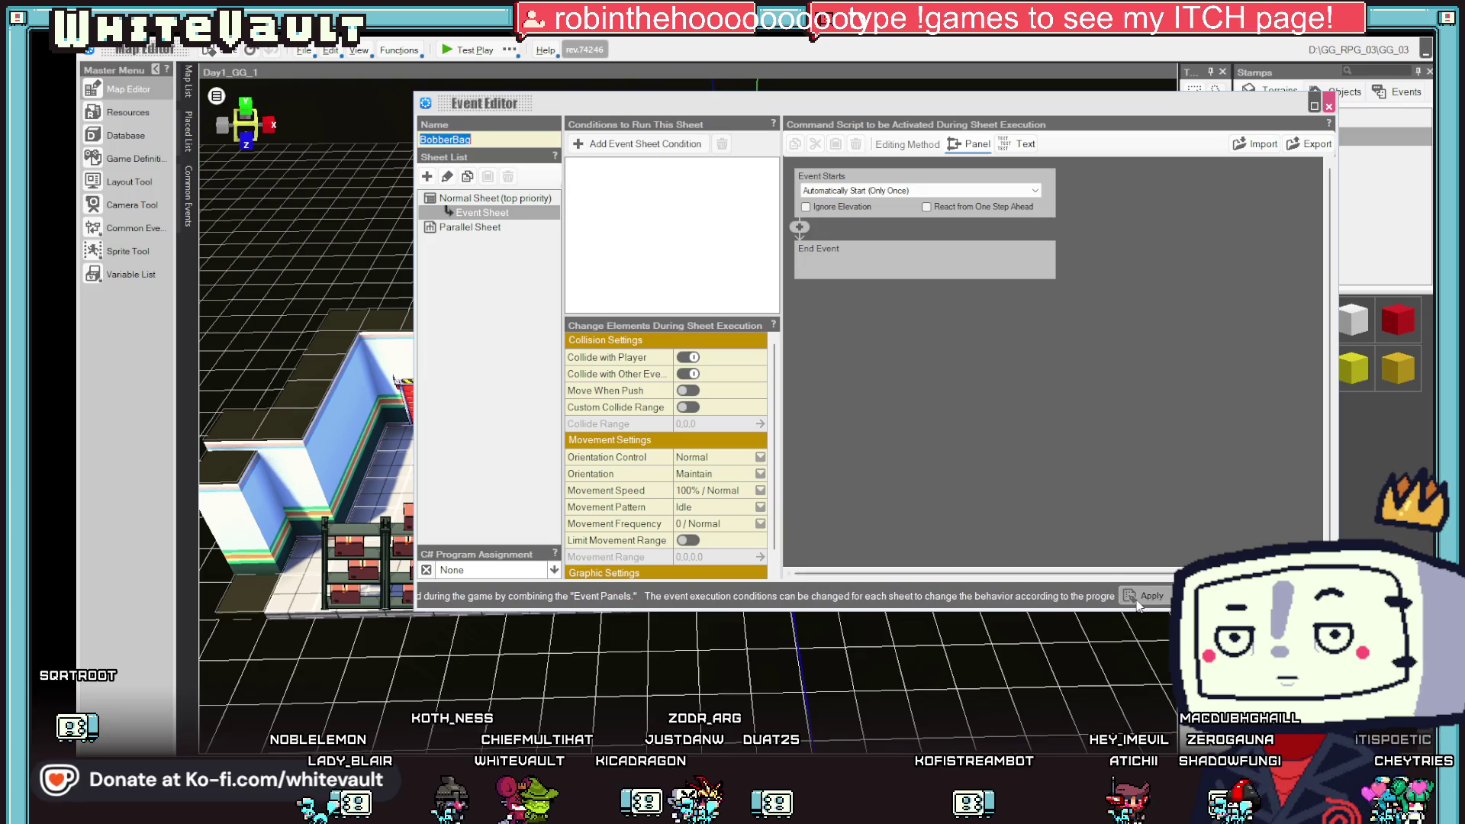
click(1034, 190)
click(877, 204)
click(1160, 599)
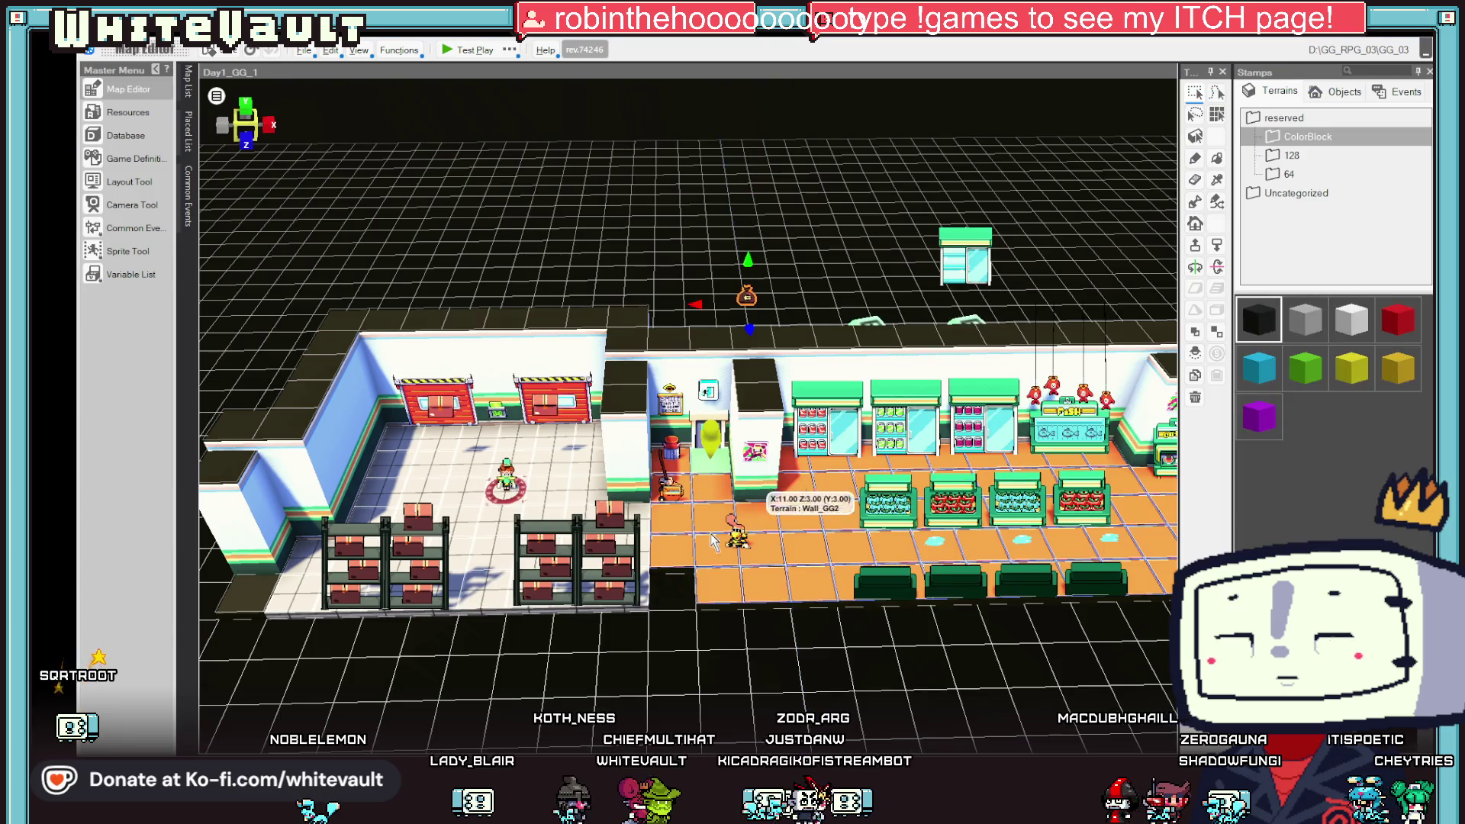
- Open the Command Selector on BobberMoney_1's third sheet and browse the Events and Player categories
double_click(737, 537)
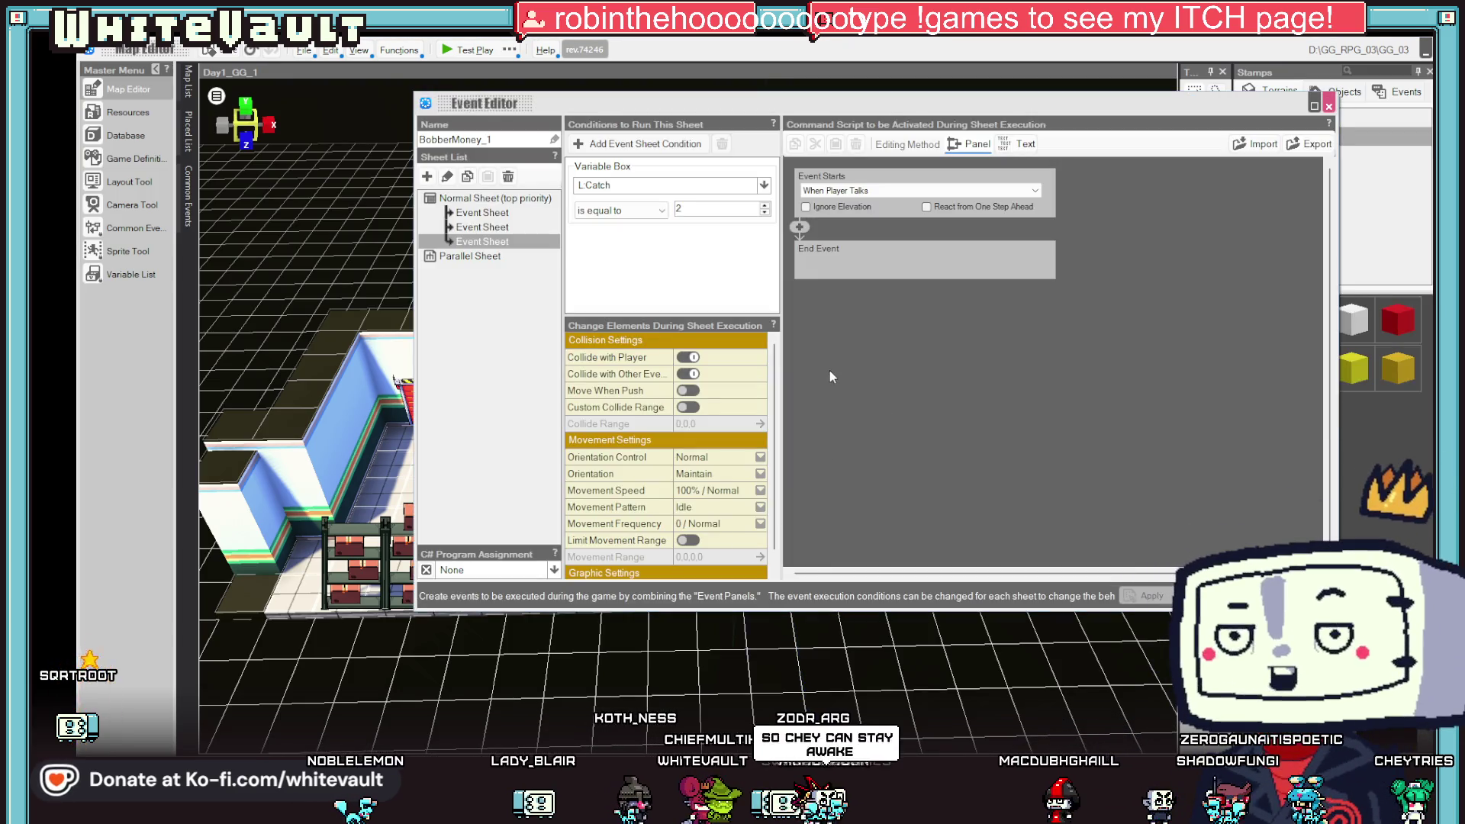
click(800, 228)
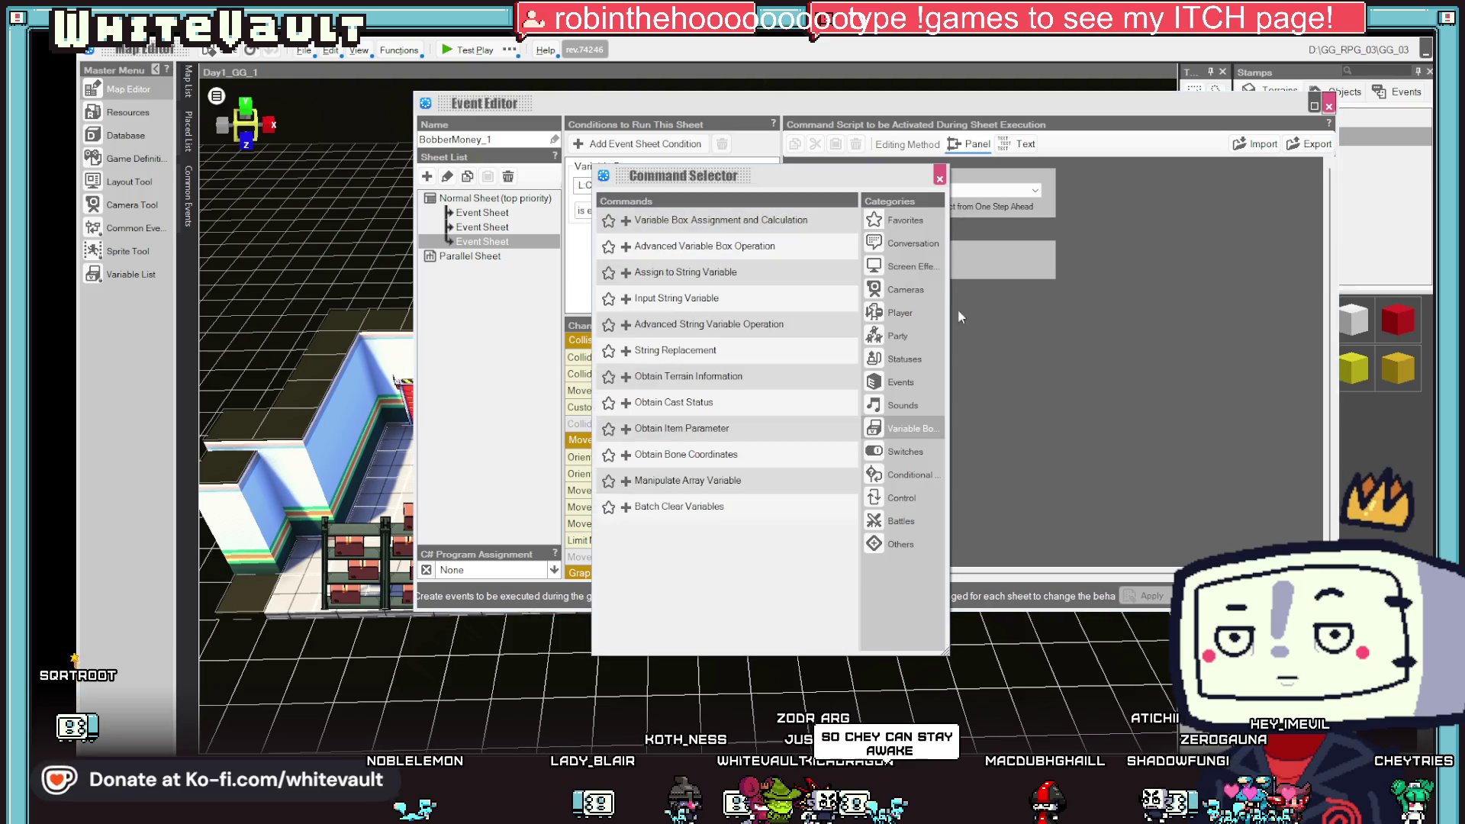
click(899, 380)
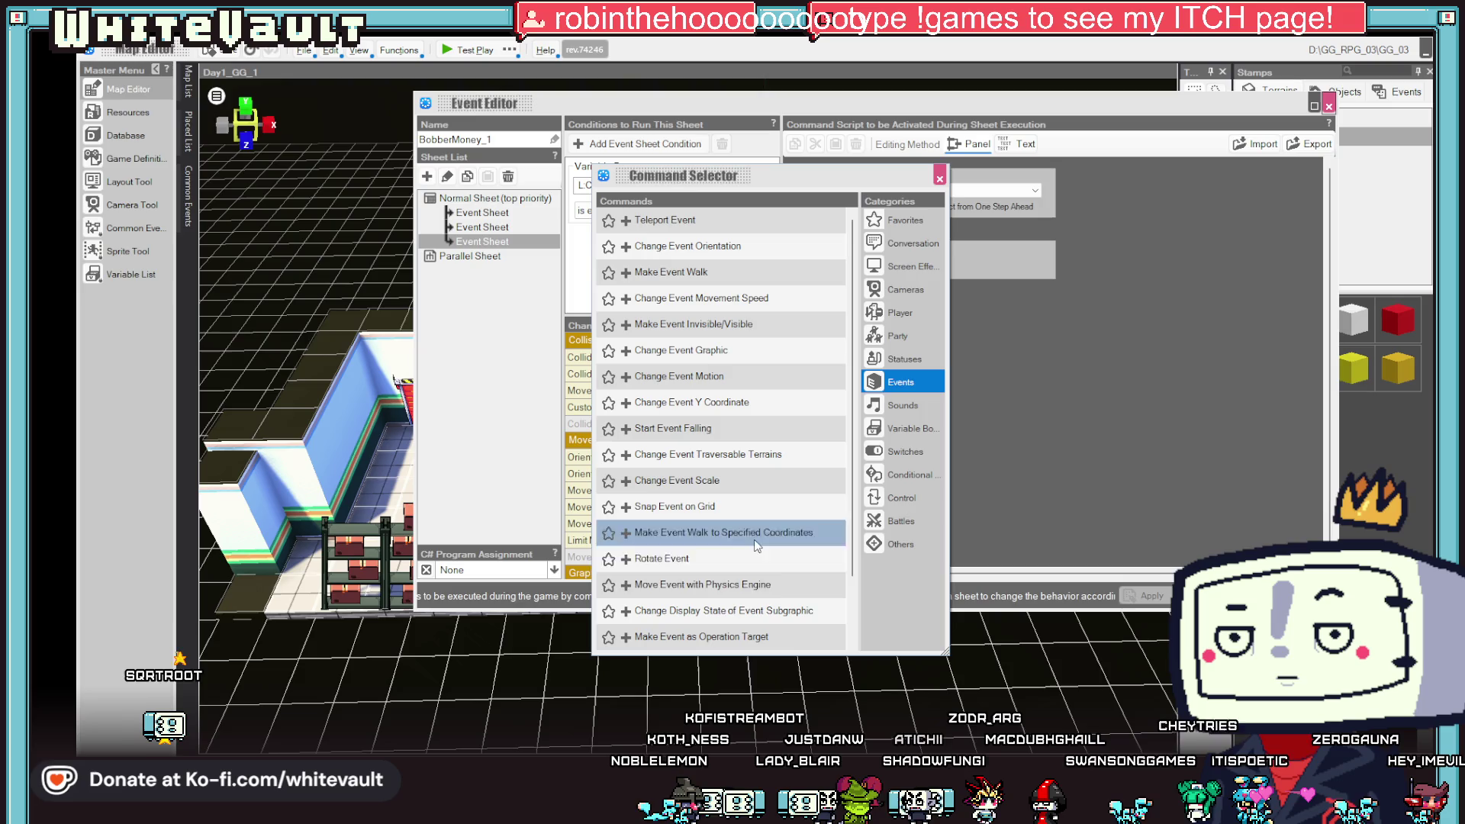
scroll(755, 504, down, 1)
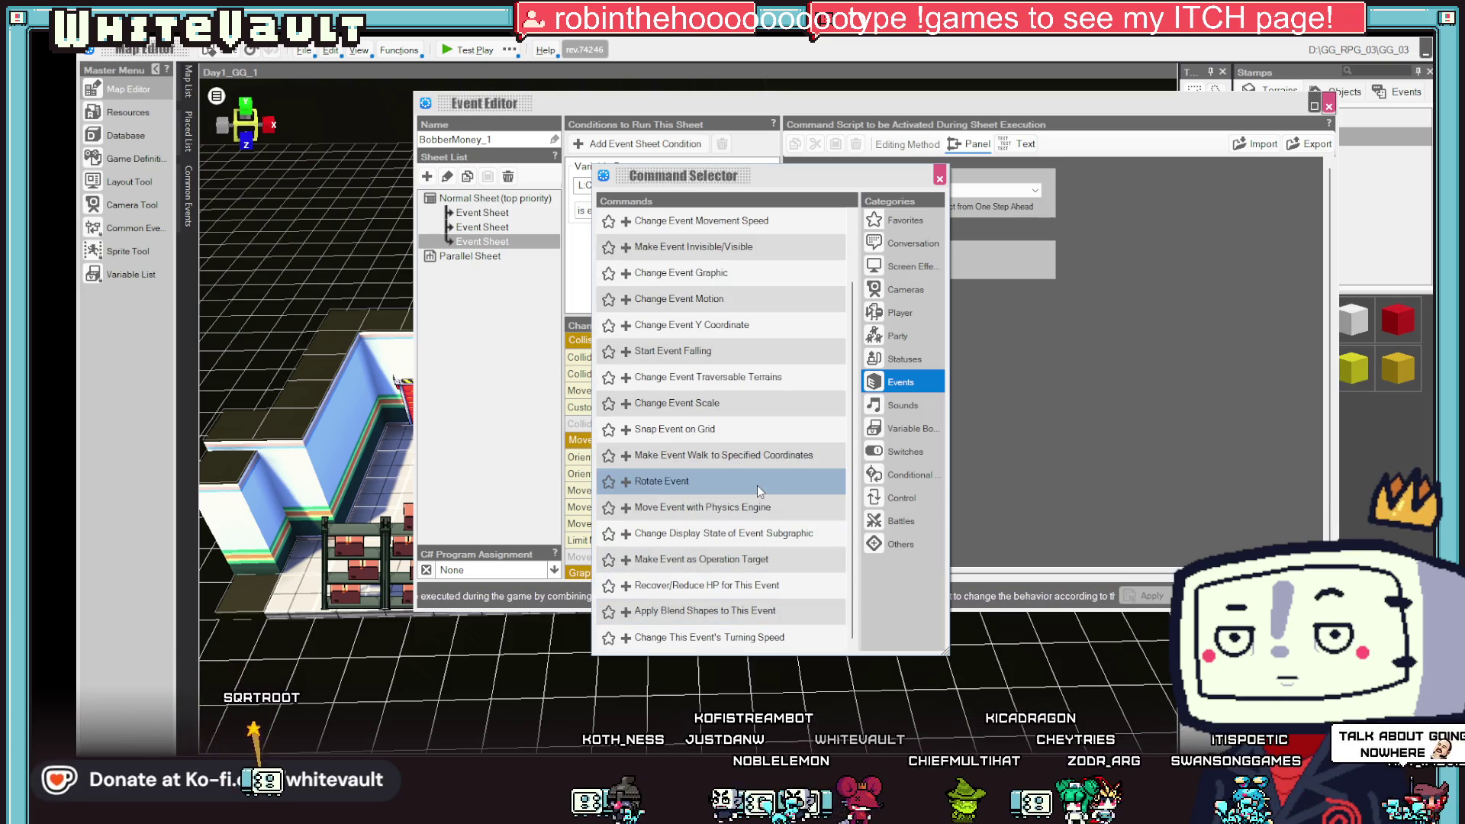
scroll(756, 297, up, 1)
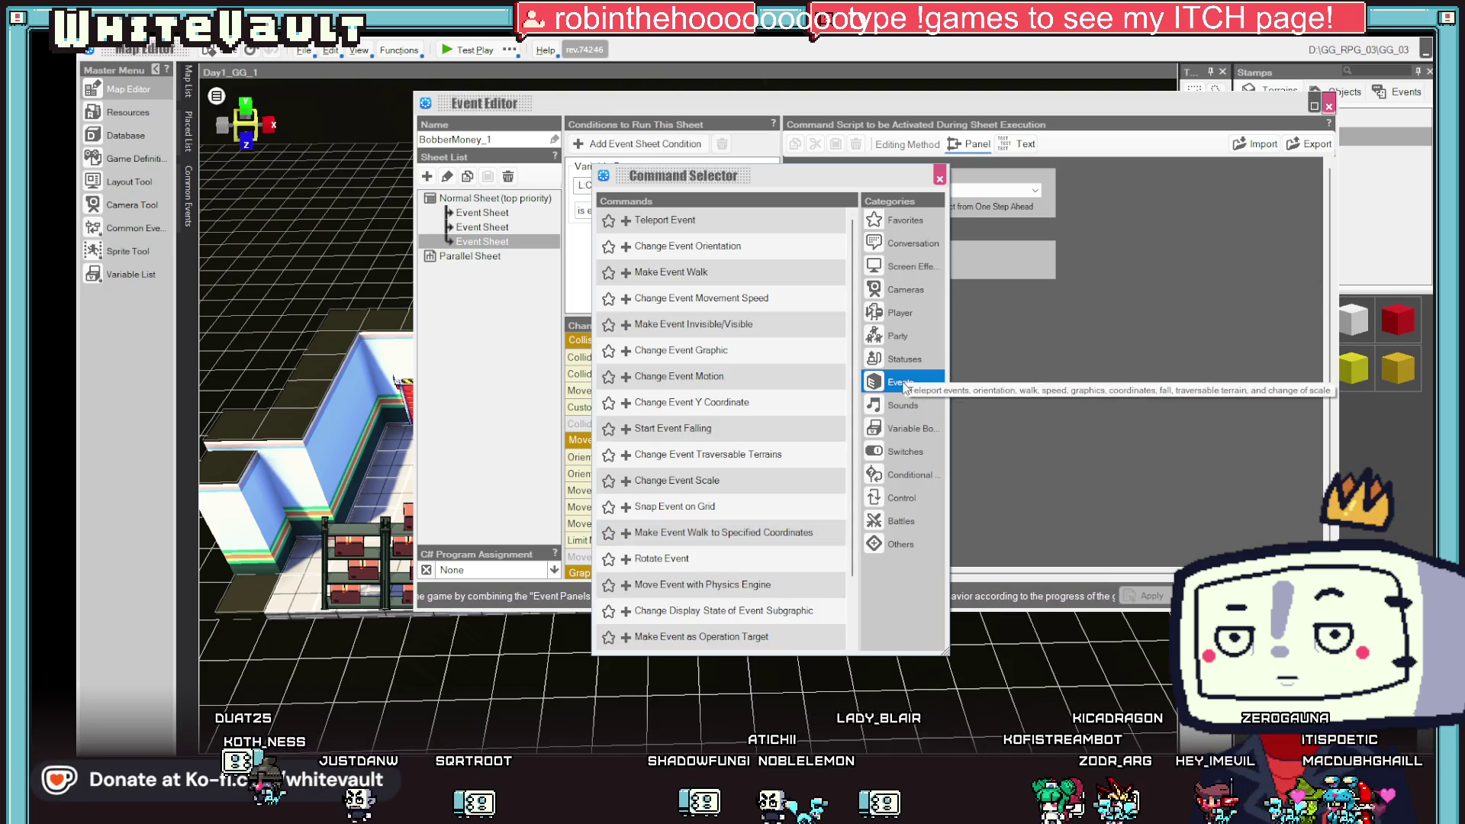
scroll(730, 511, down, 1)
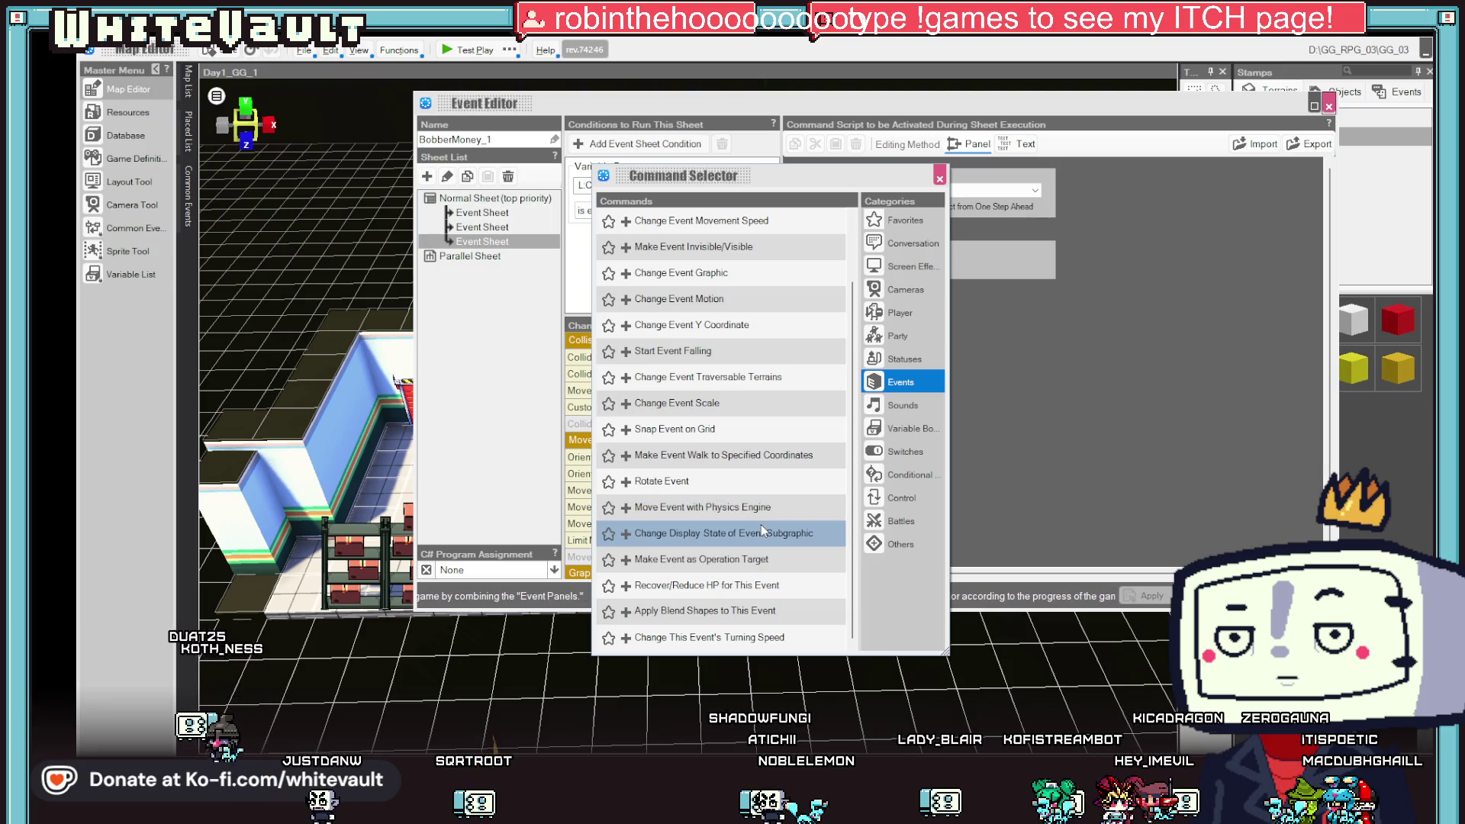
click(898, 312)
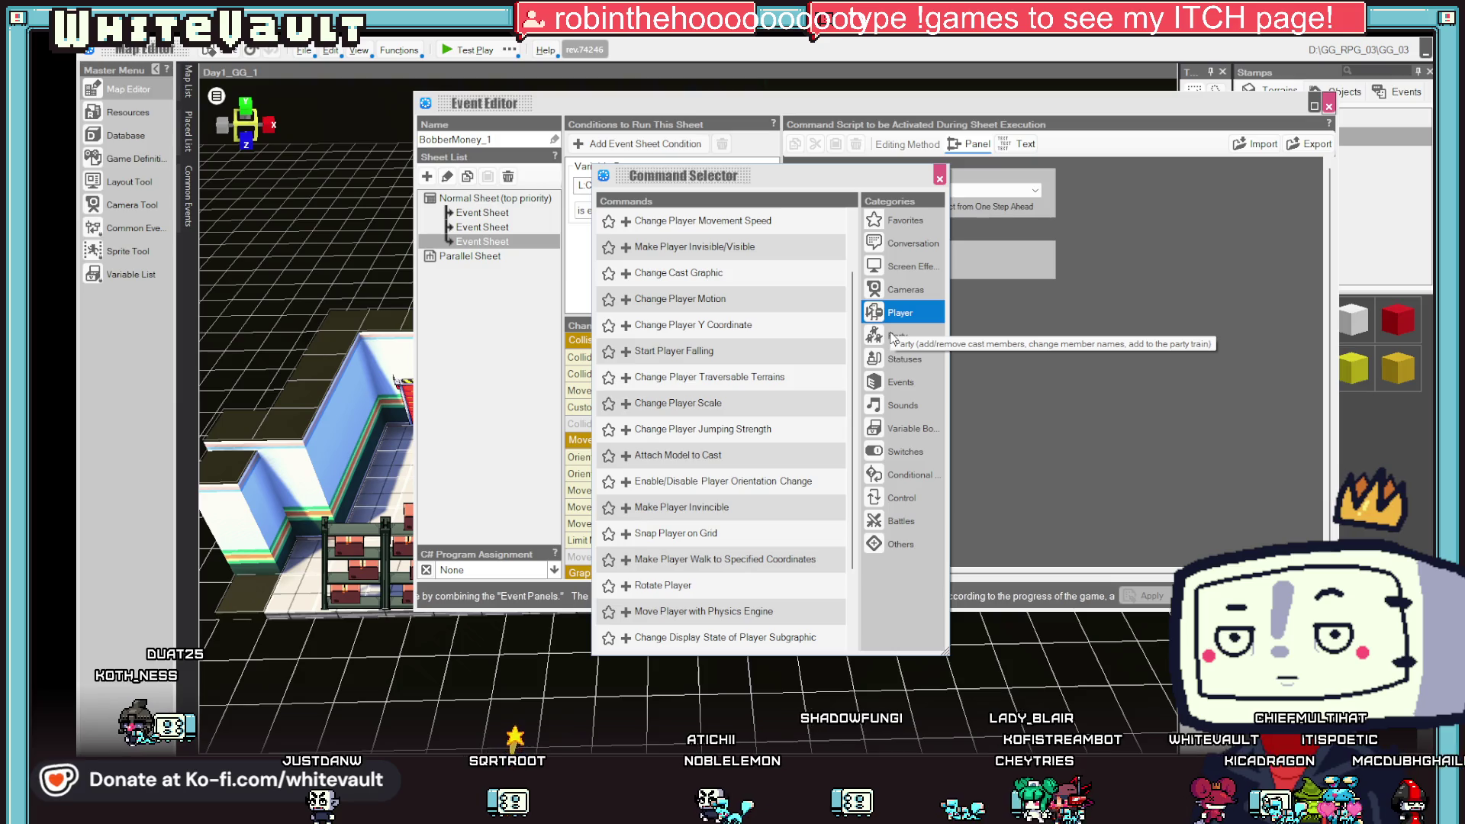
- Browse the Party, Player, Conversation and Screen Effects commands, then list the Events commands
click(893, 338)
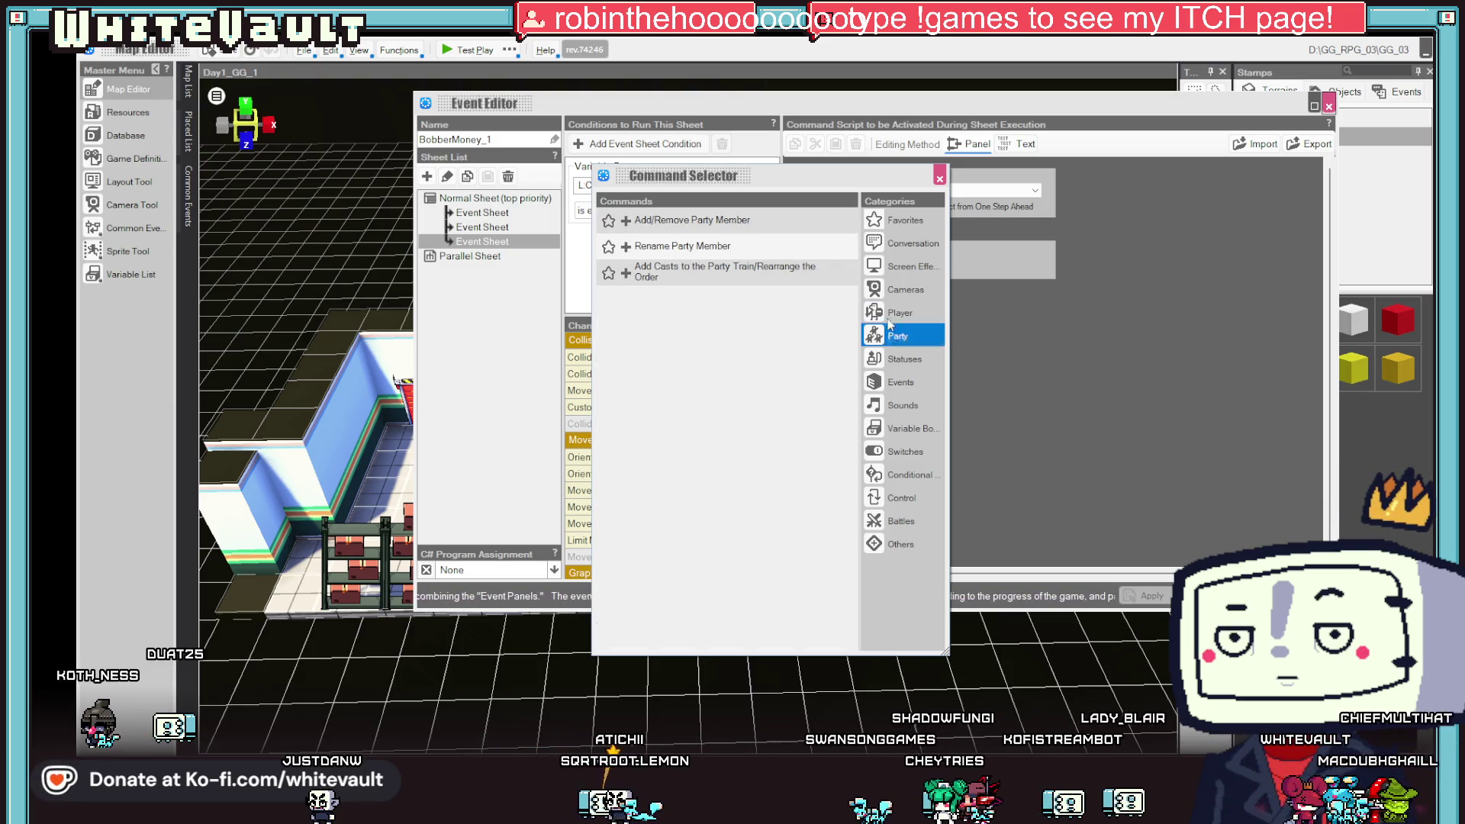
click(890, 318)
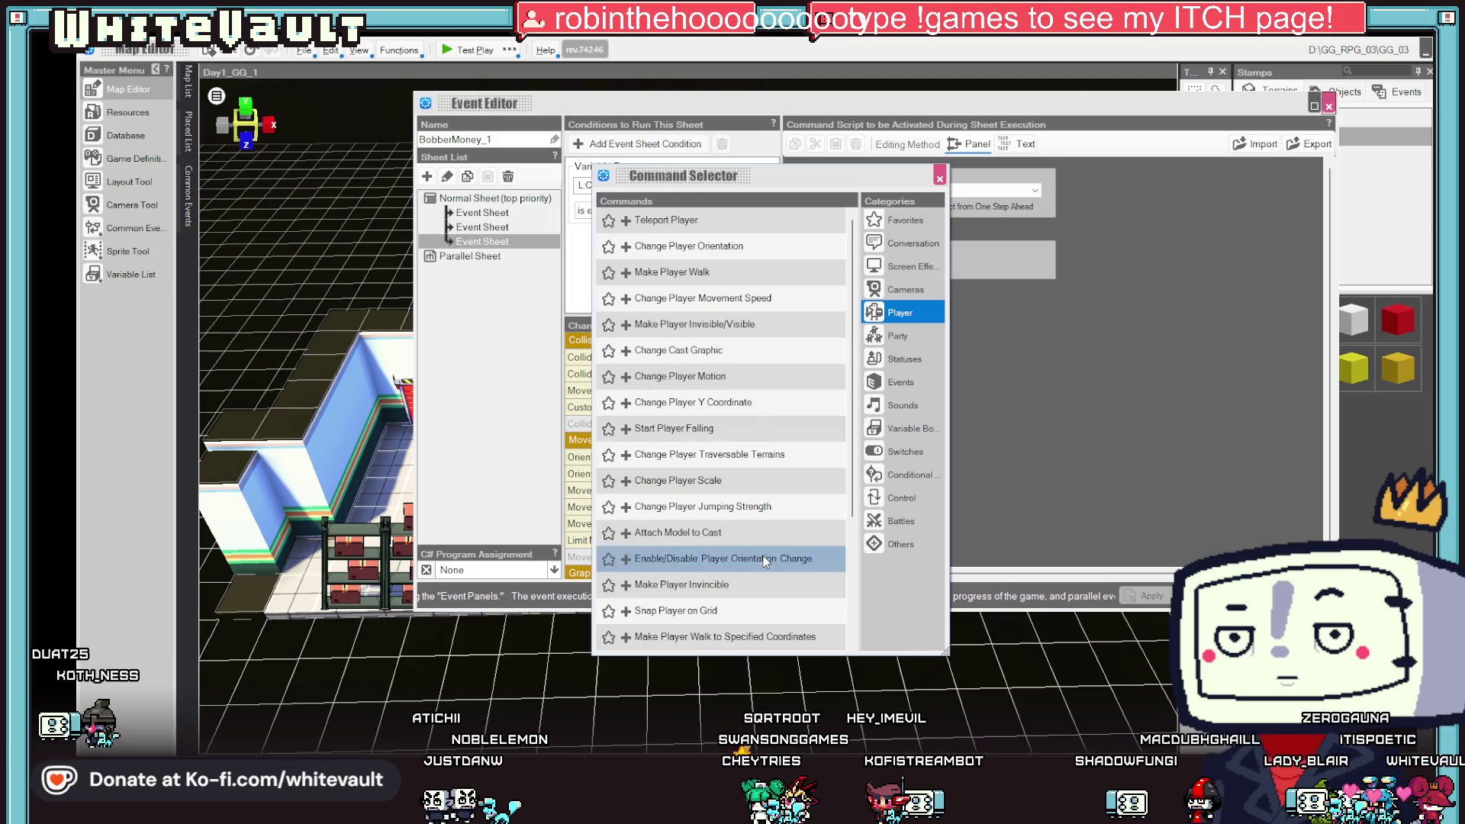
scroll(772, 555, down, 3)
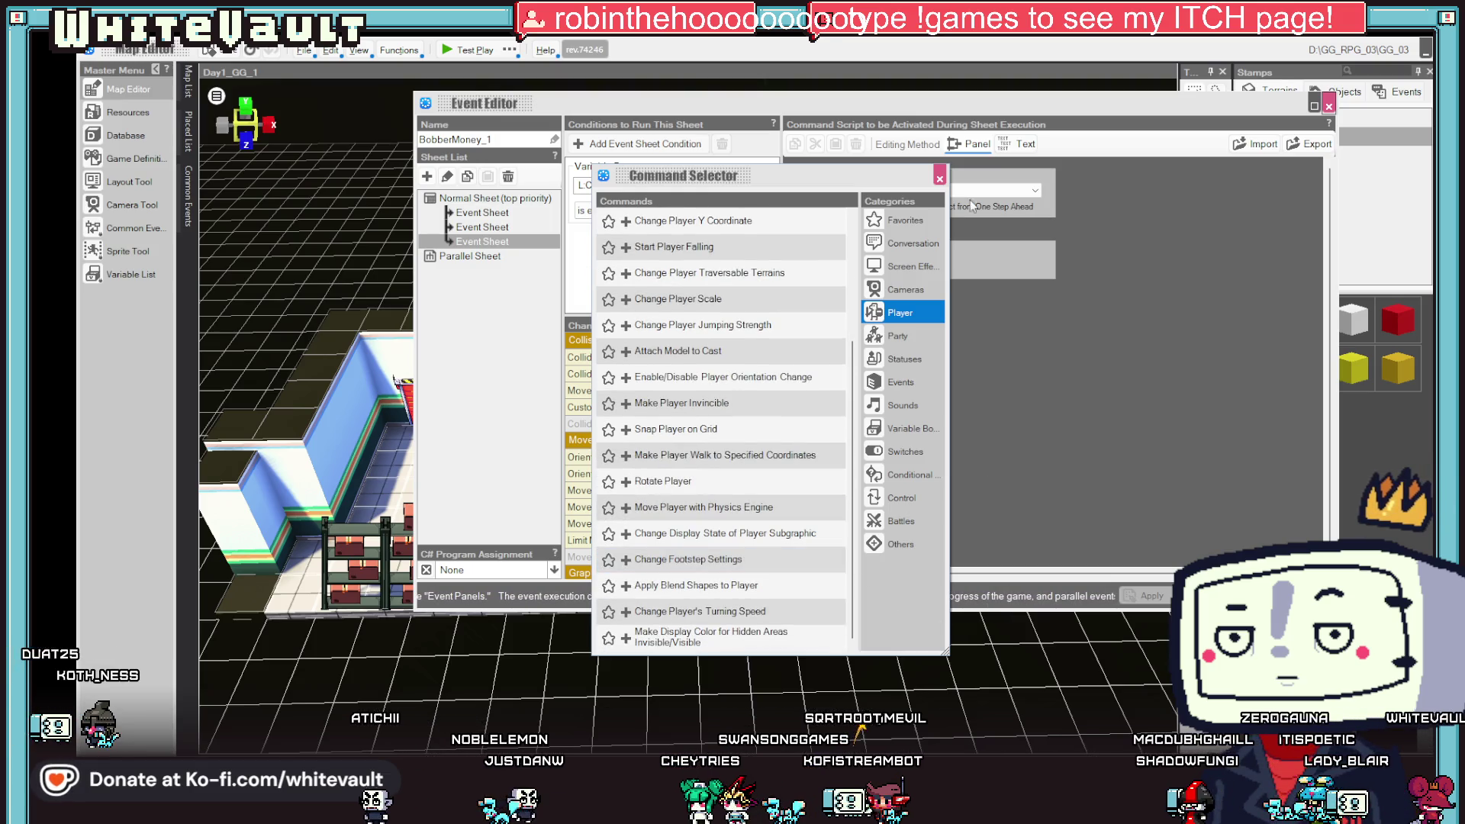
click(912, 241)
click(923, 273)
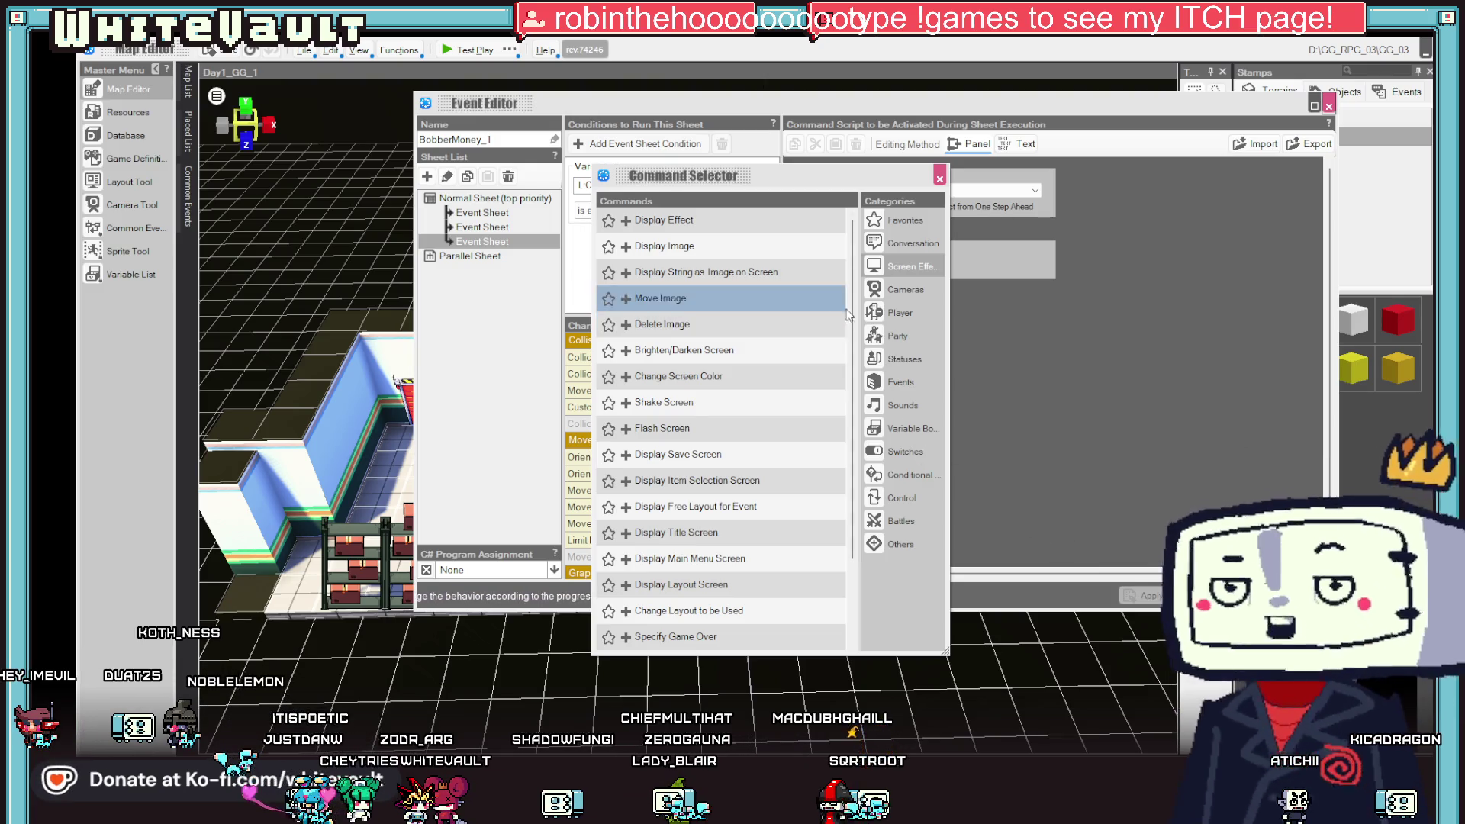
scroll(763, 510, down, 2)
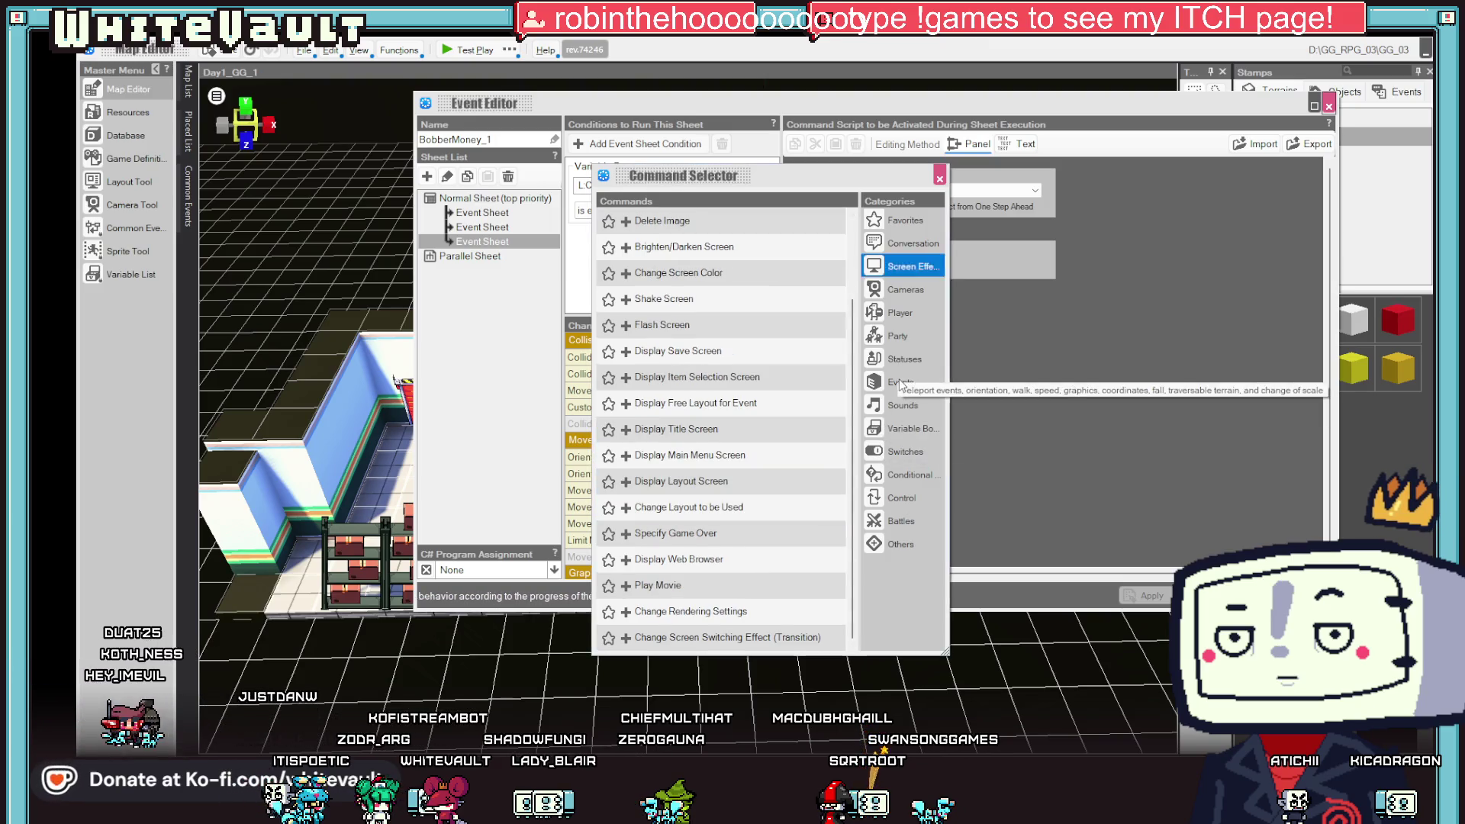
click(900, 381)
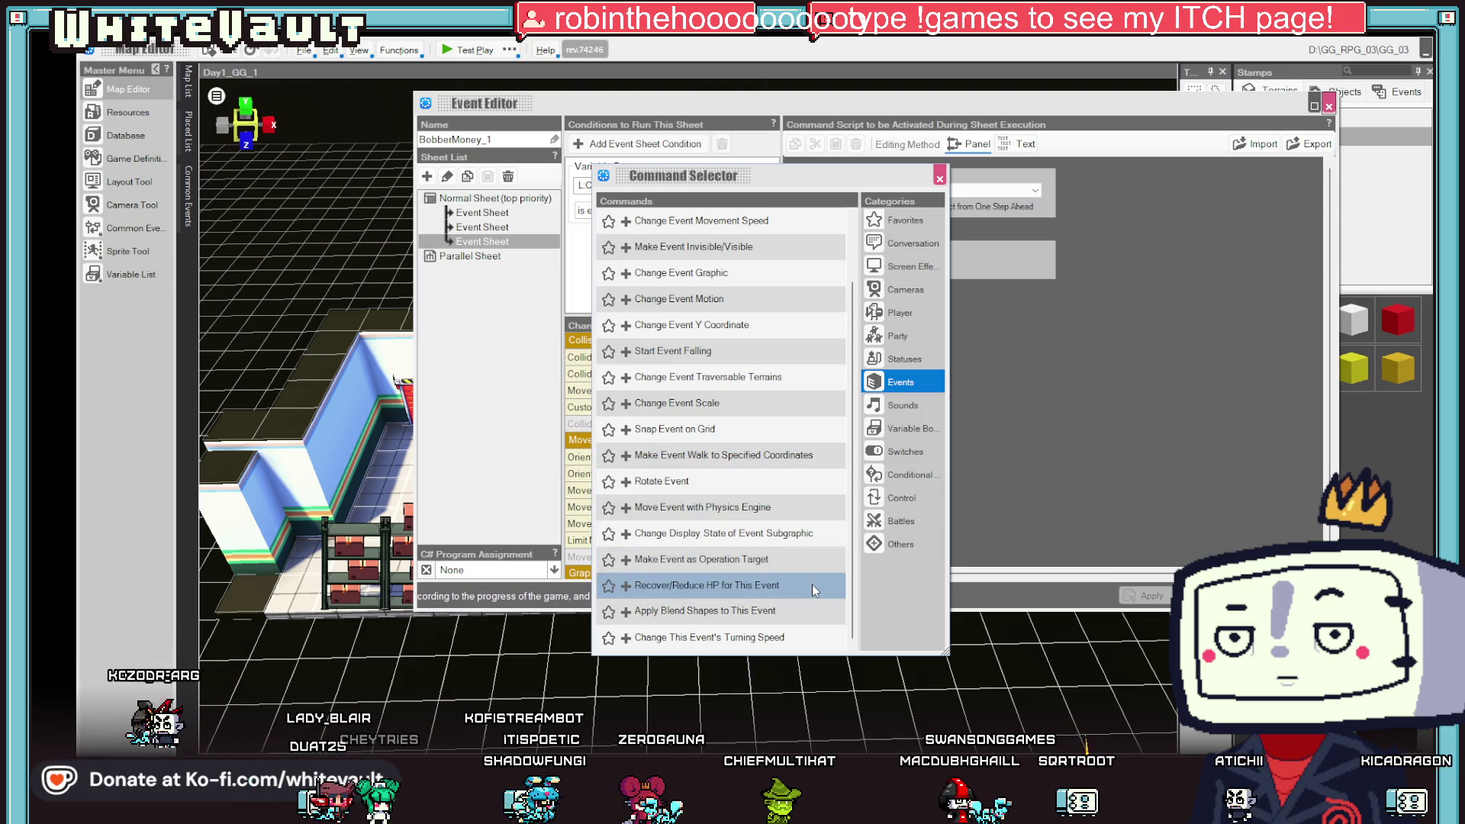
- Look through Miscellaneous, Battles, Control, Conditional, Switches, Variable Box and Sounds, returning to Events
click(899, 546)
click(893, 523)
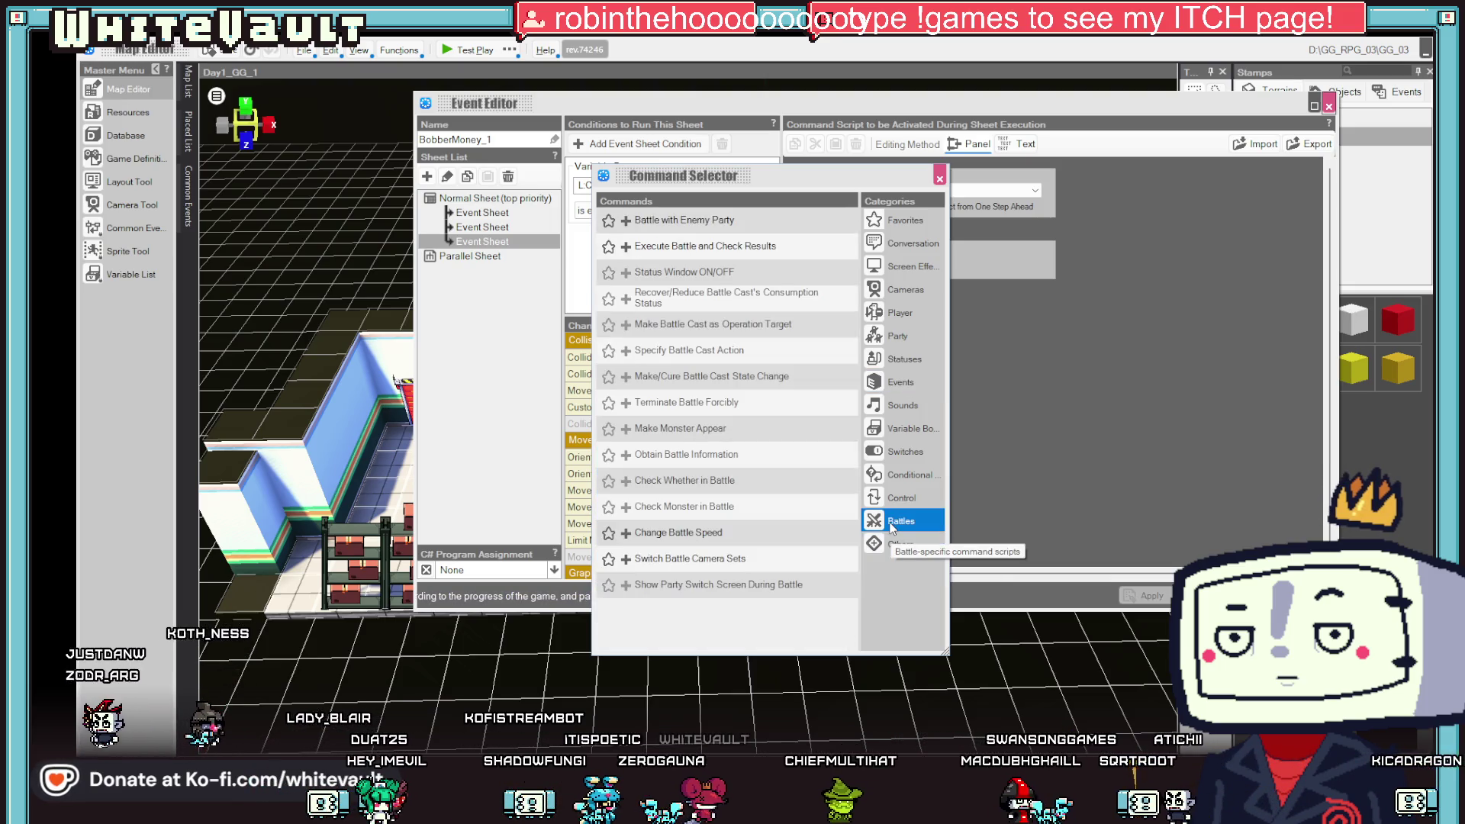
click(893, 502)
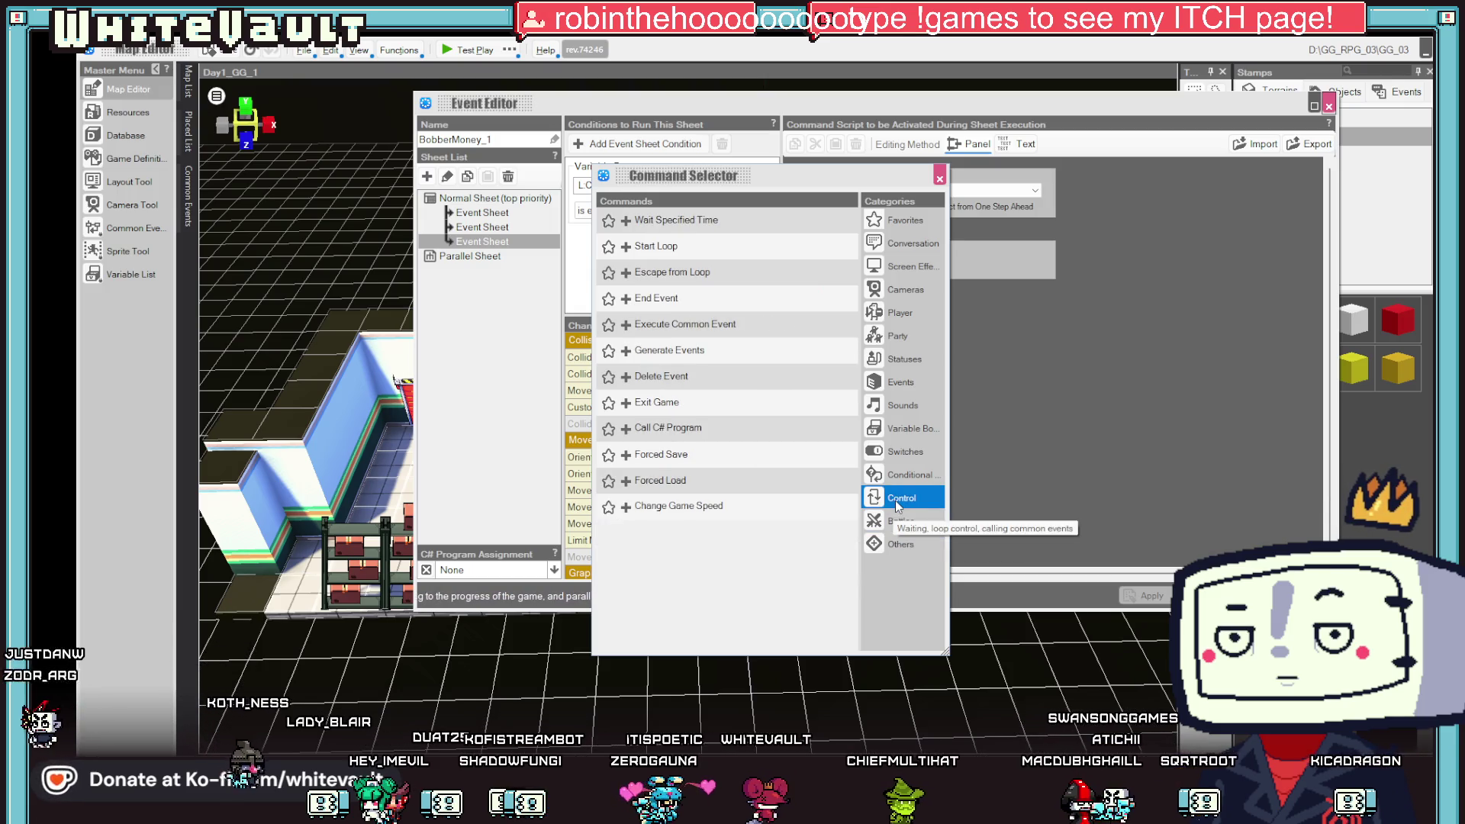
click(901, 476)
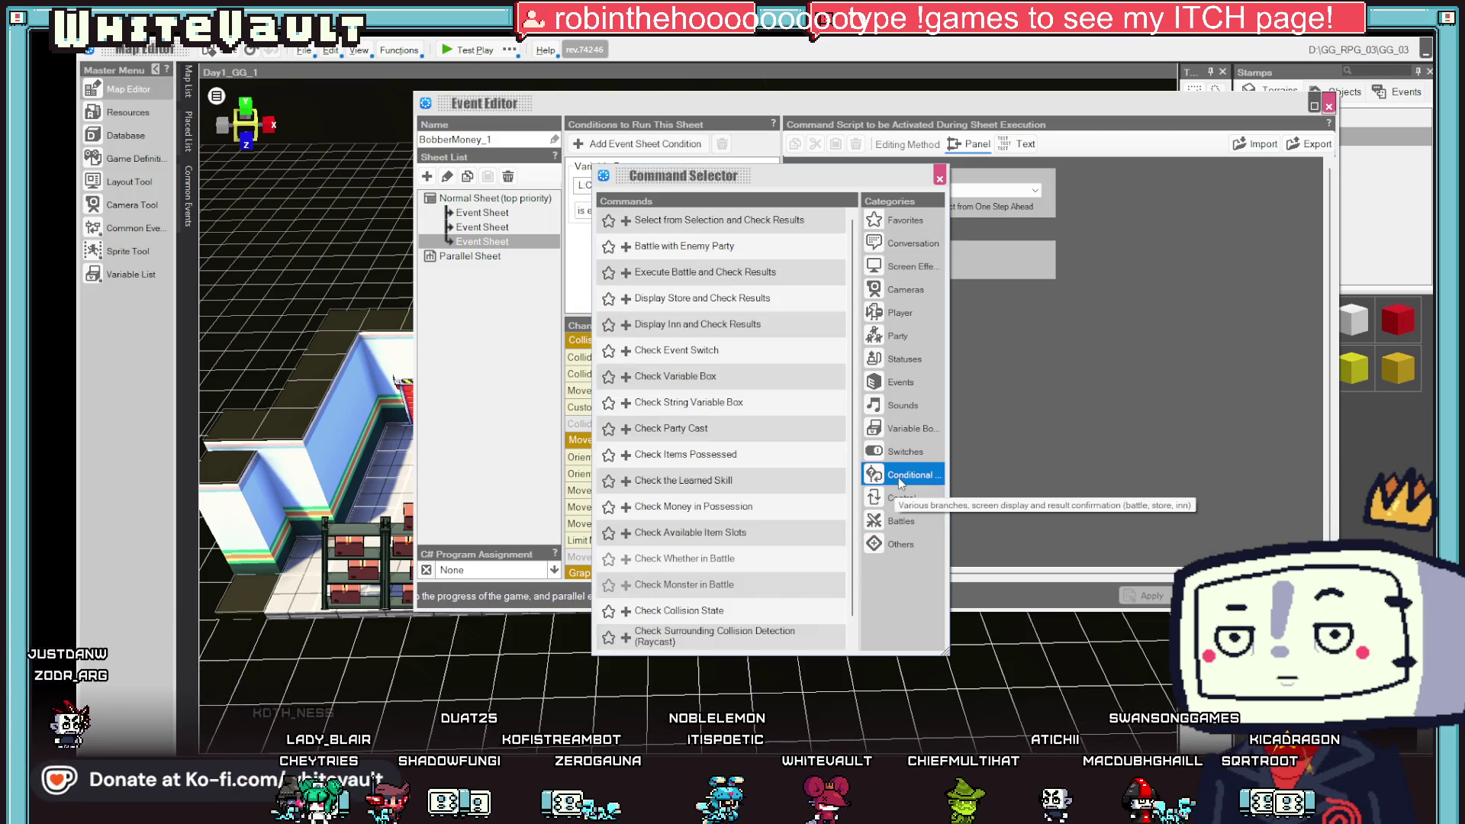
click(894, 451)
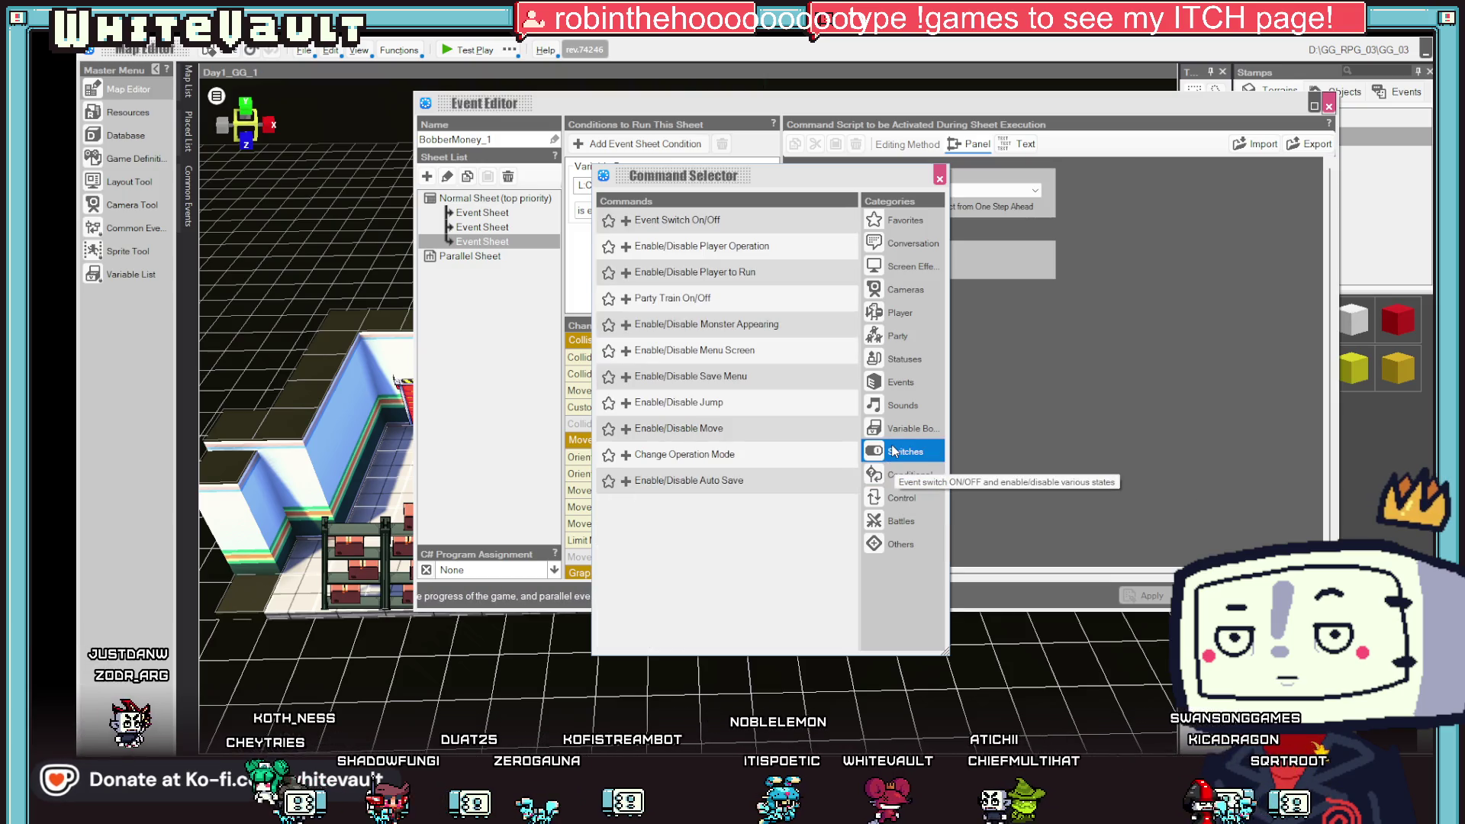
click(907, 429)
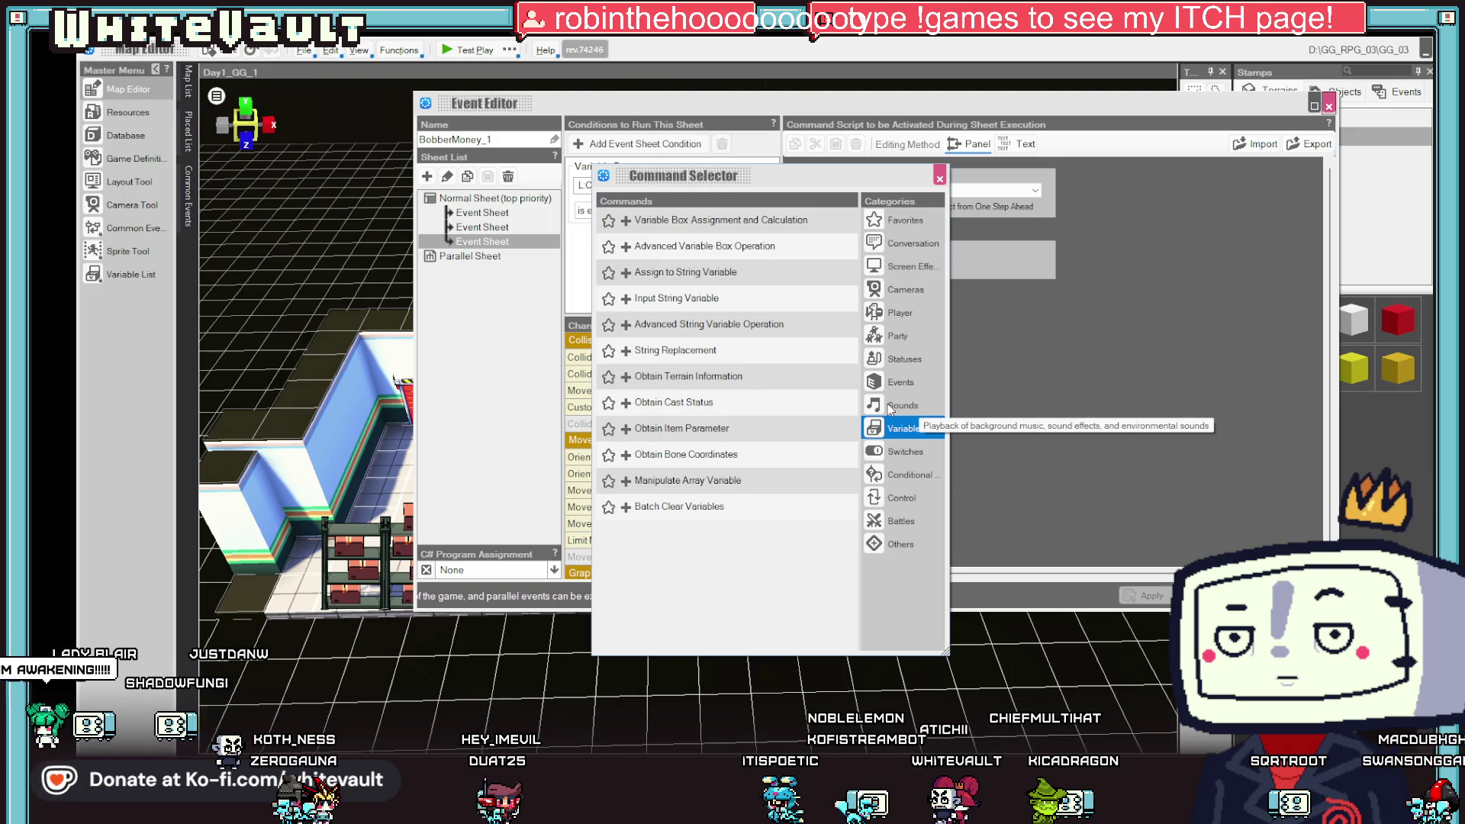
click(891, 410)
click(898, 384)
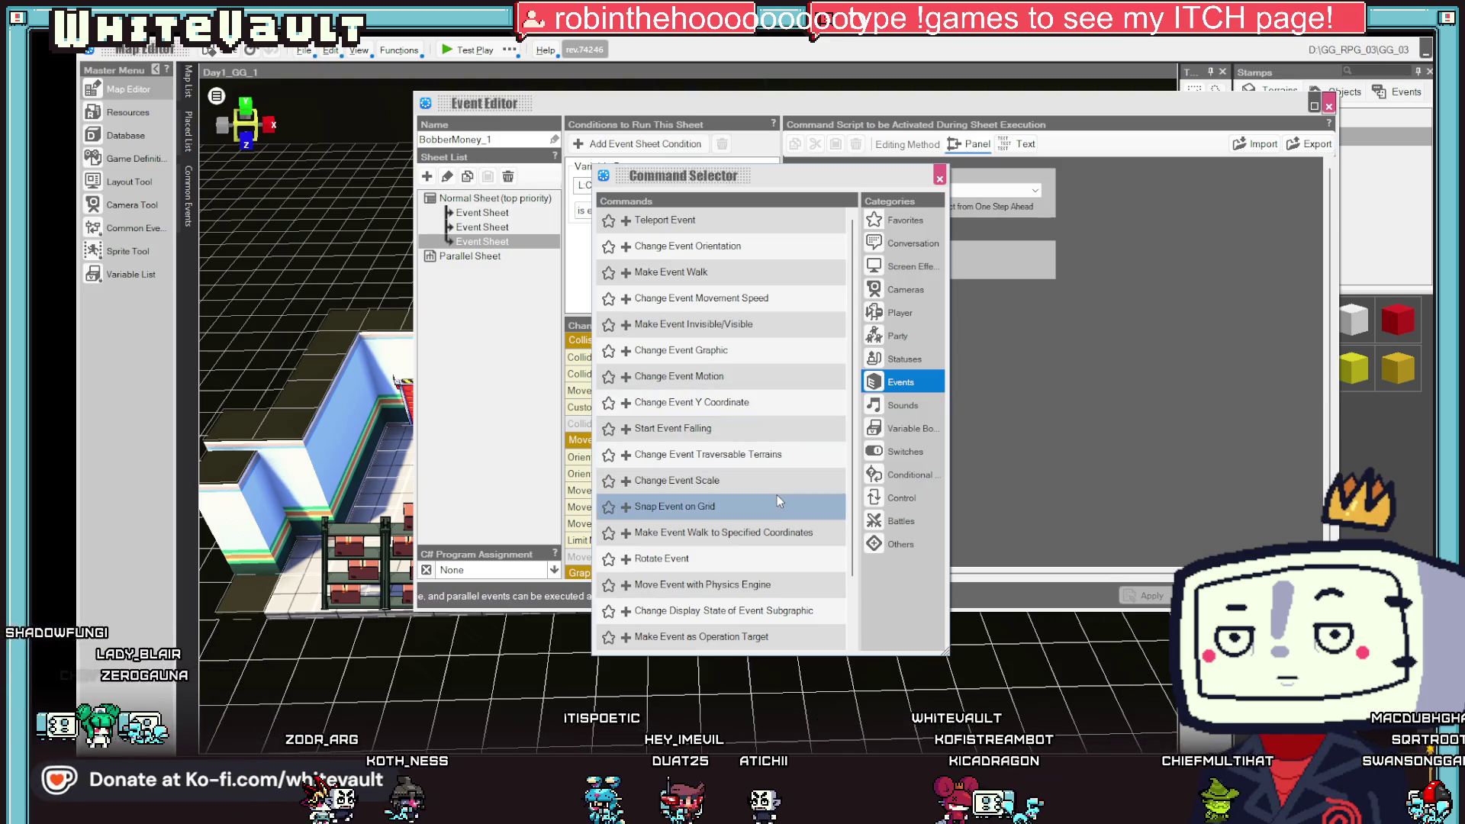
- Add a Make Event Walk to Specified Coordinates command, then cut it from the third sheet
click(753, 533)
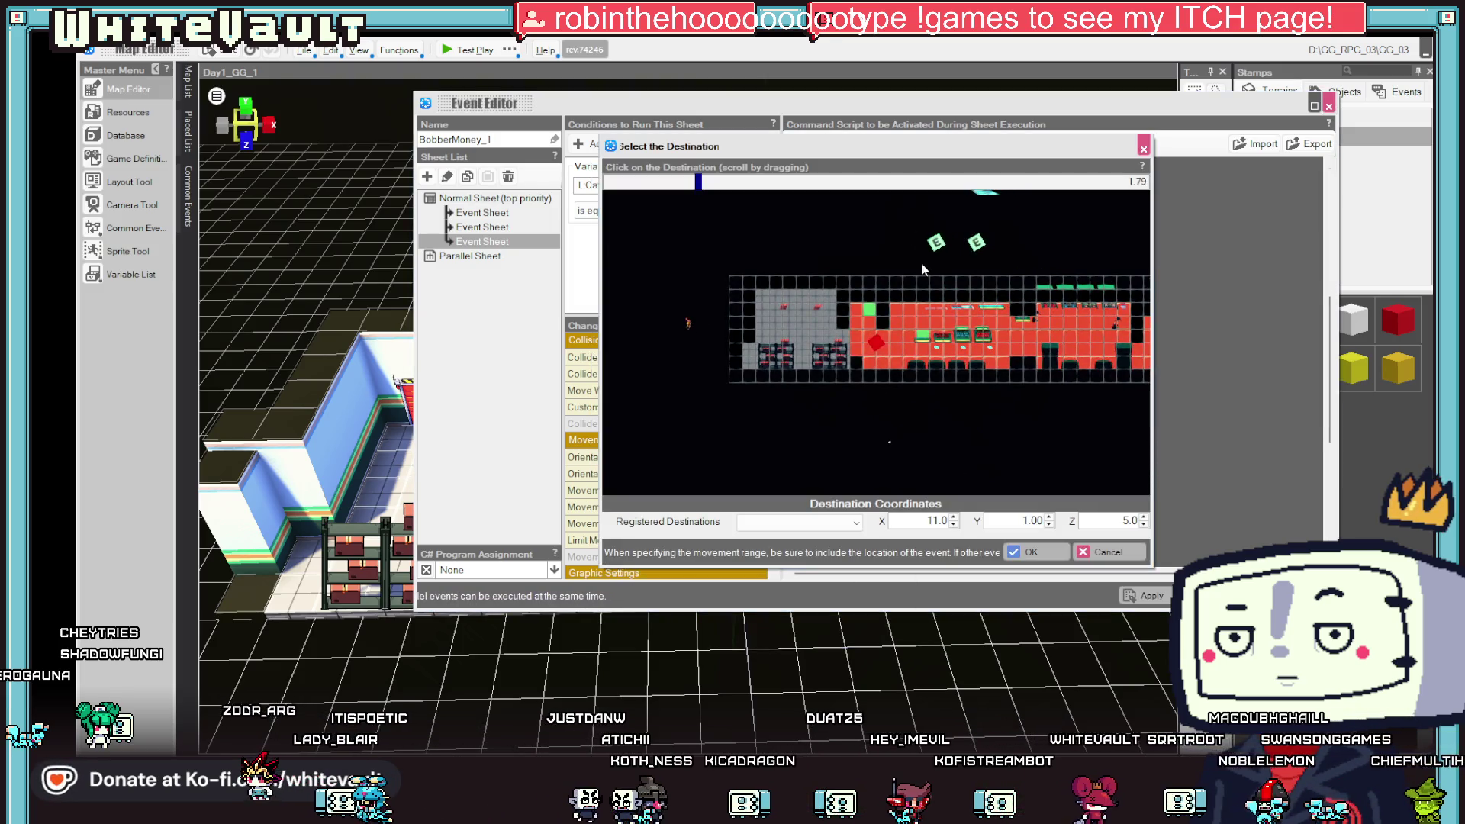
click(1108, 552)
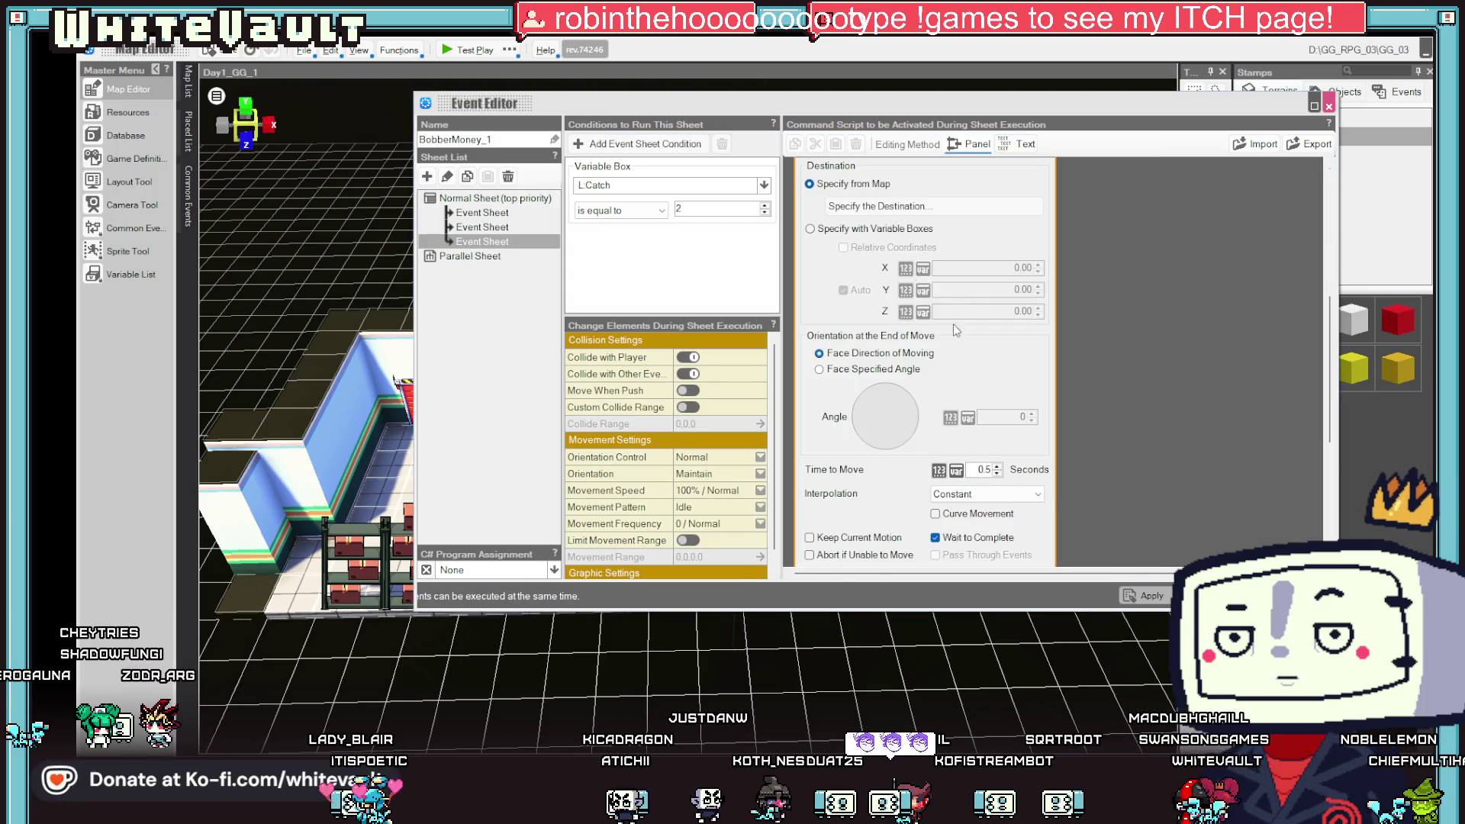
click(1128, 368)
double_click(946, 264)
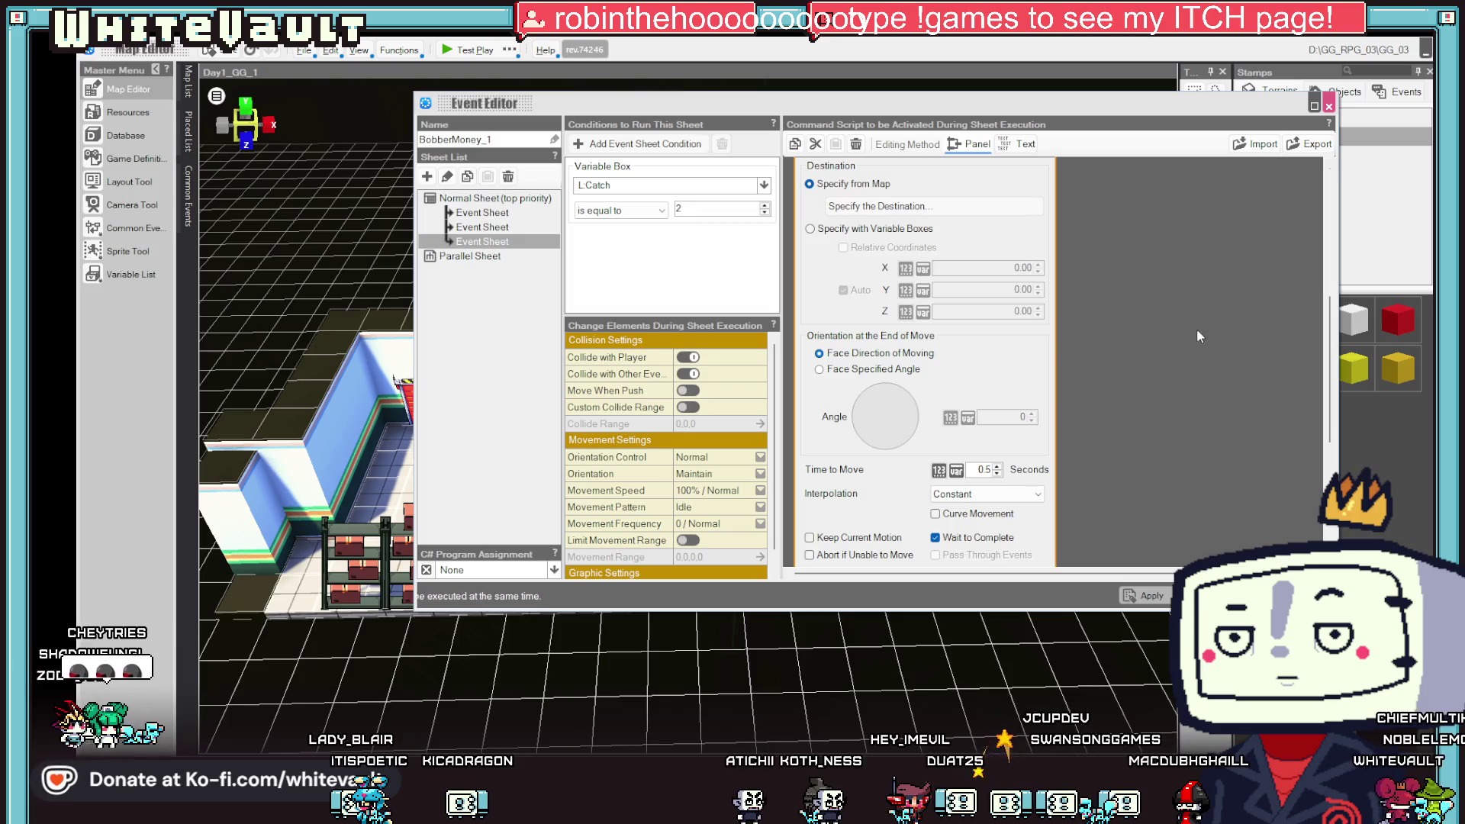
right_click(1124, 253)
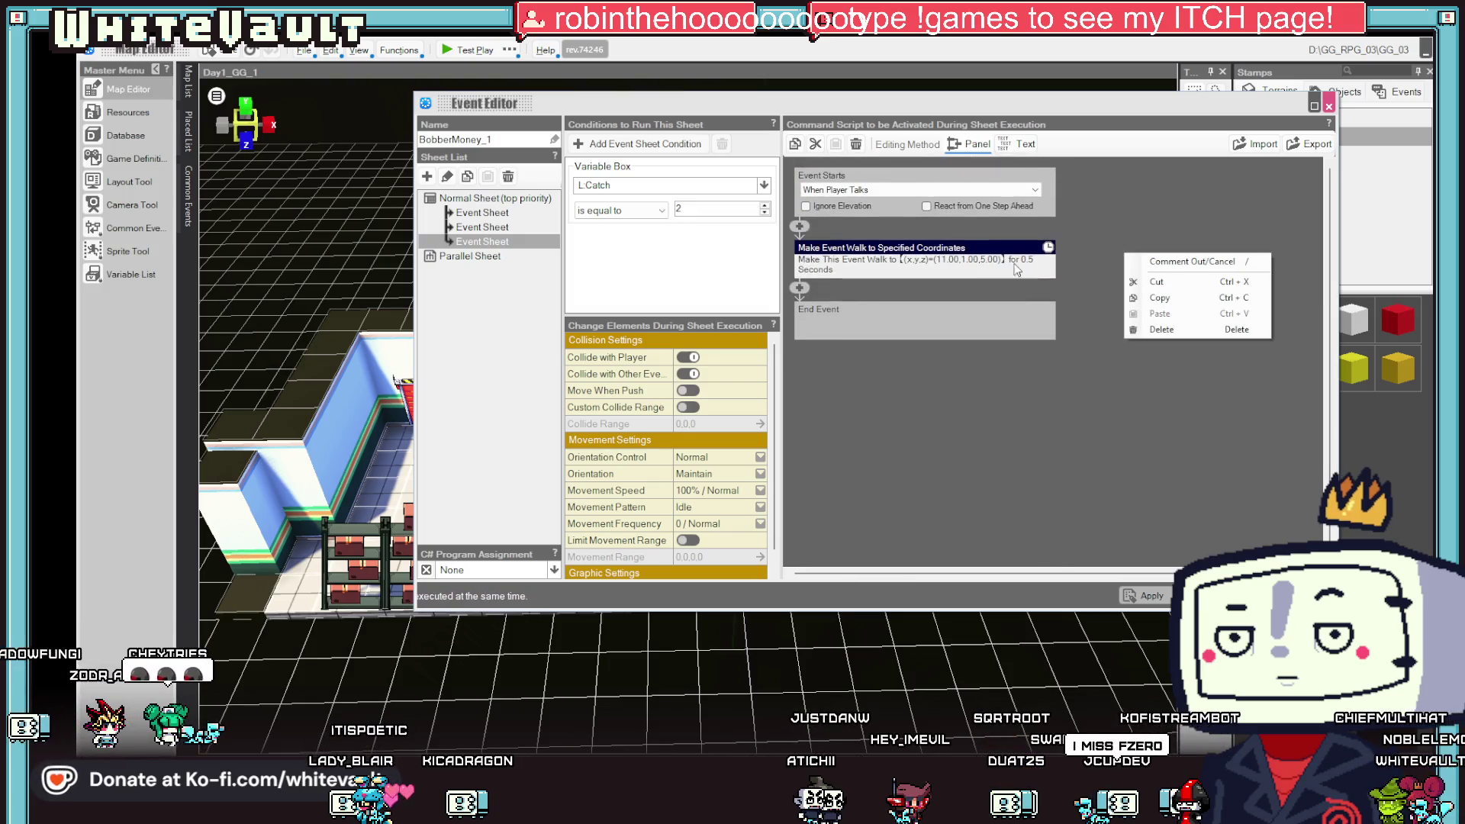
right_click(950, 249)
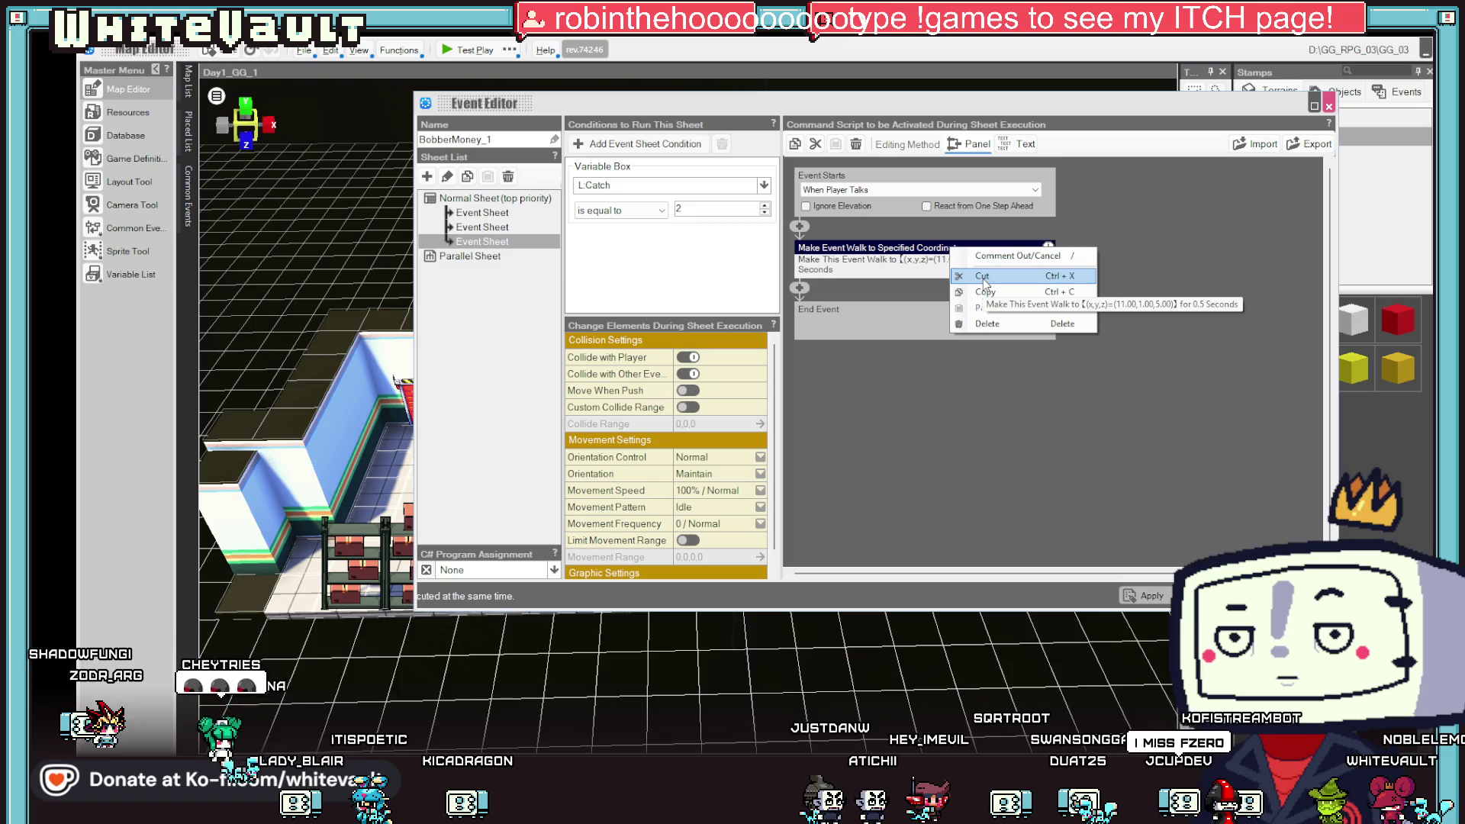
click(984, 276)
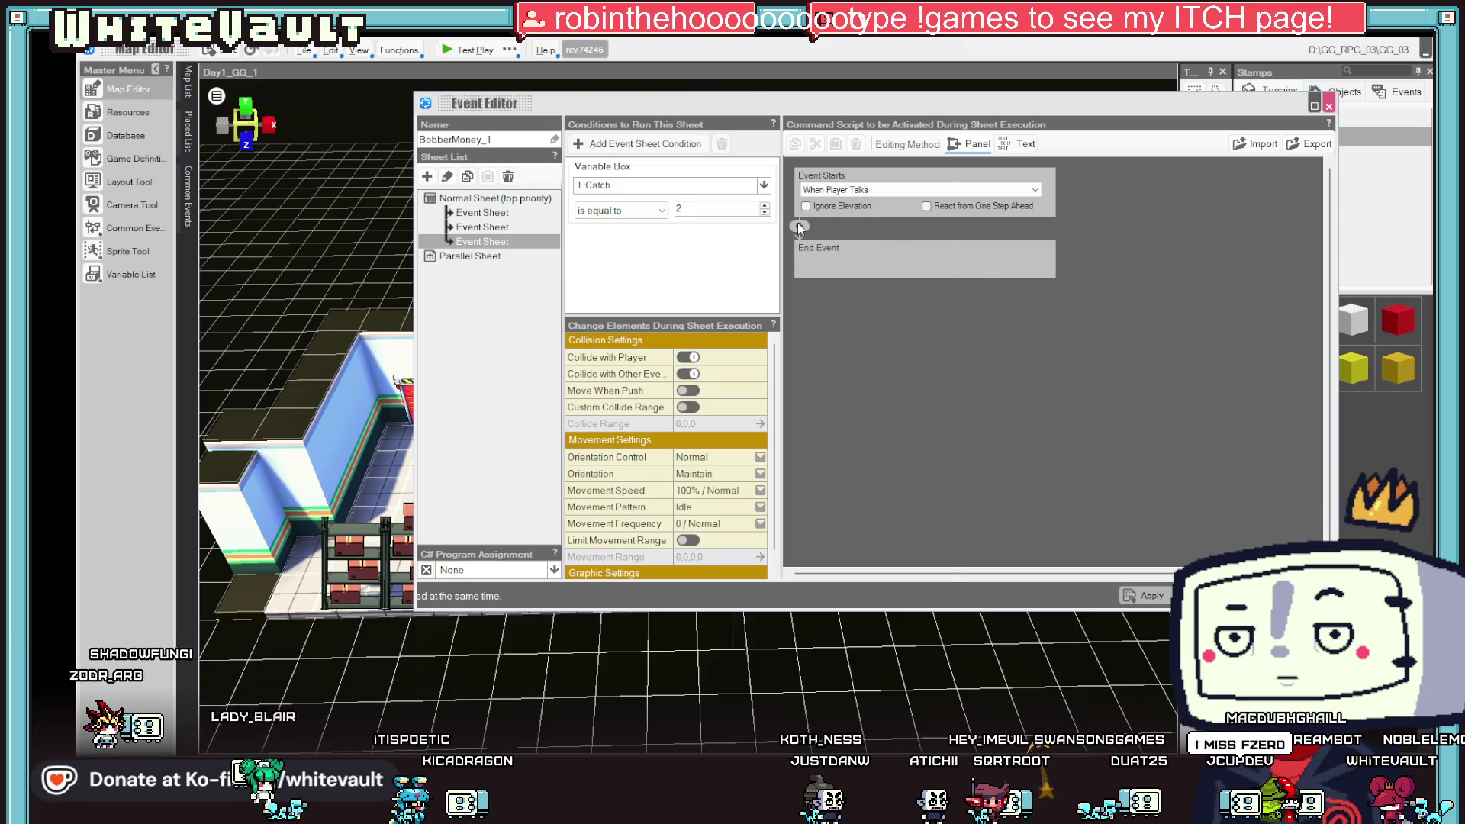
- Browse the event-control commands without adding any, then exit the Event Editor
click(799, 226)
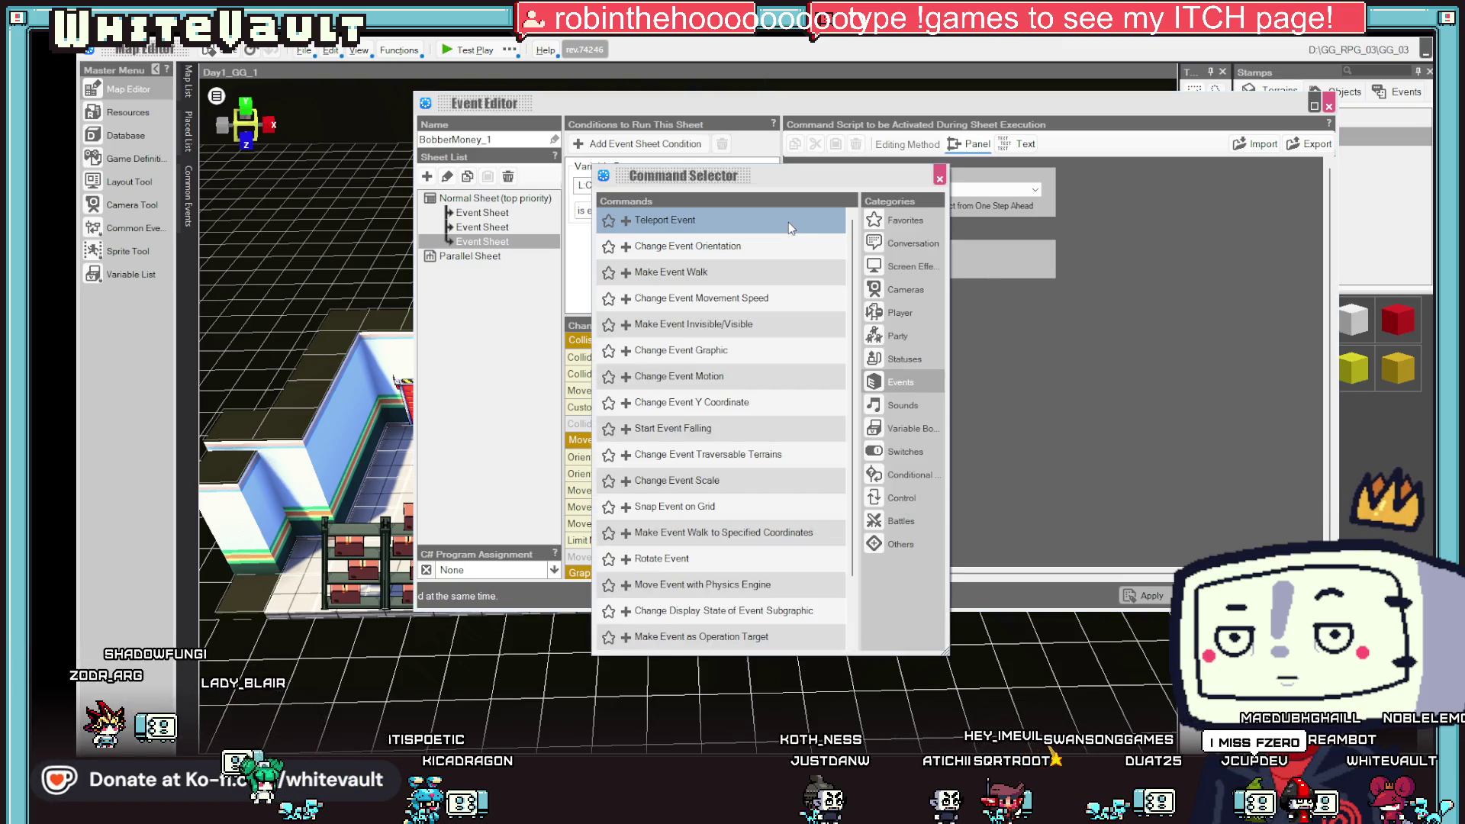
click(901, 382)
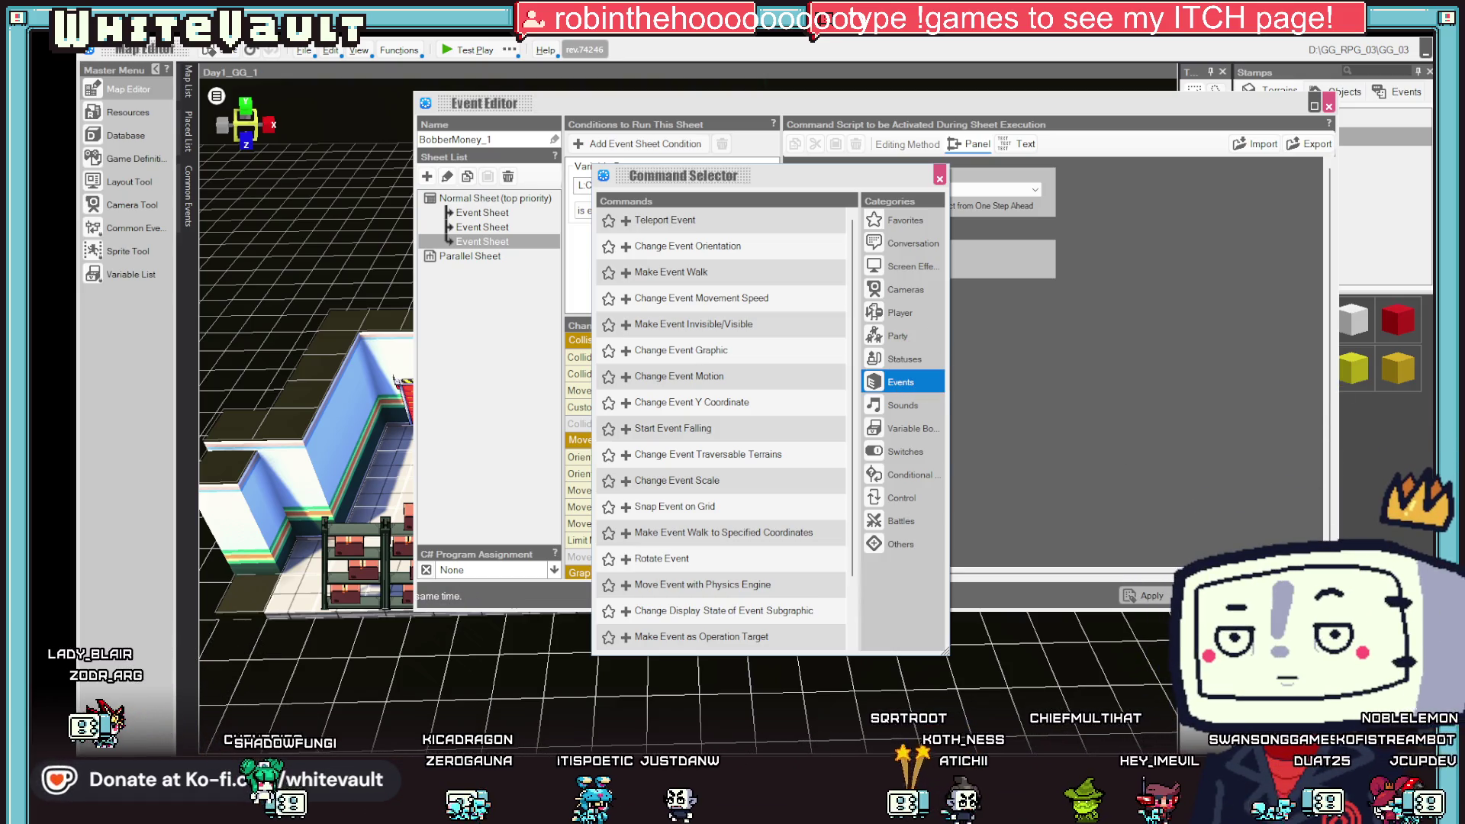
click(940, 179)
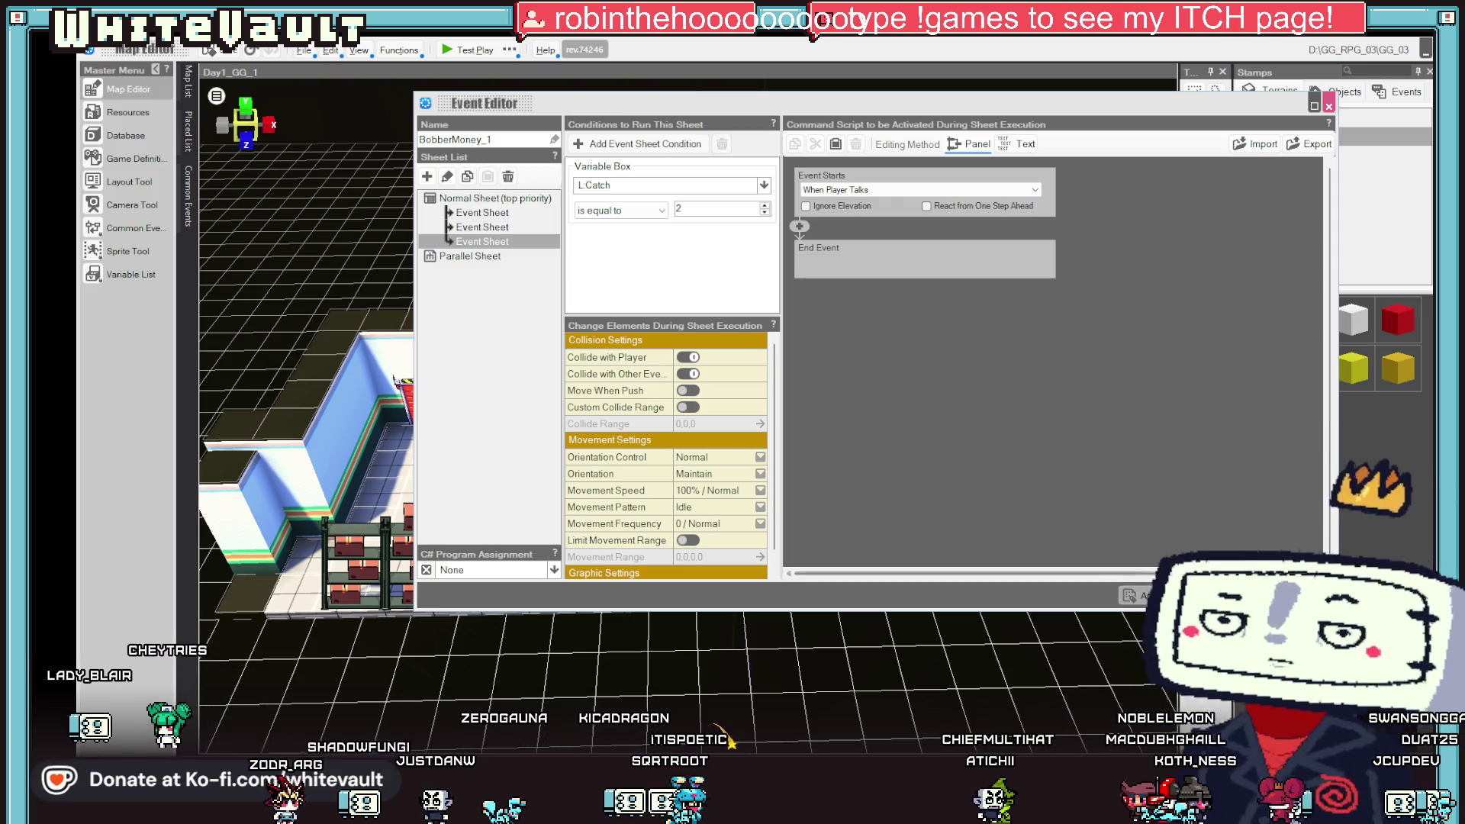
key(Escape)
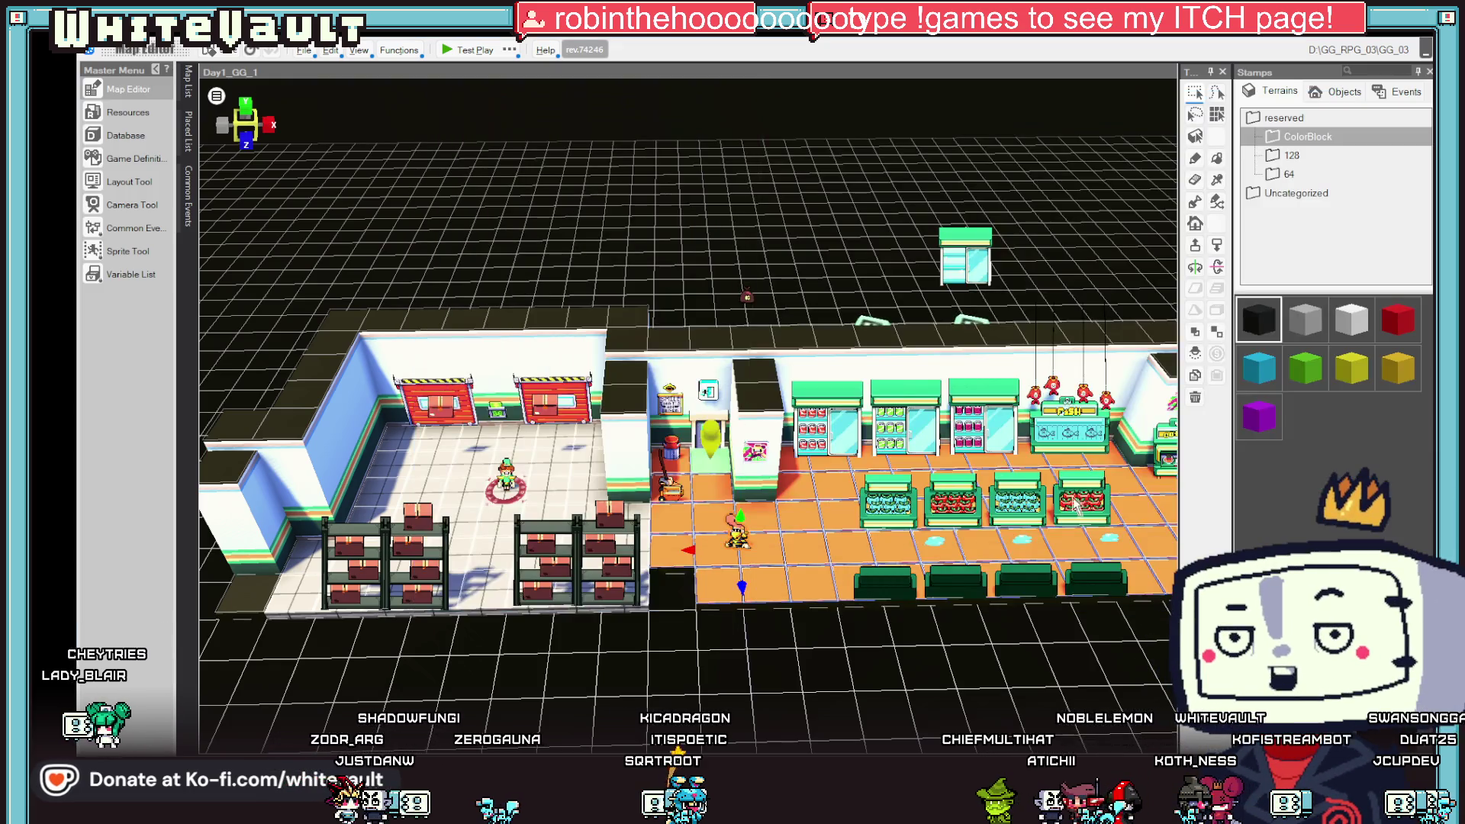
- Open the BobberMoney_1 event and compare its three event sheets, ending on the first
drag(877, 367, 916, 361)
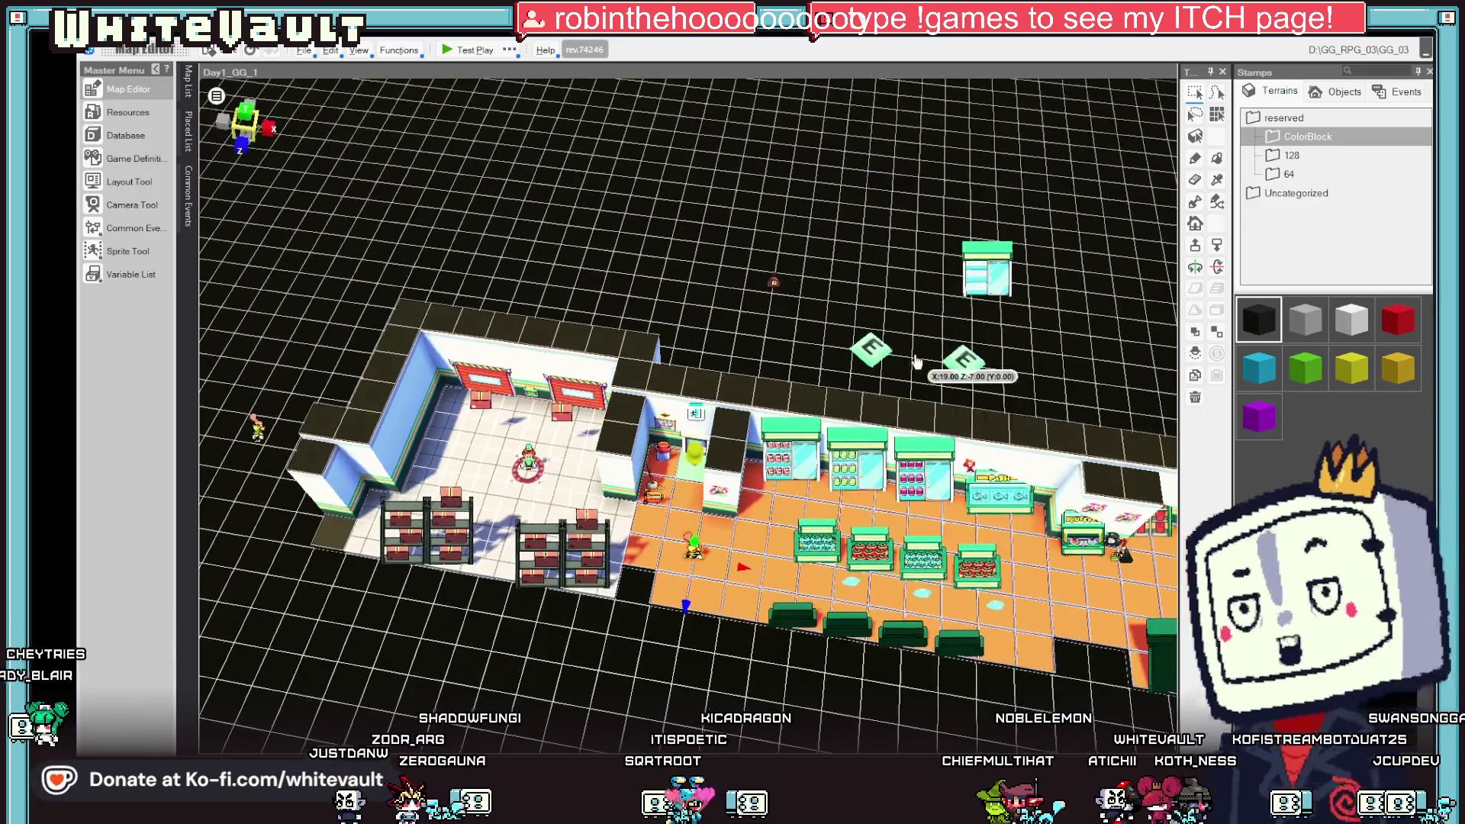
scroll(734, 439, up, 2)
mouse_move(735, 439)
mouse_down()
mouse_move(717, 290)
mouse_move(275, 274)
mouse_move(305, 276)
mouse_up()
click(751, 253)
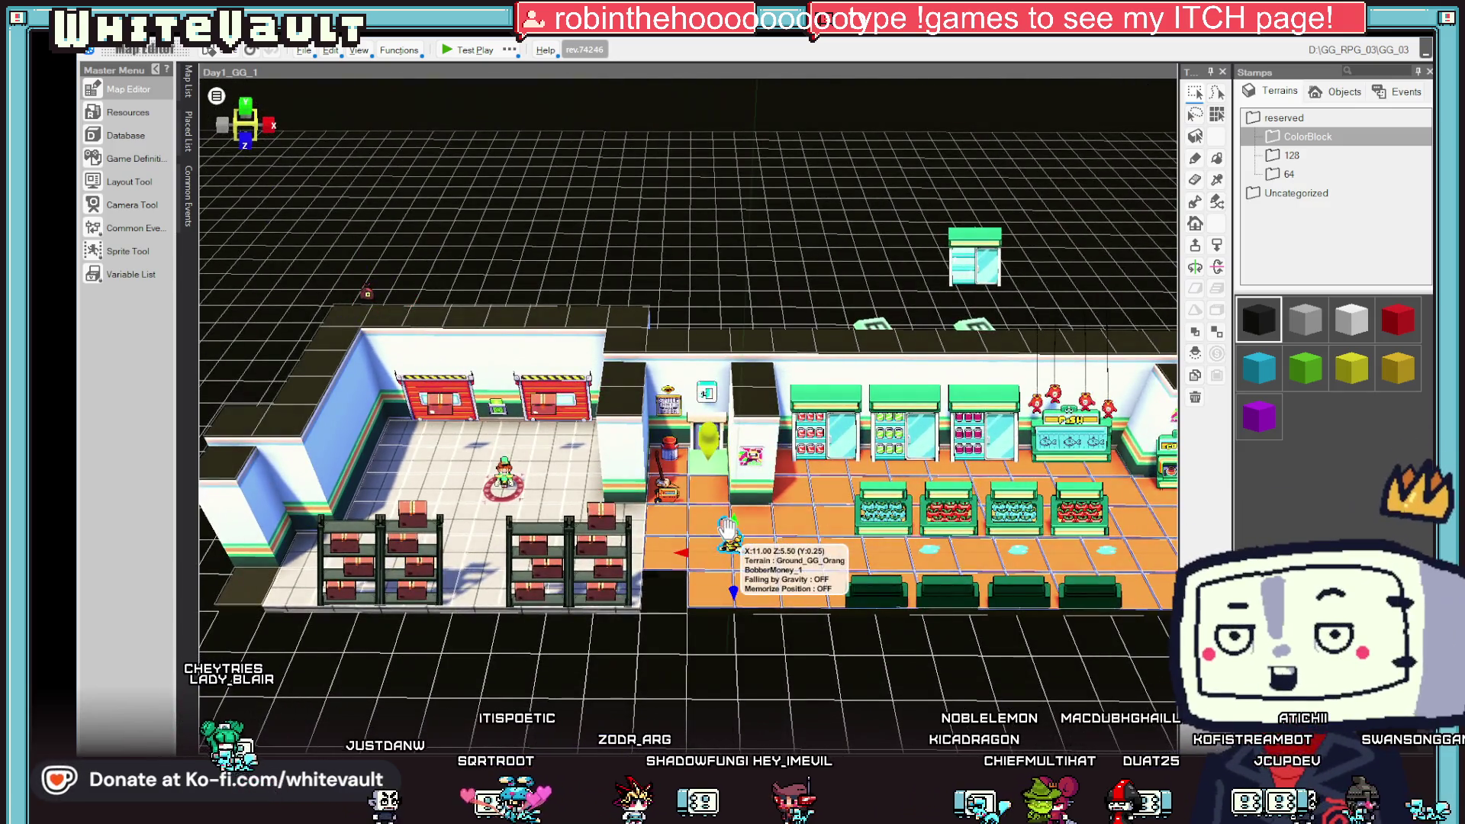
double_click(729, 534)
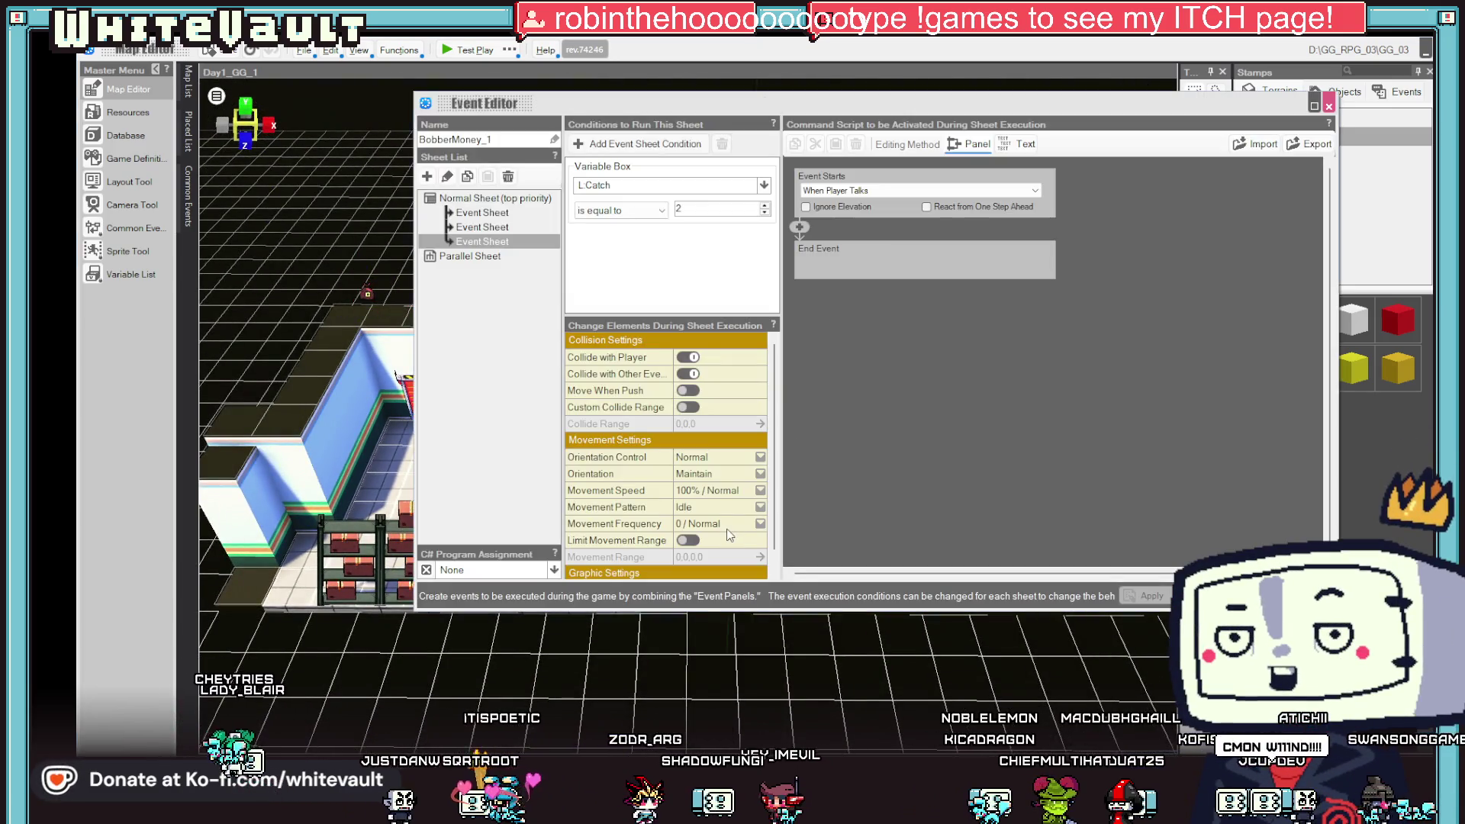
click(488, 226)
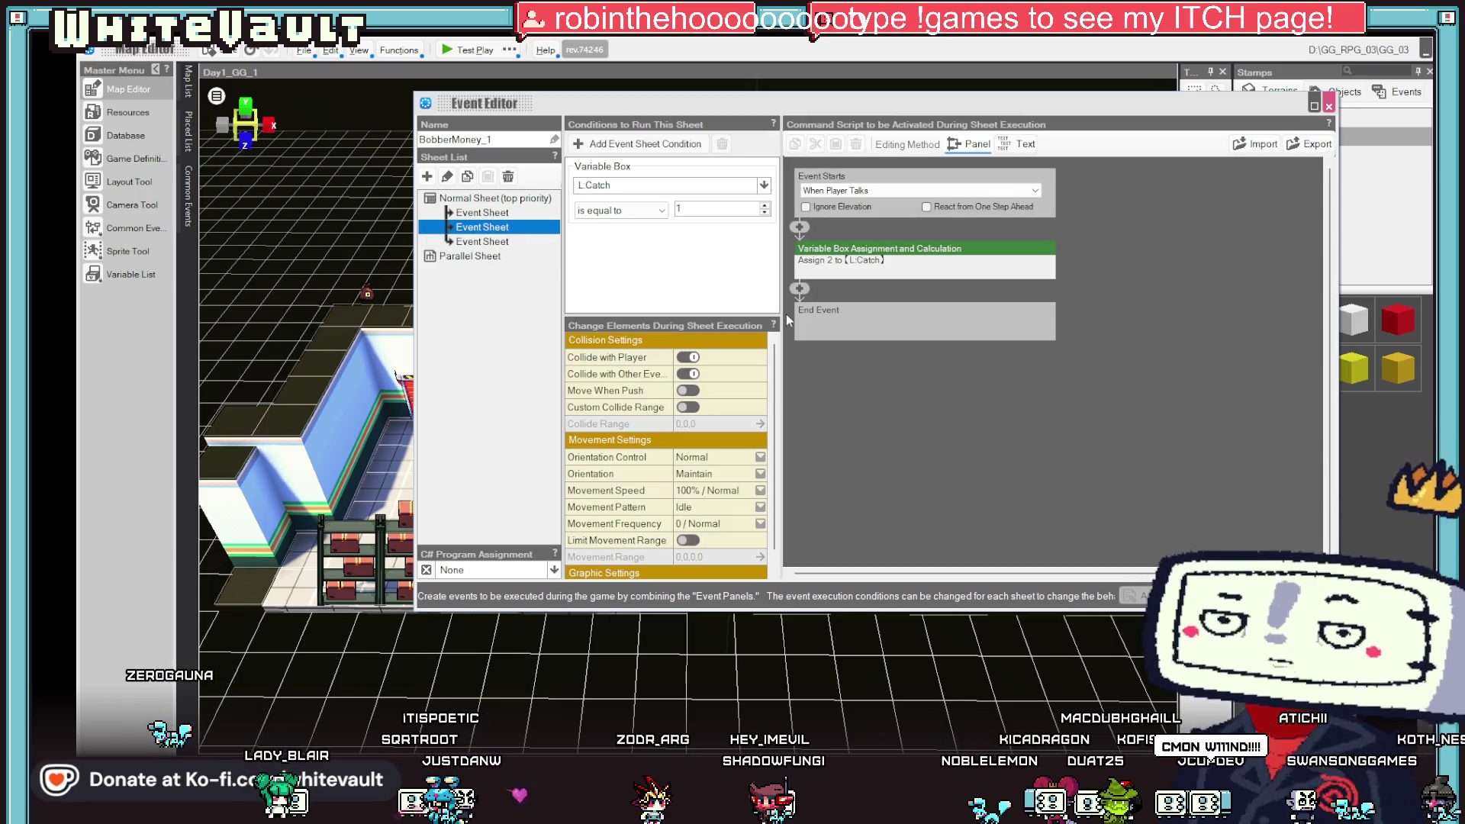
click(534, 212)
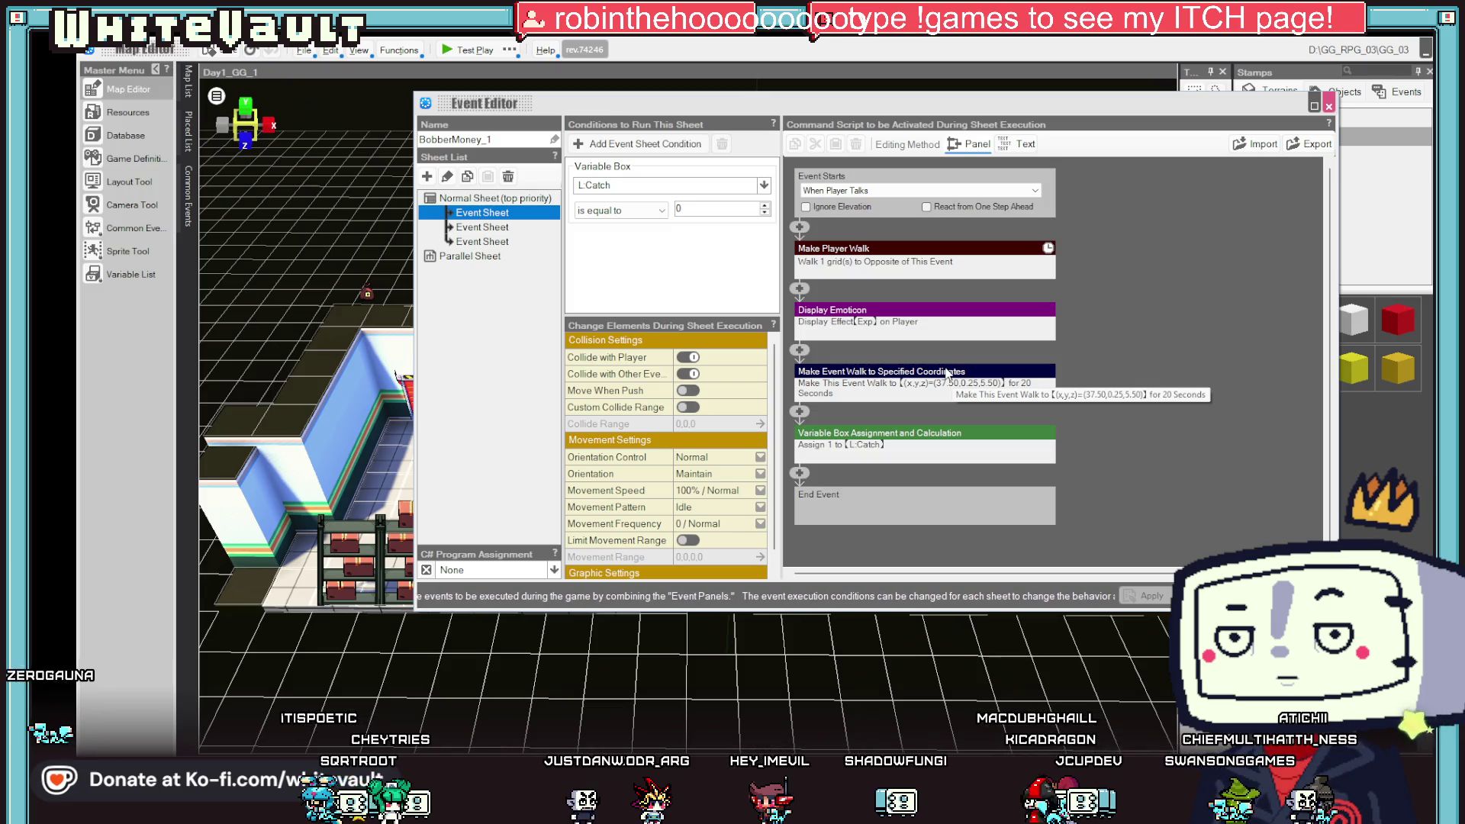
click(501, 229)
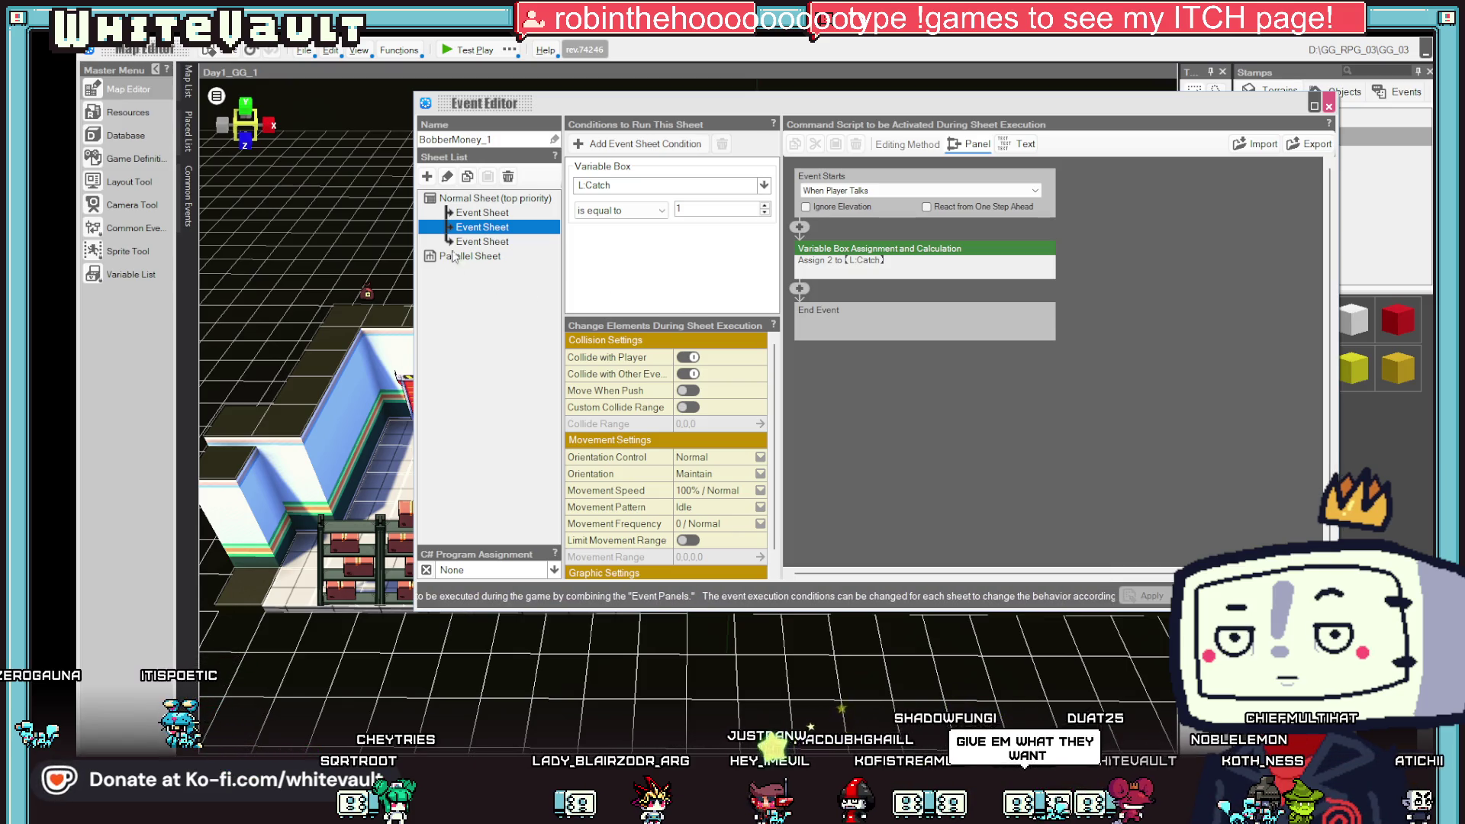
click(486, 241)
click(487, 228)
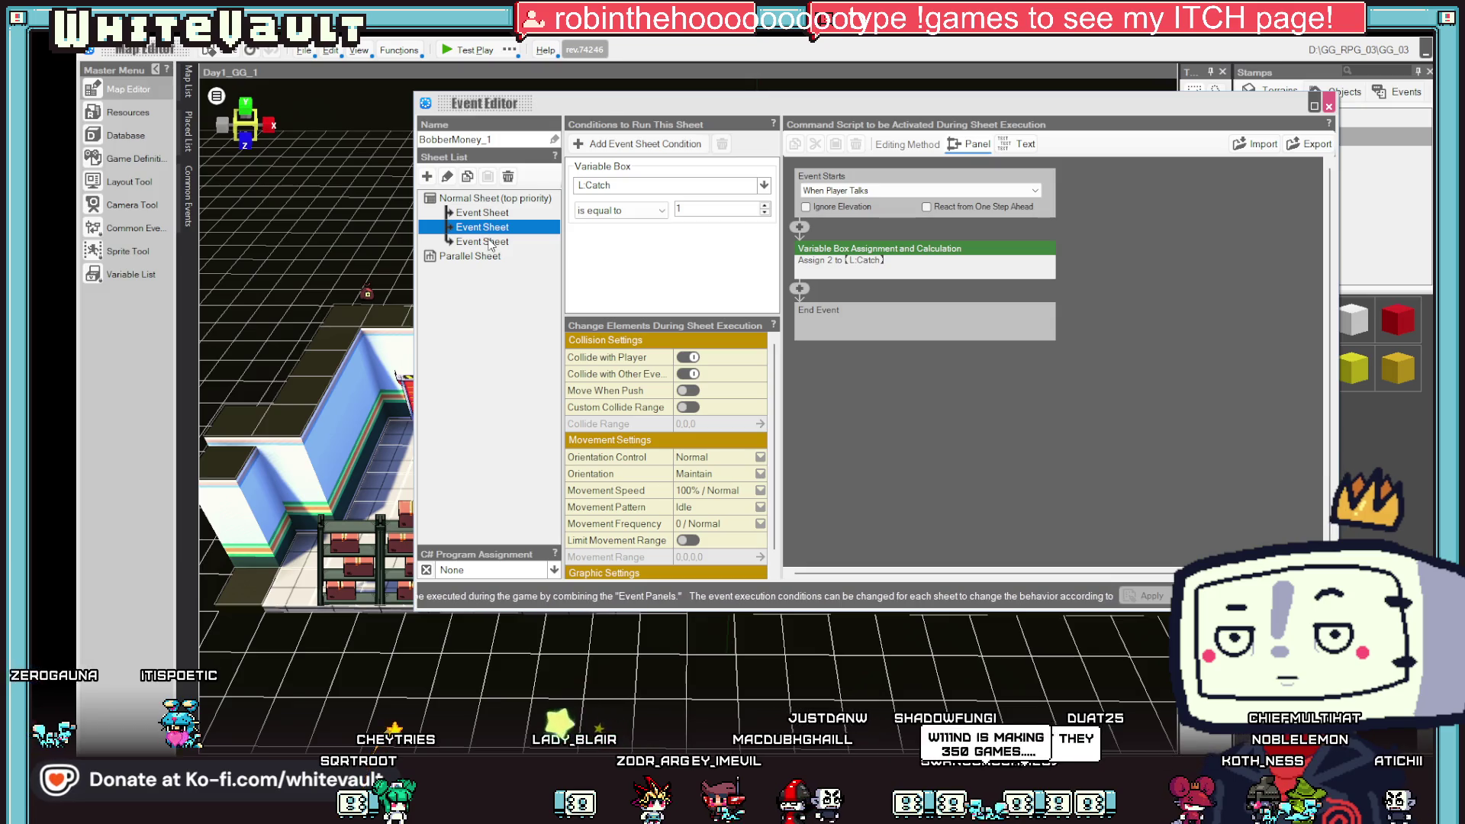
click(491, 244)
click(485, 219)
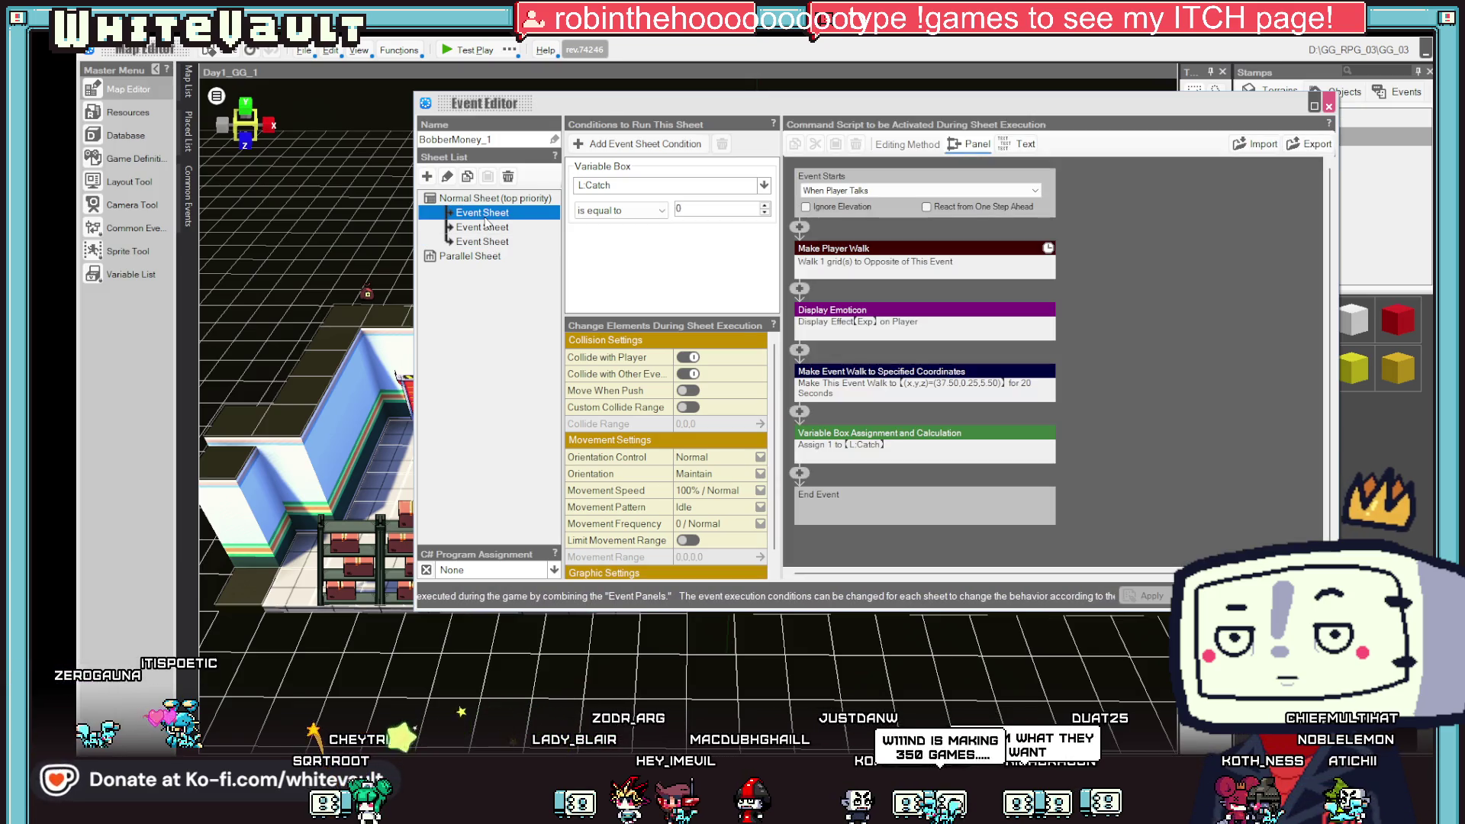
- Change the walk-to-coordinates Time to Move to 10 seconds and close the editor
click(881, 370)
scroll(1108, 453, down, 3)
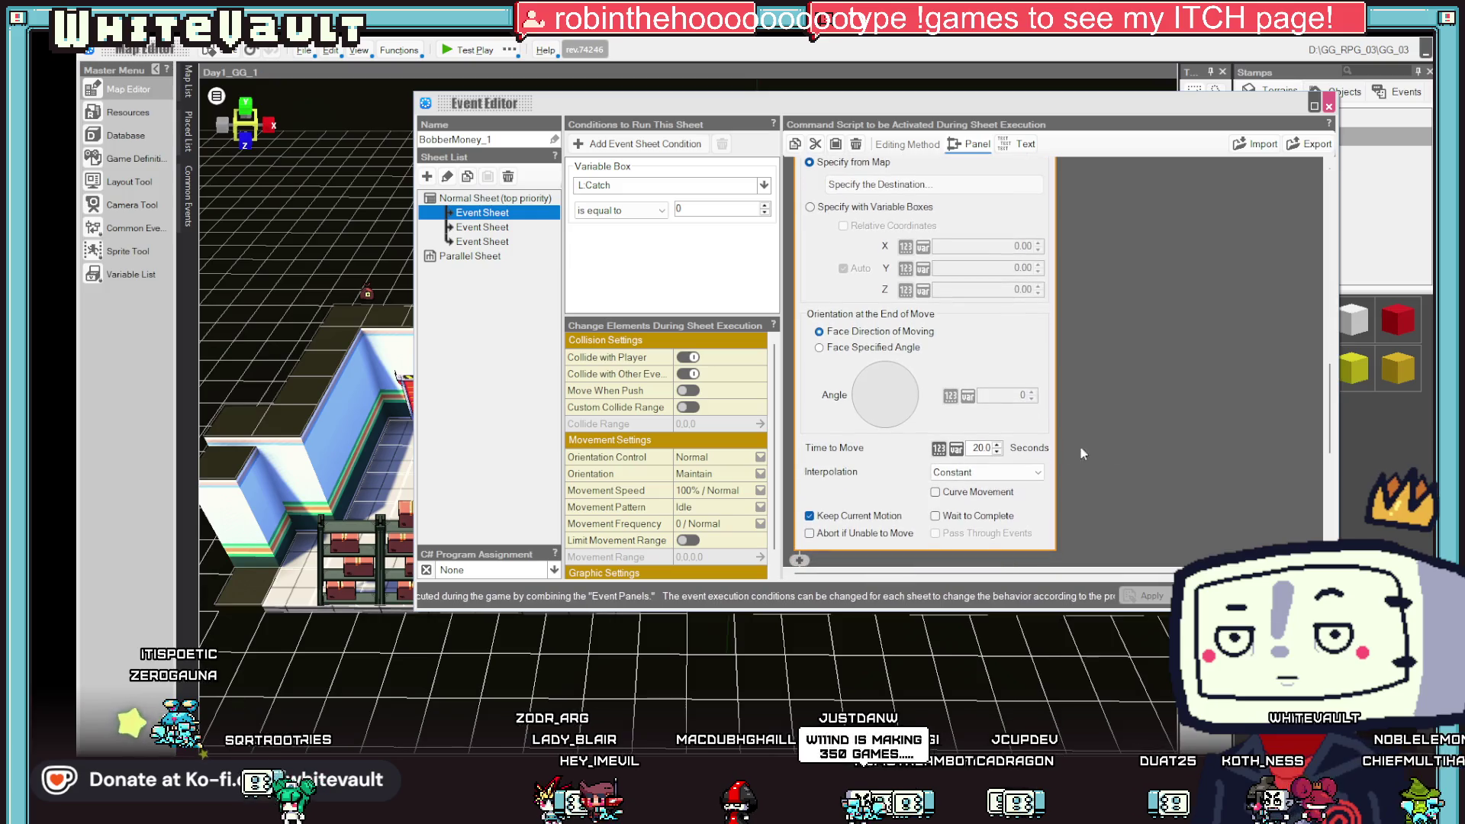
text(1)
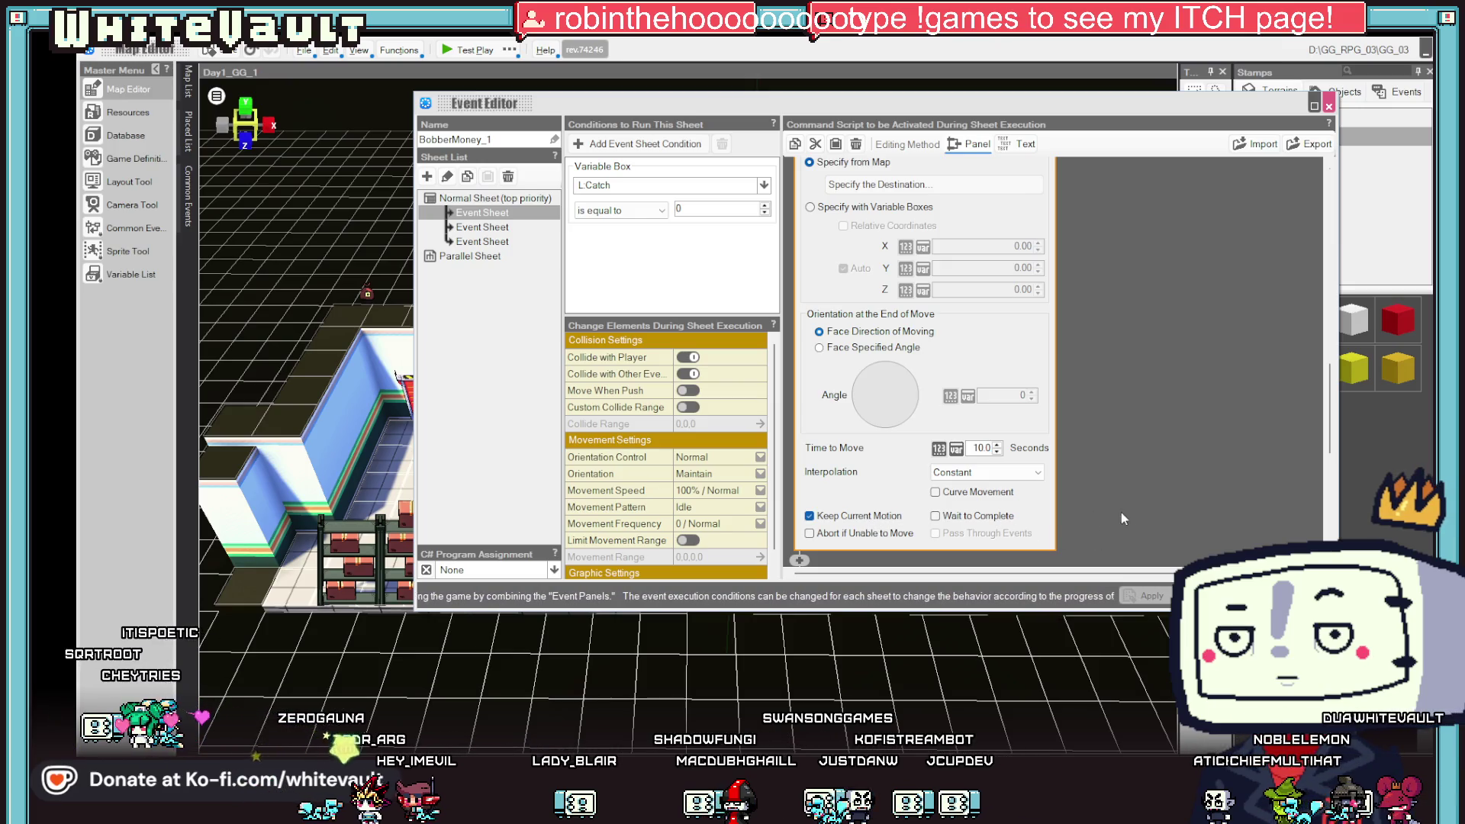
click(1138, 455)
click(1144, 596)
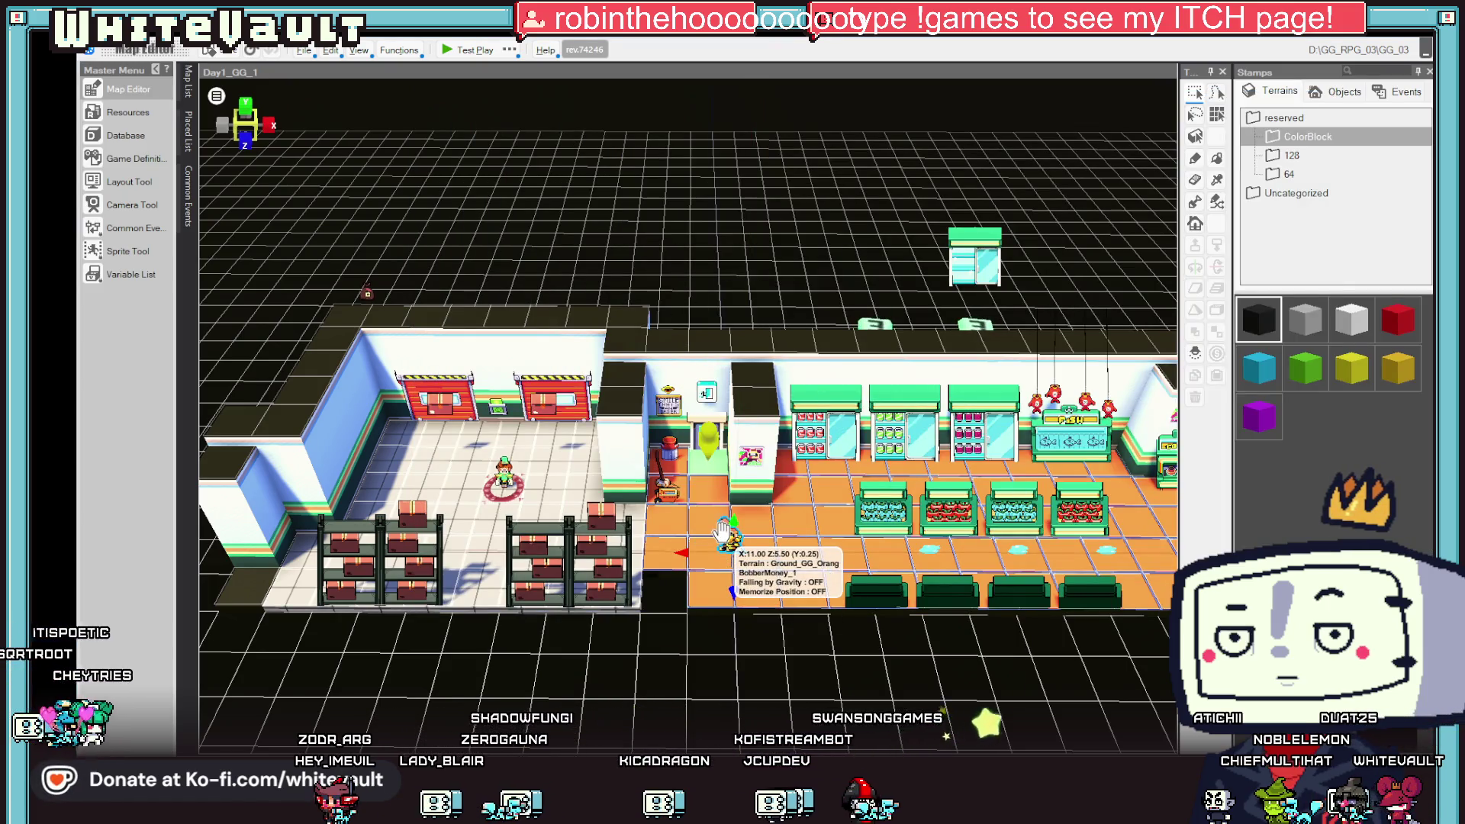
- Test-play, walk the player right into the shop to watch the Bobber flee, then quit
click(455, 50)
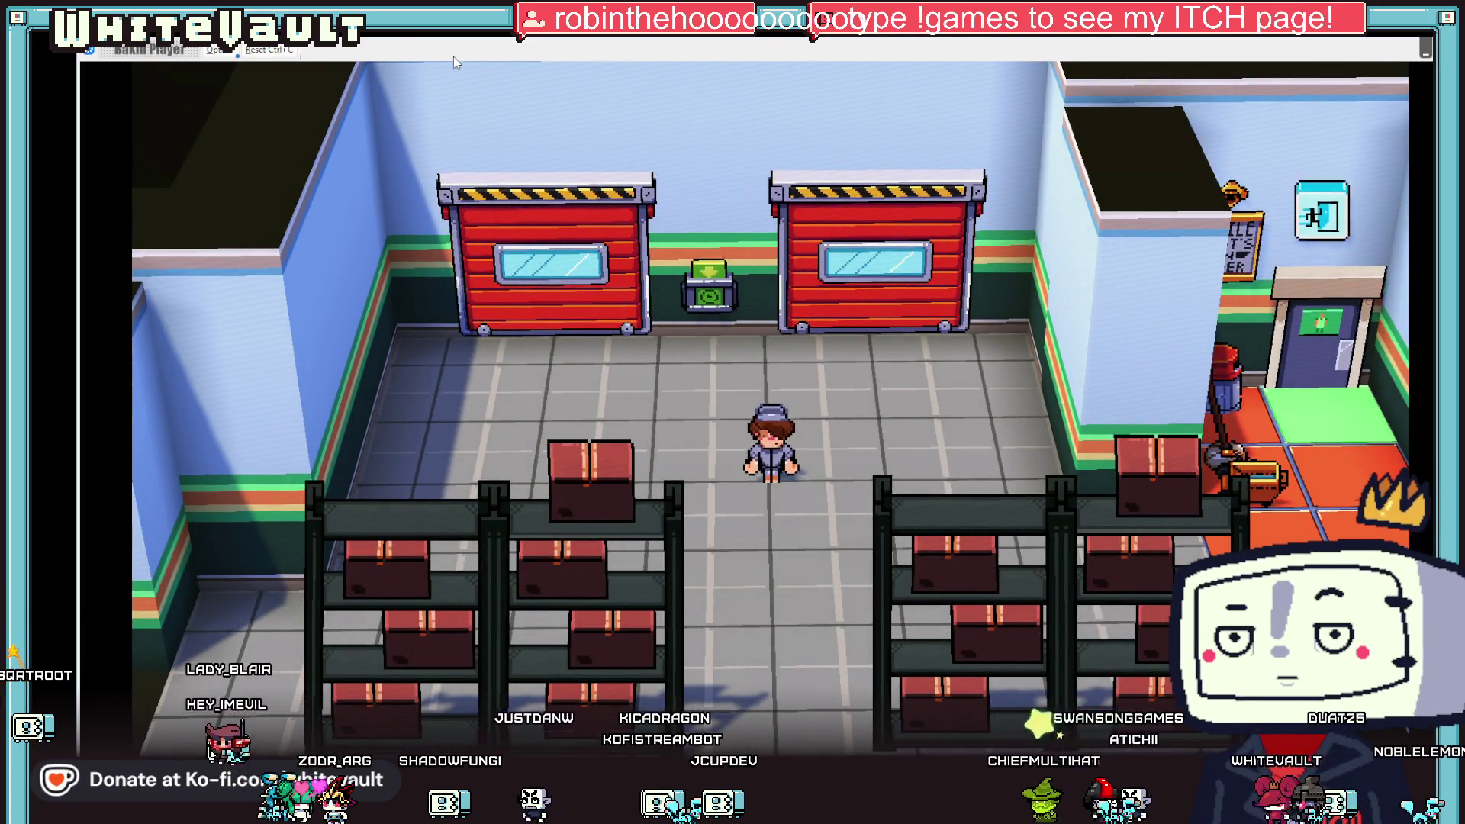
key(Right)
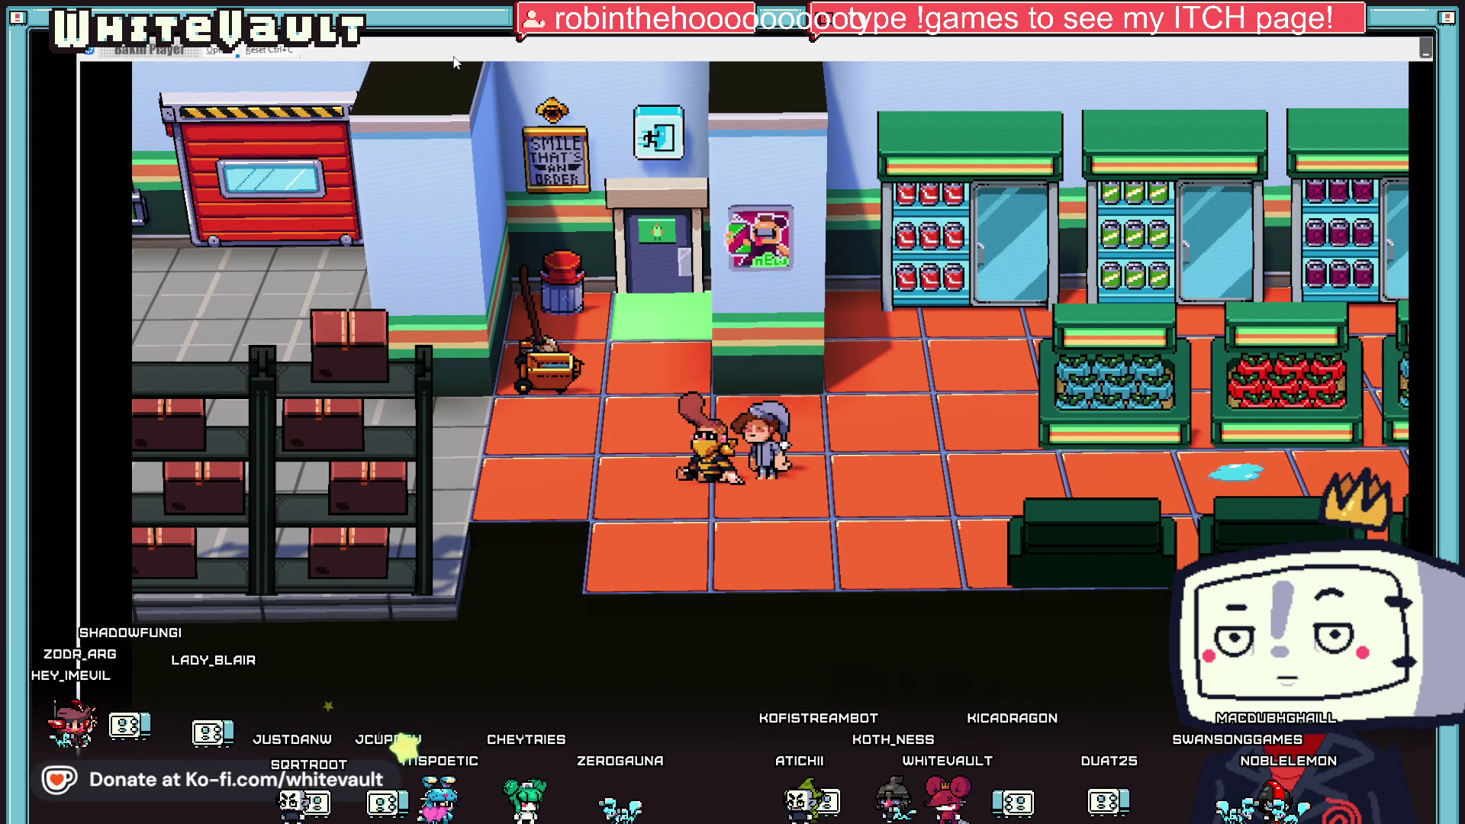
key(alt+F4)
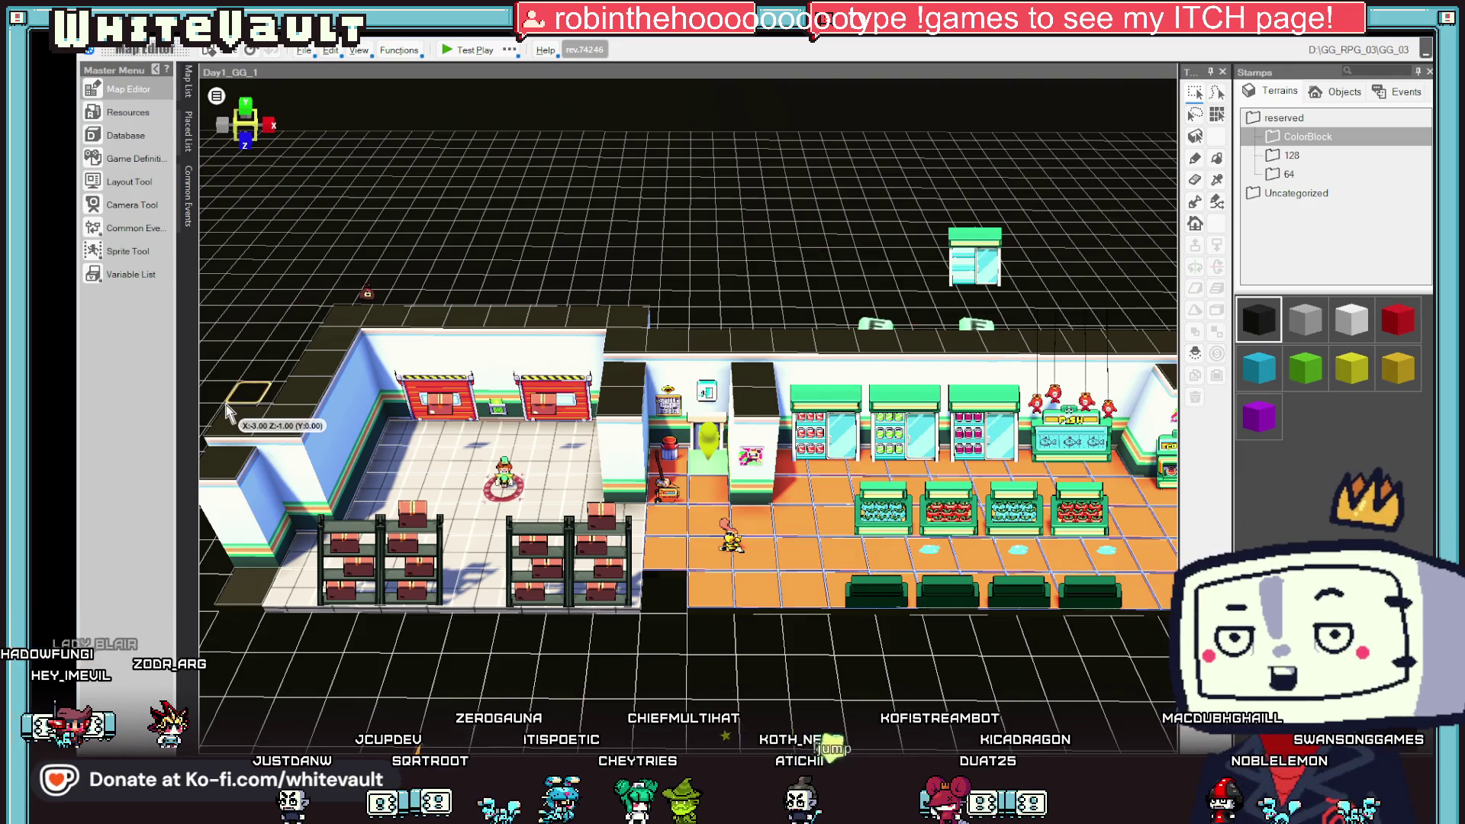
- Glance at Common Events, then check which events use T_Mop and T_Cus
click(128, 229)
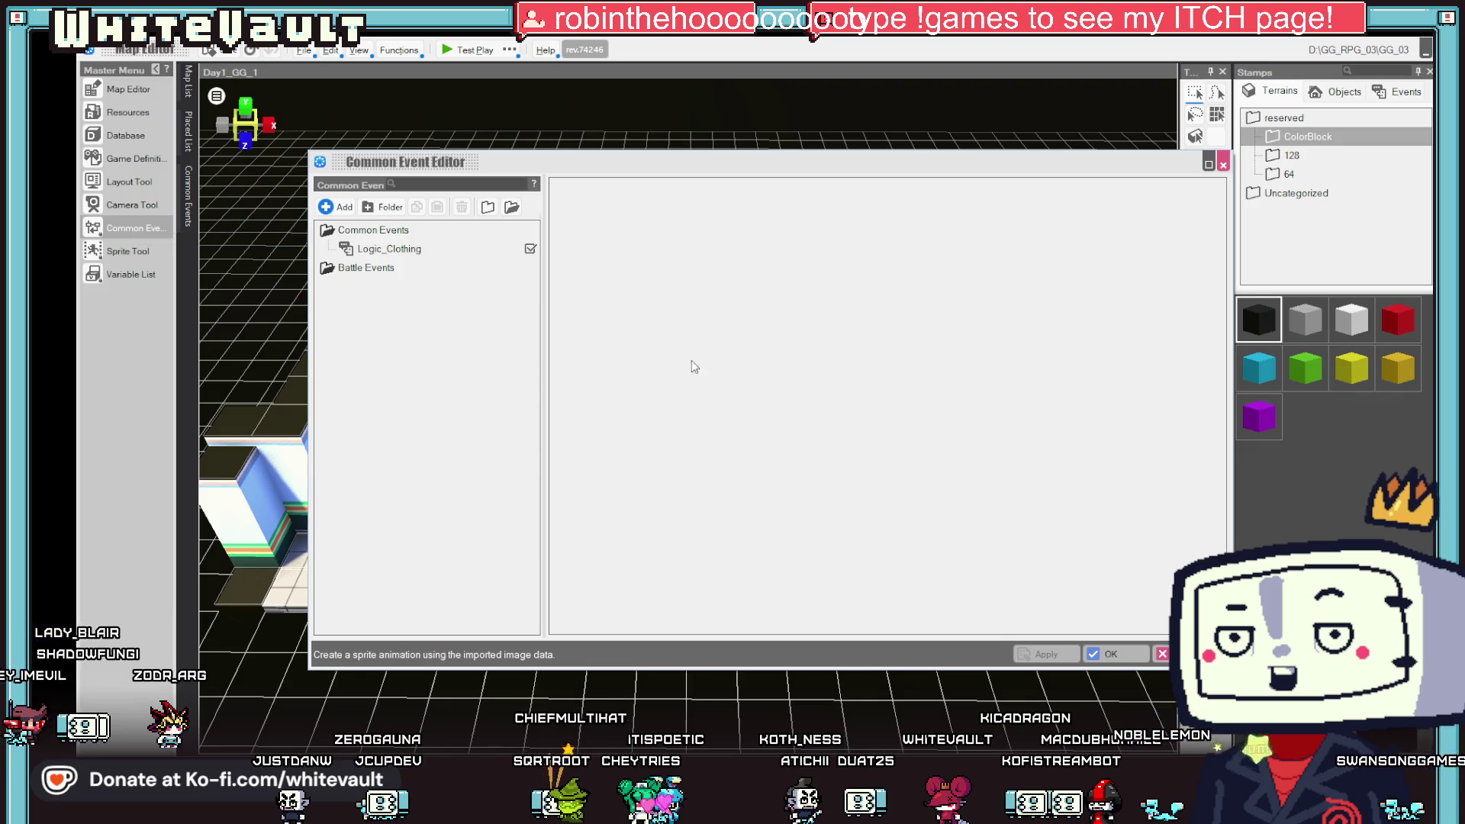
click(1103, 657)
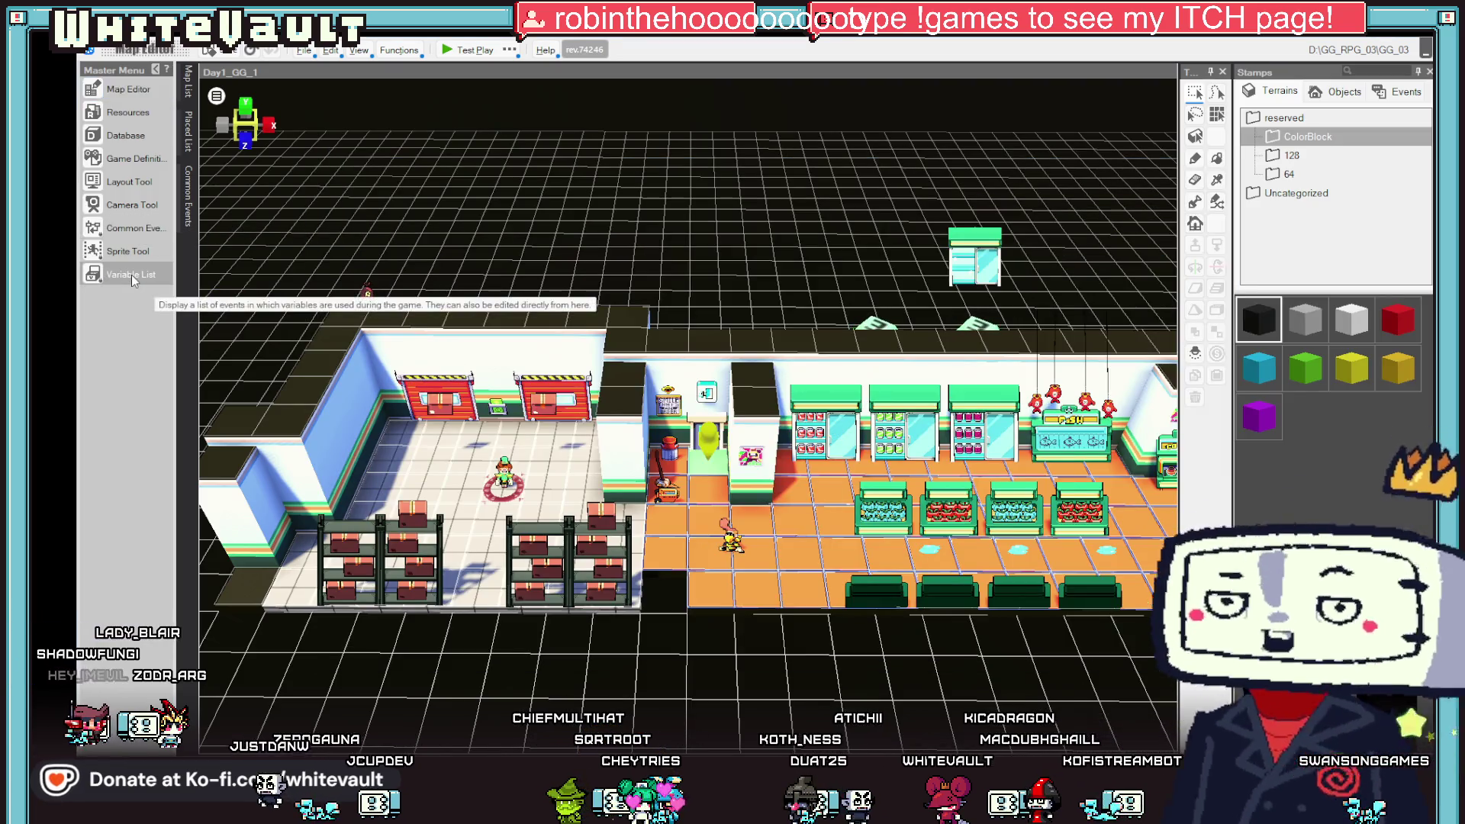
click(131, 276)
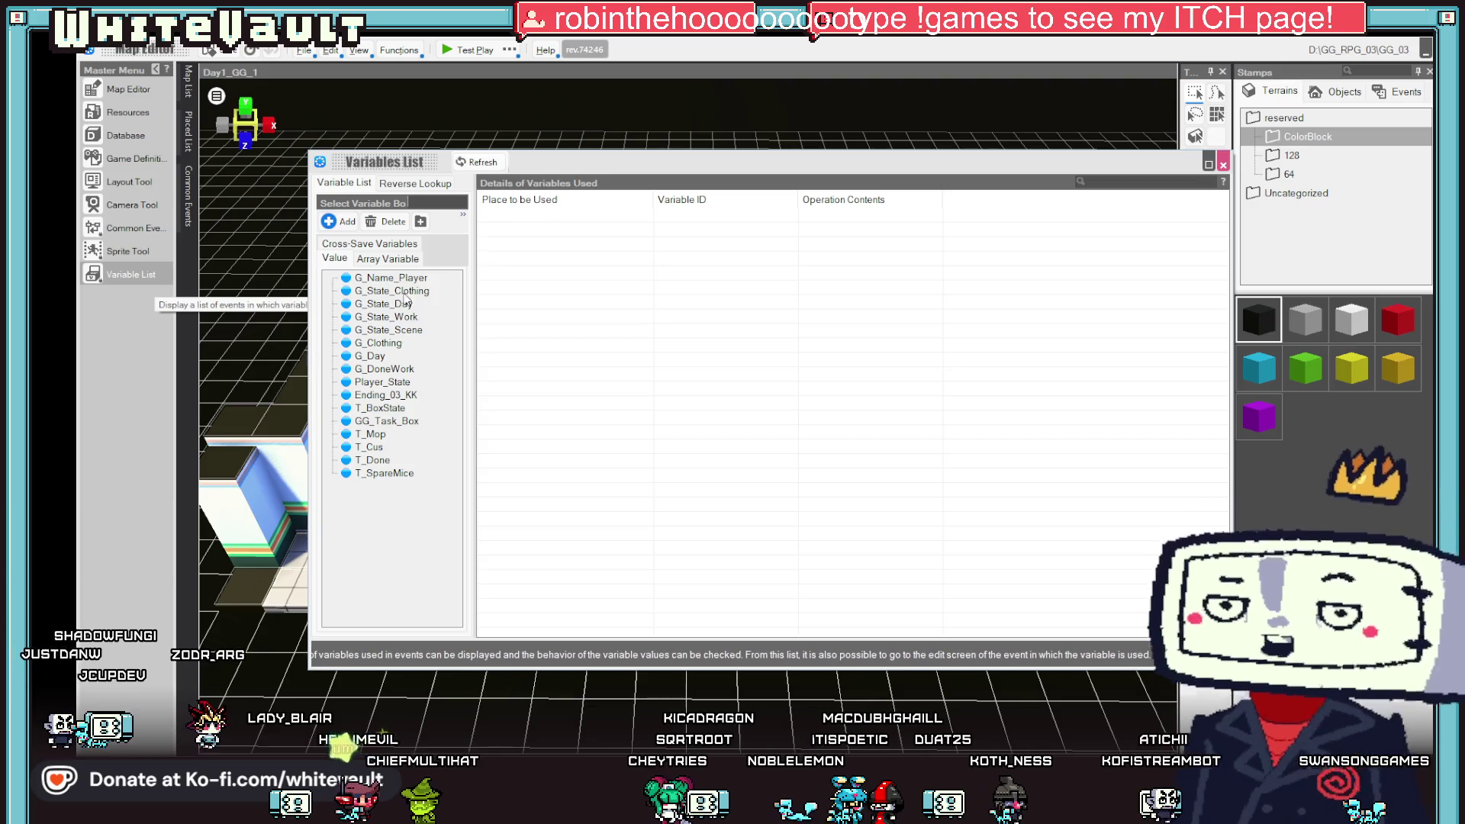
click(374, 435)
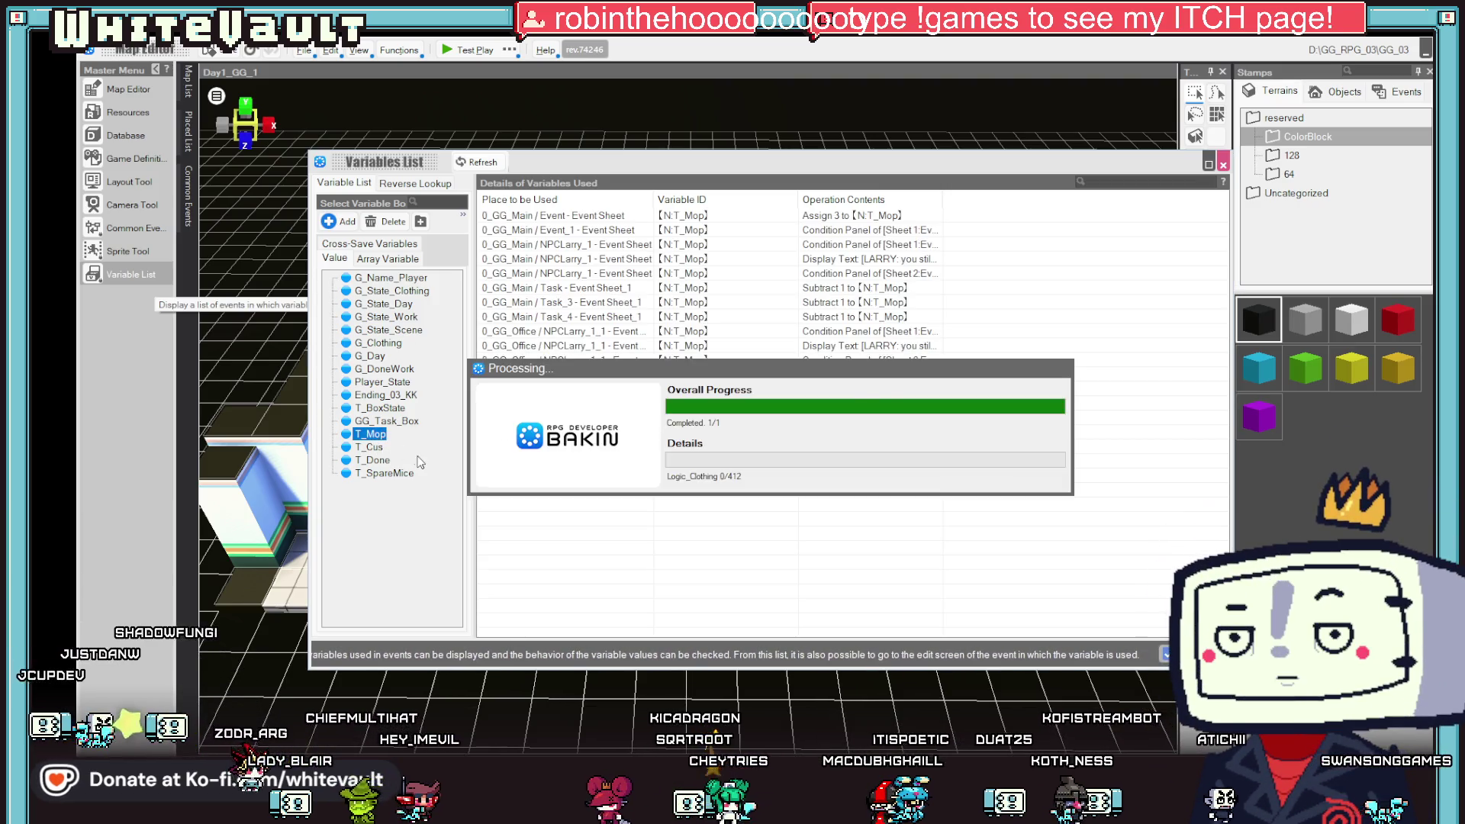
click(372, 448)
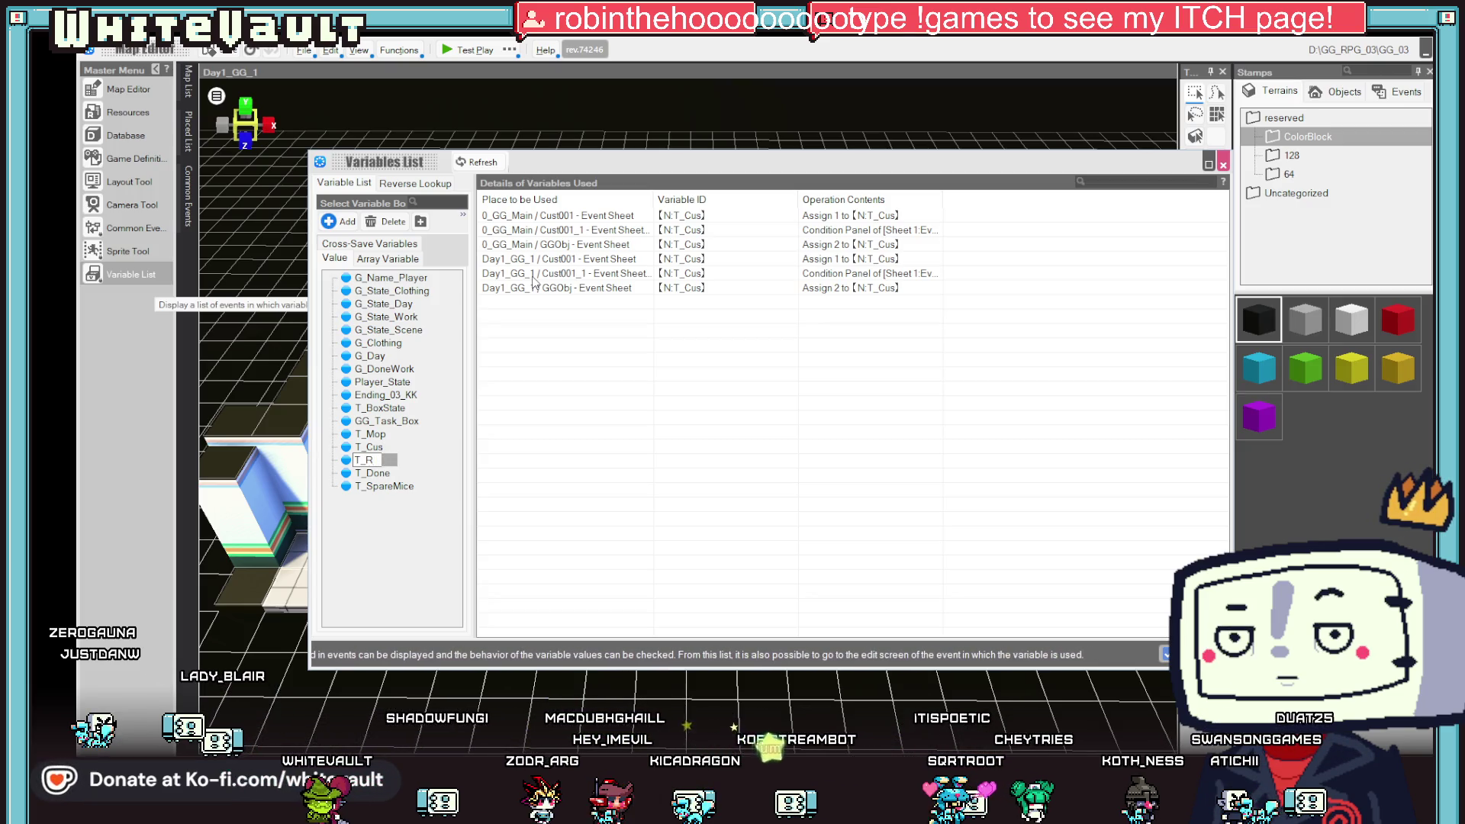
- Rename the variable to T_Bobber and close the Variables List
text(Bobber)
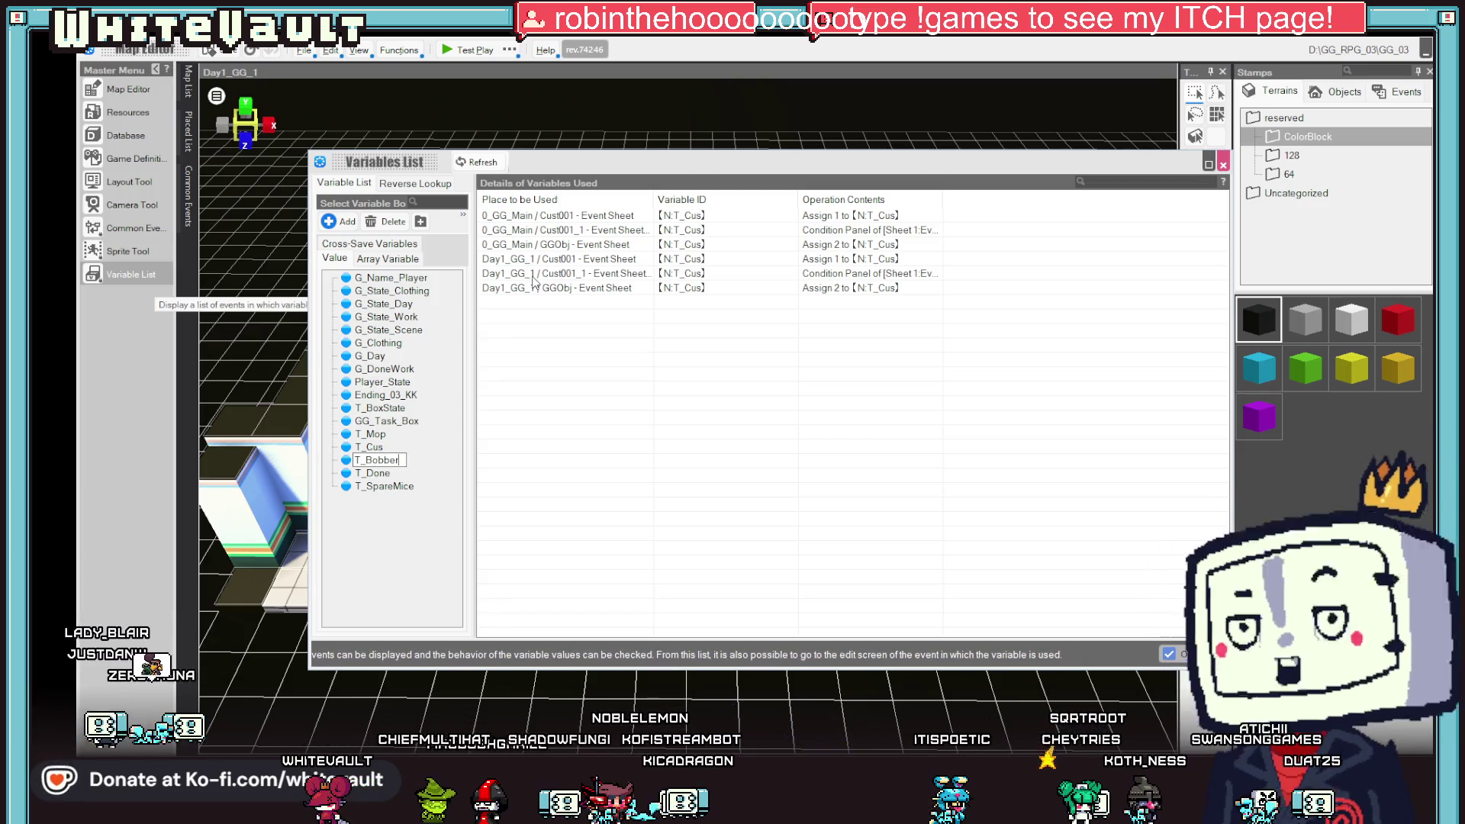
key(Return)
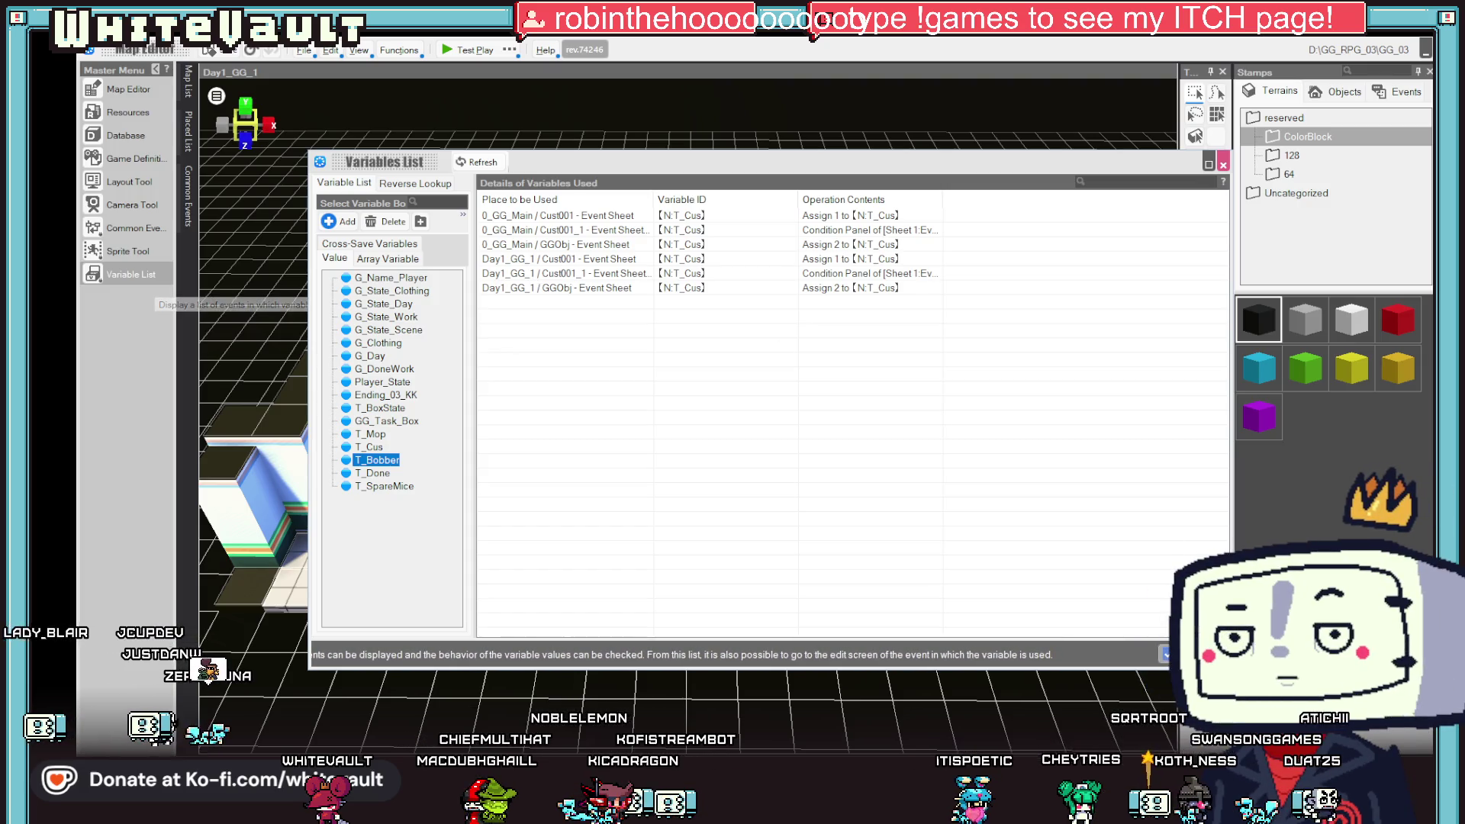
click(1222, 164)
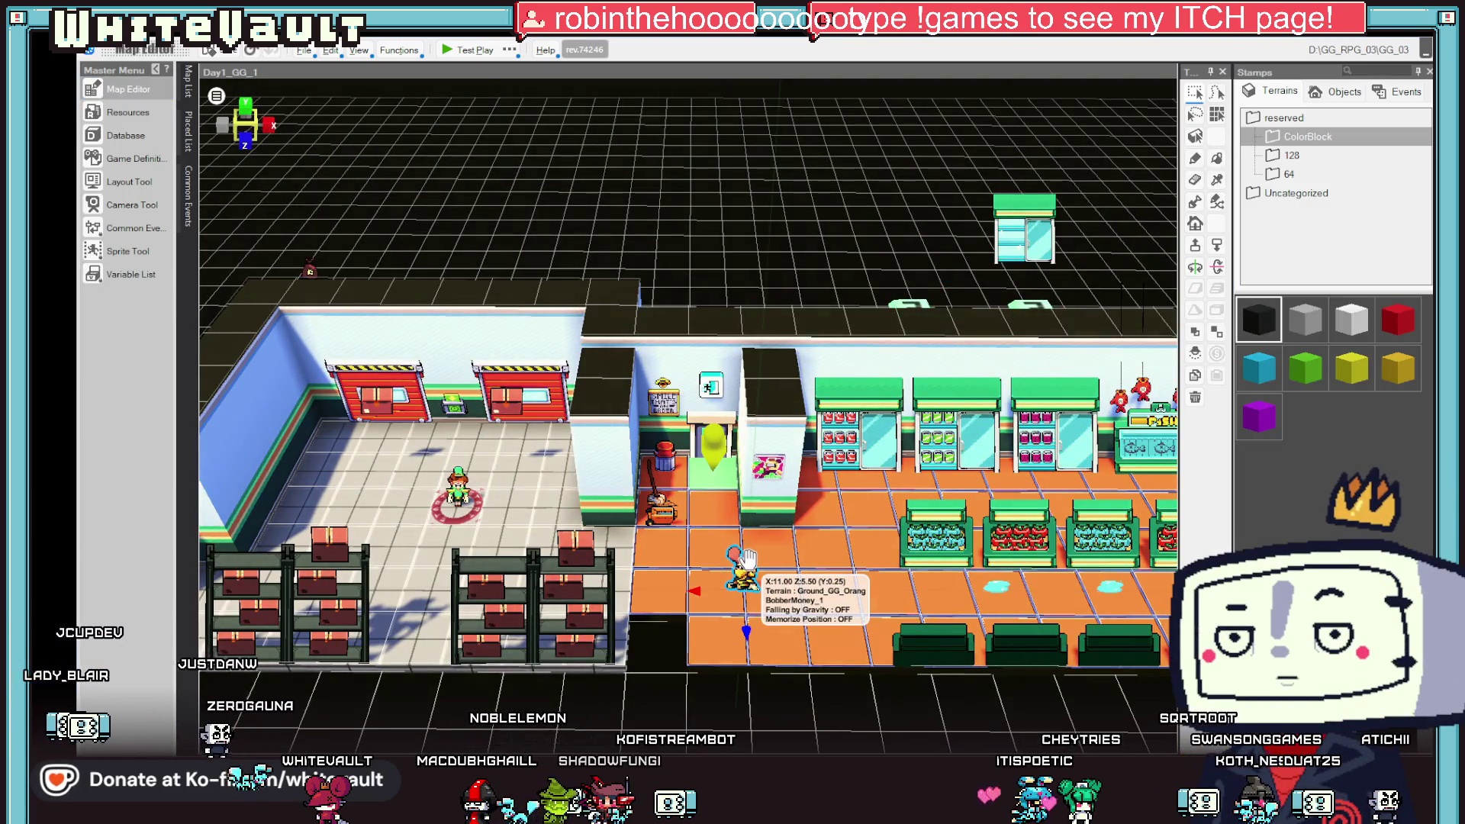
- Make BobberMoney_1's first sheet condition check the global variable T_Bobber
double_click(745, 564)
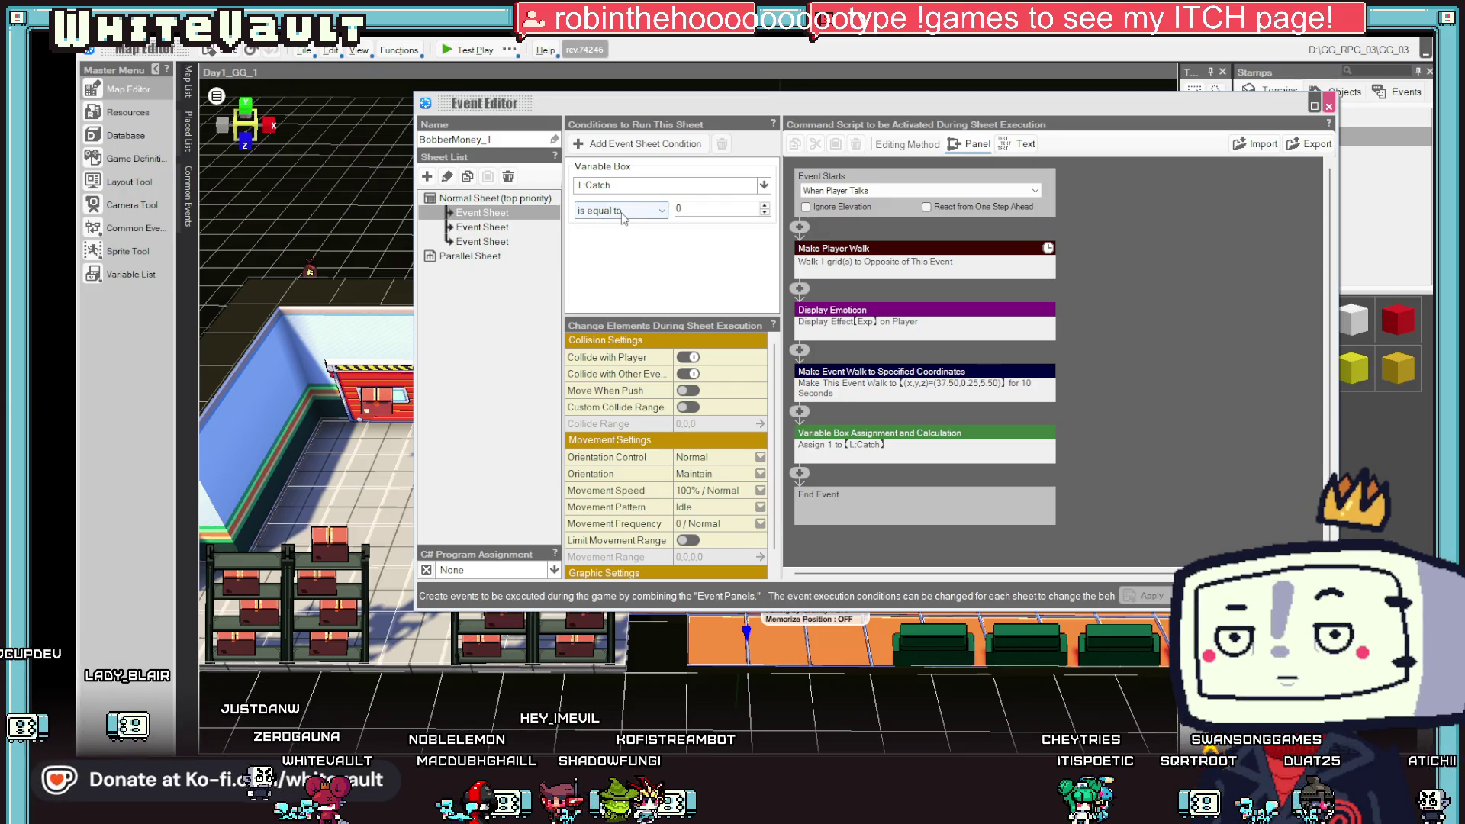
click(626, 186)
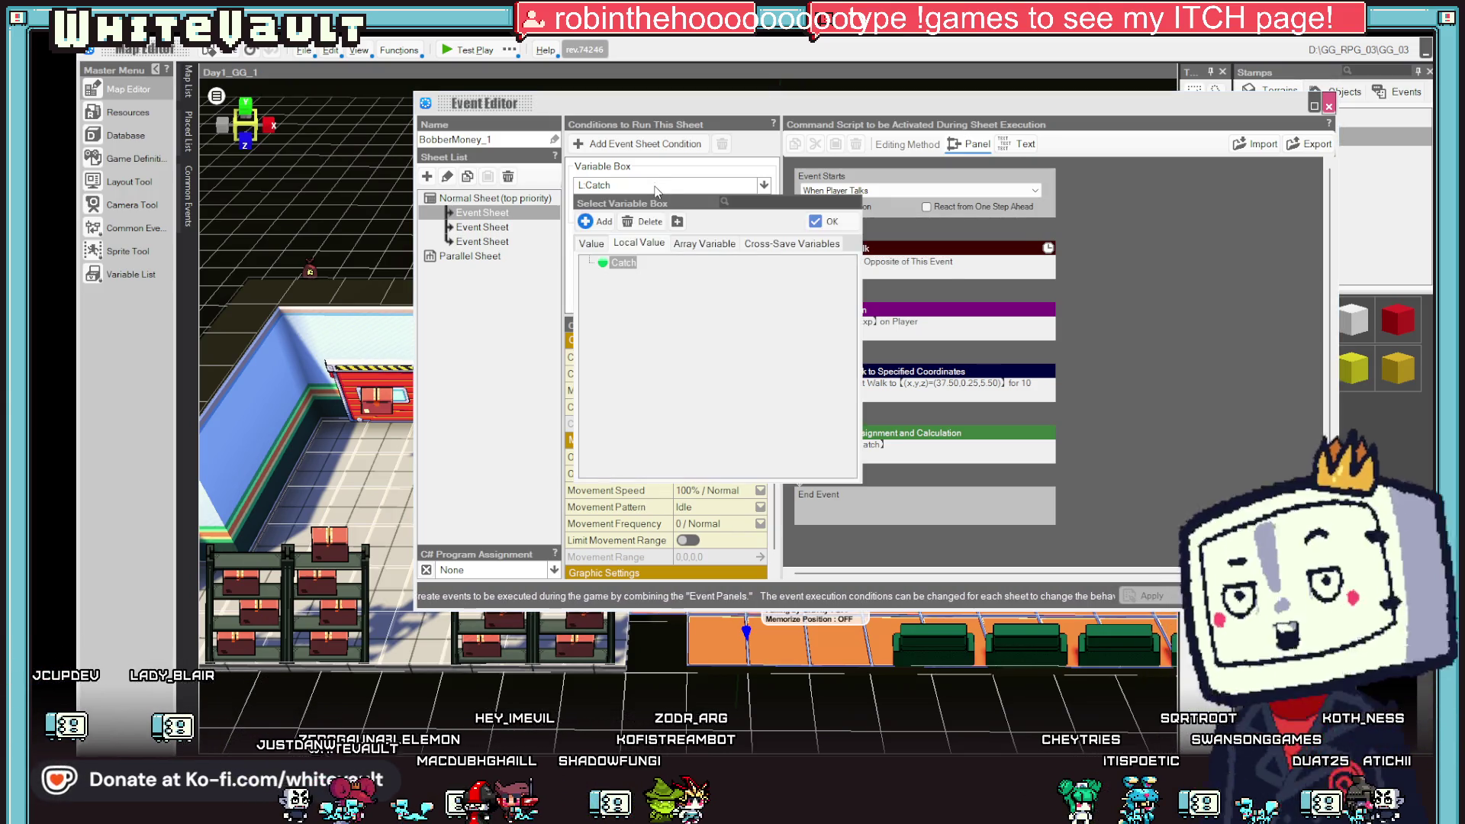
click(595, 243)
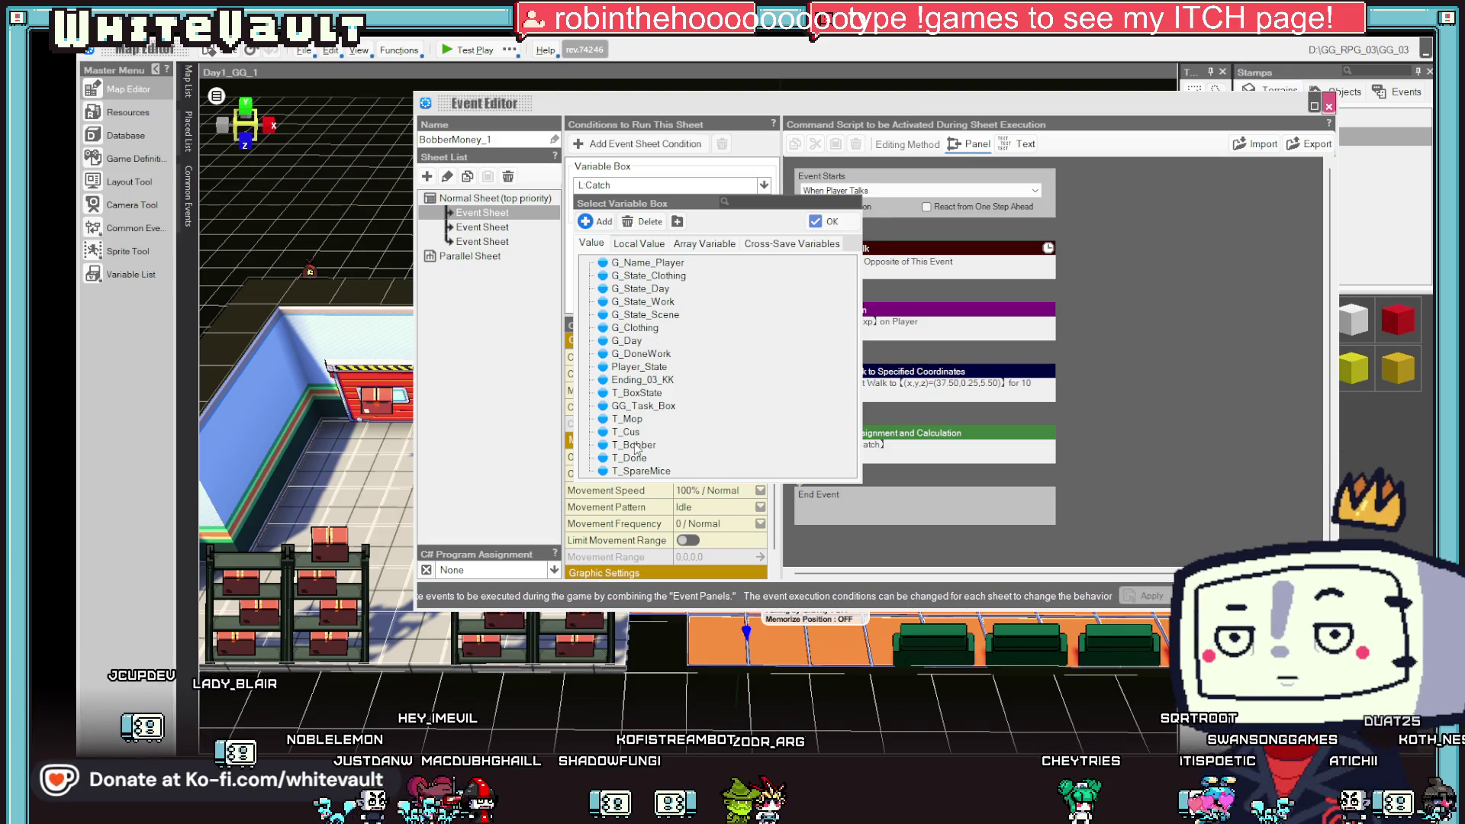
double_click(635, 445)
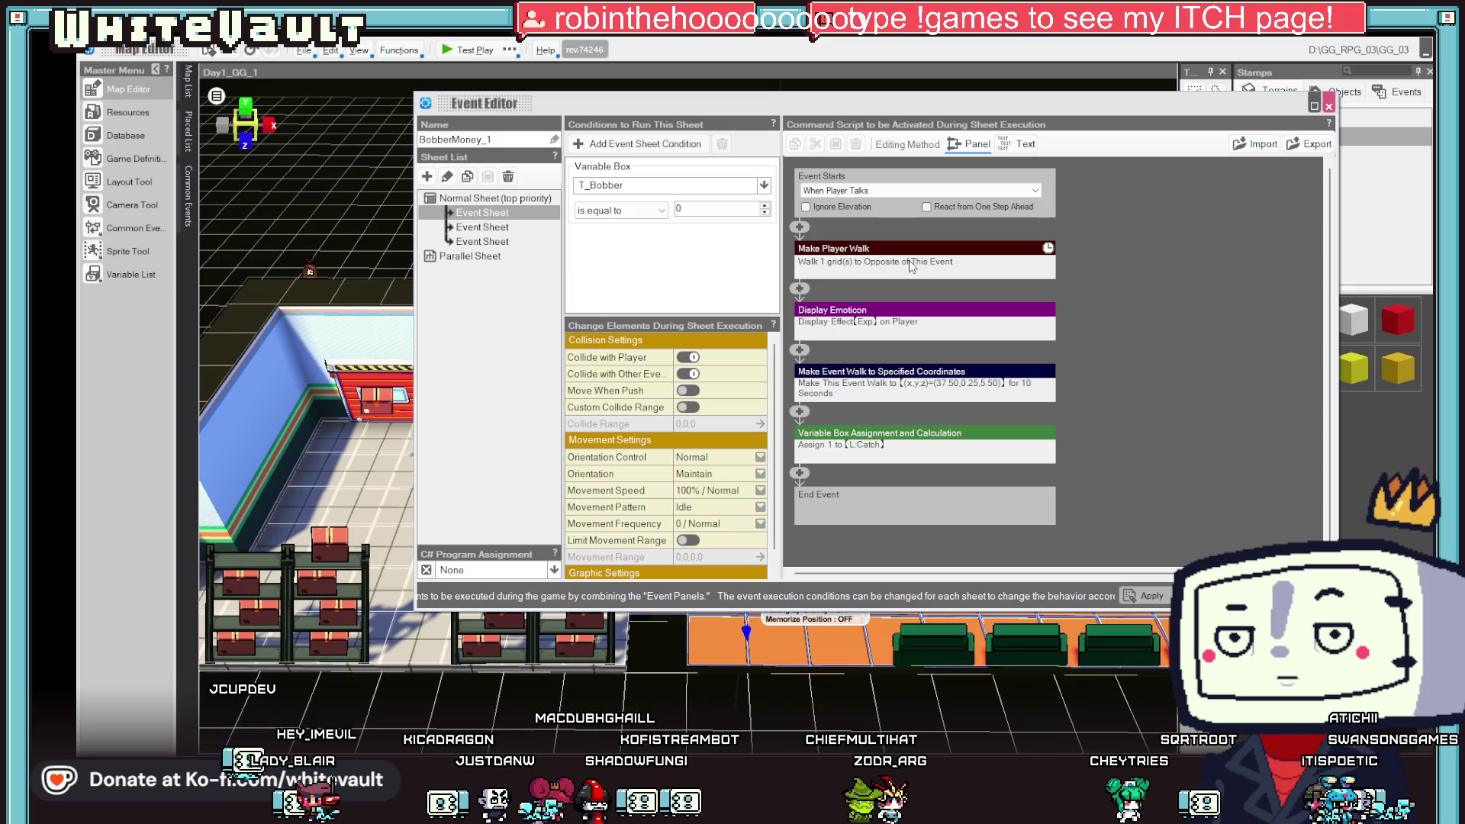
- Turn off Abort if Unable to Move on the player walk and make the emoticon wait to complete
click(979, 258)
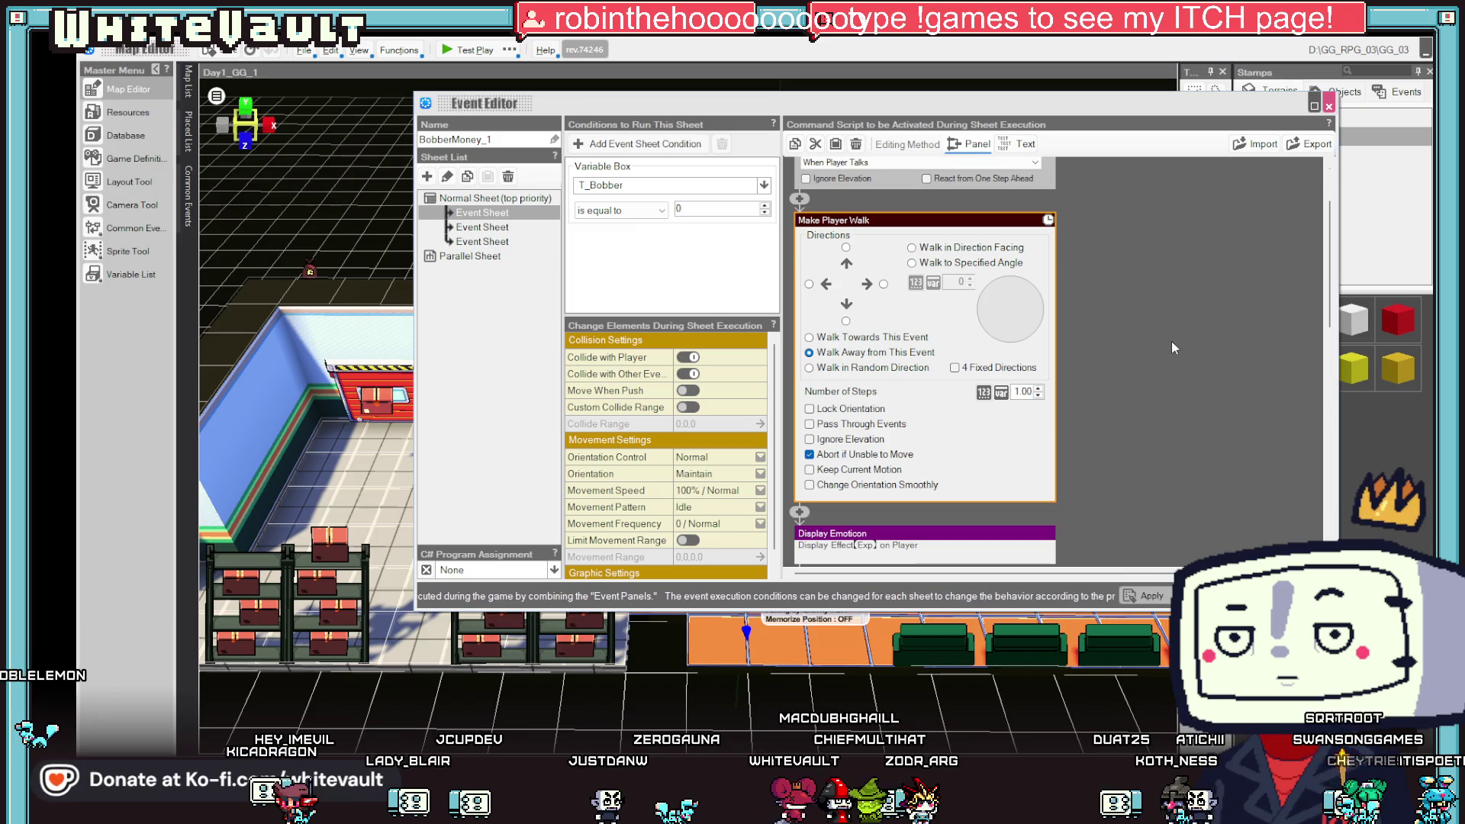
click(816, 456)
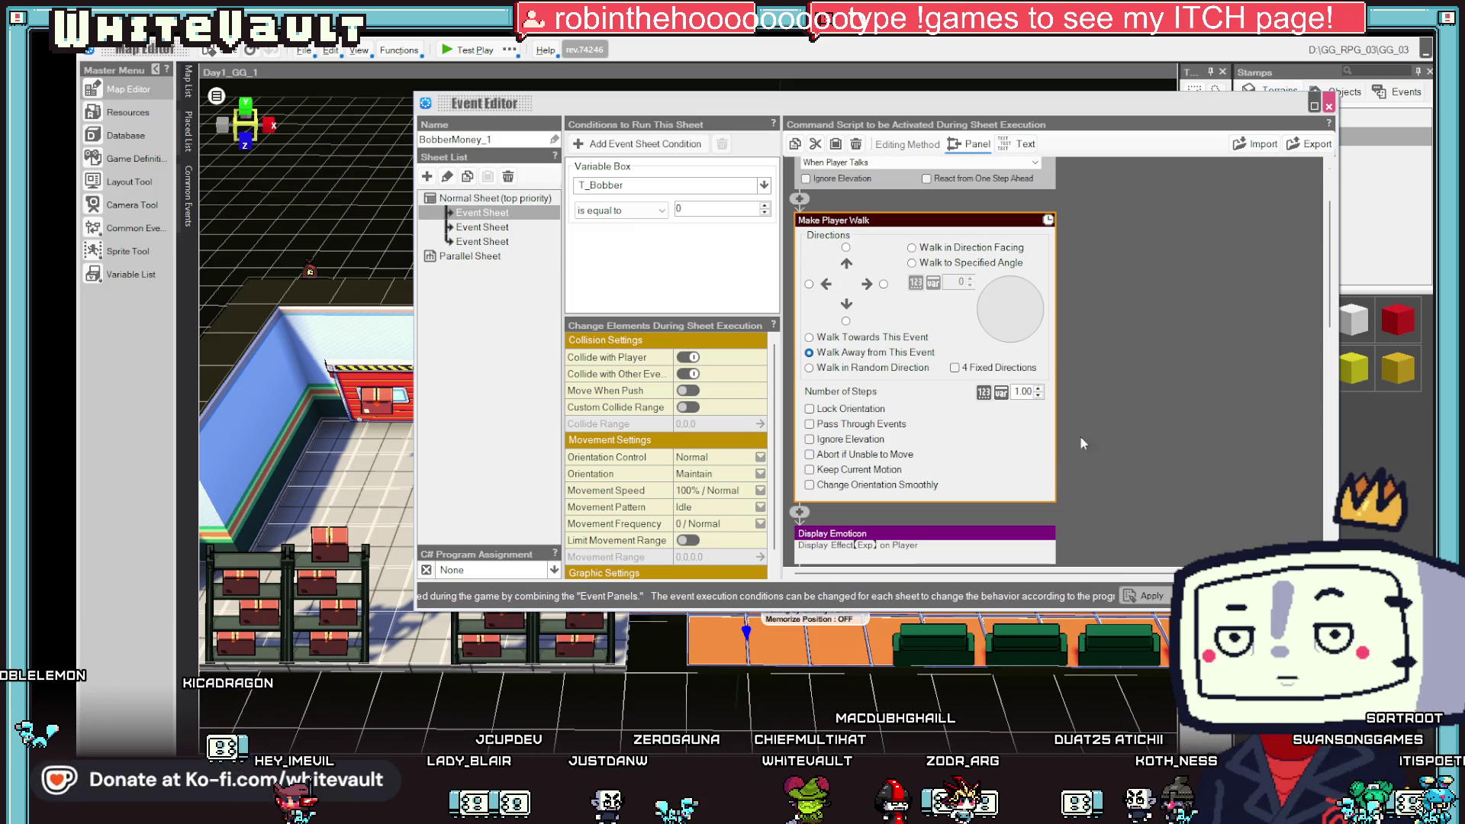
click(1108, 435)
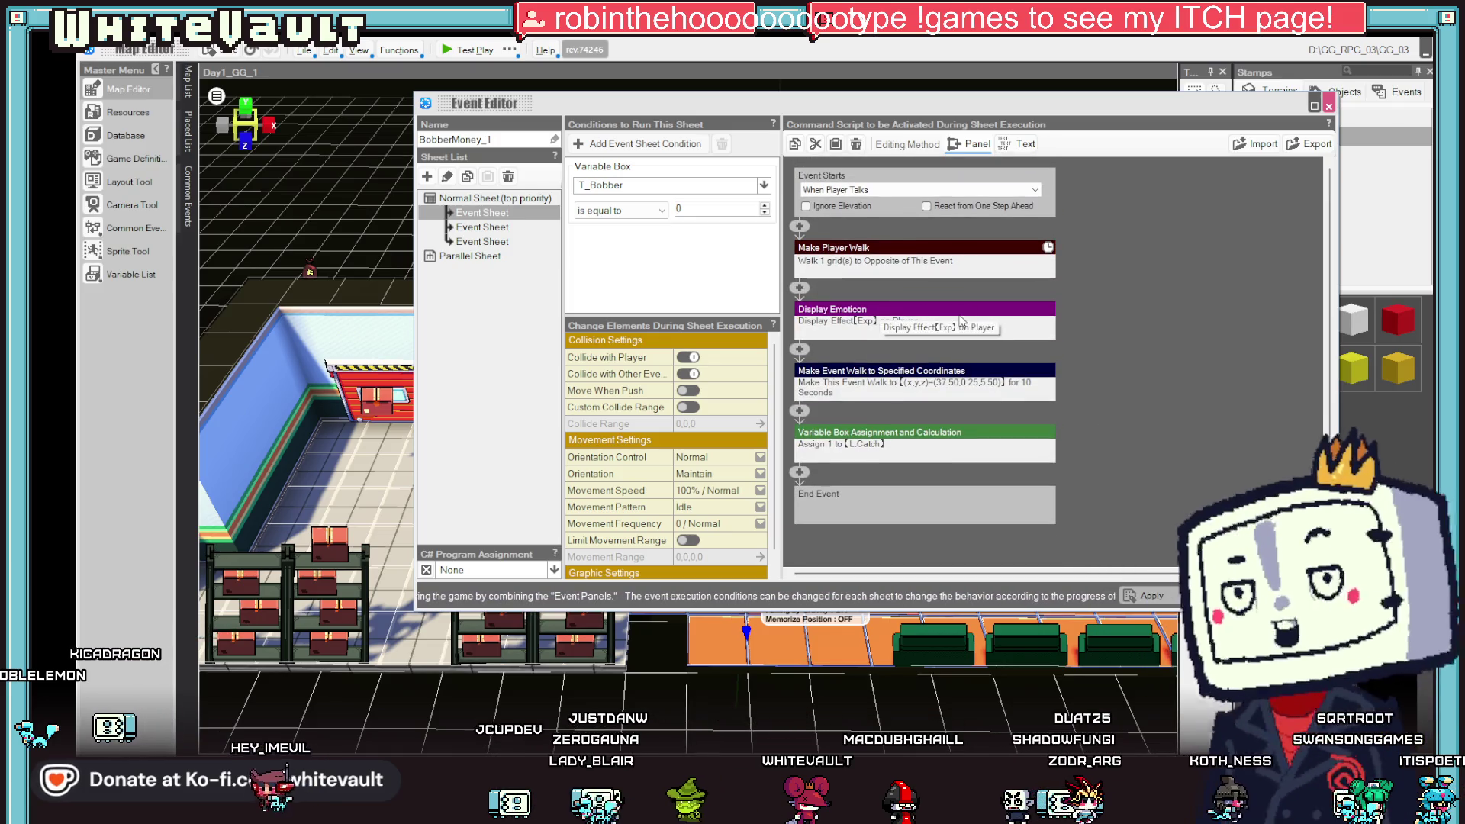
click(881, 312)
click(813, 472)
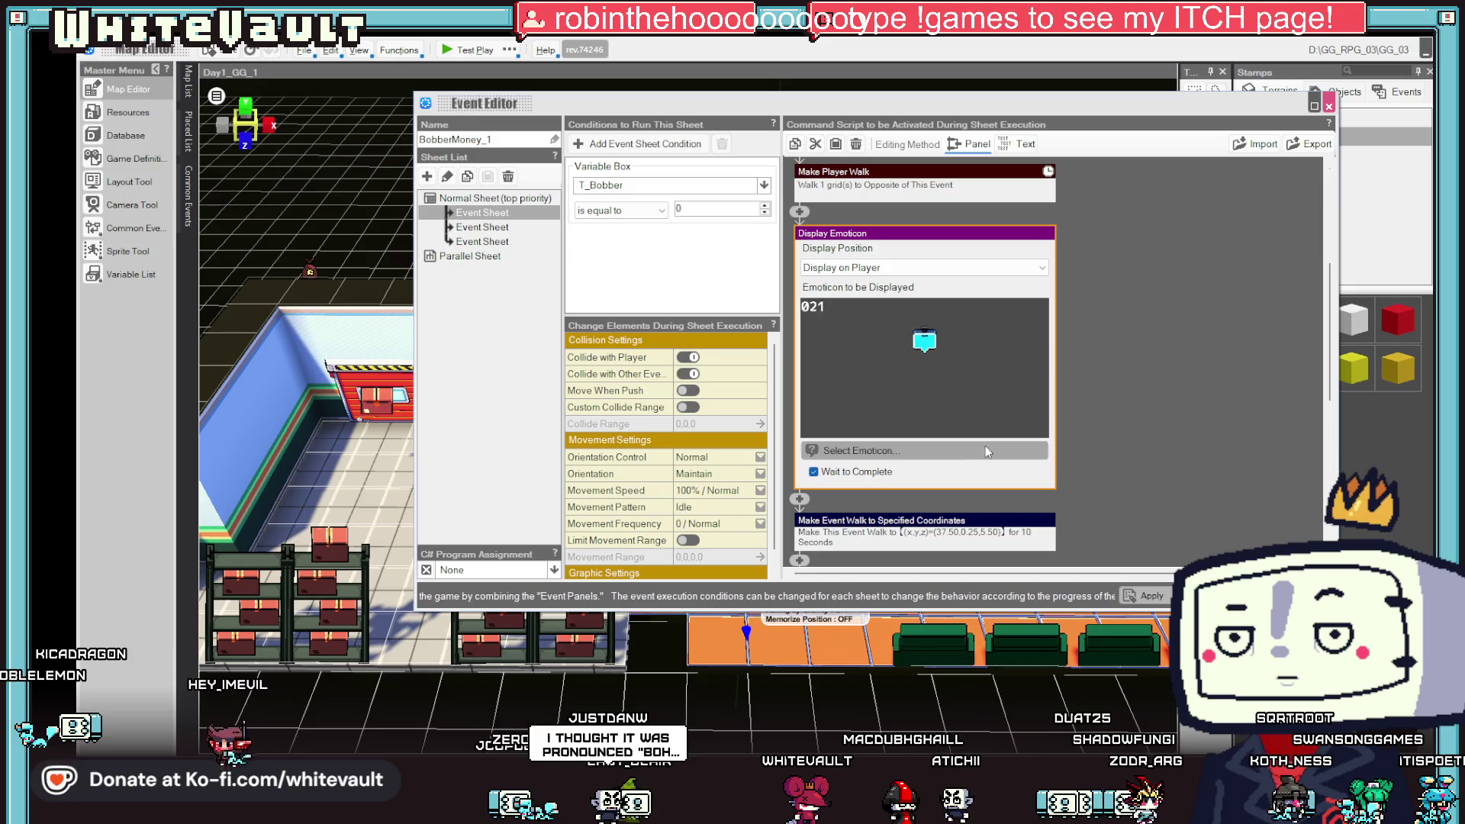
click(1136, 453)
- Have the walk-to-coordinates end facing 90° and re-pick its destination on the map
click(924, 379)
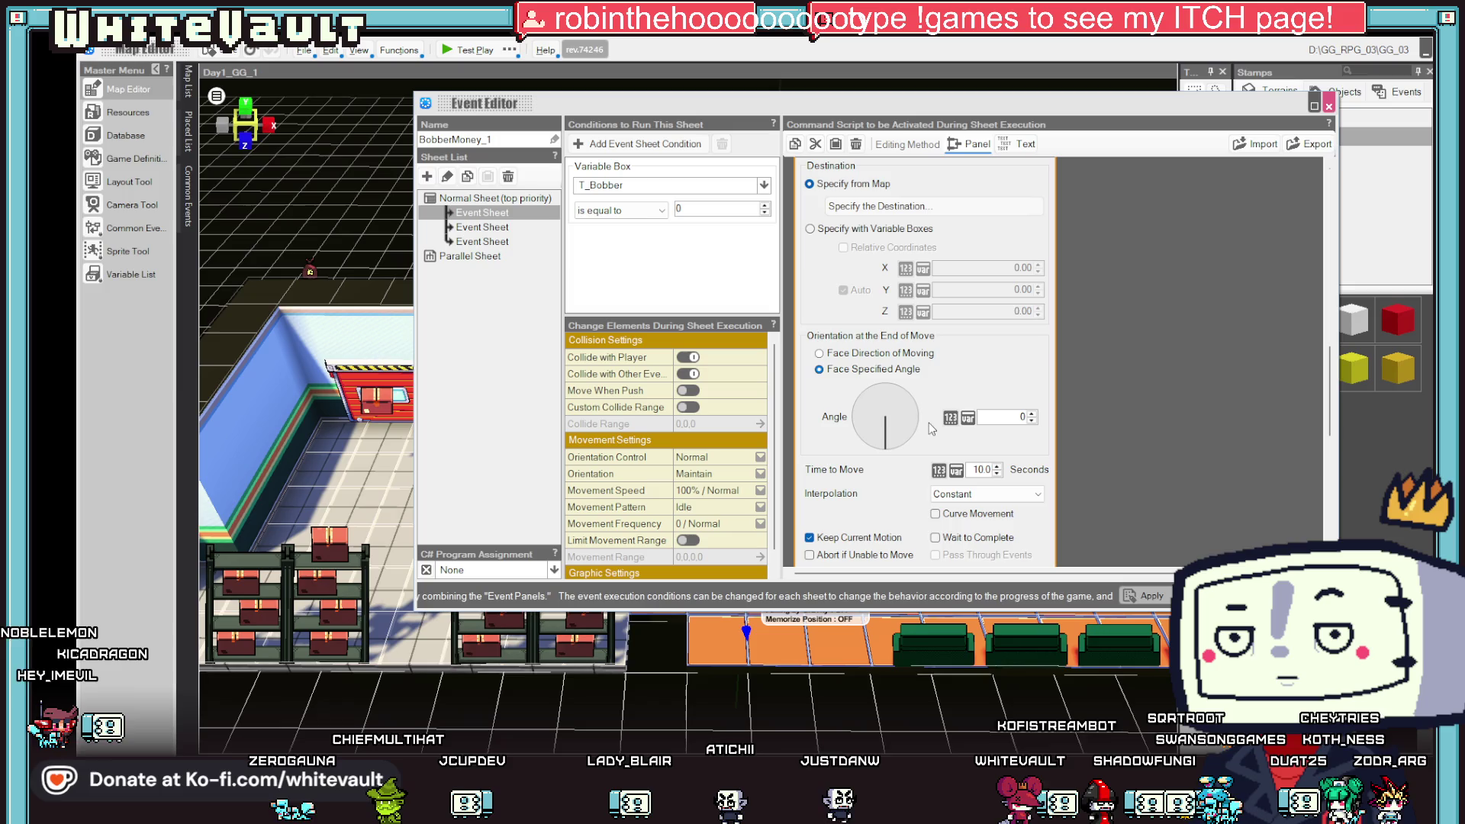
click(911, 419)
drag(941, 418, 938, 416)
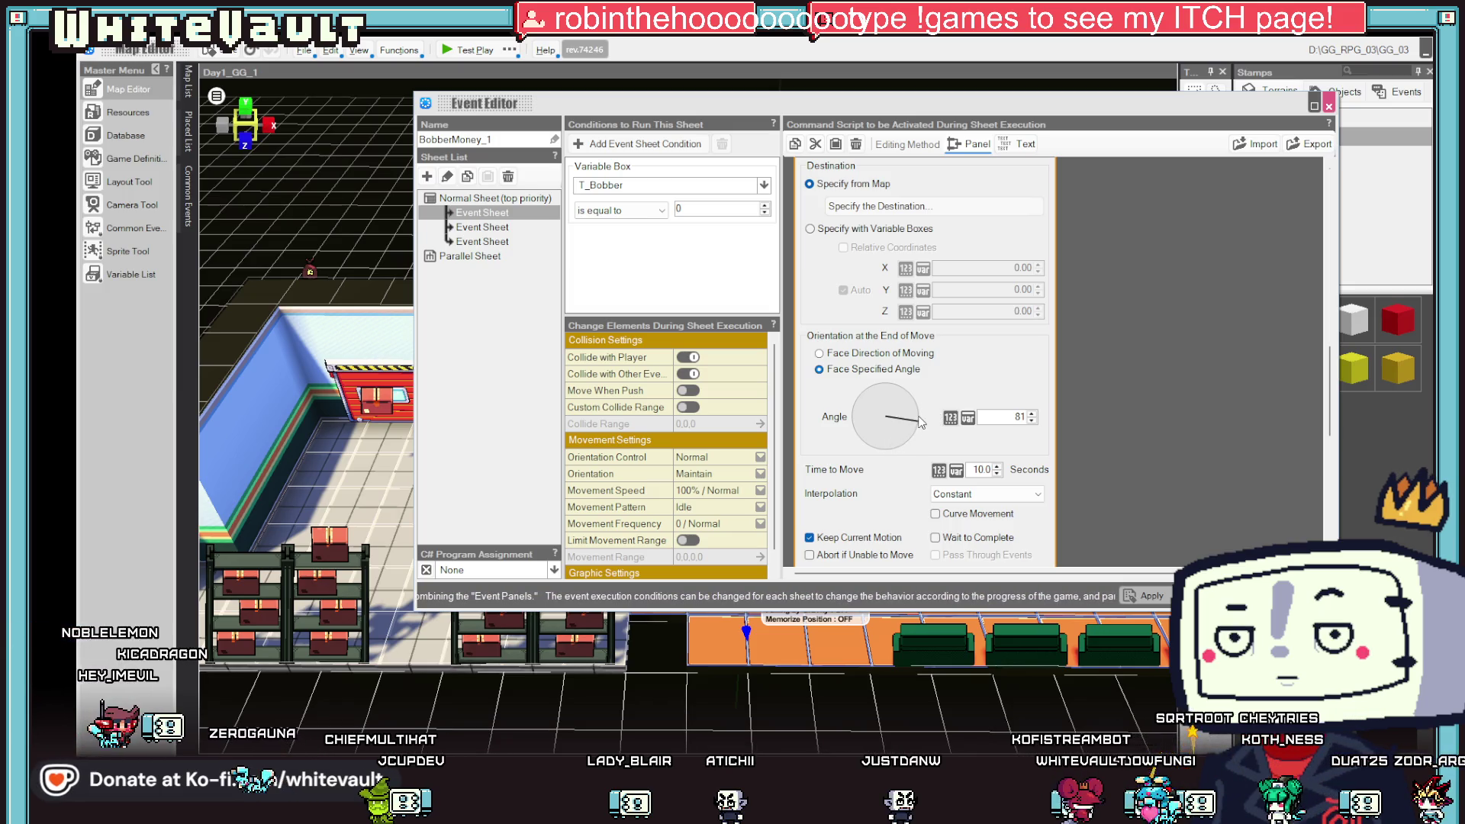
click(893, 208)
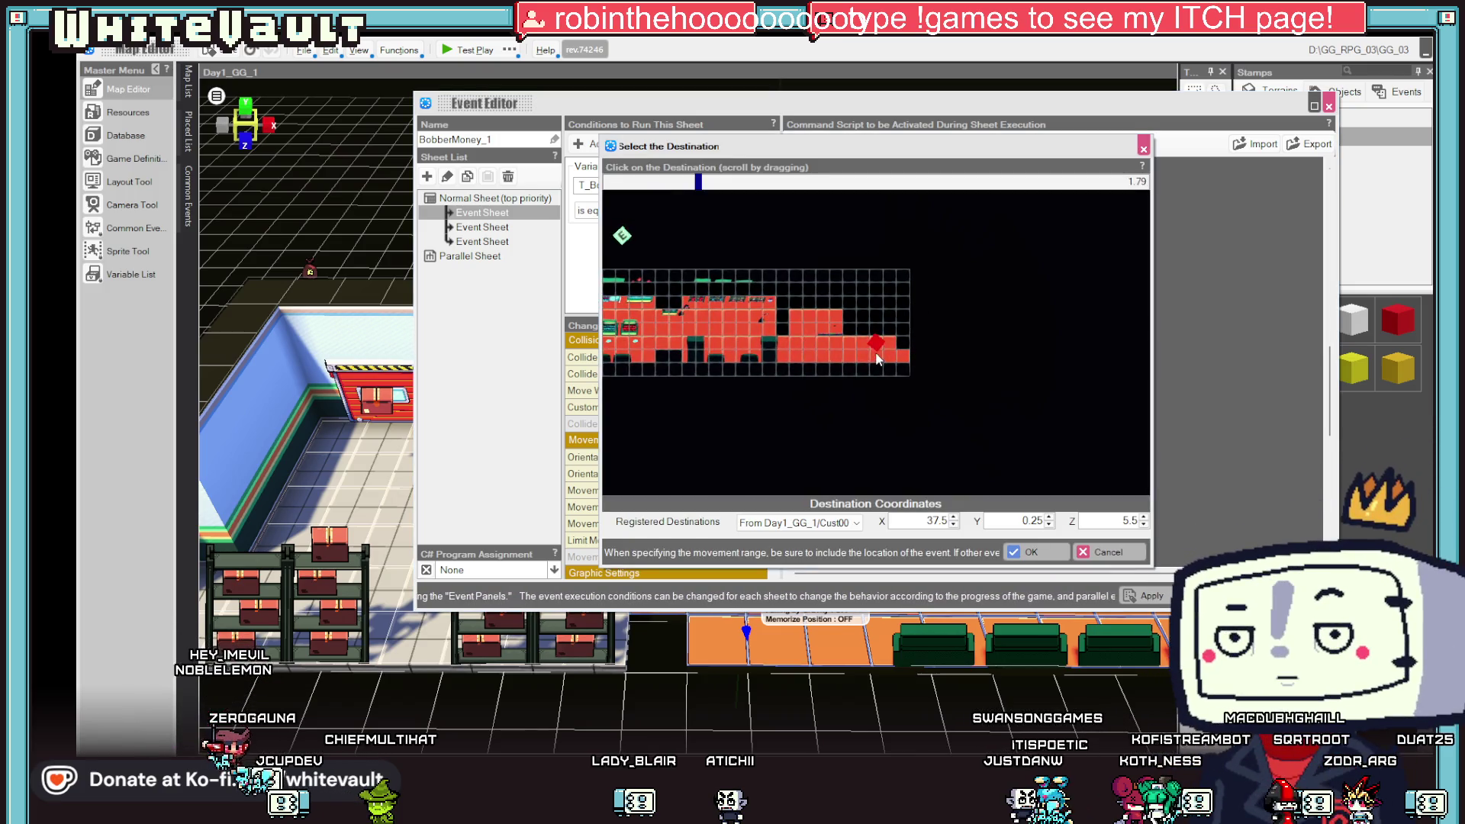
click(1030, 552)
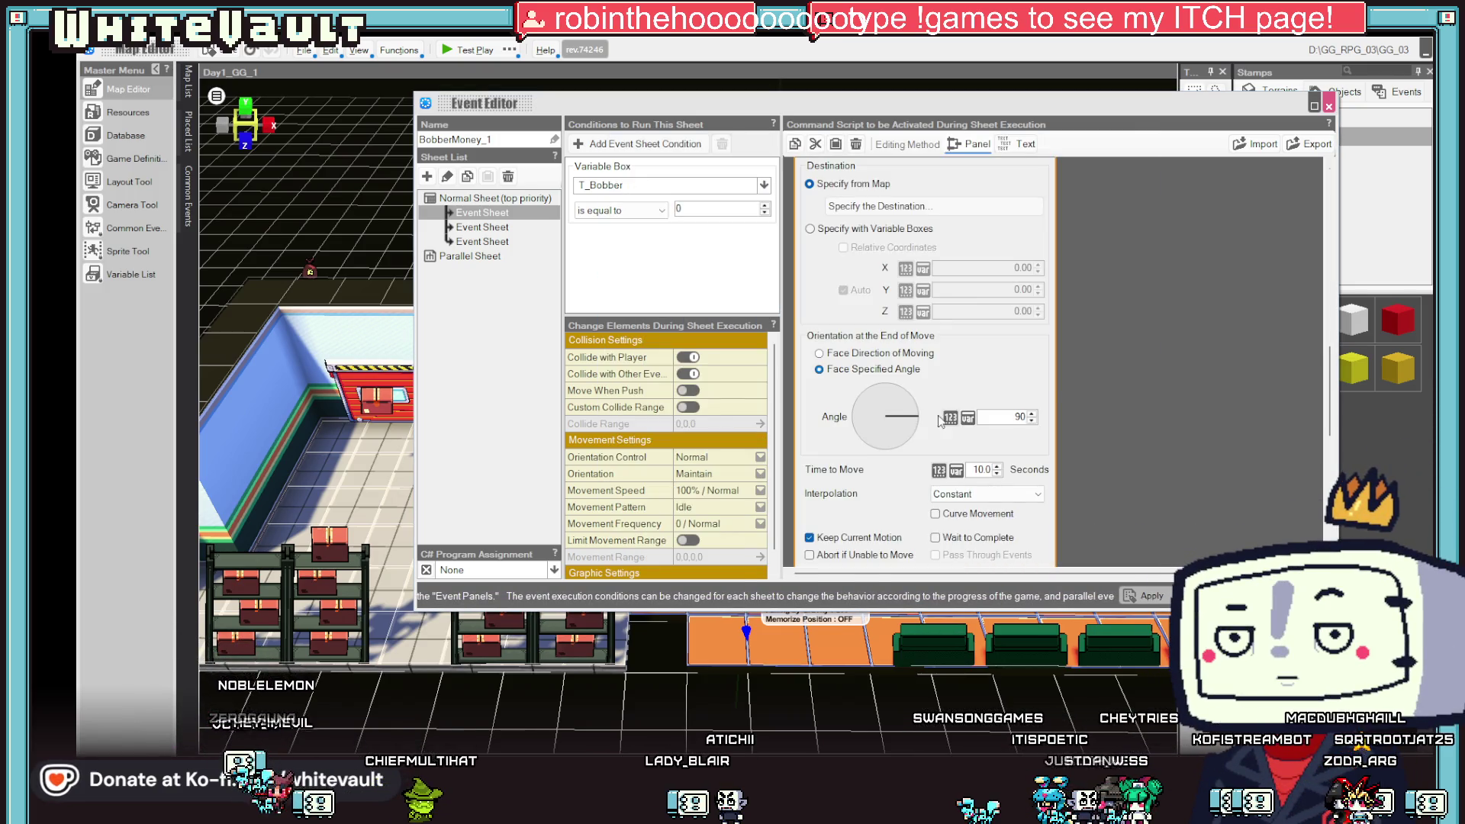
click(1103, 377)
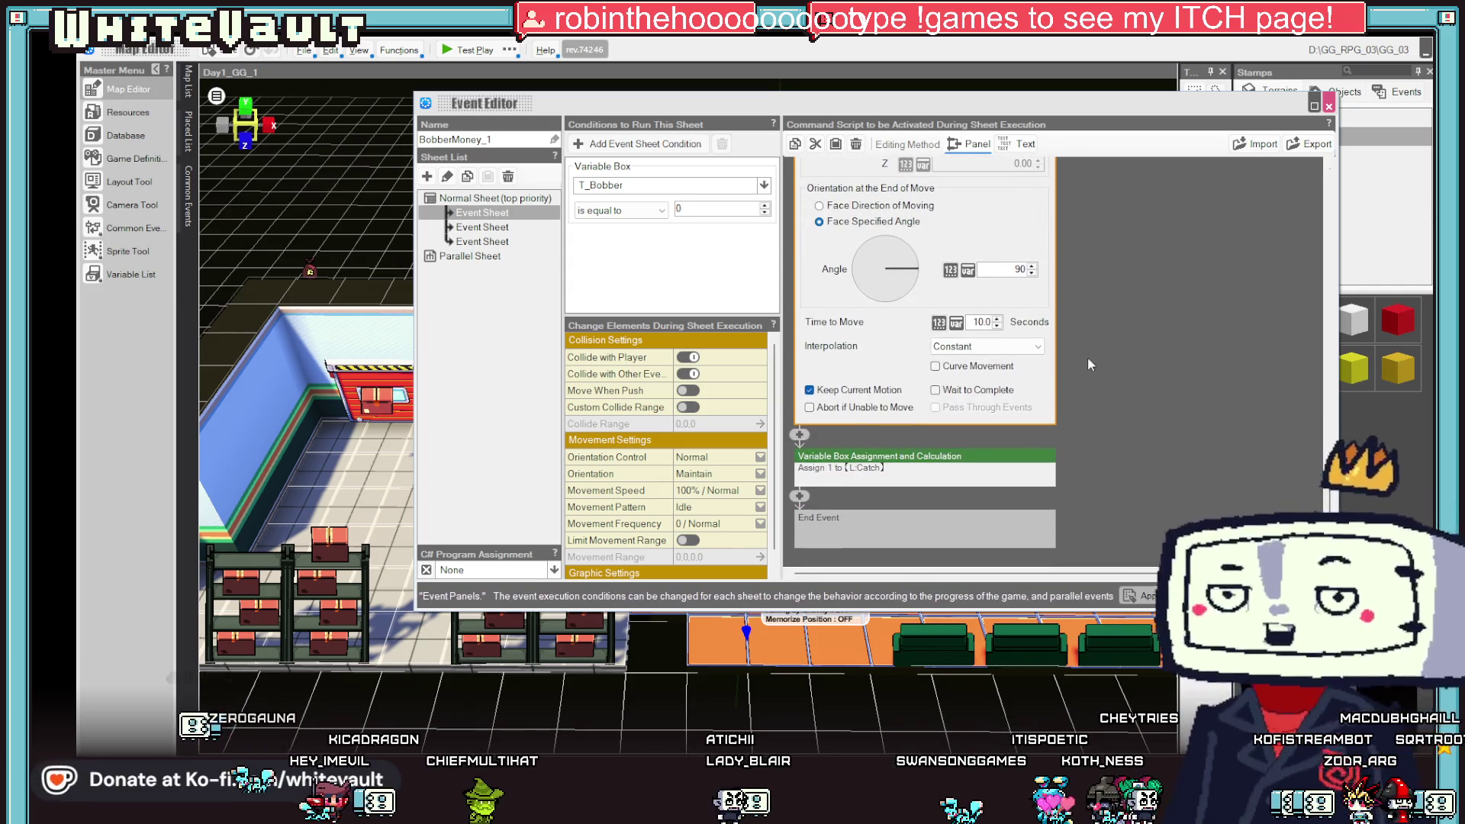
right_click(921, 460)
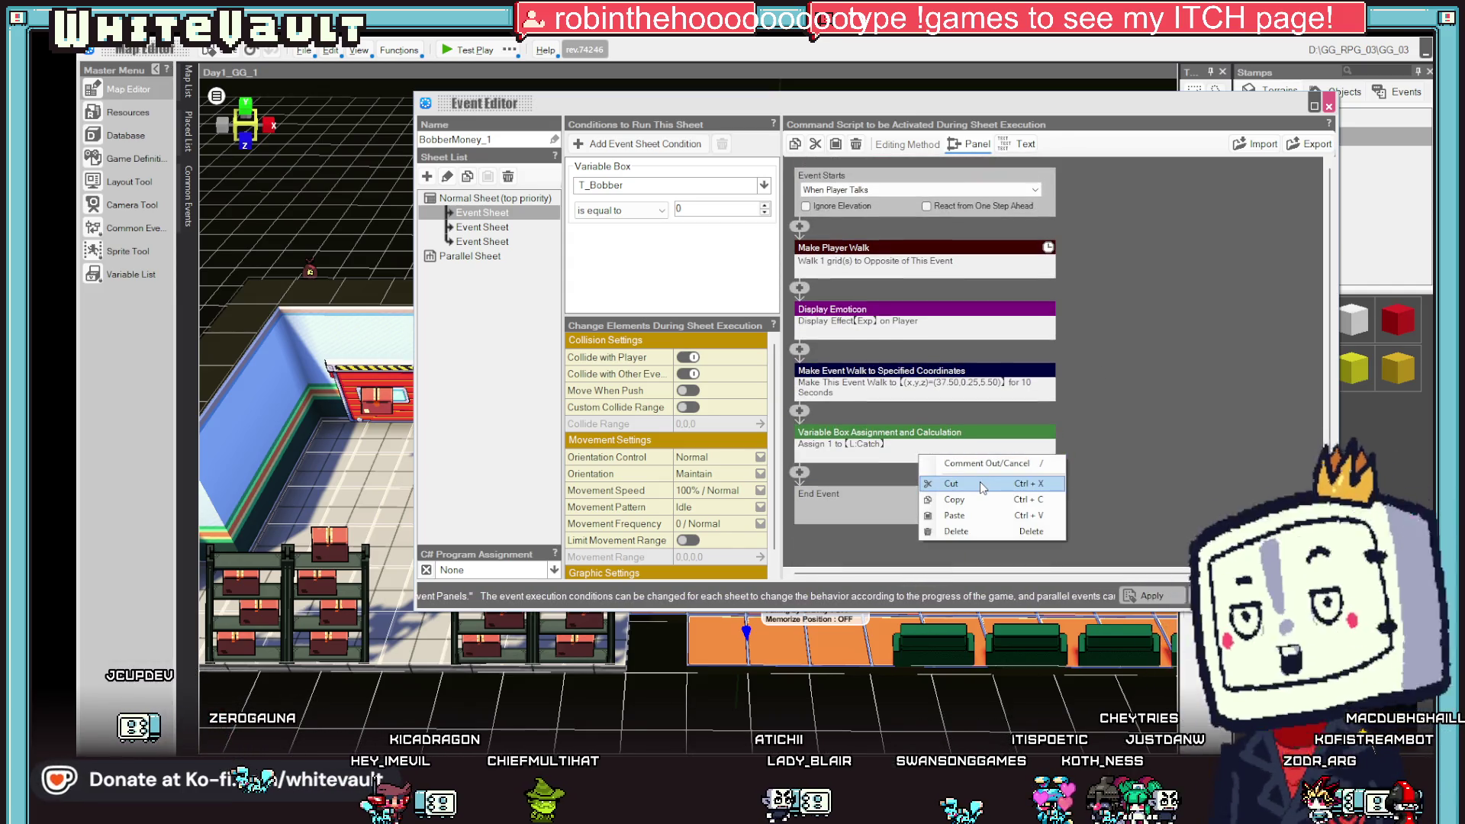
- Delete the Catch assignment and make the second sheet check T_Bobber equals 1
click(955, 531)
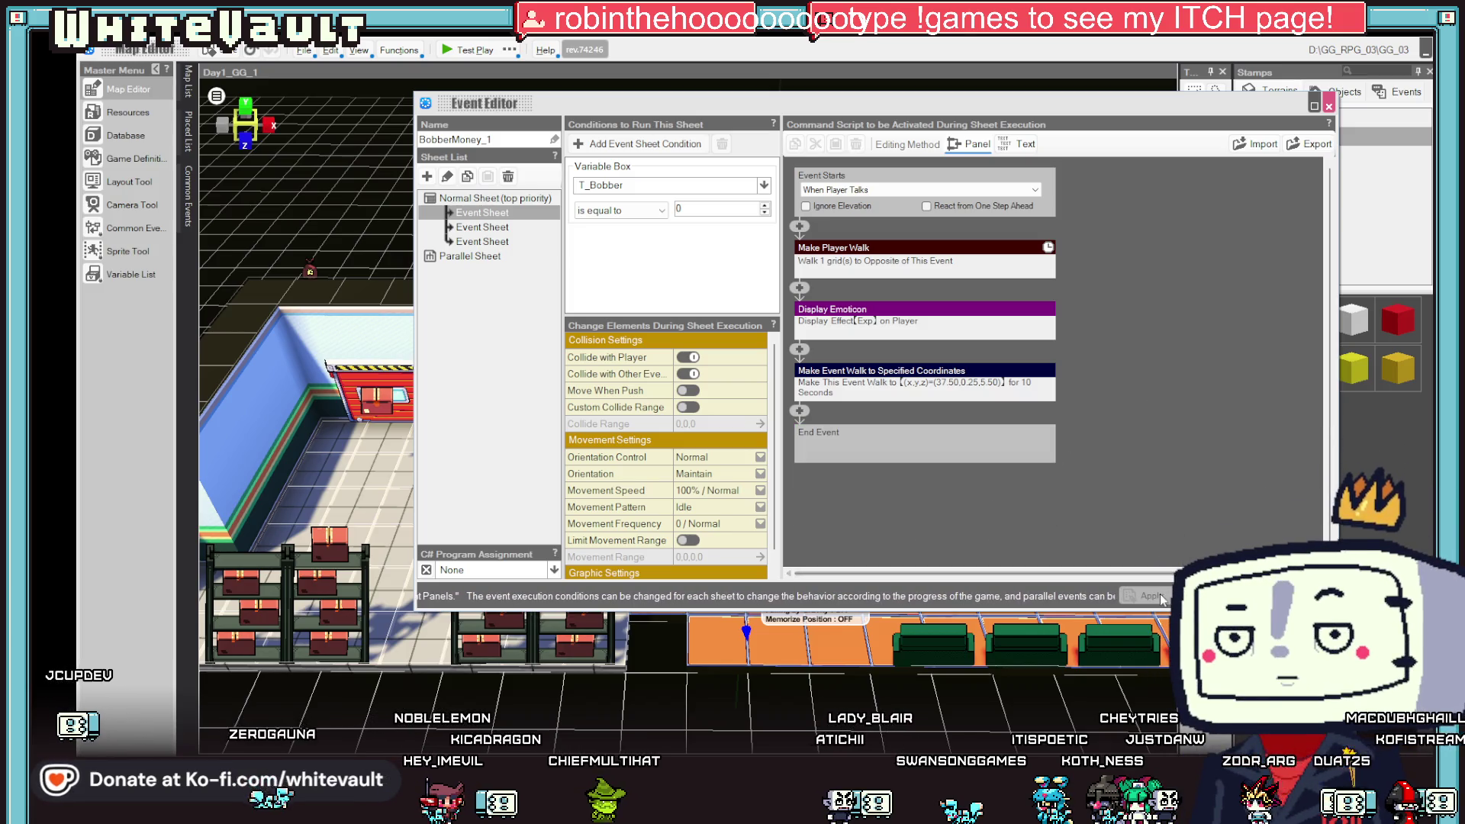
click(513, 227)
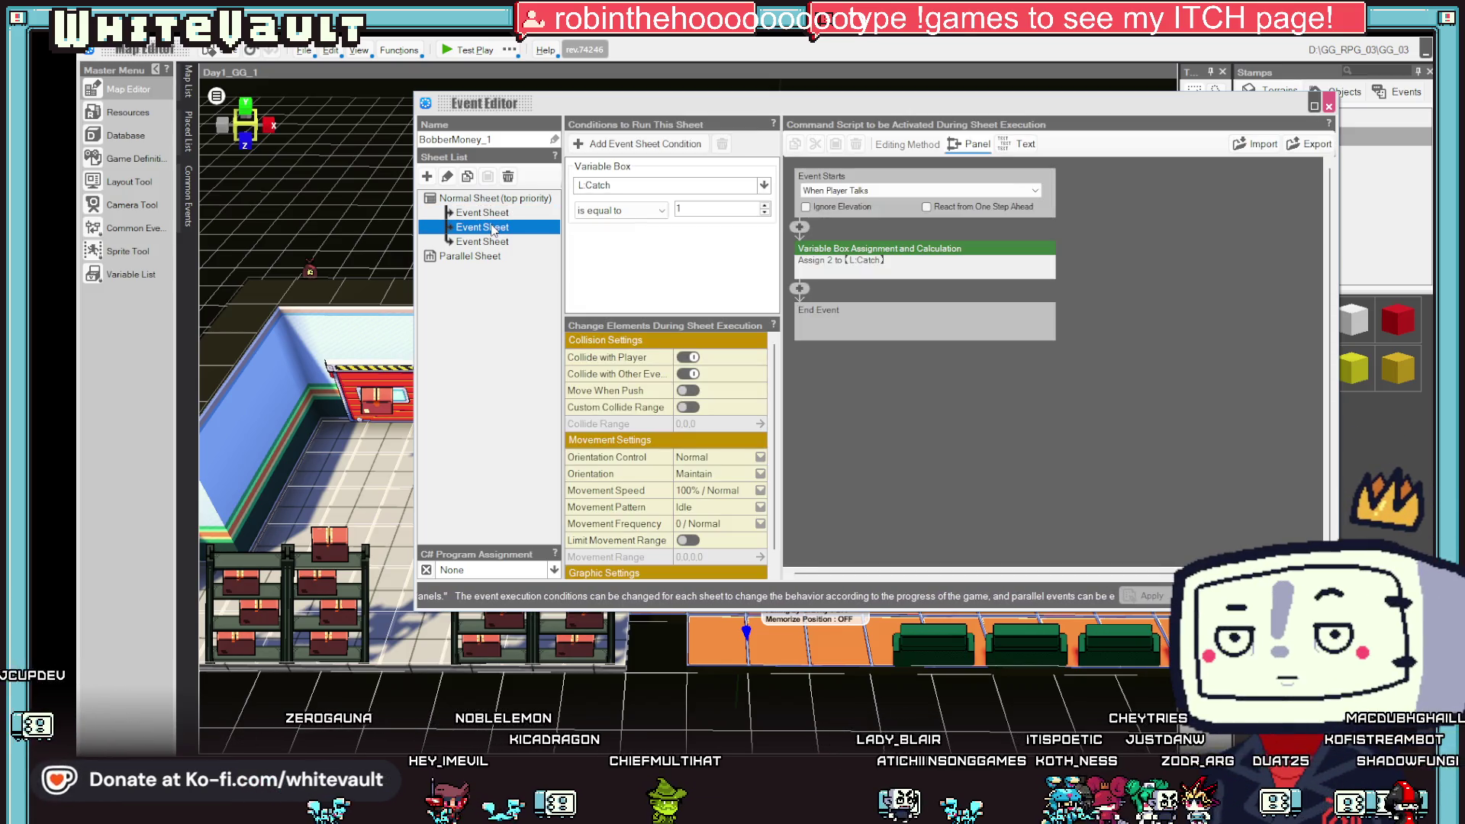
click(611, 185)
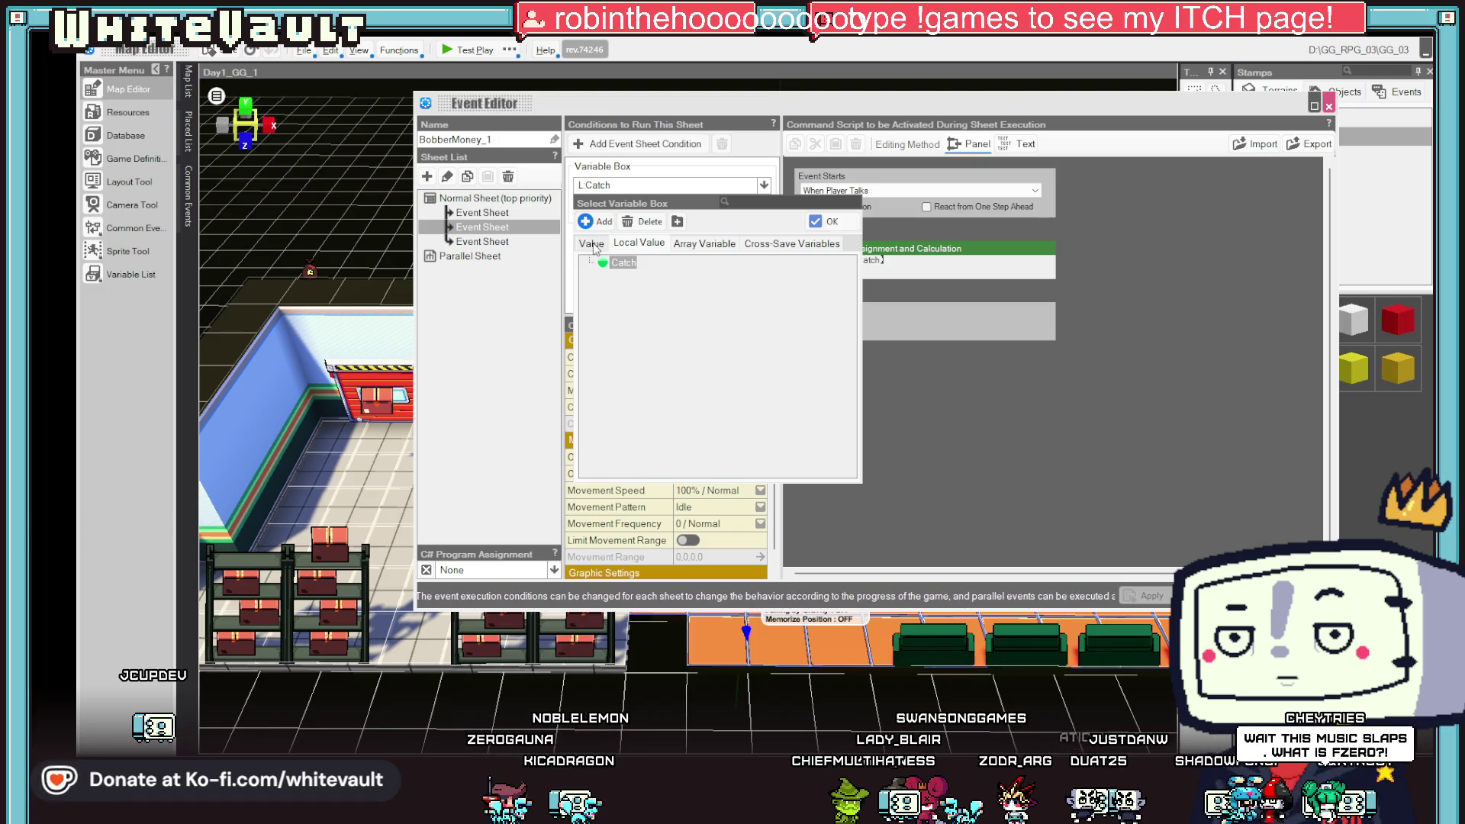
click(594, 244)
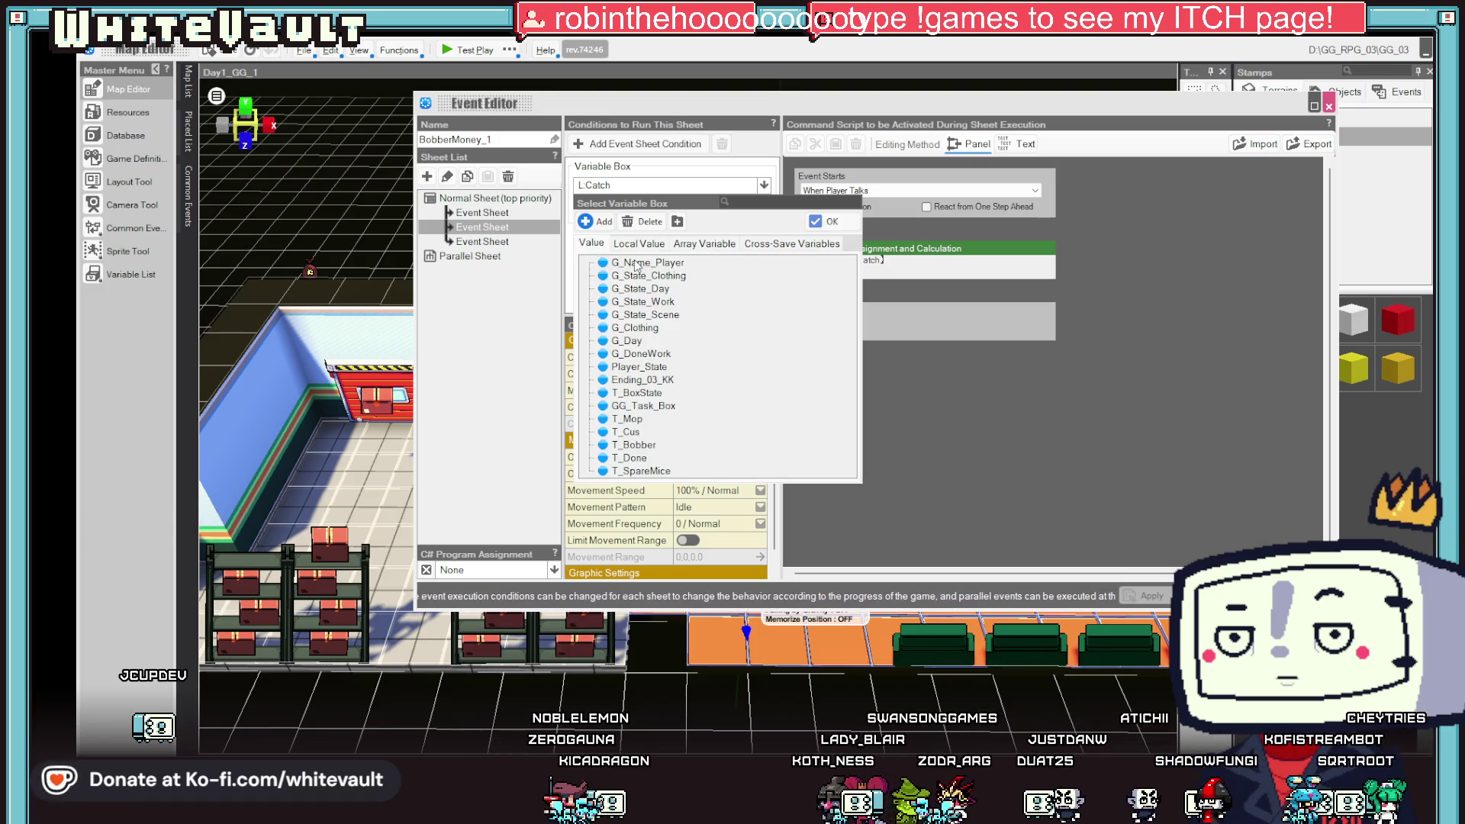
double_click(640, 444)
click(497, 215)
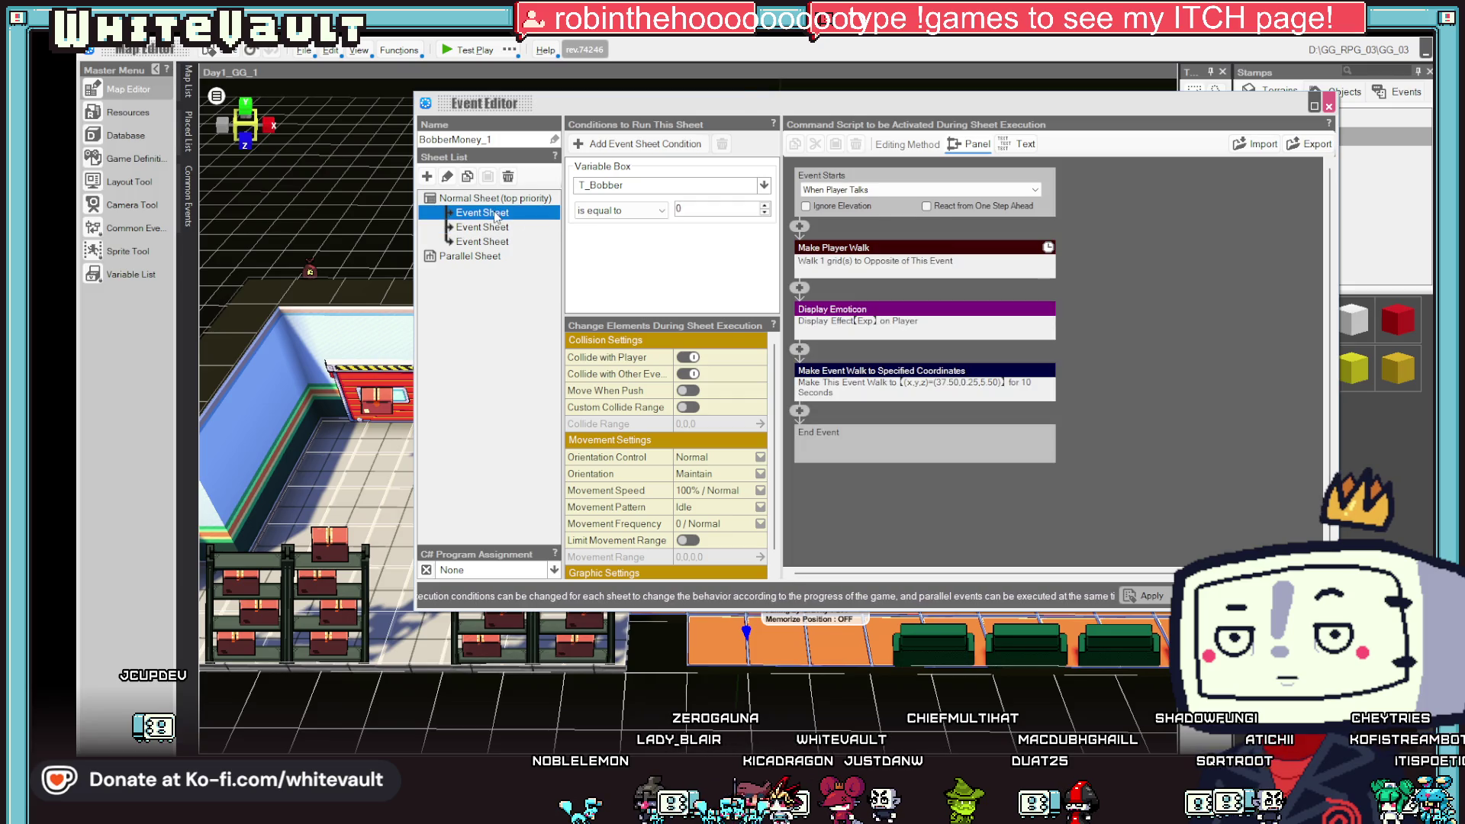
click(502, 230)
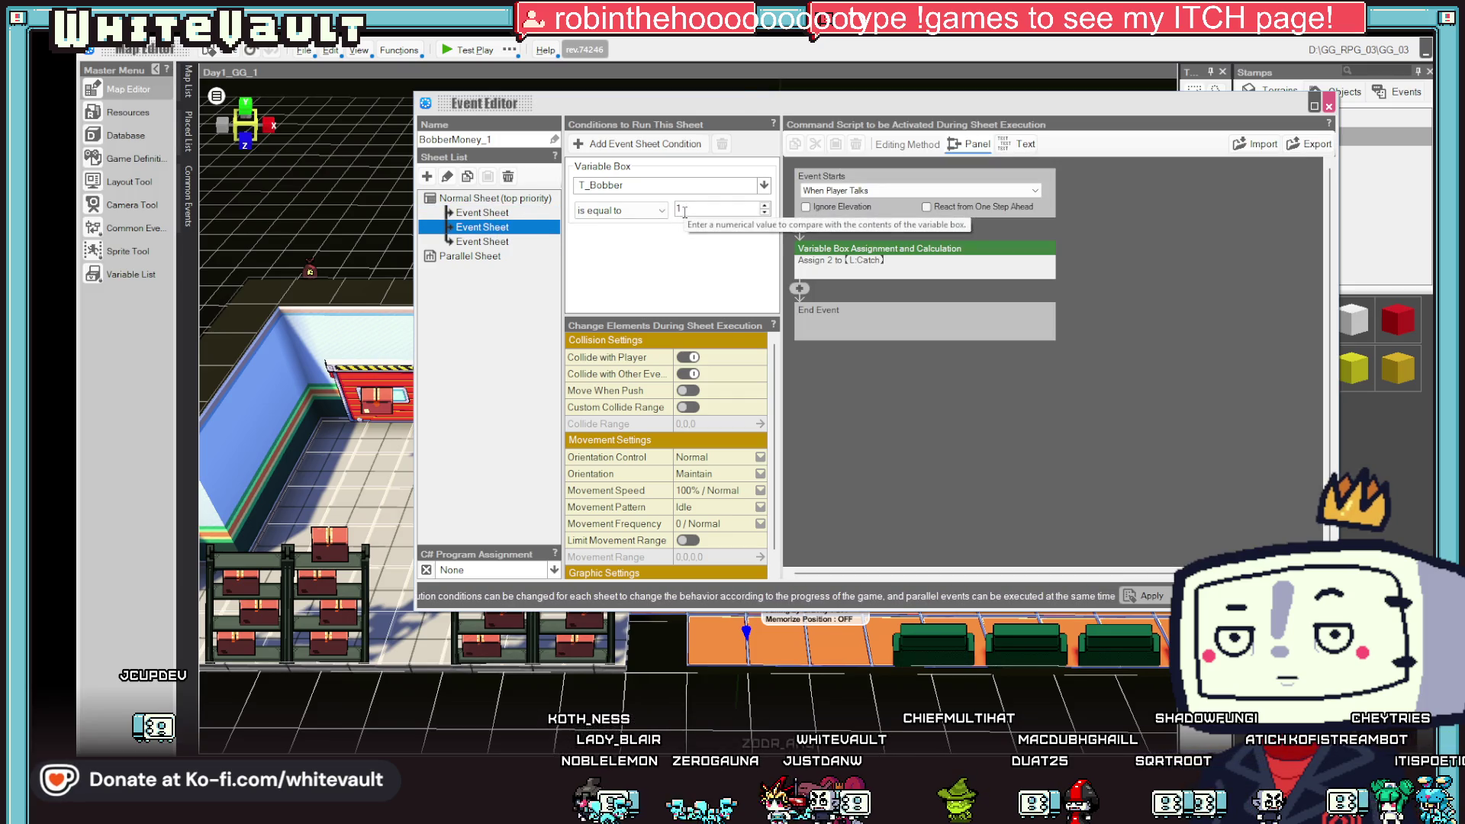
double_click(685, 211)
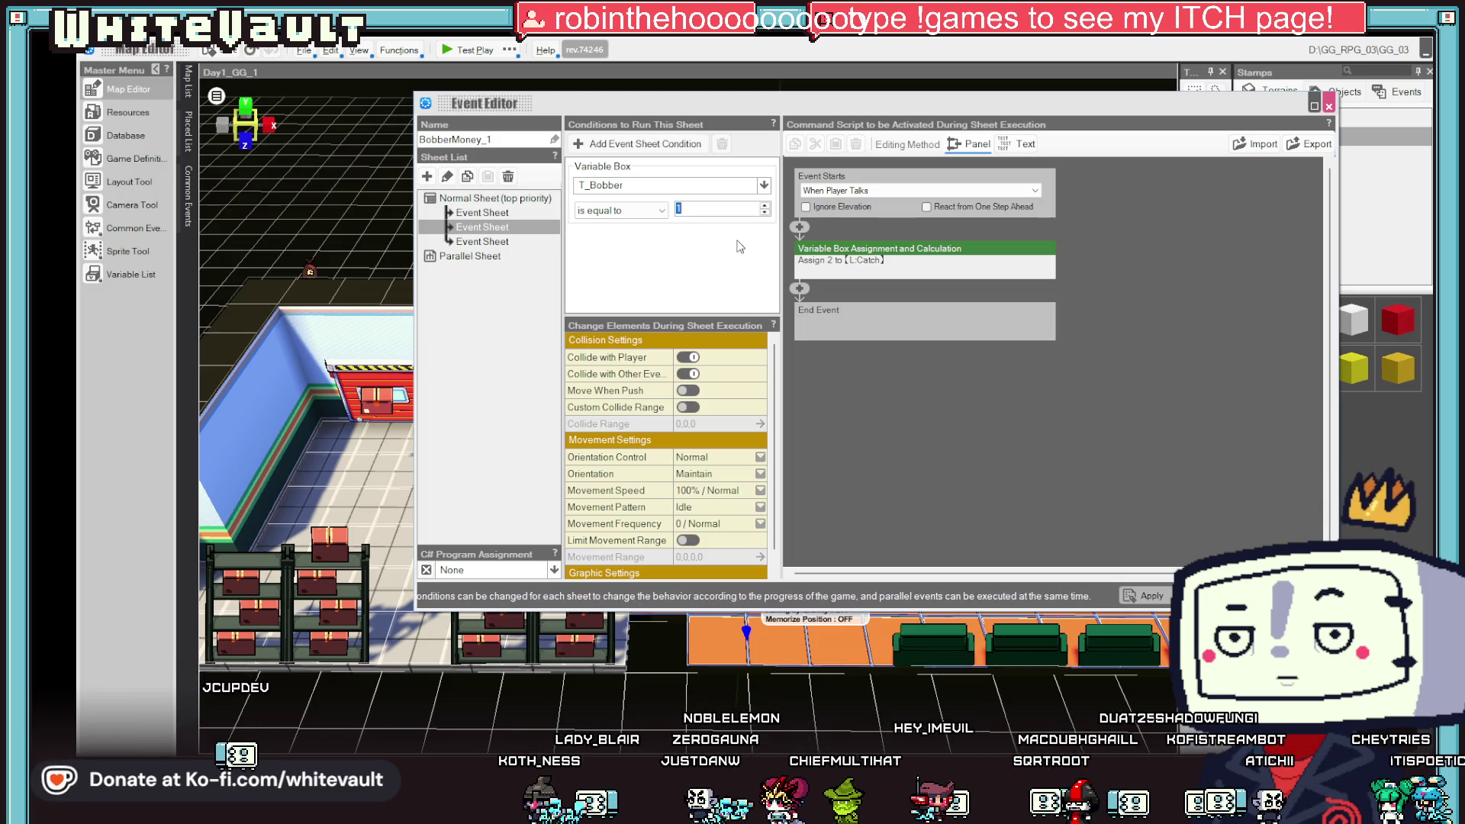
- Set the third sheet's Event Starts to Automatically Start (Only Once)
click(481, 241)
click(891, 191)
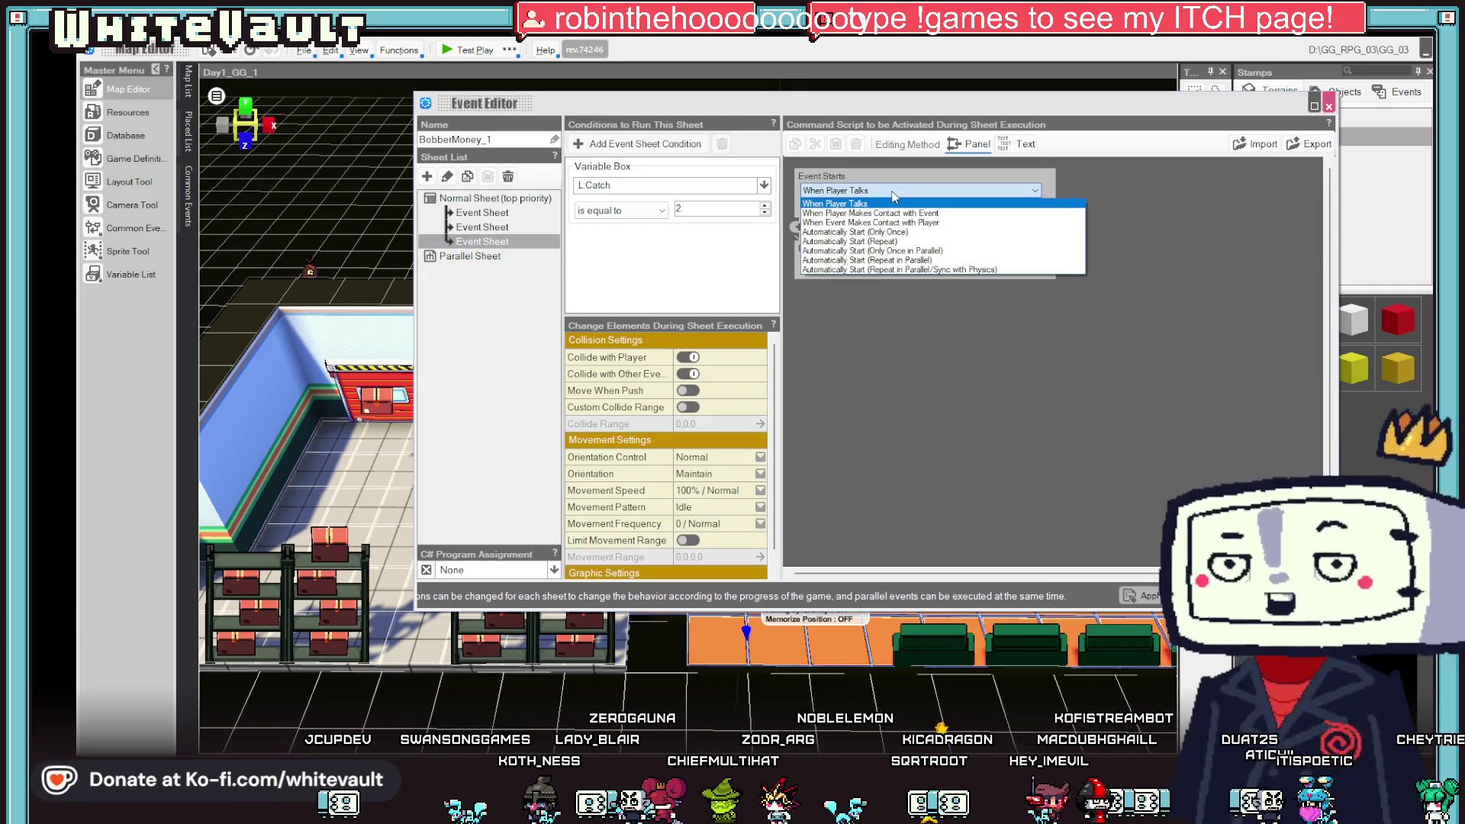
click(854, 232)
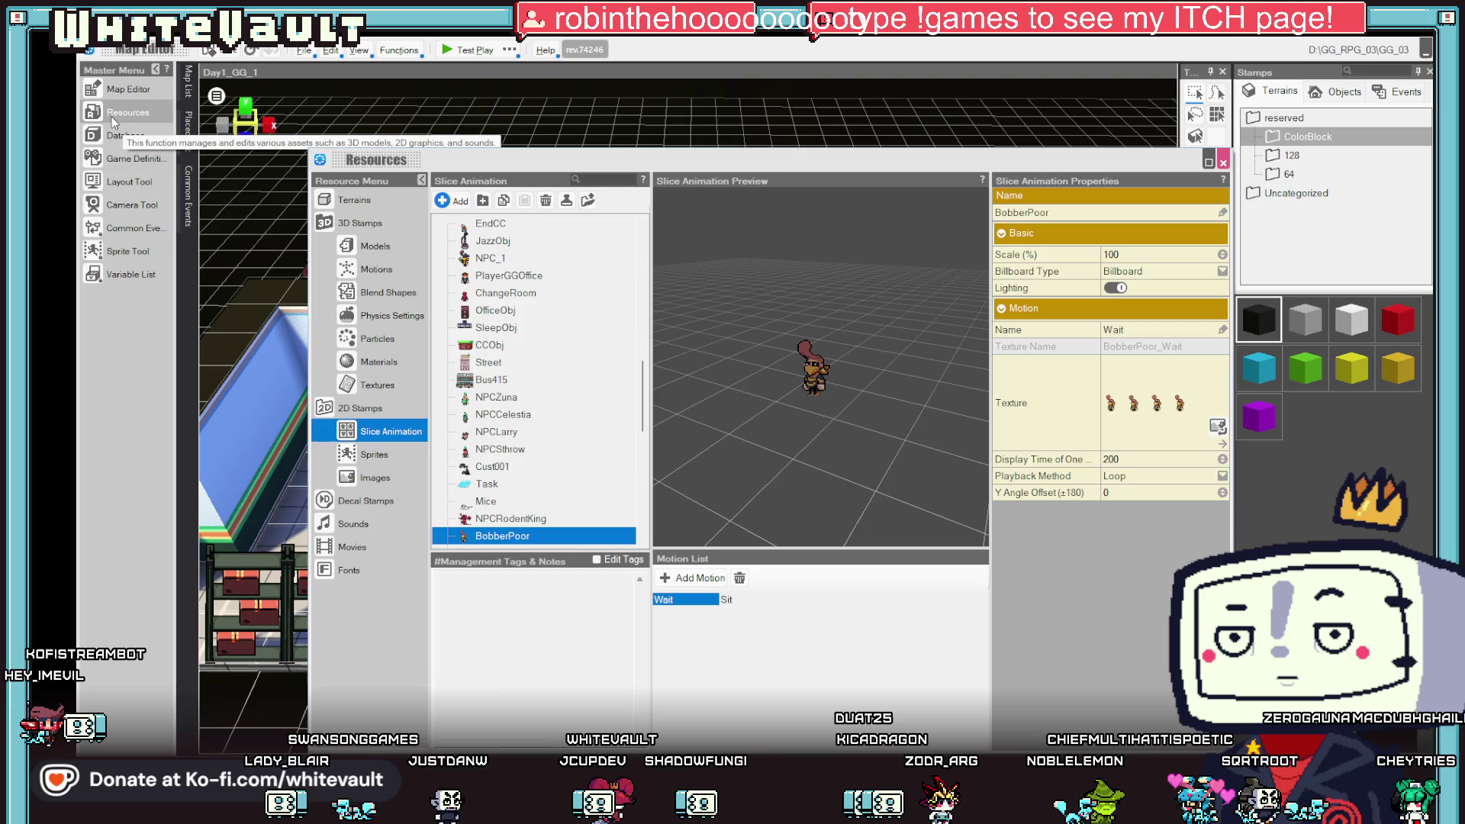
- Preview the BobberPoor and BobberMoney slice animations, including Wait, then return to the map
scroll(464, 450, down, 3)
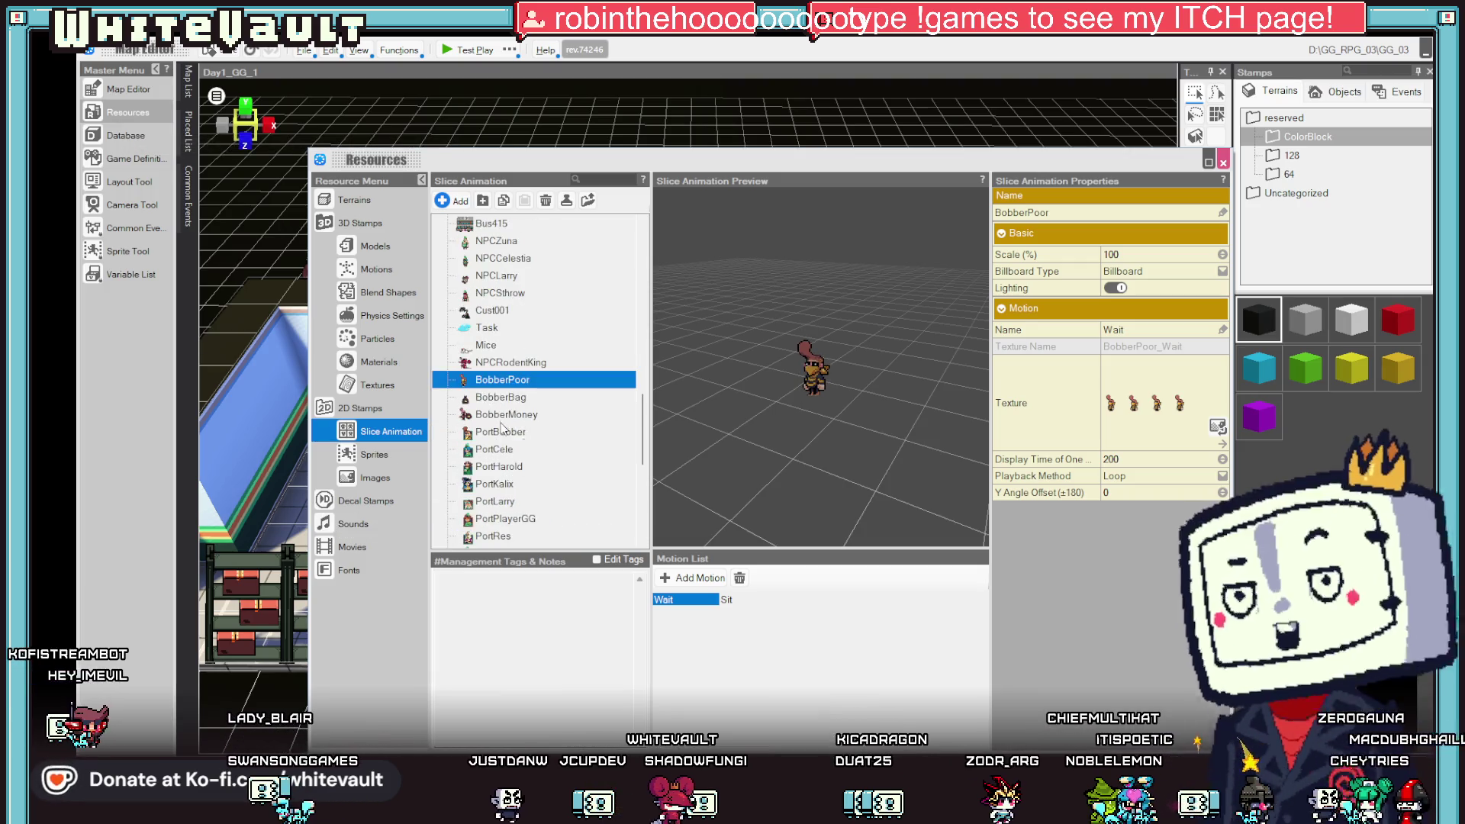
click(504, 397)
click(510, 415)
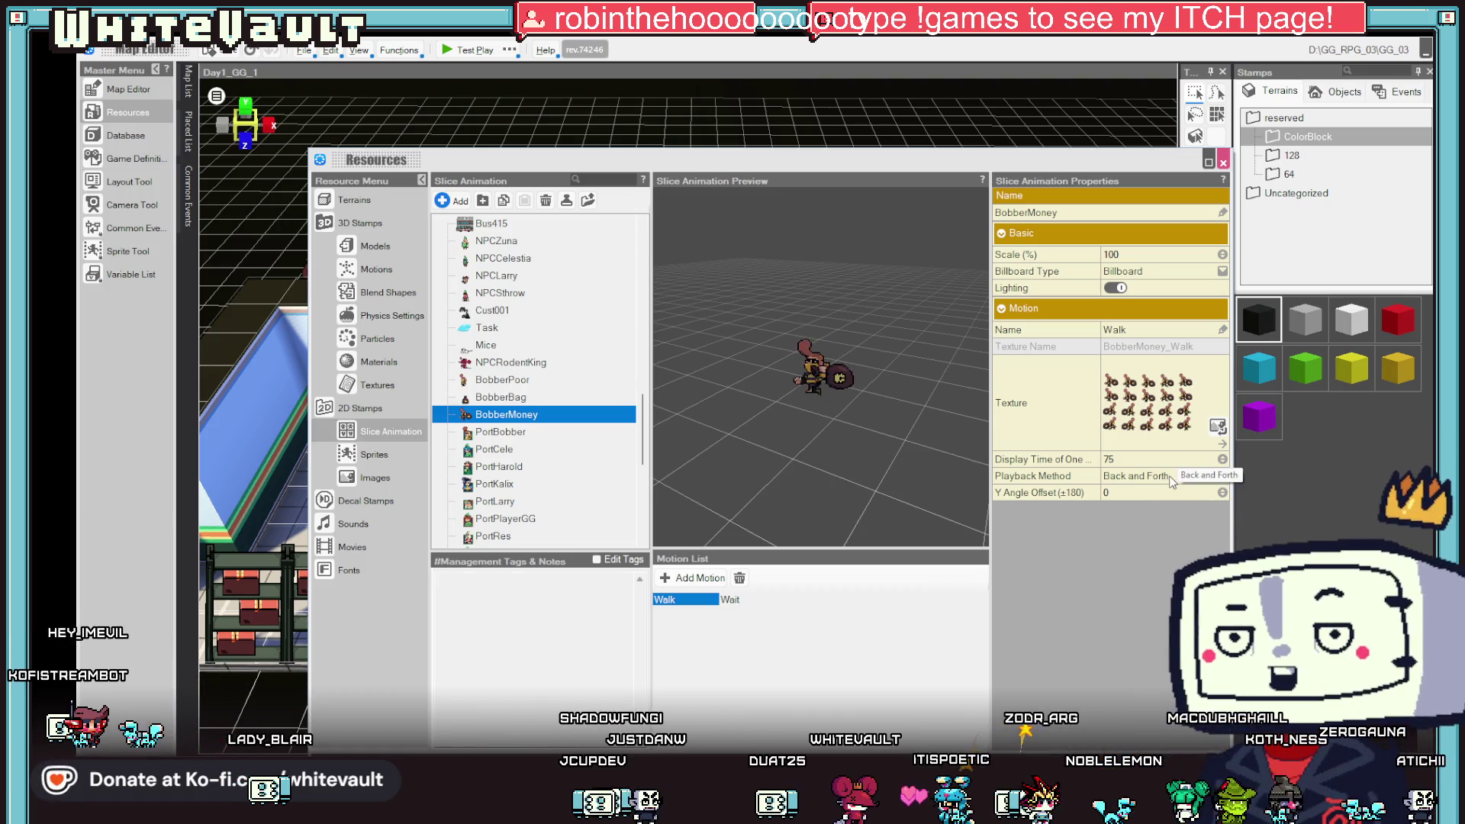
click(729, 601)
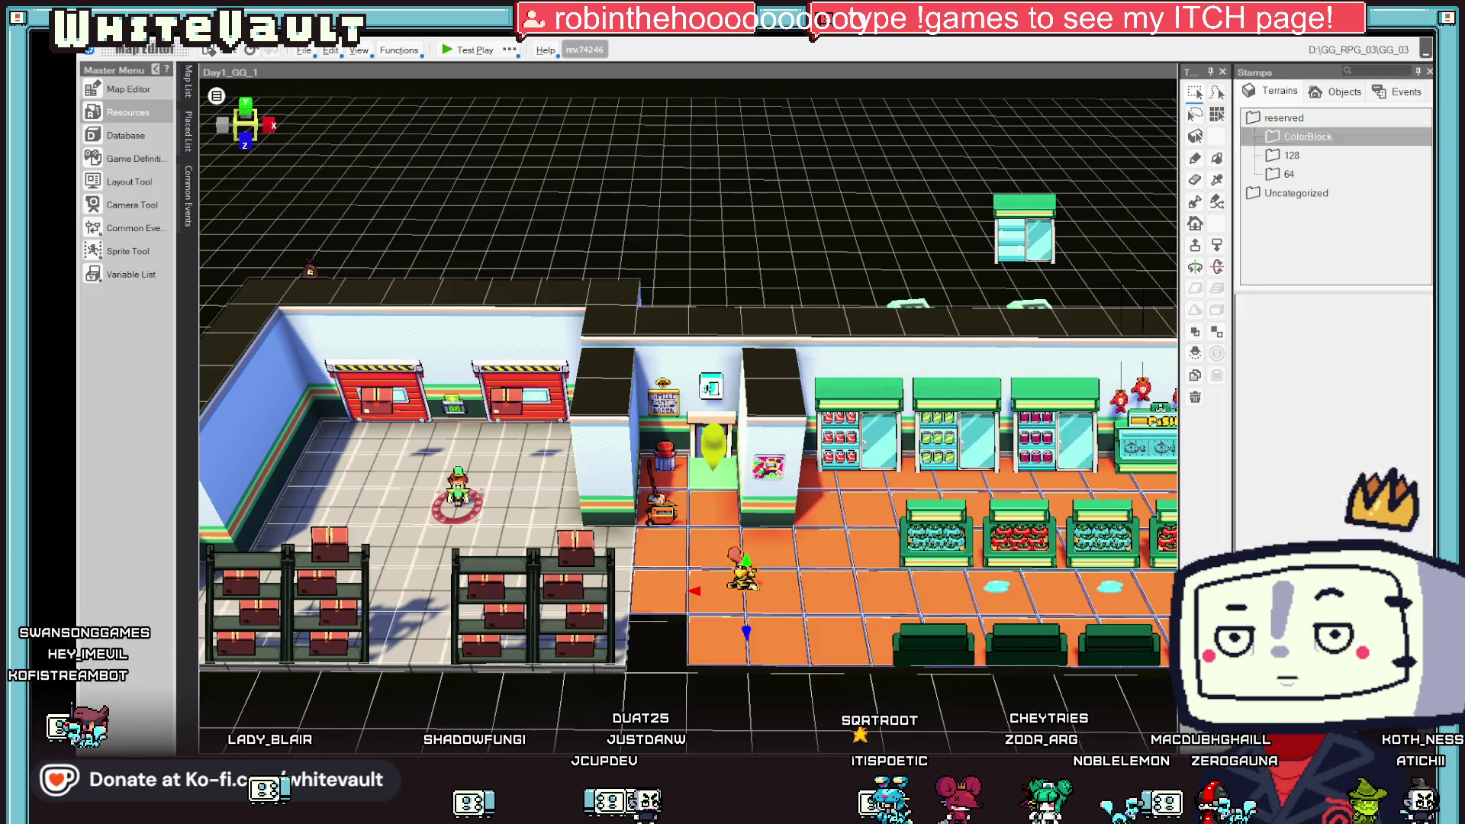
click(1222, 162)
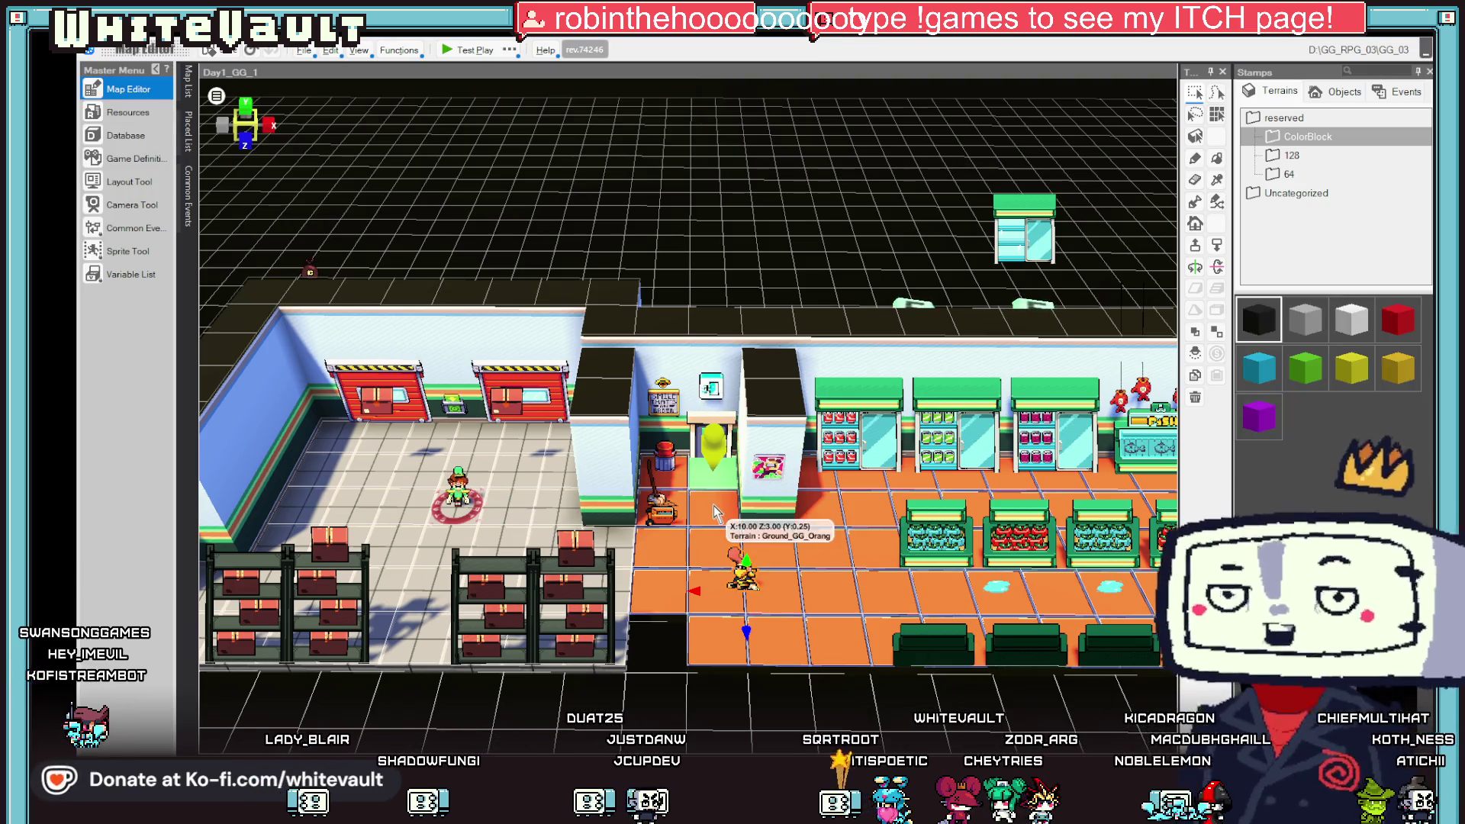
- Insert a Change Event Motion command before the walk in BobberMoney_1's first sheet
double_click(736, 571)
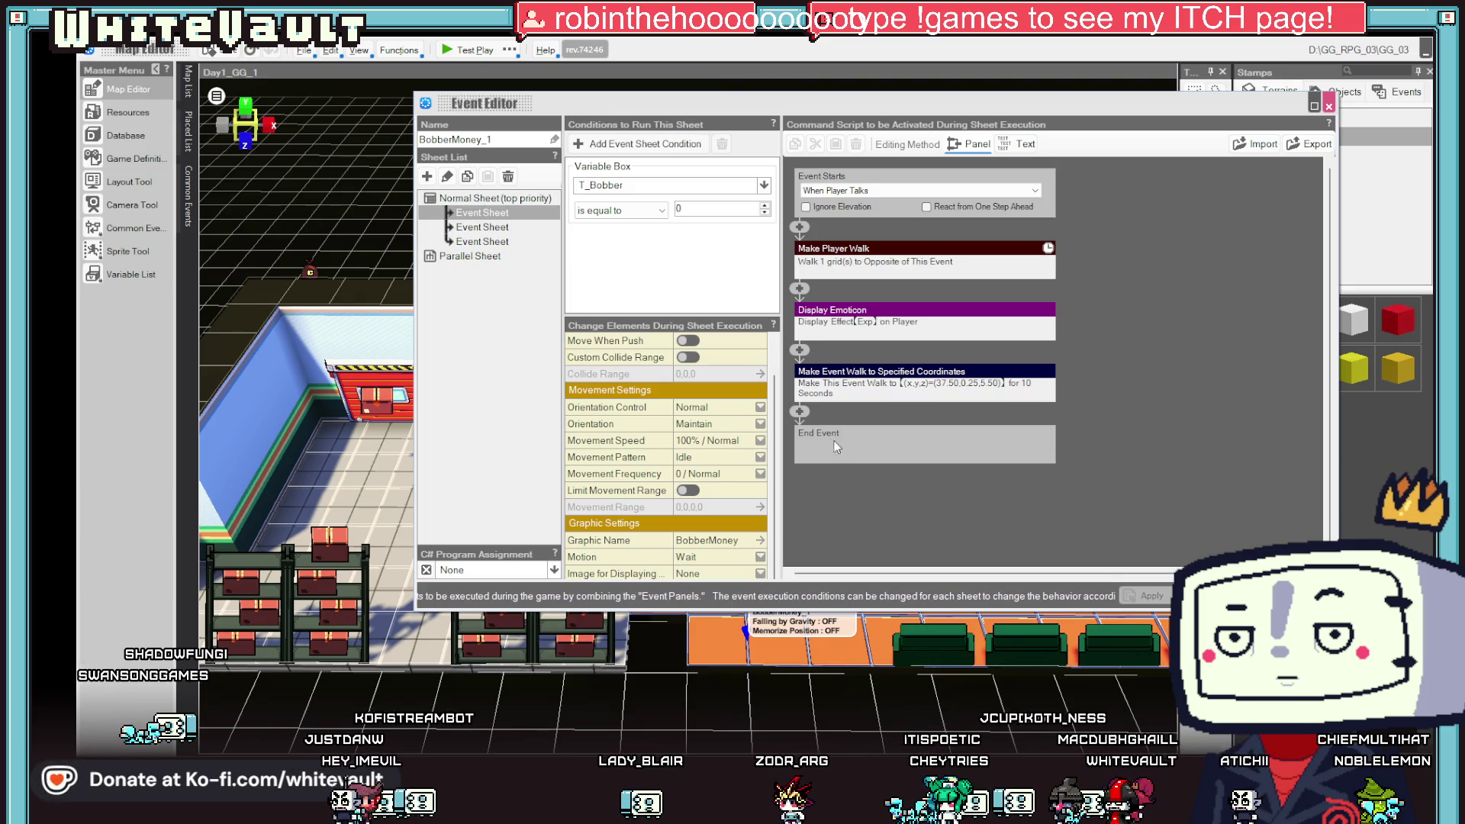
click(801, 350)
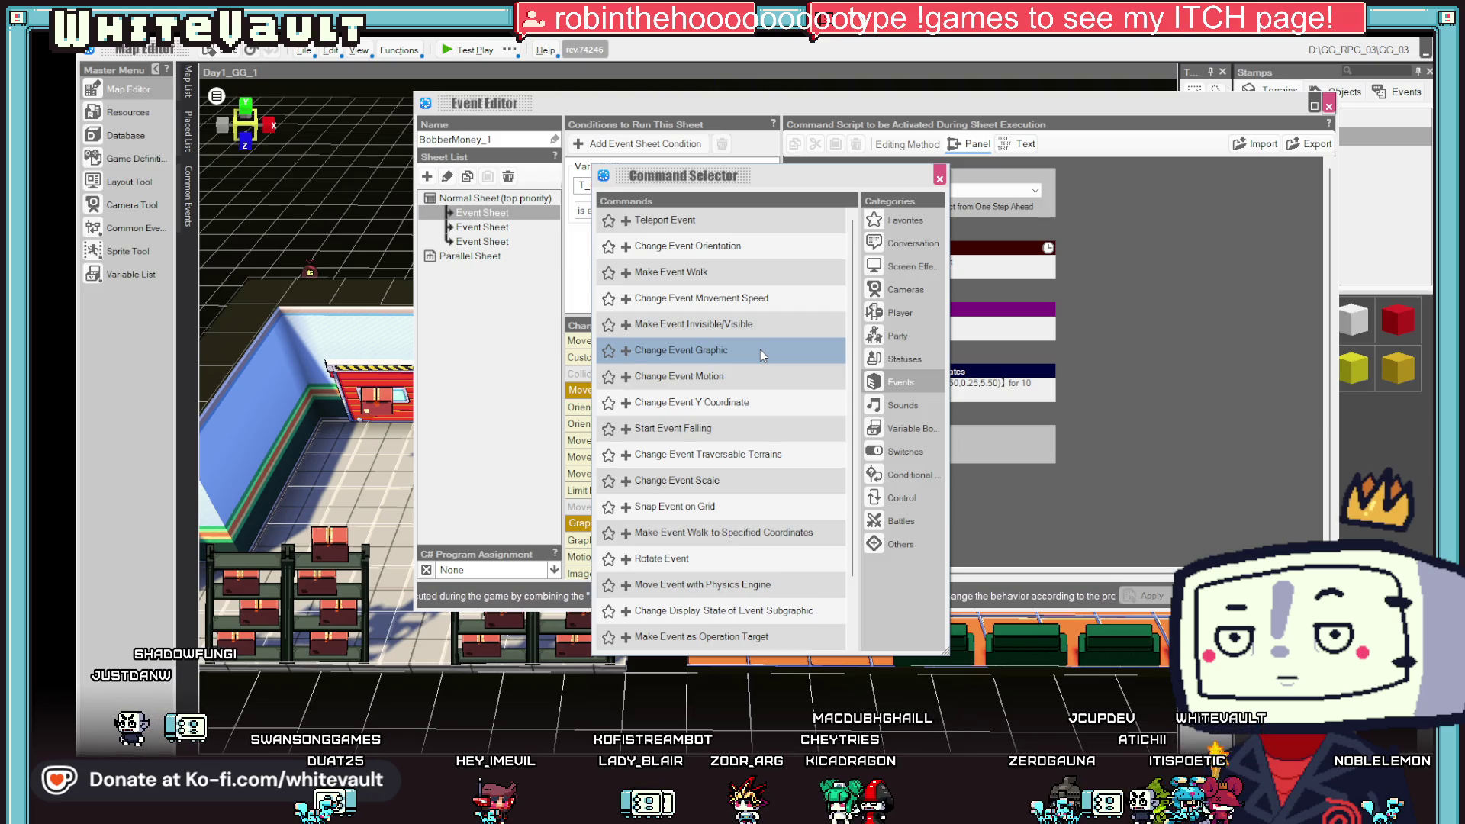
click(757, 369)
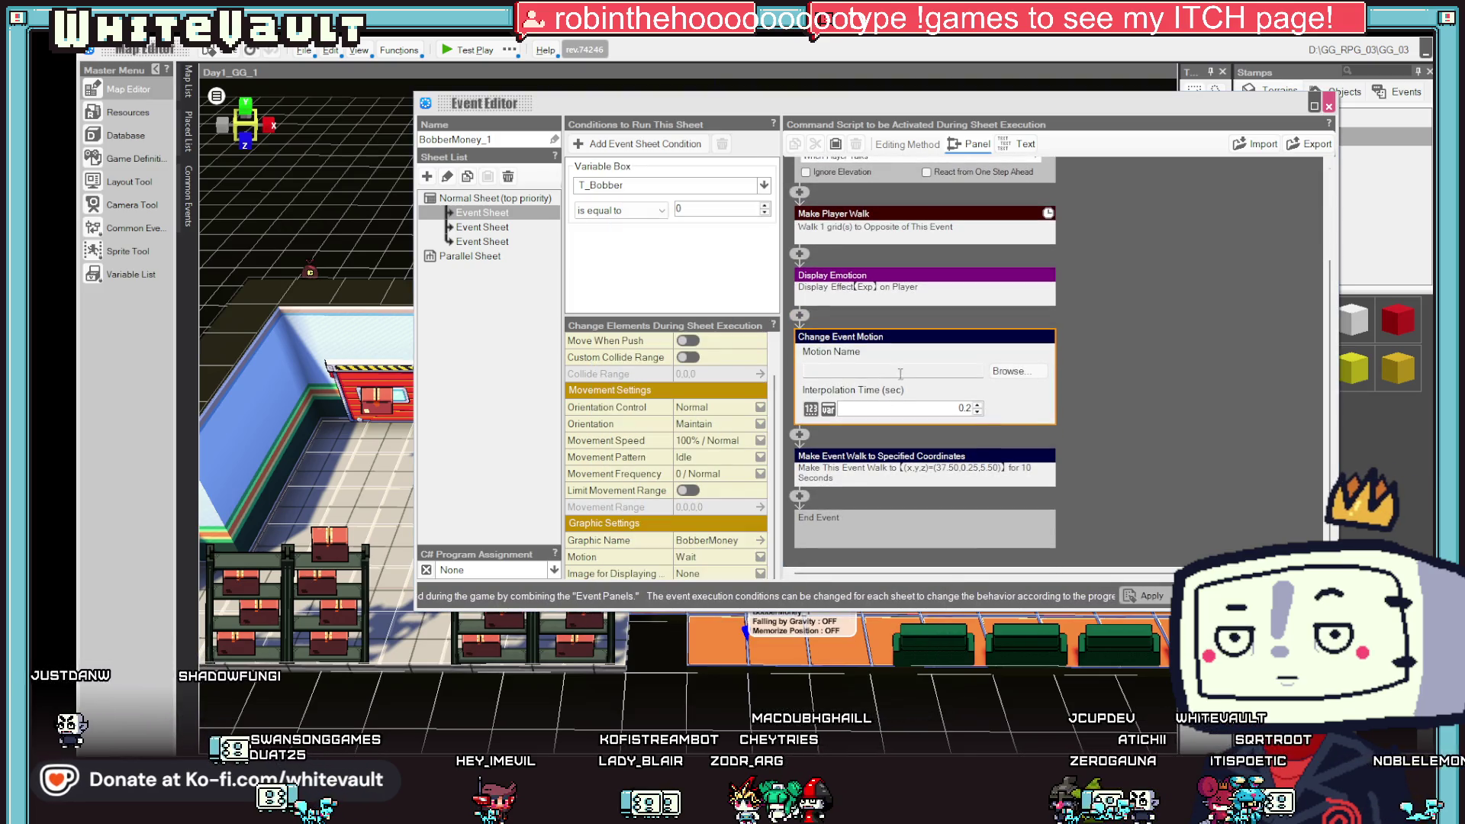
click(1023, 372)
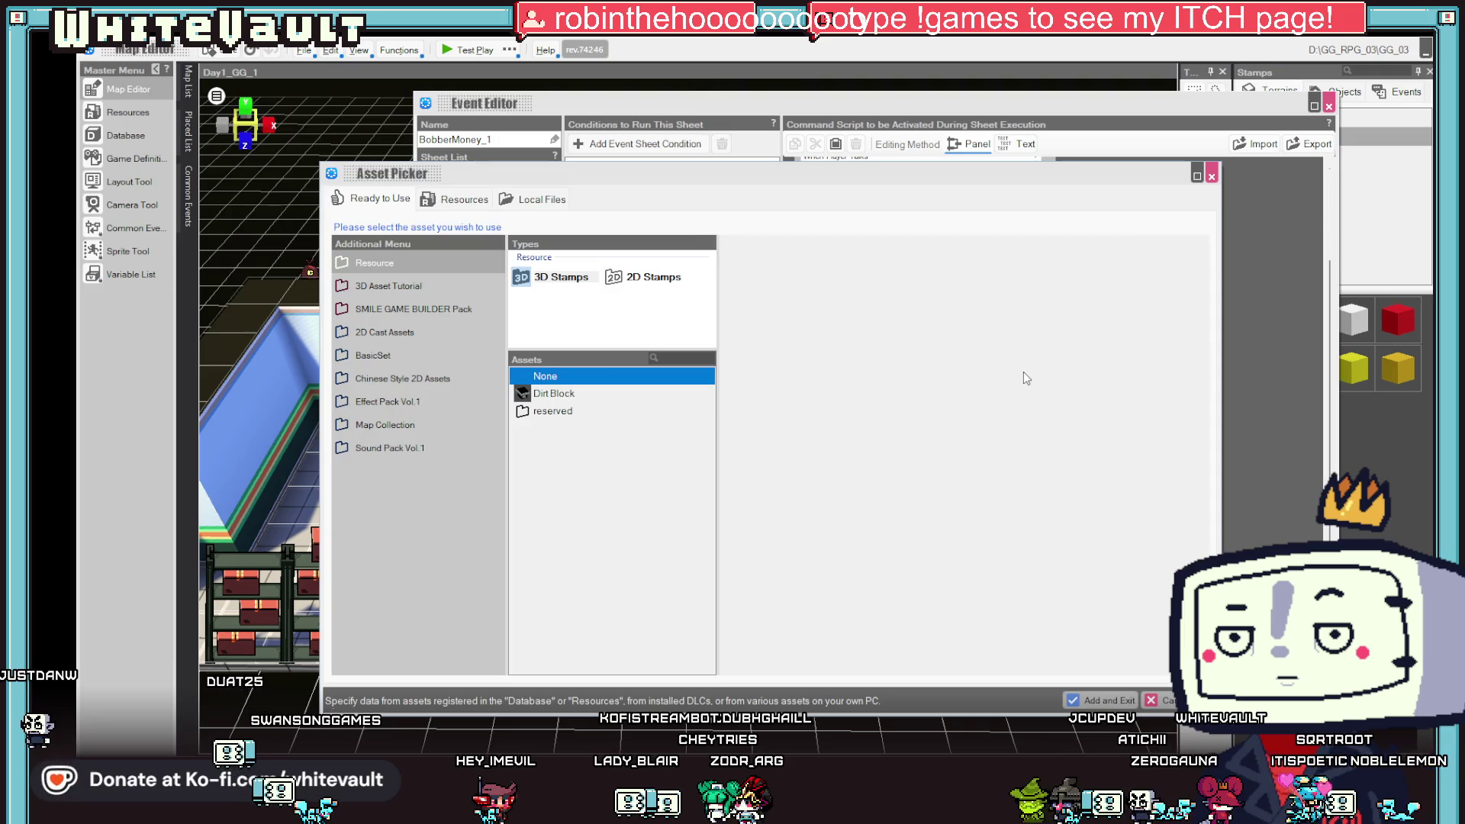
click(465, 201)
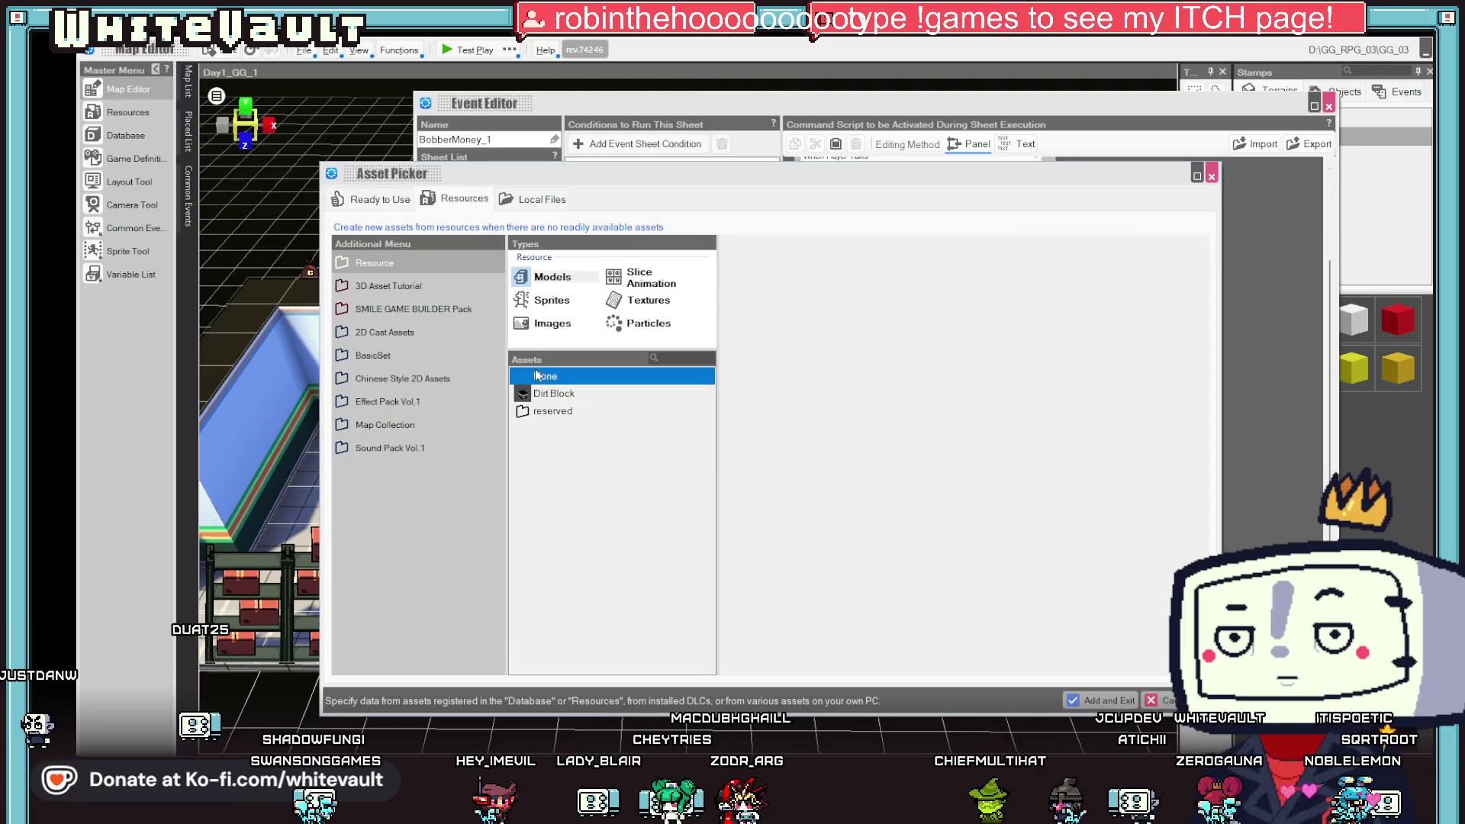
click(627, 283)
- Add the BobberMoney slice animation as the graphic and set the motion to Walk
scroll(608, 519, down, 15)
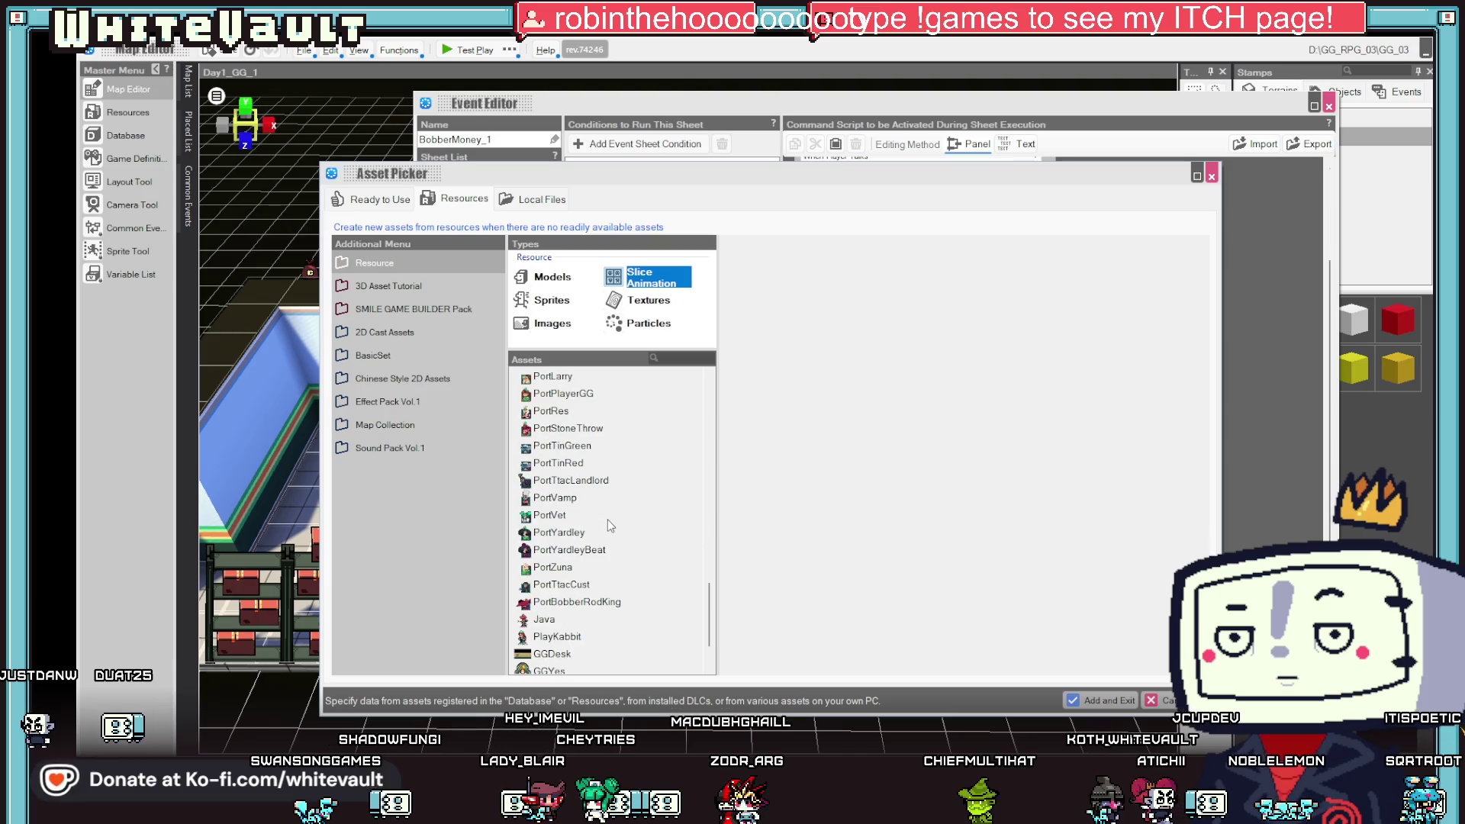
scroll(578, 606, down, 2)
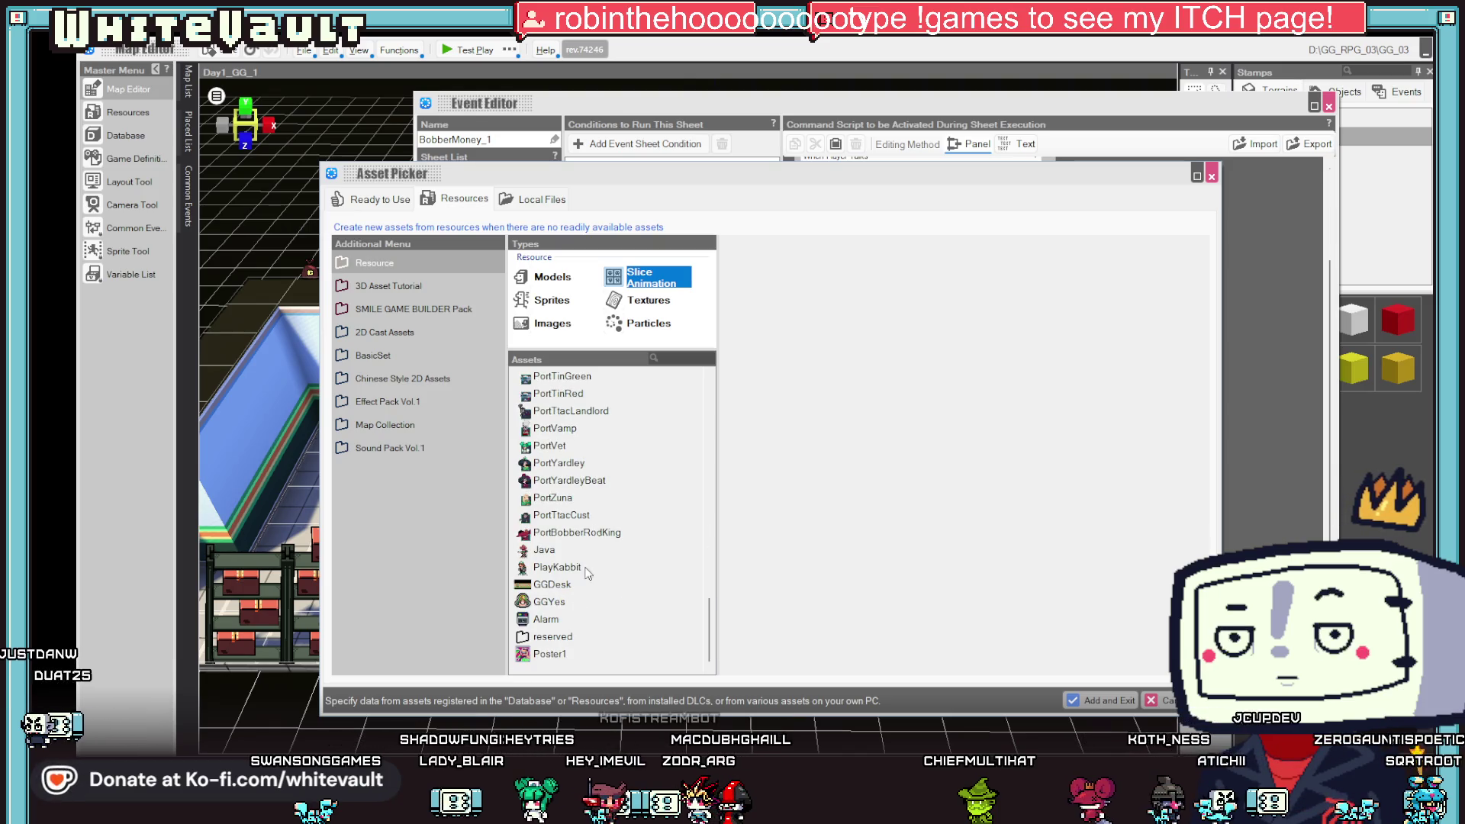
click(677, 358)
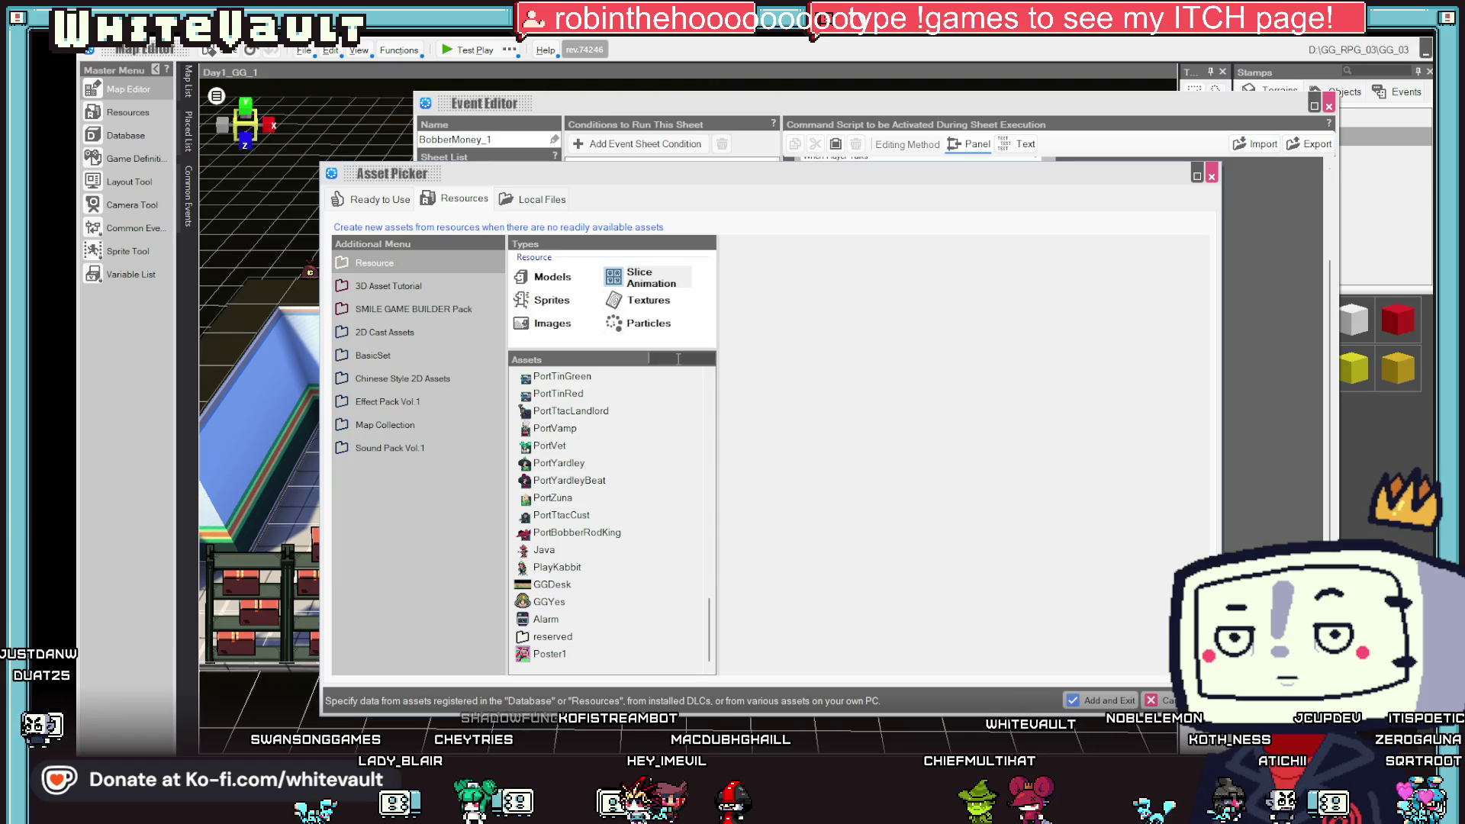
text(bobb)
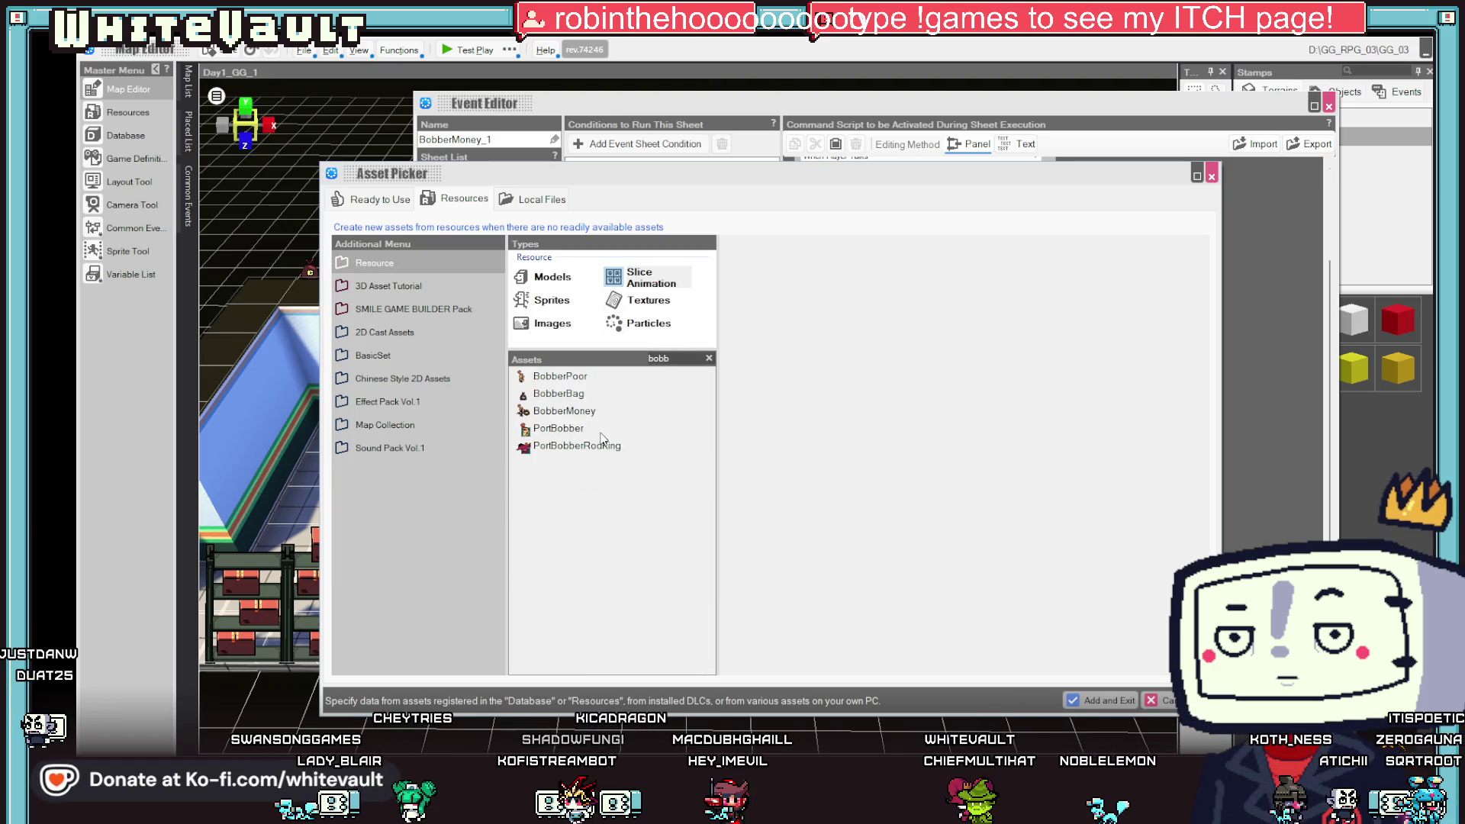
click(585, 413)
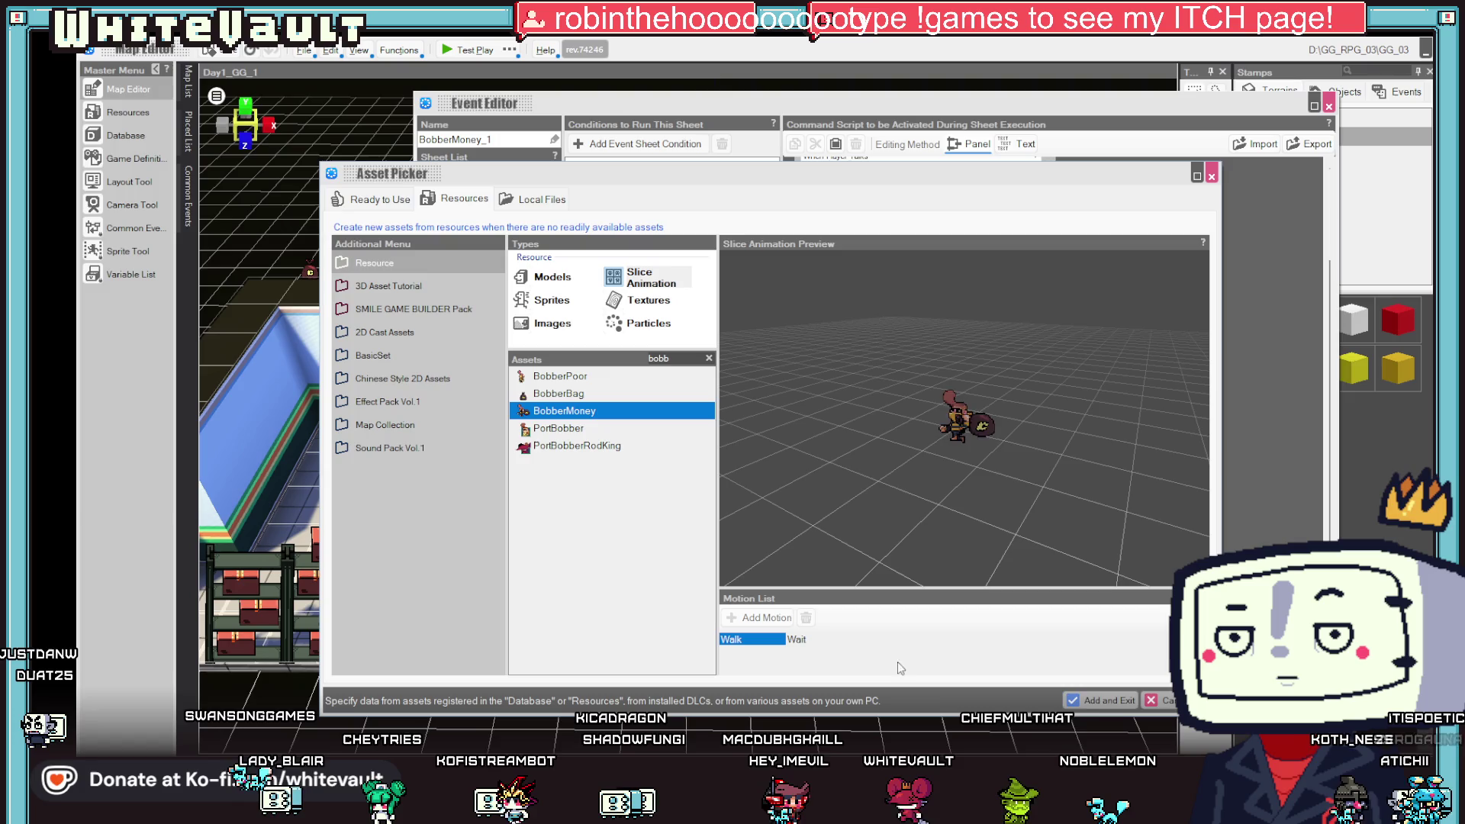
click(1099, 699)
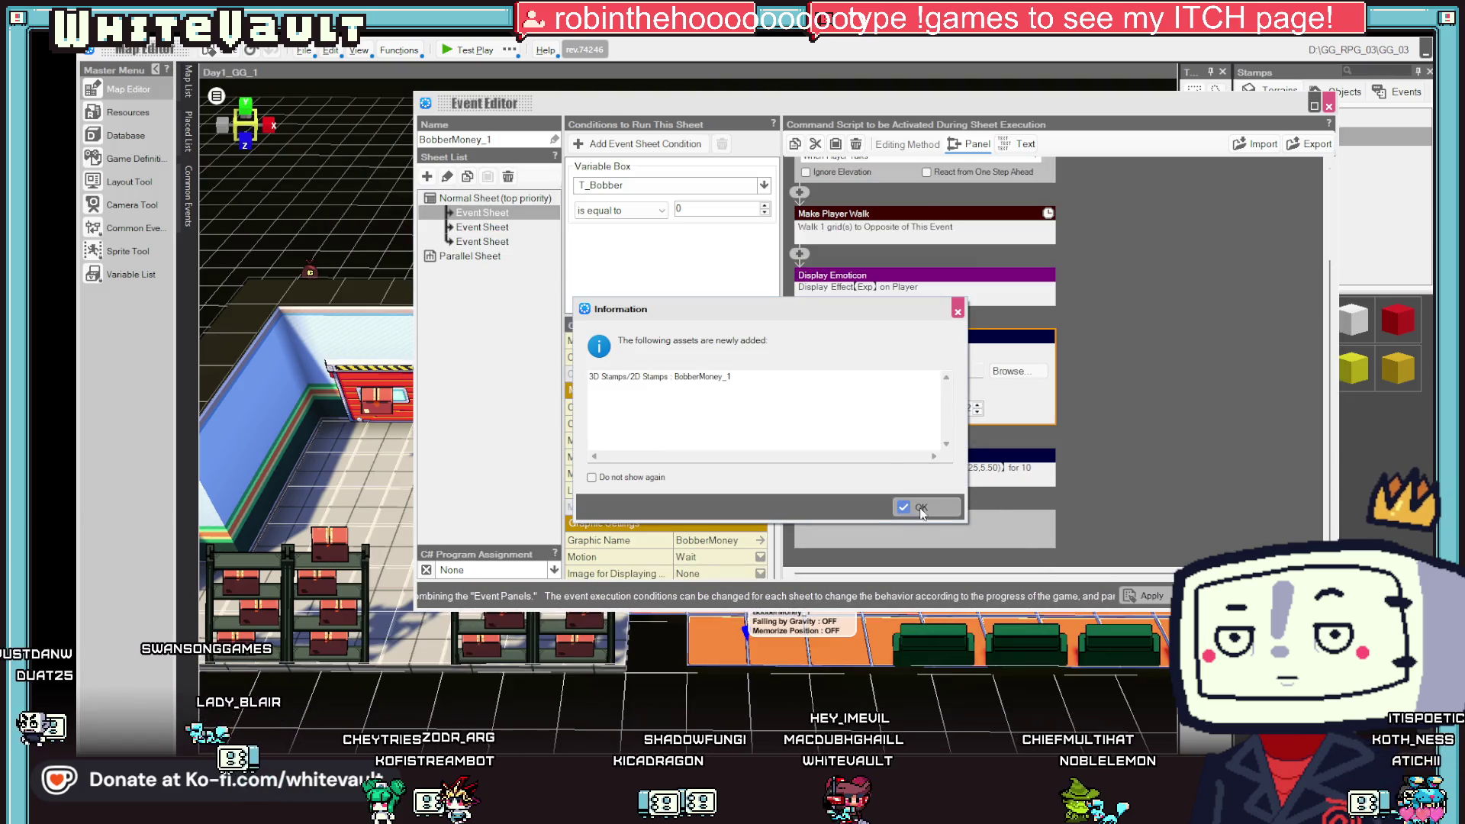
click(922, 506)
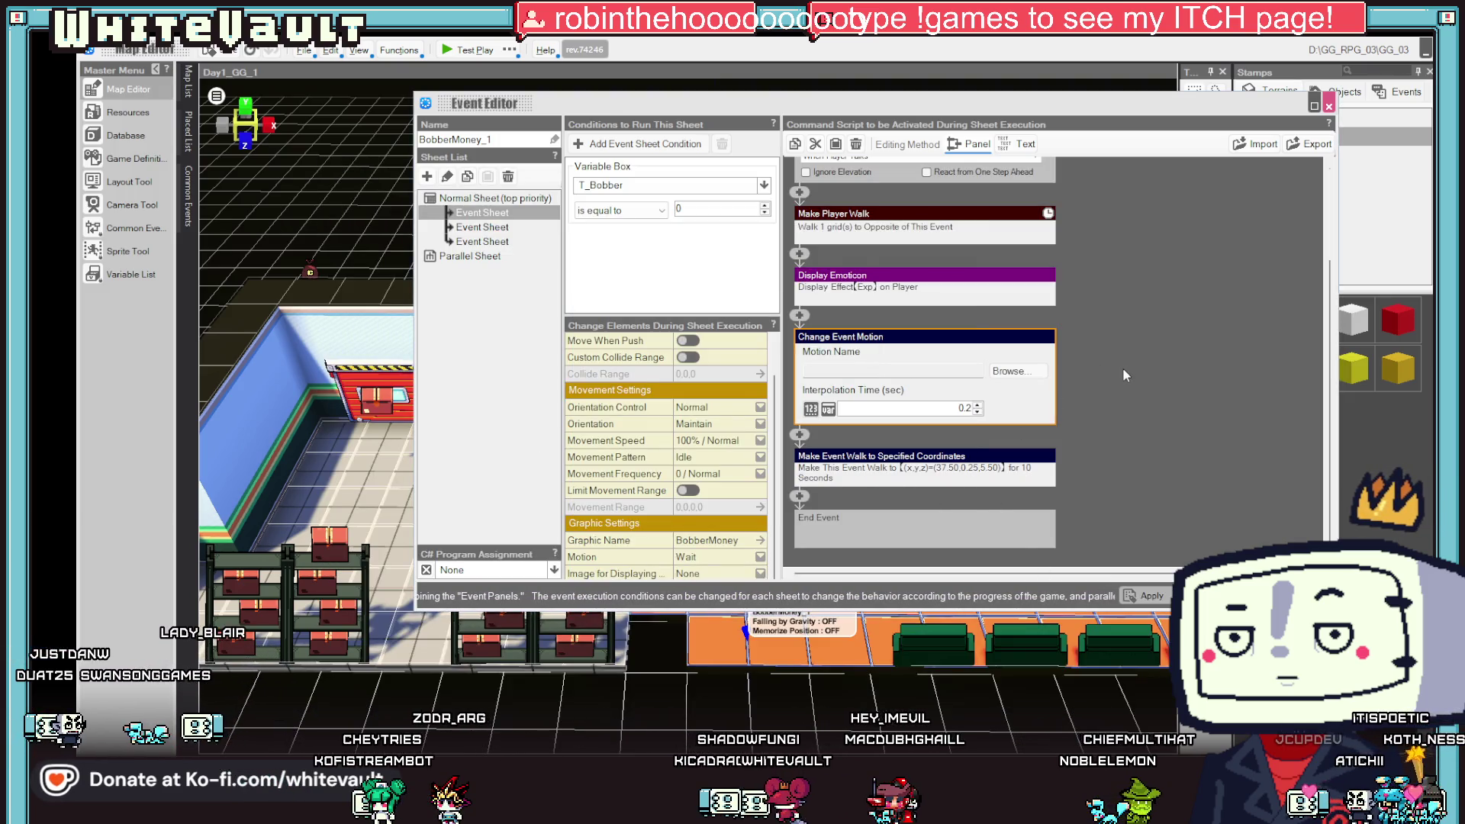
scroll(1114, 374, up, 2)
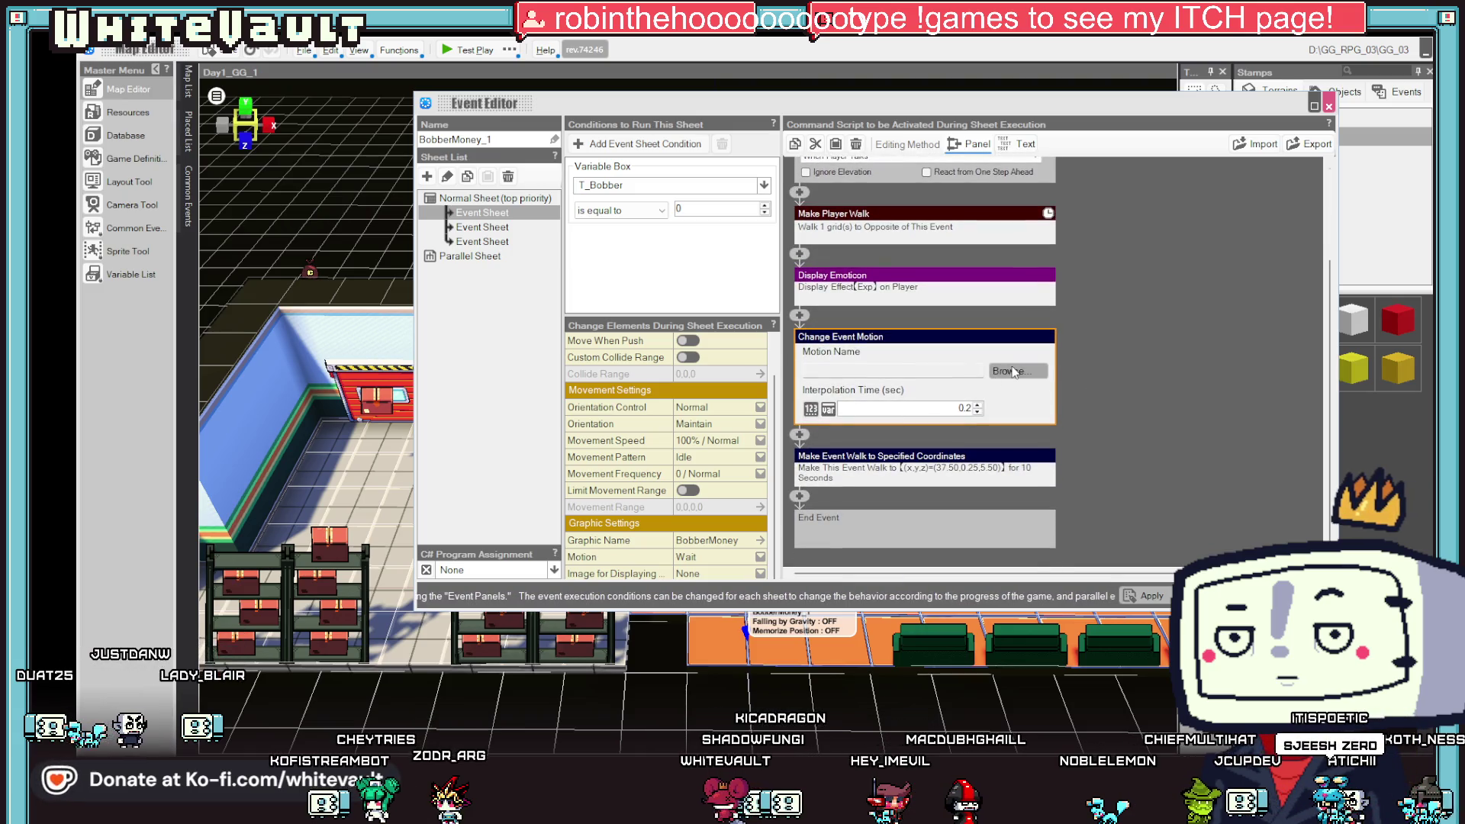
click(1017, 405)
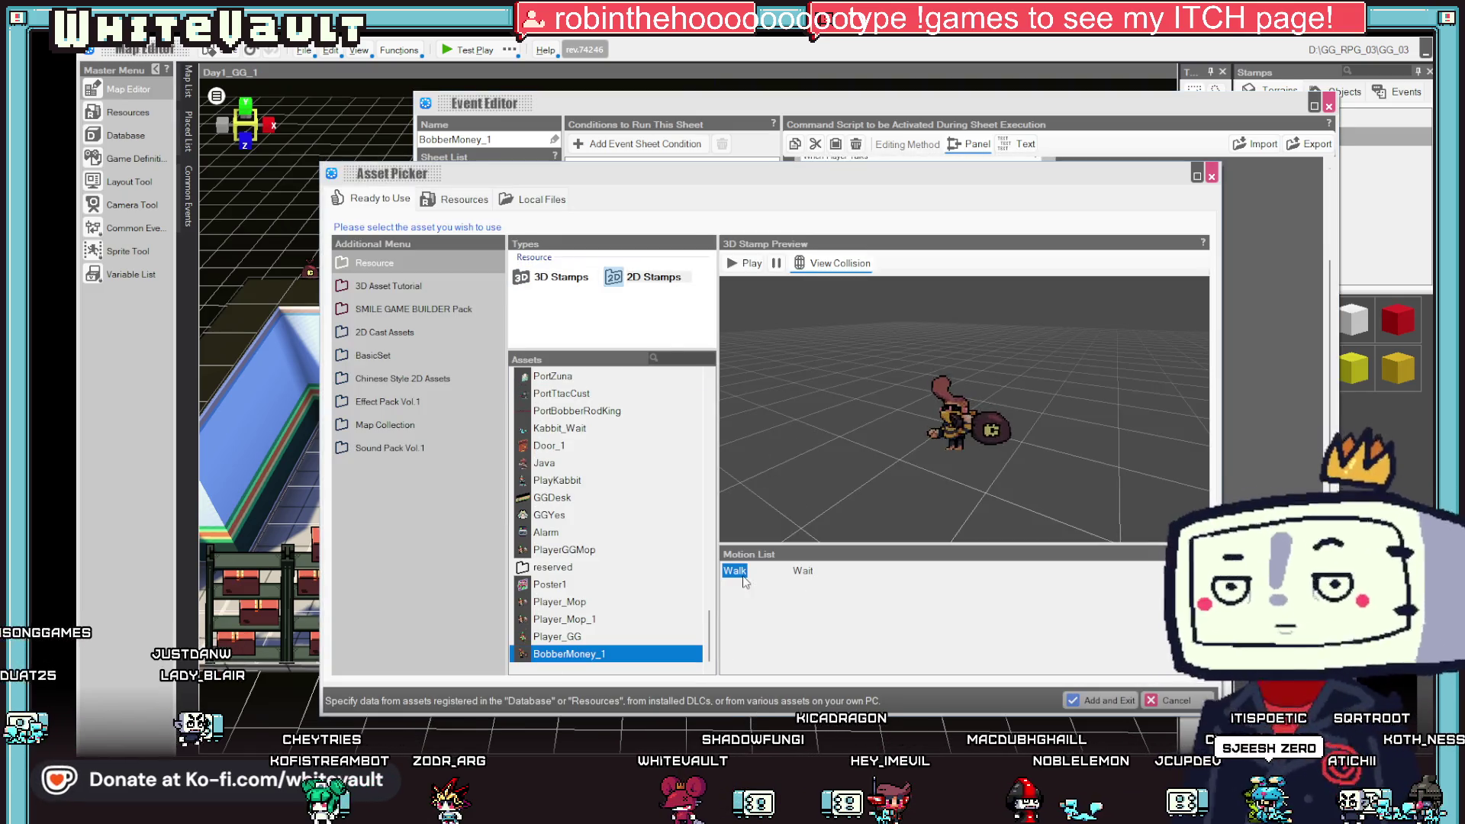
click(1117, 700)
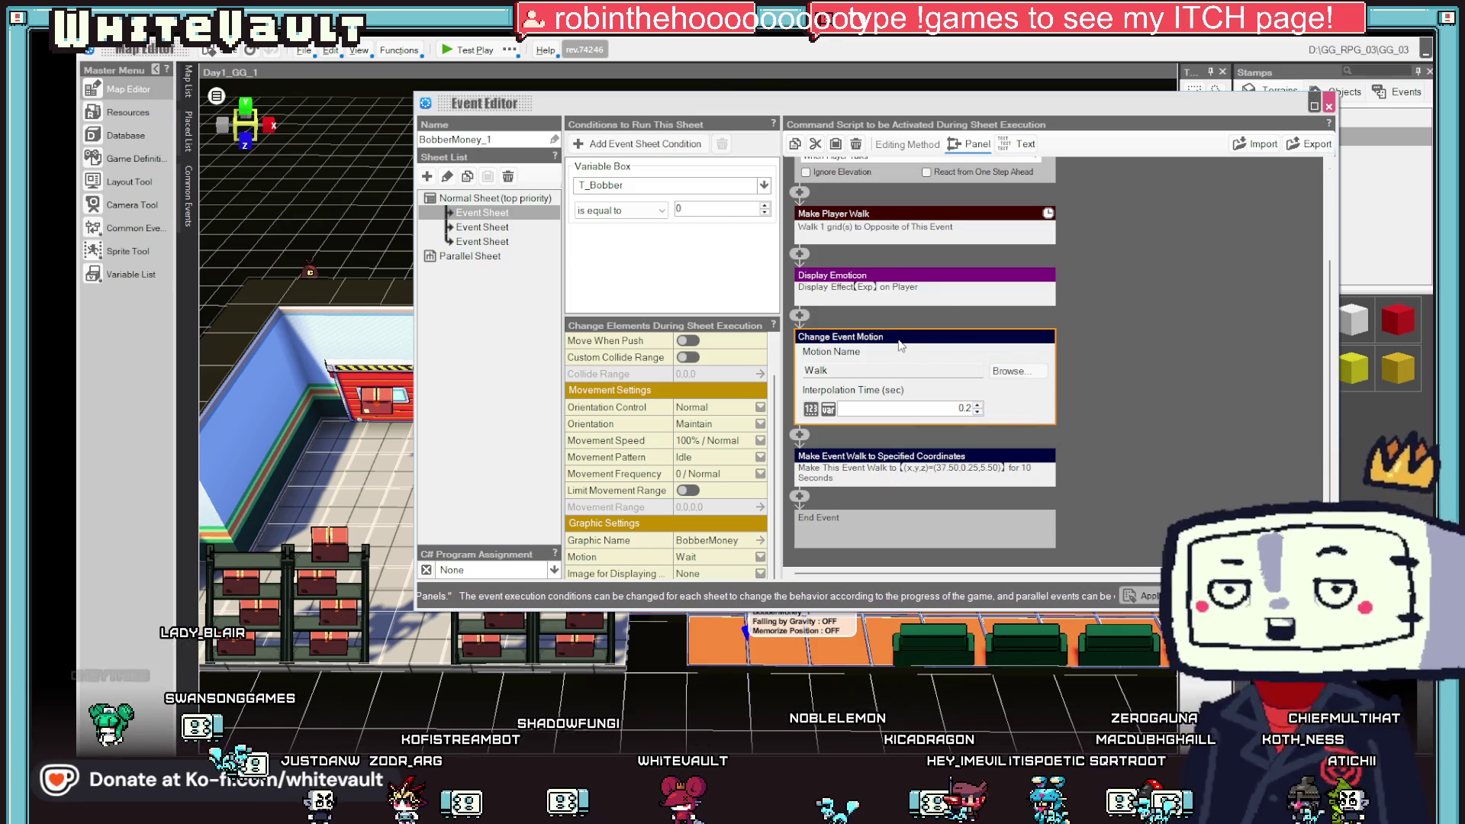
- Place a copy of the change-motion command after the walk-to-coordinates command
right_click(800, 500)
click(855, 552)
click(799, 377)
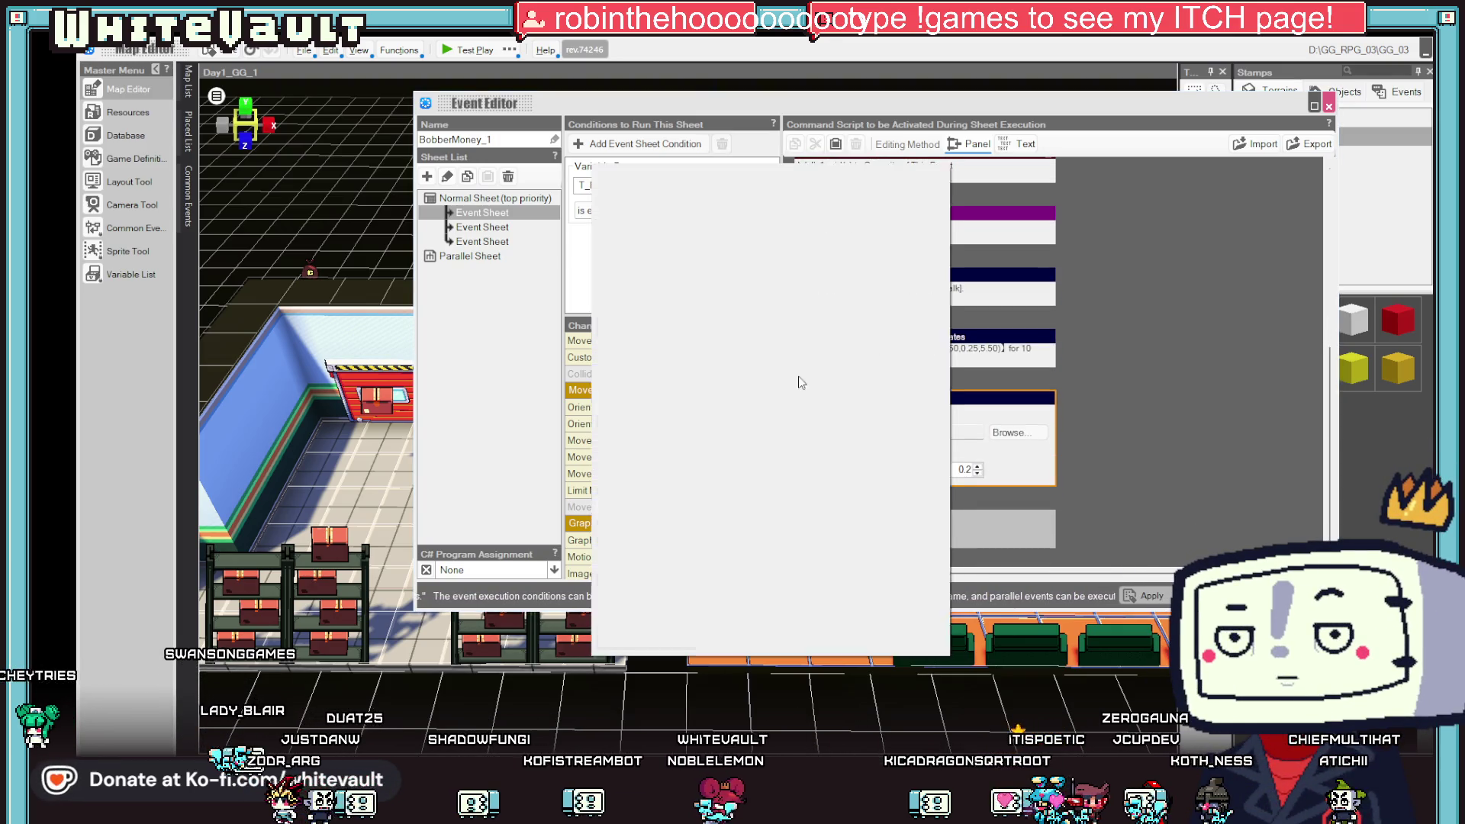
click(940, 179)
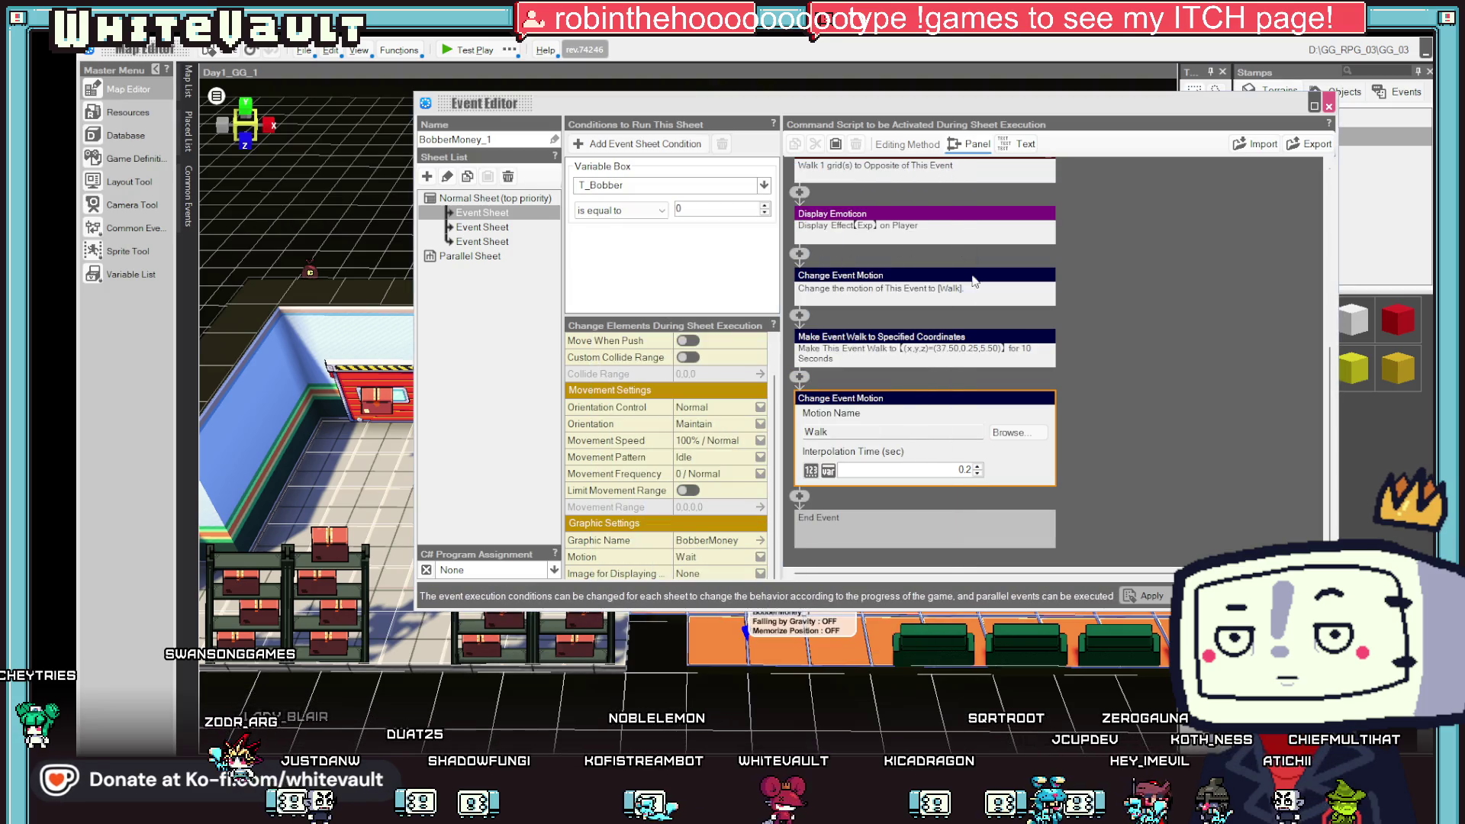
double_click(923, 343)
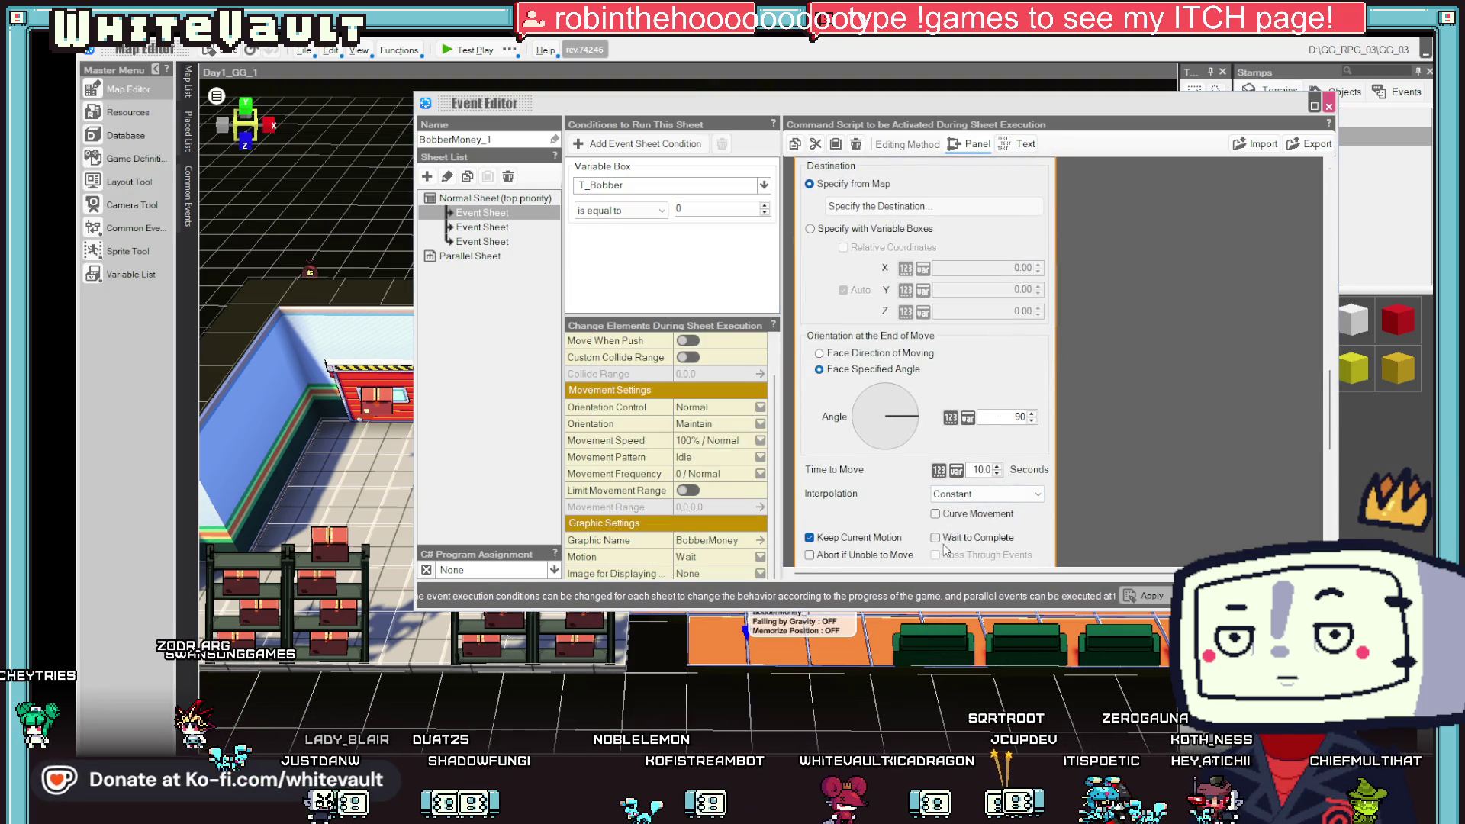
click(1111, 486)
- Set the copied command's motion to Wait, close the editor, and start a test play
double_click(942, 477)
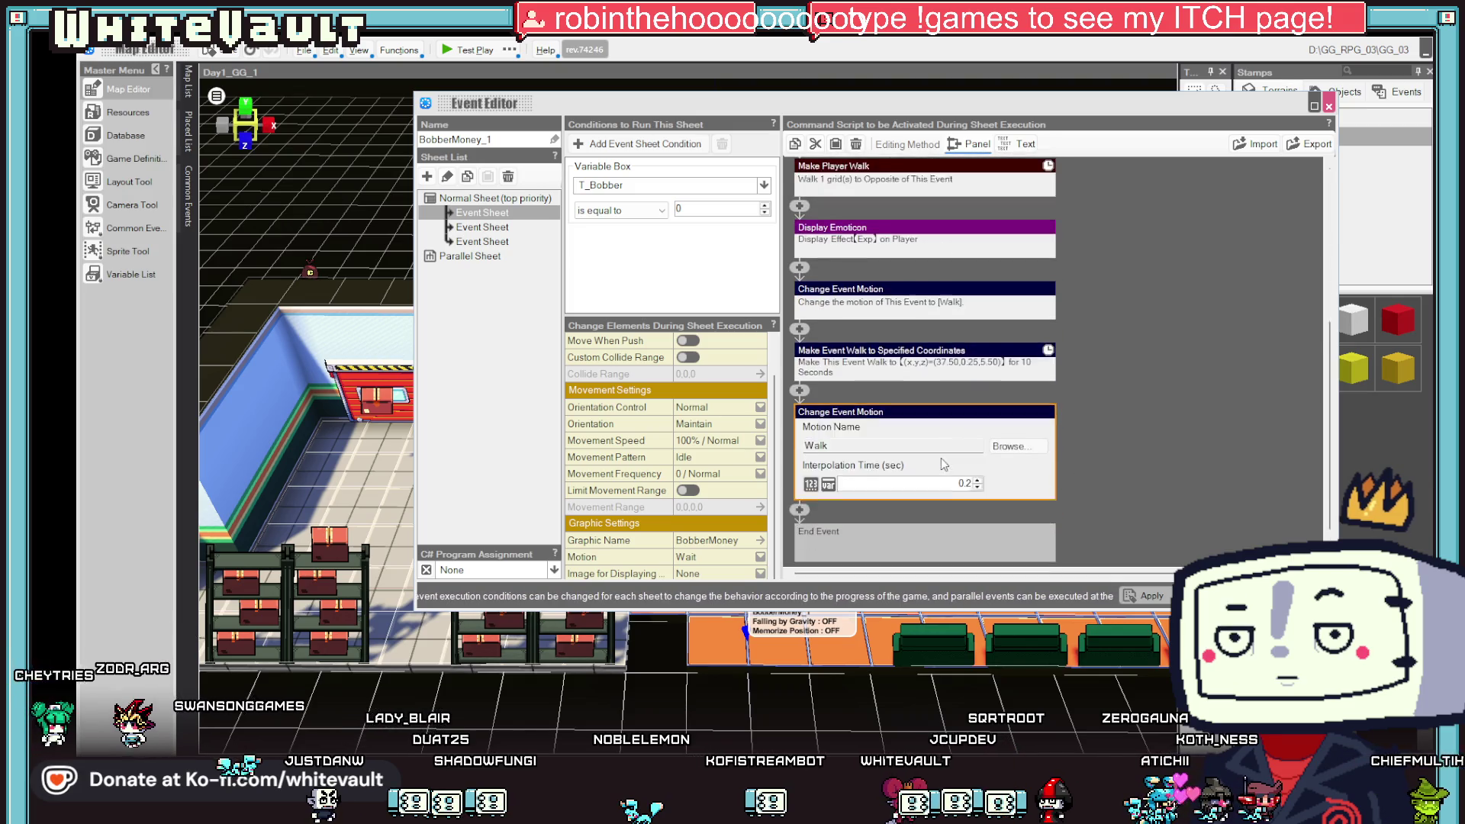
click(1014, 433)
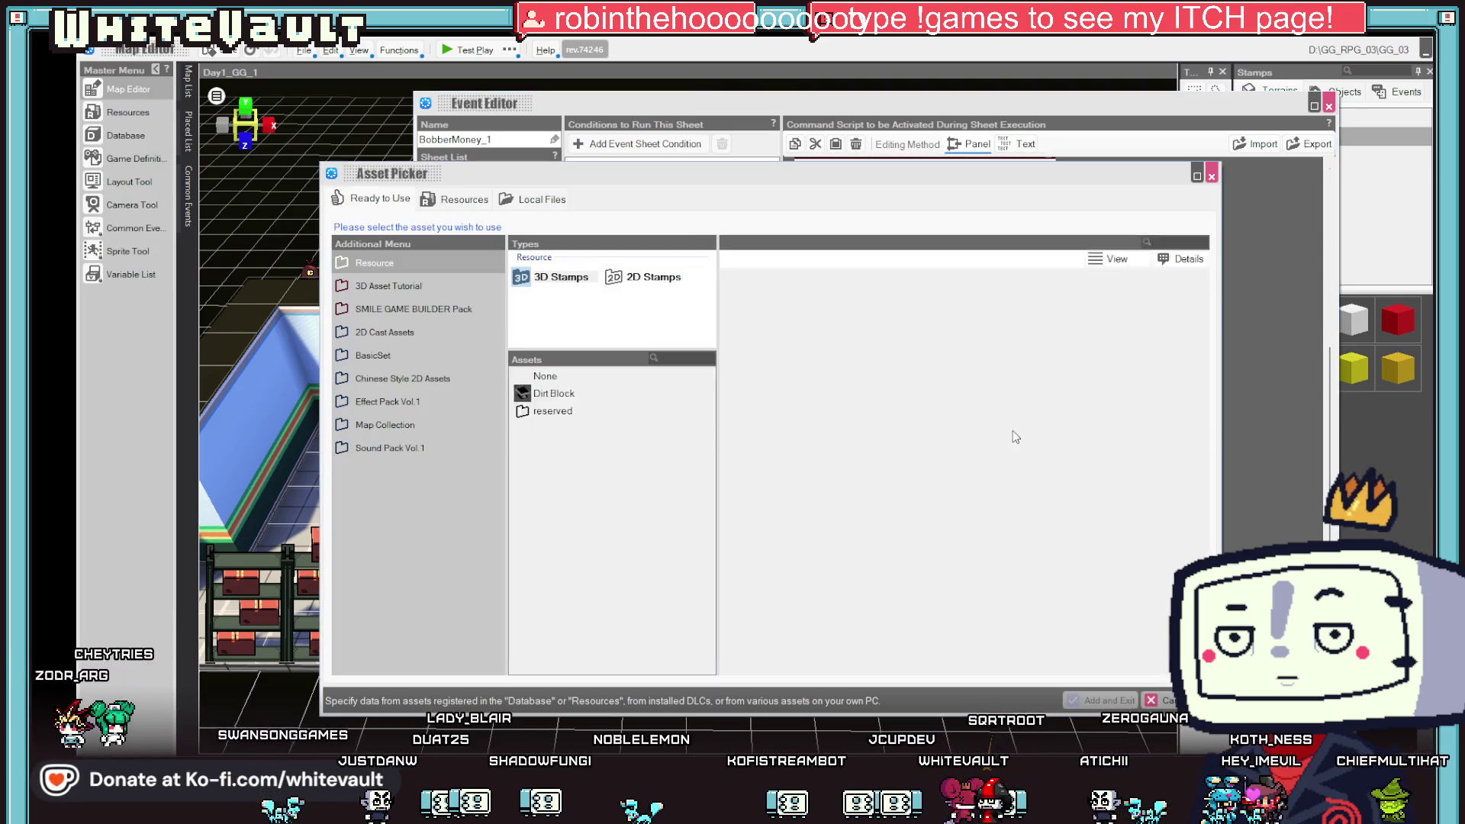
click(802, 570)
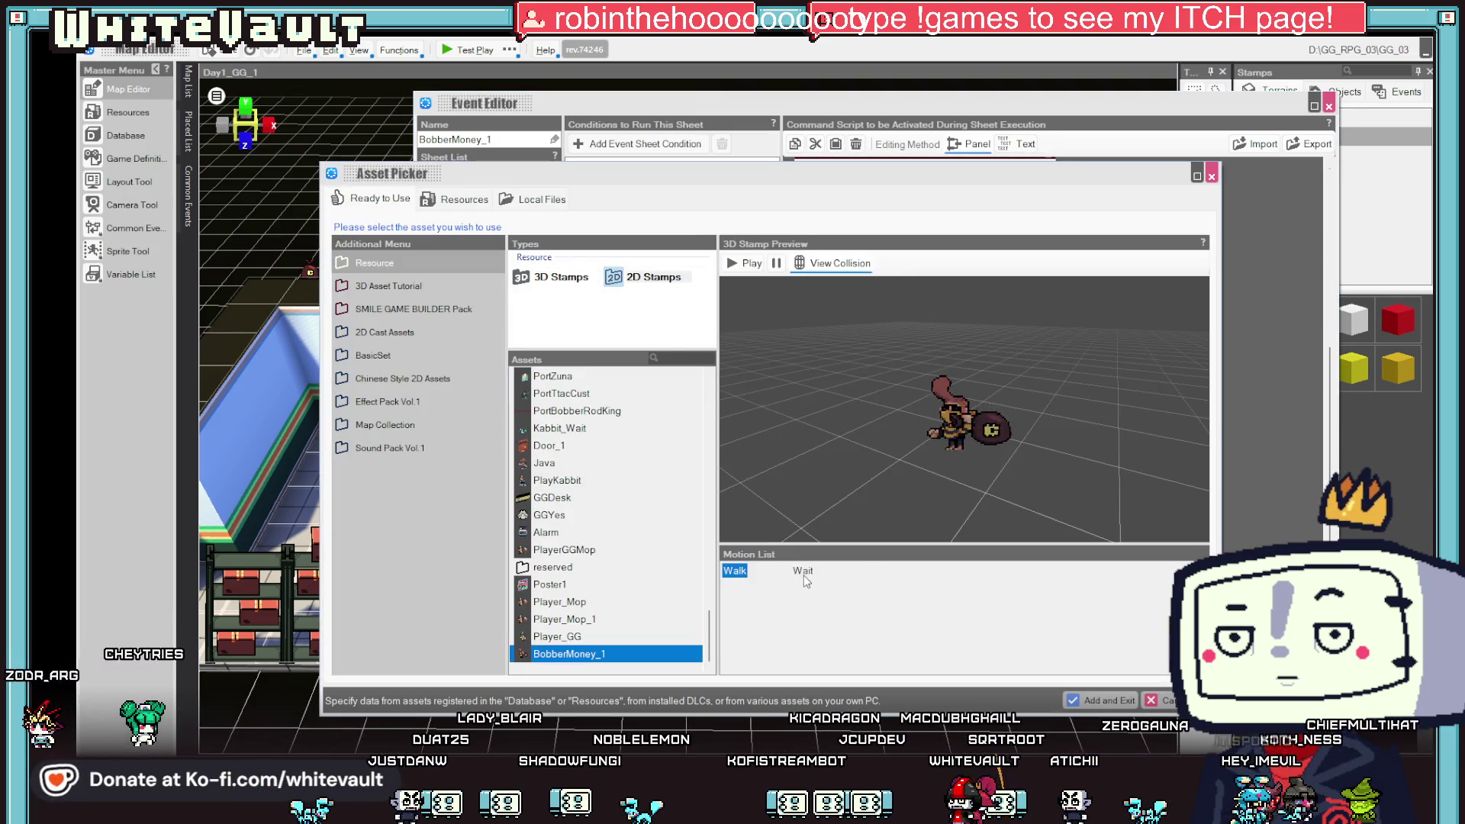
click(1102, 700)
click(1206, 596)
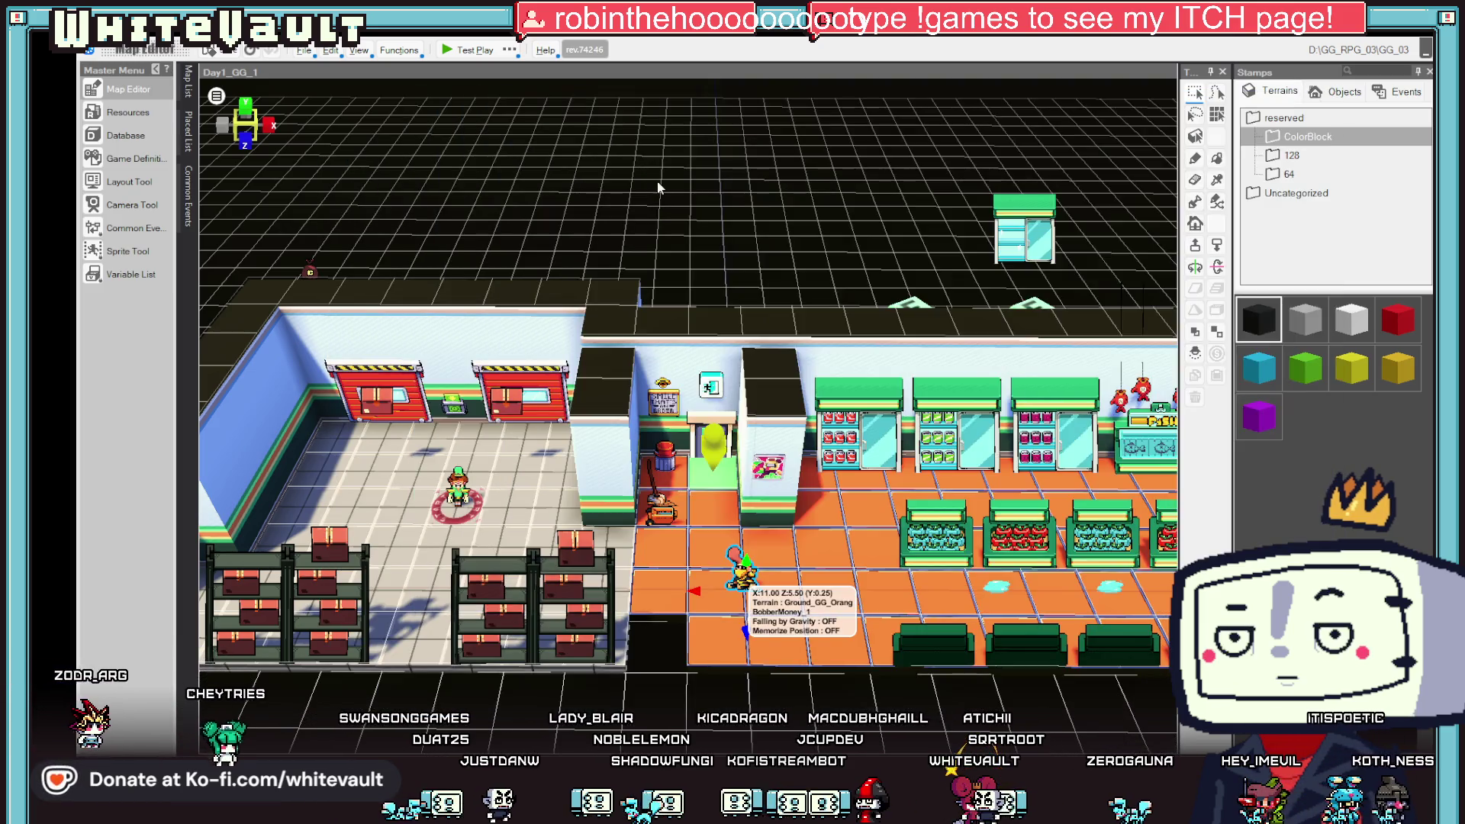
click(475, 50)
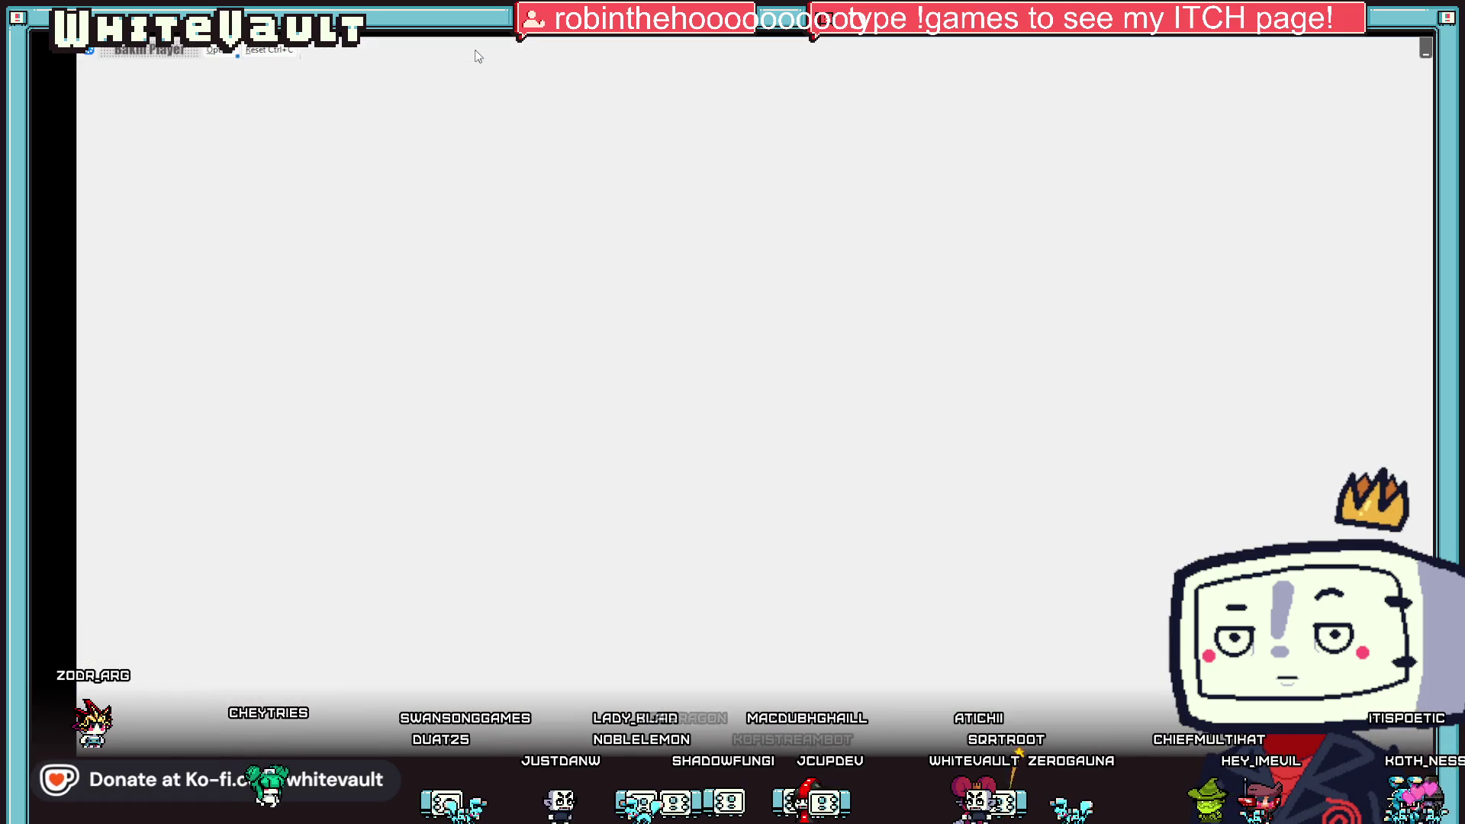
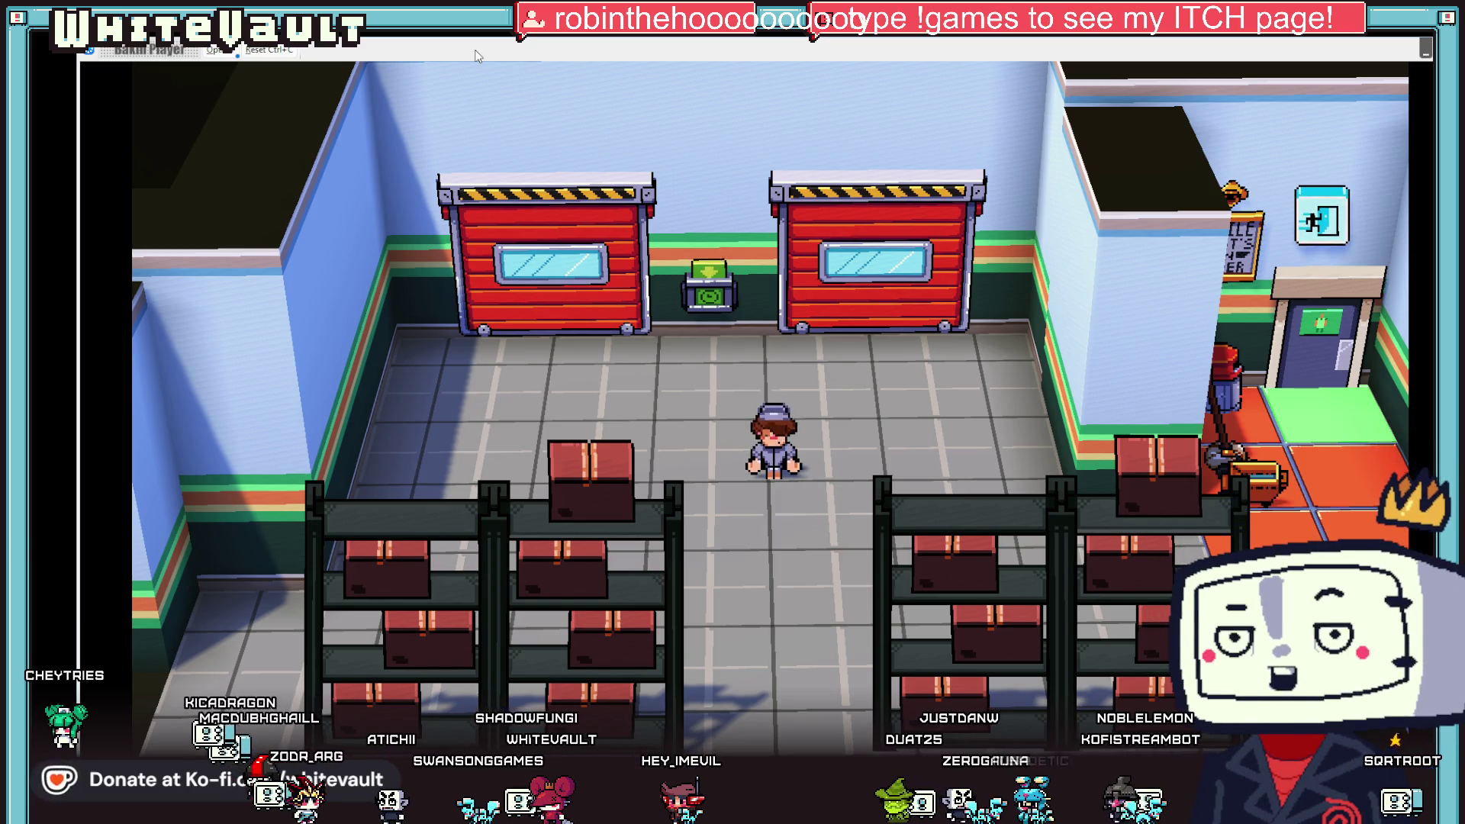
- Playtest the shop scene, walking in to watch the thief run off, then end the test
key(Right)
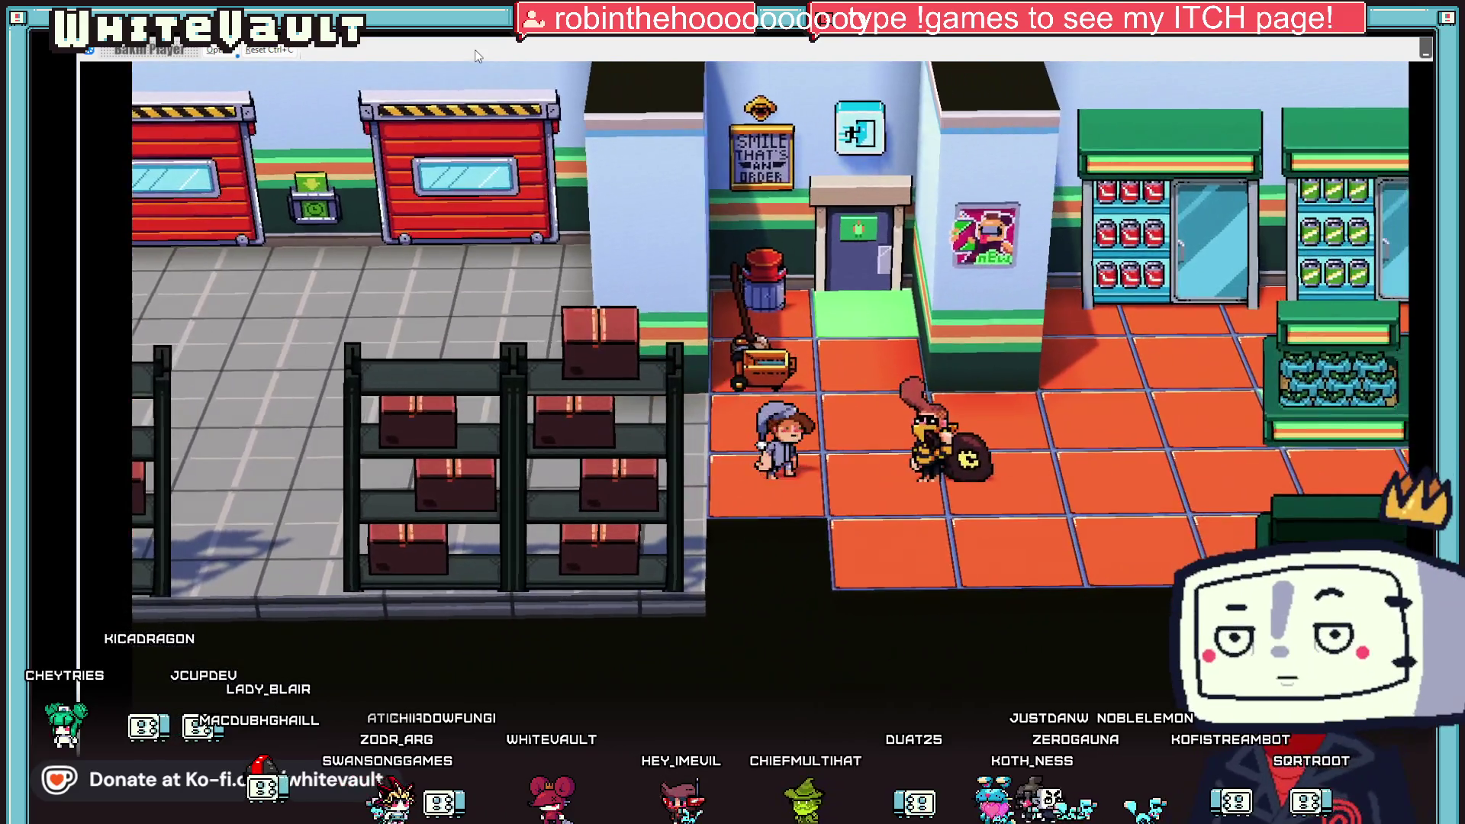
key(Left)
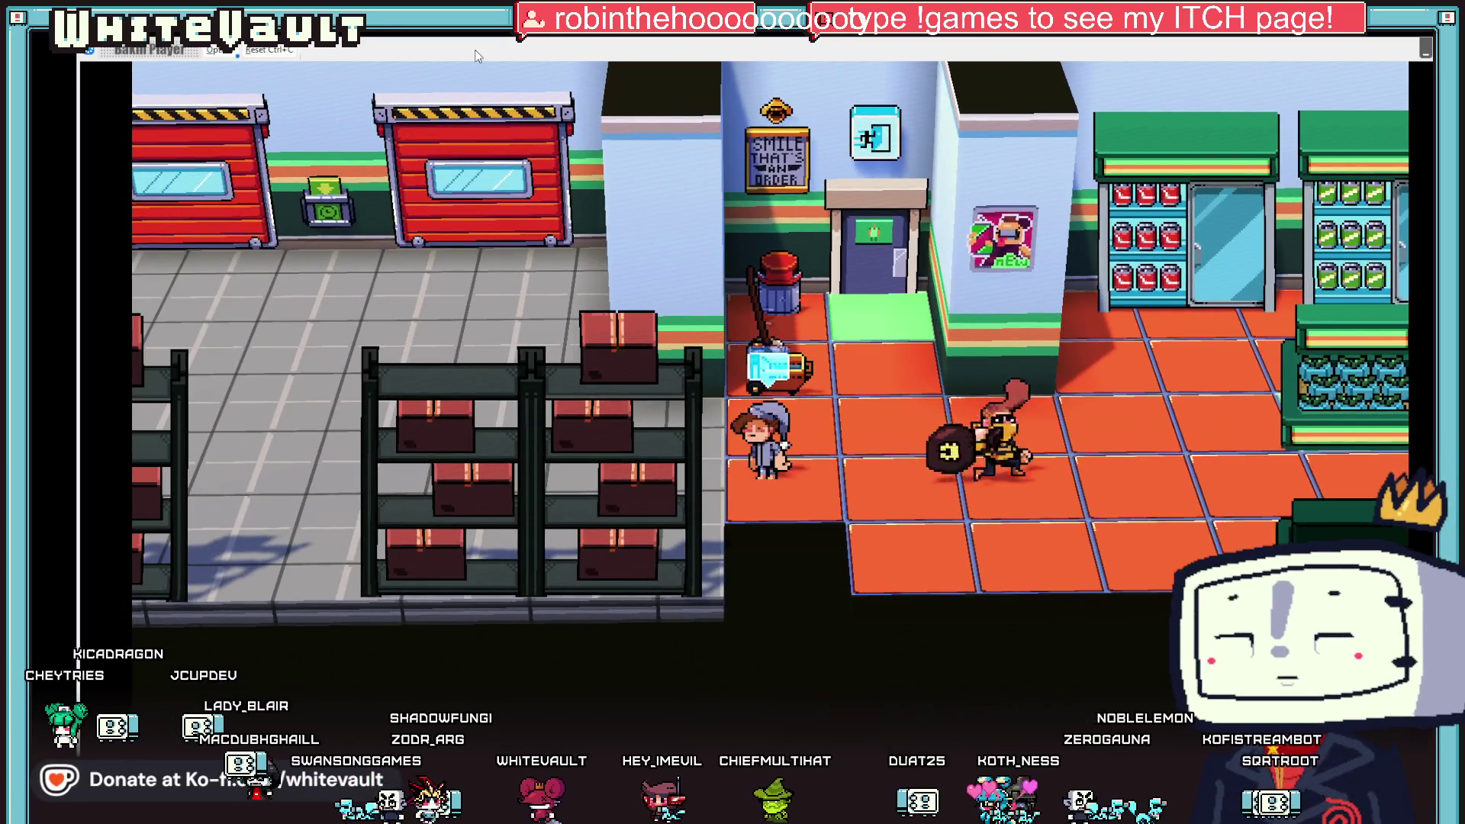
key(z)
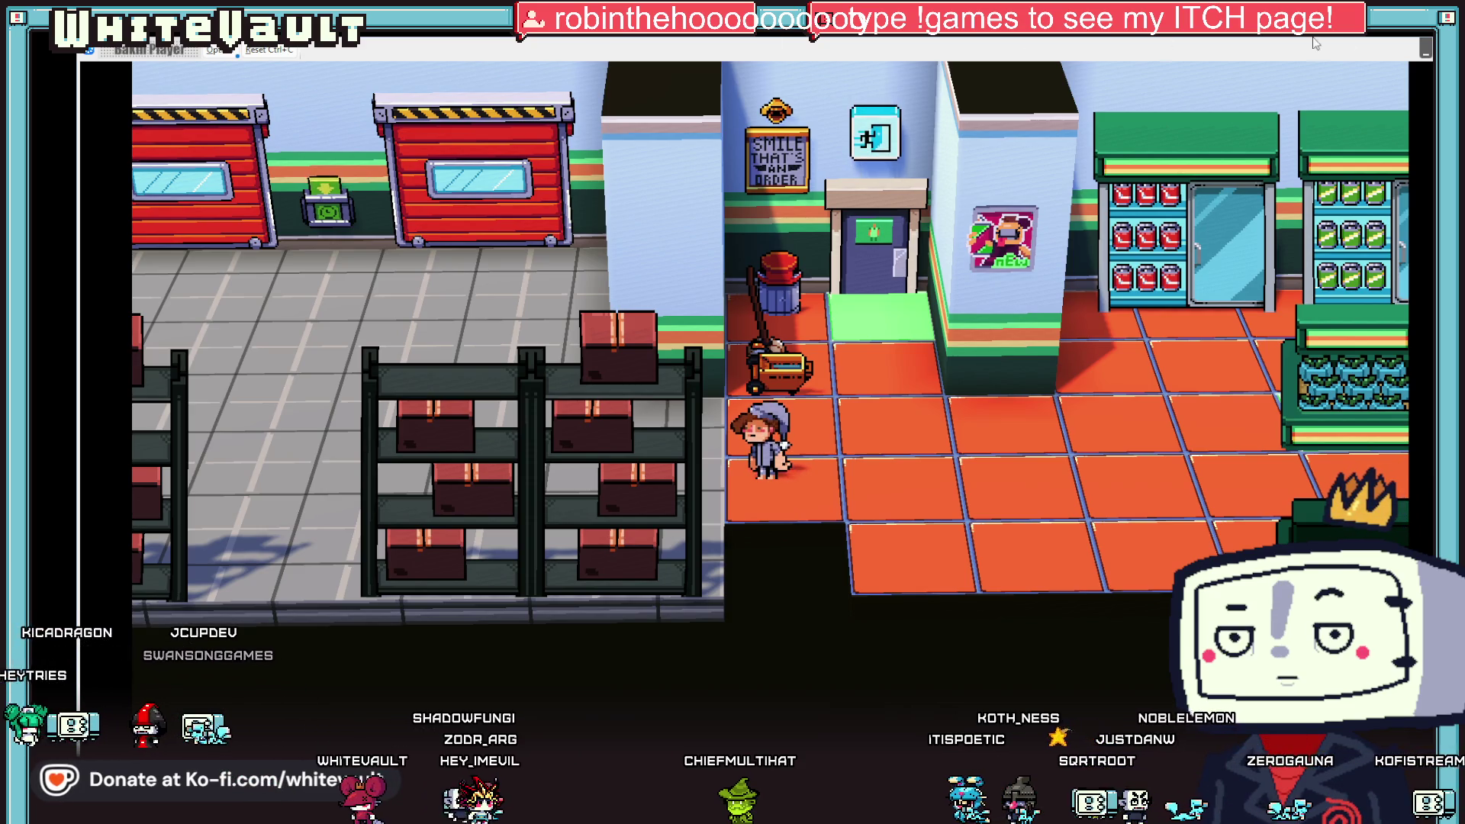
key(alt+F4)
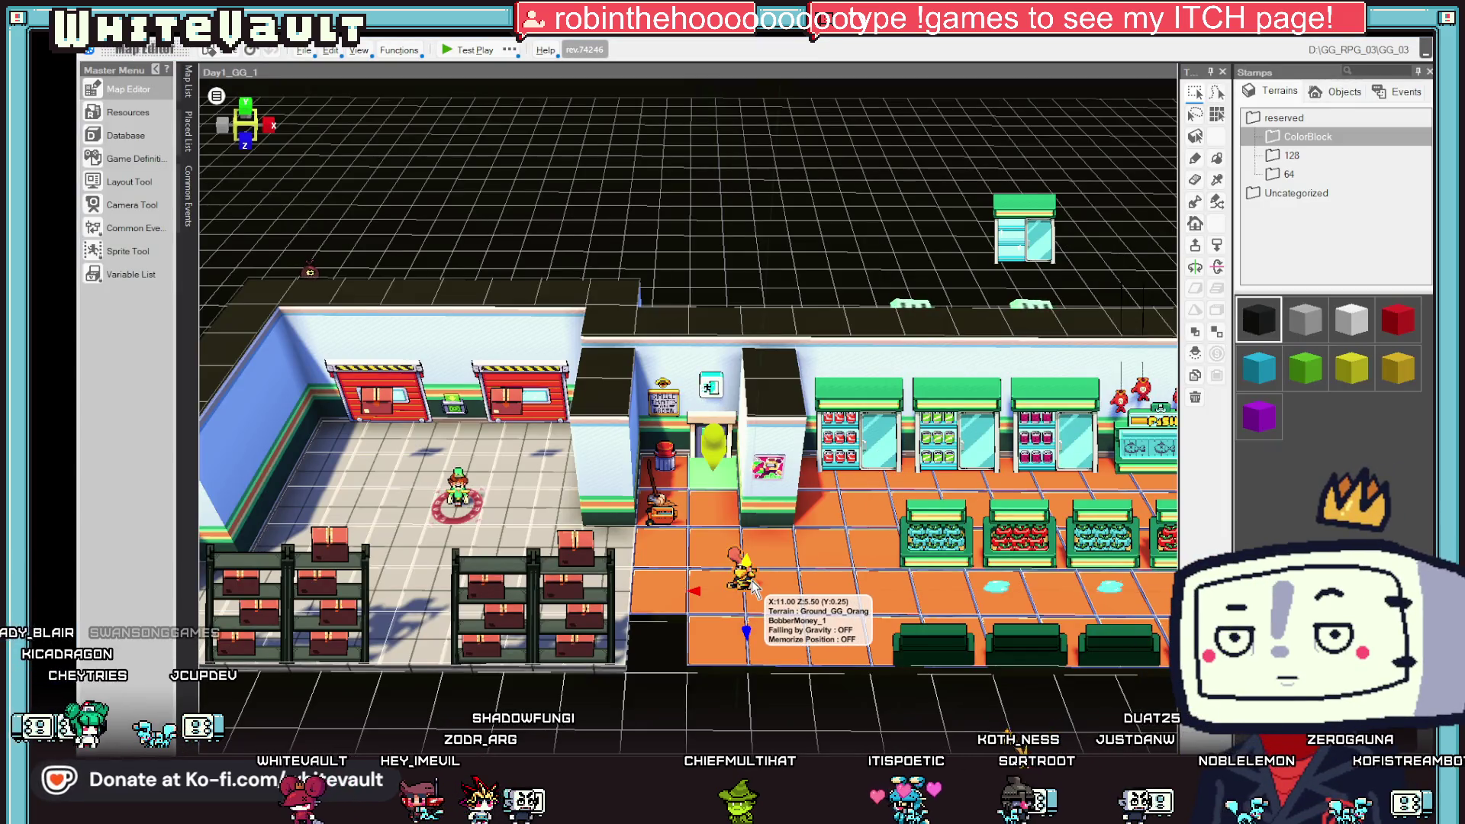
- Review BobberMoney_1's walk-to-coordinates settings, then launch a fresh test play
double_click(752, 583)
click(1005, 450)
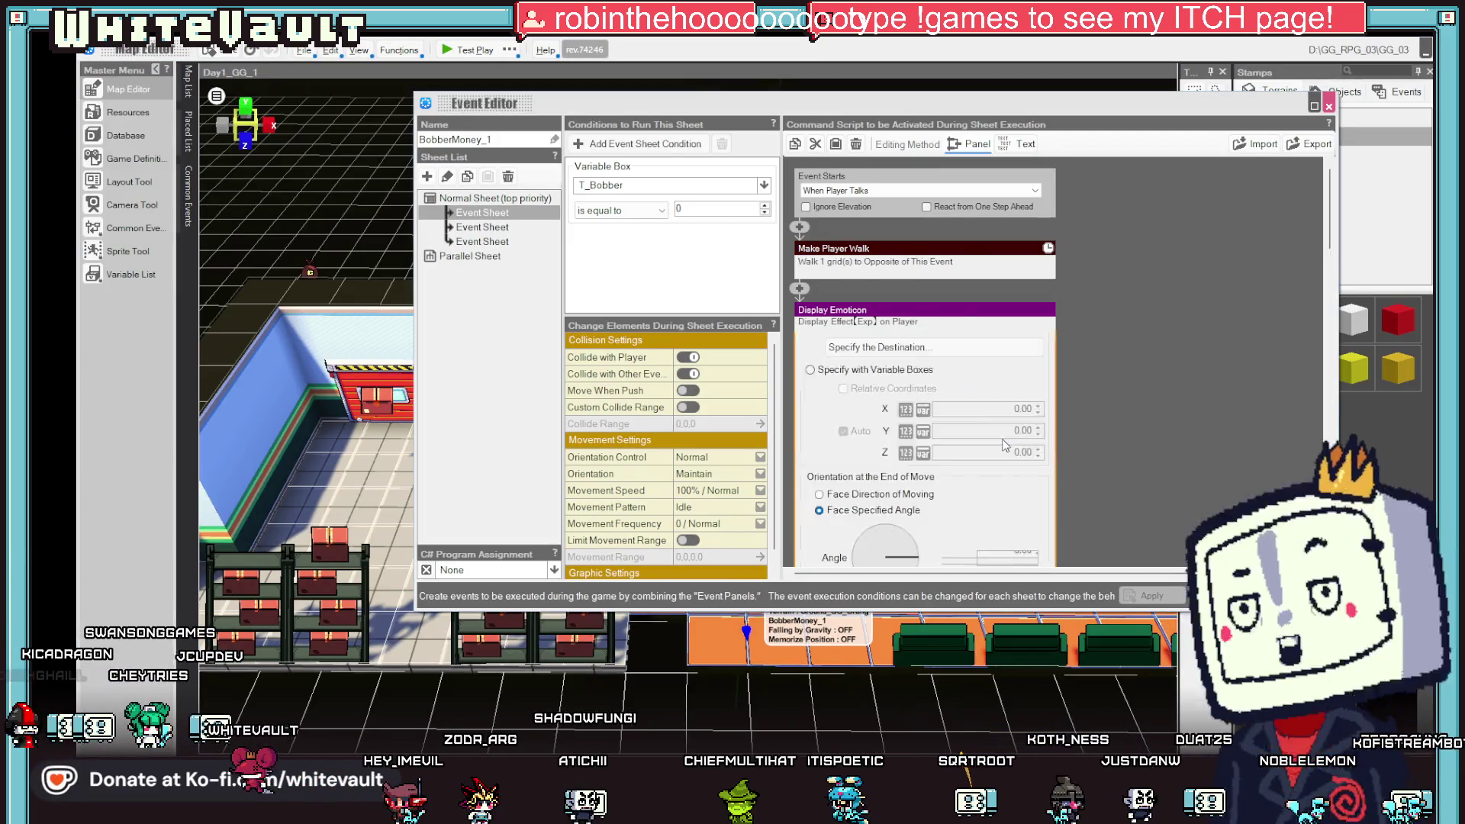
scroll(976, 496, down, 5)
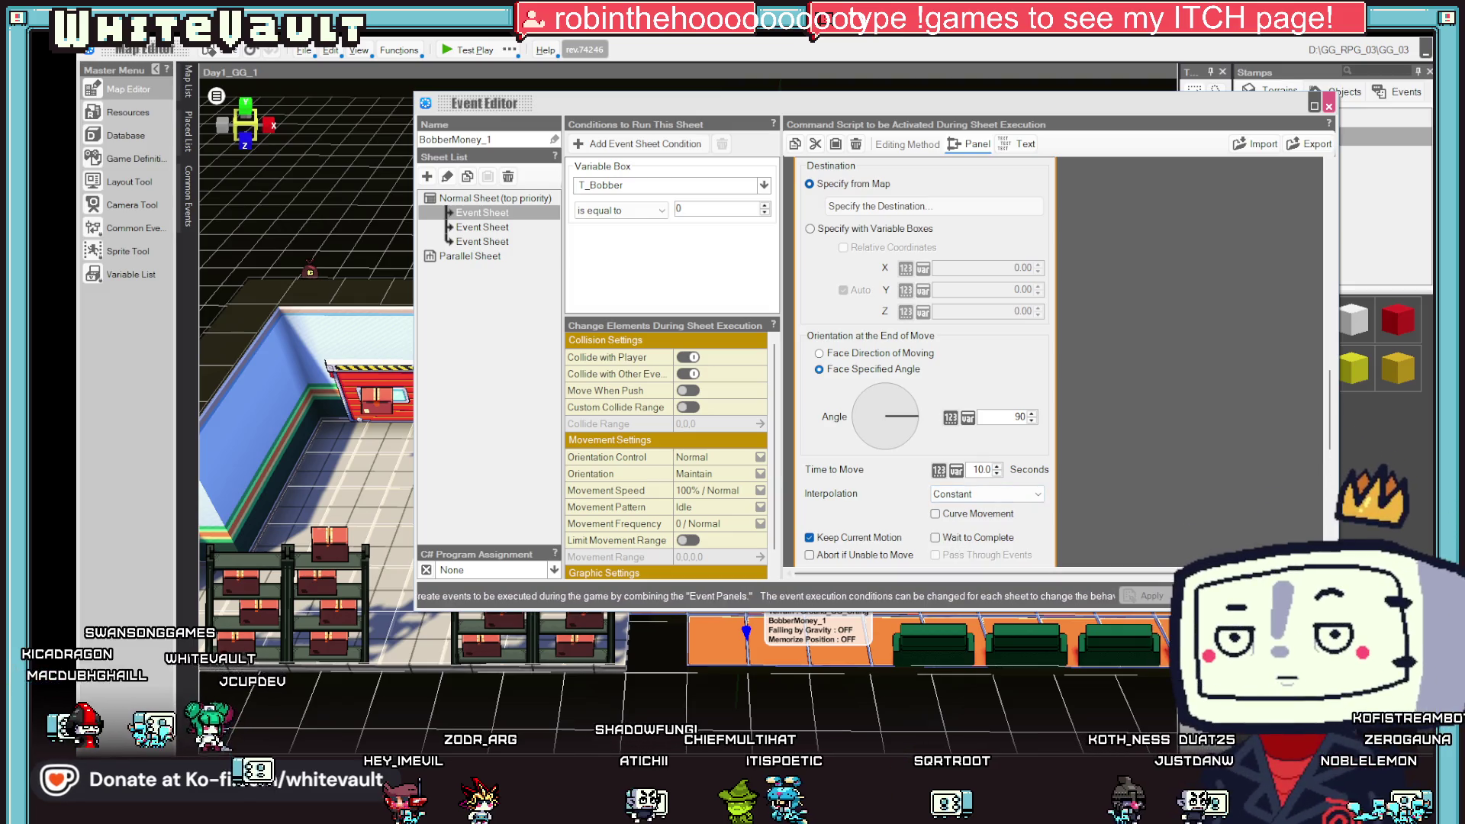
click(471, 52)
click(469, 50)
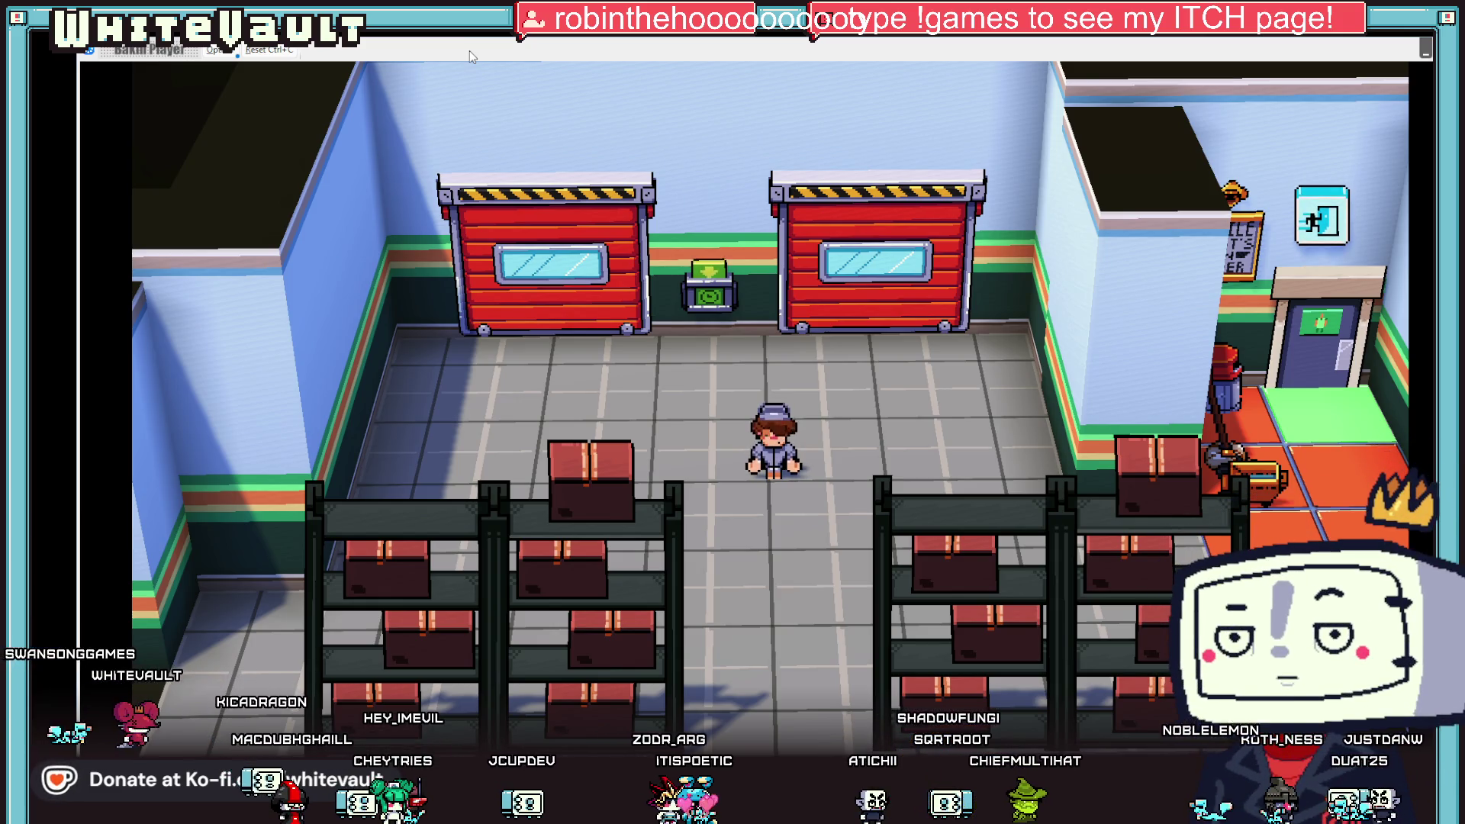
- Chase the fleeing thief rightward through the shop in test play, then end it
key(Right)
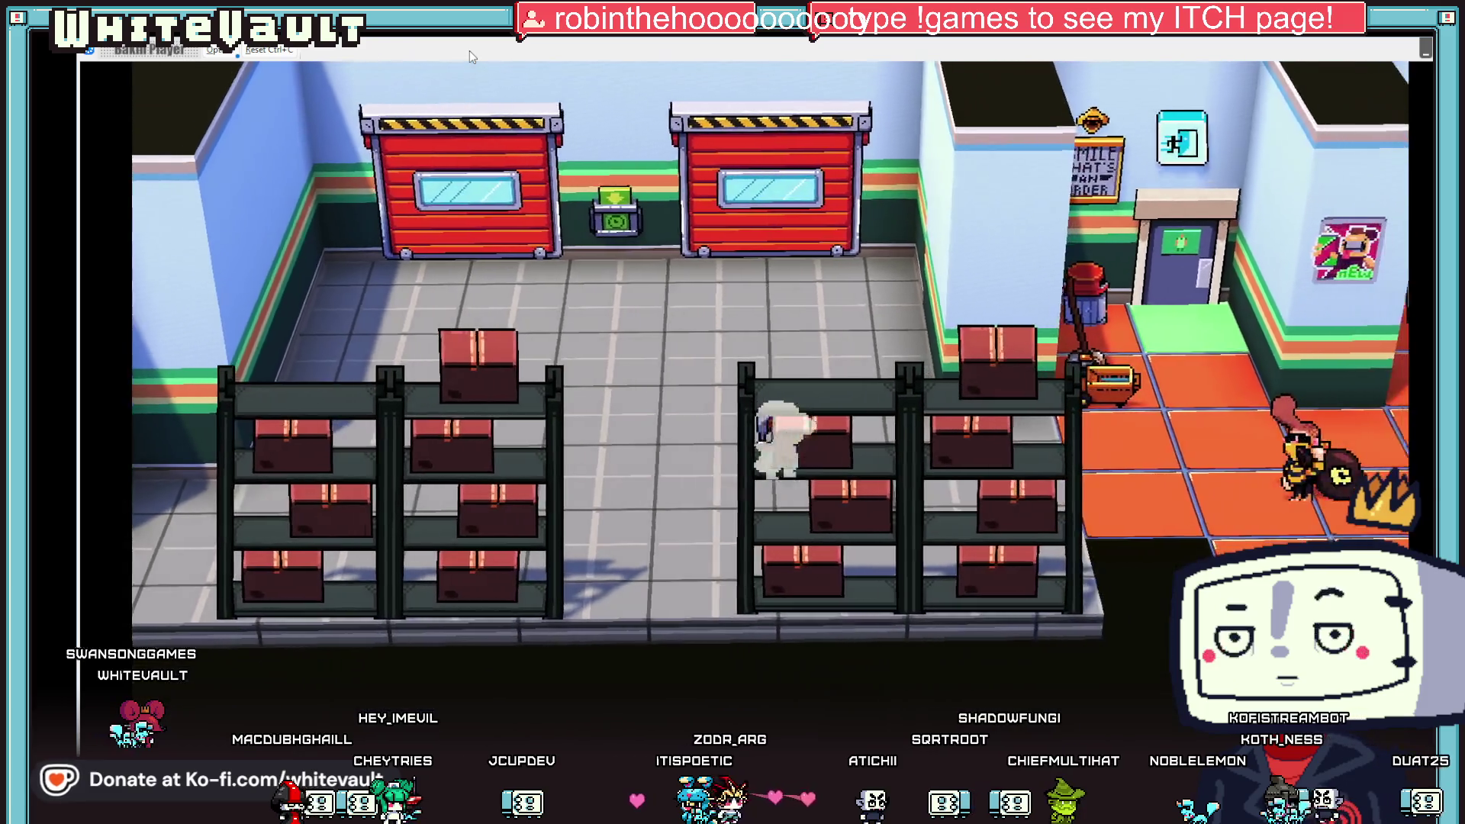
key(Right)
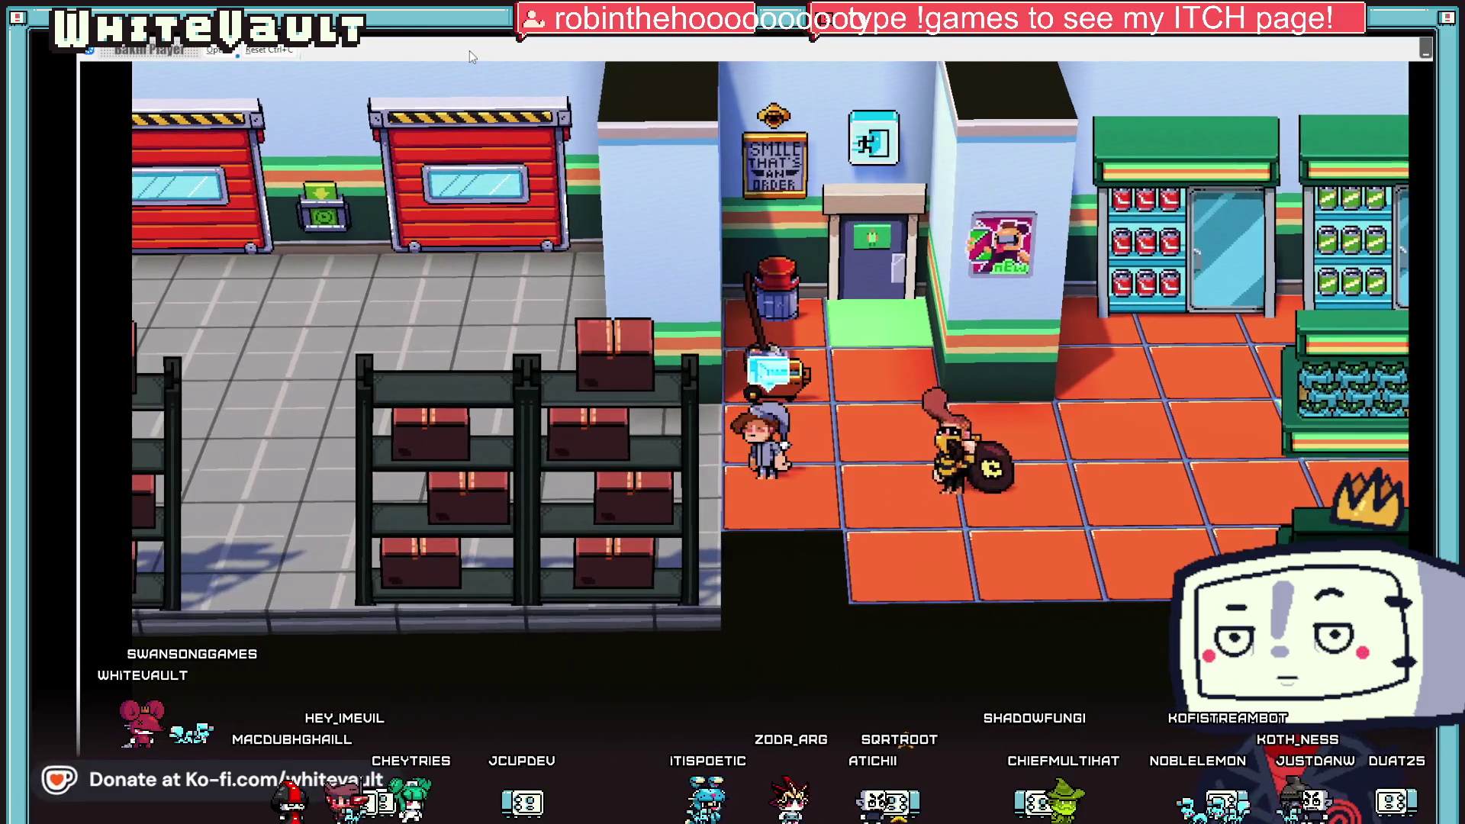
key(Right)
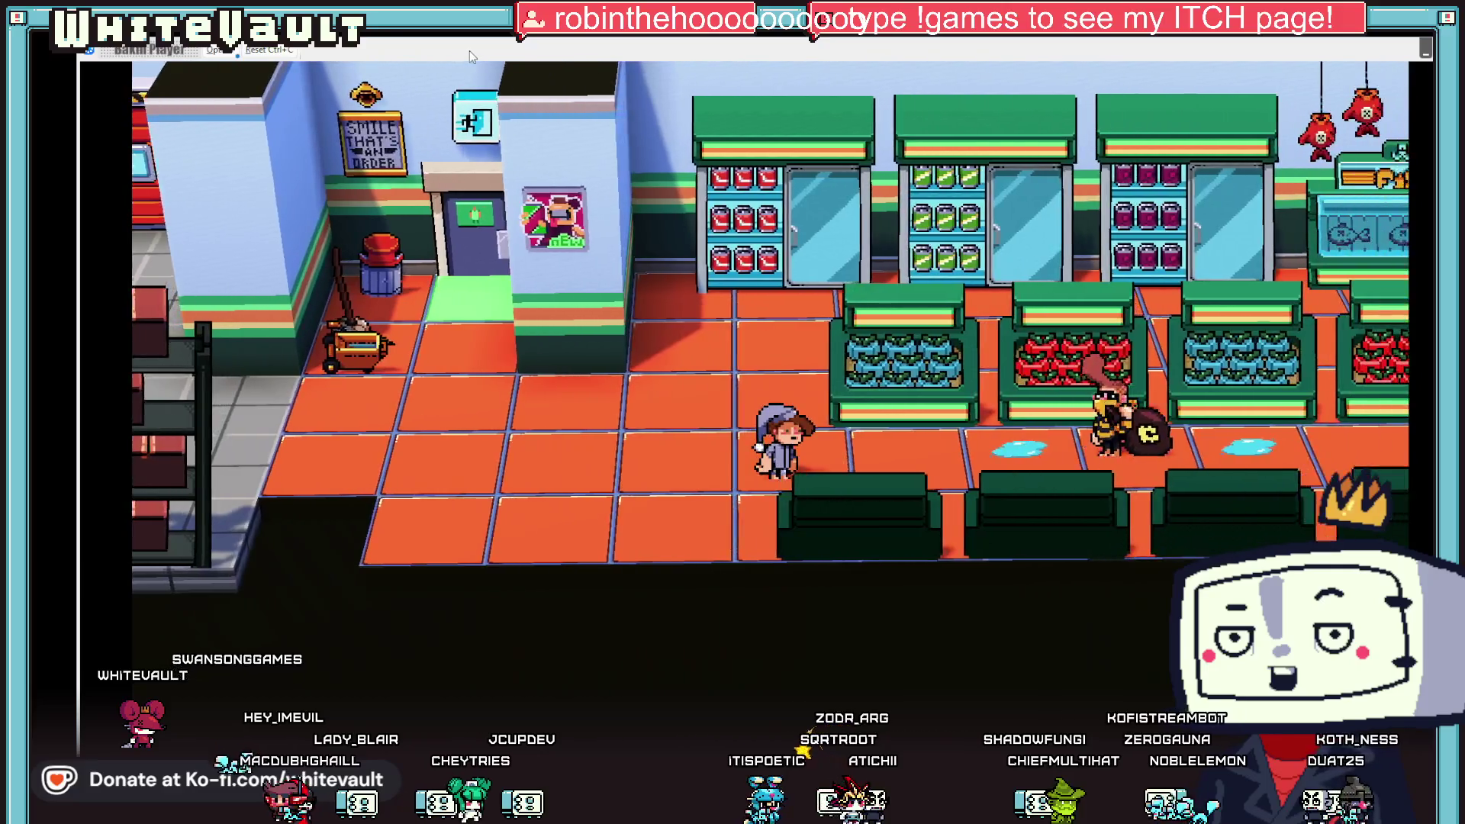
key(Right)
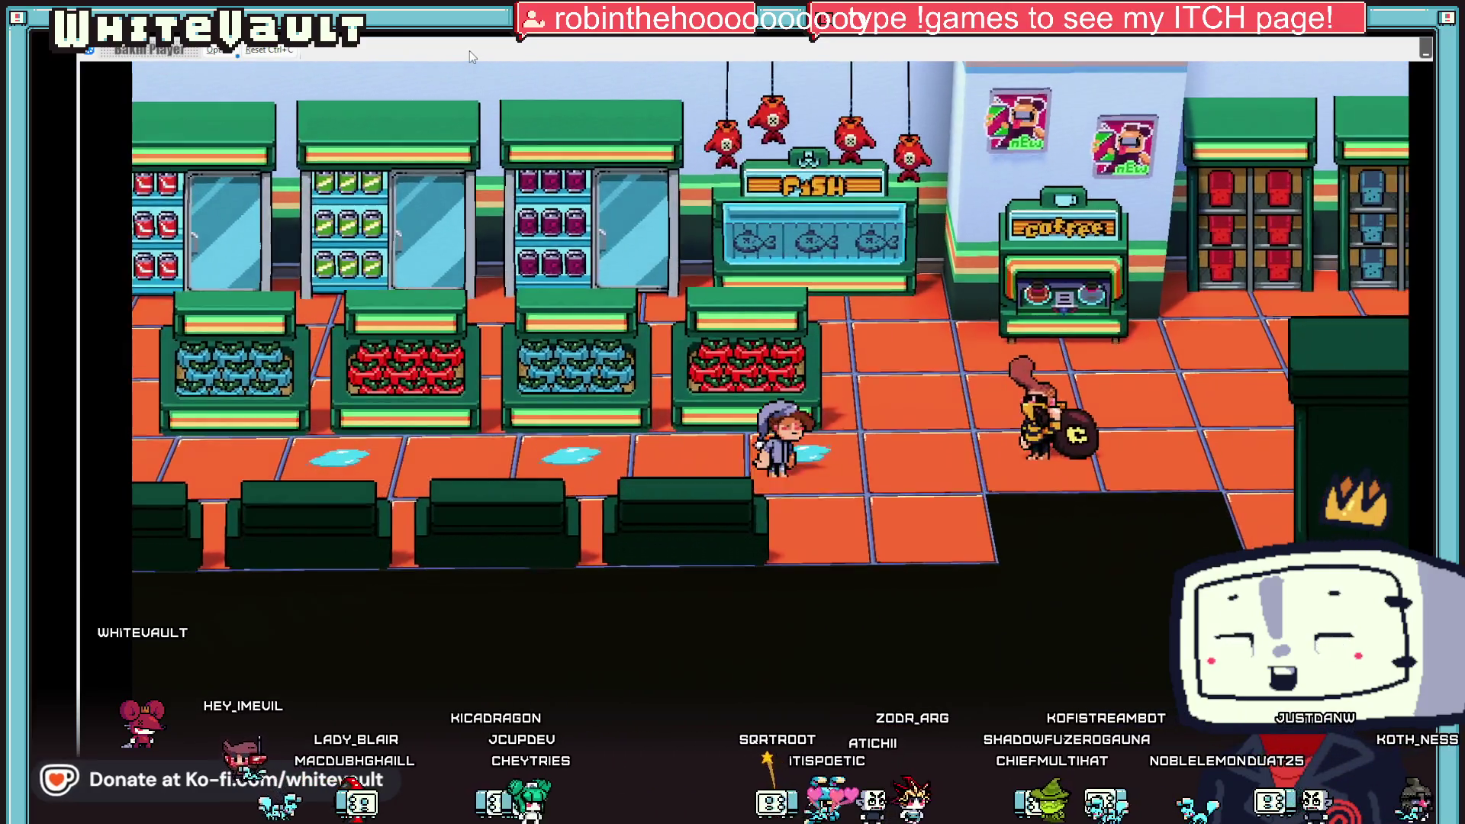
key(Right)
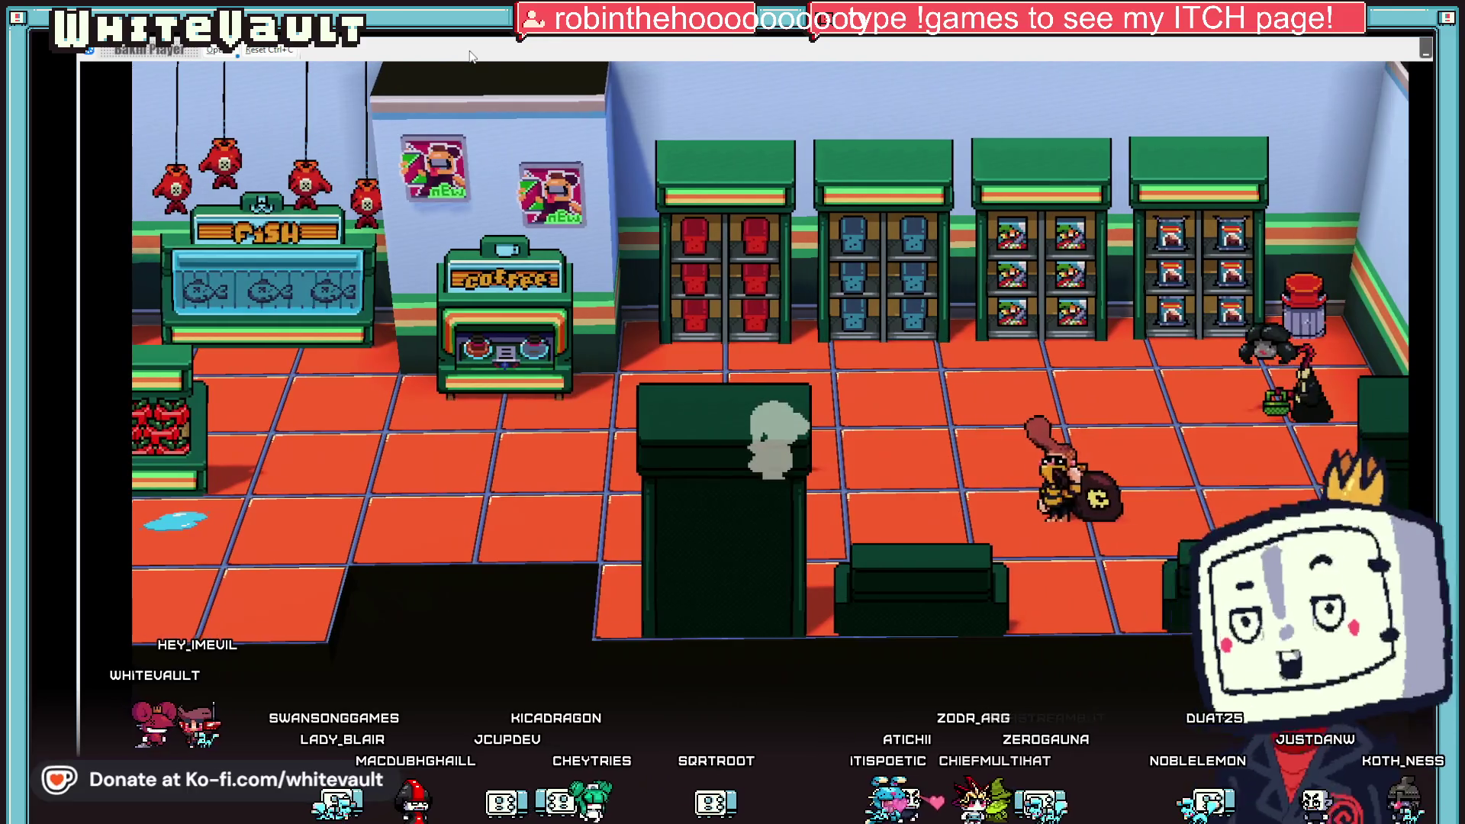
key(alt+F4)
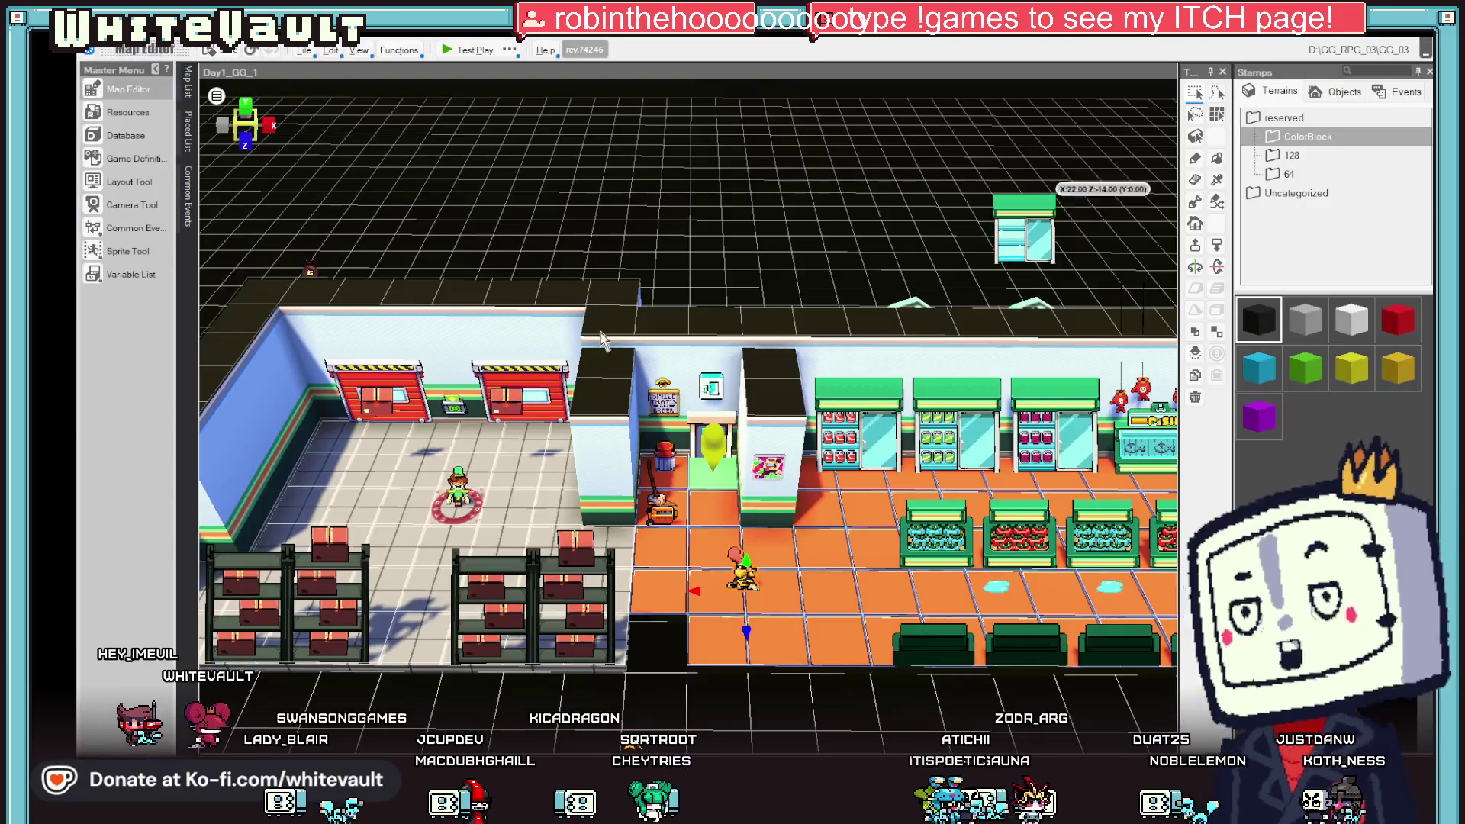
- Set BobberMoney_1's walk-to-coordinates orientation to Face Direction of Moving
double_click(743, 580)
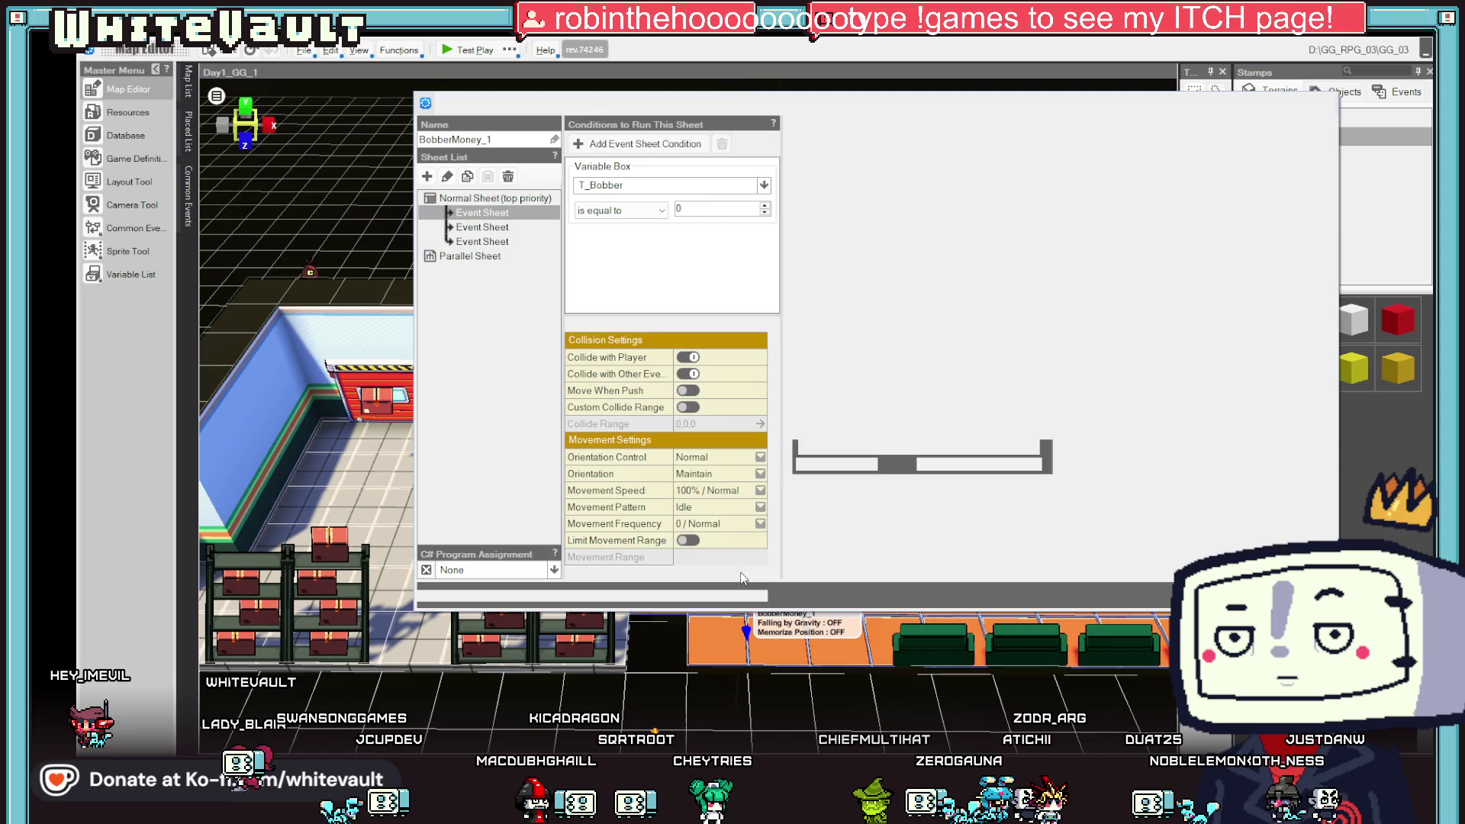
click(921, 427)
scroll(968, 441, down, 3)
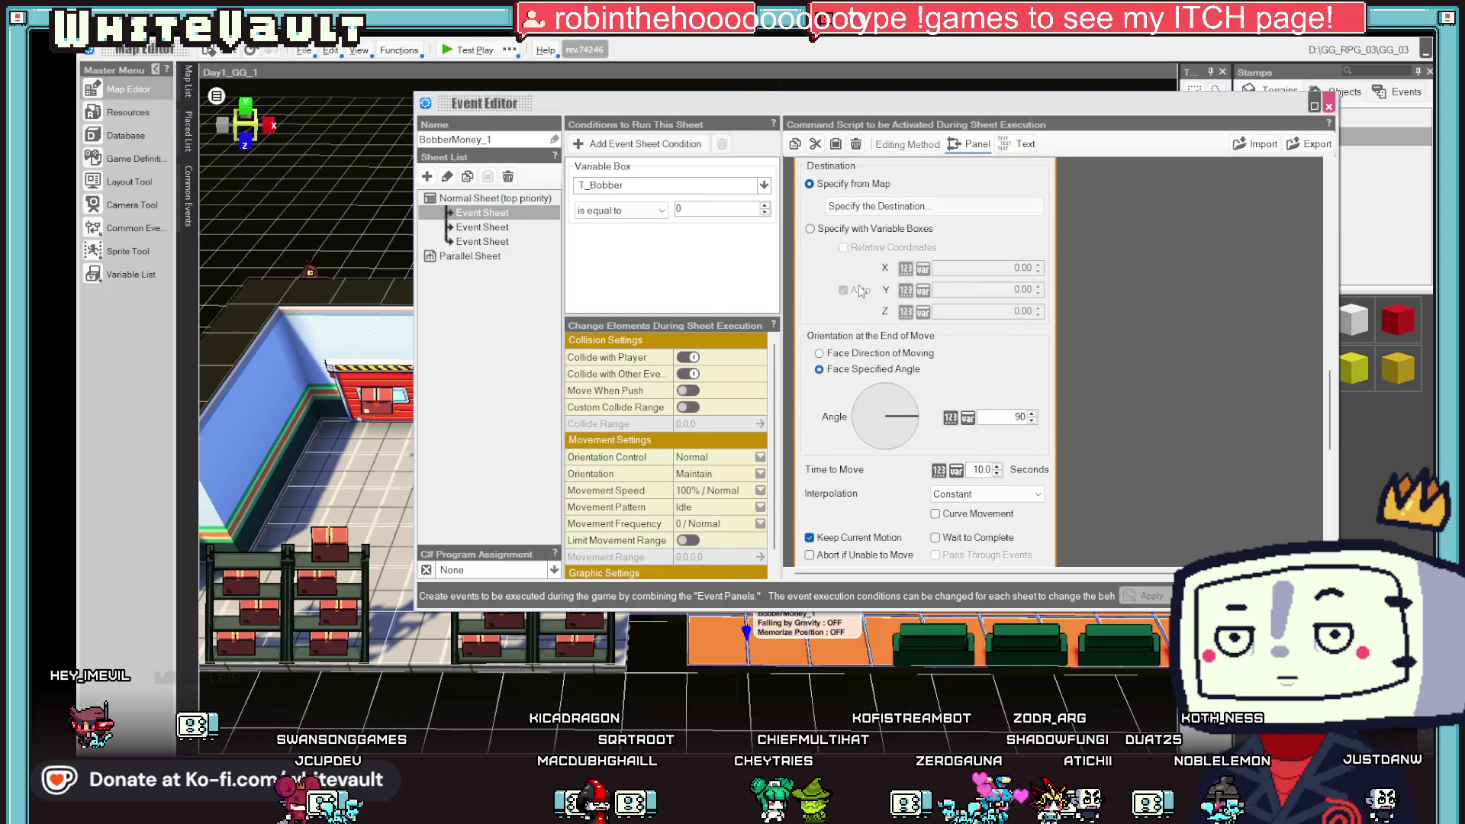
click(1157, 420)
click(1015, 456)
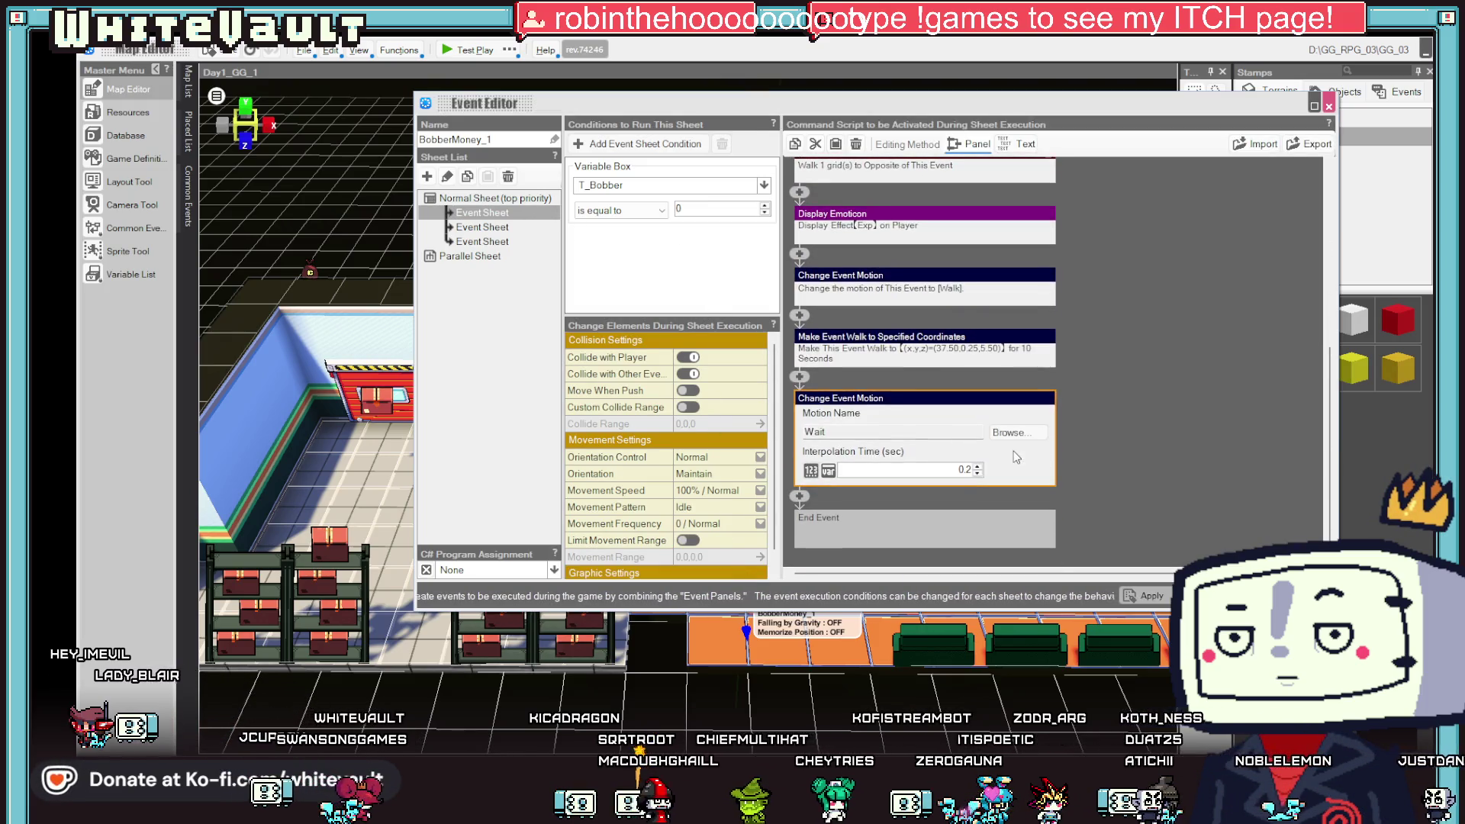
click(970, 349)
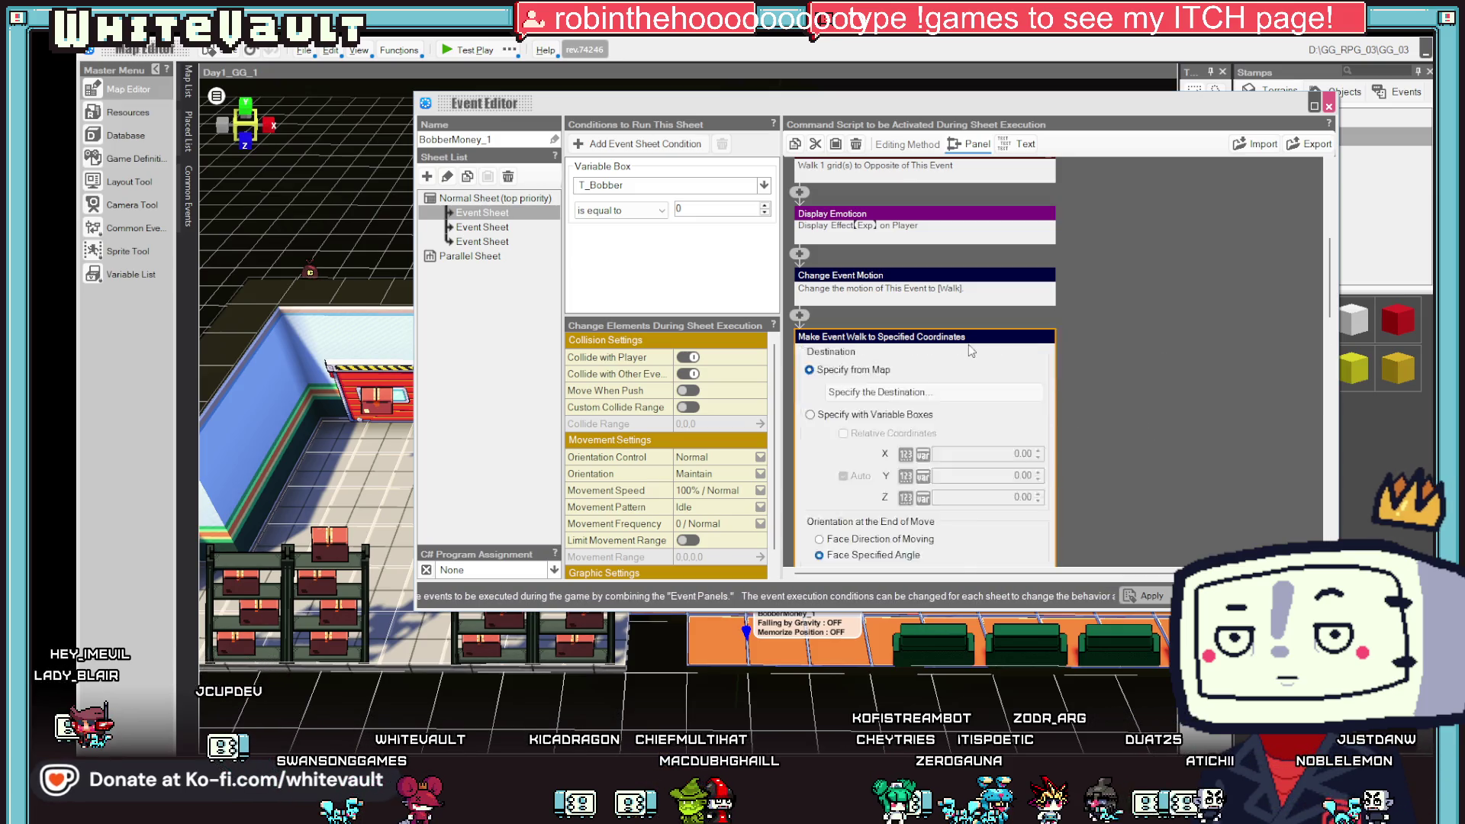
scroll(1091, 343, down, 5)
click(831, 355)
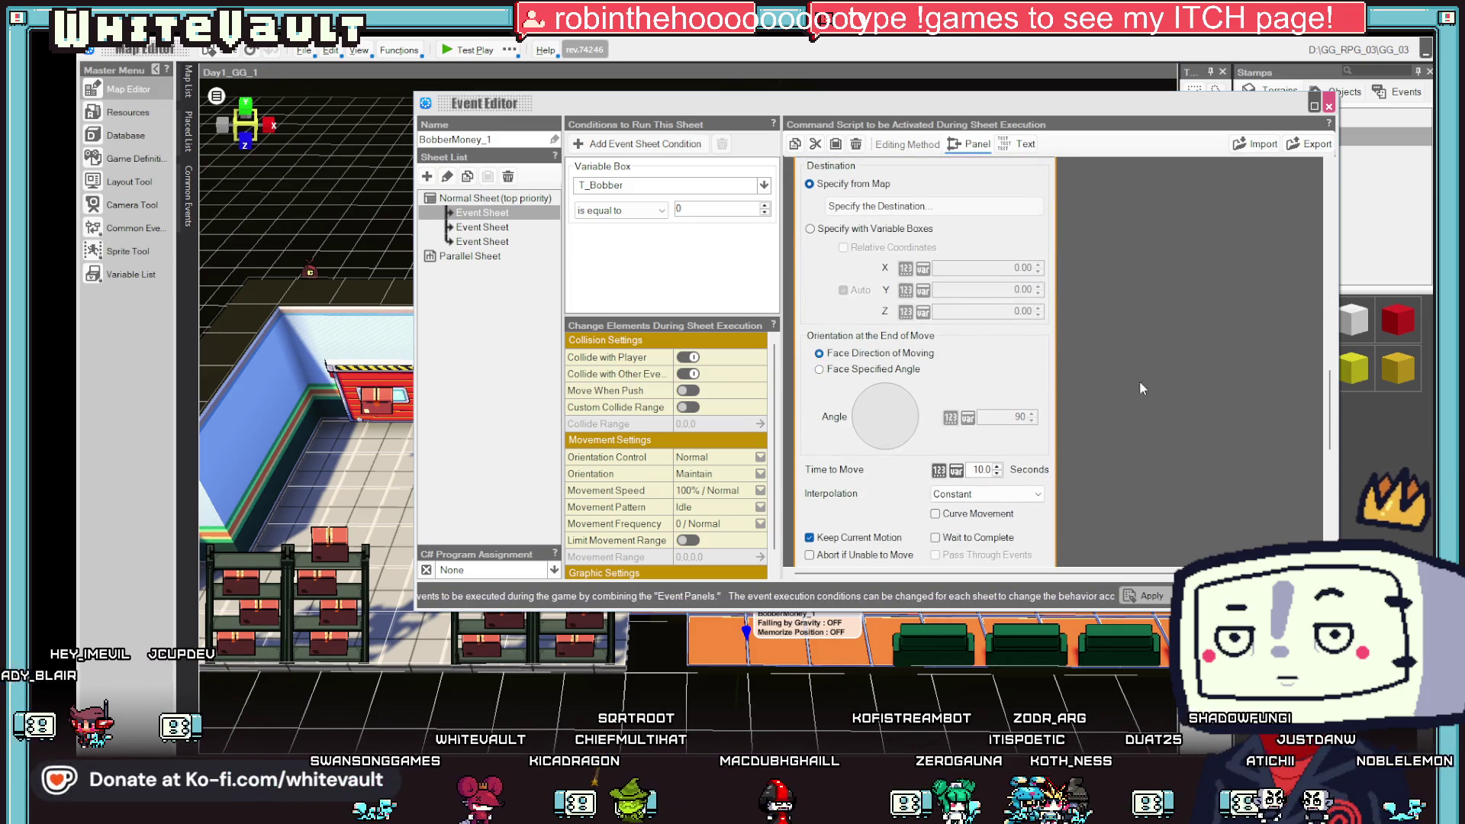
click(1190, 398)
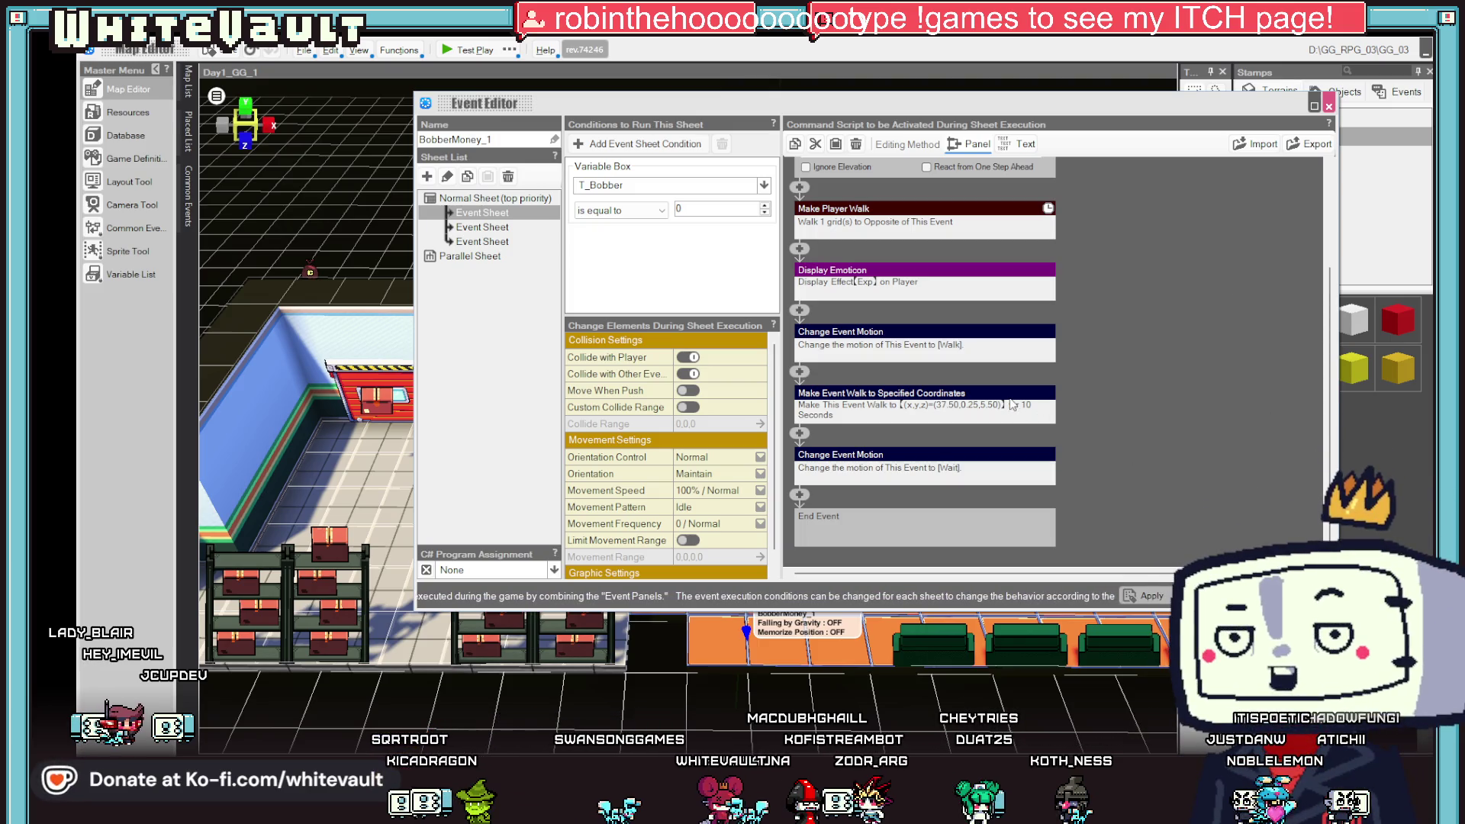
- Delete the trailing Change Event Motion to Wait command and close the Event Editor
click(915, 403)
click(1167, 420)
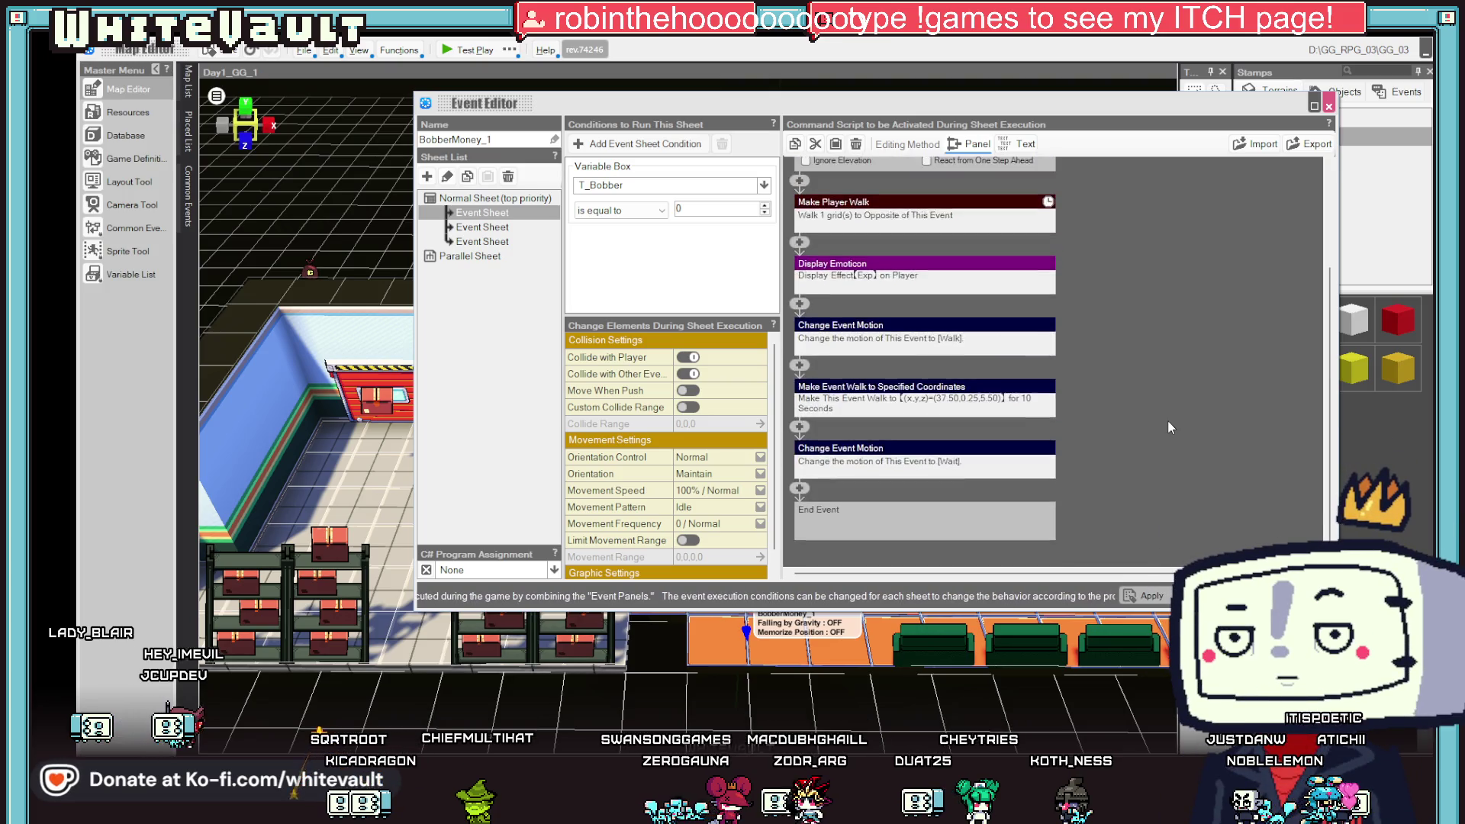
right_click(941, 458)
click(986, 484)
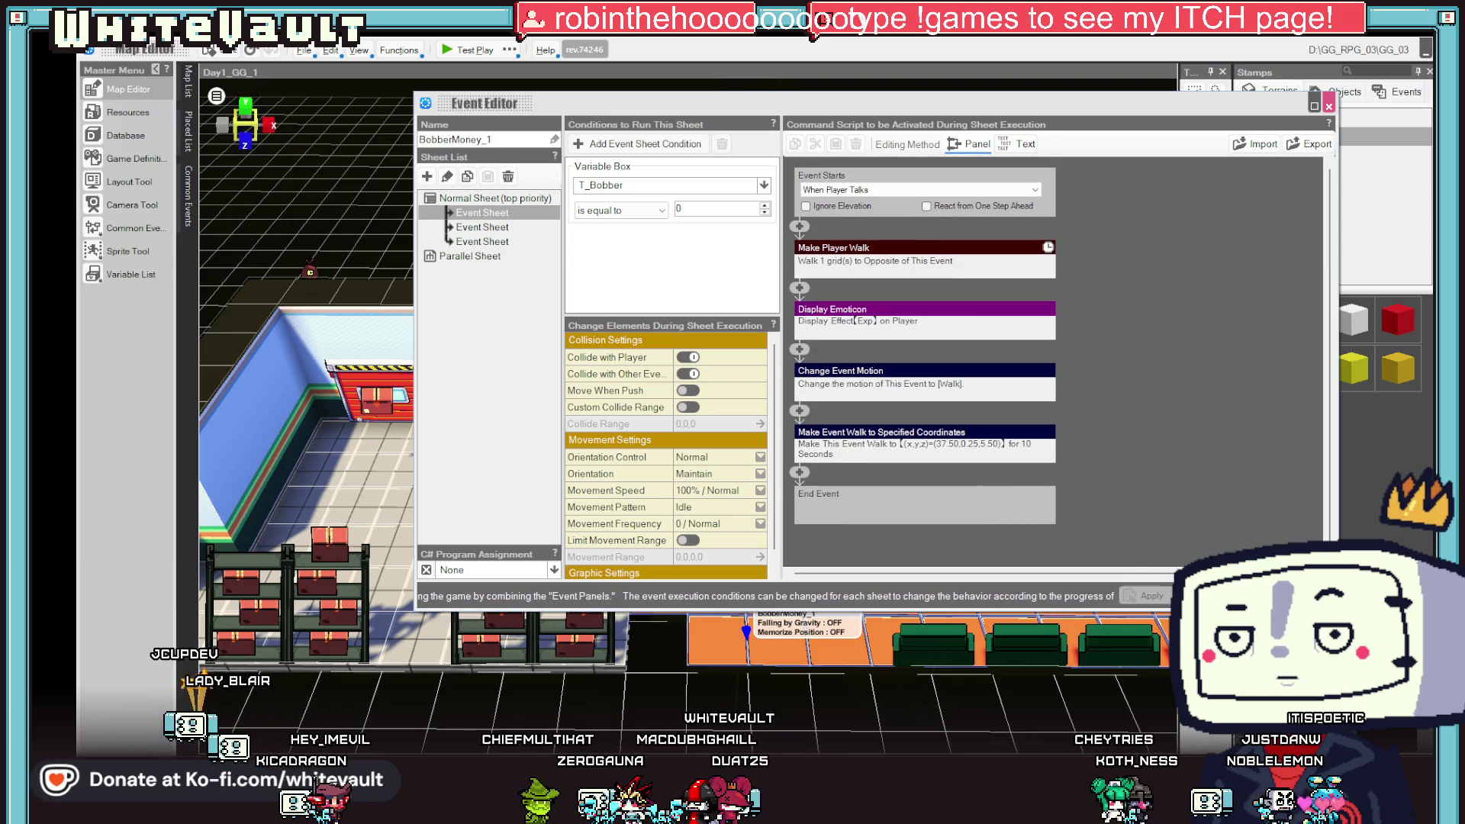
click(1328, 106)
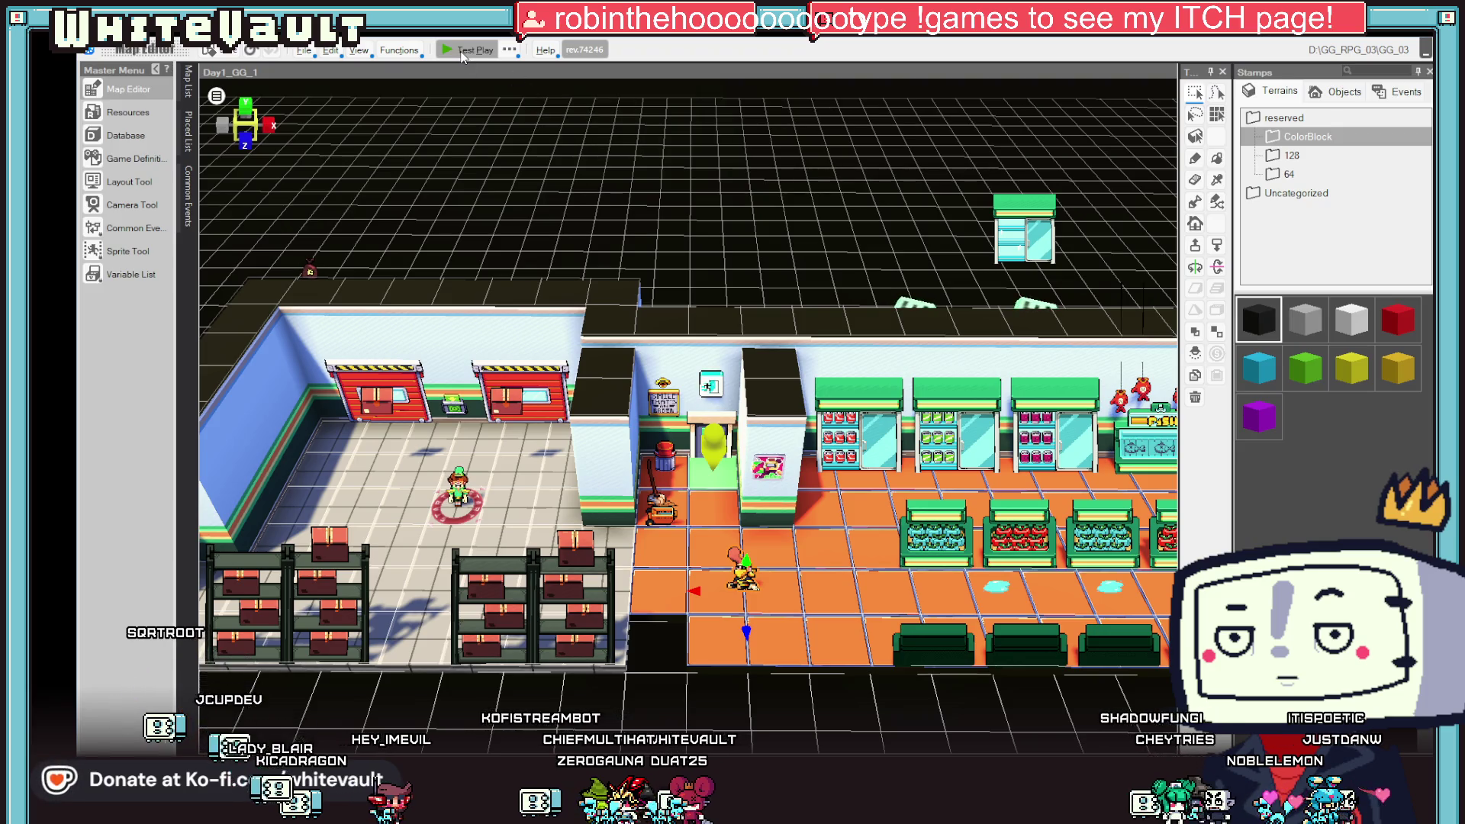
- Test play the revised event, chasing the thief past the fish counter and cashier, then end it
click(463, 52)
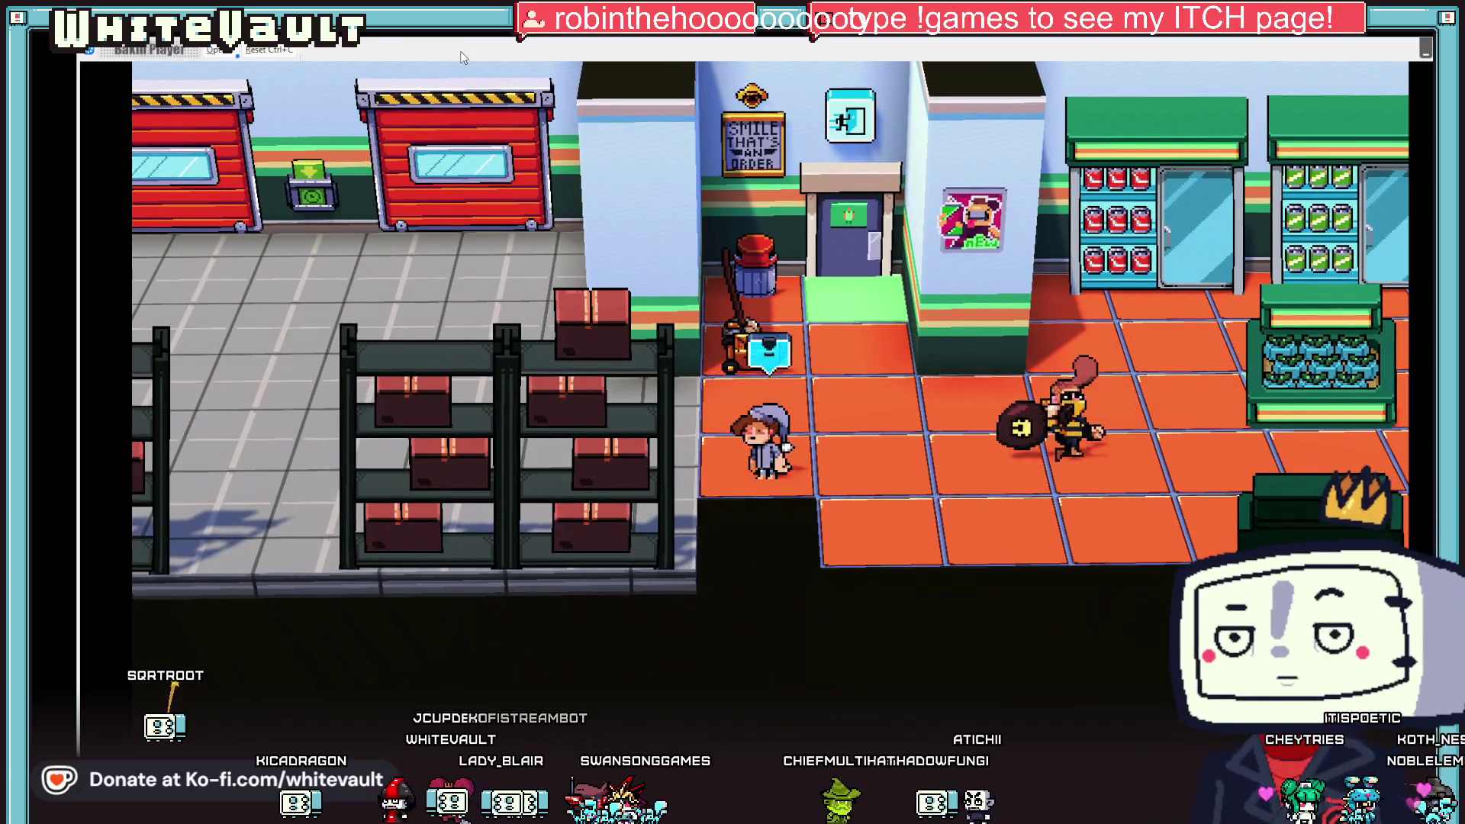
key(Right)
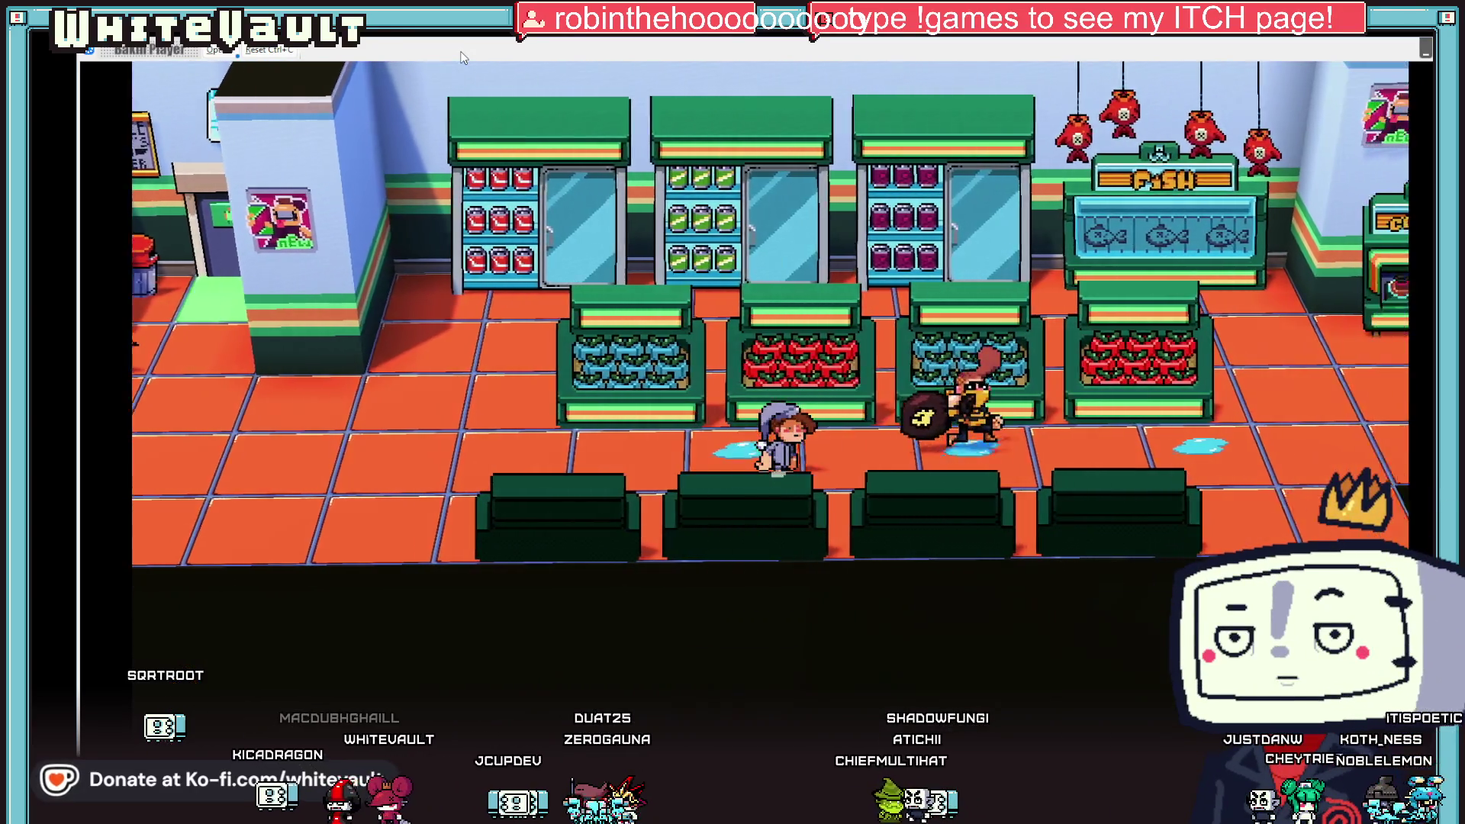
key(Right)
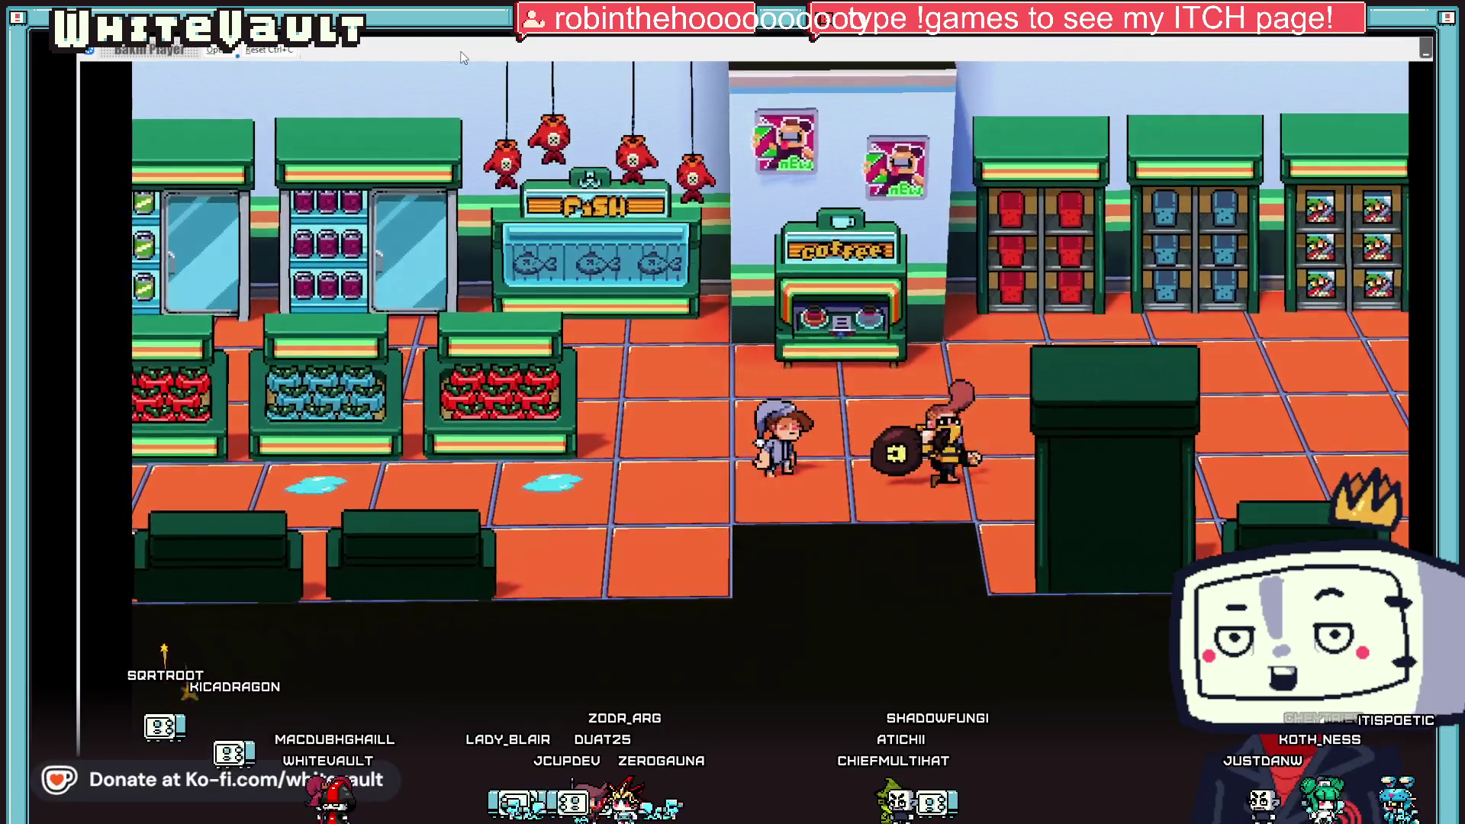
key(Right)
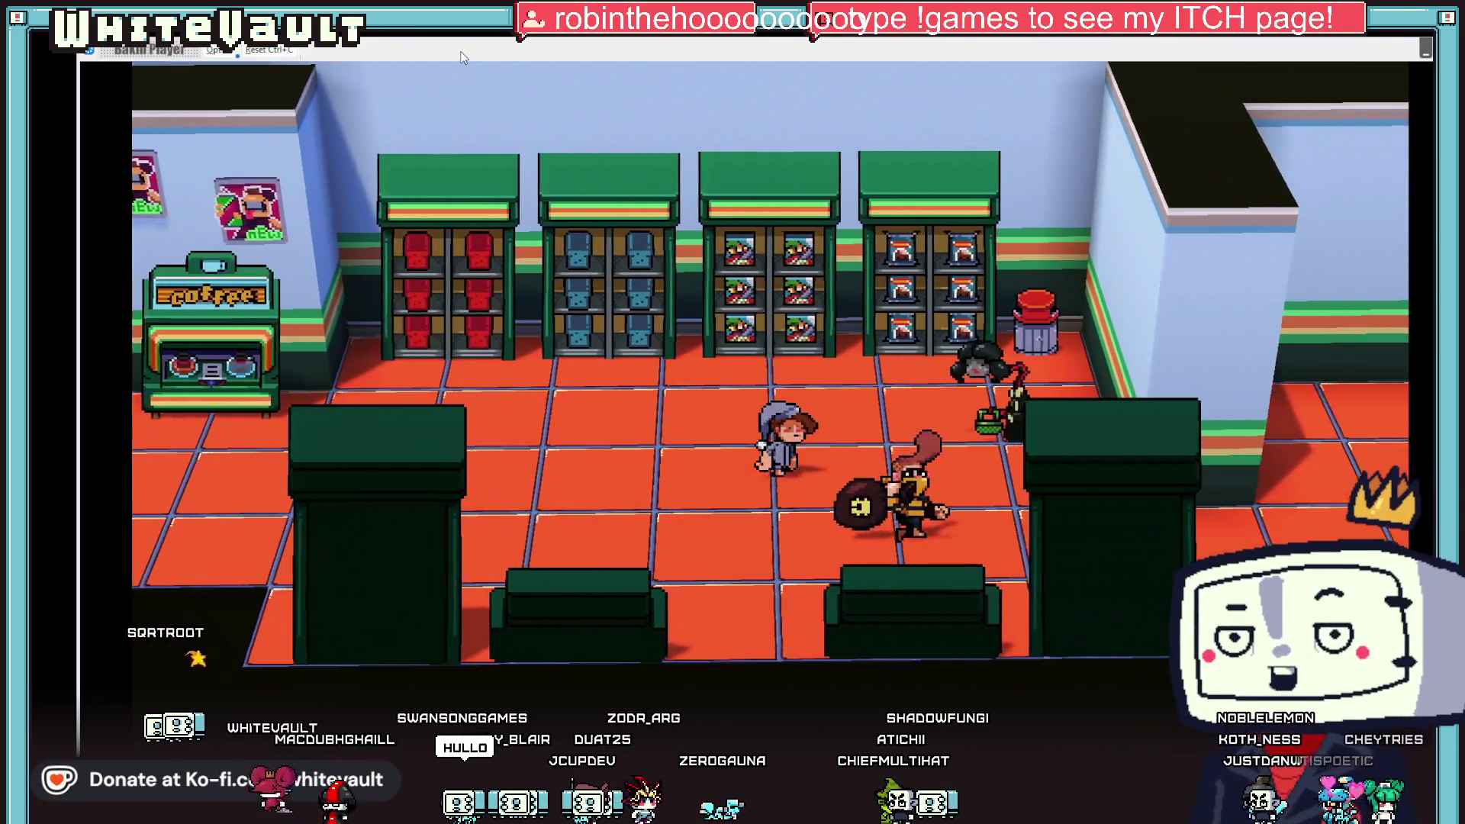
key(Right)
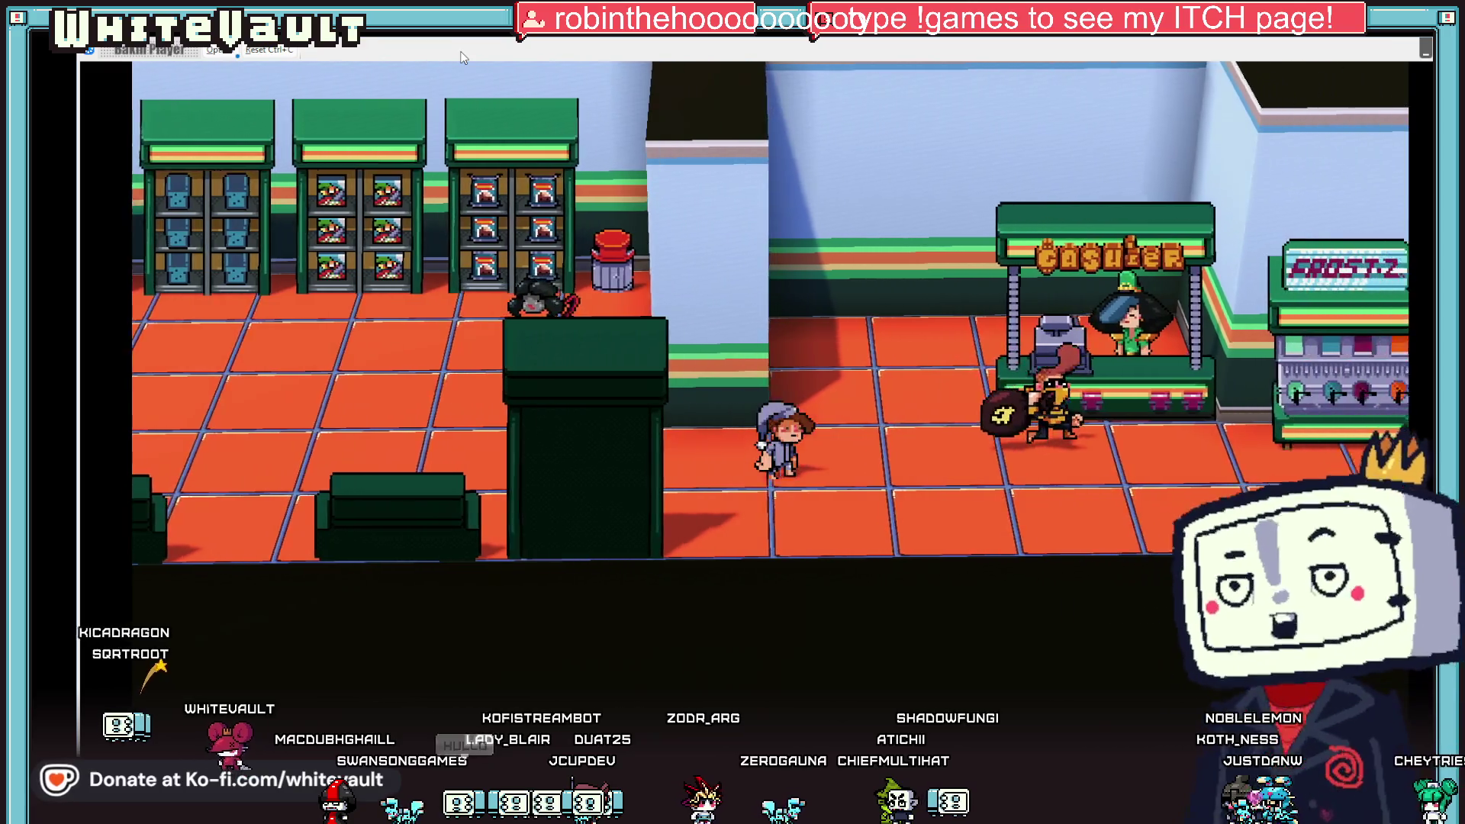
key(Right)
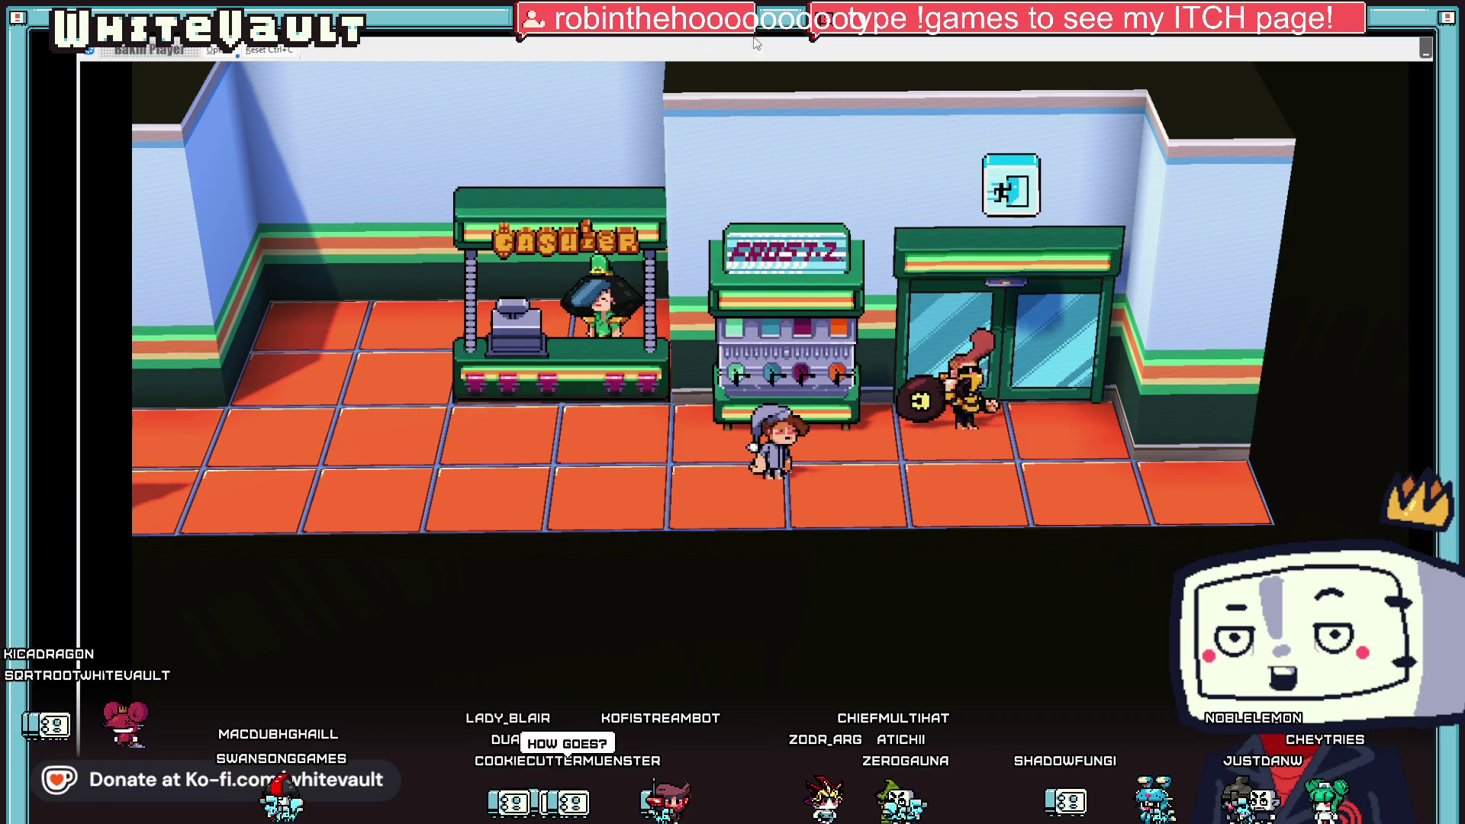
key(alt+F4)
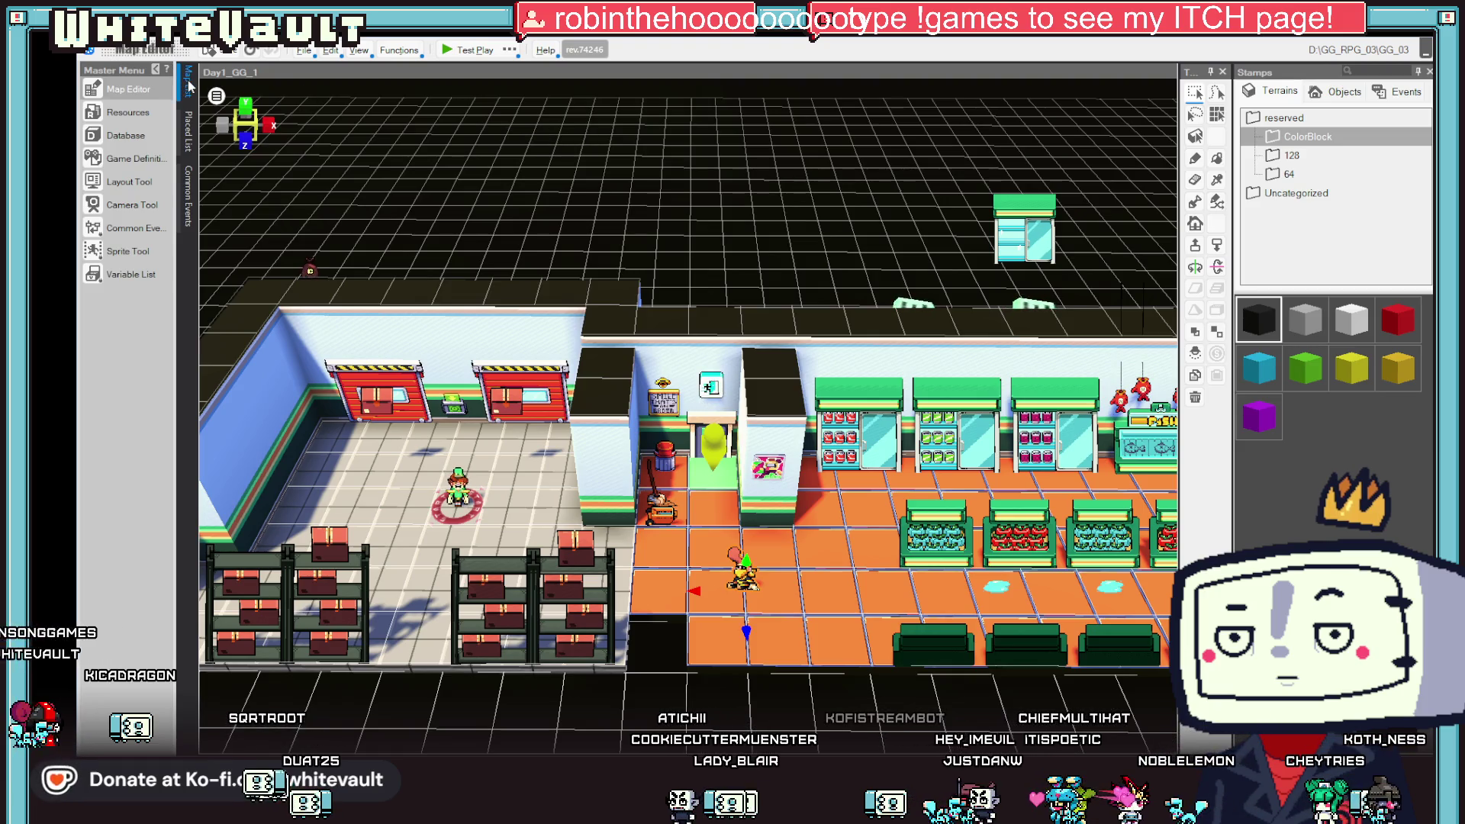
- Cut the Make Event Walk to Specified Coordinates command from BobberMoney_1's first sheet
double_click(746, 578)
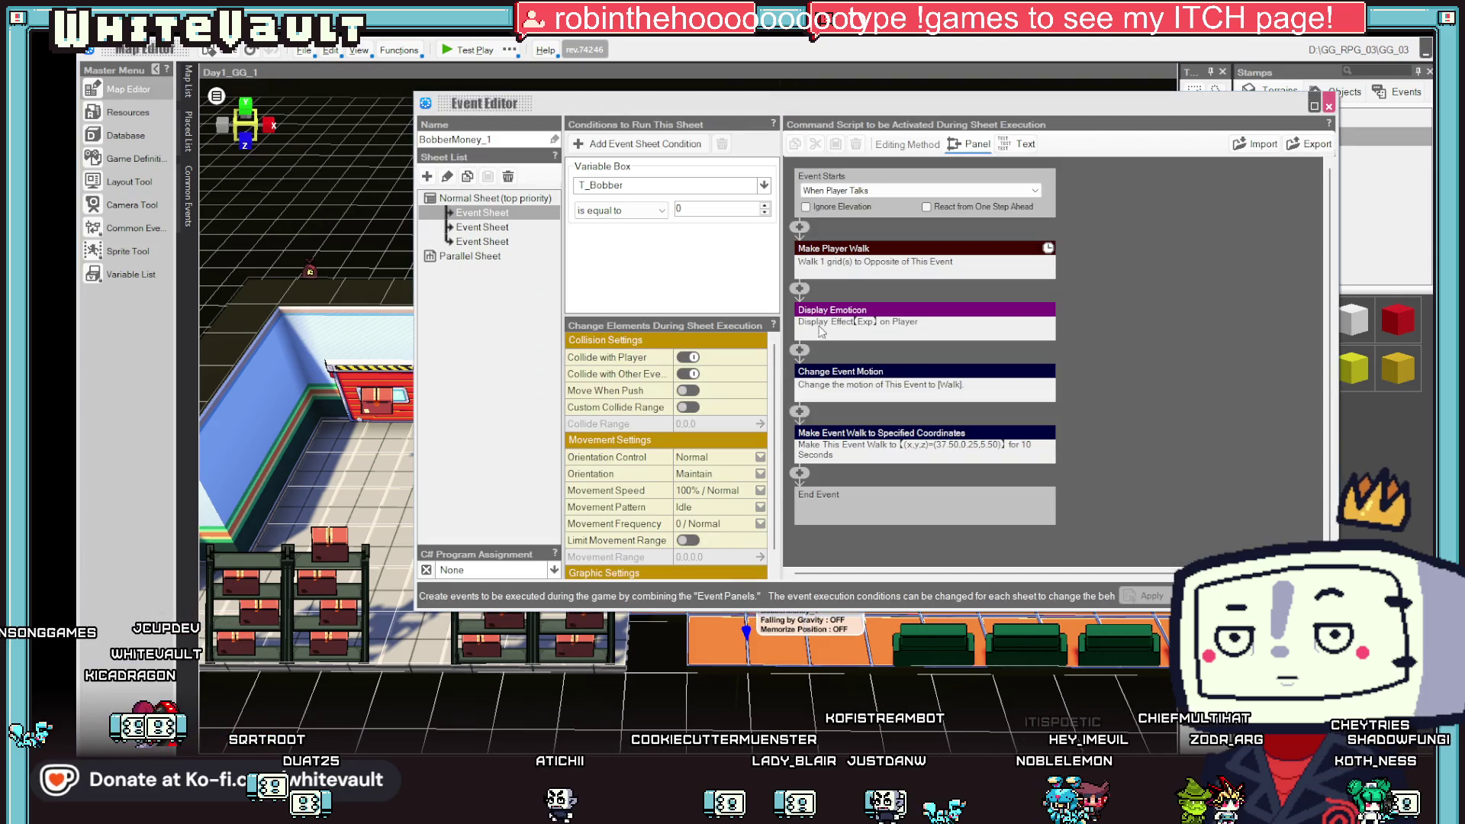
double_click(904, 437)
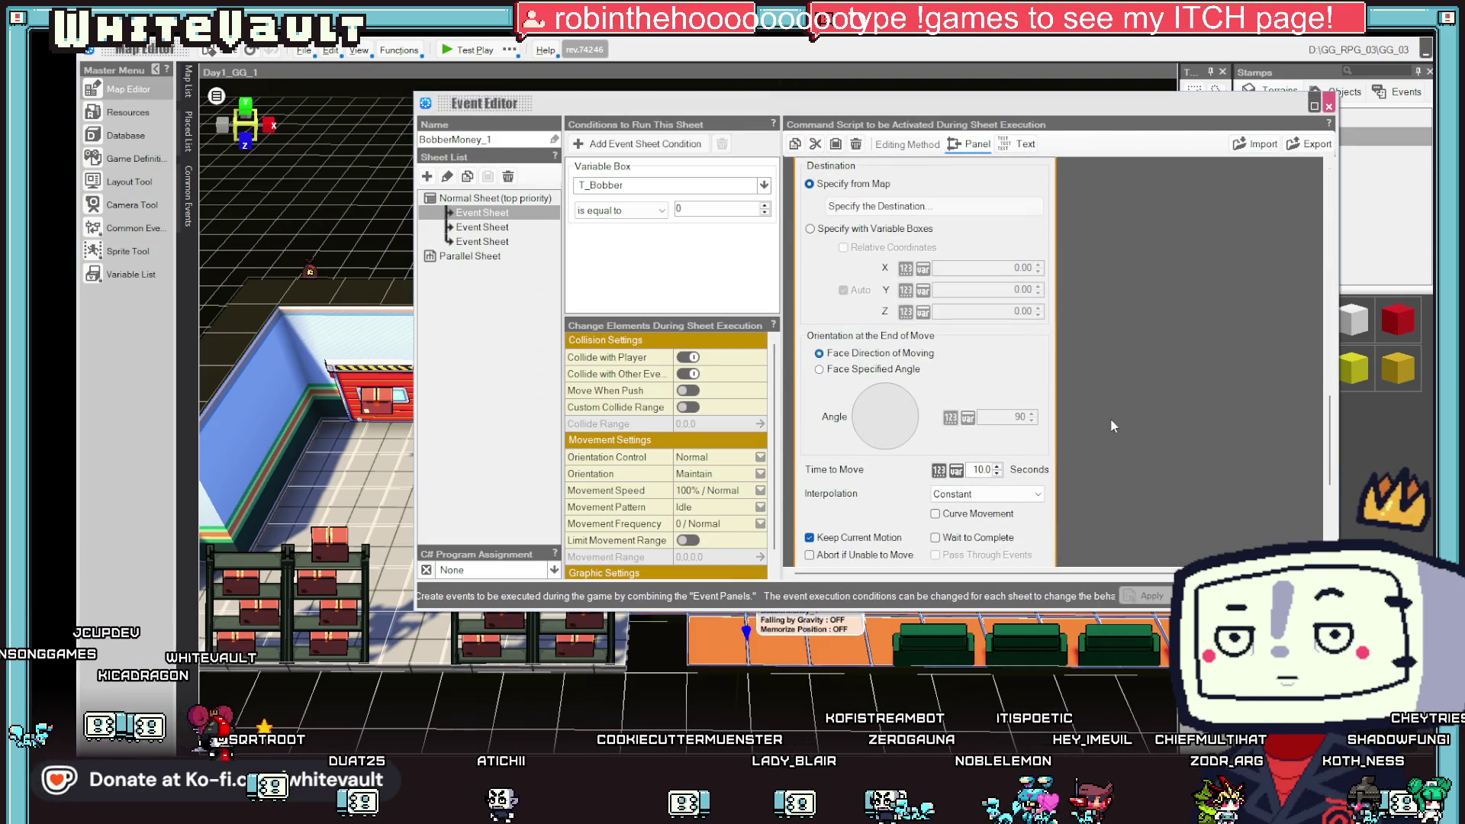
click(1155, 418)
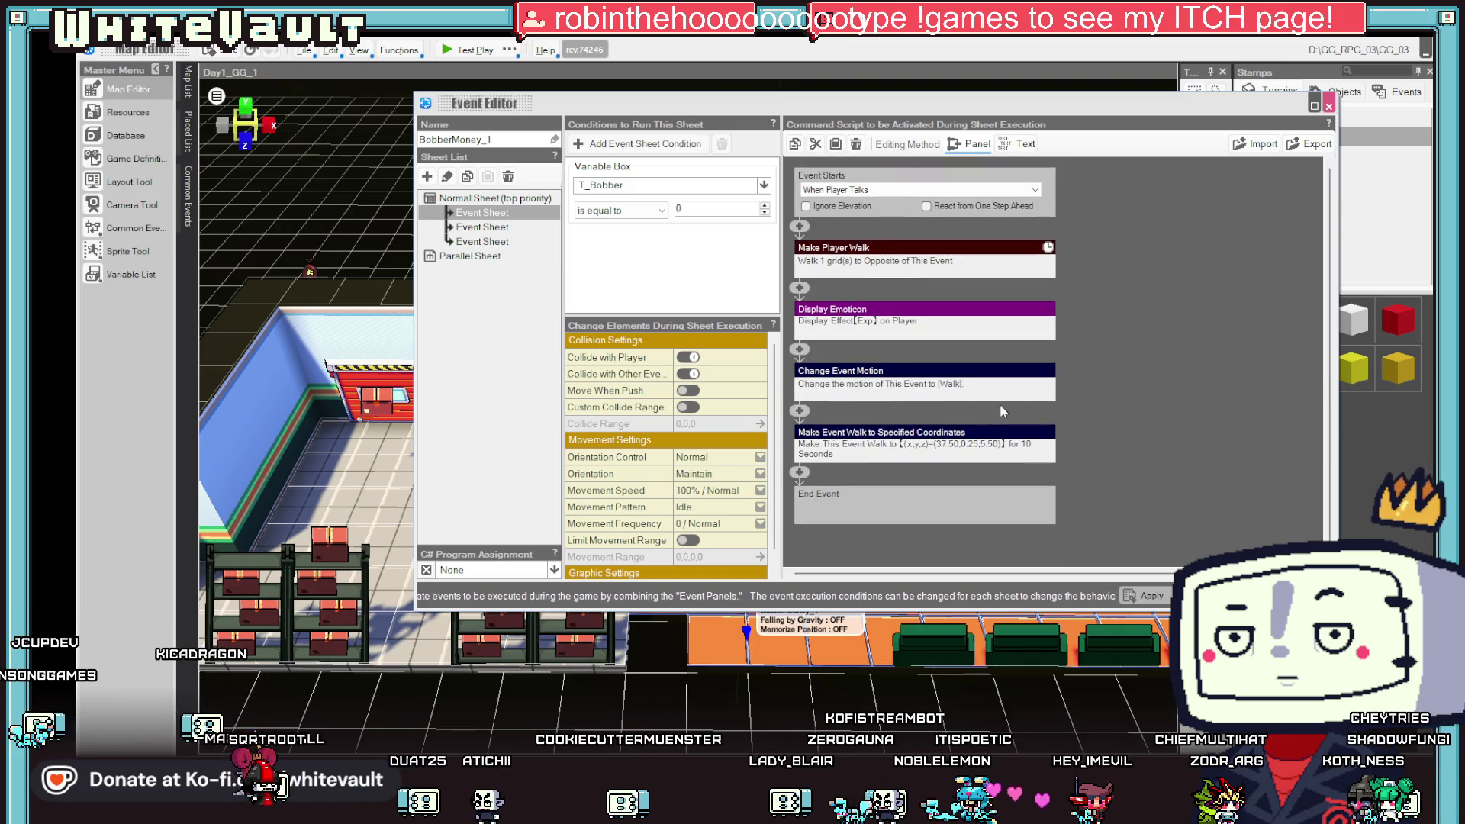
right_click(981, 436)
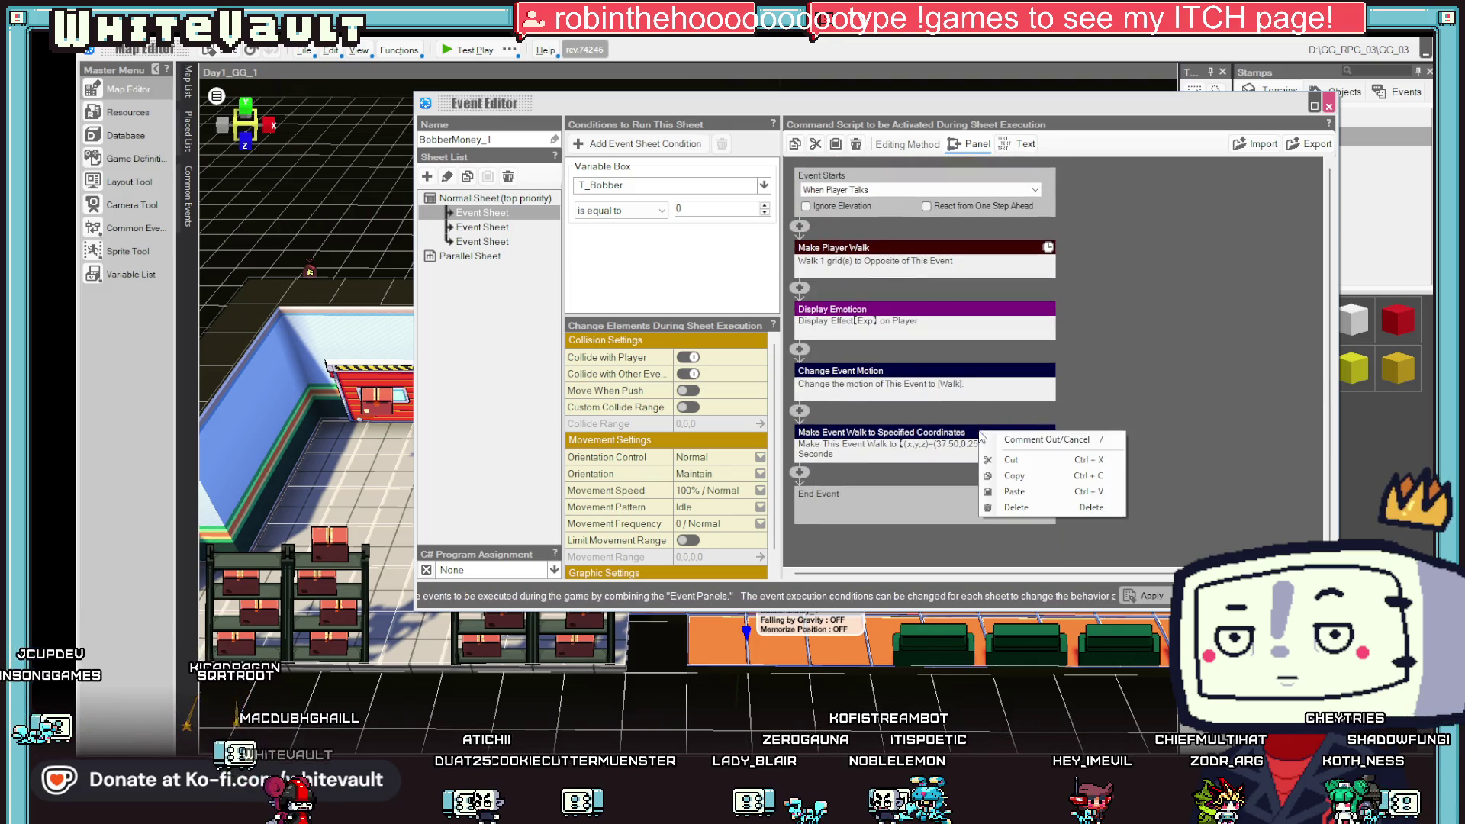
click(1047, 459)
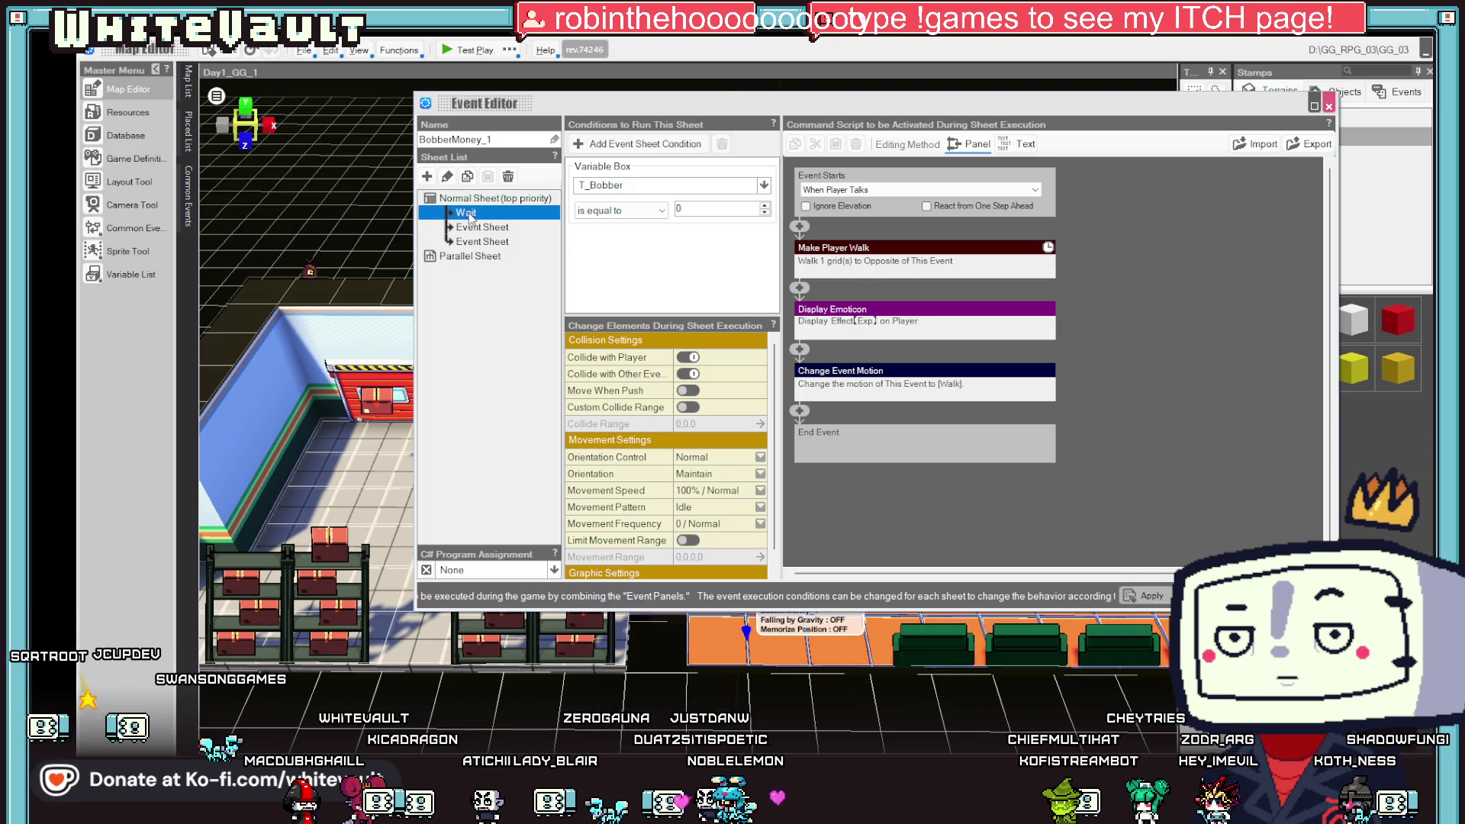
- Add a Running sheet with the pasted walk command, auto-starting only once in parallel
click(427, 180)
text(Running)
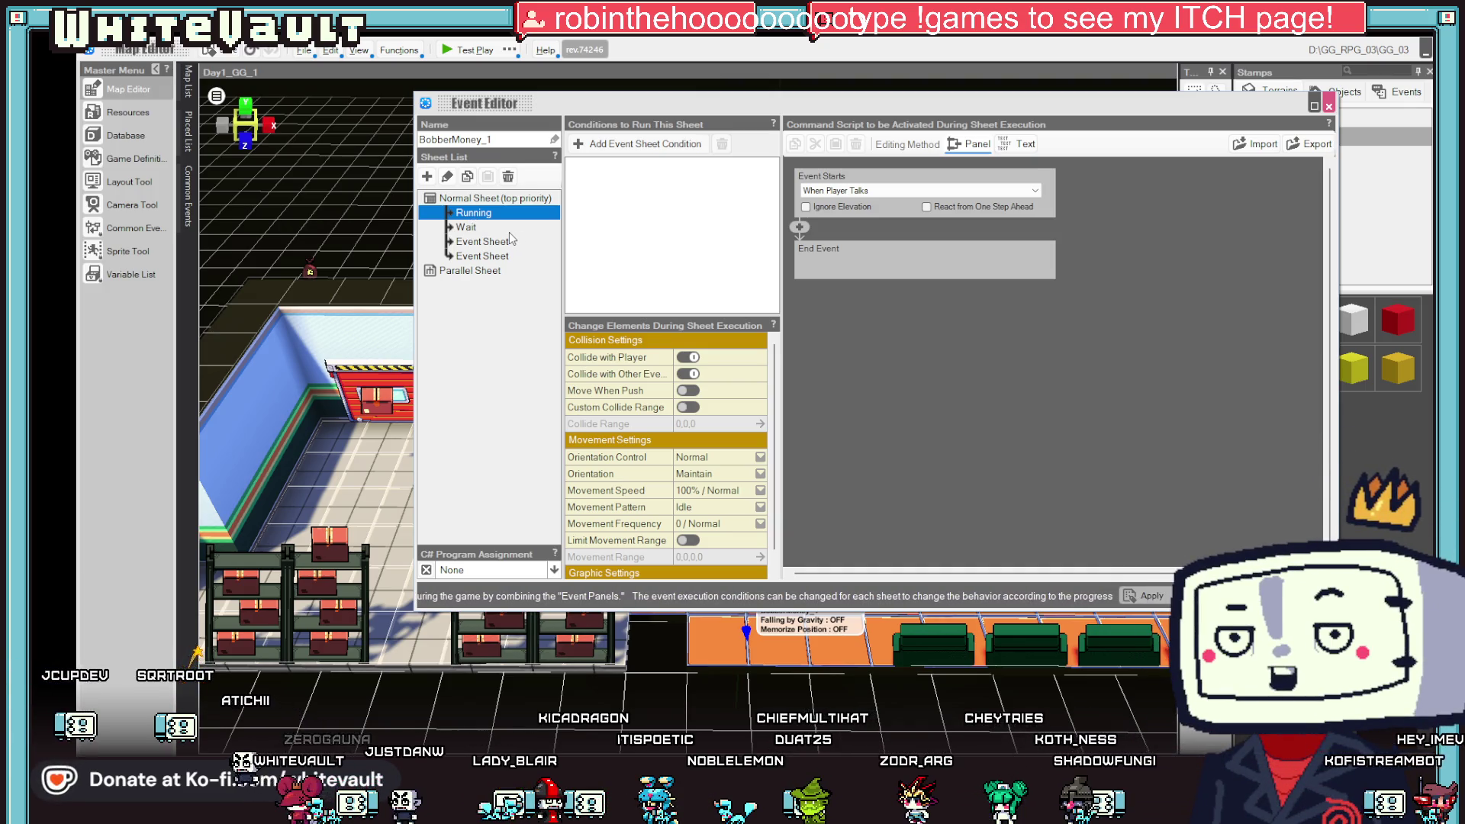
click(800, 227)
click(877, 293)
click(1014, 553)
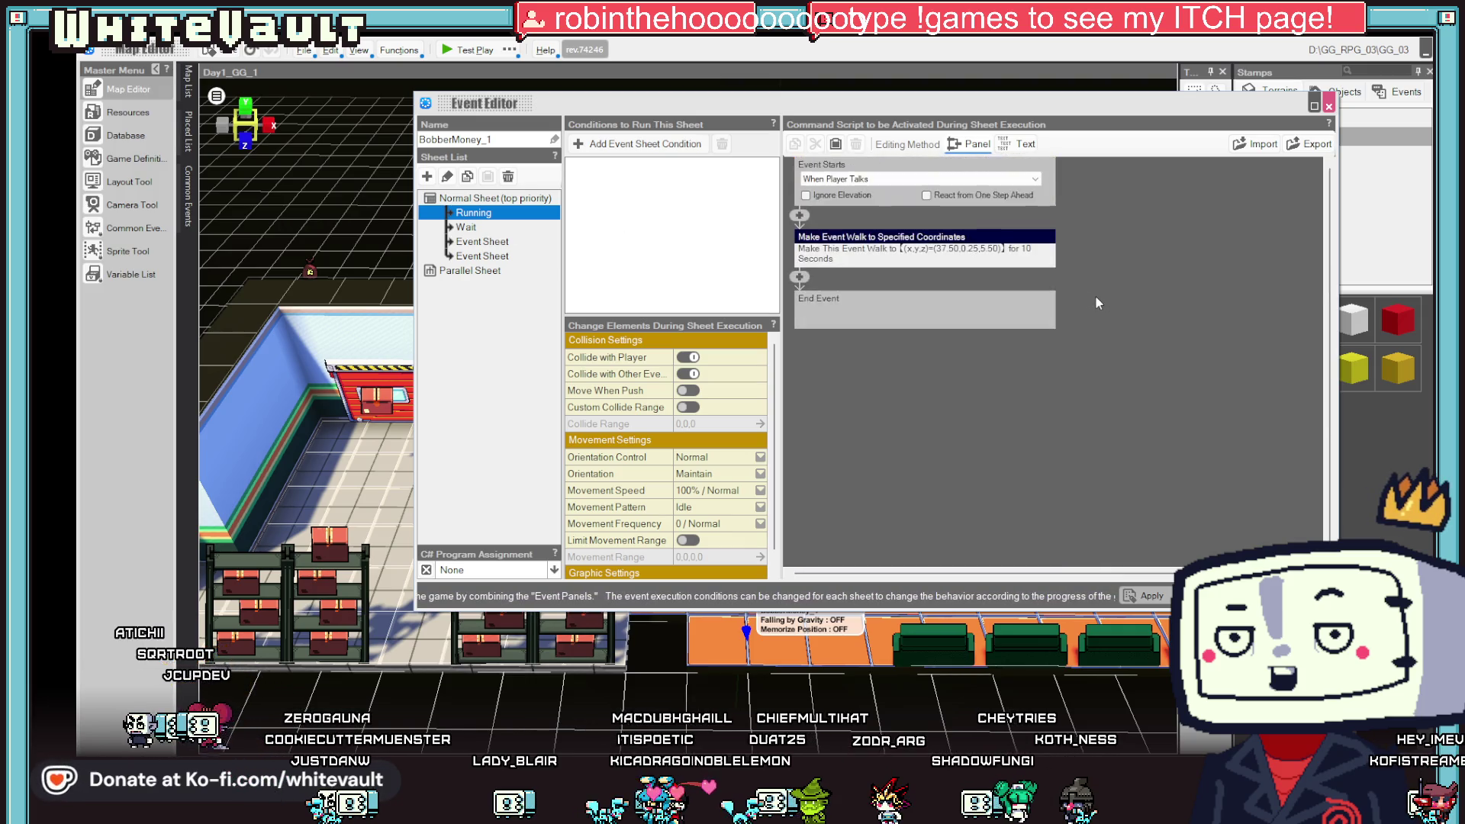
click(991, 189)
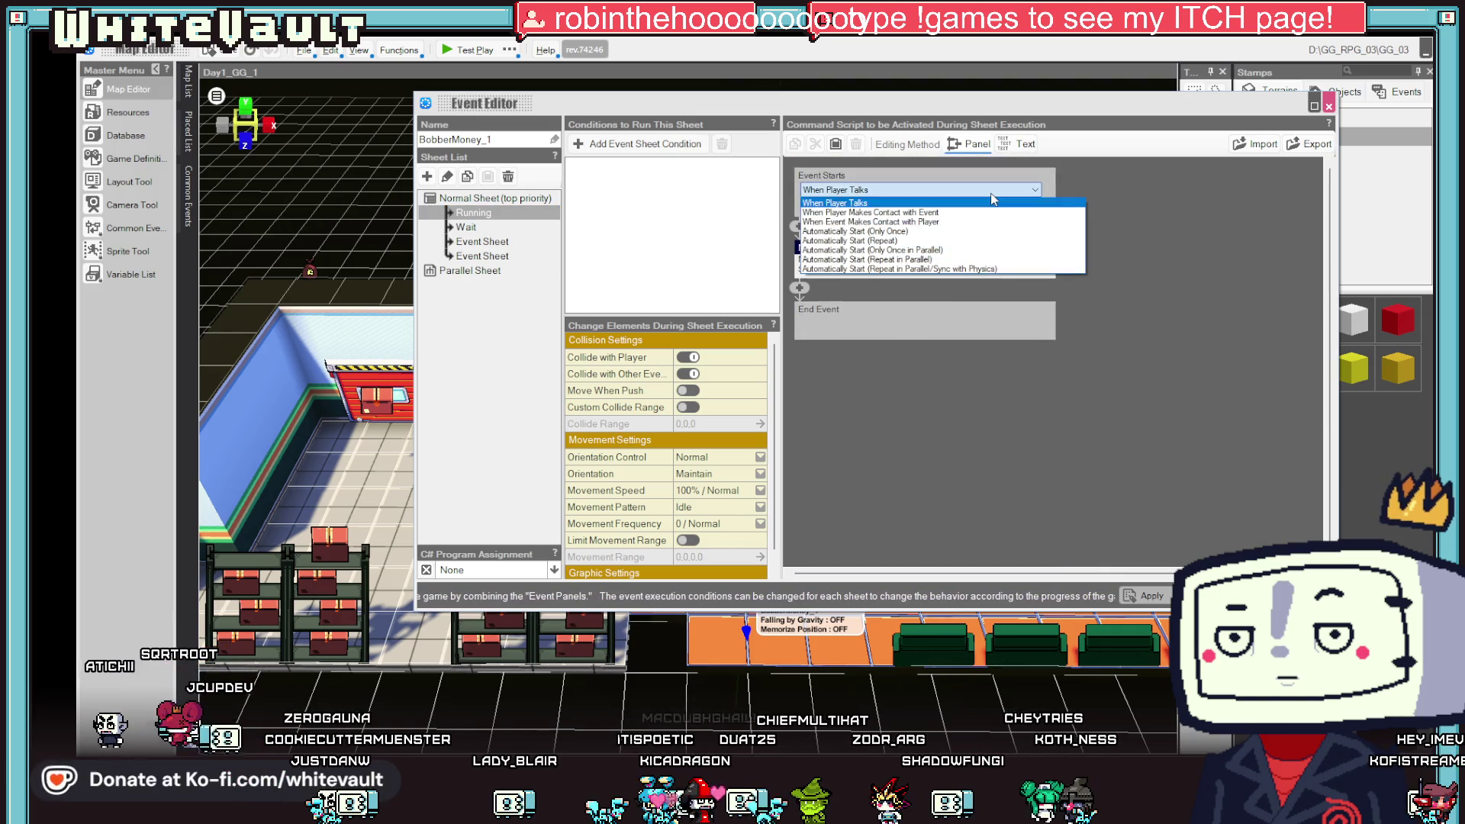
click(964, 250)
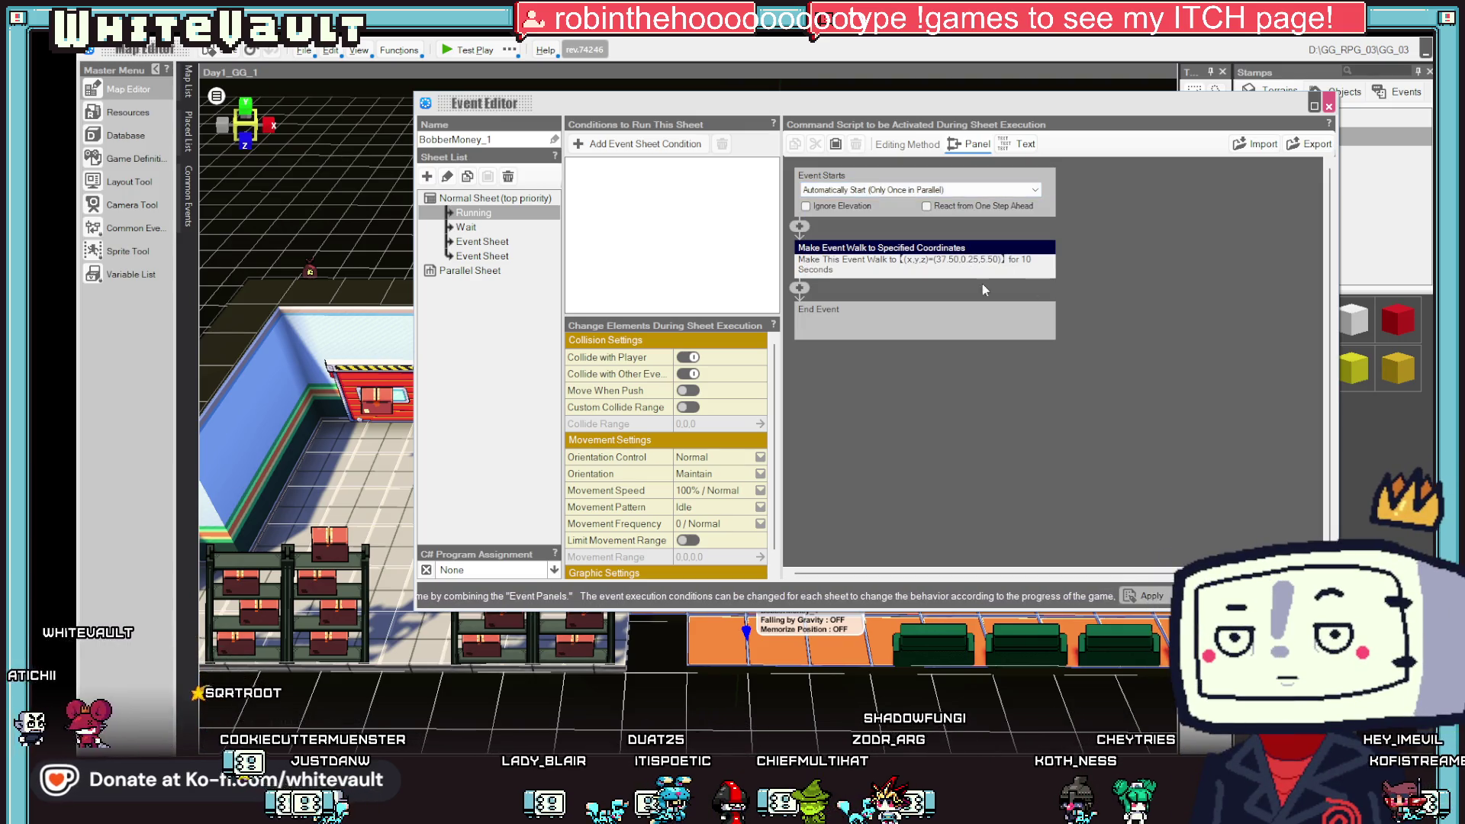
- Delete the Change Event Motion command from the Wait sheet
click(466, 227)
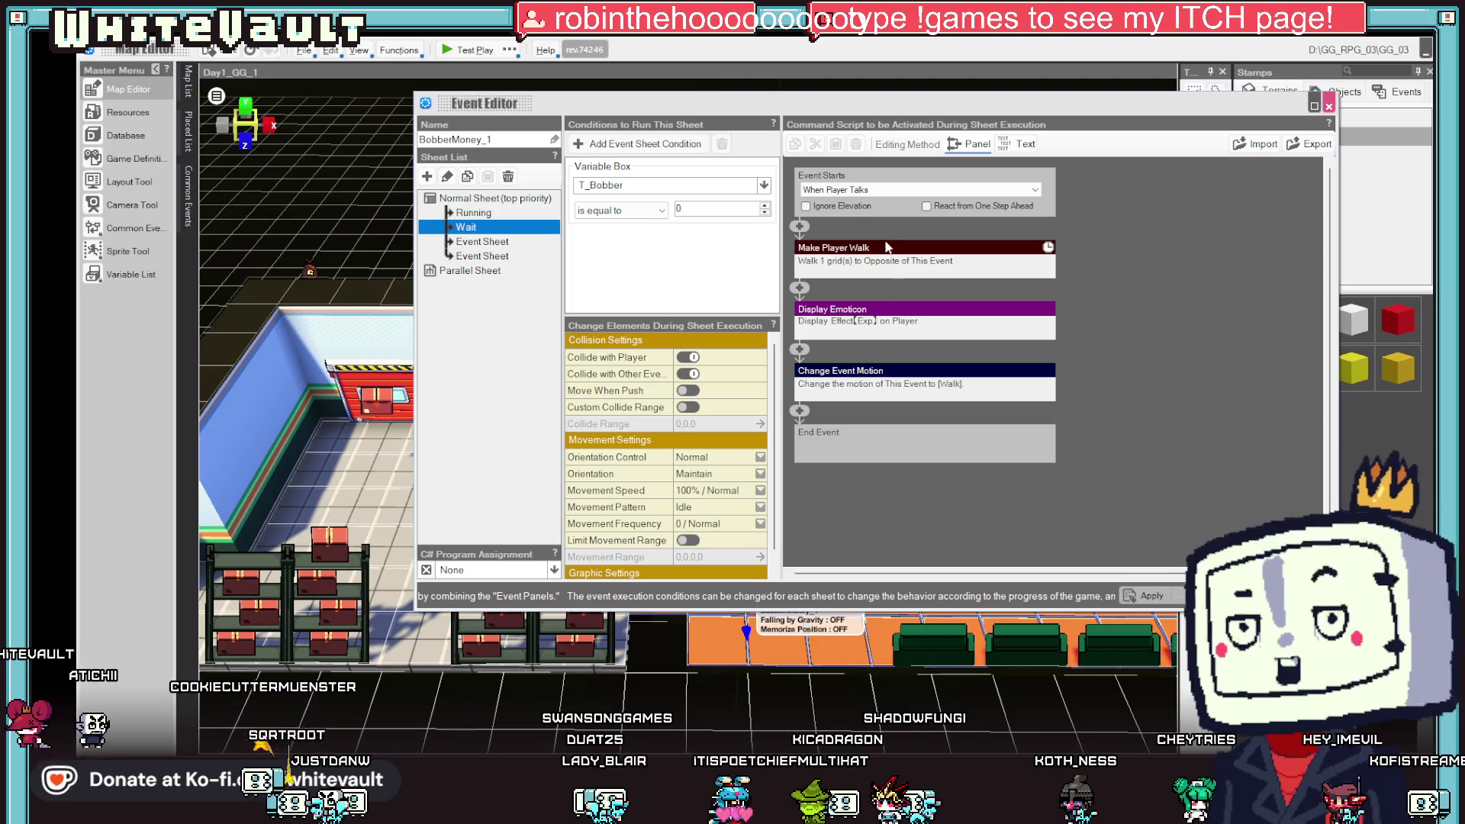
right_click(975, 374)
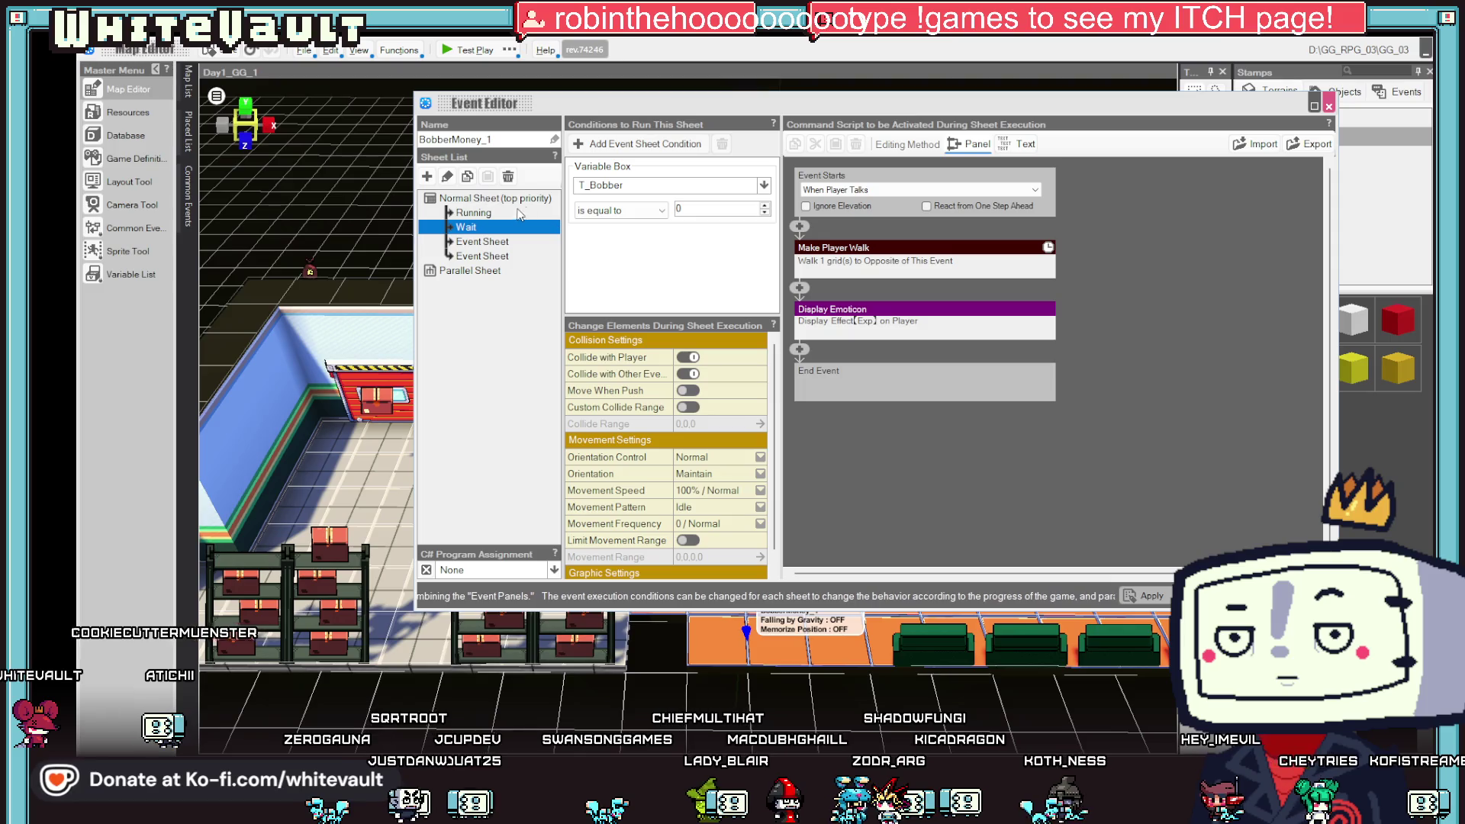
click(473, 213)
scroll(745, 494, down, 1)
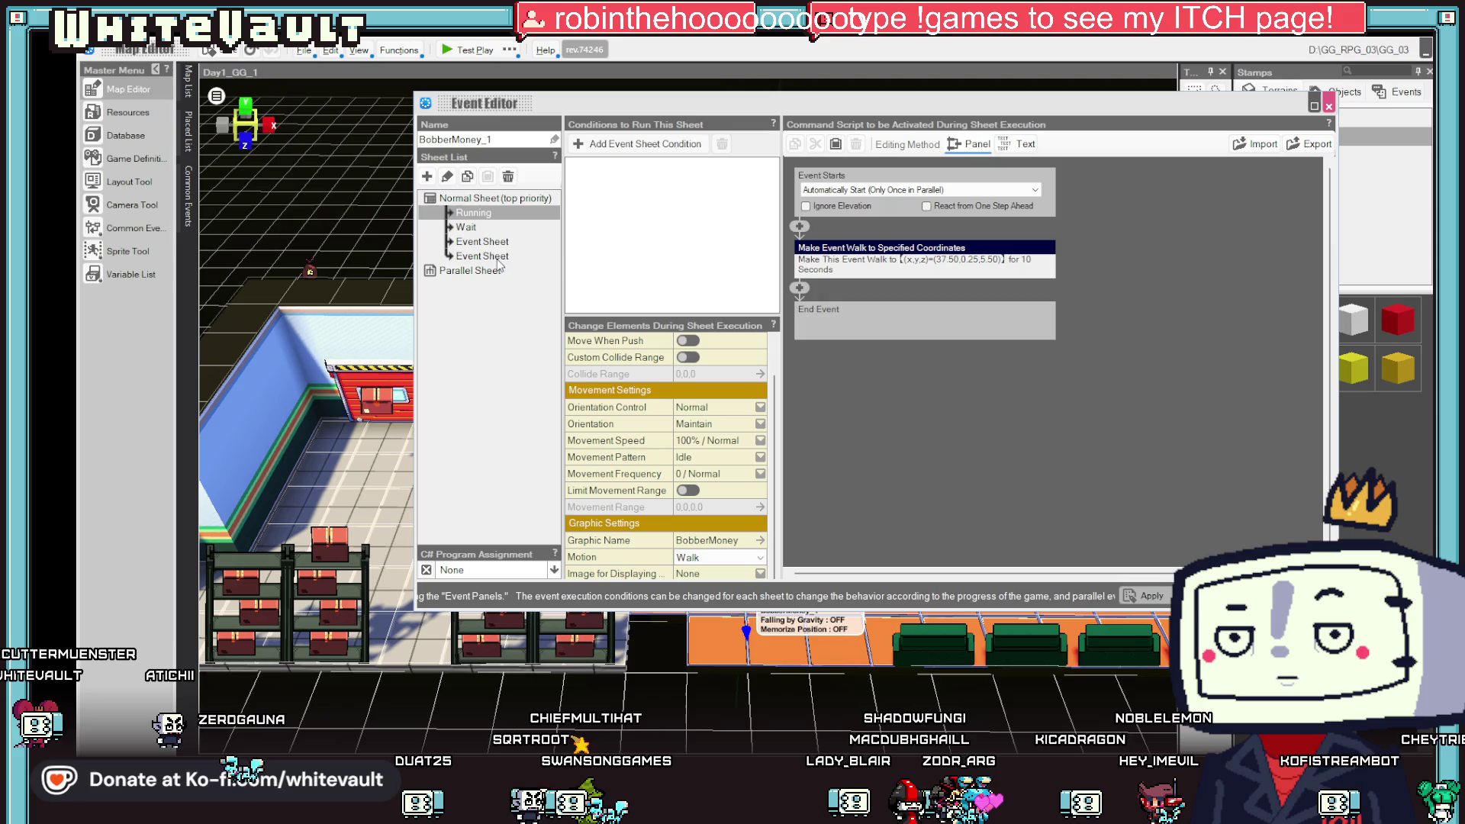
click(475, 213)
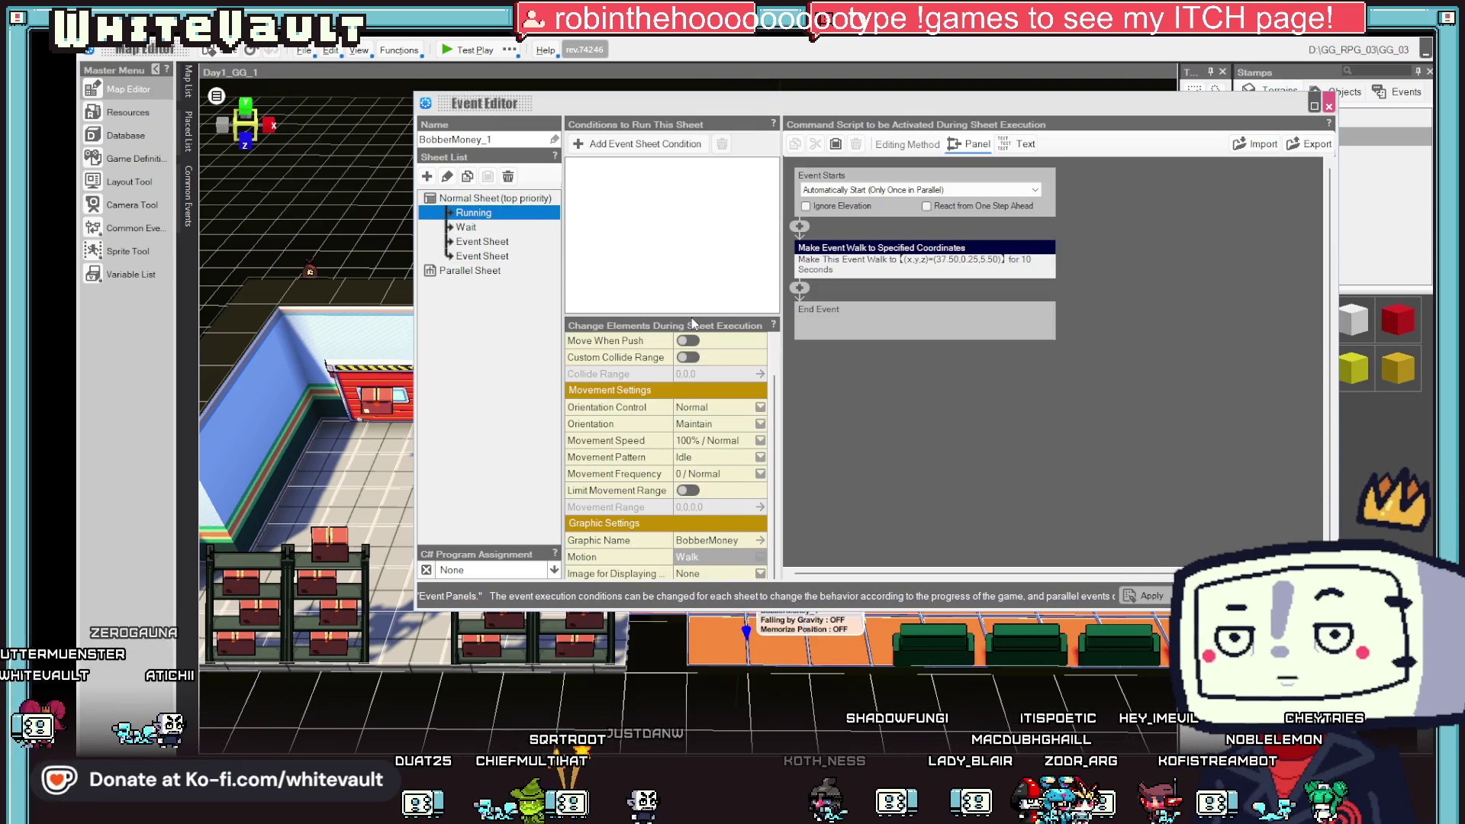
key(Down)
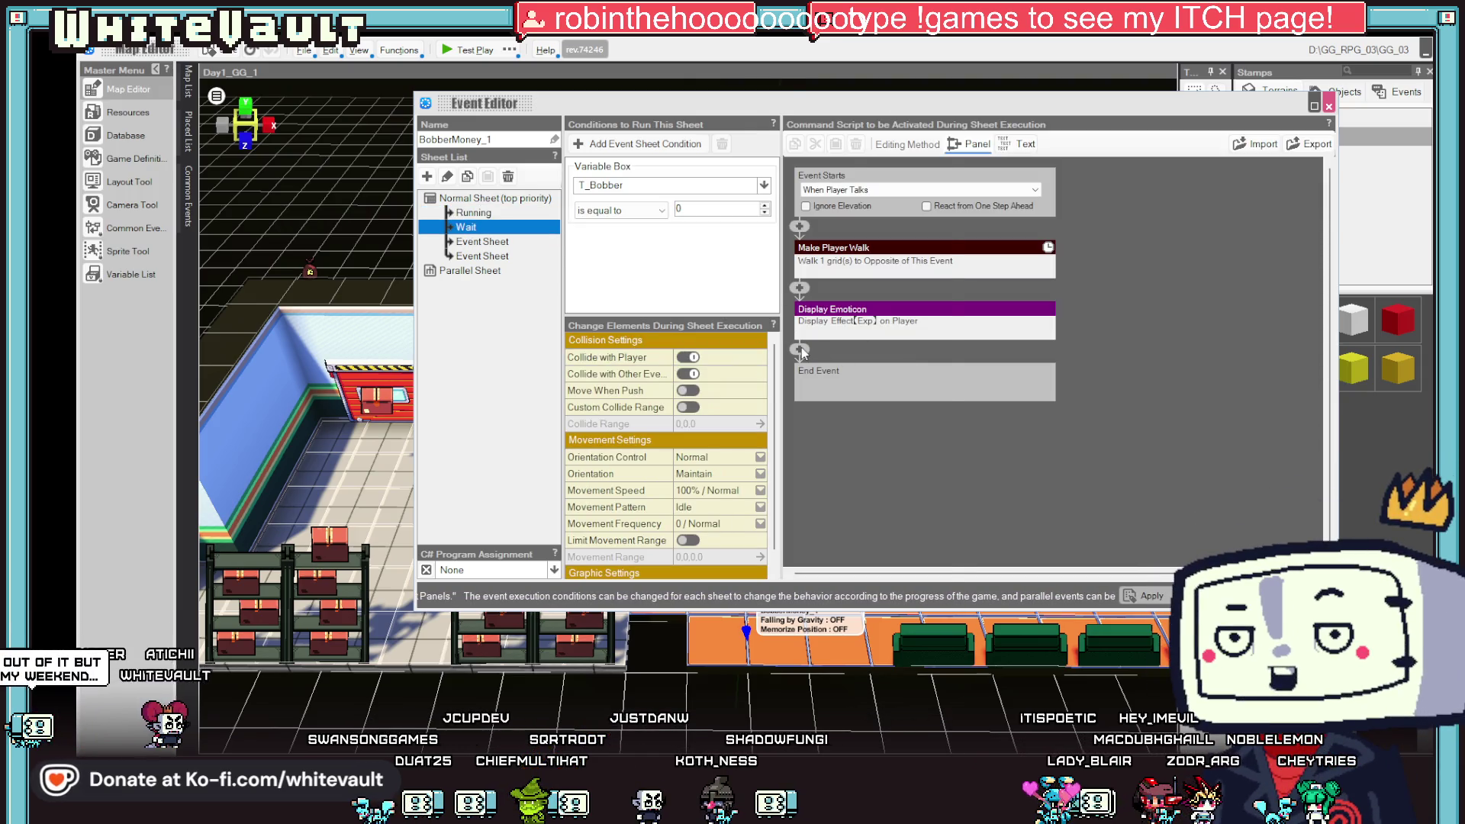
- On the Wait sheet, insert a Variable Box Assignment and Calculation command before End Event
click(800, 351)
click(900, 456)
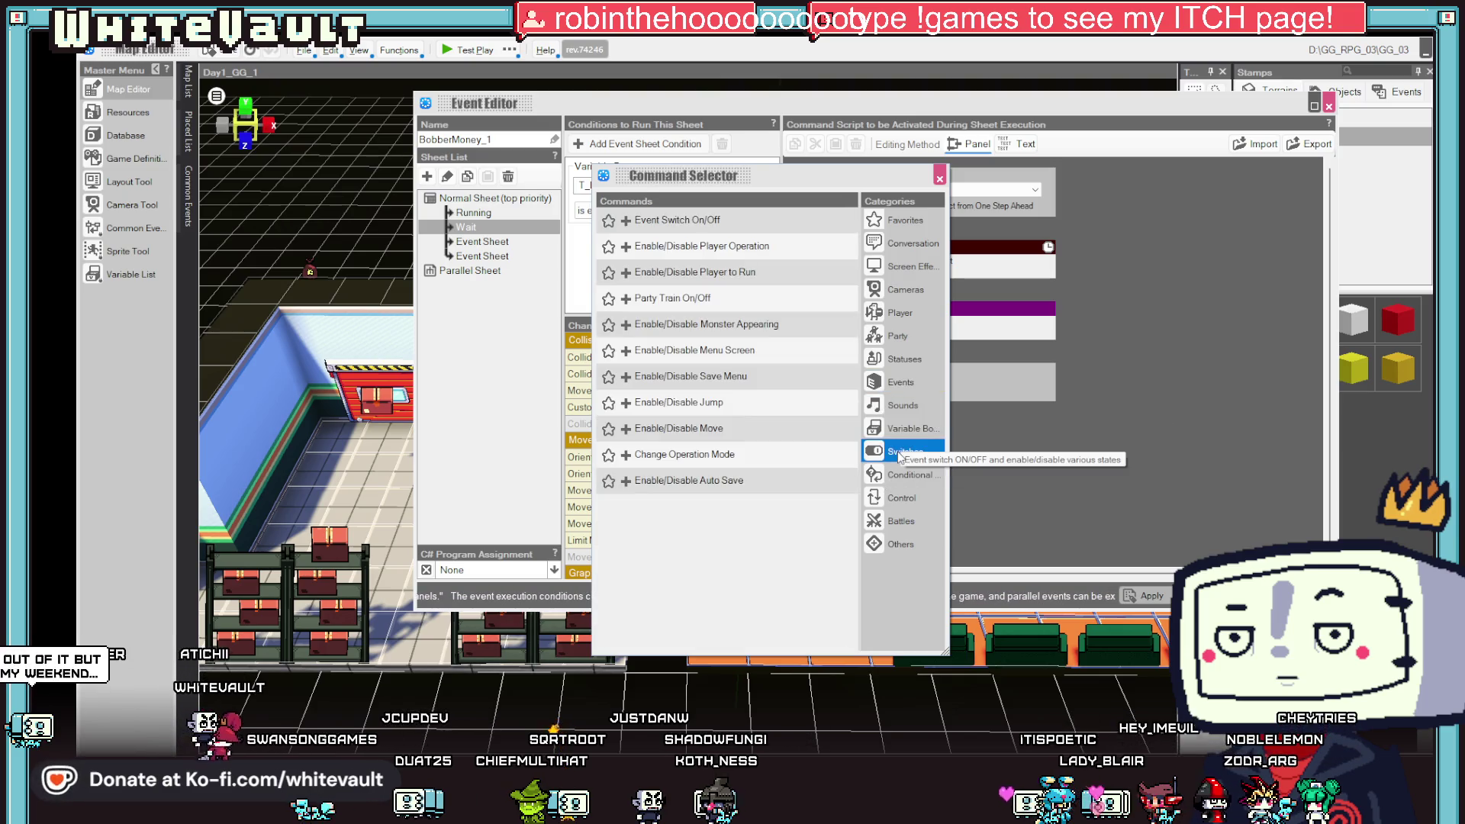
click(909, 476)
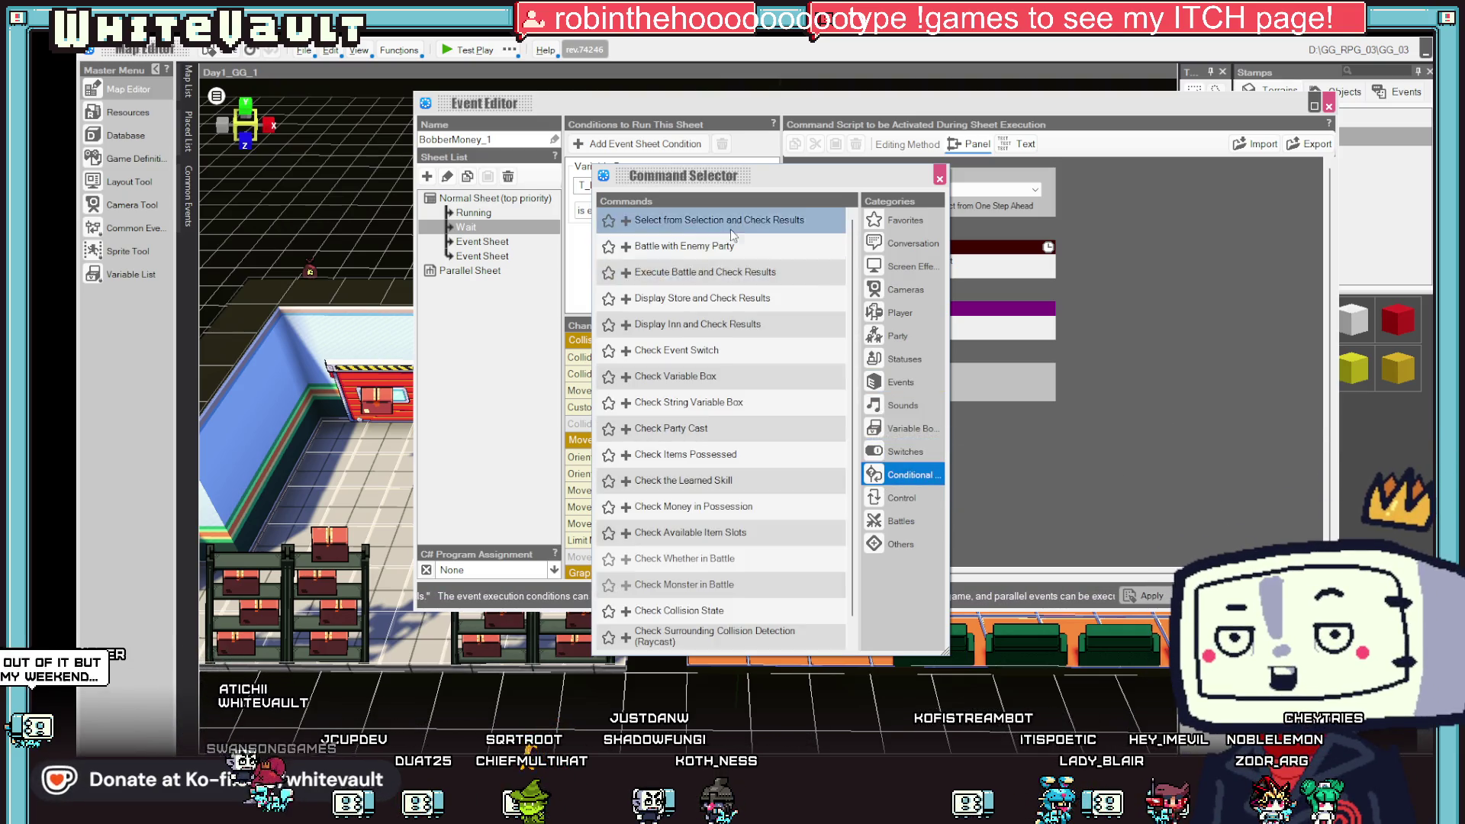
click(894, 452)
click(900, 499)
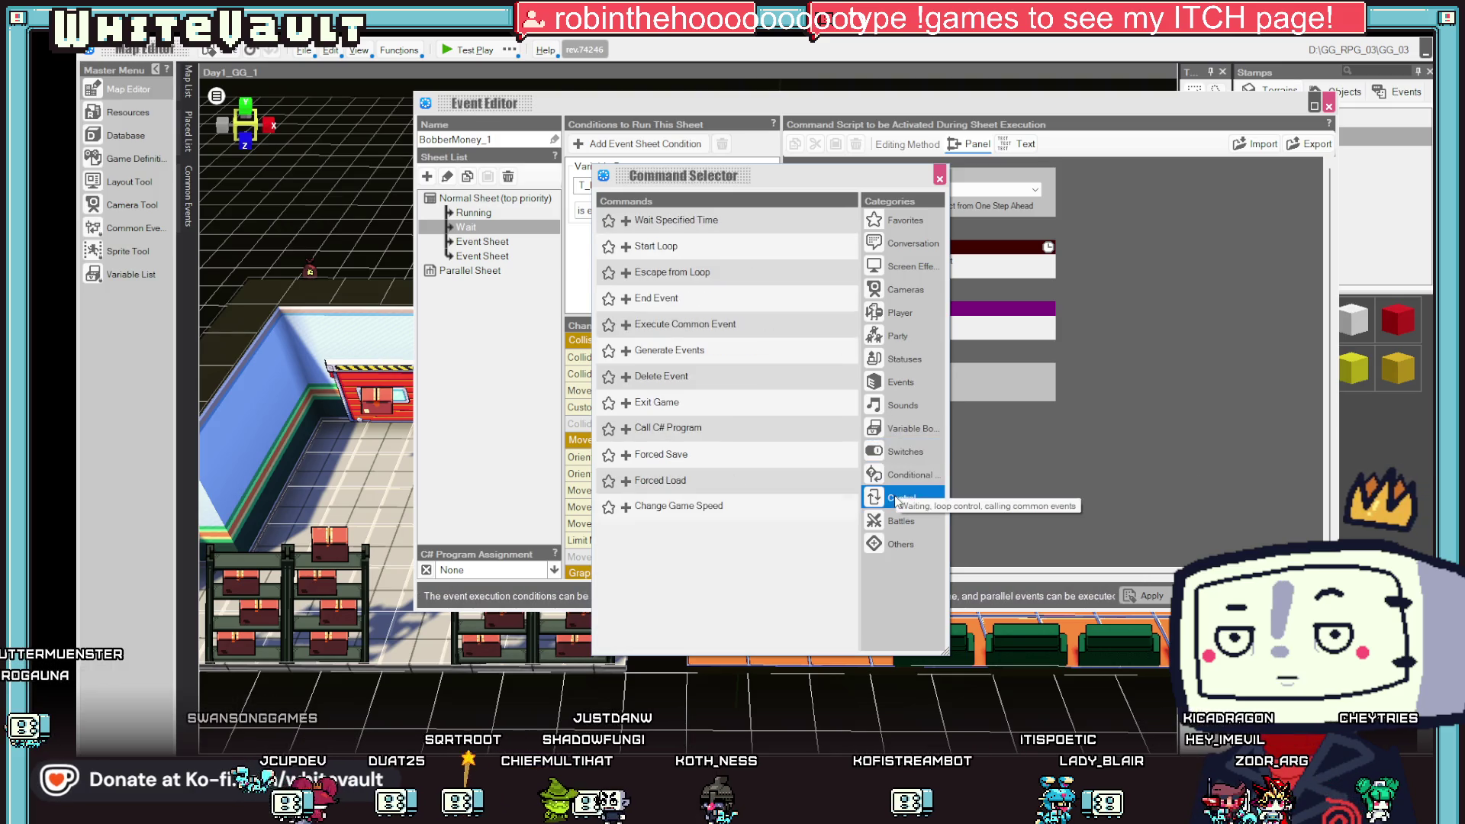
click(916, 477)
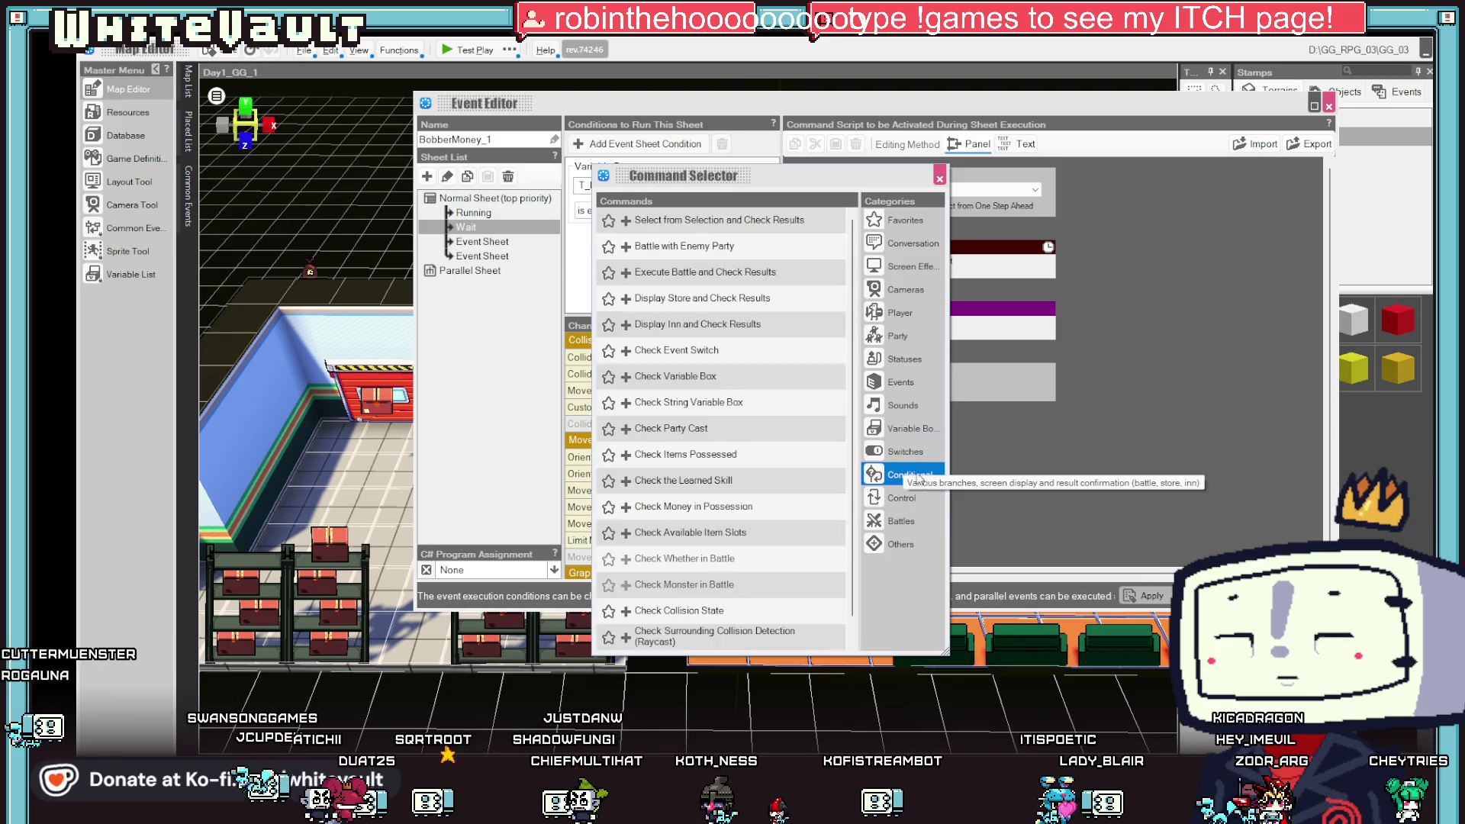
key(Up)
click(900, 428)
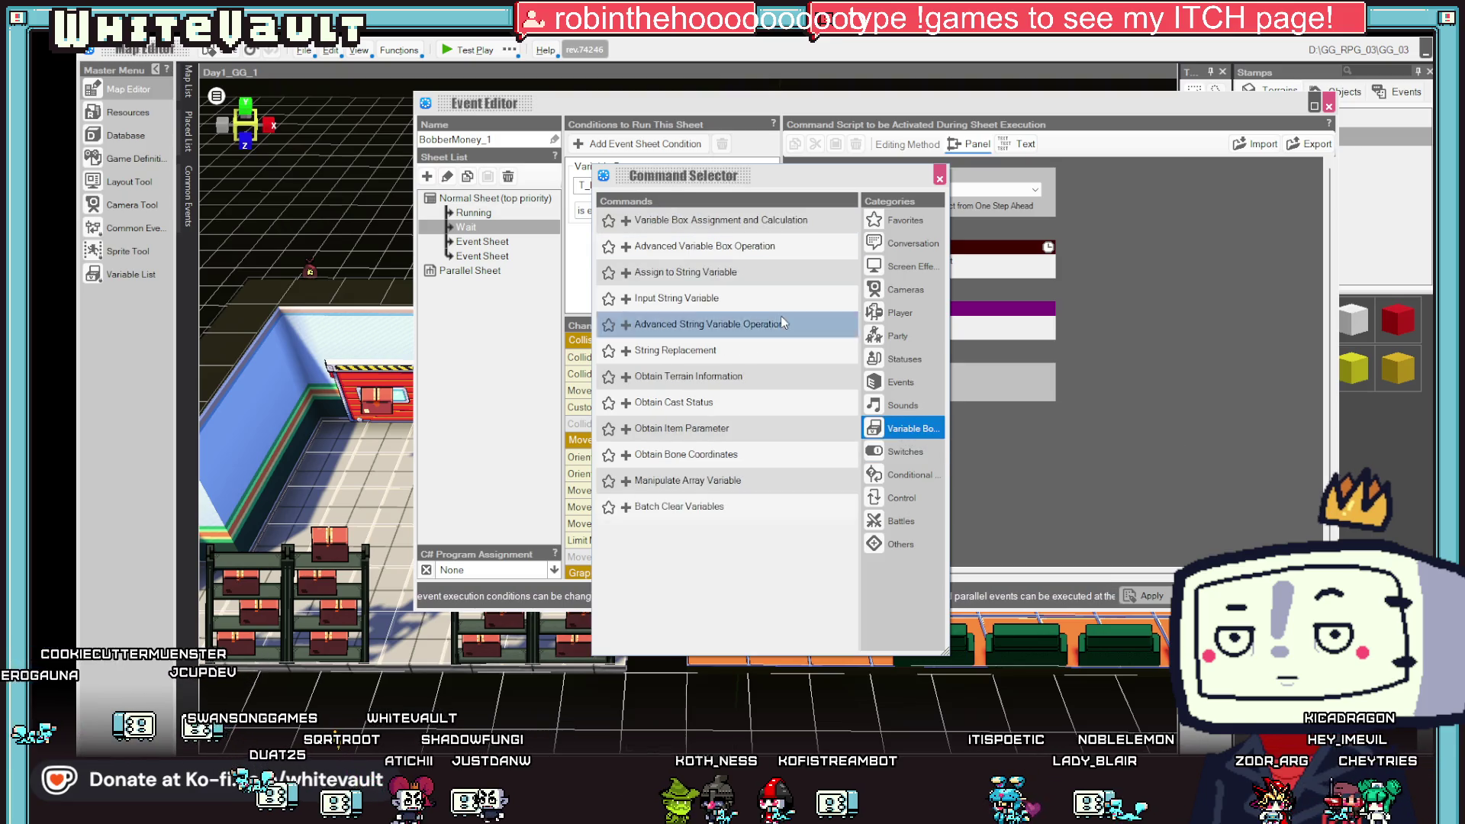
double_click(687, 220)
- Make the command assign 1 to T_Bobber and confirm it
click(899, 373)
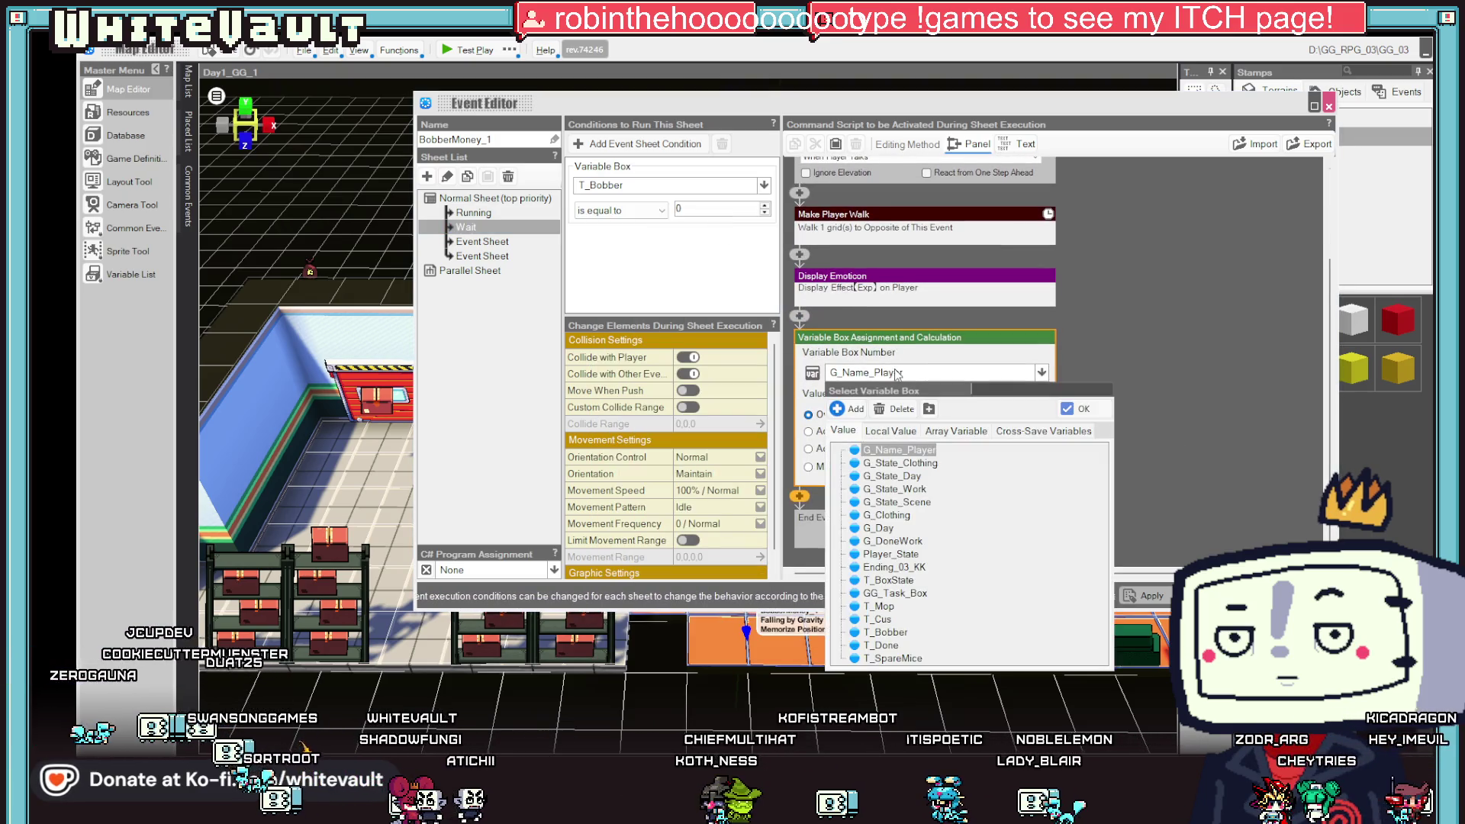
double_click(889, 633)
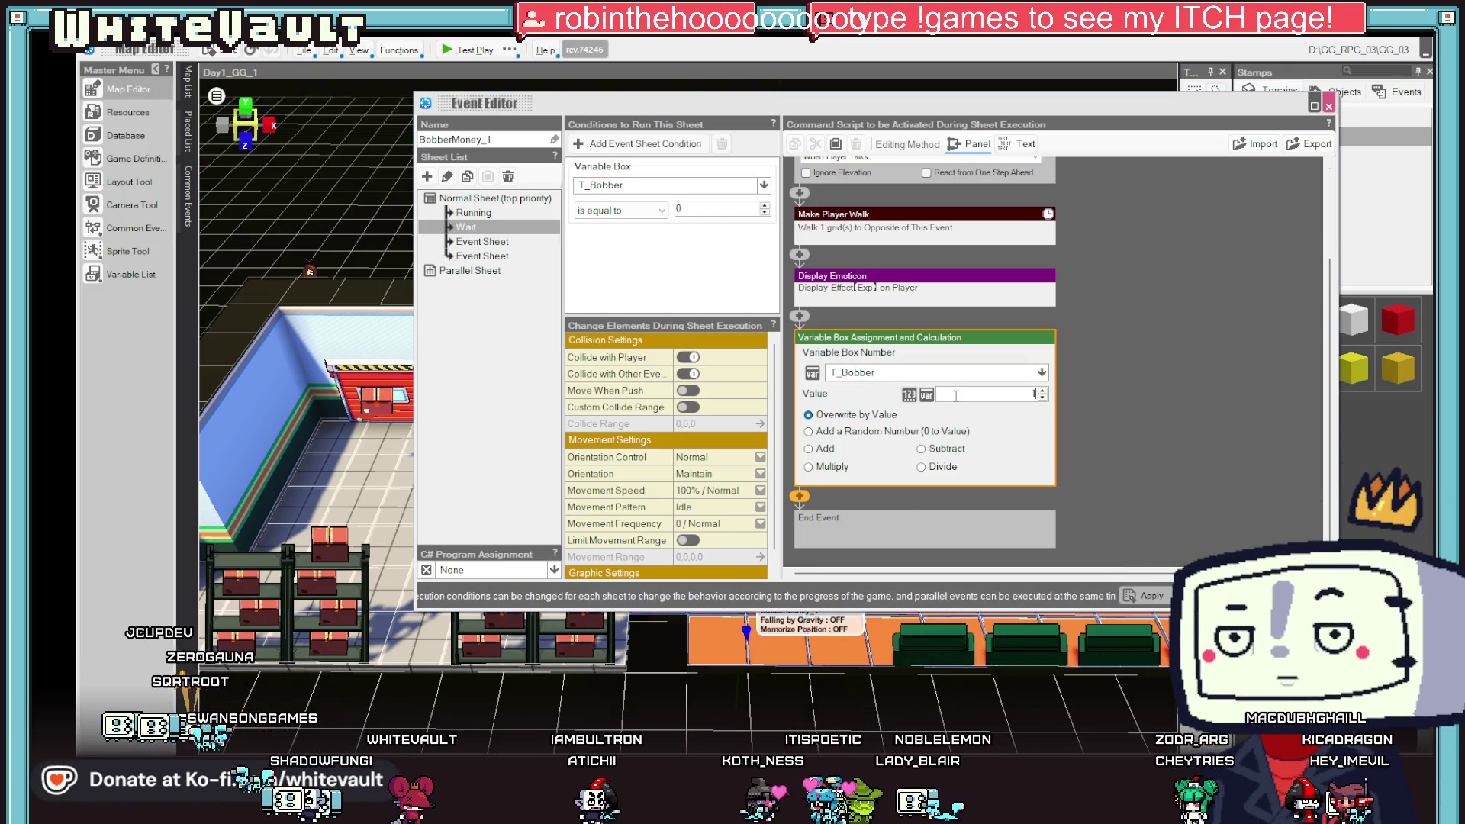
click(1157, 497)
click(473, 213)
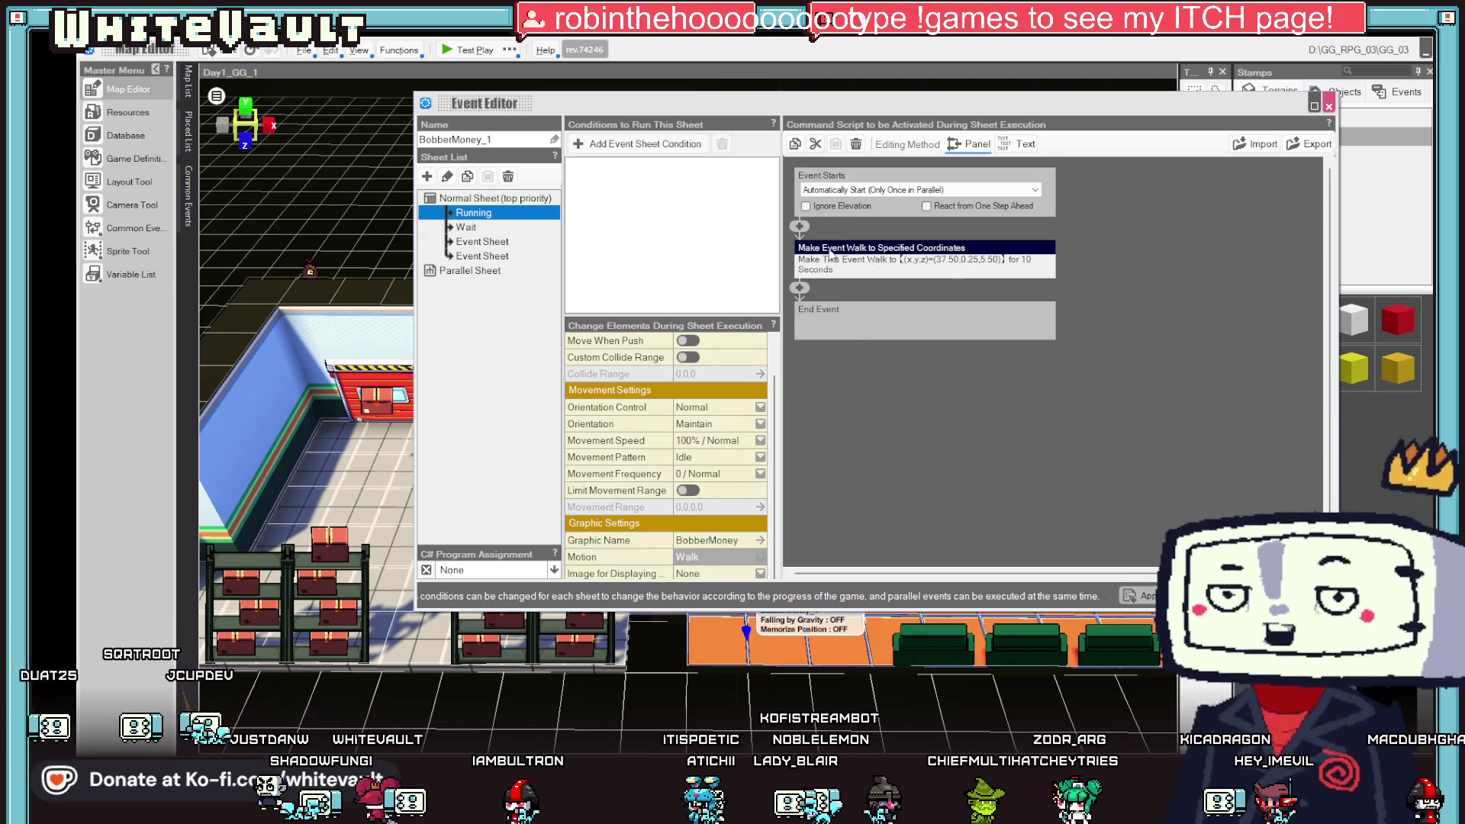
- Copy Wait's 'T_Bobber is equal to 0' condition into the Running sheet, then close the editor
click(468, 229)
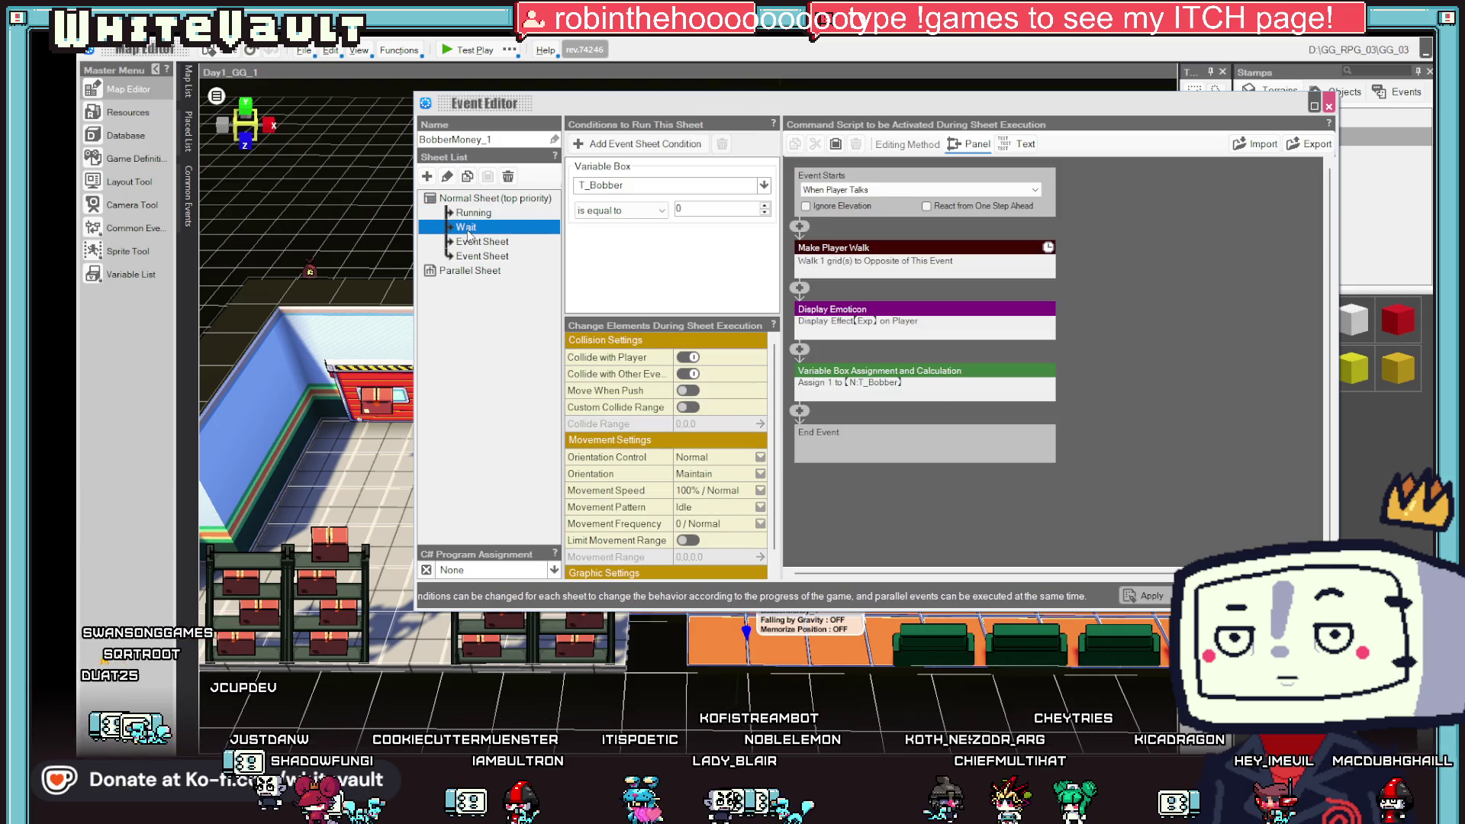
click(703, 177)
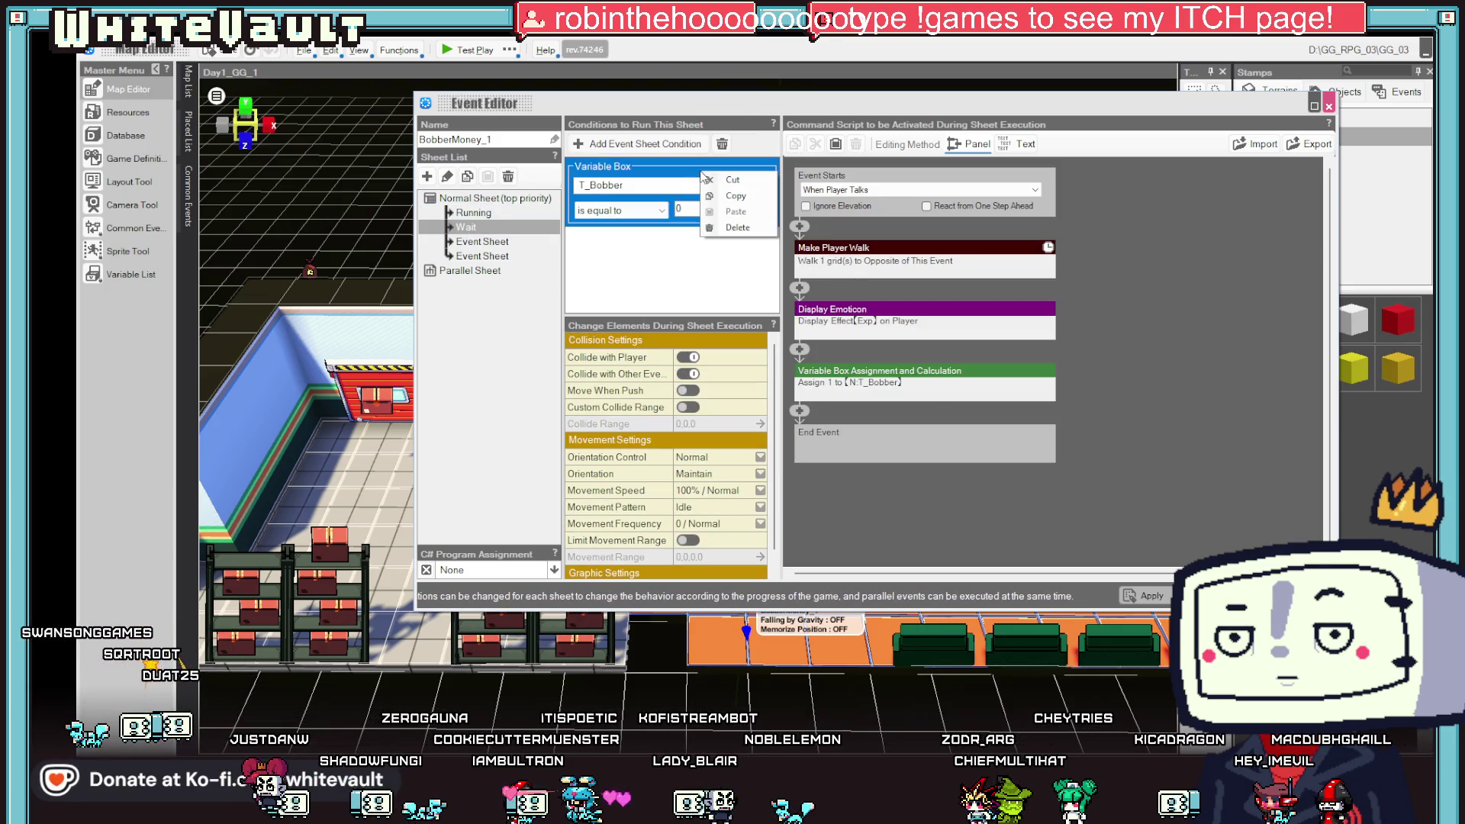
click(503, 215)
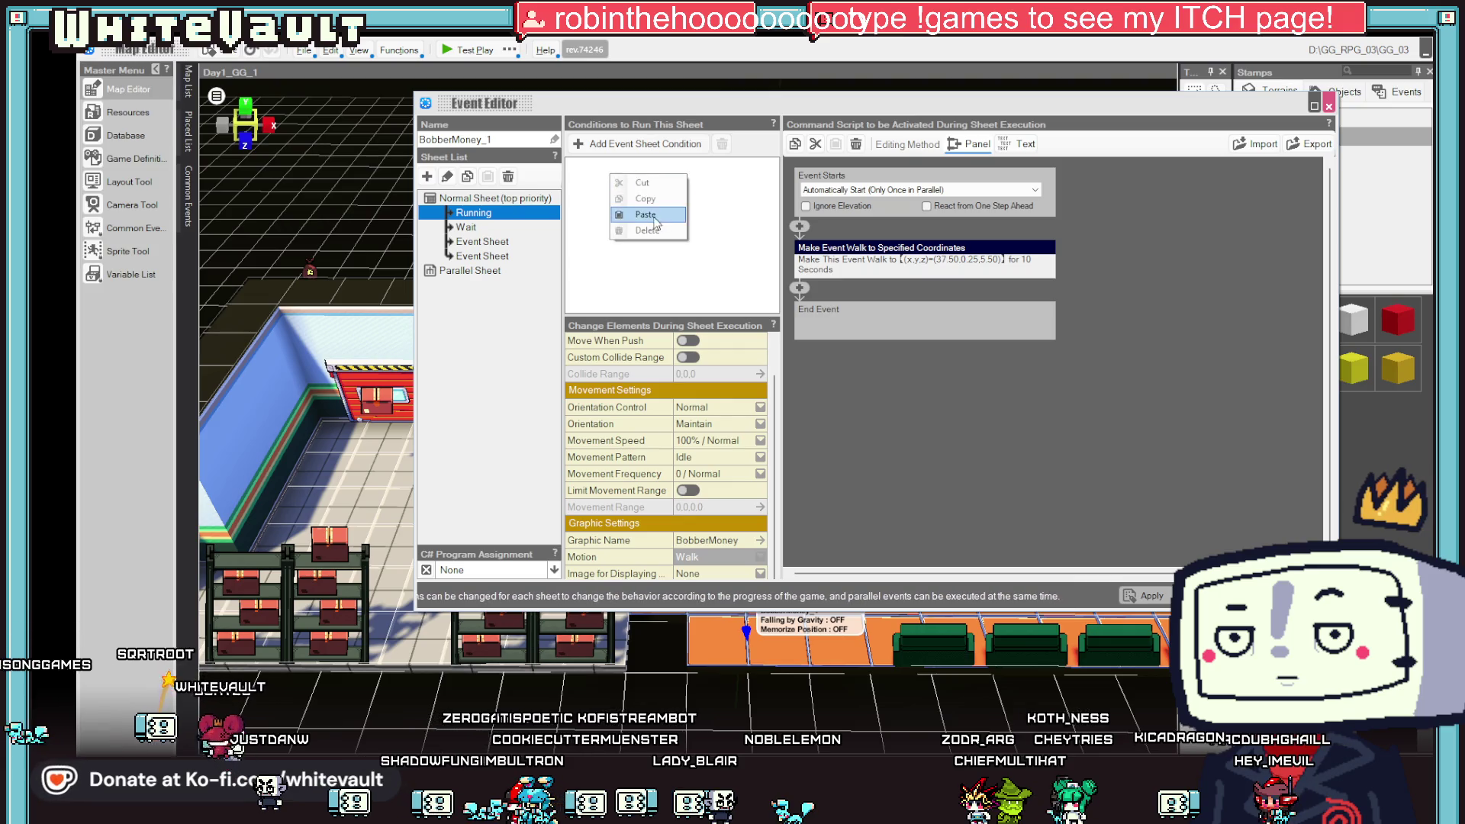
click(646, 215)
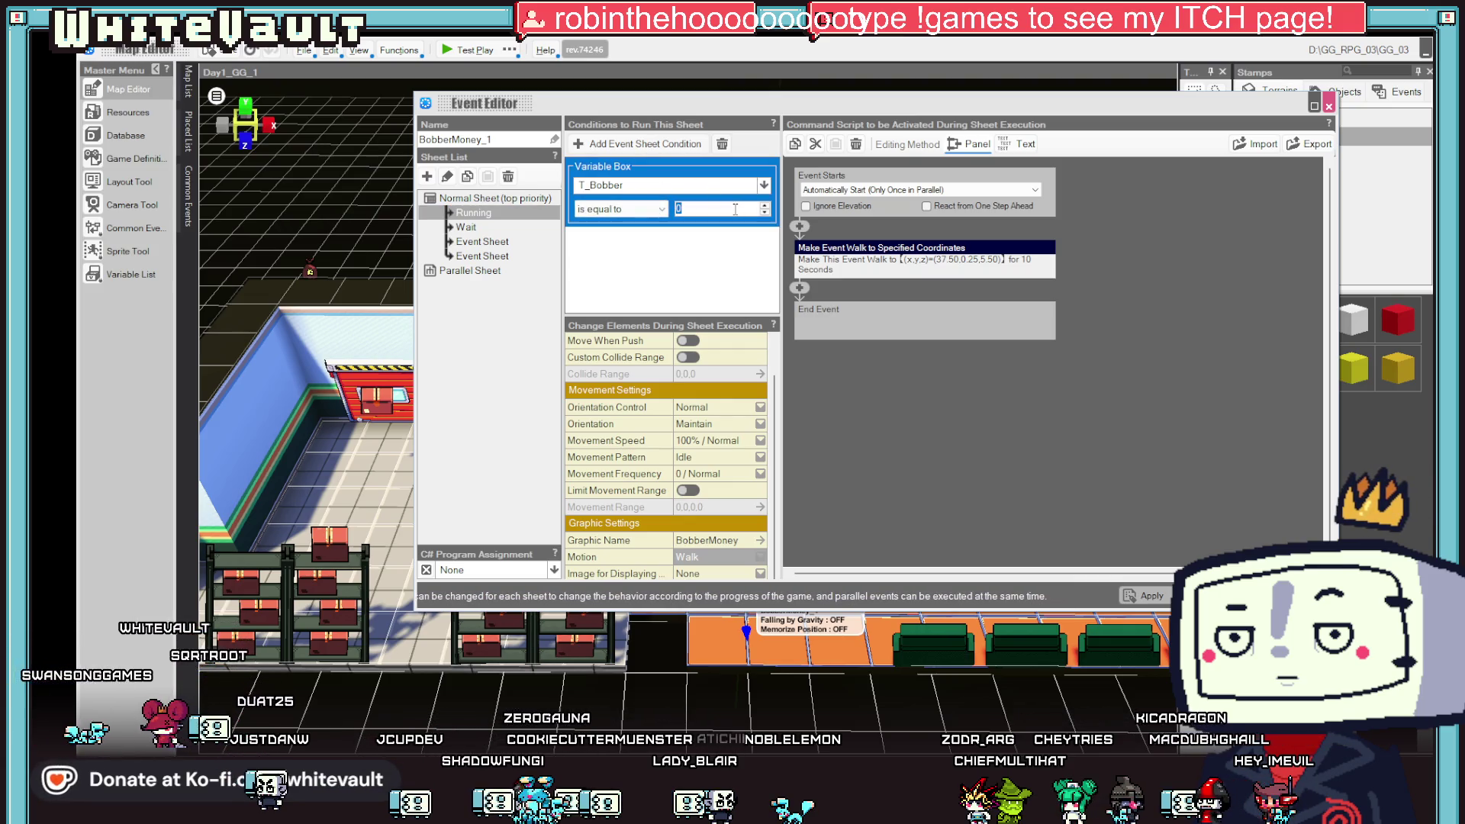
click(483, 241)
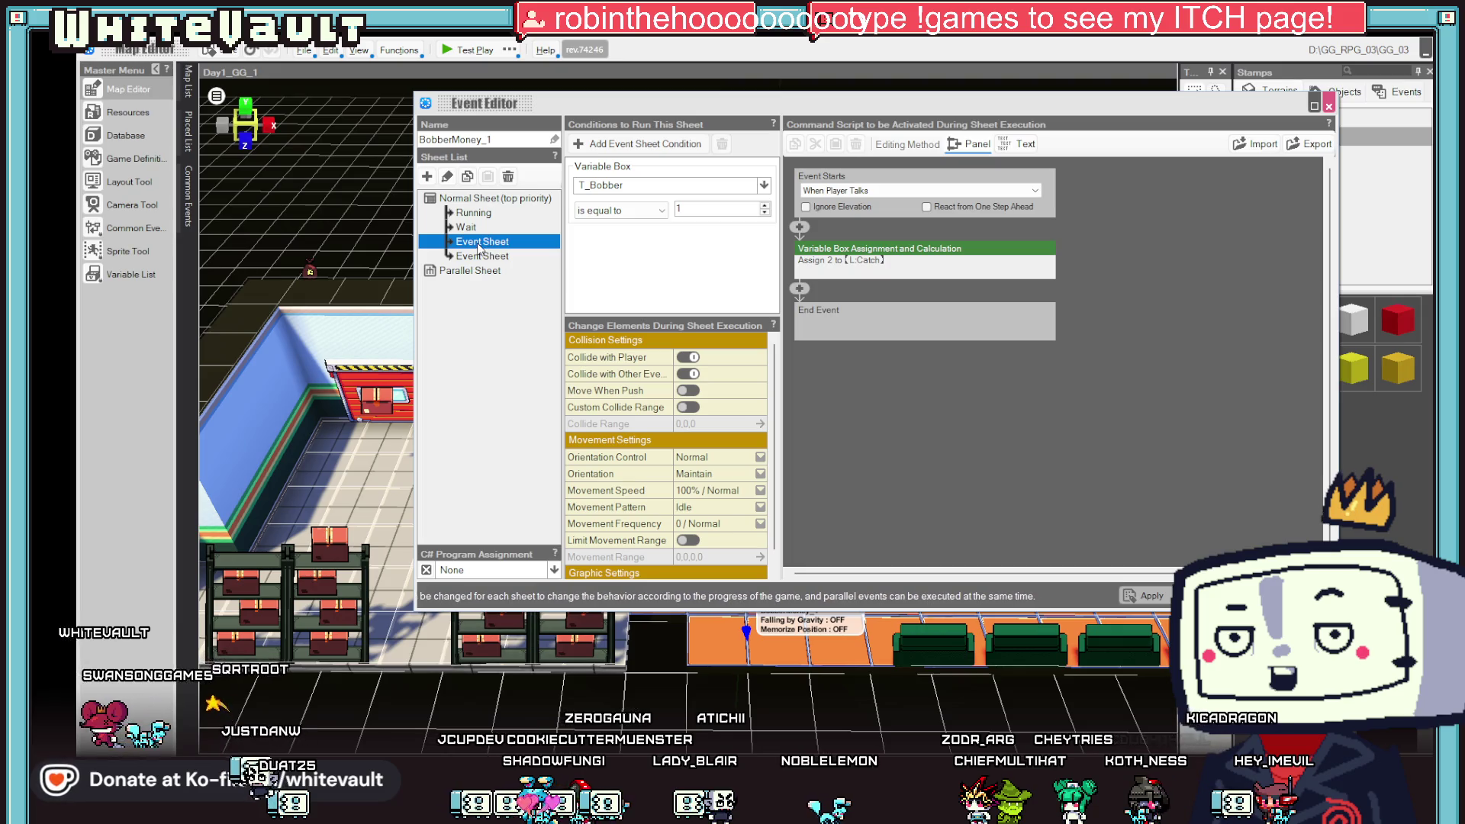
key(Escape)
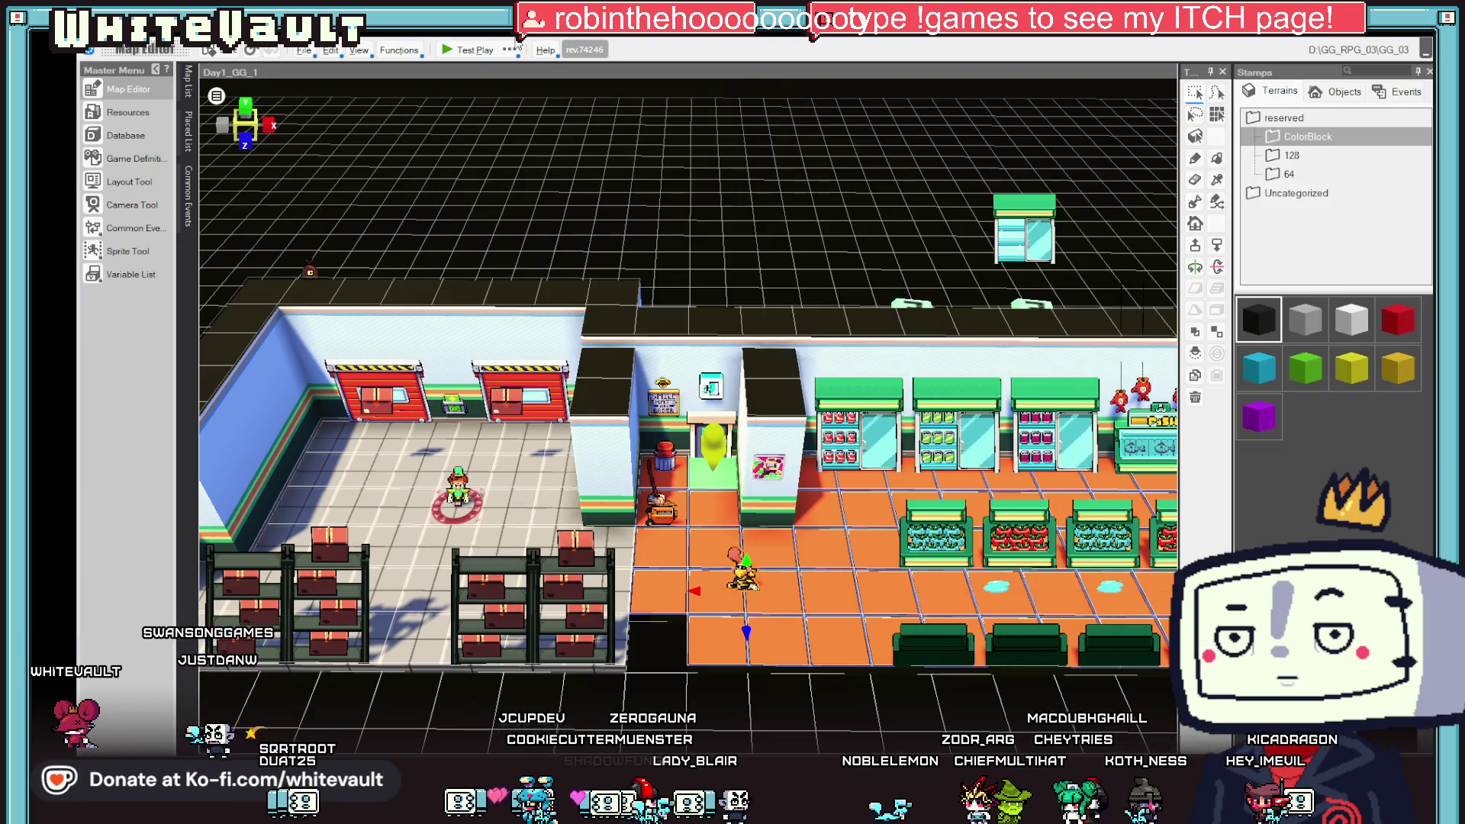
click(455, 51)
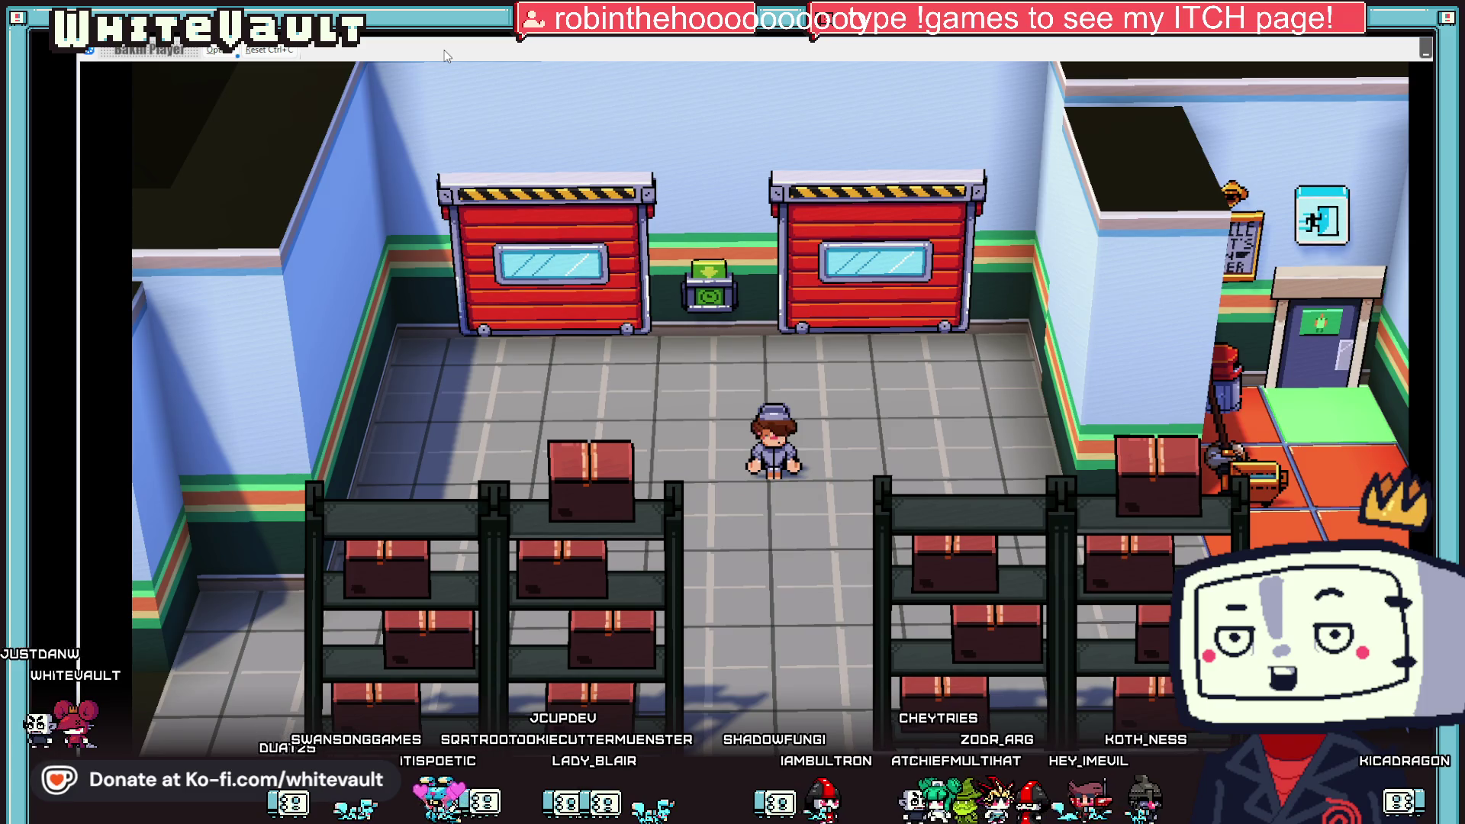
key(Right)
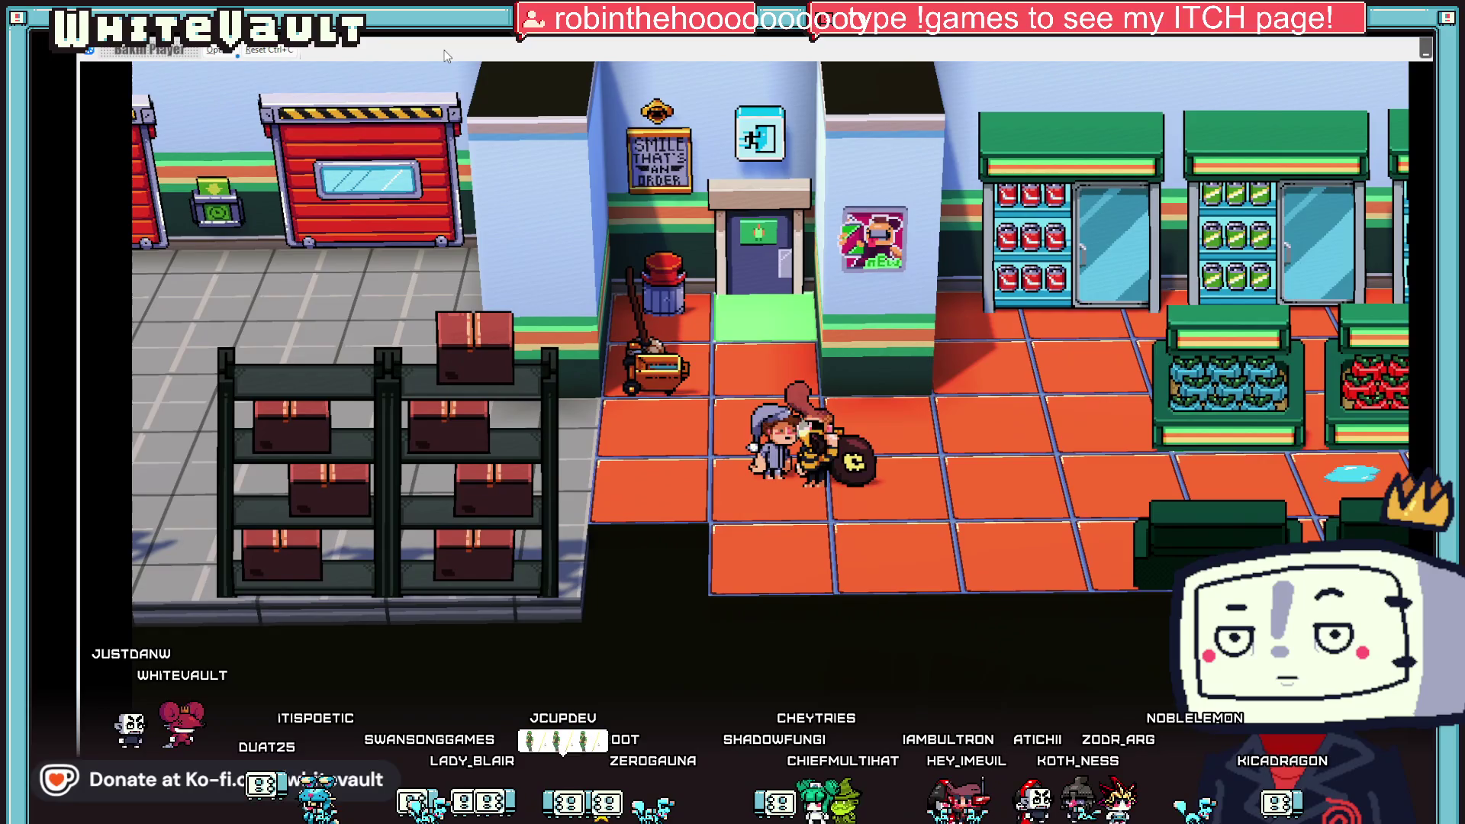
key(Right)
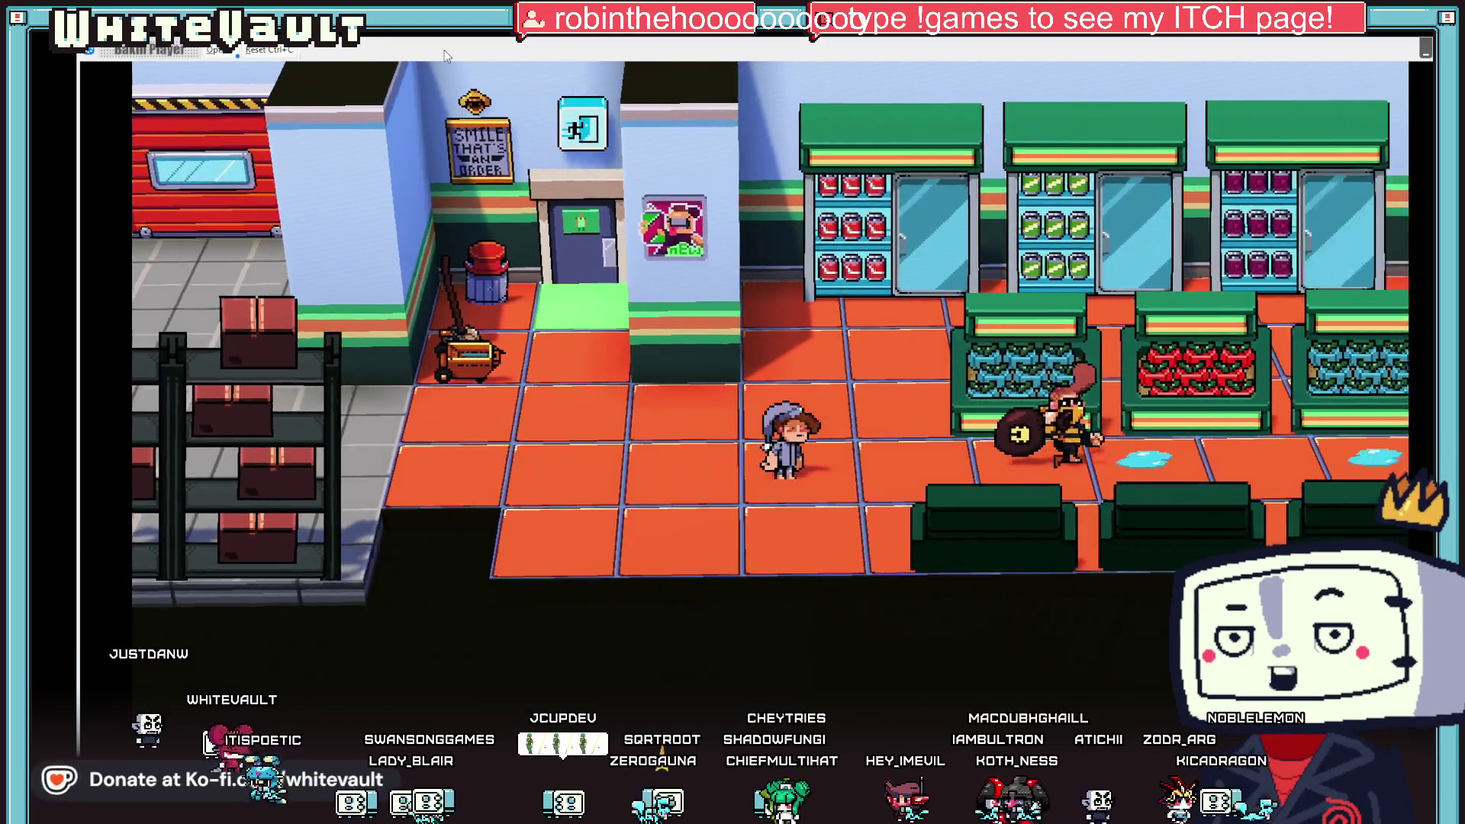
key(Right)
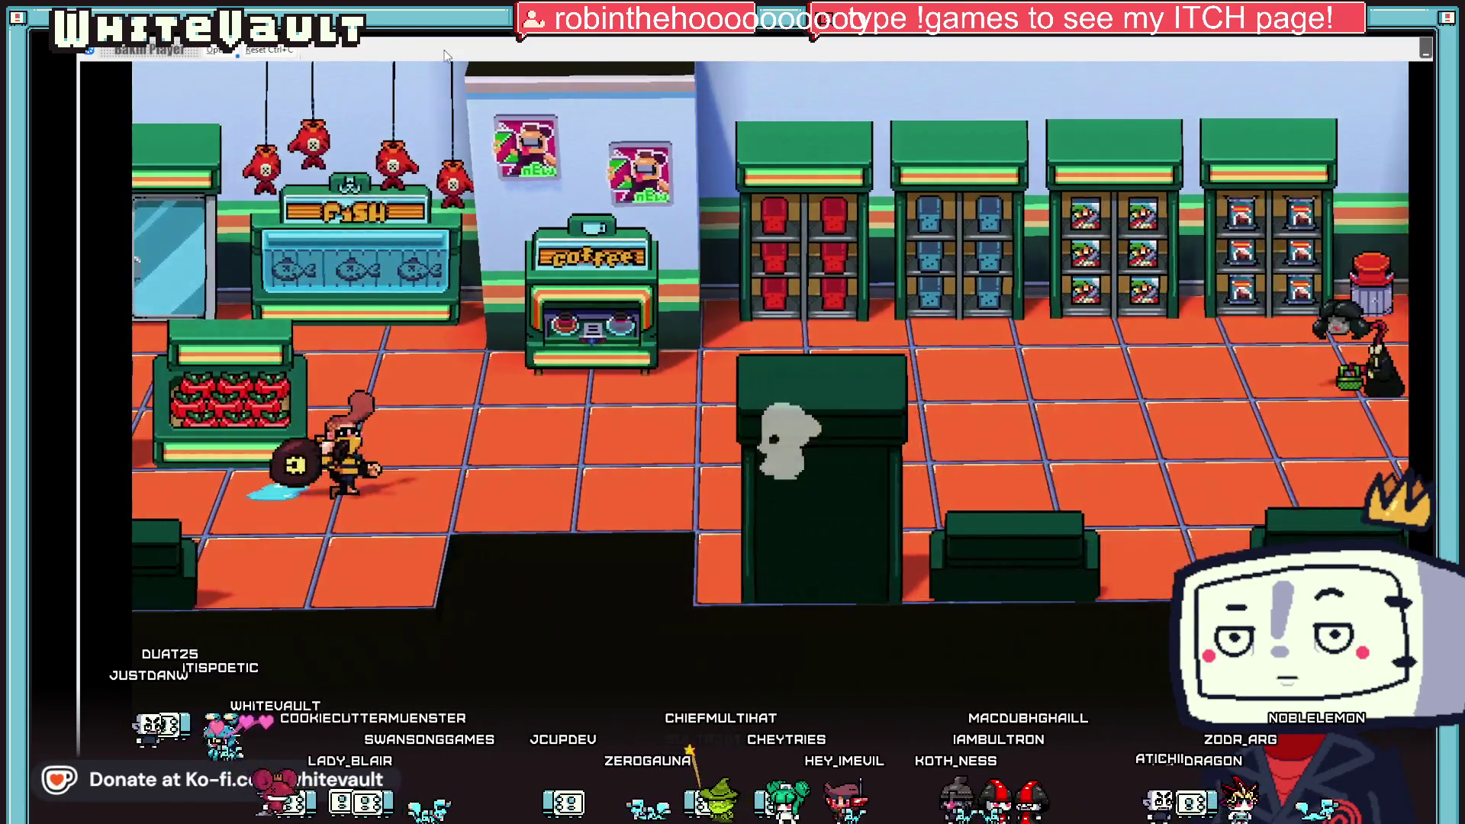
key(Right)
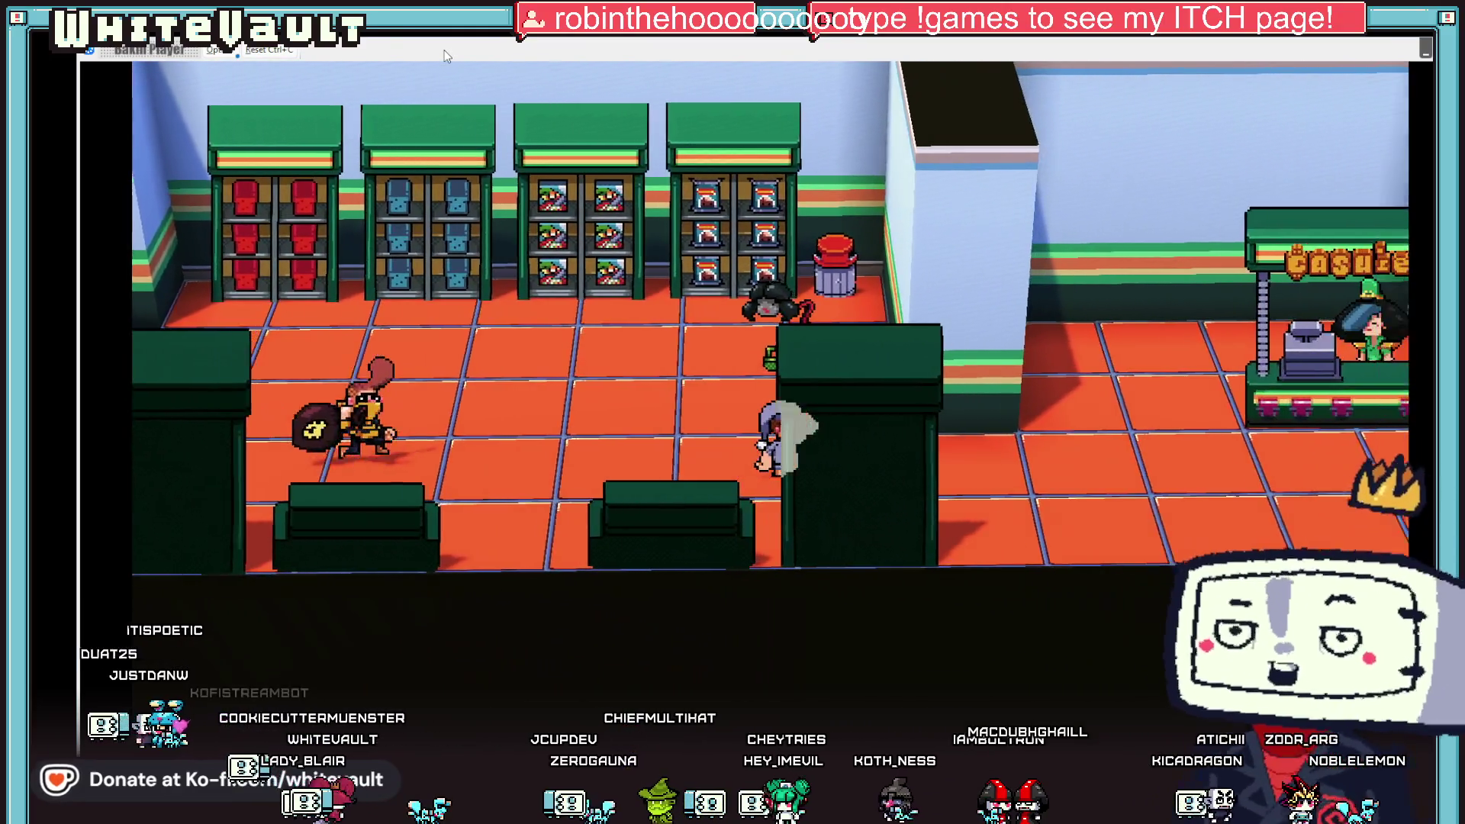
key(Right)
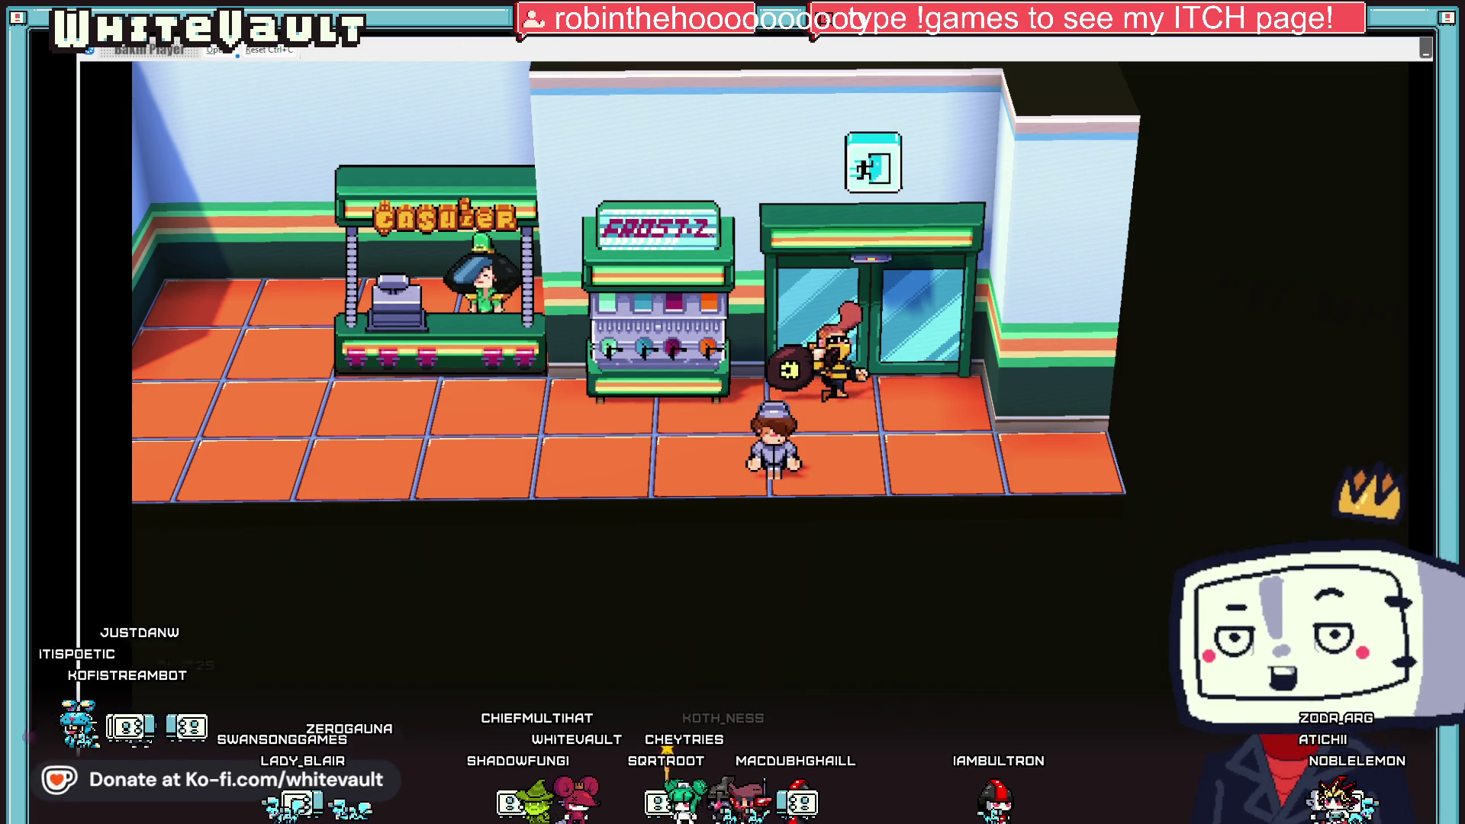
click(1425, 47)
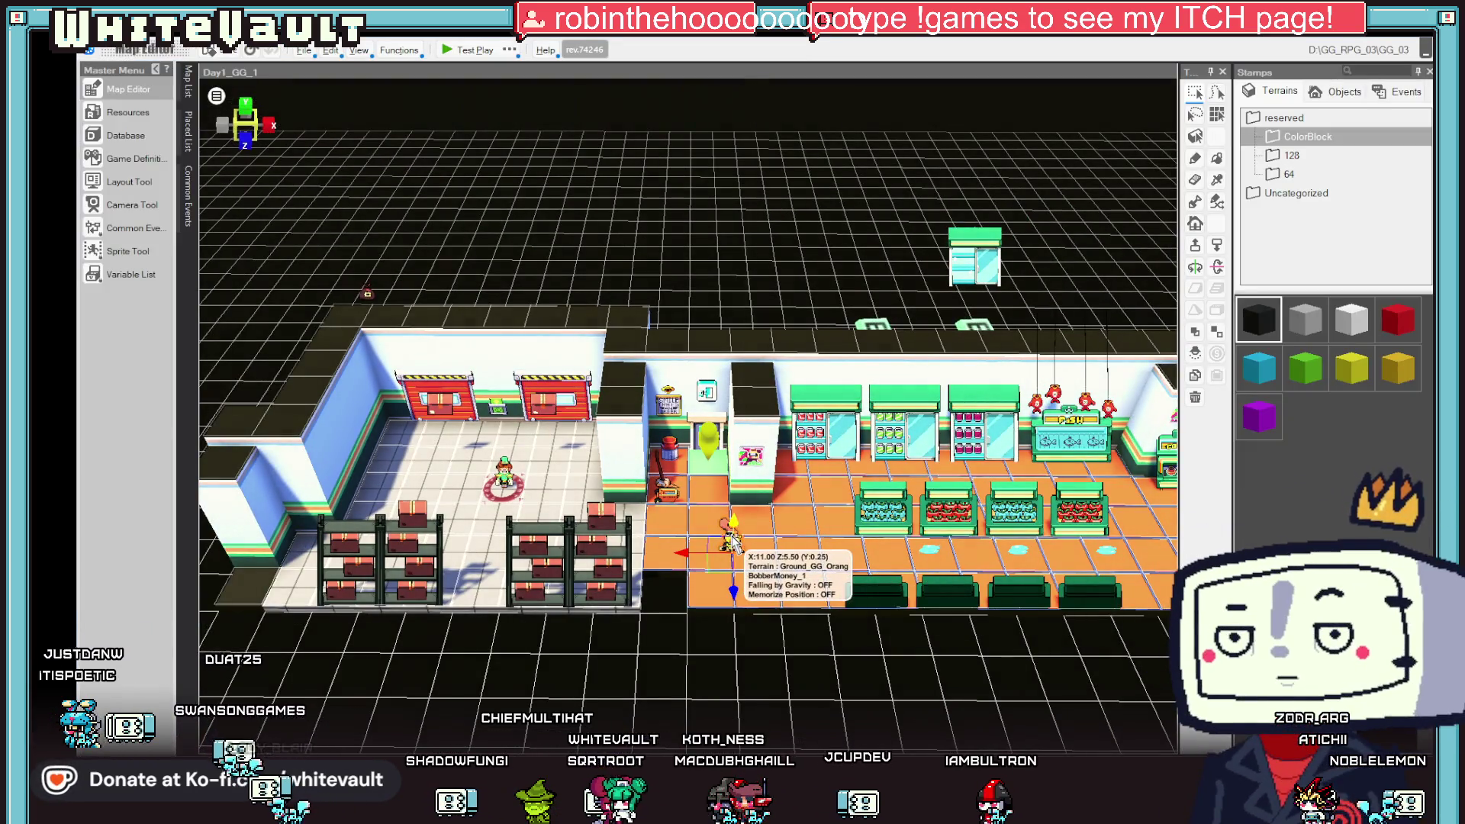
- Tick Wait to Complete on the Running sheet's walk-to-coordinates command, then close the Event Editor
double_click(887, 574)
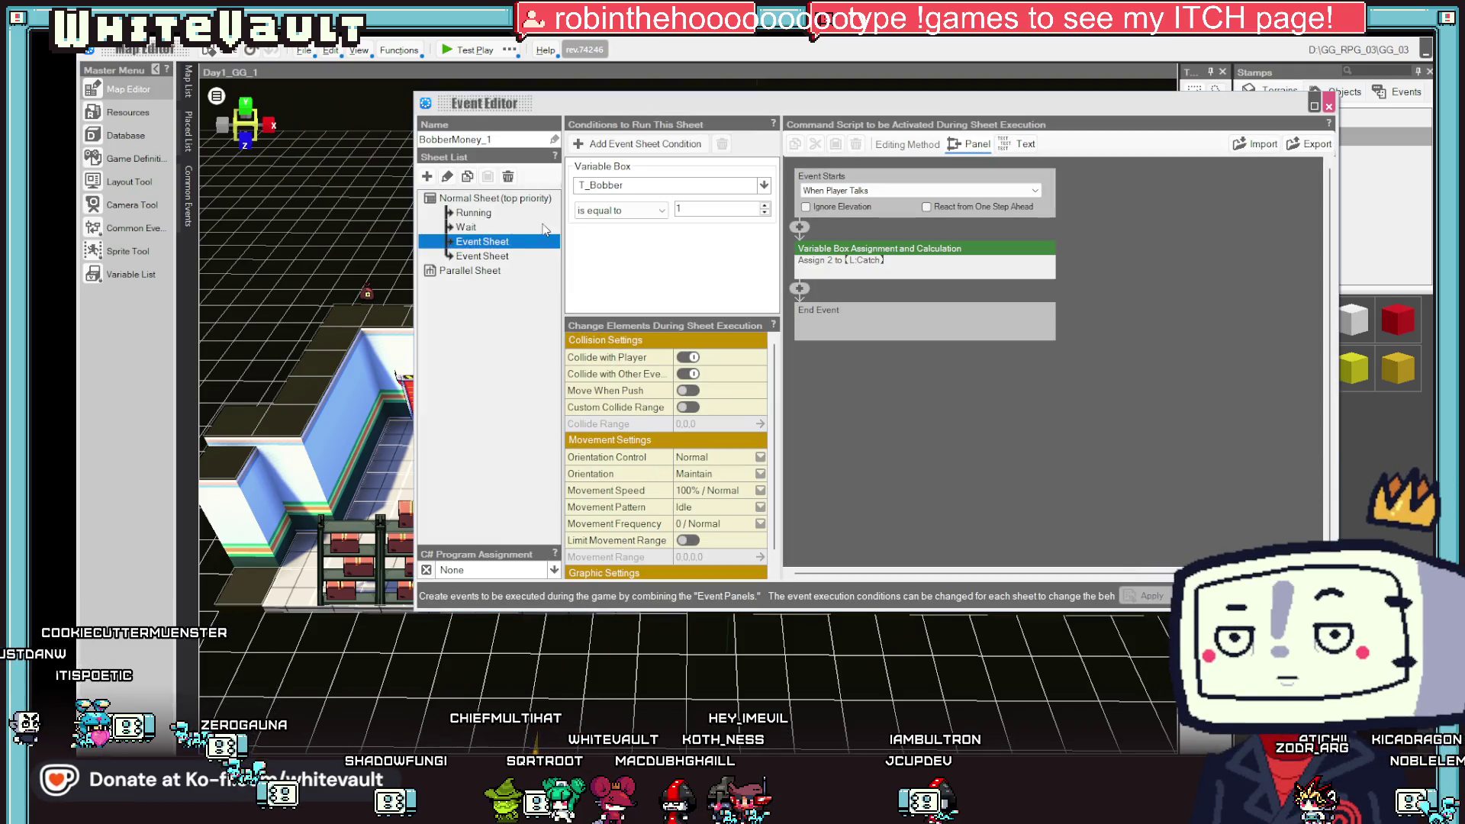
click(473, 213)
click(799, 288)
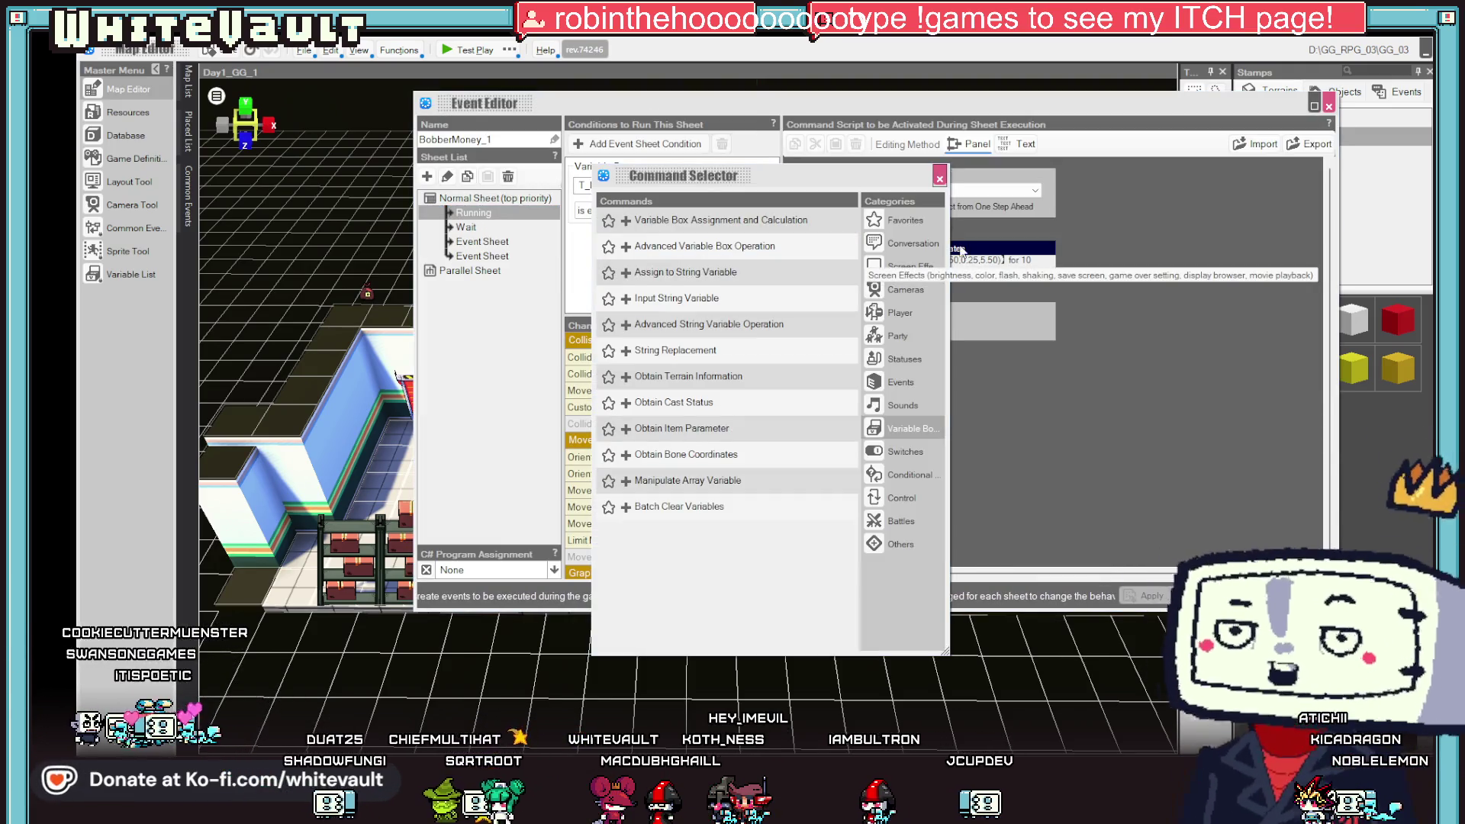
key(Escape)
double_click(957, 247)
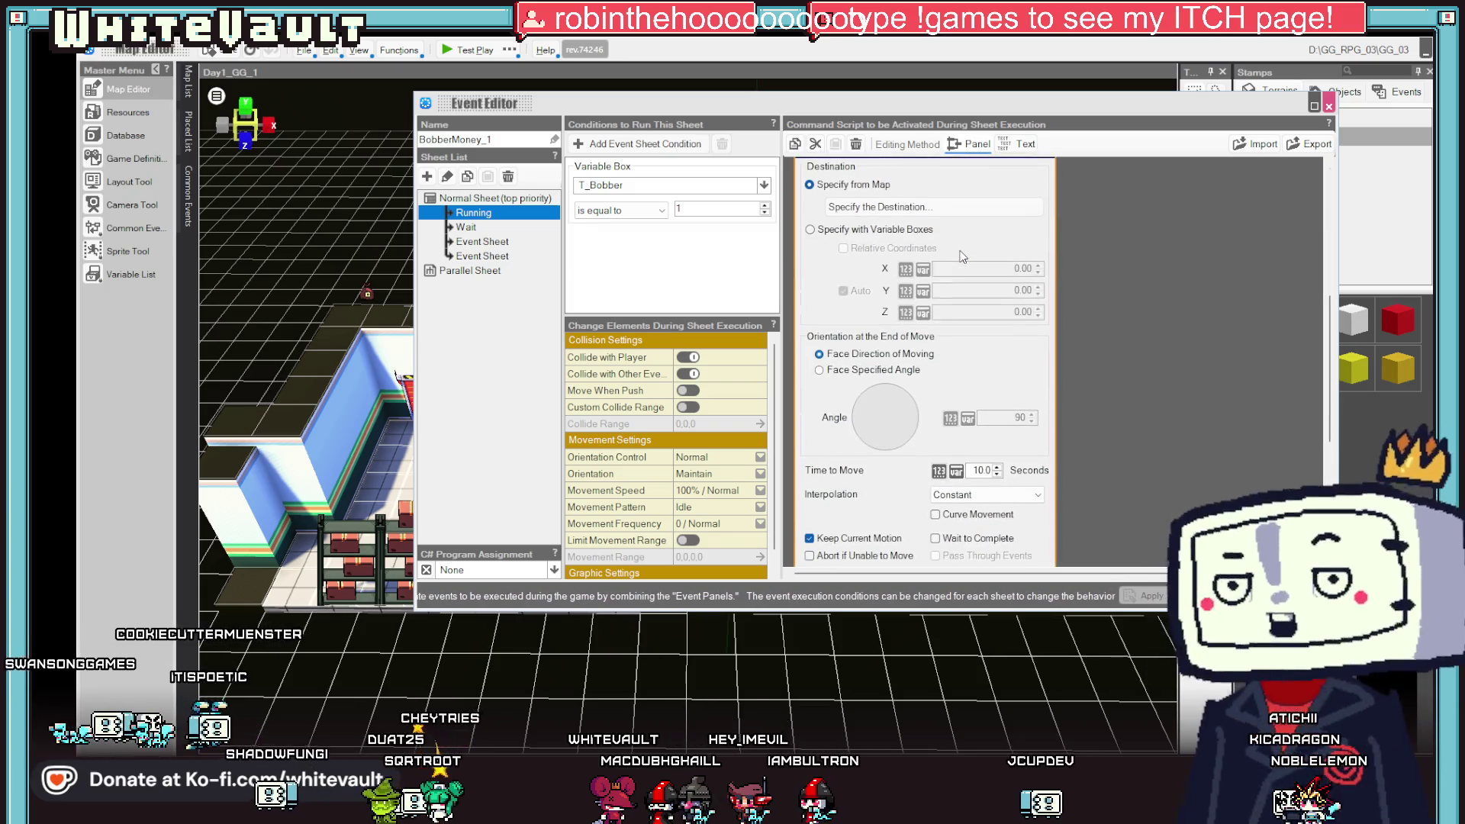
click(1285, 263)
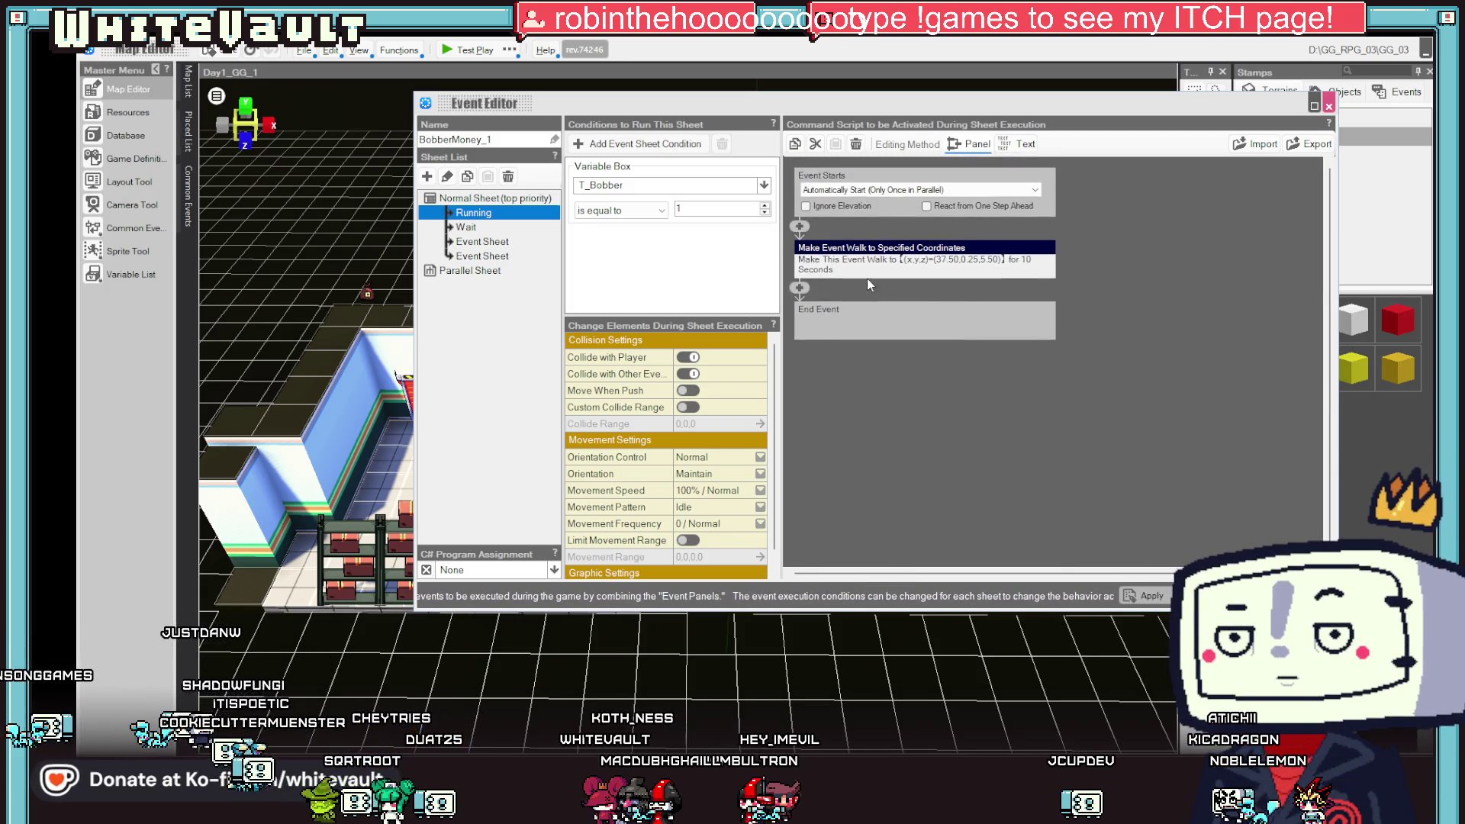
click(800, 288)
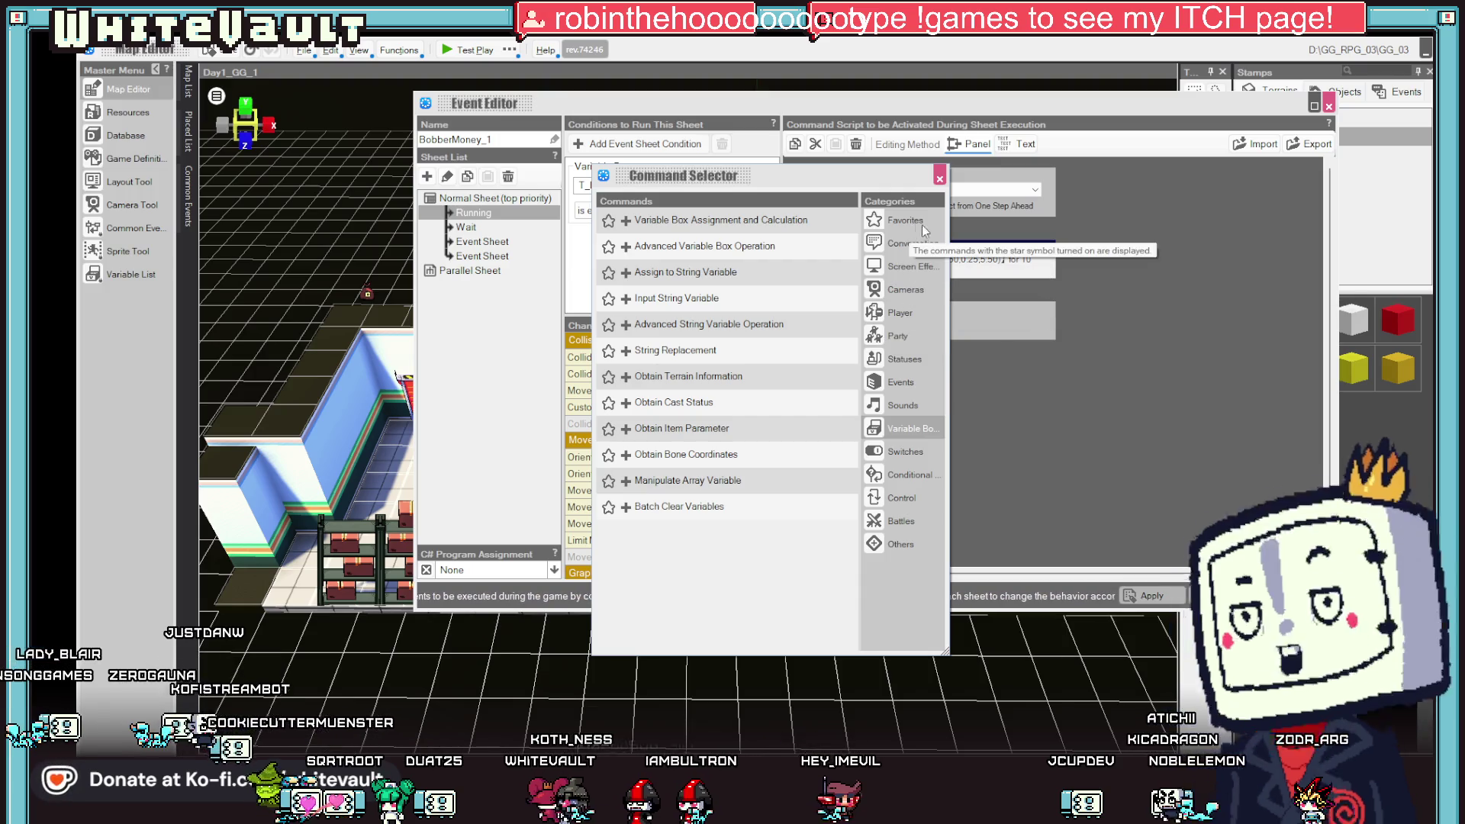
double_click(996, 260)
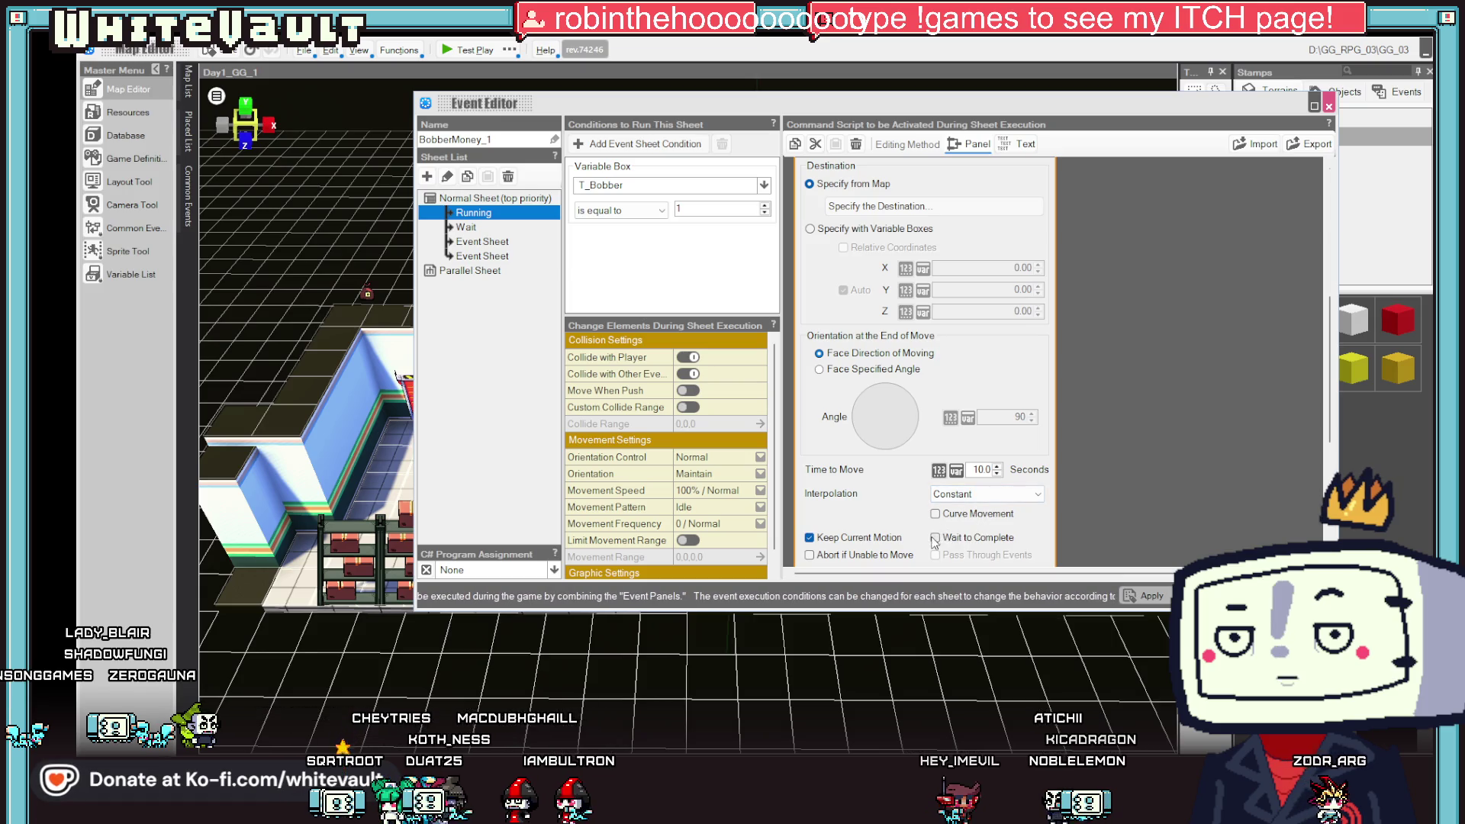
click(935, 538)
click(1145, 595)
key(Escape)
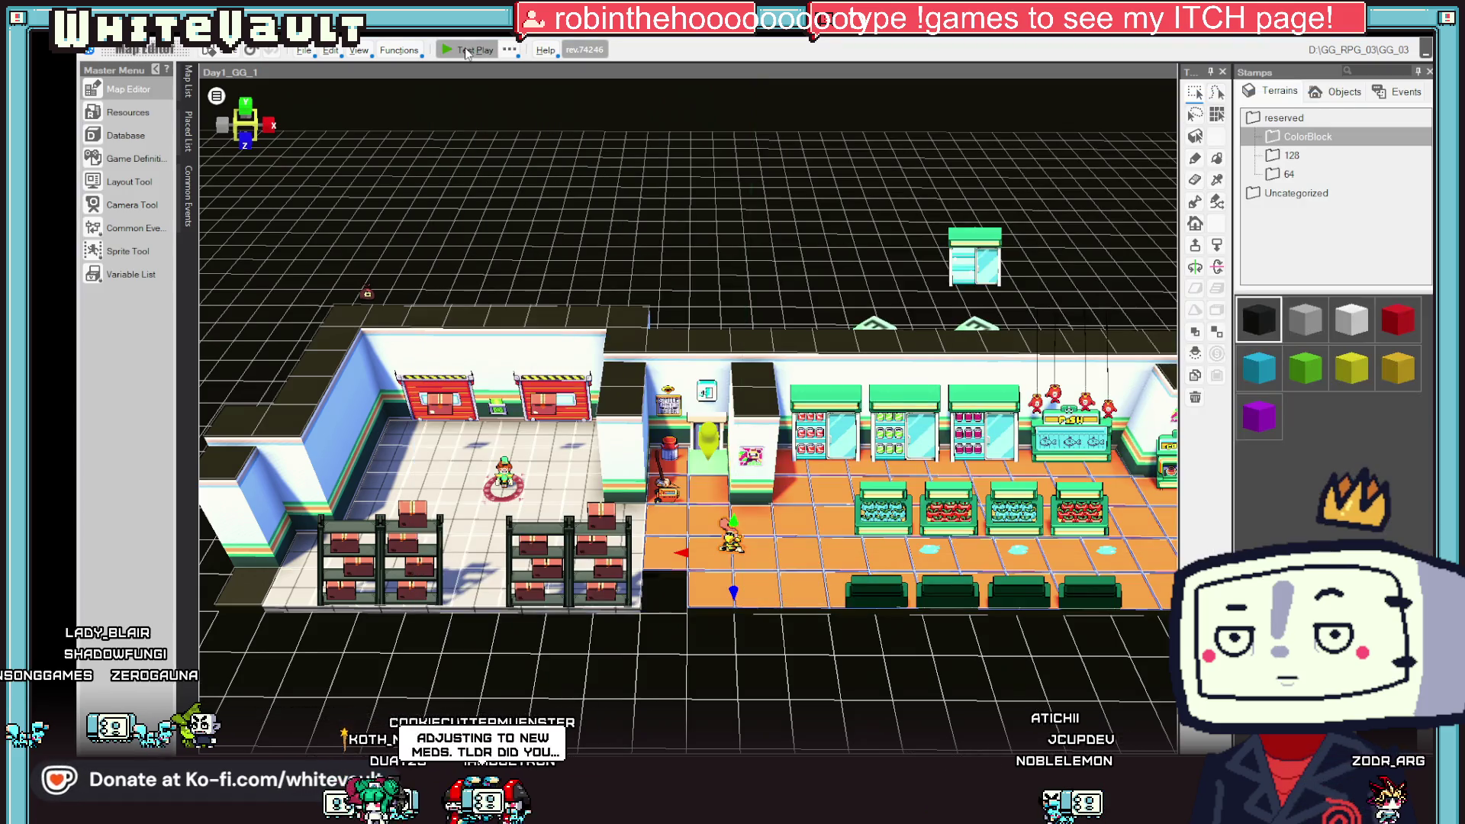
- Test-play the shop by walking right past the shelves, then reopen the BobberMoney_1 event
click(464, 50)
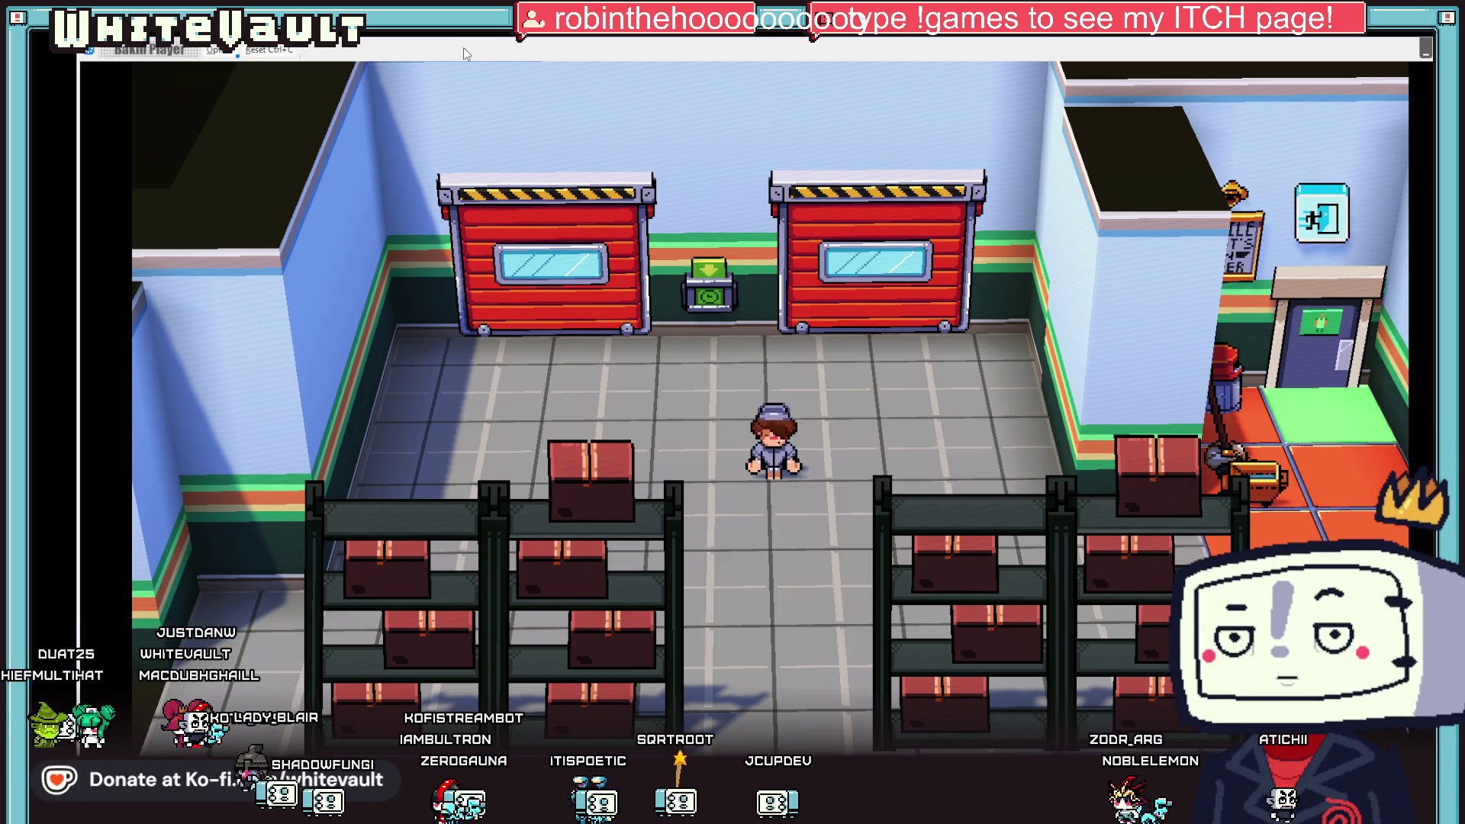
key(Right)
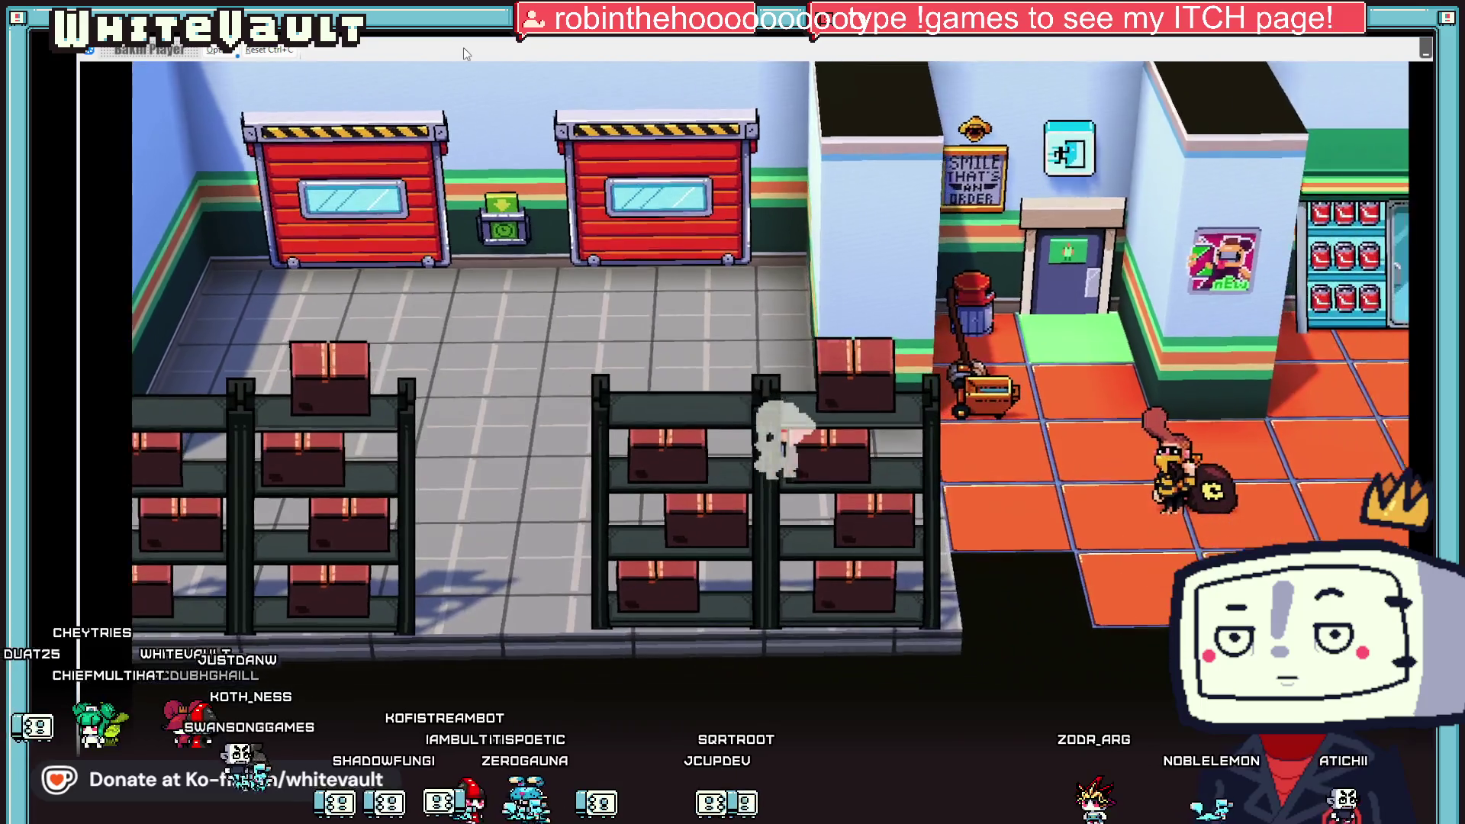
key(Right)
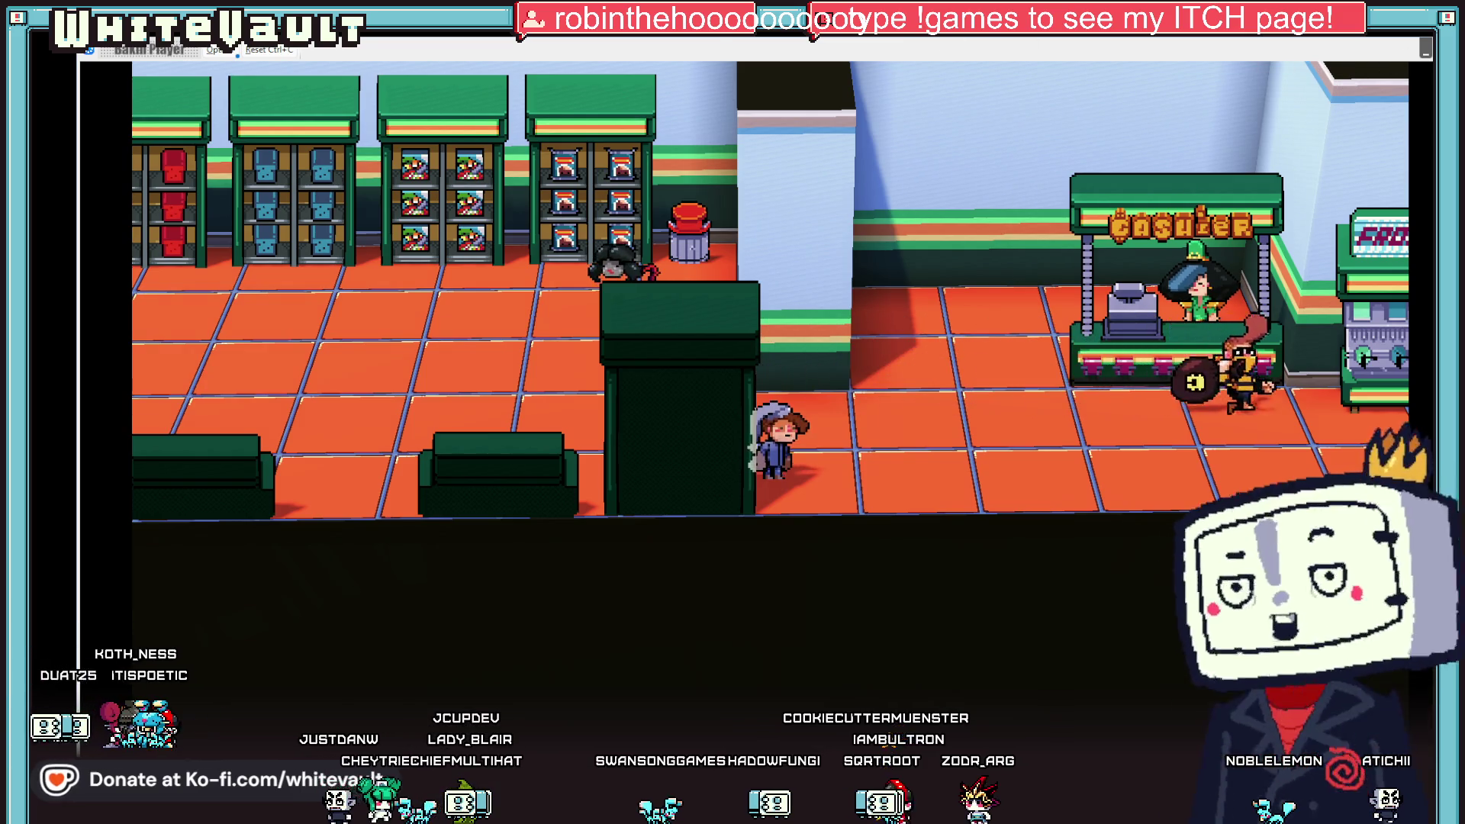
key(Escape)
double_click(875, 324)
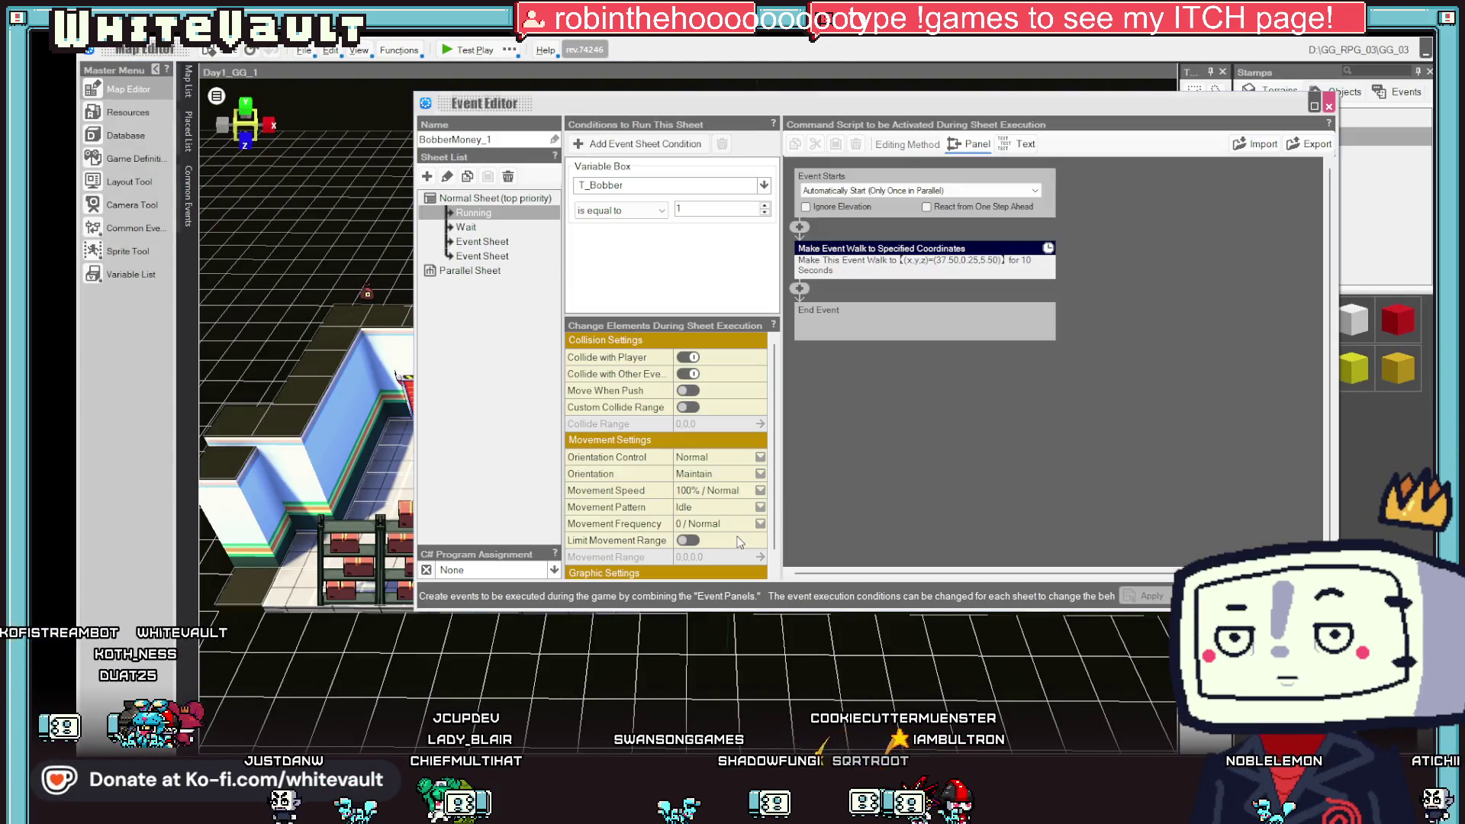
- Review the Wait sheet and both Event Sheets' scripts, then return to the Running sheet
click(493, 229)
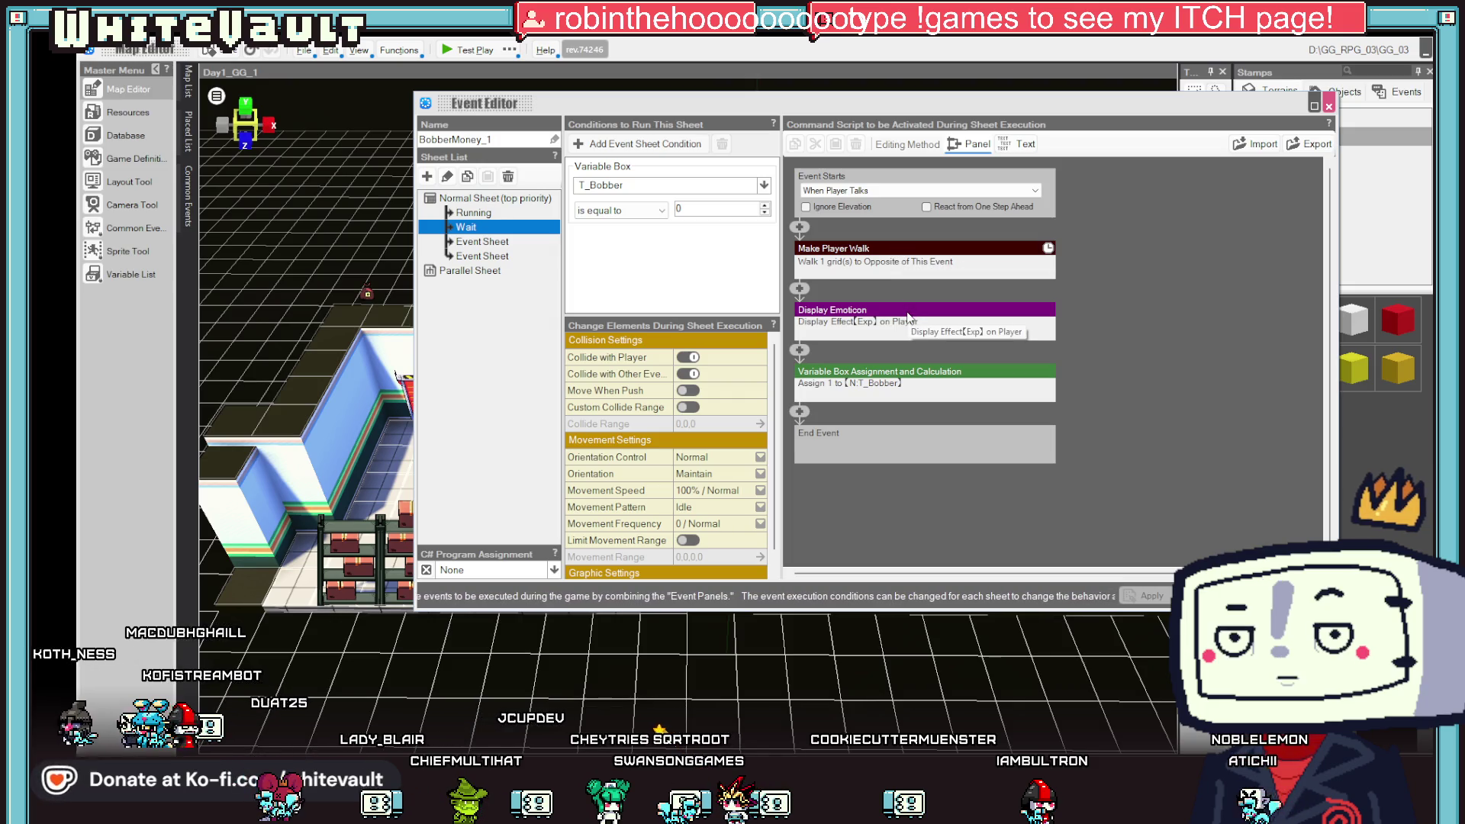
click(496, 241)
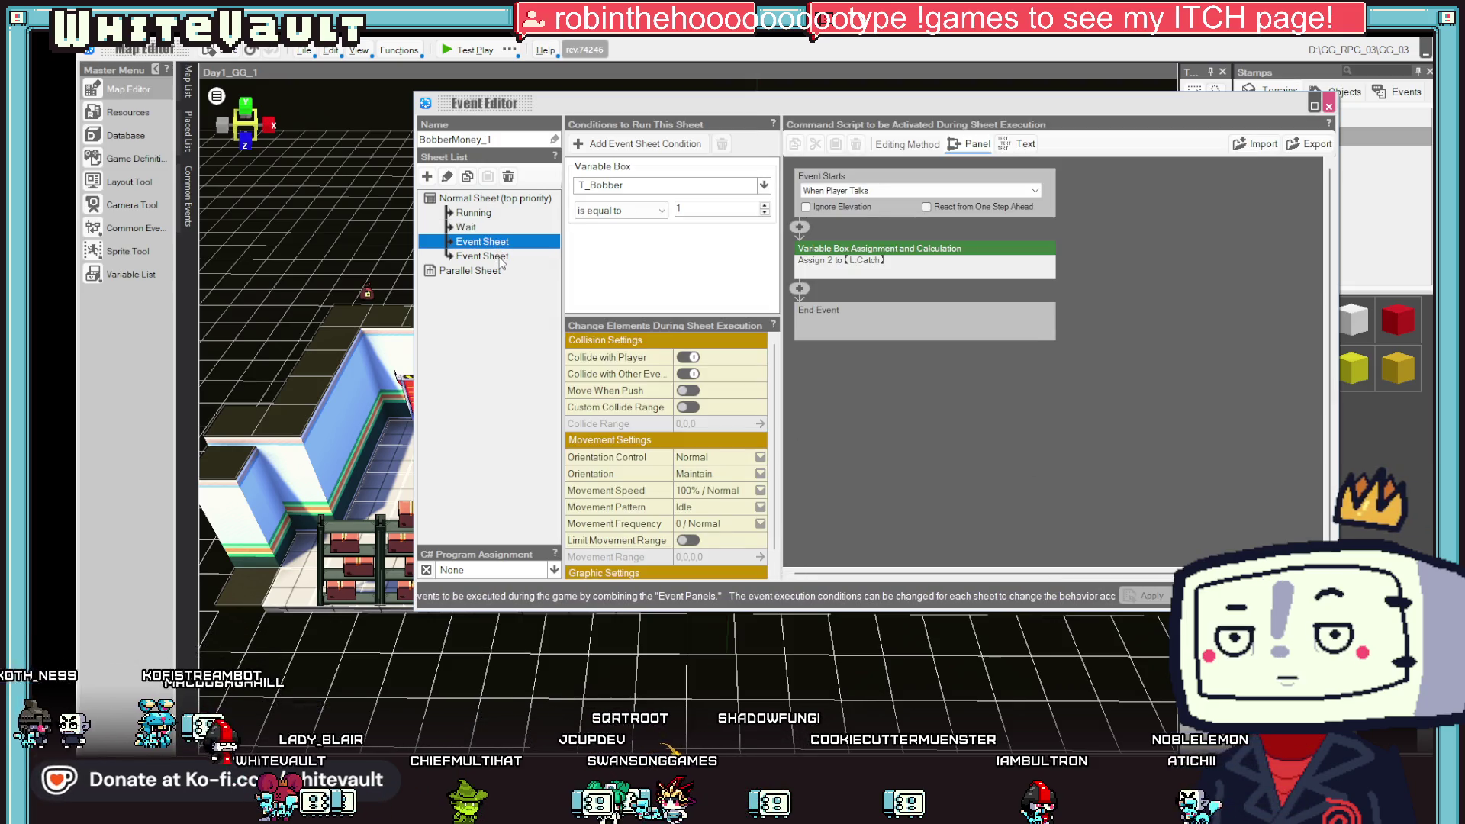
click(500, 257)
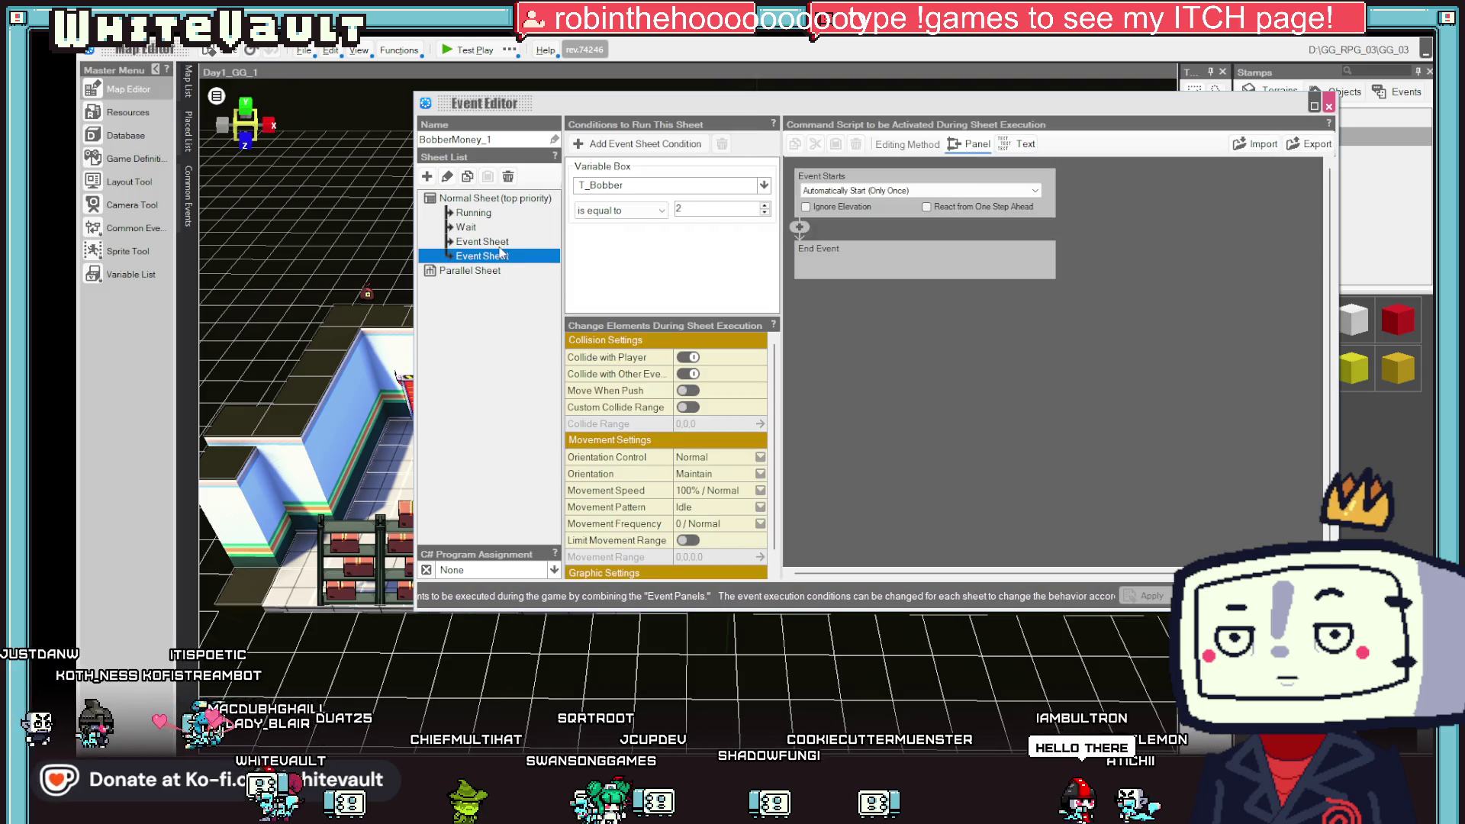
click(498, 241)
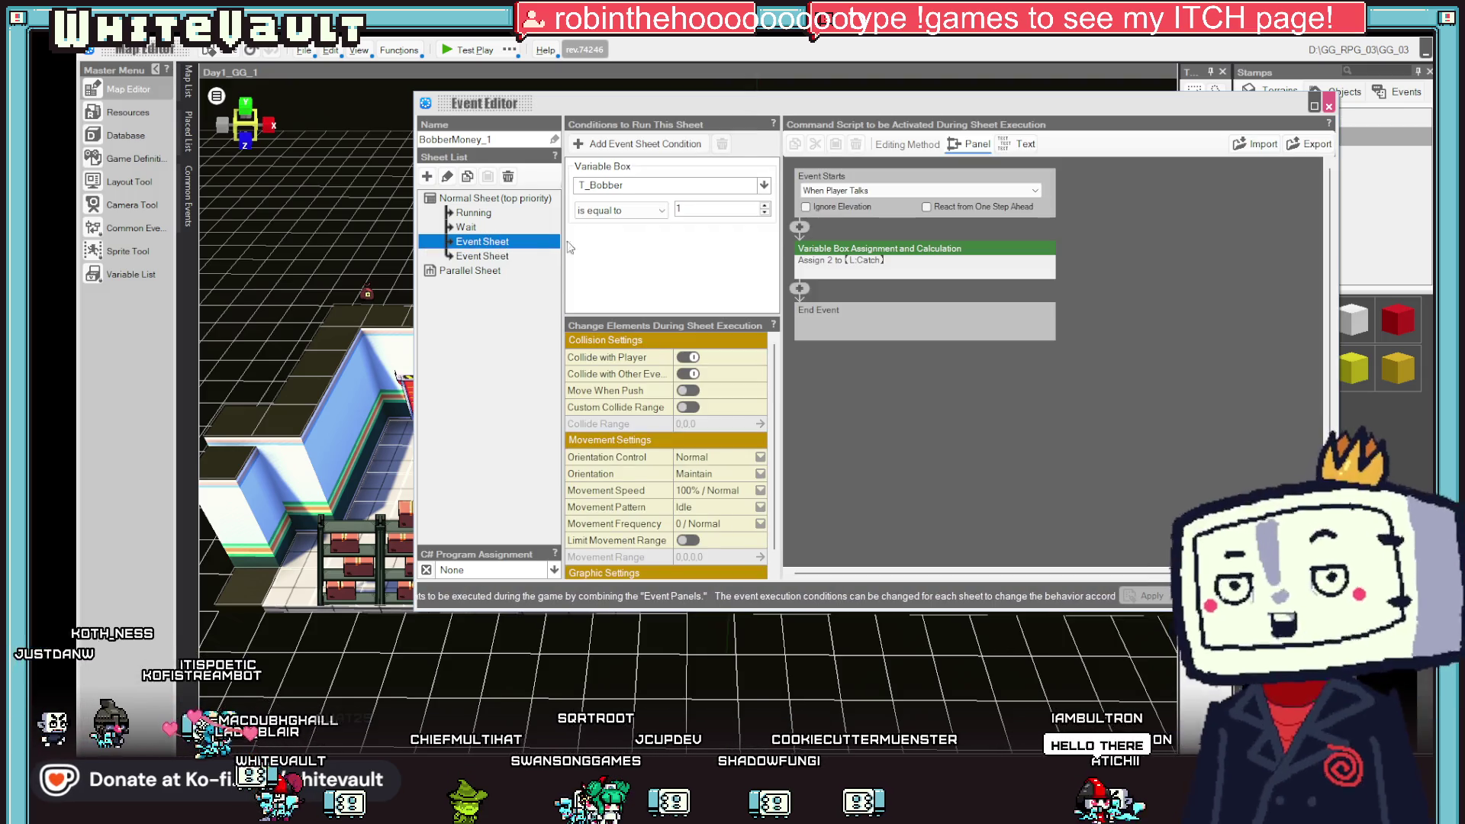
click(474, 214)
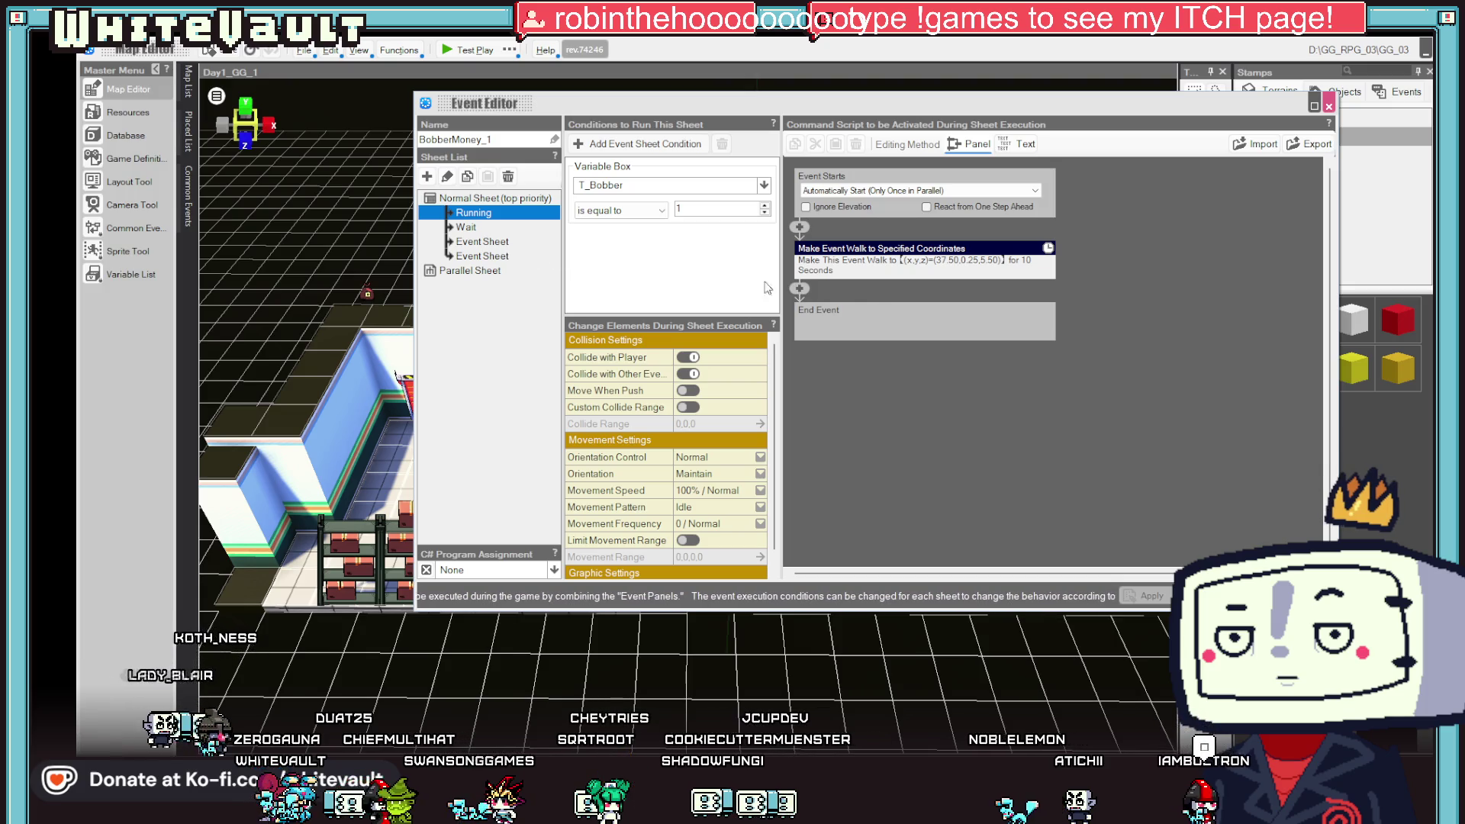
- Insert a Change Event Graphic command after the walk, then delete it again
click(801, 288)
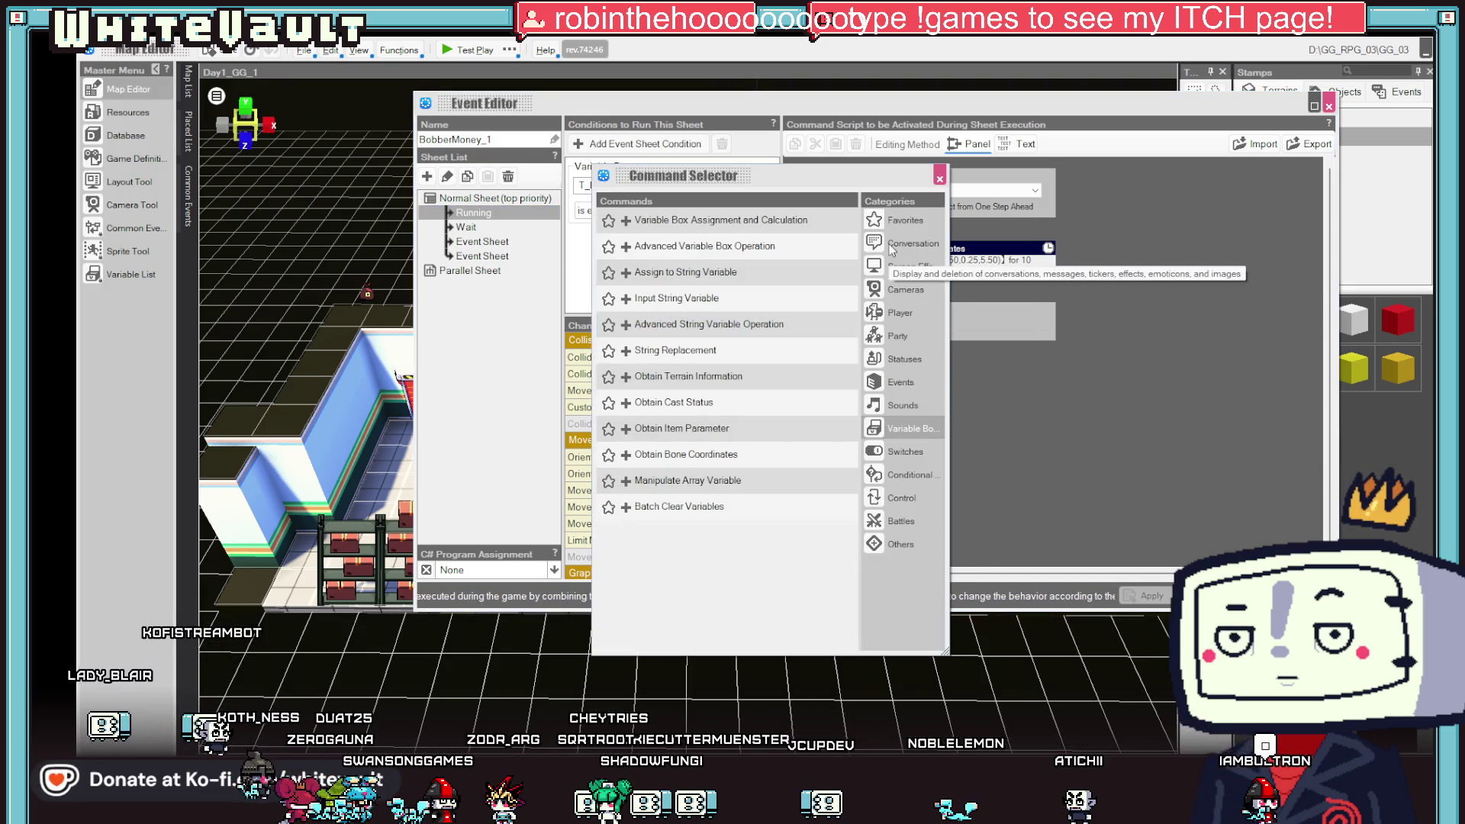
click(900, 382)
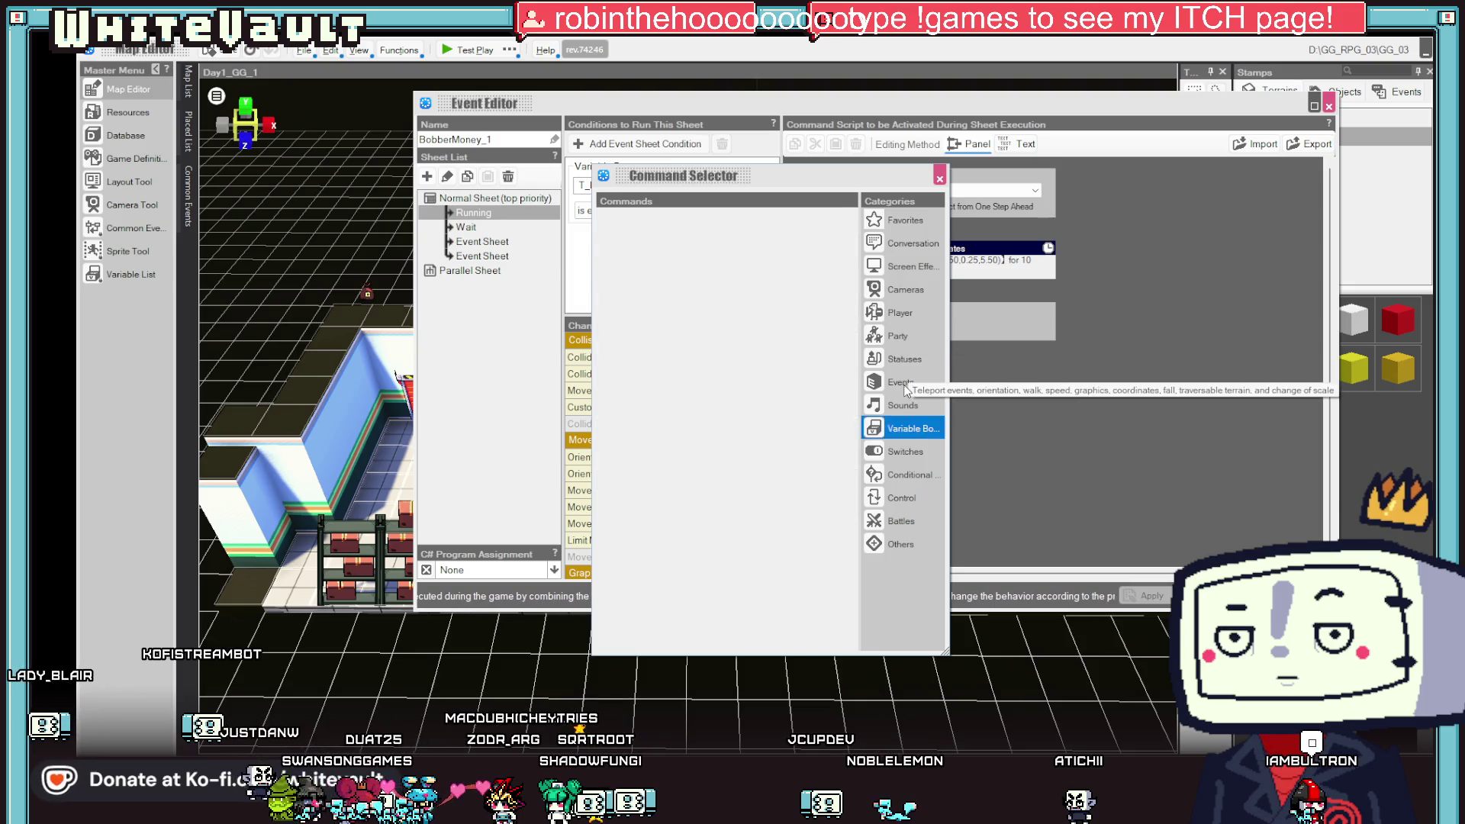
double_click(752, 352)
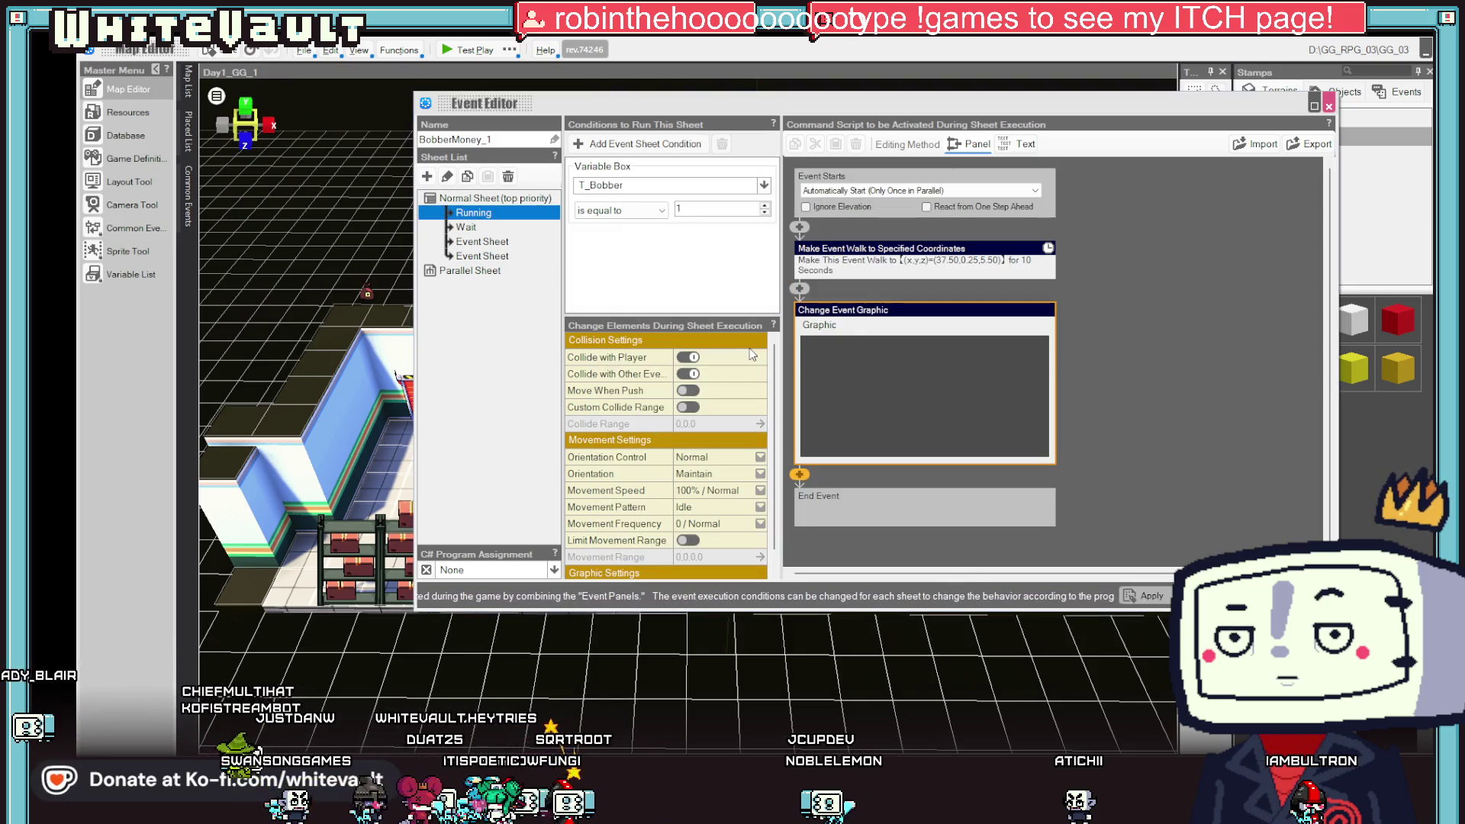
right_click(838, 320)
click(867, 342)
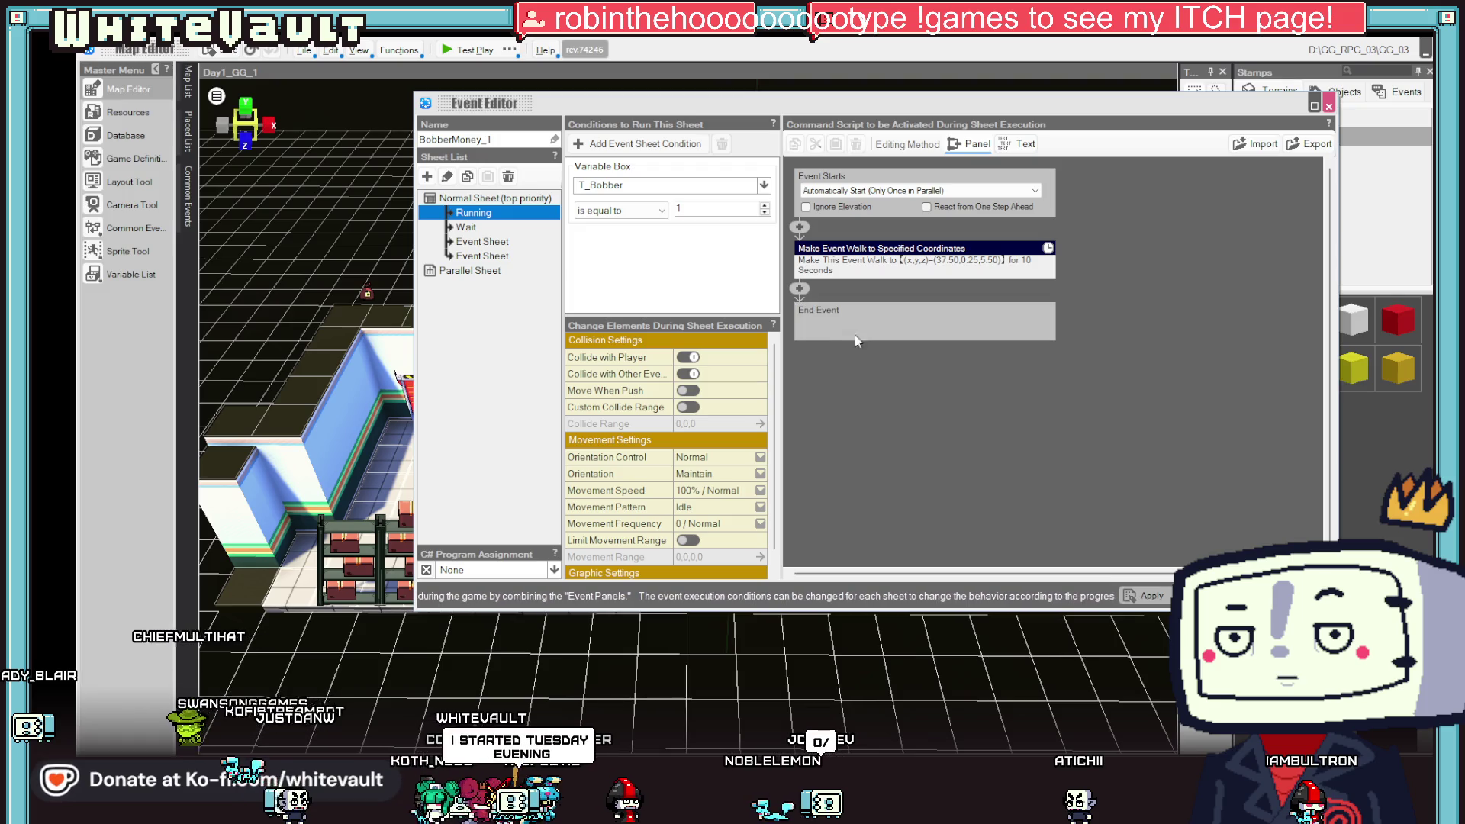
- Add a Change Event Motion step after the walk and browse the project's Slice Animation resources
double_click(809, 312)
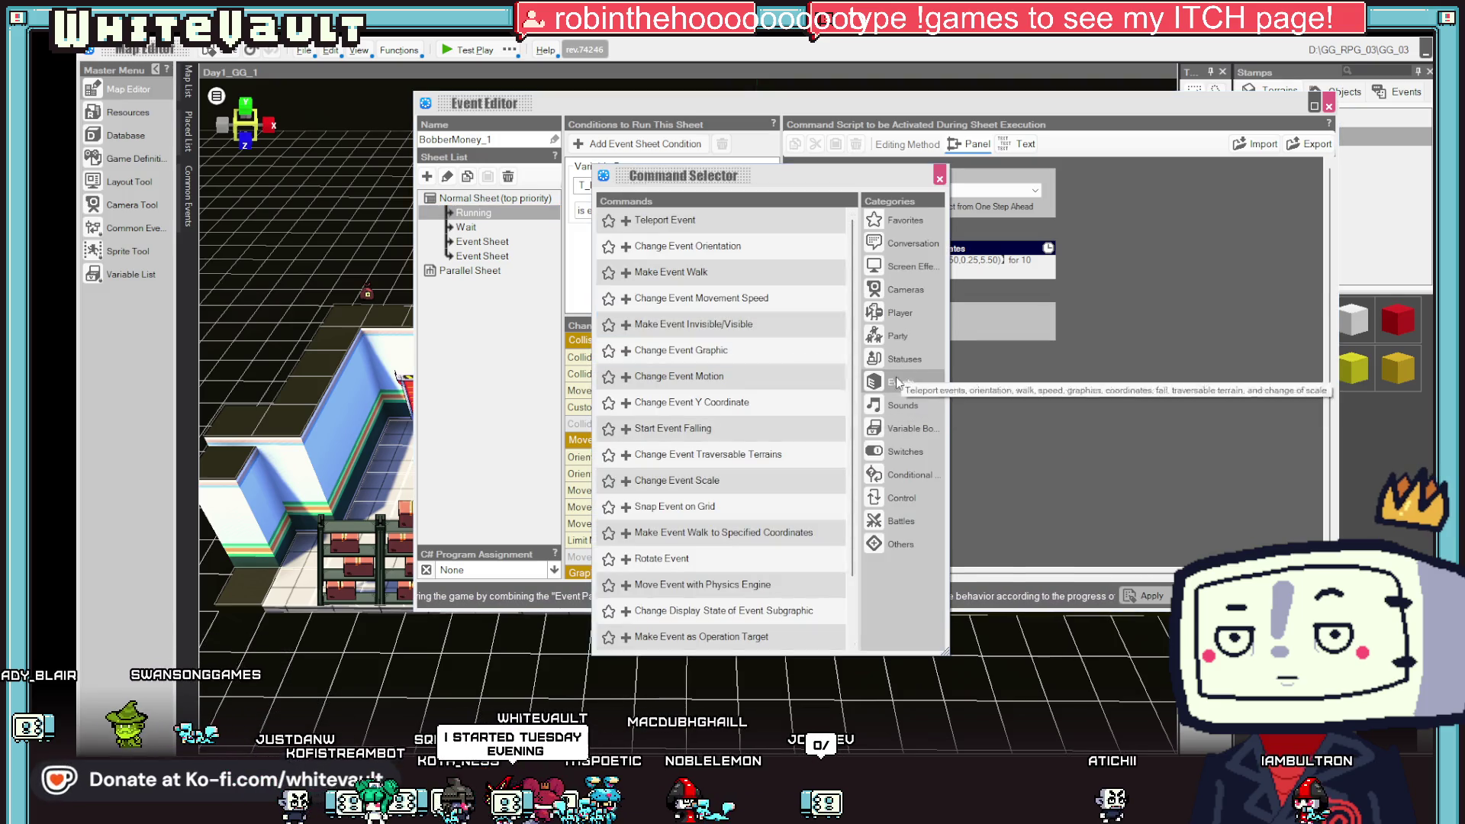
double_click(772, 372)
click(1007, 341)
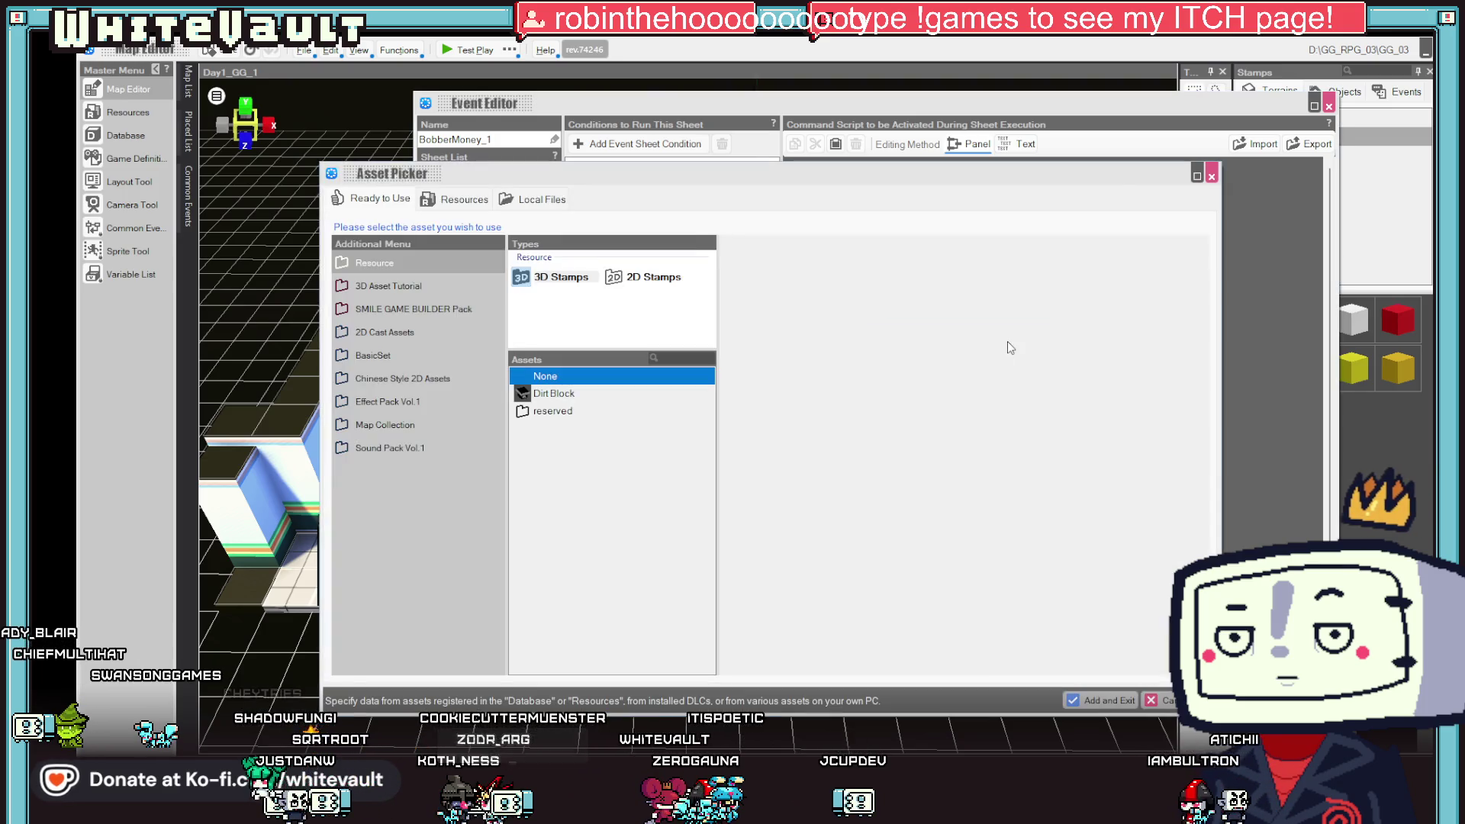
click(526, 200)
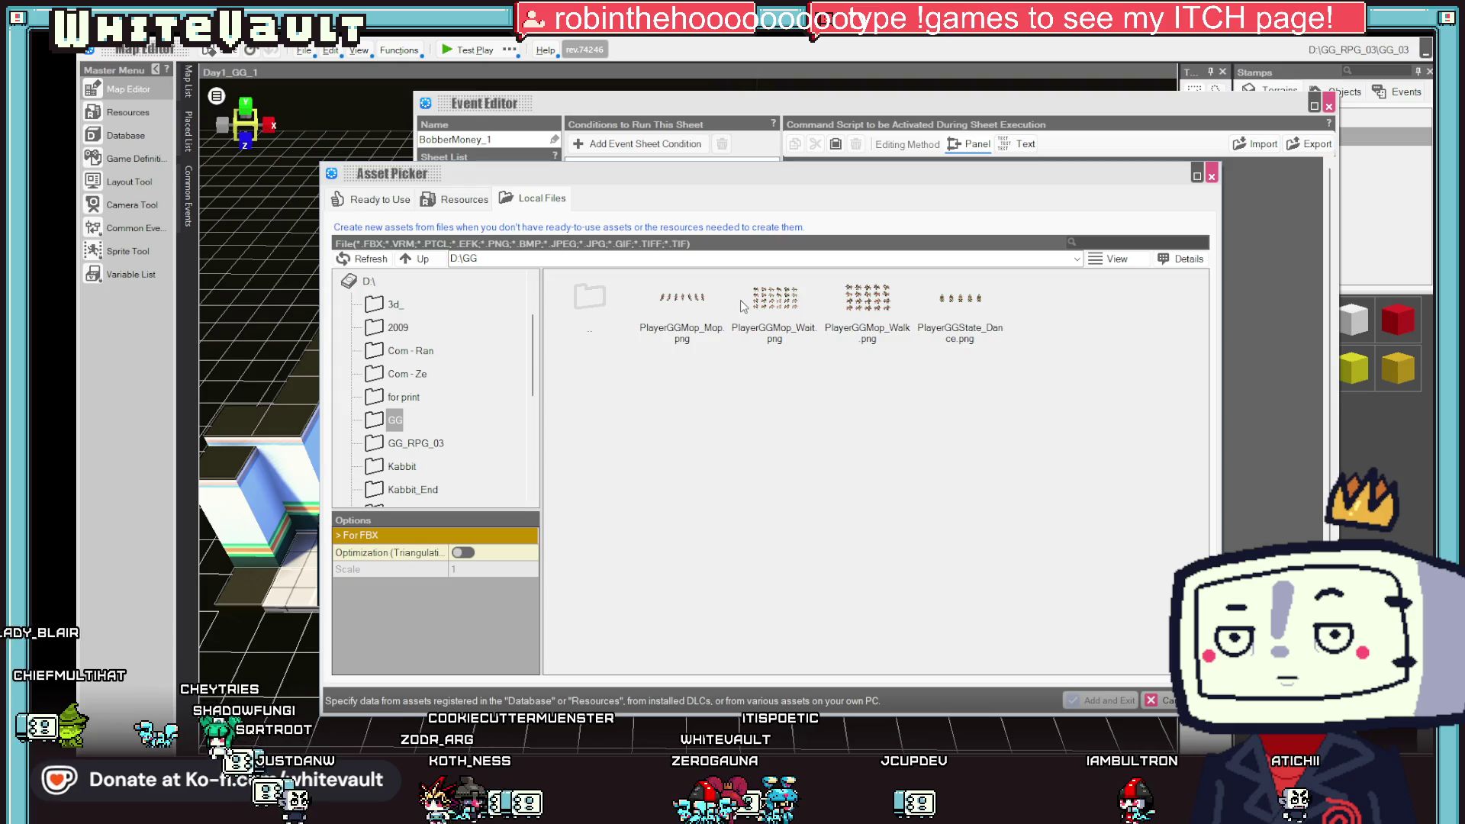
click(455, 199)
click(630, 282)
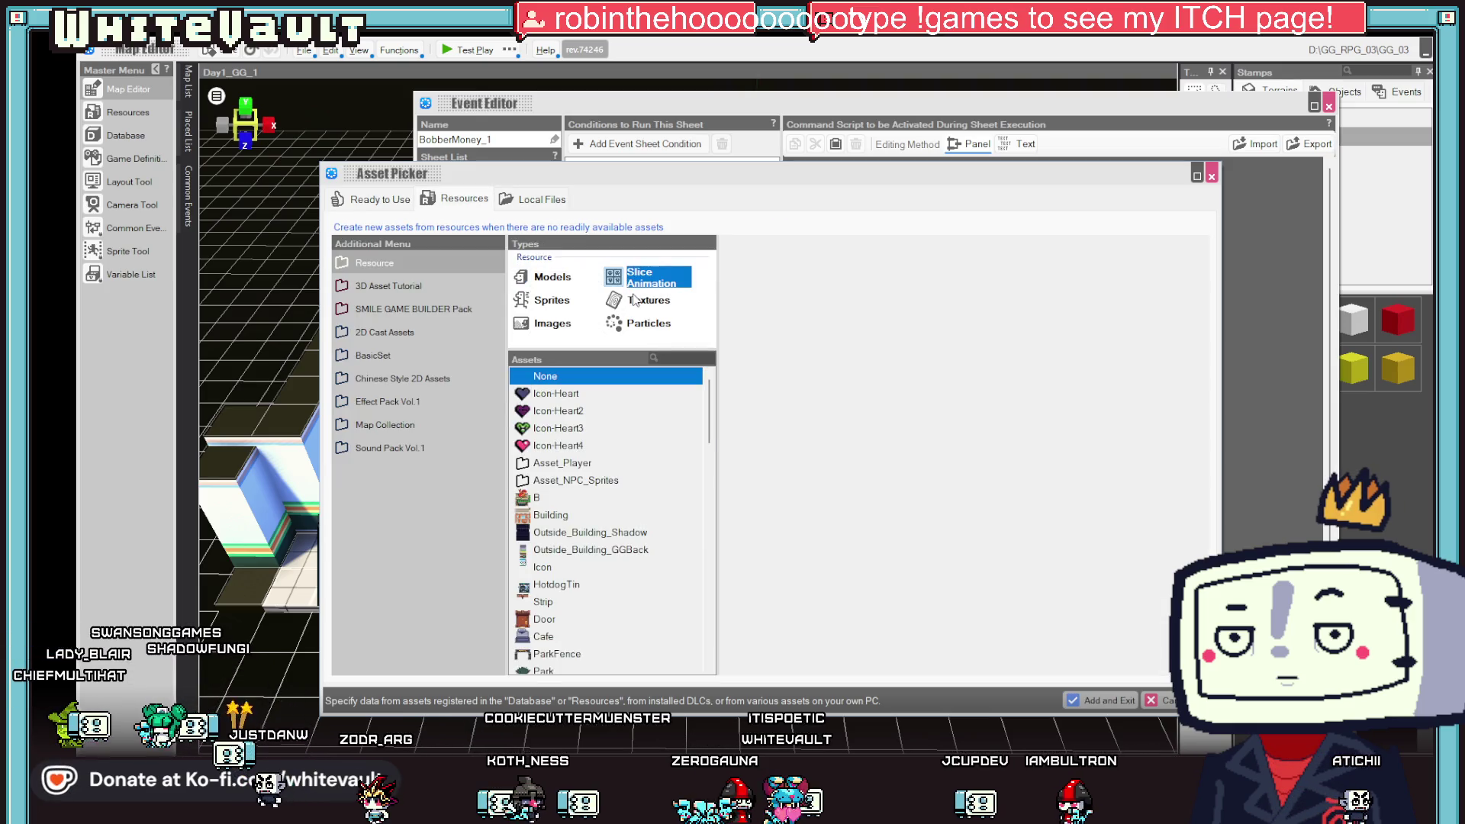
- Choose BobberMoney's Wait motion for the step, dismiss the notice, and confirm the event editor
scroll(603, 534, down, 15)
scroll(622, 536, down, 1)
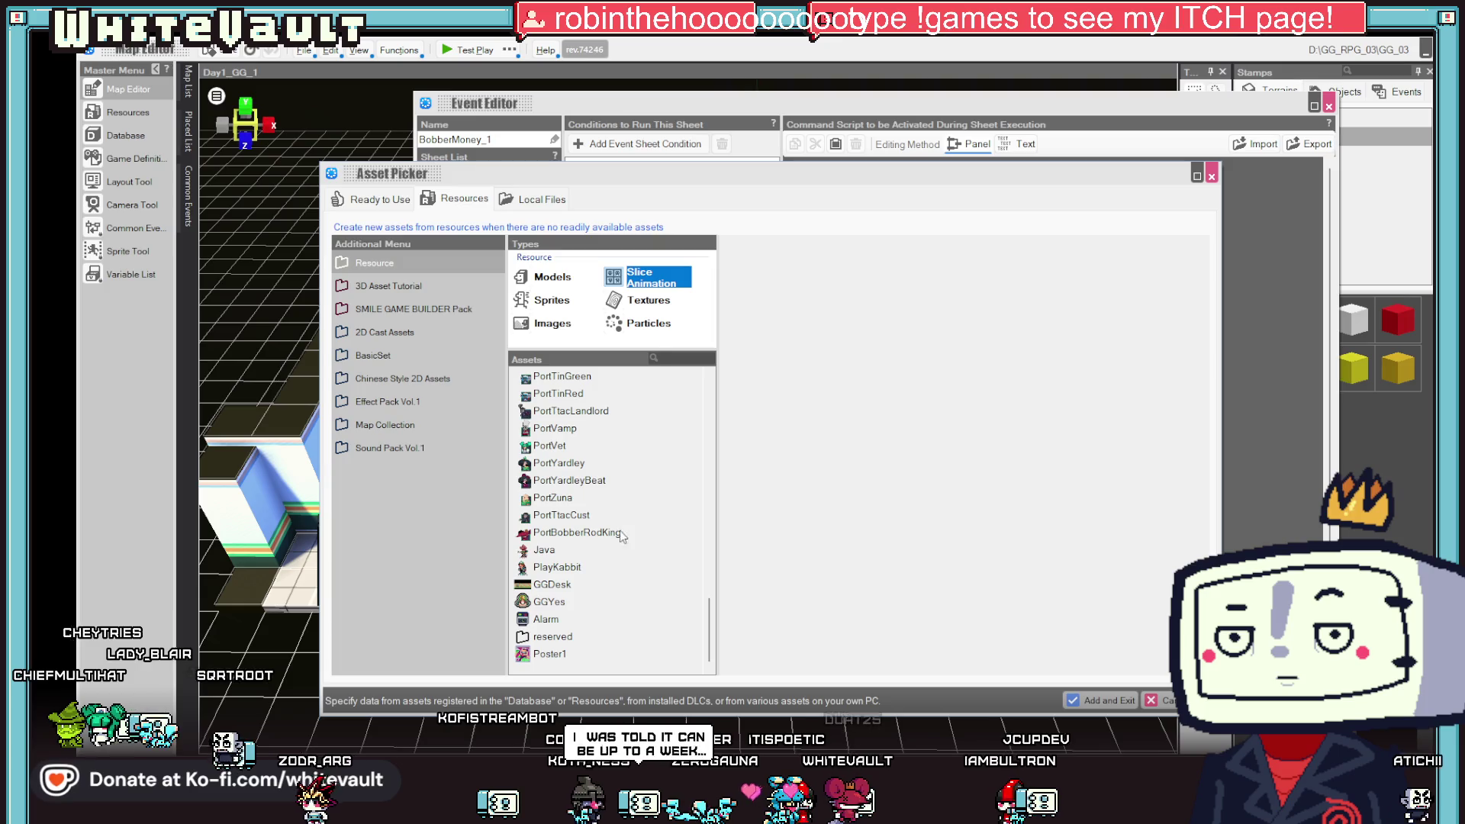
text(bob)
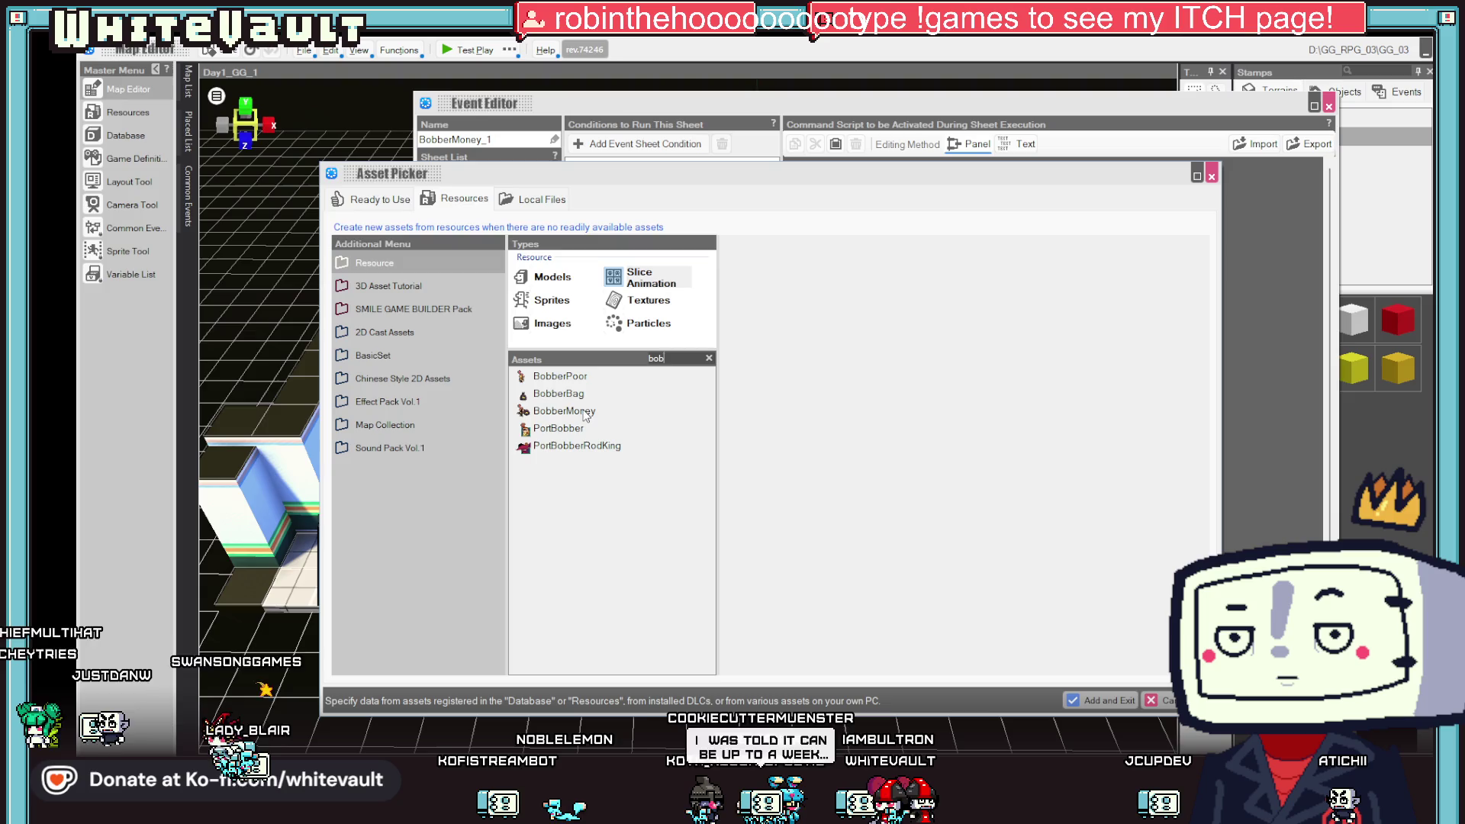
click(585, 415)
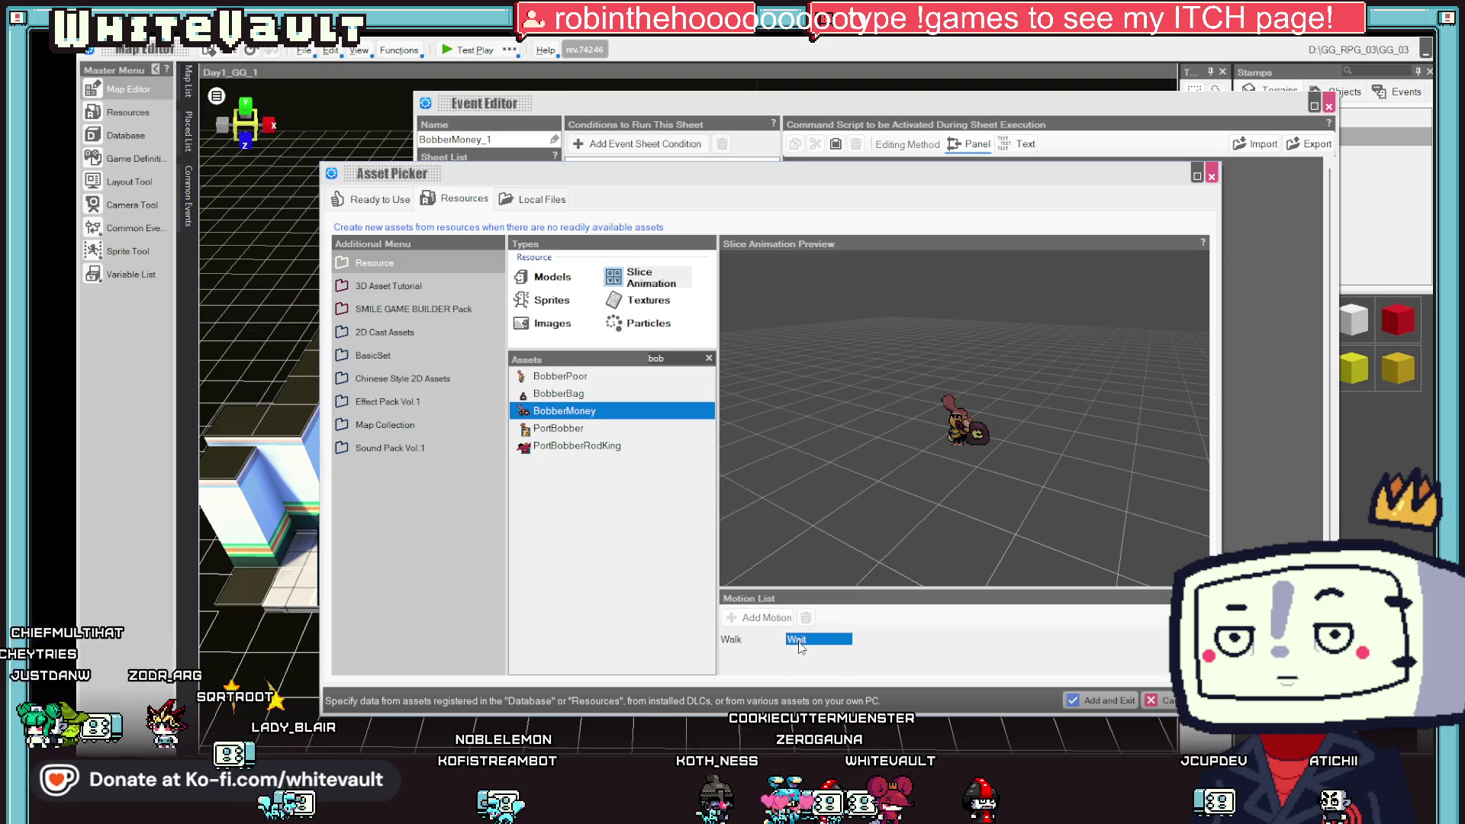
click(1111, 701)
click(936, 506)
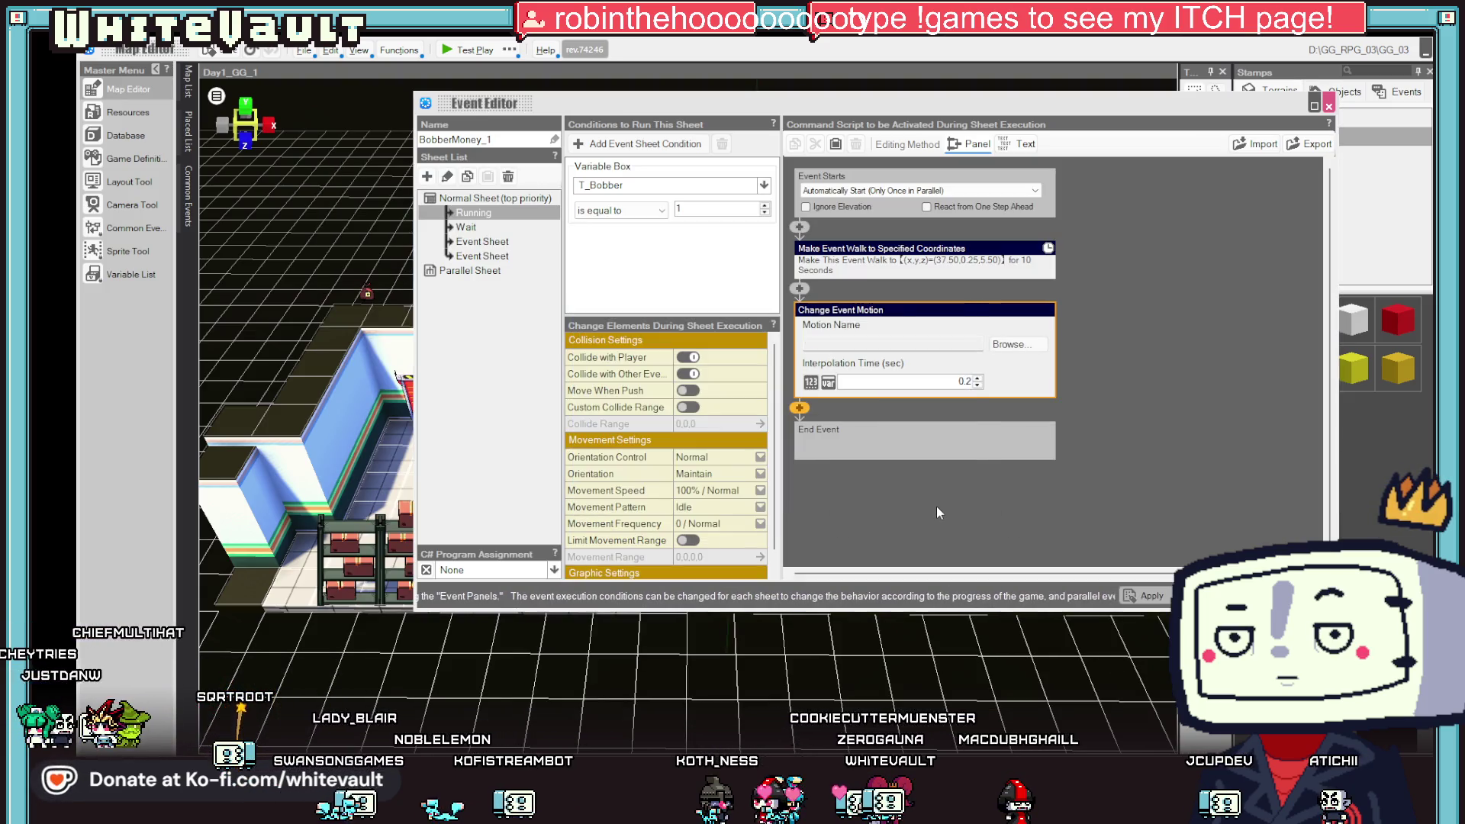
click(1209, 596)
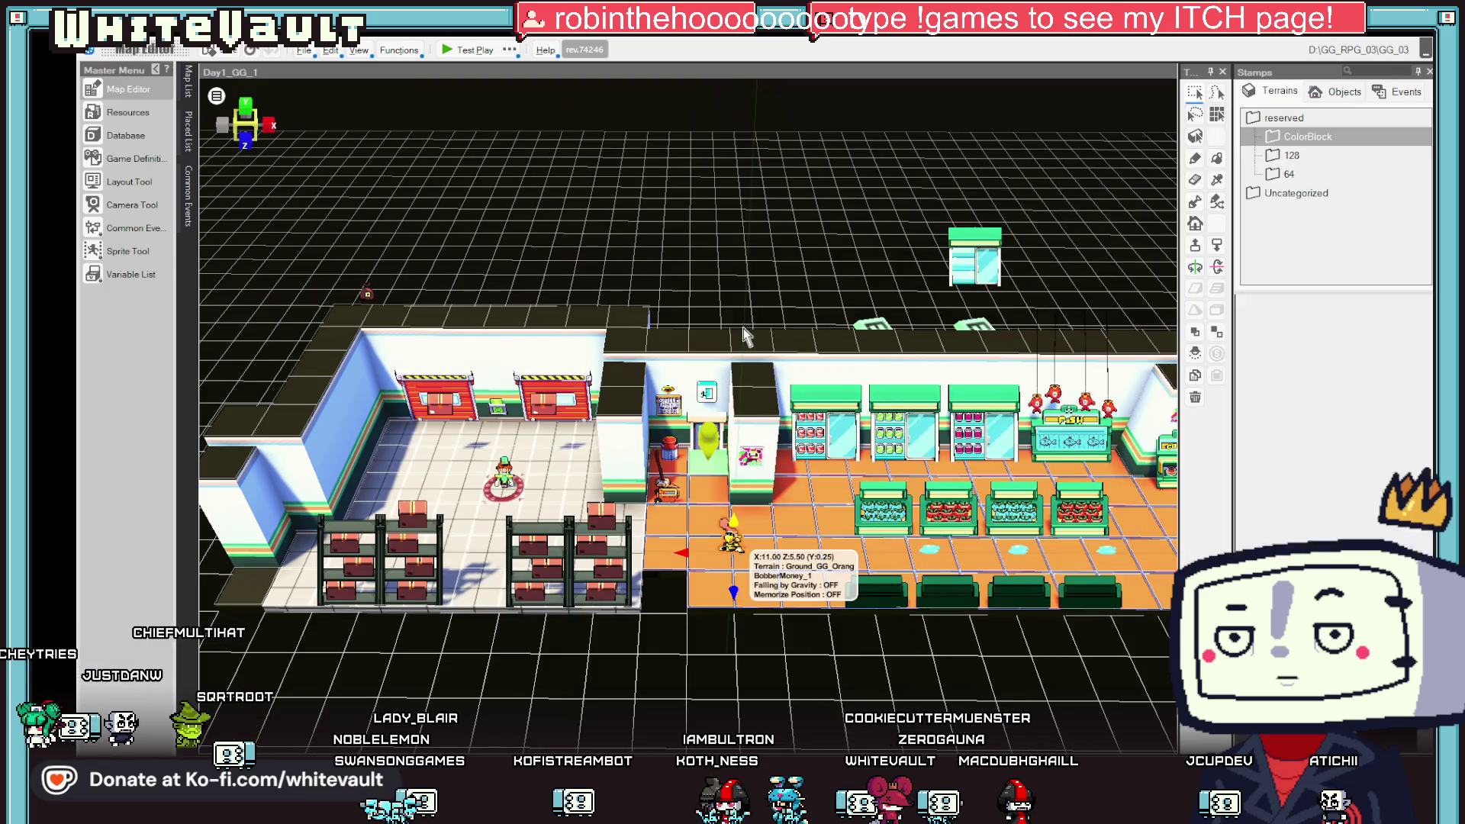
click(463, 51)
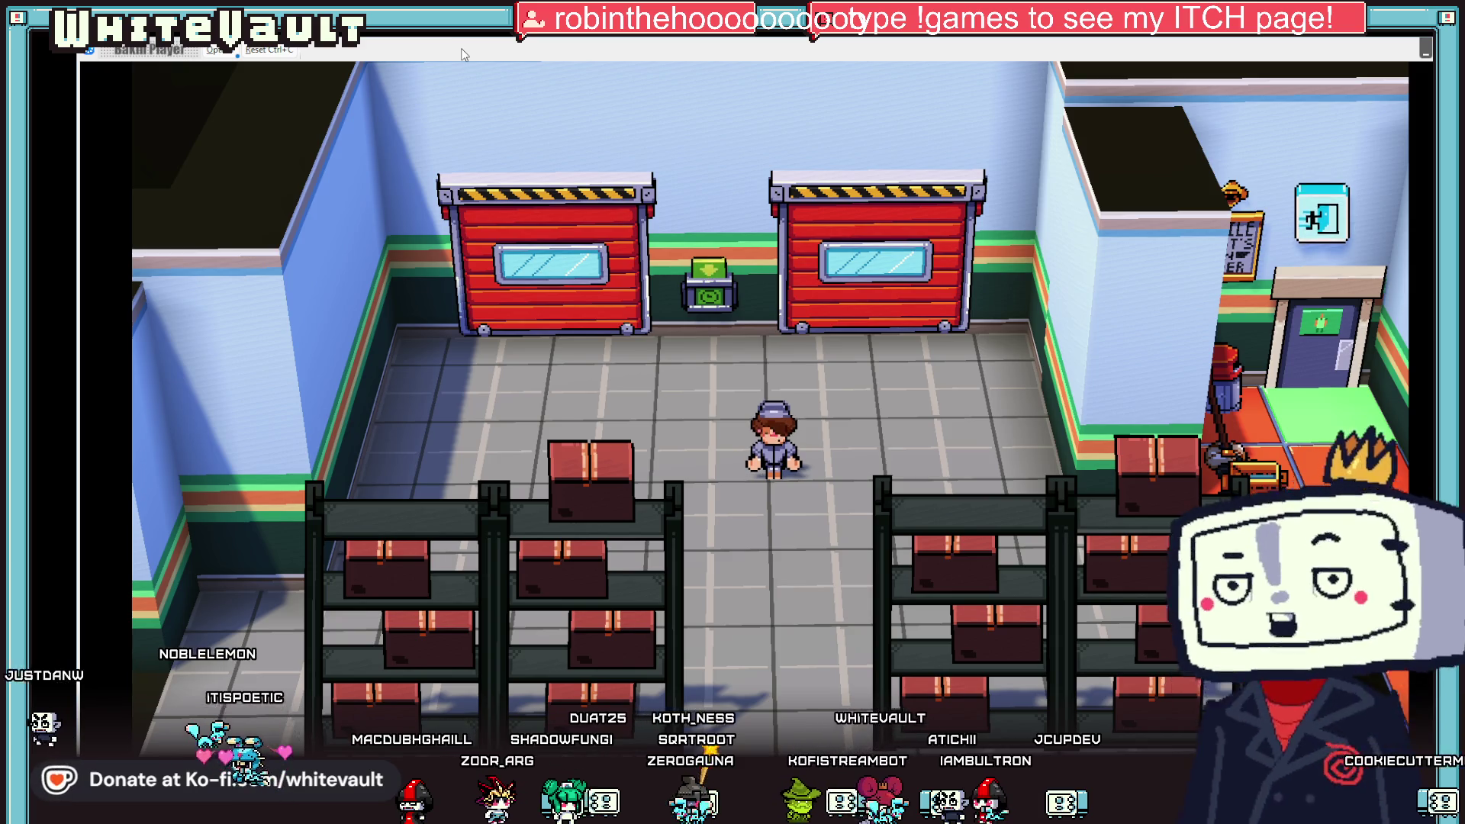
key(Down)
key(Right)
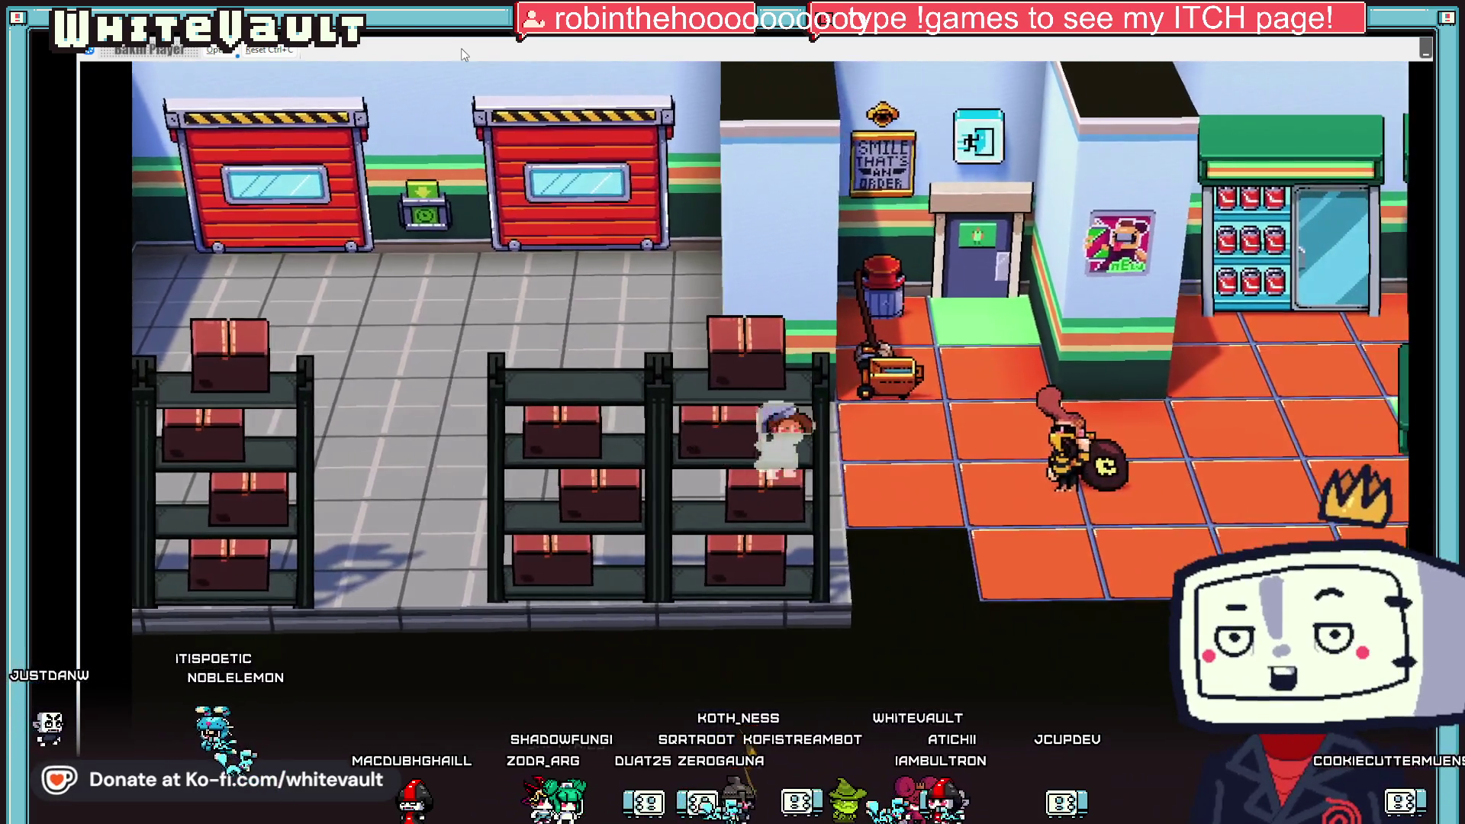
key(Right)
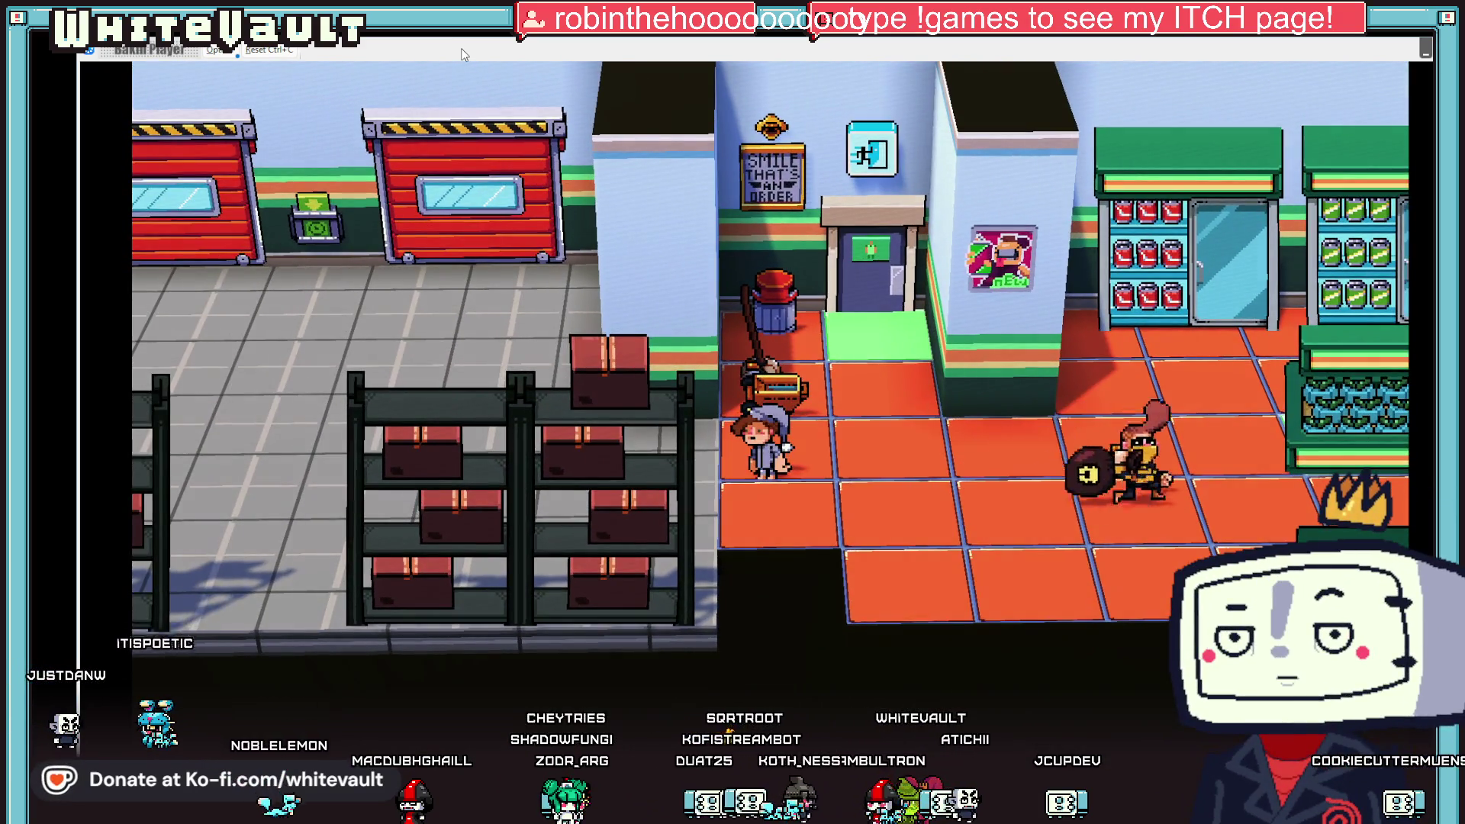
key(Right)
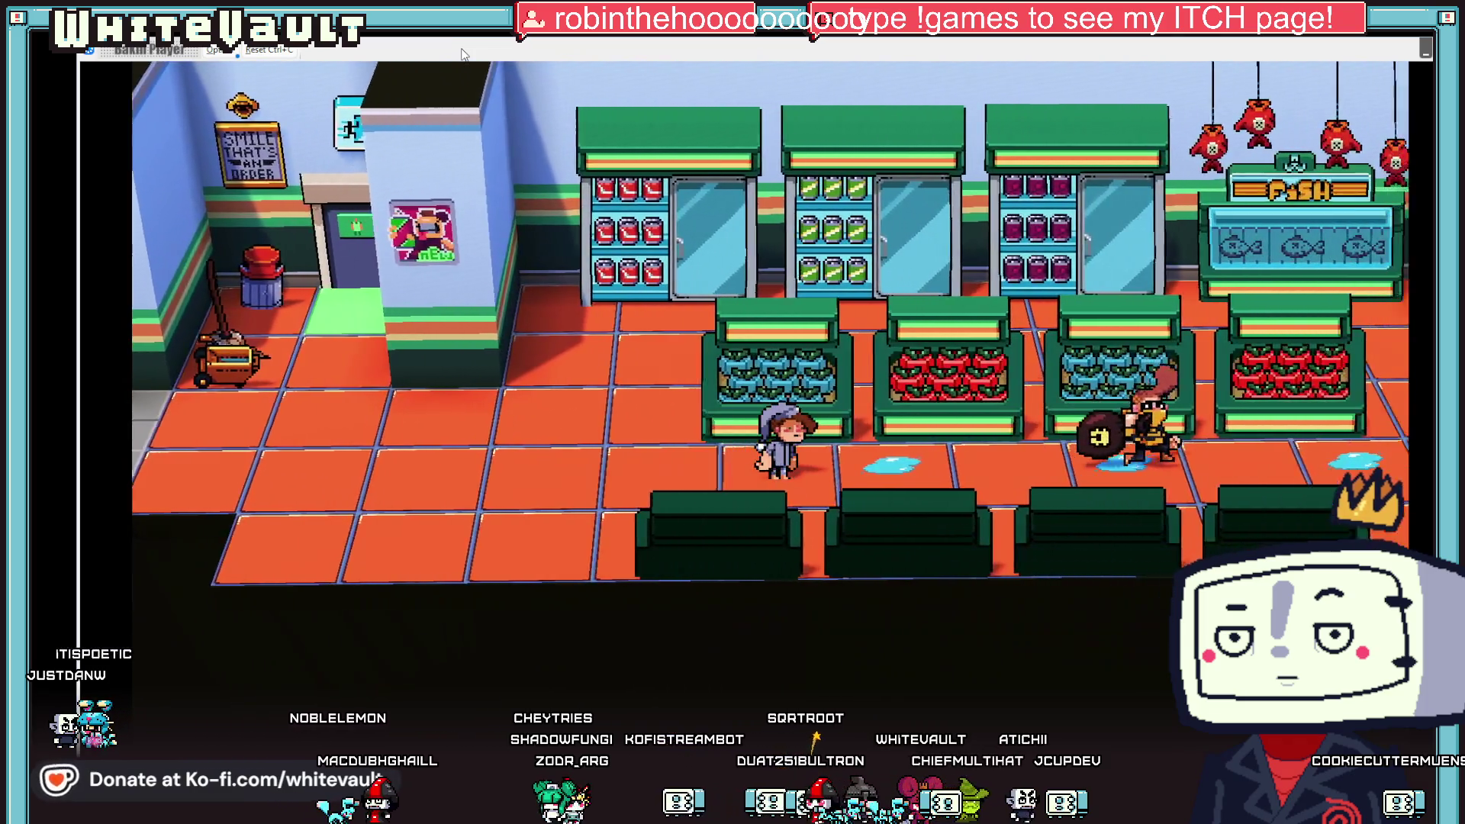
key(Right)
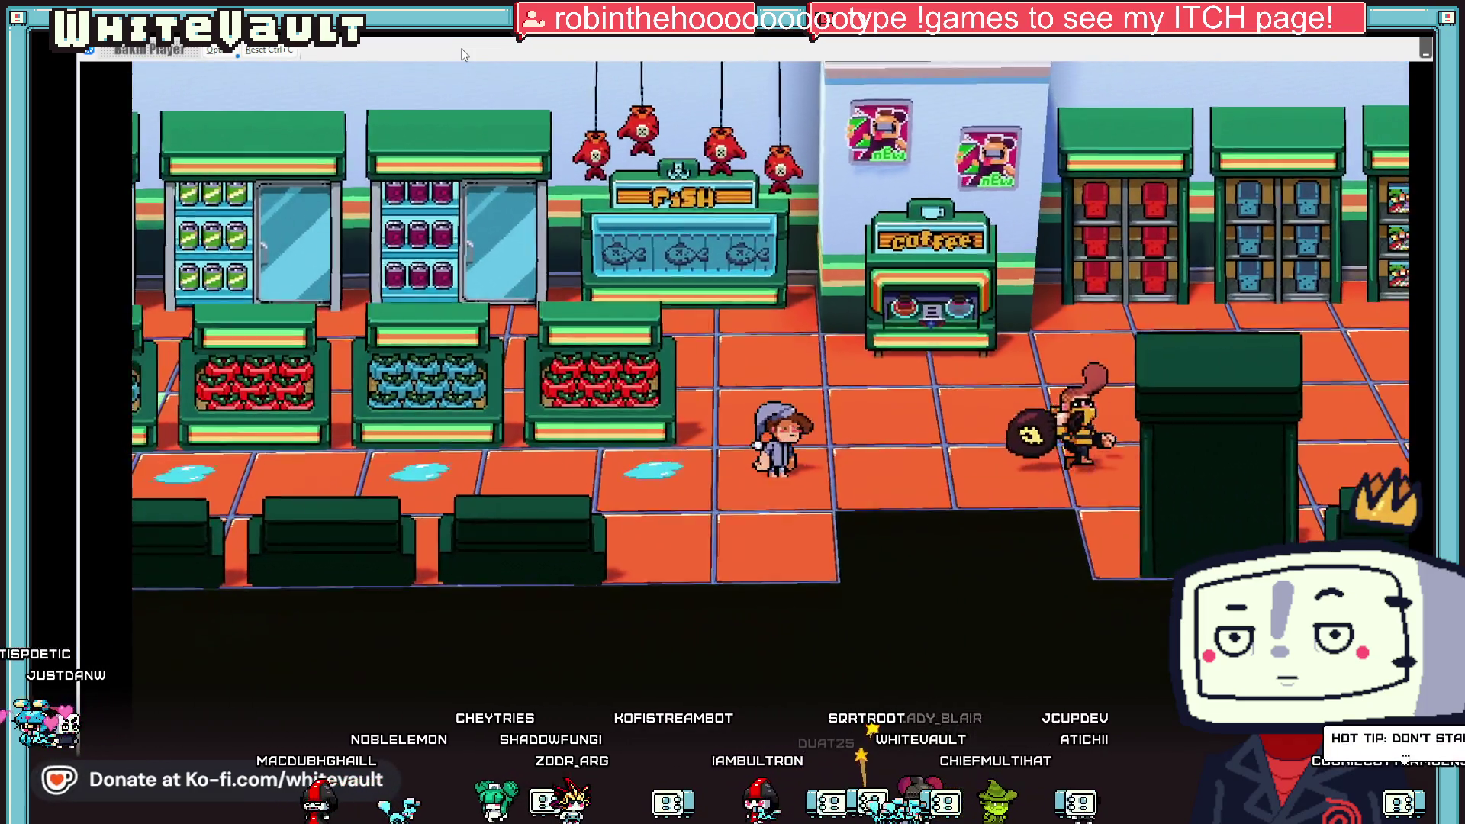
key(Right)
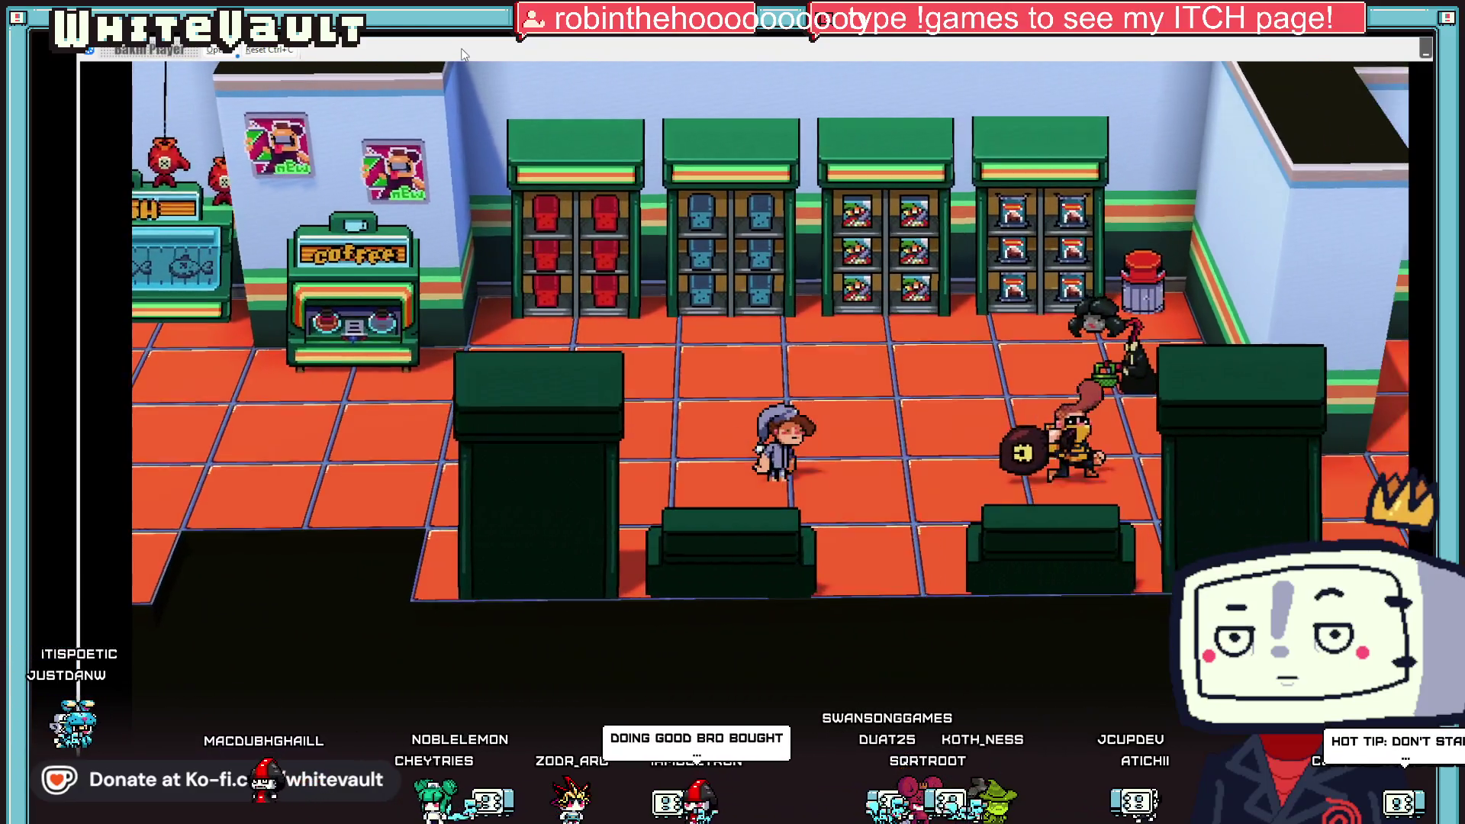
key(Right)
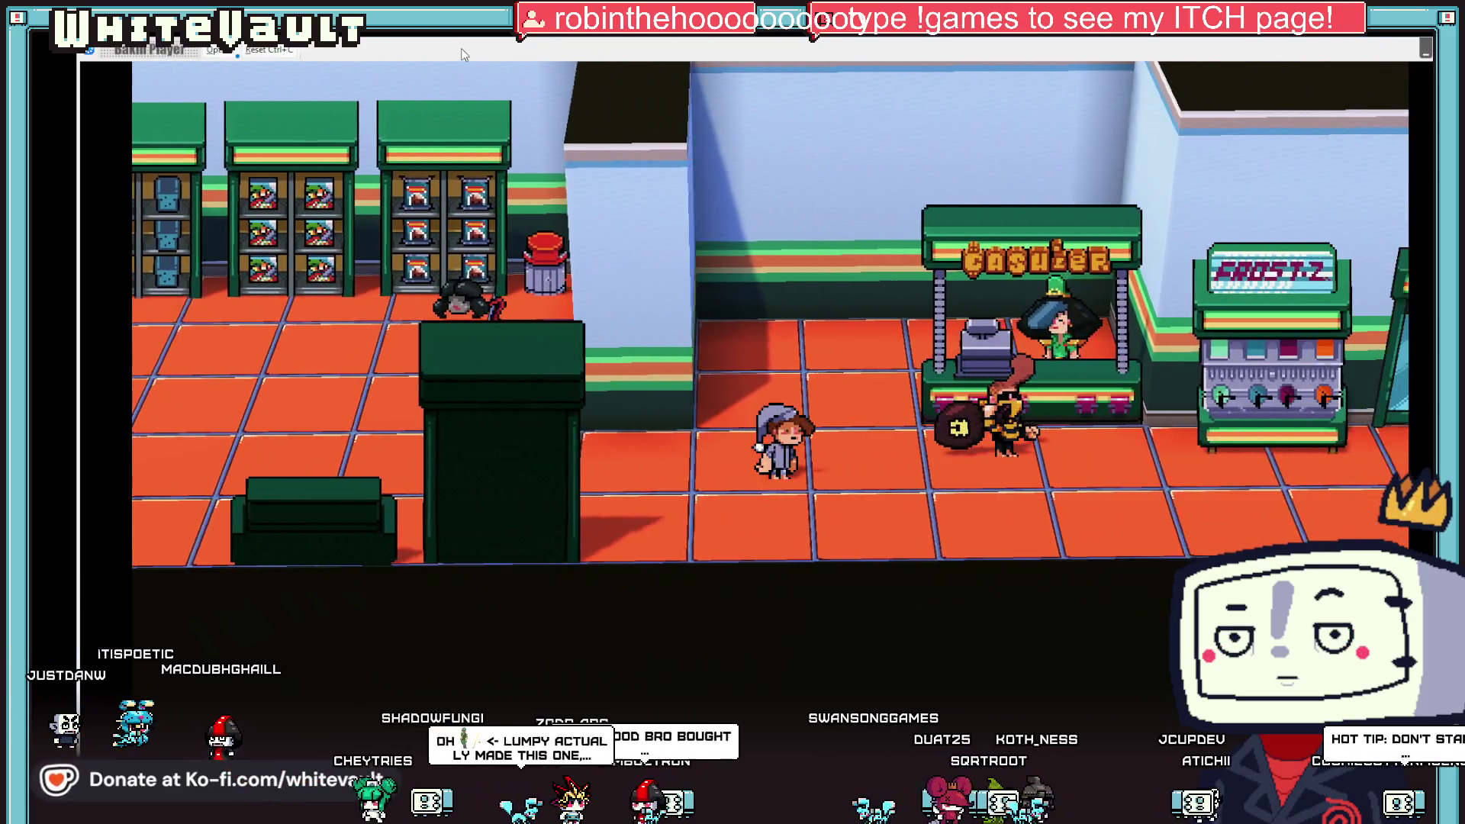
key(Right)
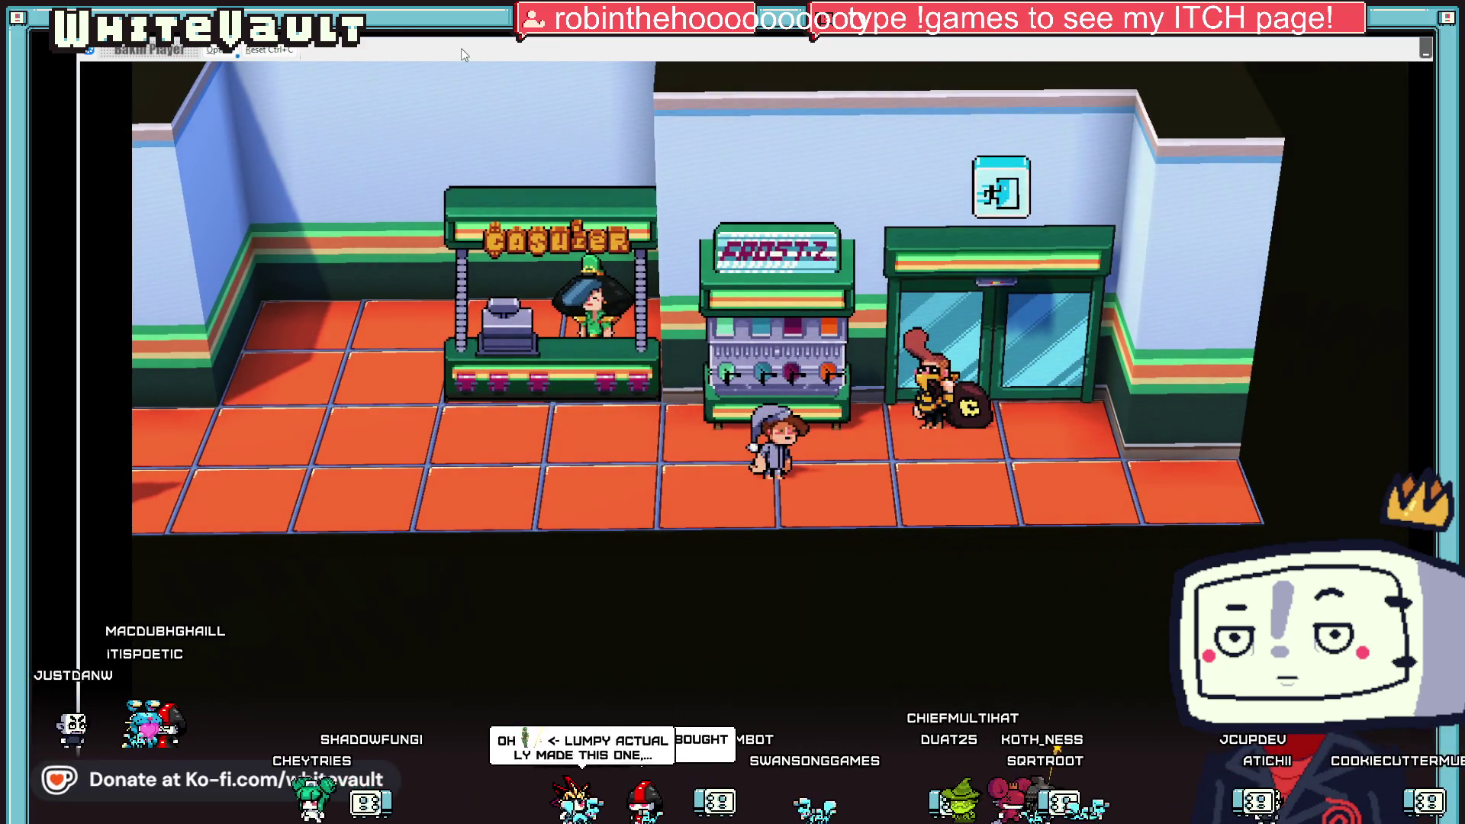
key(Right)
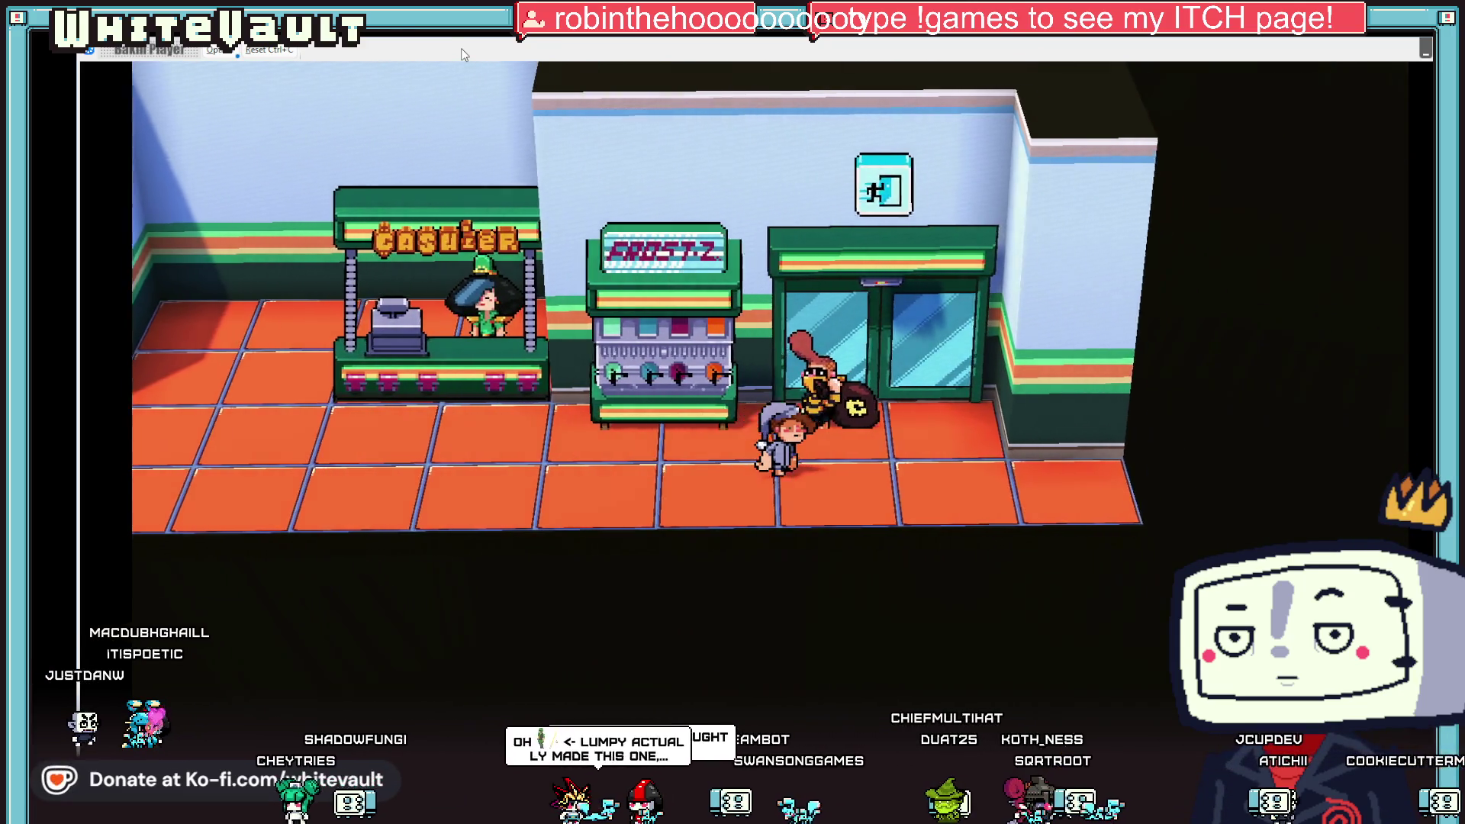
key(Up)
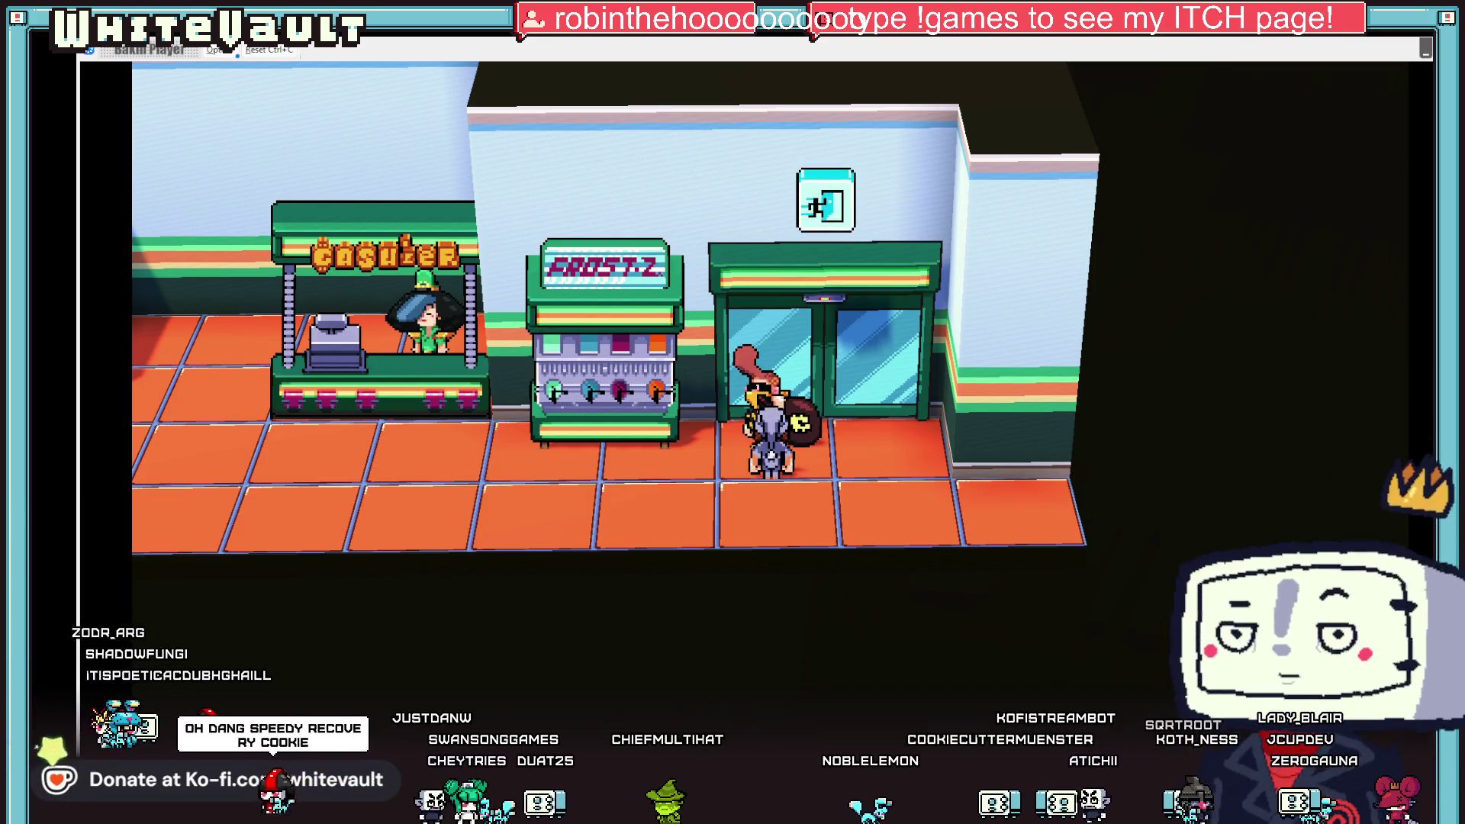
key(Escape)
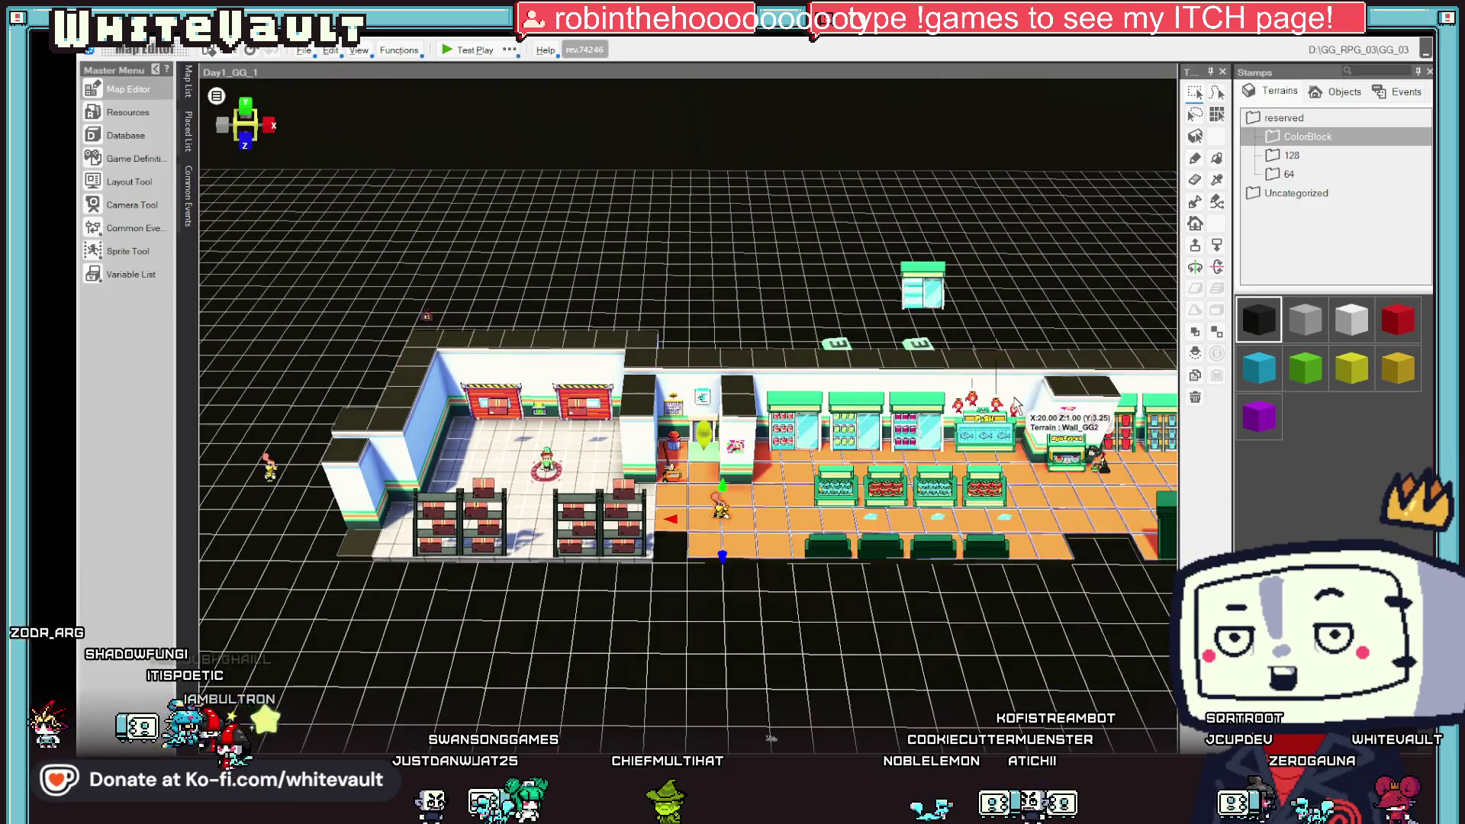
- Orbit the map toward the store's right end and launch a new test play
mouse_move(1011, 492)
mouse_down()
mouse_move(850, 490)
mouse_move(605, 567)
mouse_move(530, 525)
mouse_up()
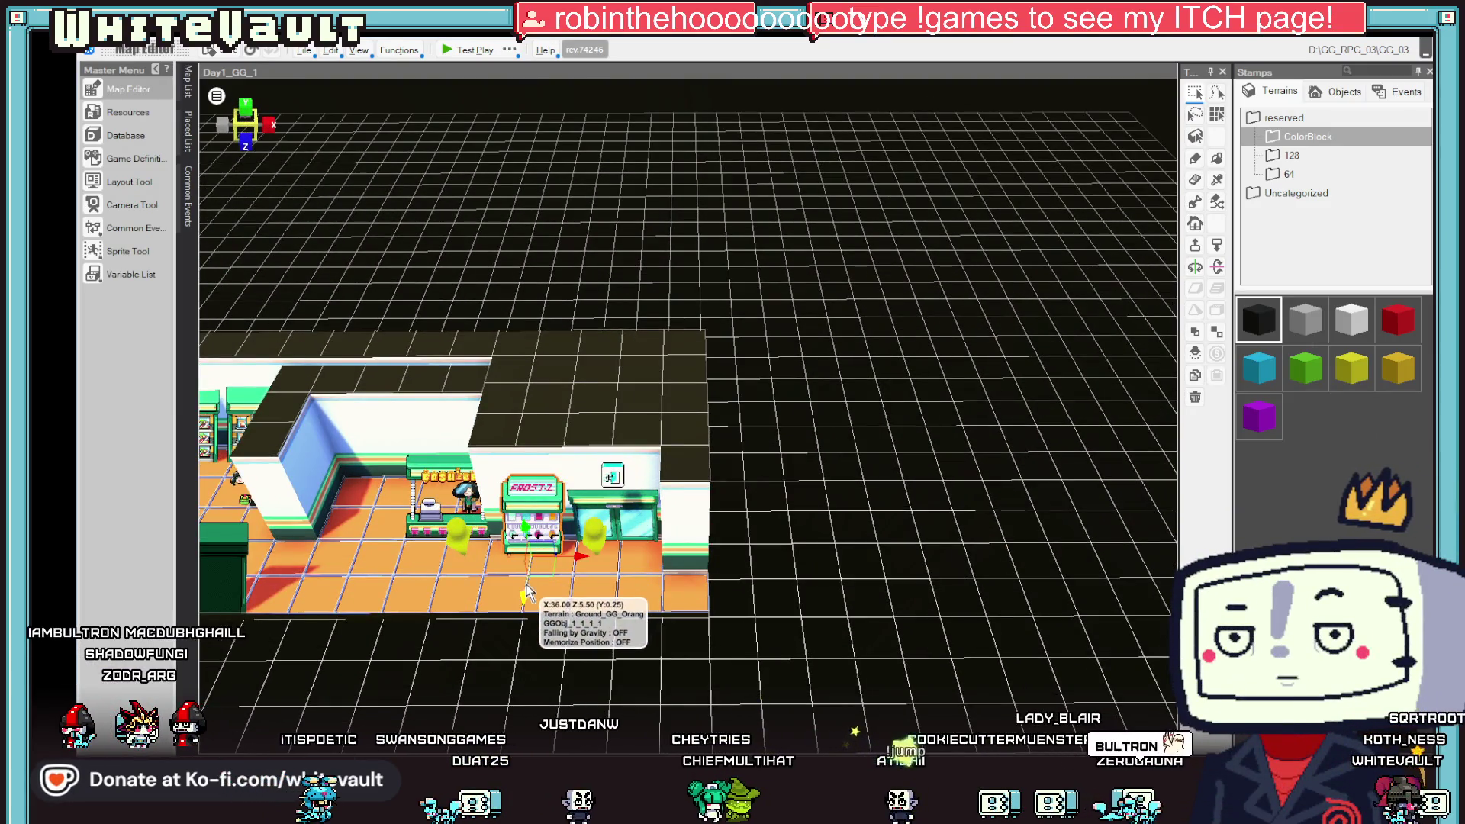
click(455, 52)
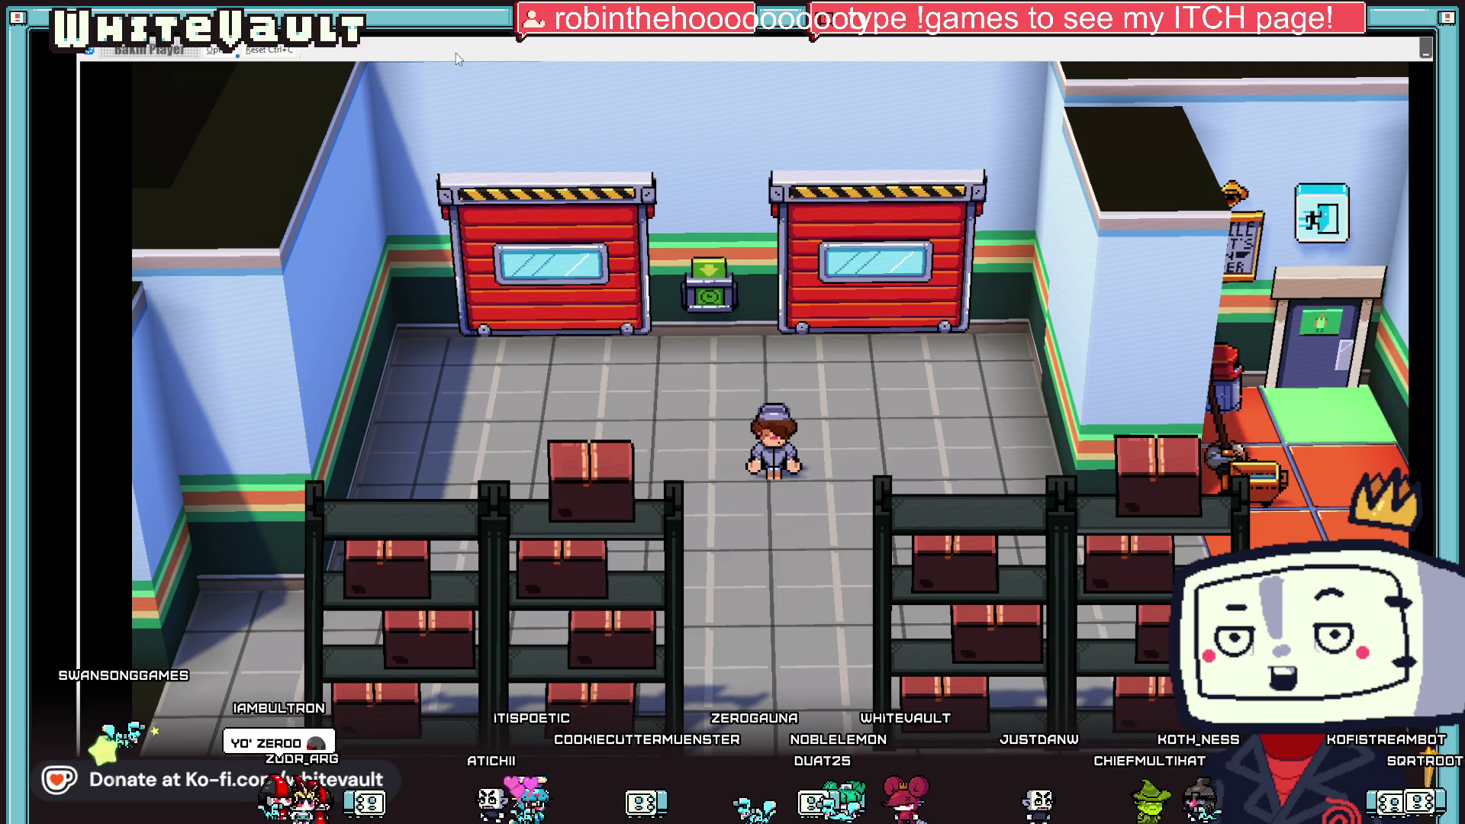
- Walk the player right up to Bobber, end the test play, and reopen BobberMoney_1
key(Right)
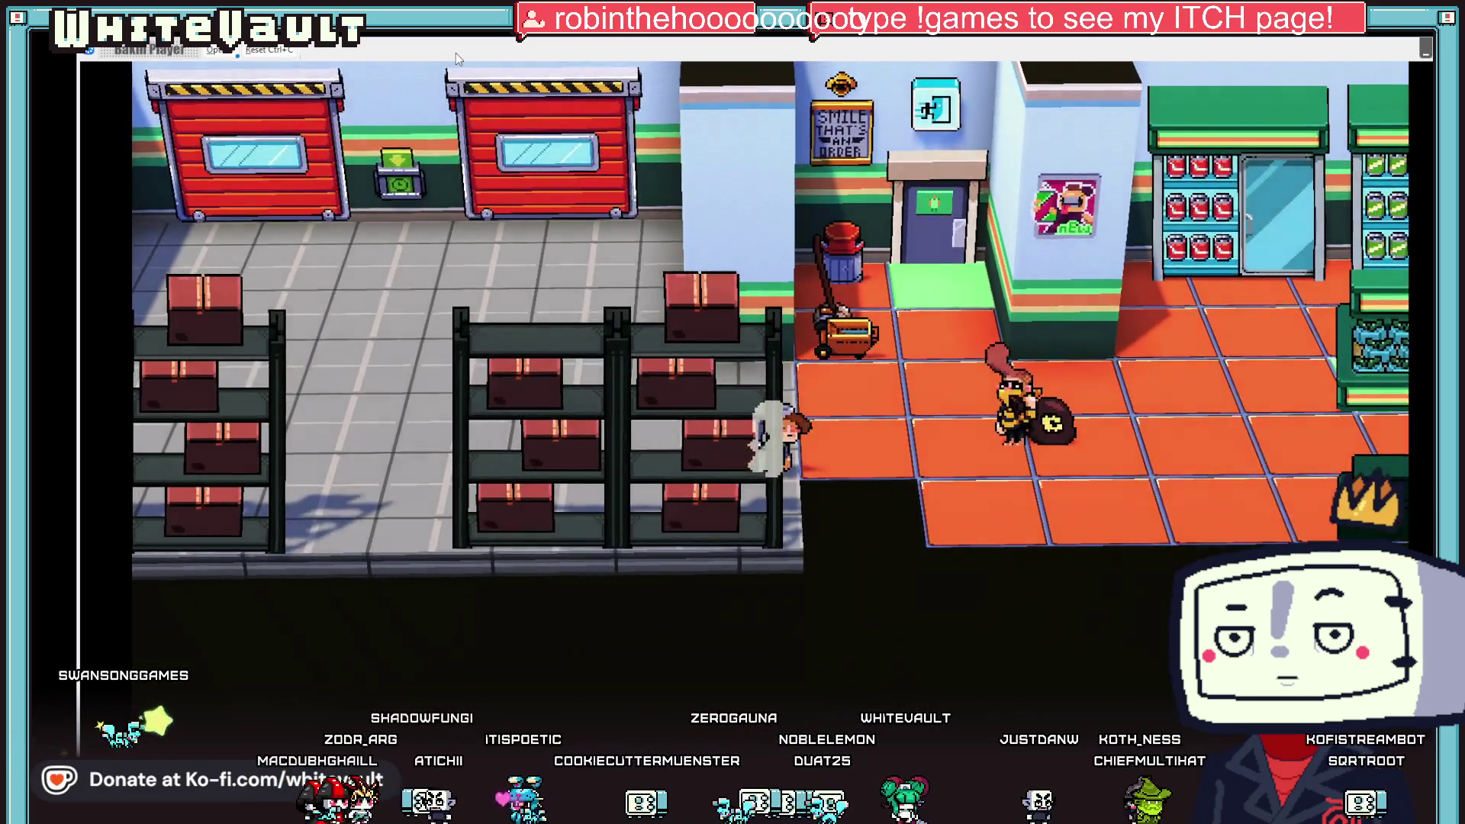
key(Right)
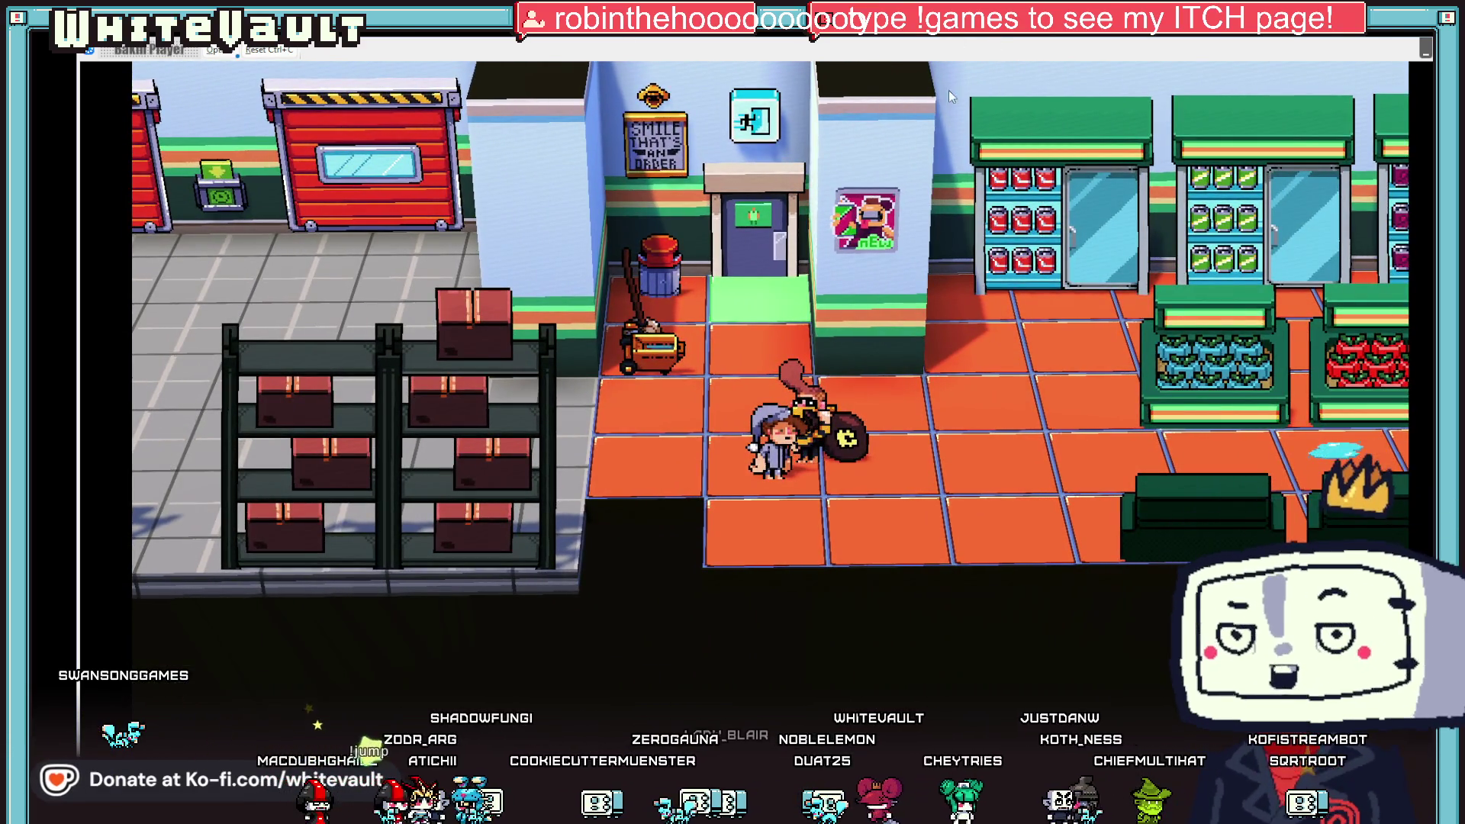
key(Escape)
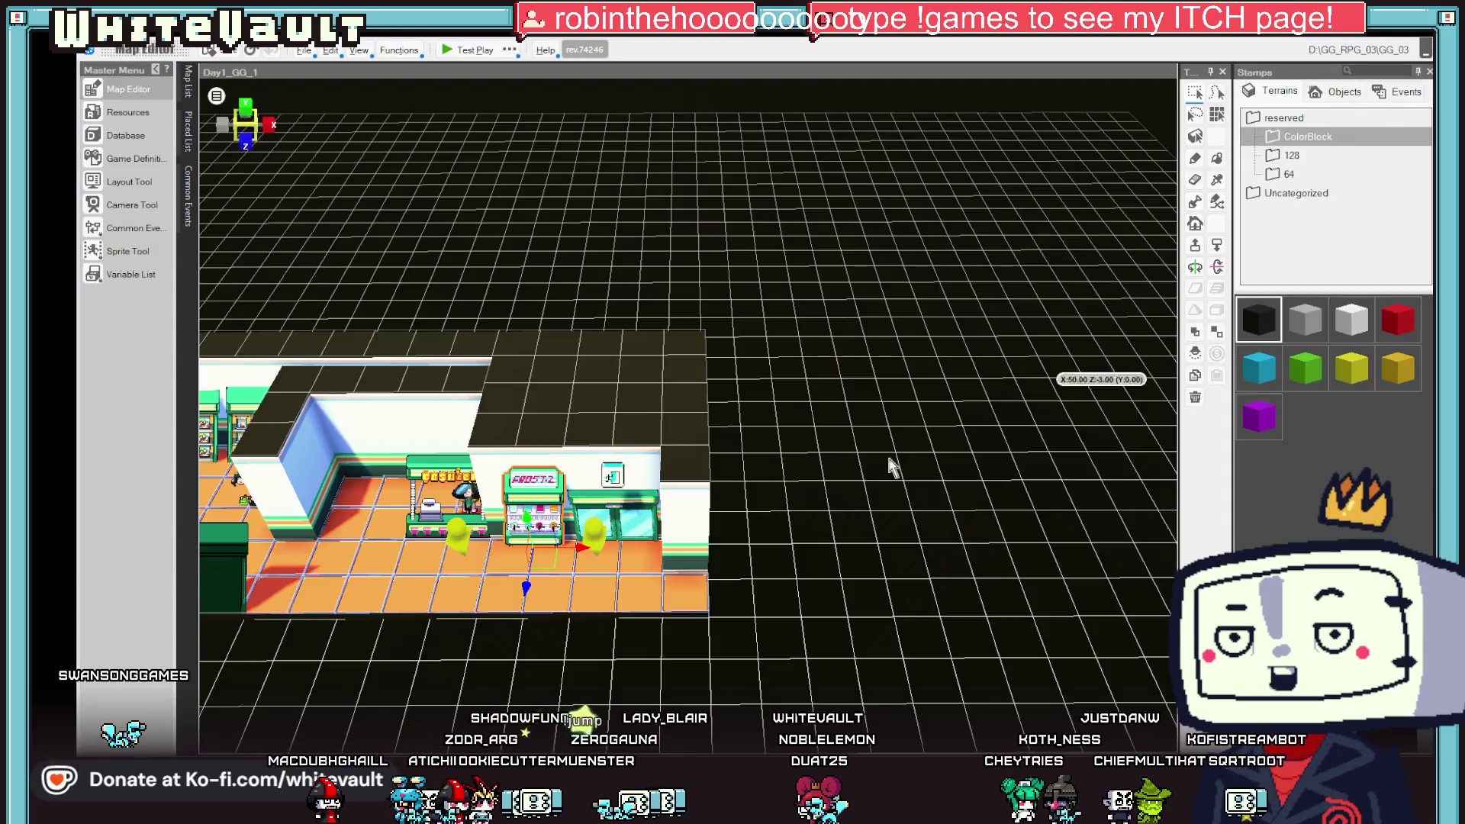
scroll(504, 503, down, 3)
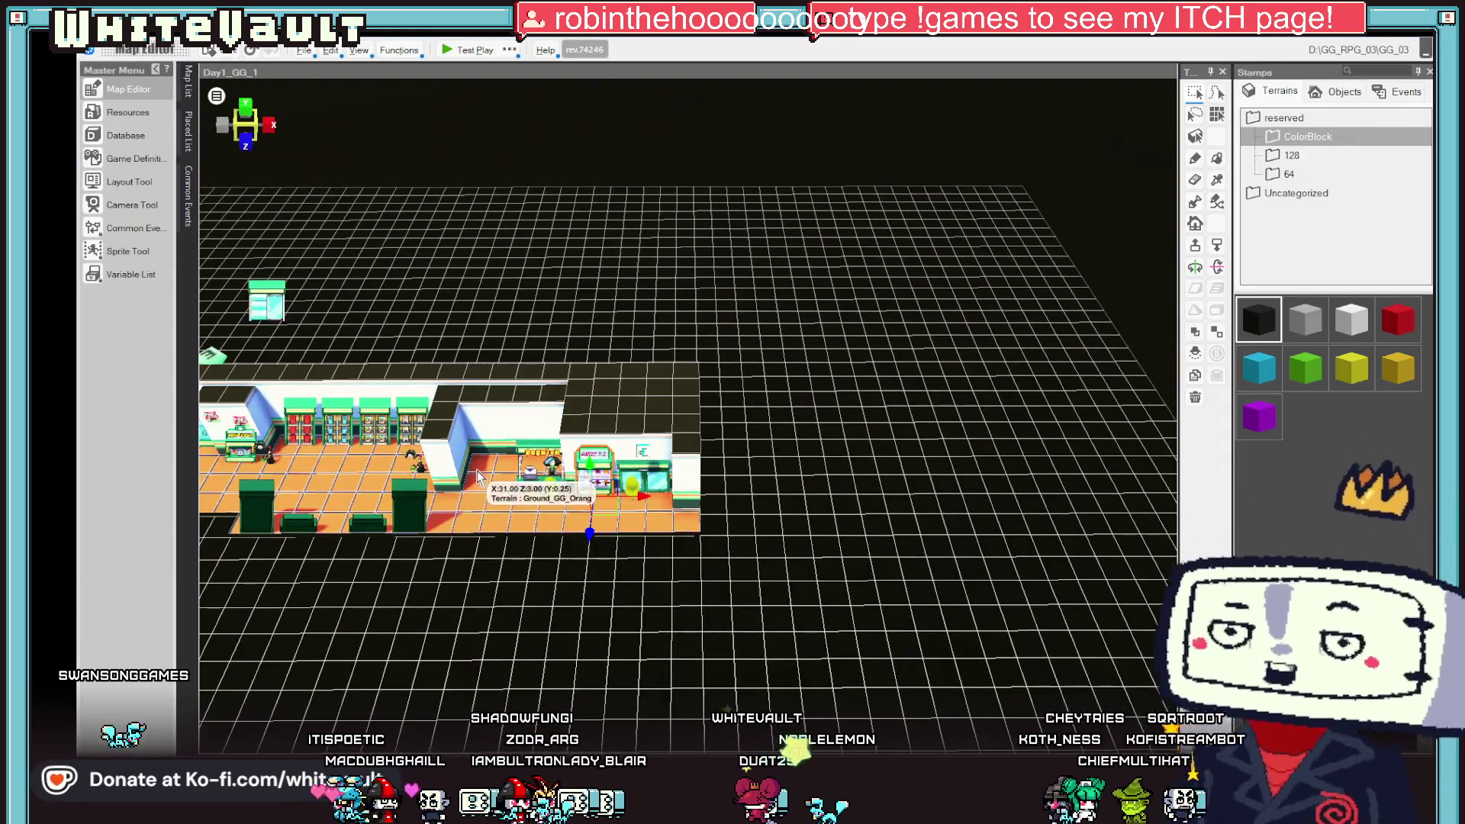
key(Left)
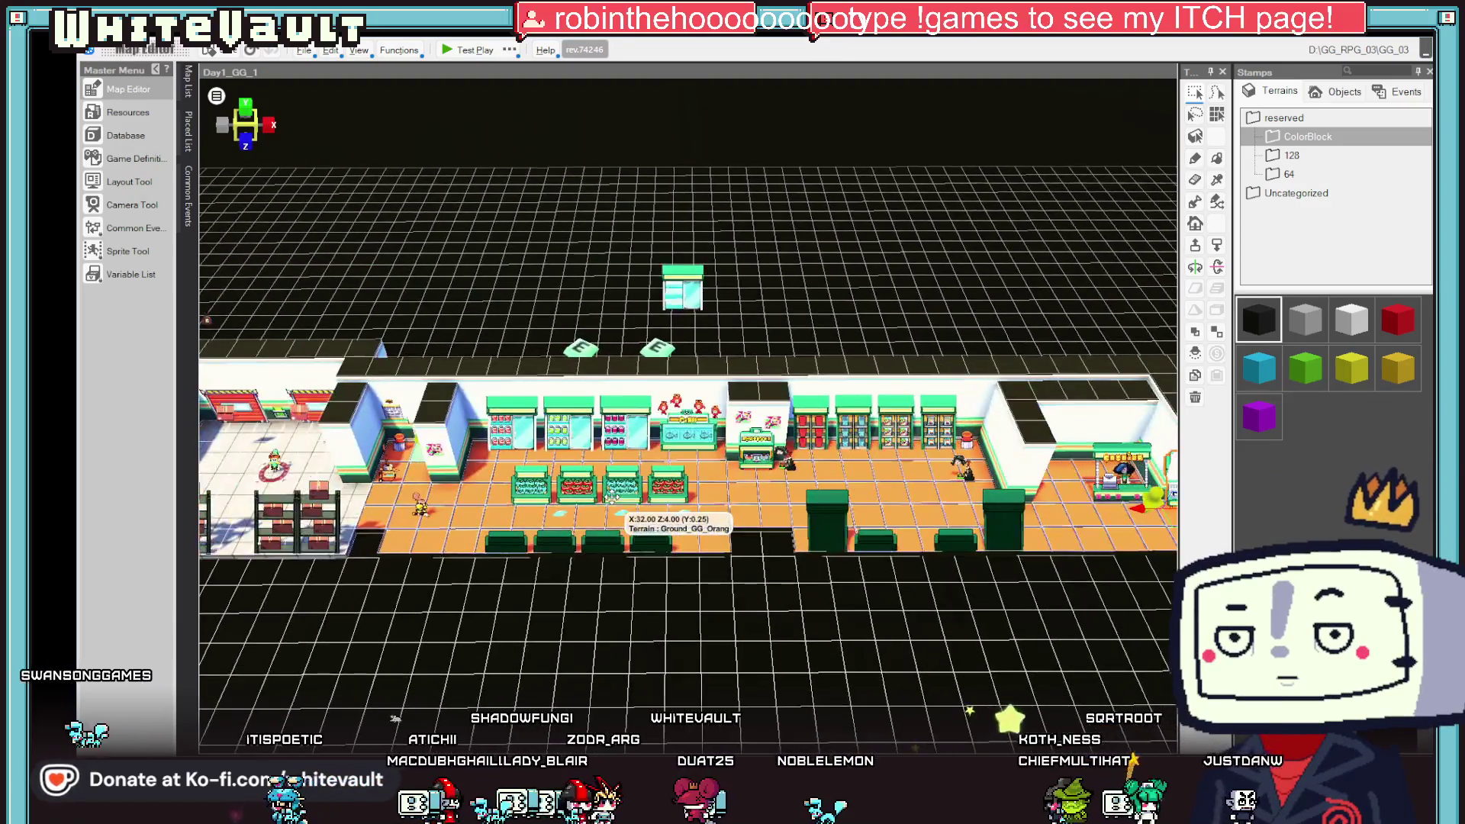
double_click(420, 505)
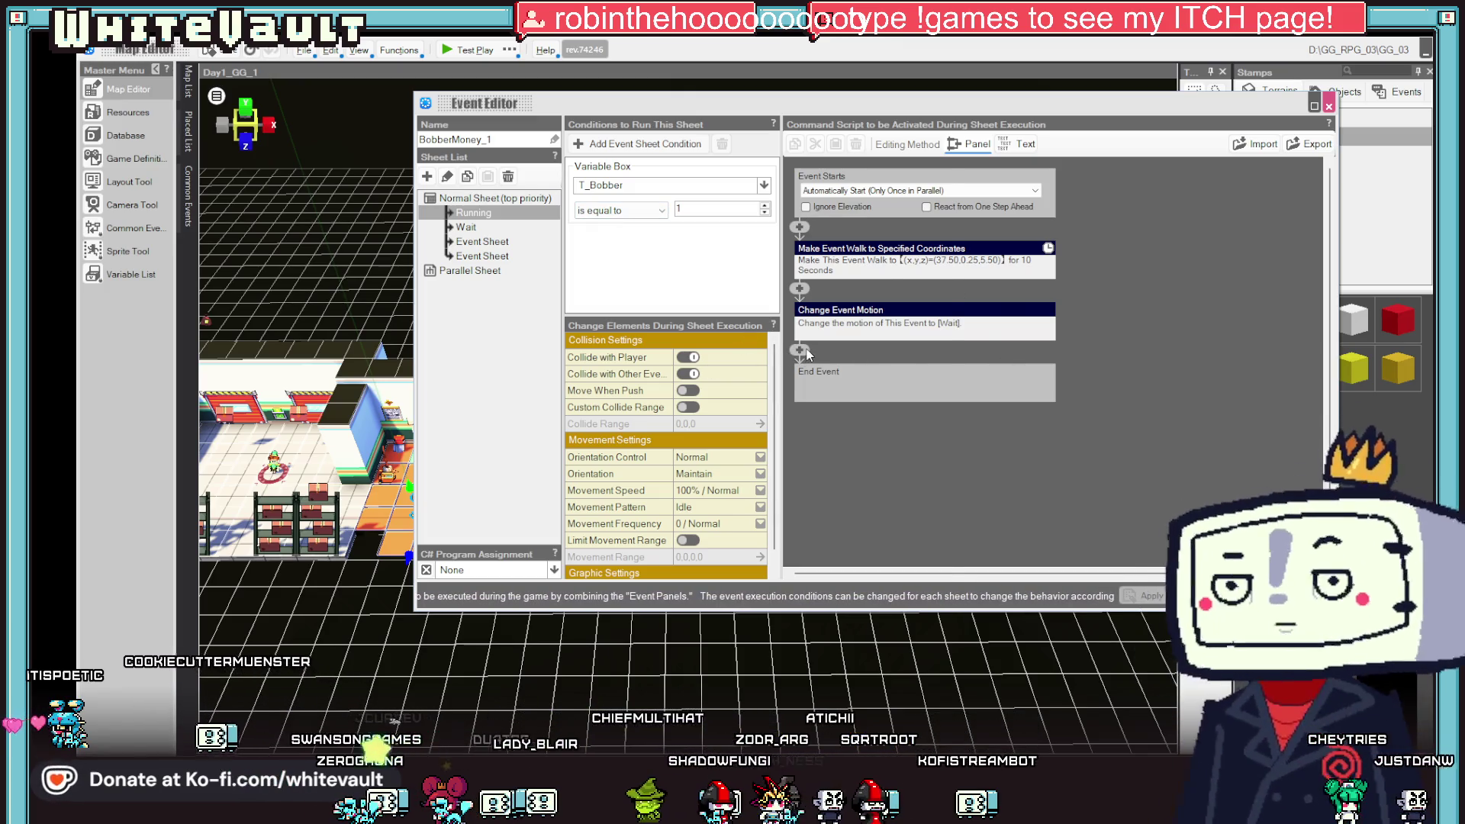
- Append a Variable Box Assignment step setting T_Bobber to 99 after the walk and motion change
click(801, 352)
click(903, 428)
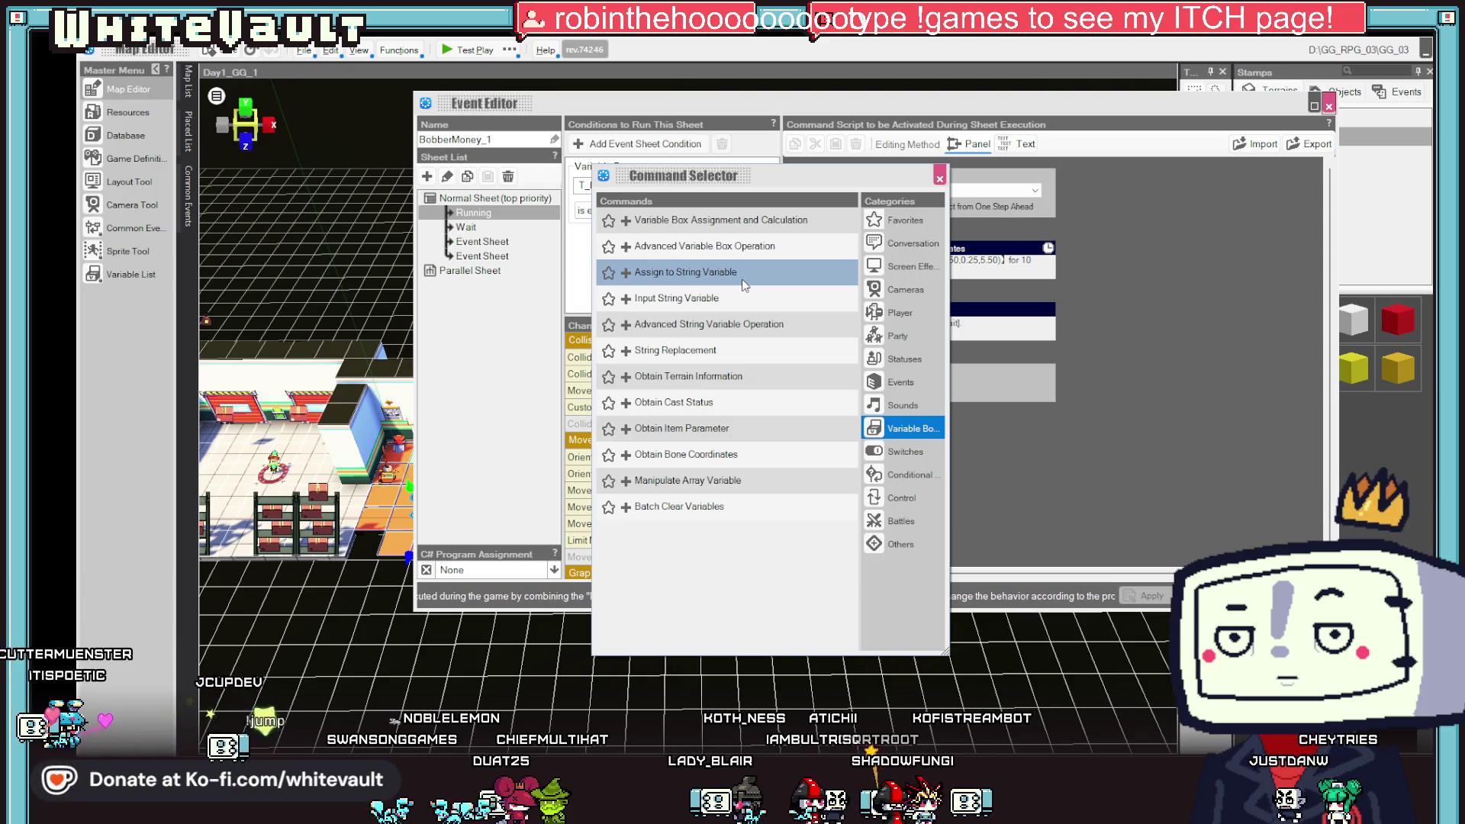
click(726, 228)
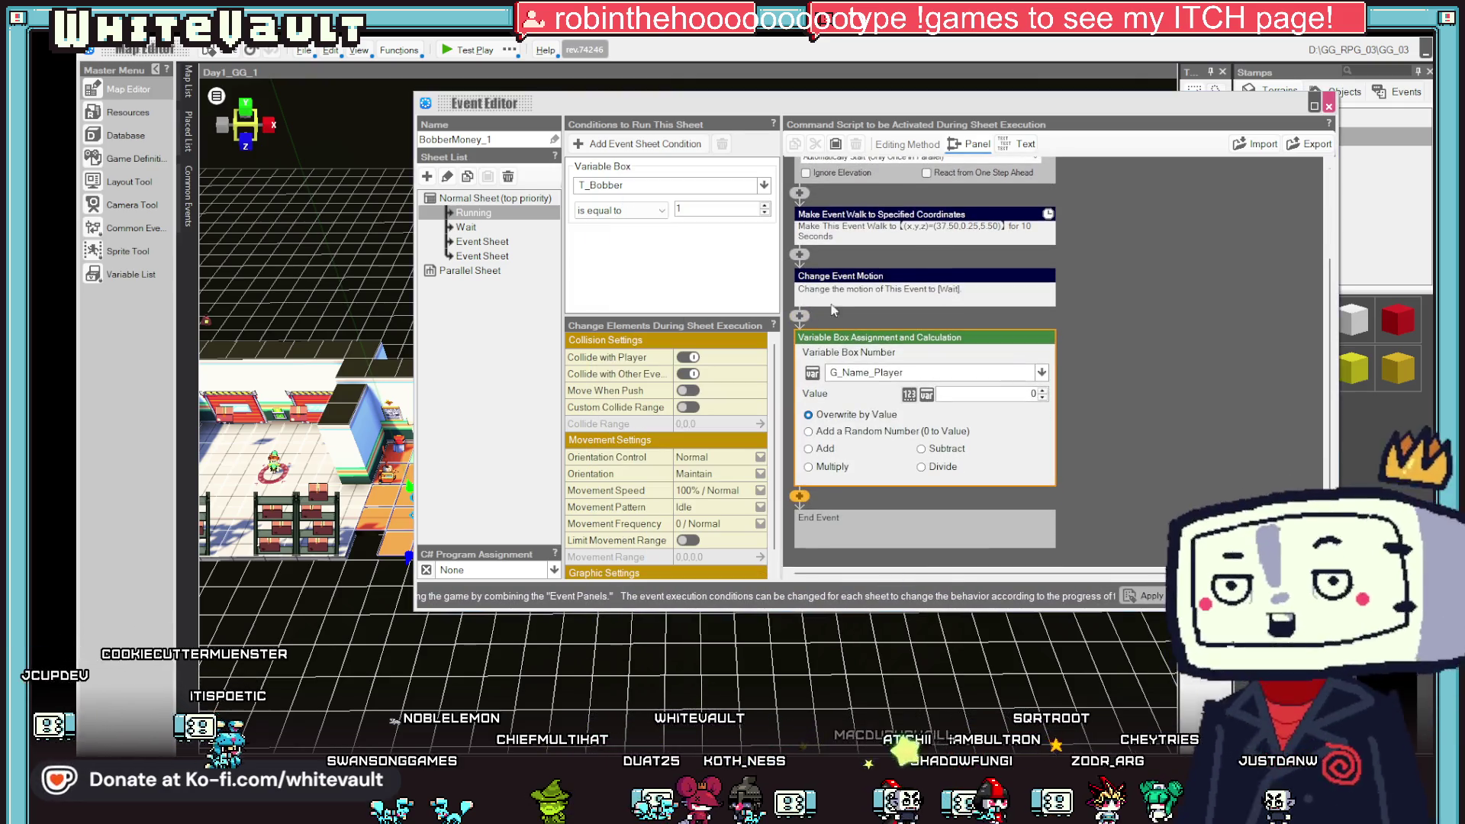
click(866, 370)
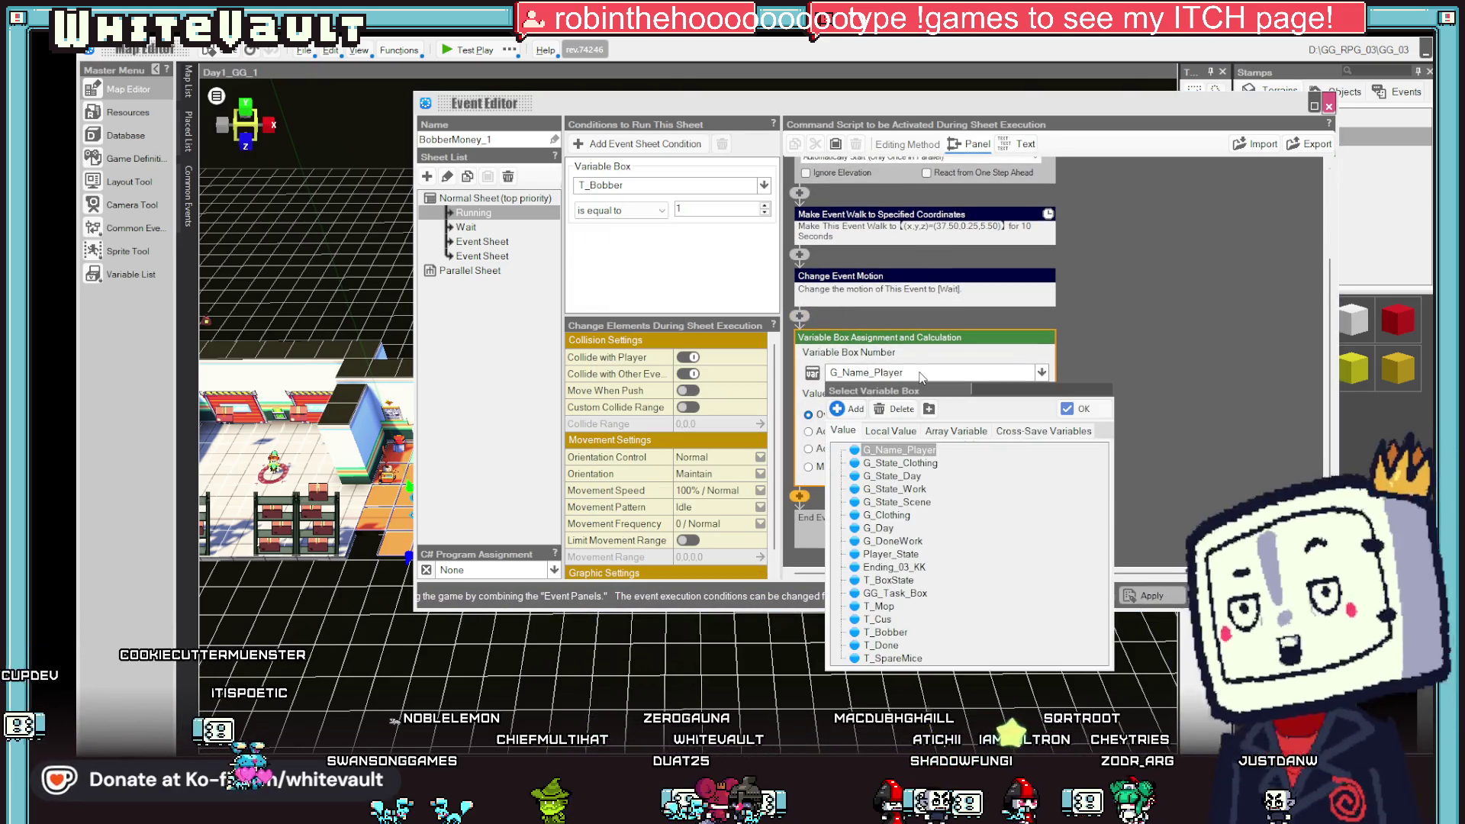
double_click(888, 632)
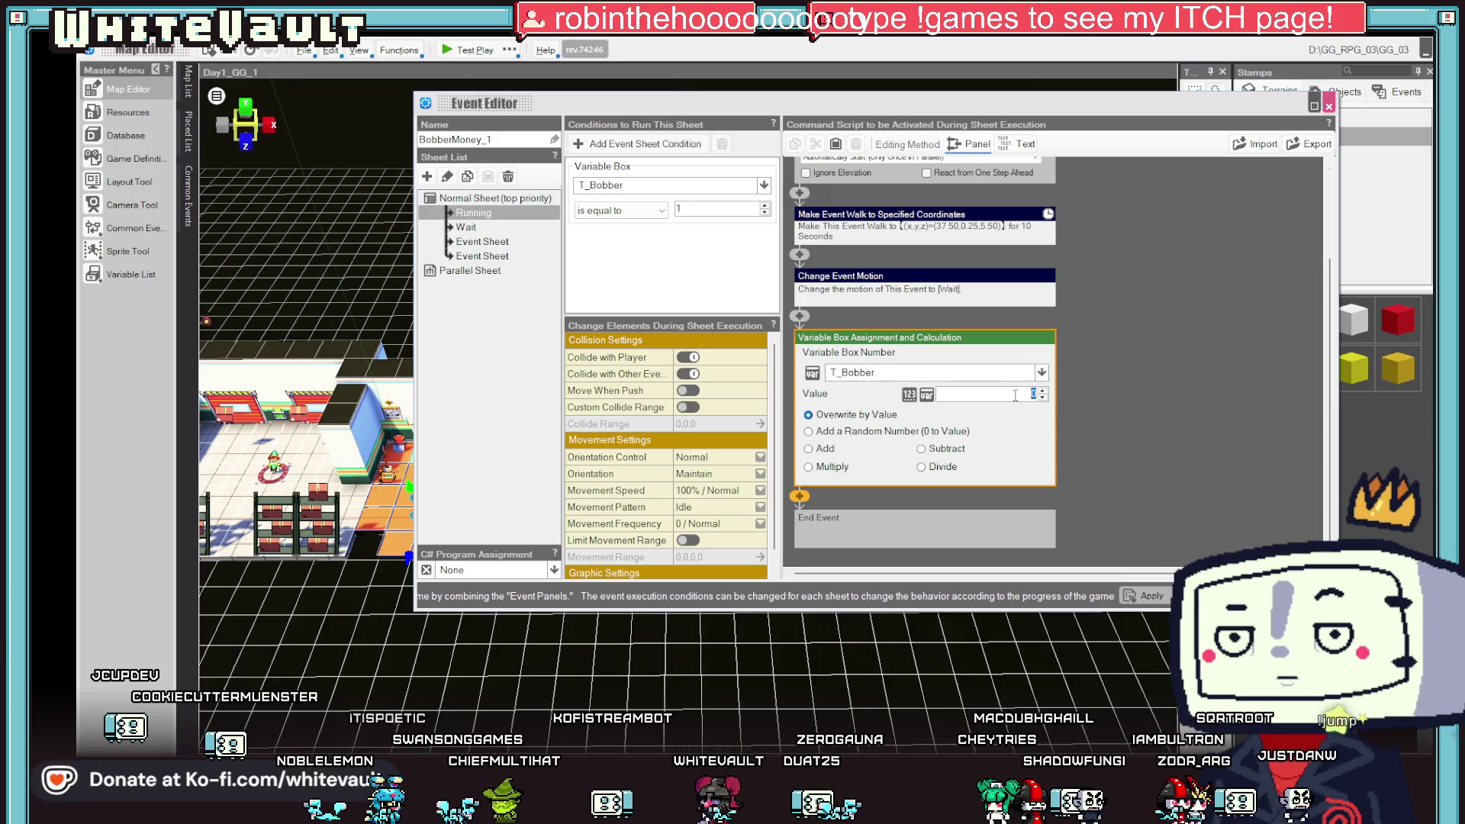
click(1133, 470)
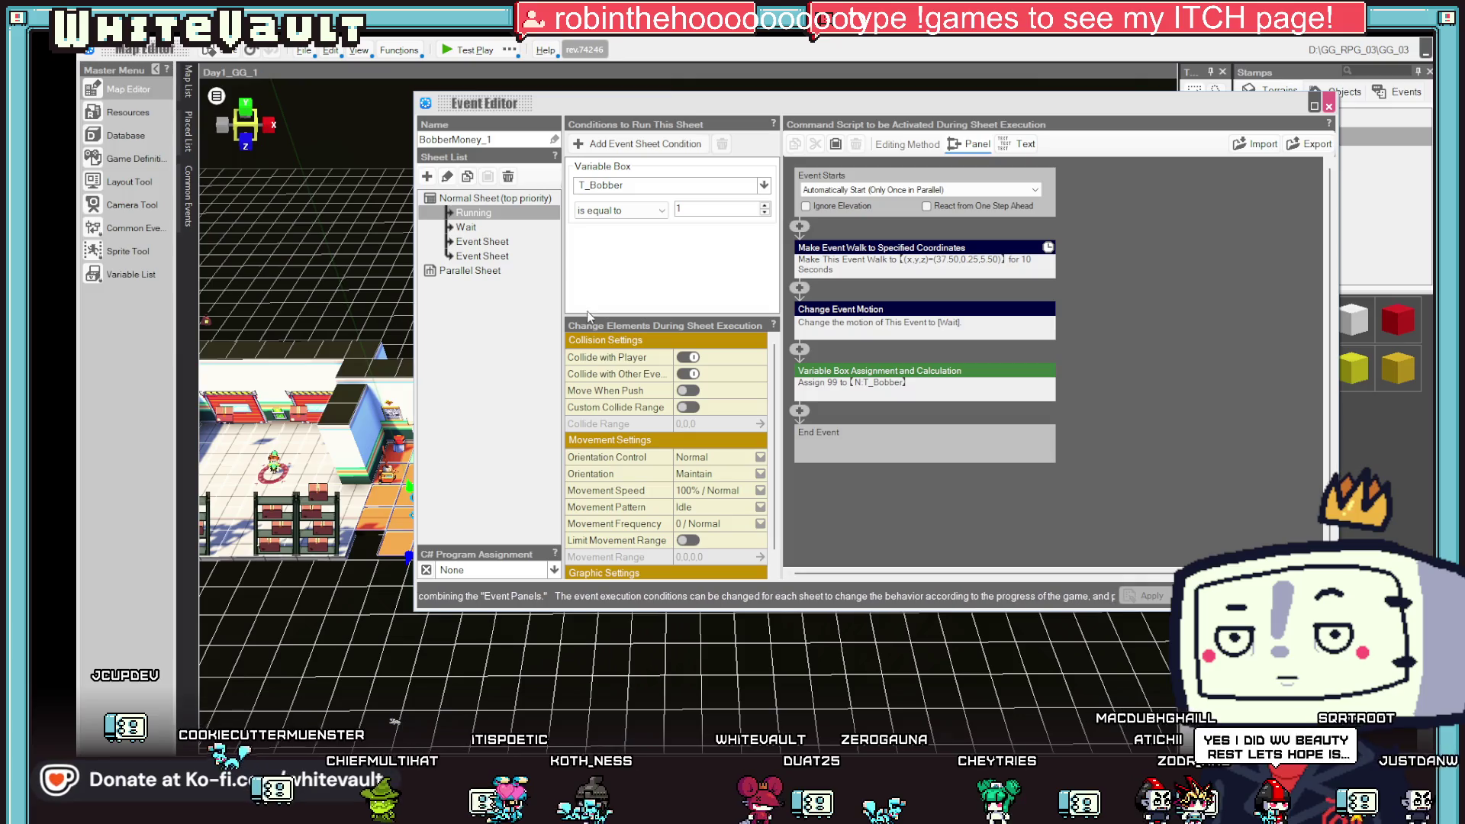
click(485, 257)
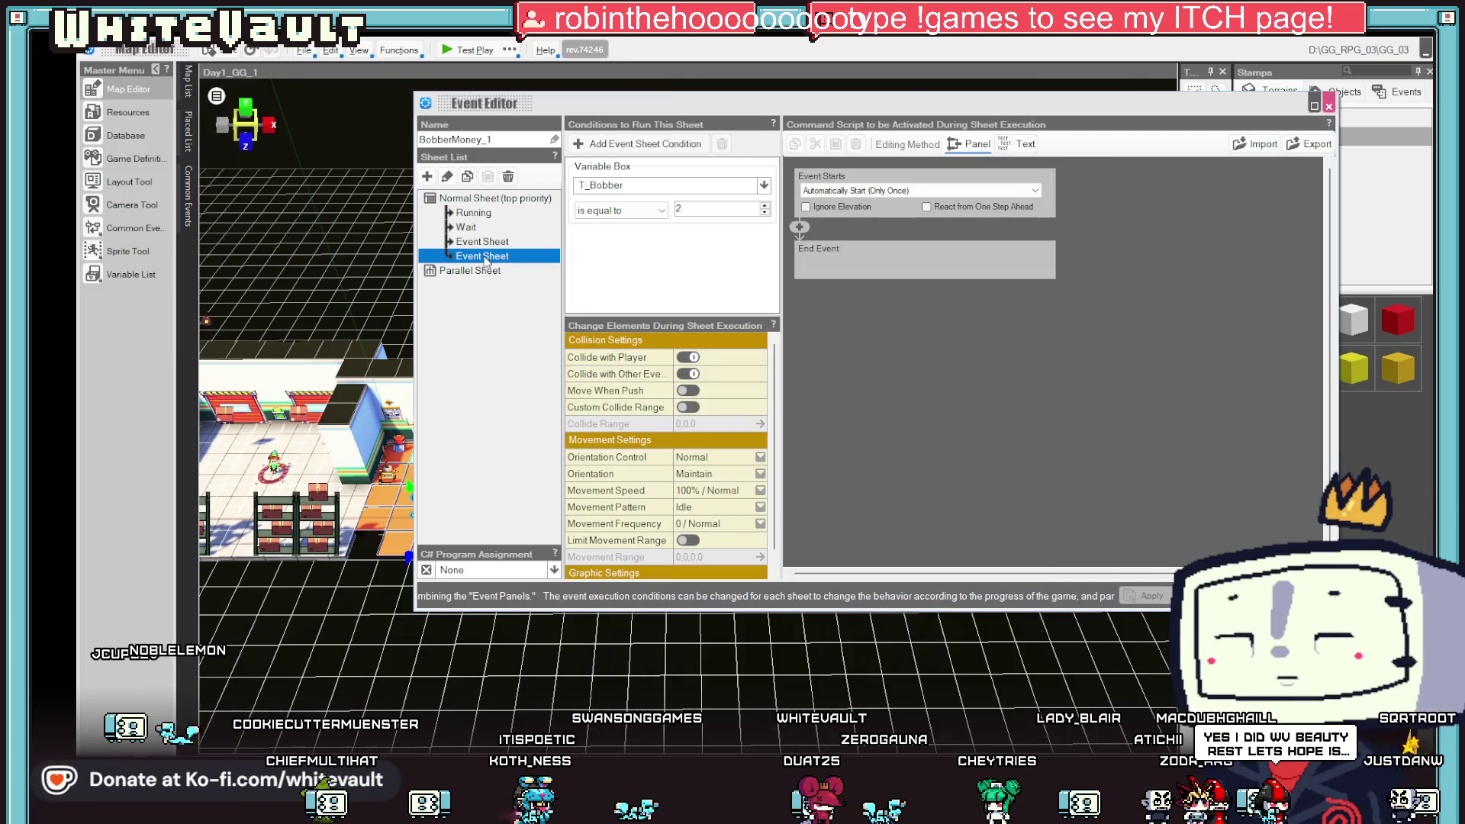
- Duplicate the Wait sheet and set the copy's T_Bobber condition to 99
scroll(601, 328, down, 2)
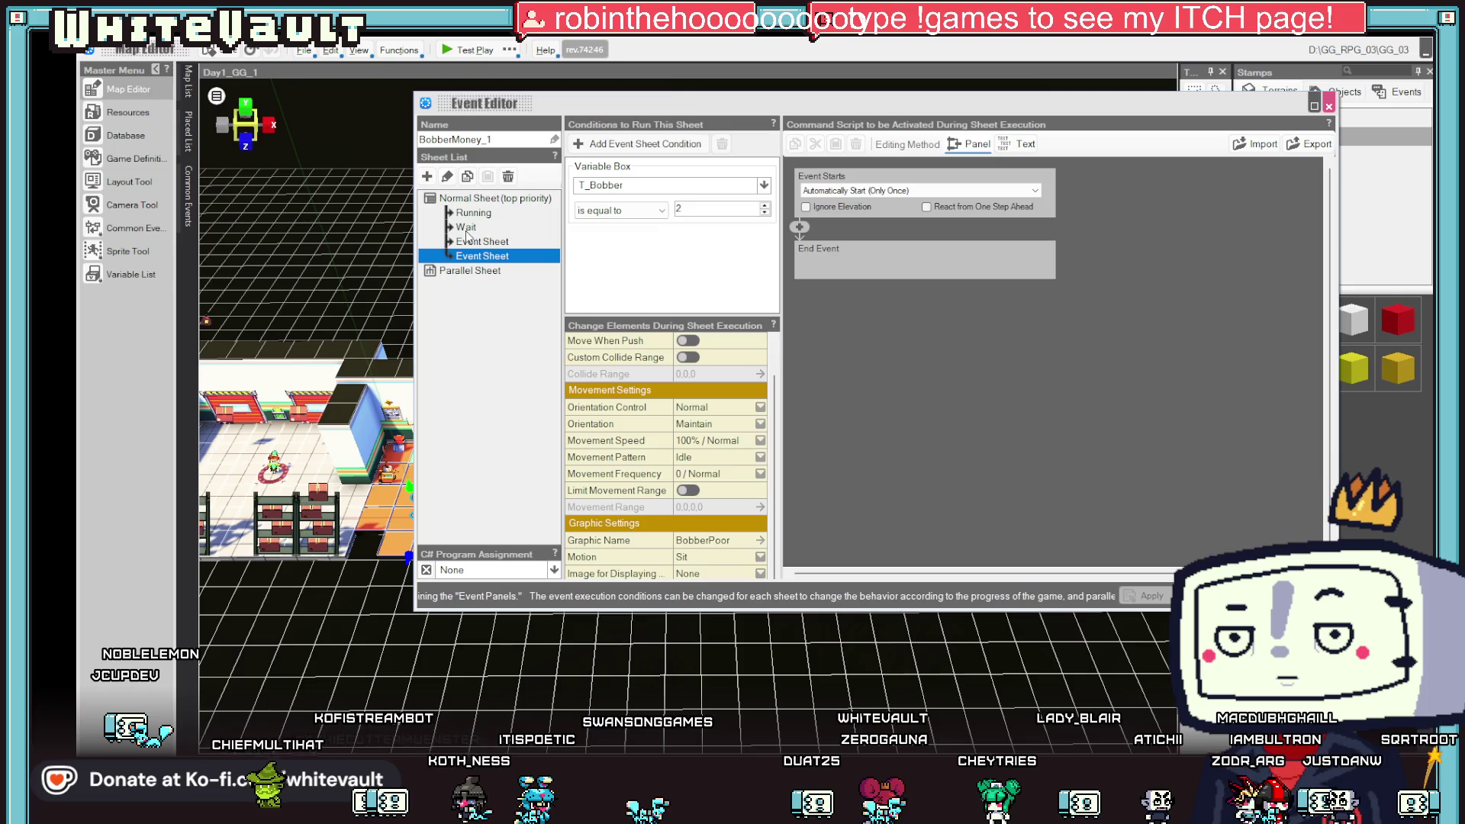
click(466, 227)
right_click(476, 227)
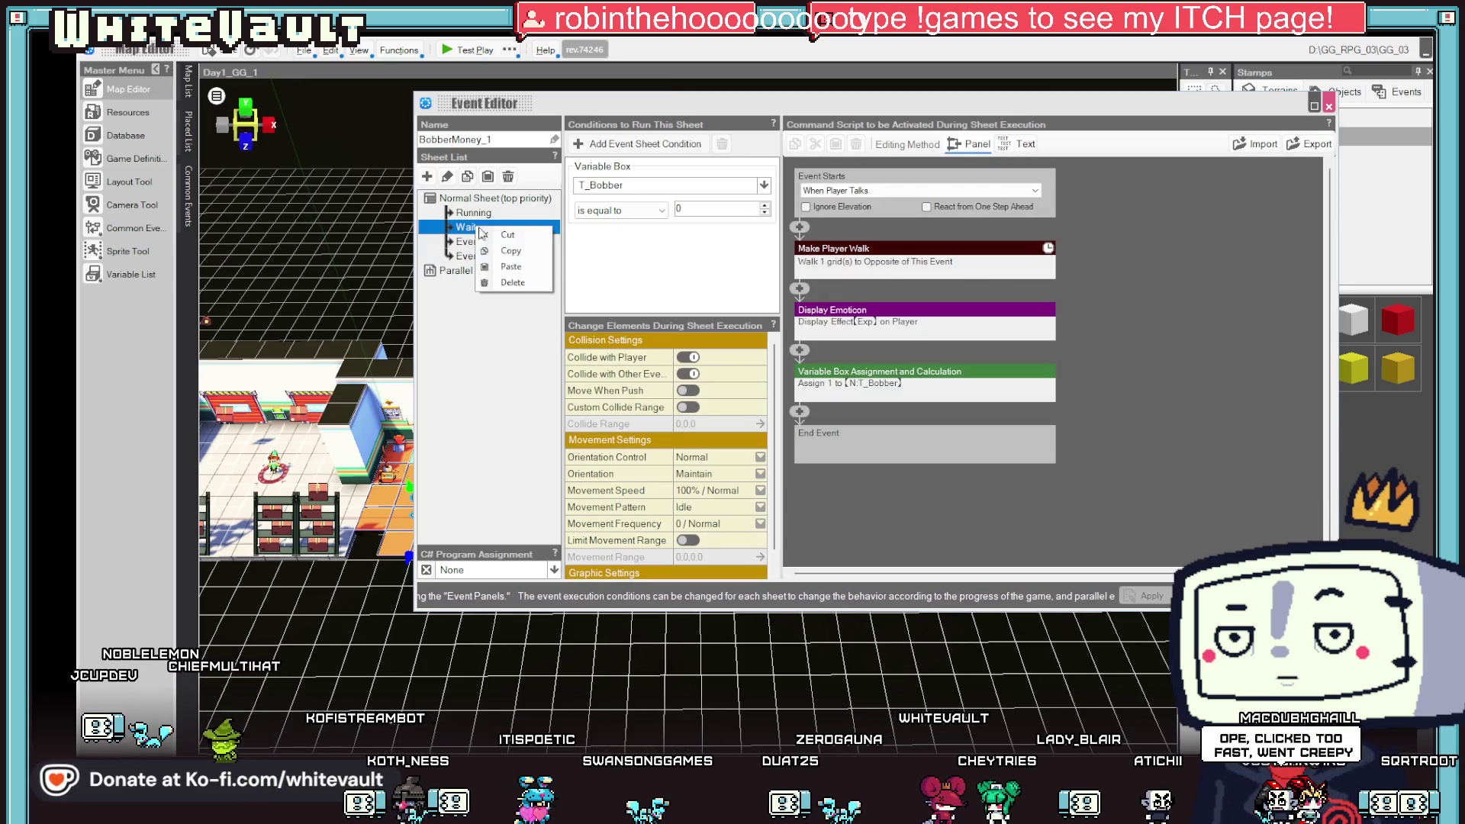
click(509, 267)
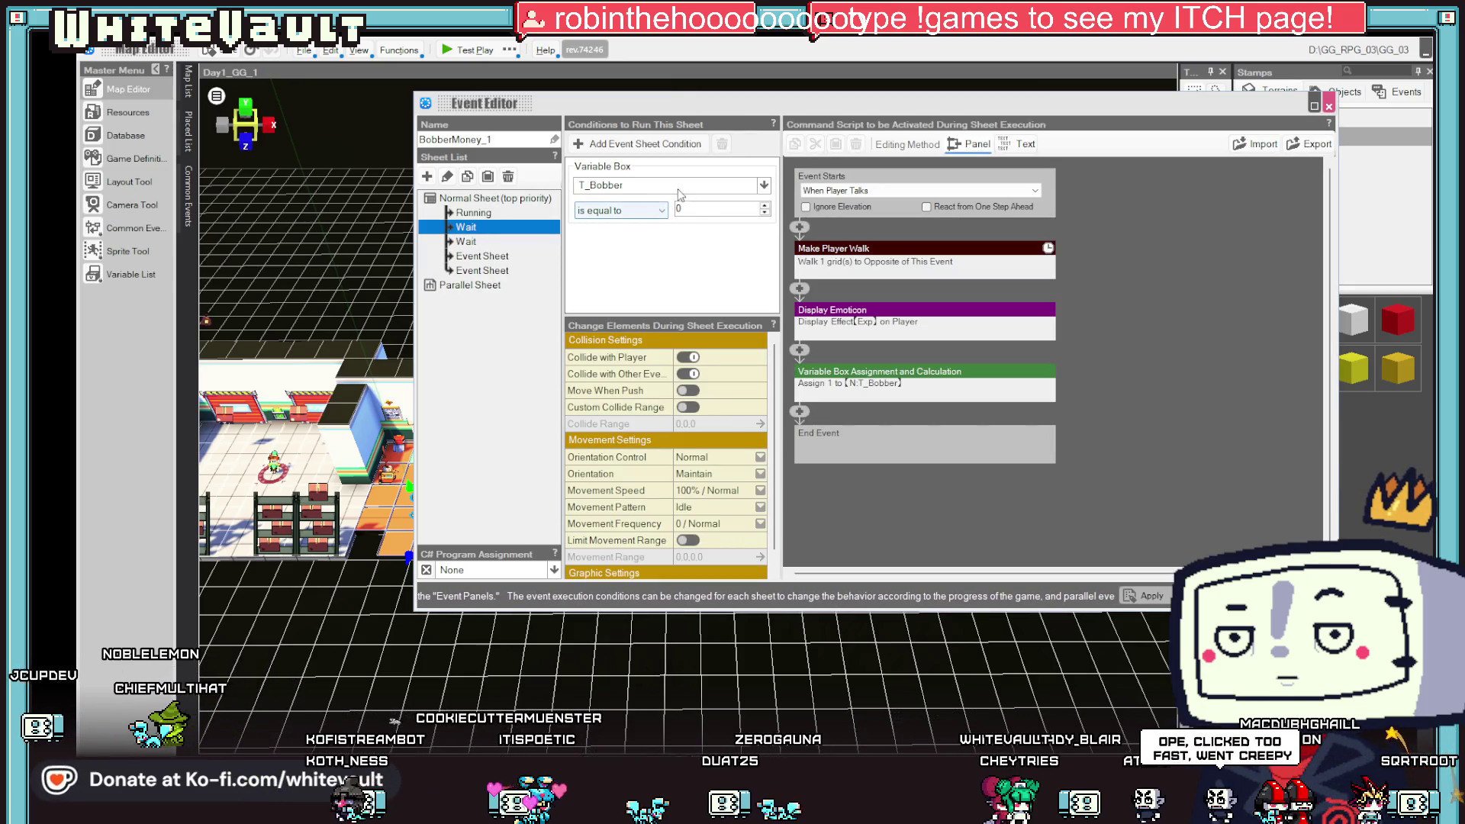
double_click(702, 210)
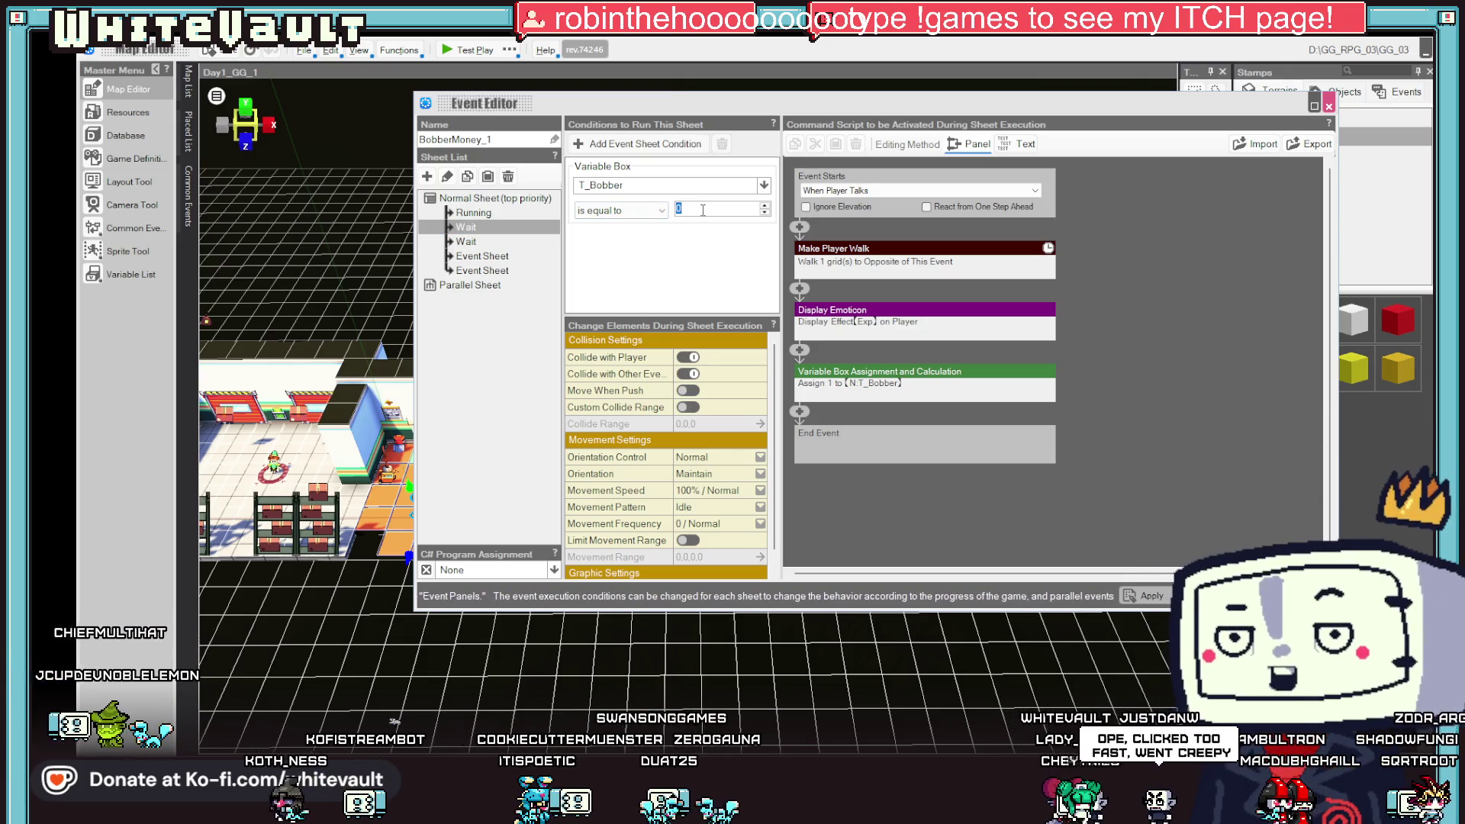
text(99)
right_click(914, 258)
key(Escape)
- Delete the copied sheet's variable assignment step
click(906, 372)
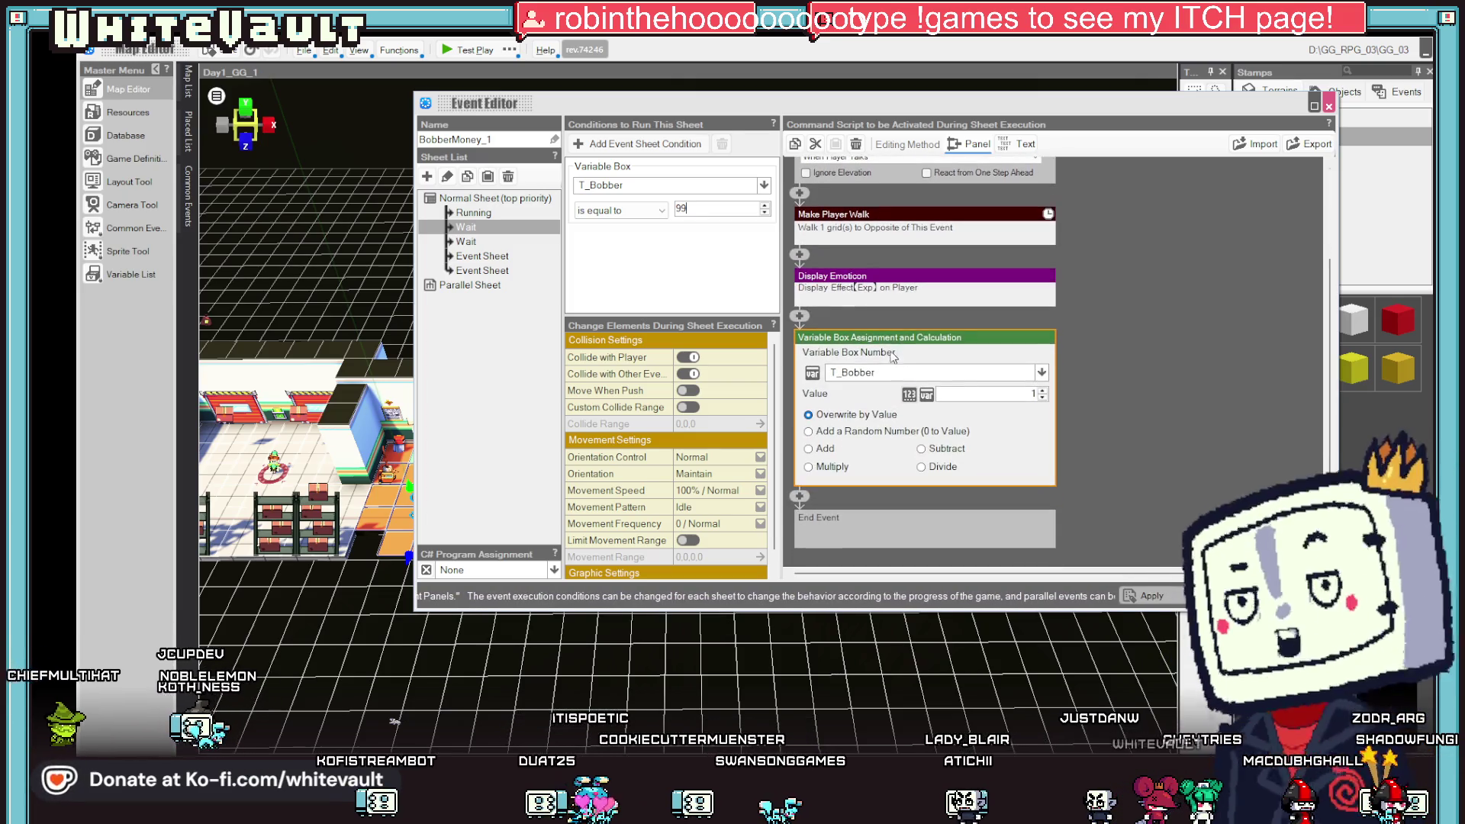
right_click(885, 340)
click(920, 414)
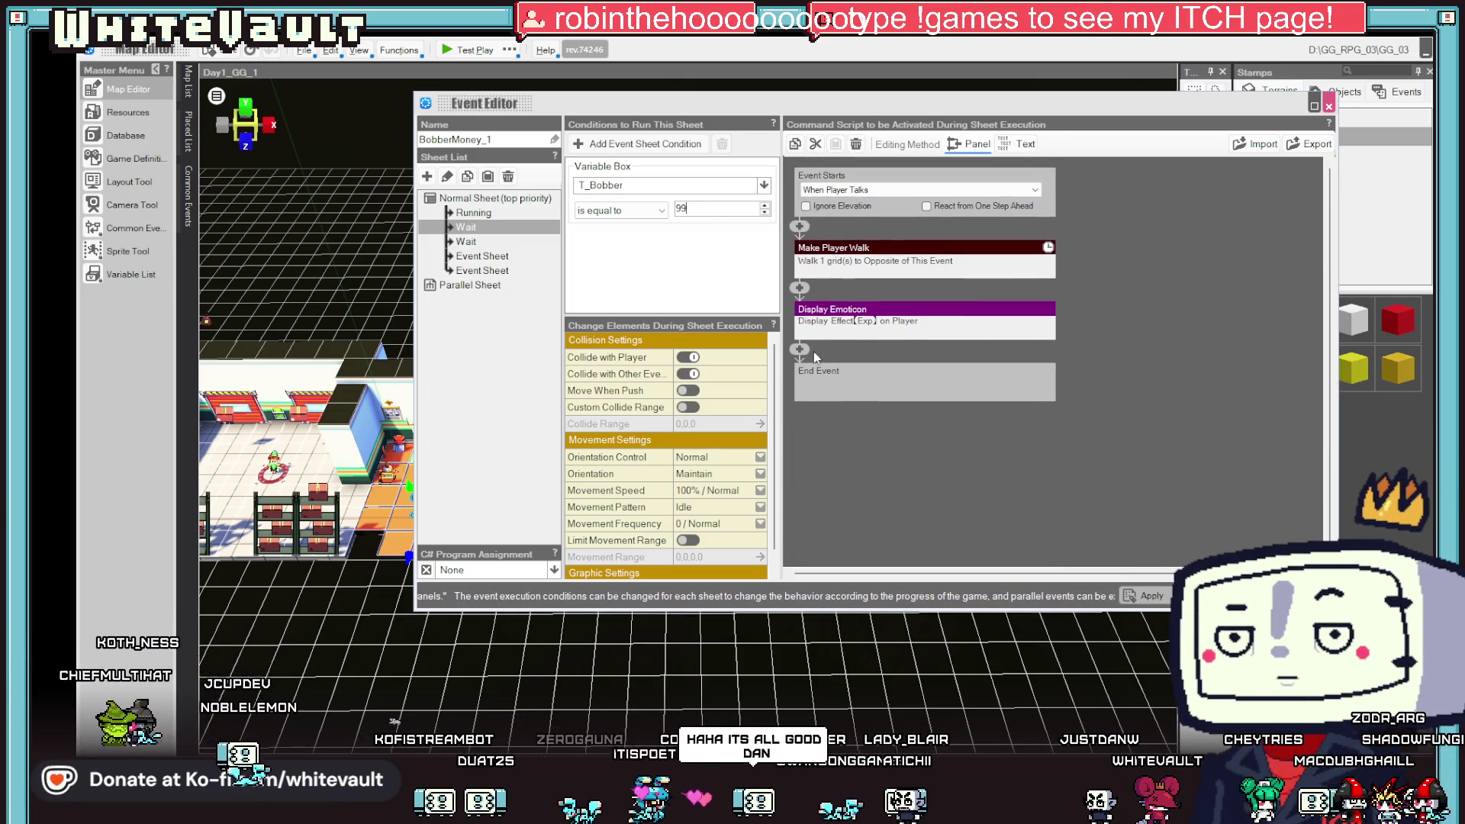
- Add a Display Message step reading 'BOBBER: Too slow! better luck next time!'
click(801, 346)
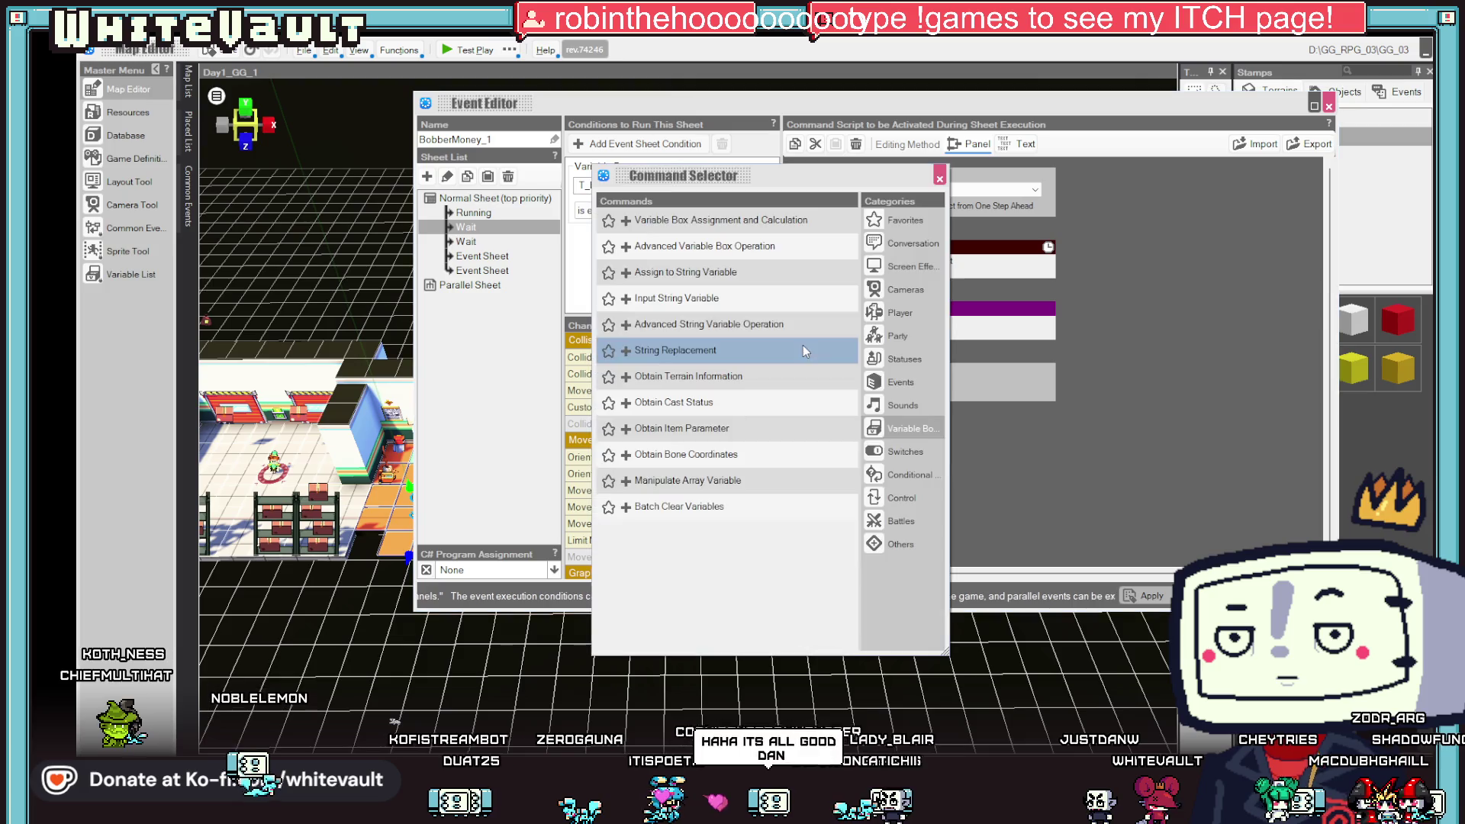
click(904, 245)
click(670, 246)
text(bo)
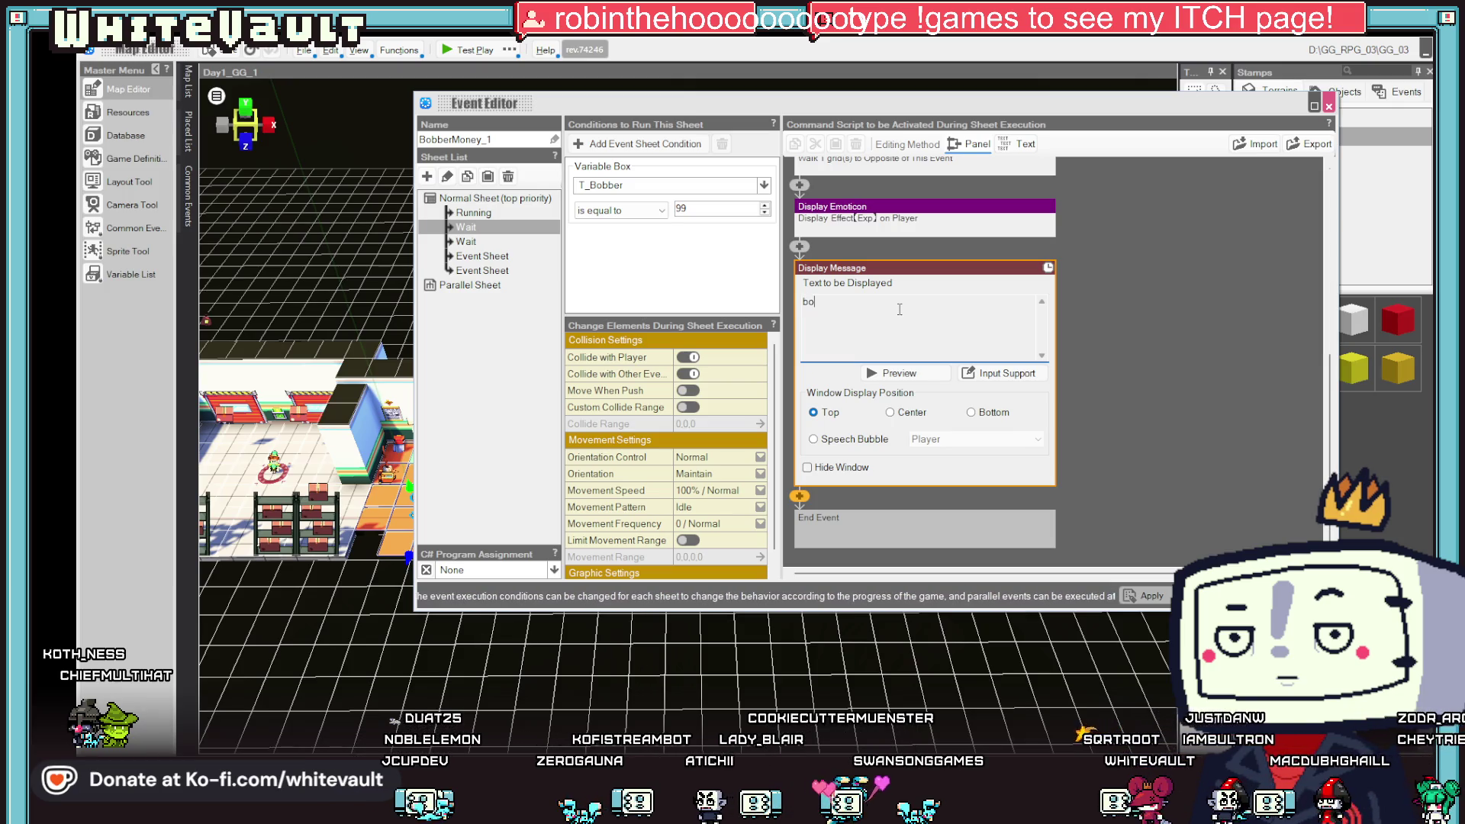
text(bber: tOO )
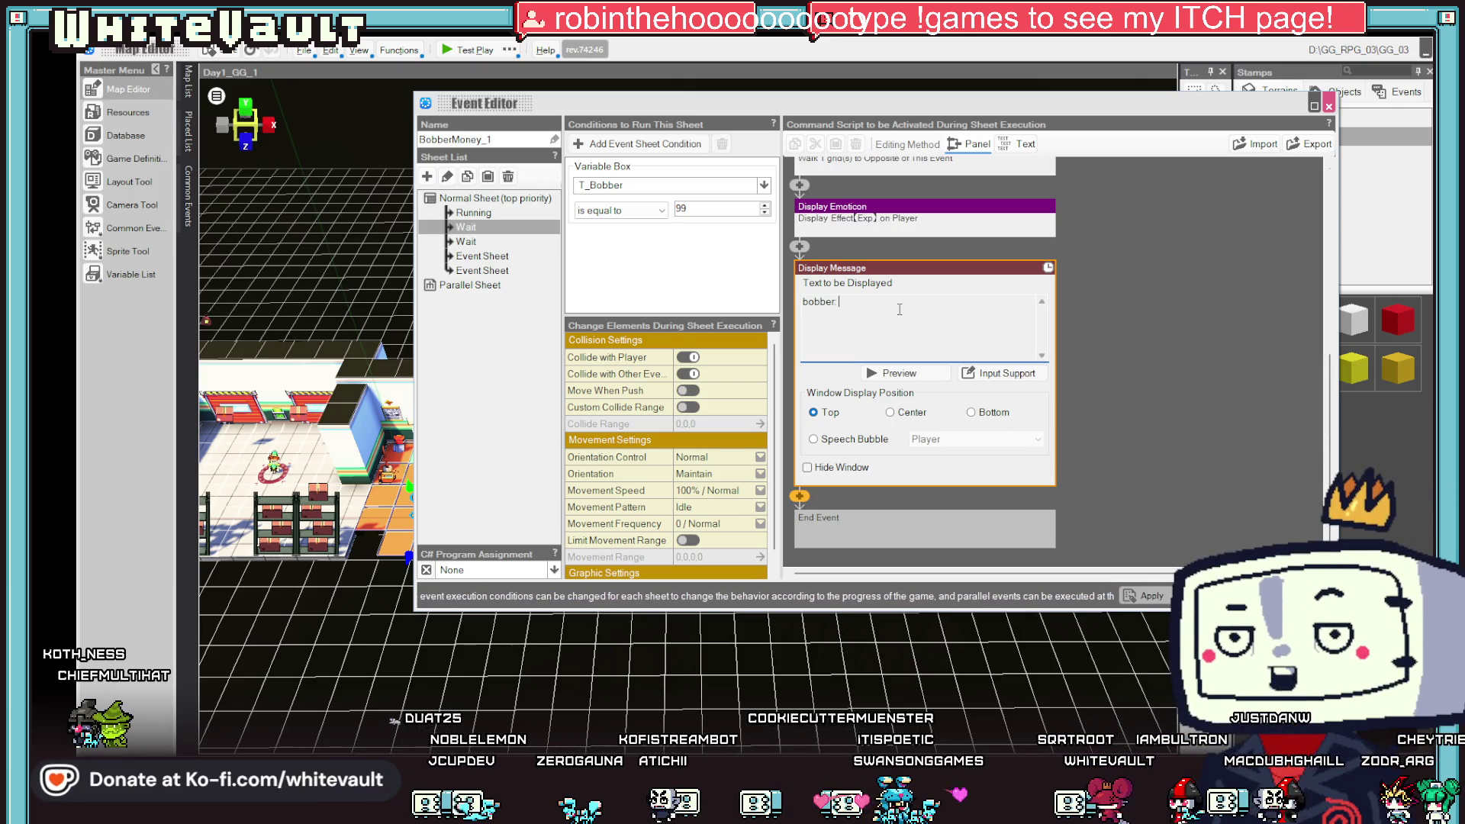
text(SLO)
key(BackSpace)
key(BackSpace)
key(BackSpace)
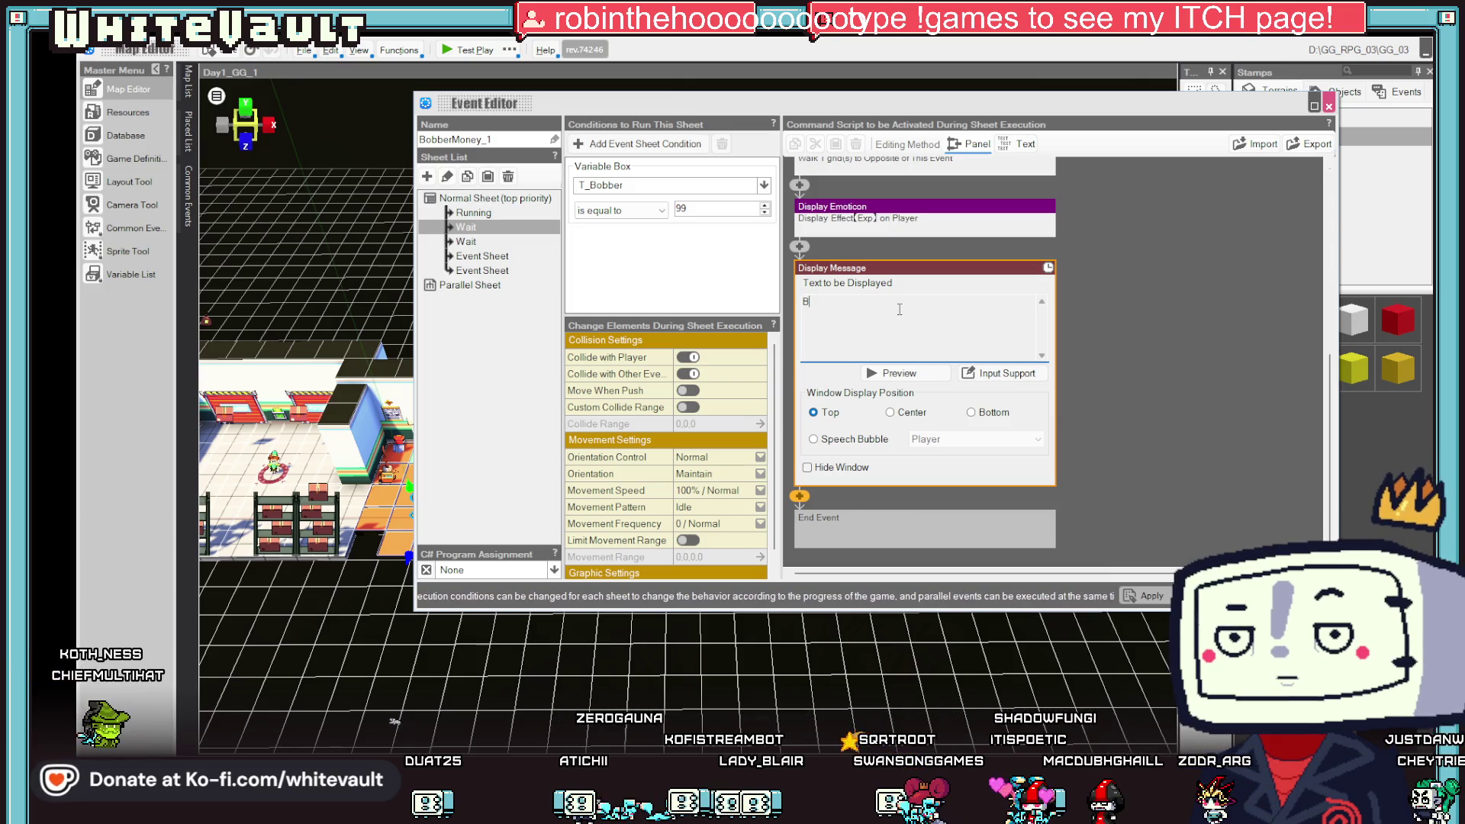
text(OBBER: T)
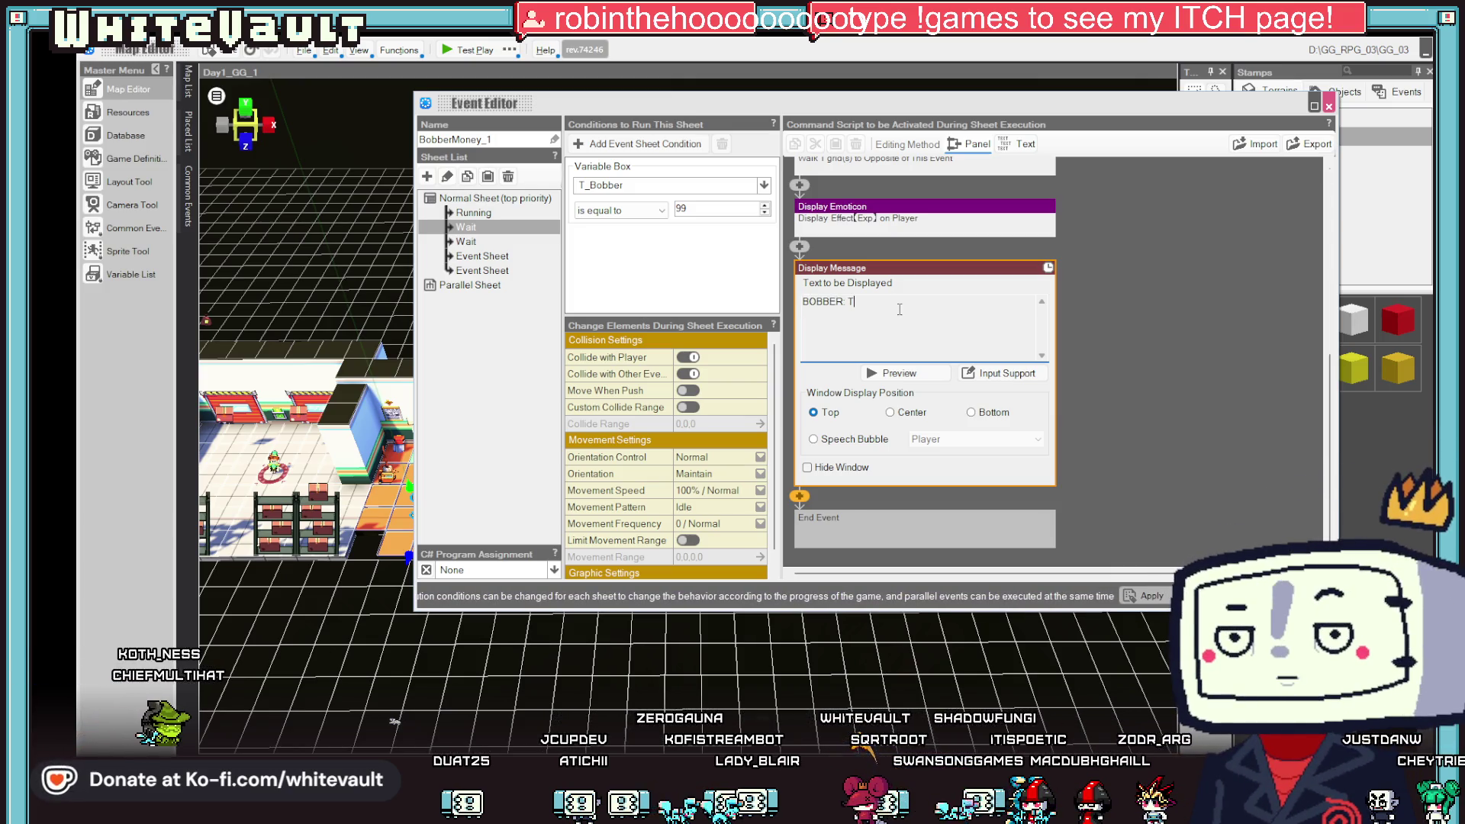
text(oo slow! better luck next)
key(BackSpace)
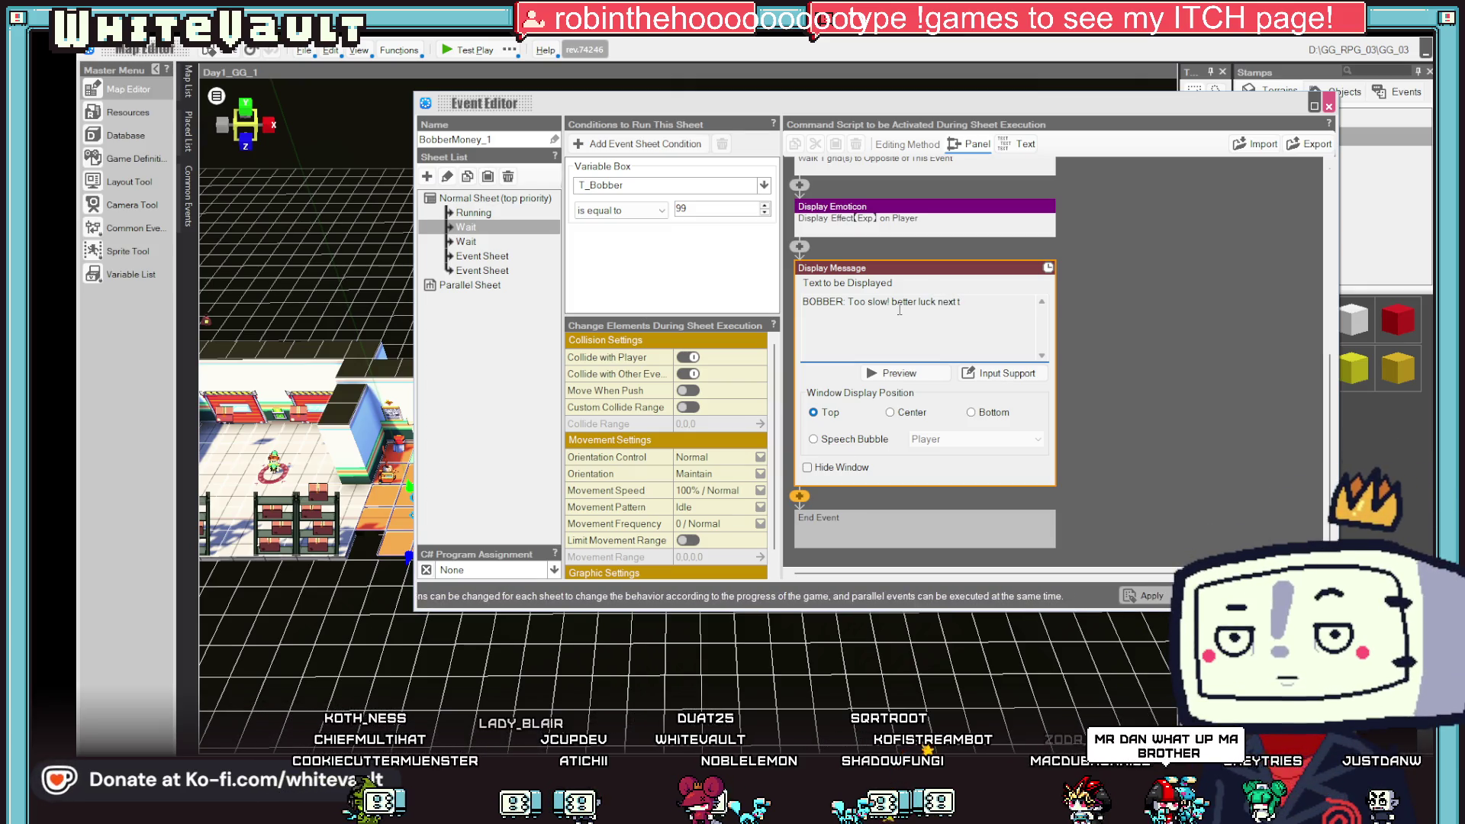
click(1259, 371)
- Add a step after the message making the event visible over 0.5 seconds
double_click(801, 412)
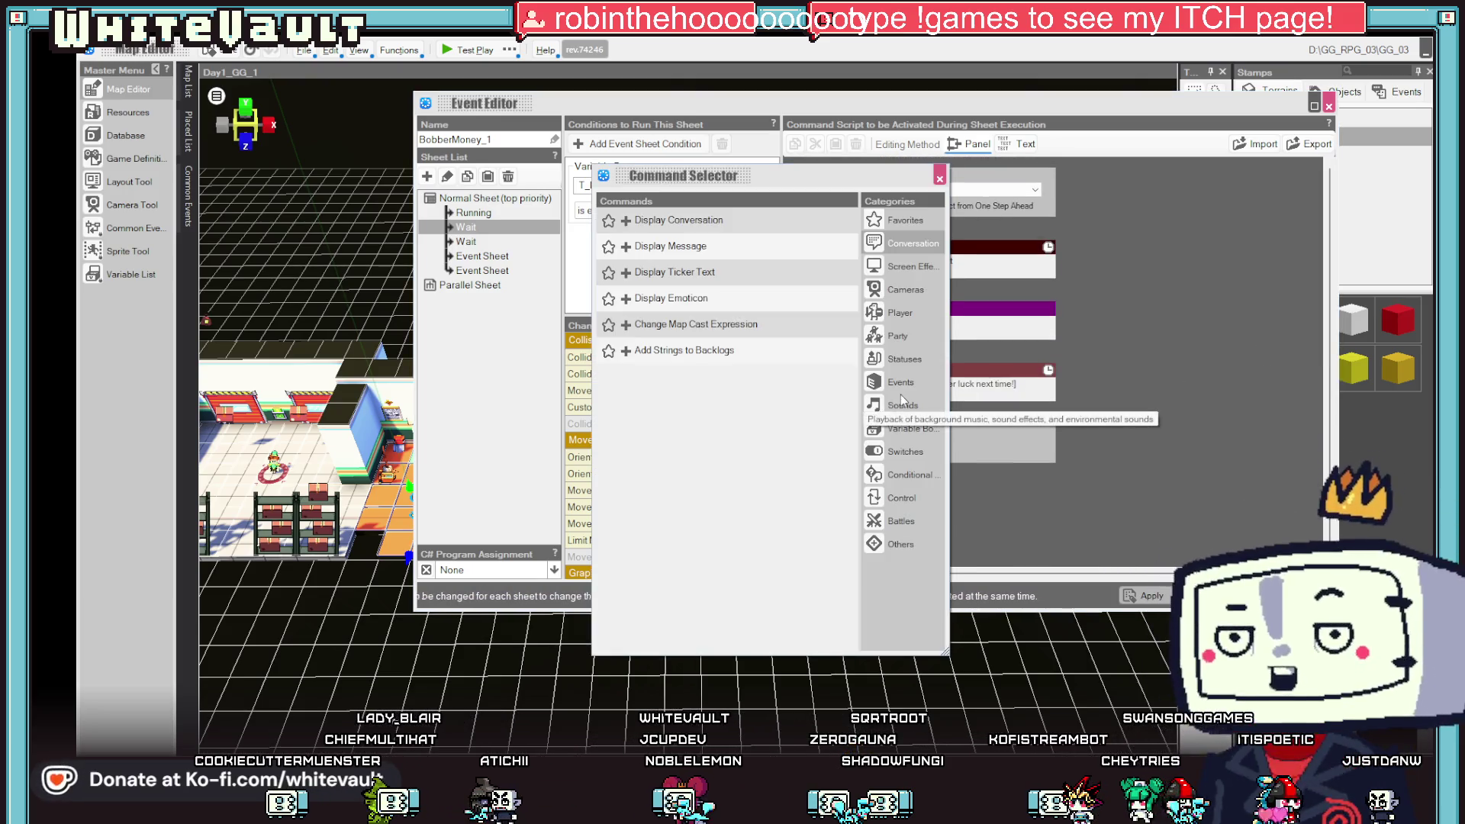
click(890, 384)
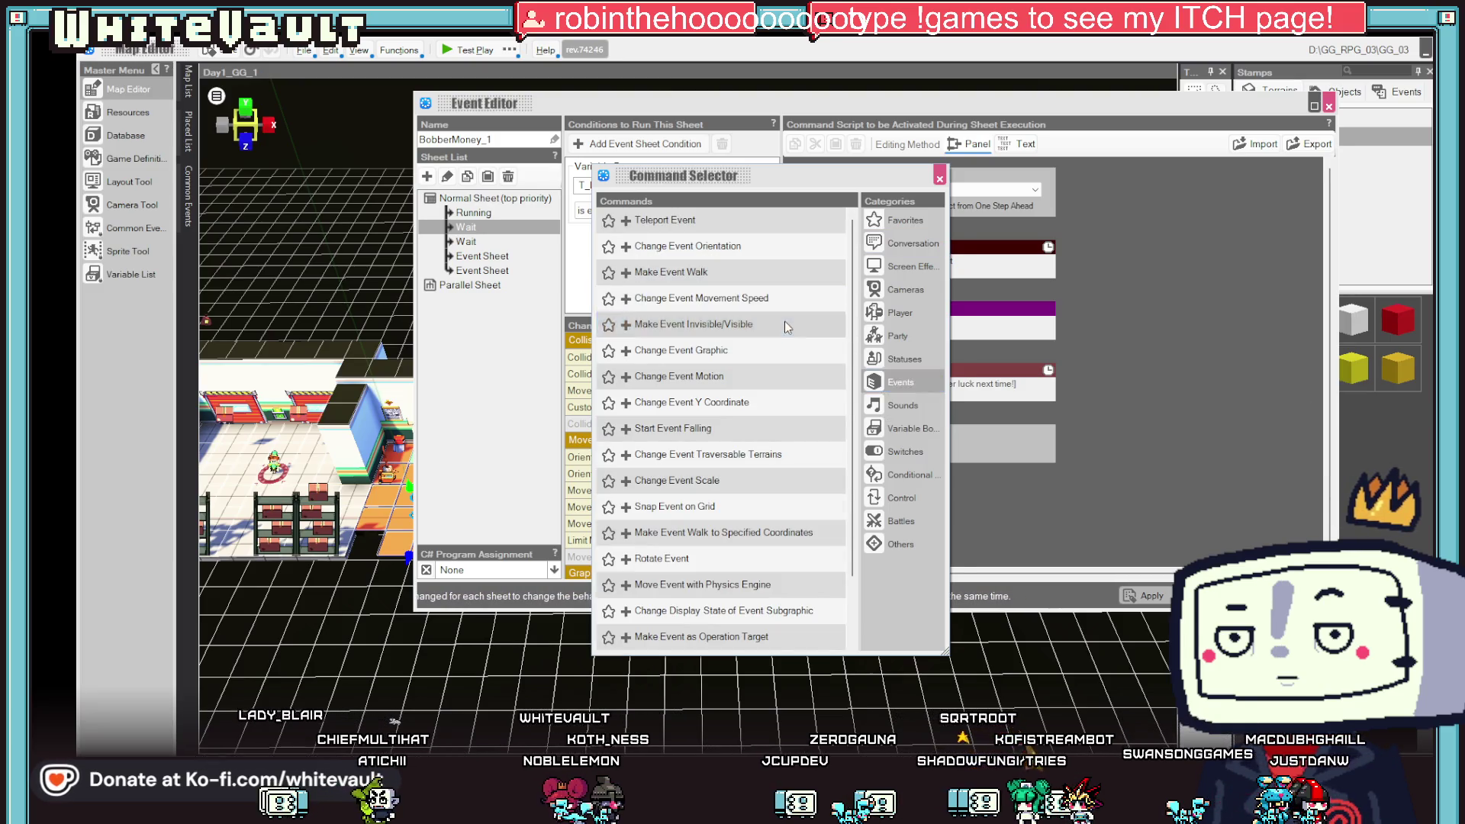
double_click(784, 321)
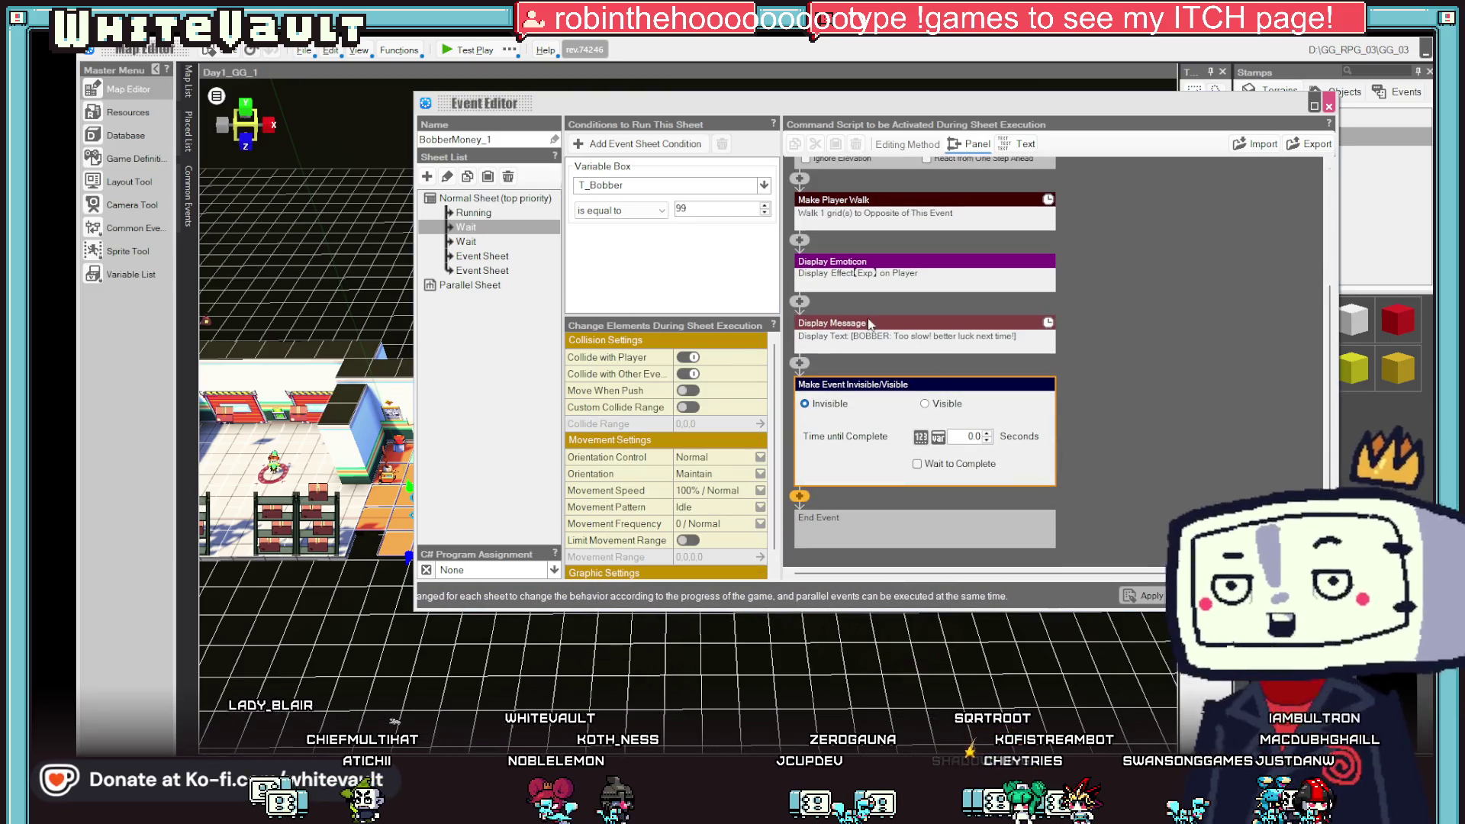
click(986, 435)
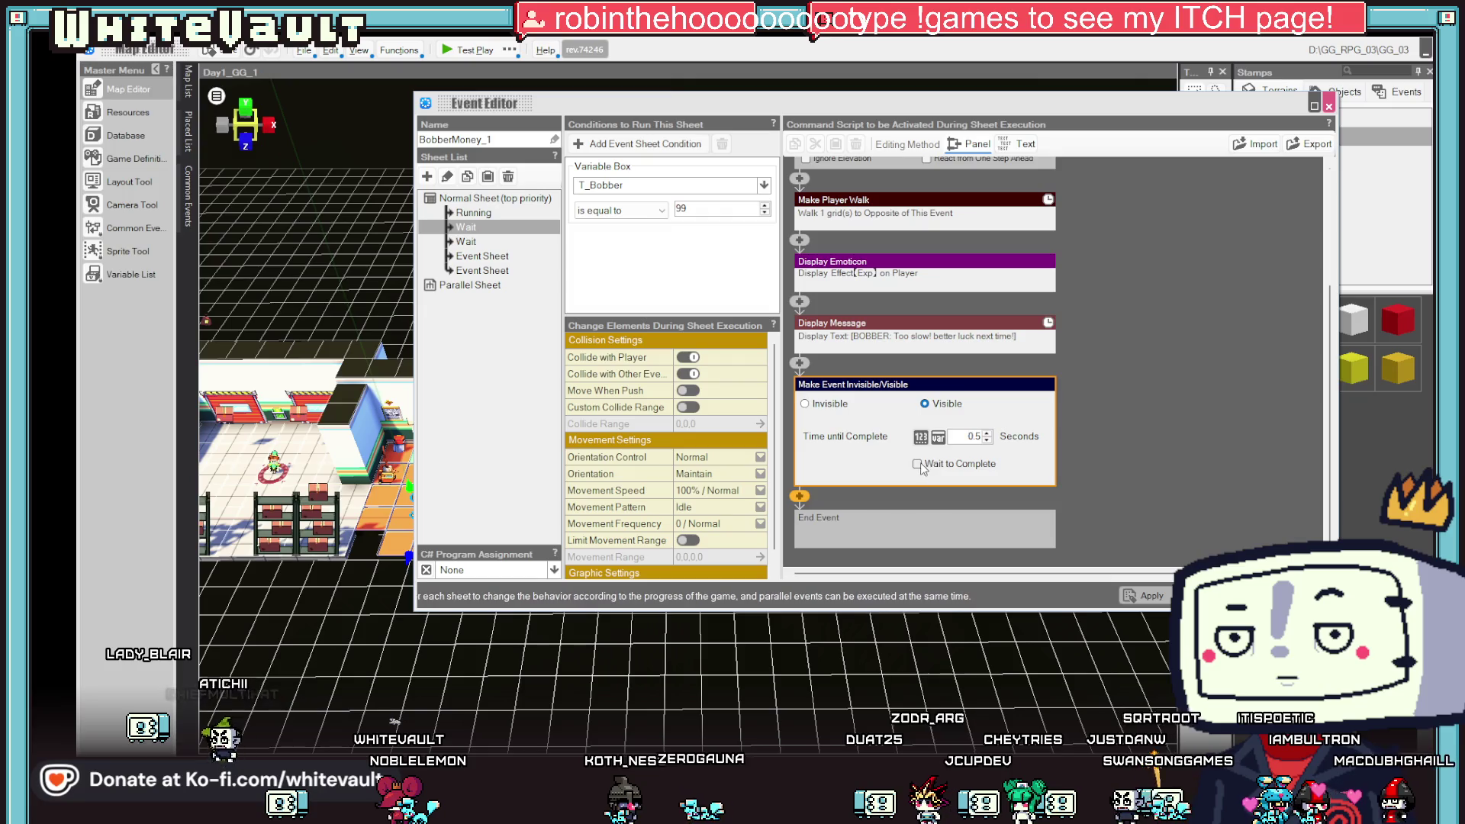
- Add a Delete Event step, then apply the changes and close the event editor
click(799, 497)
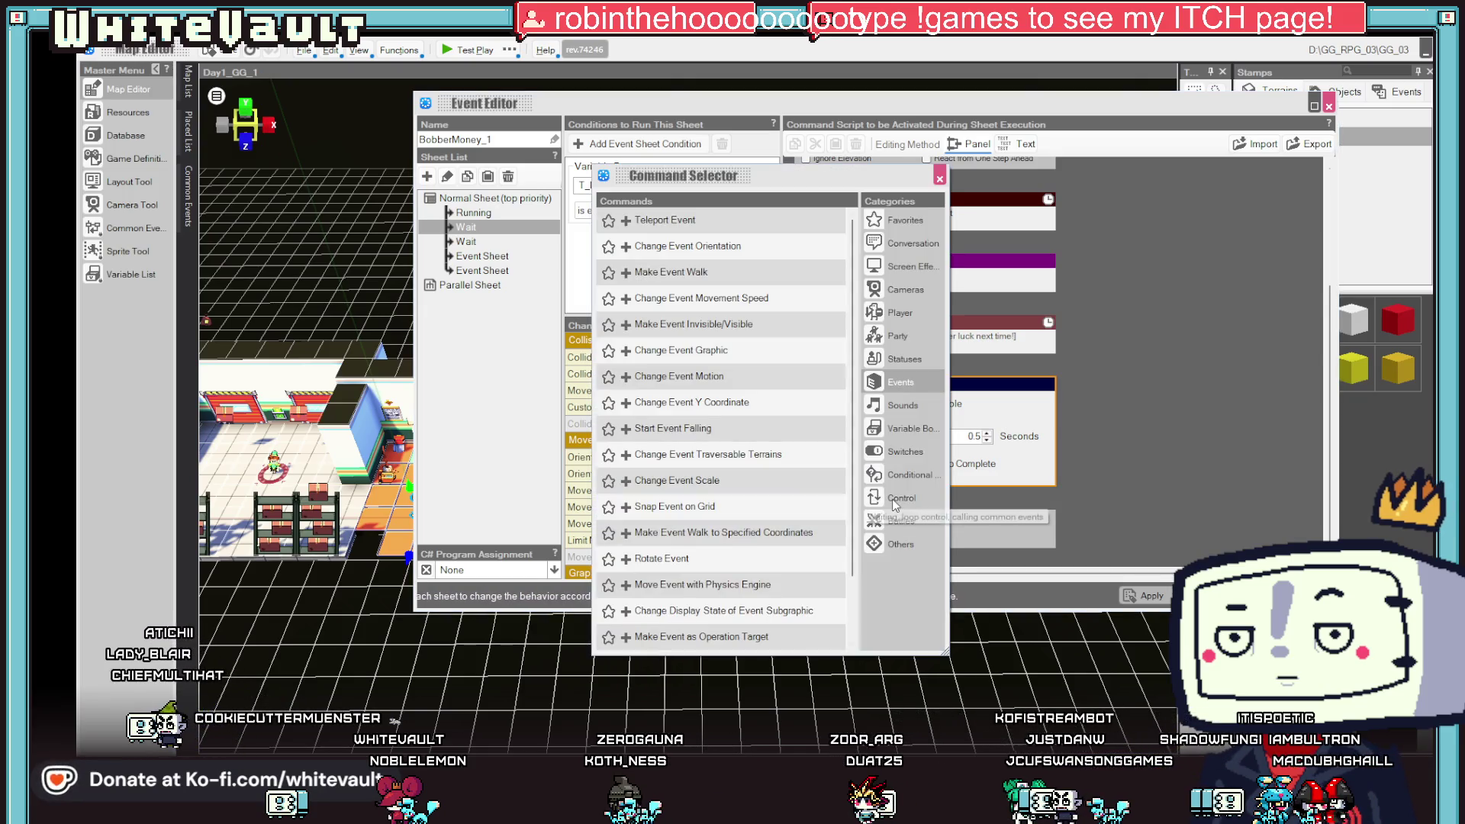
scroll(763, 513, down, 1)
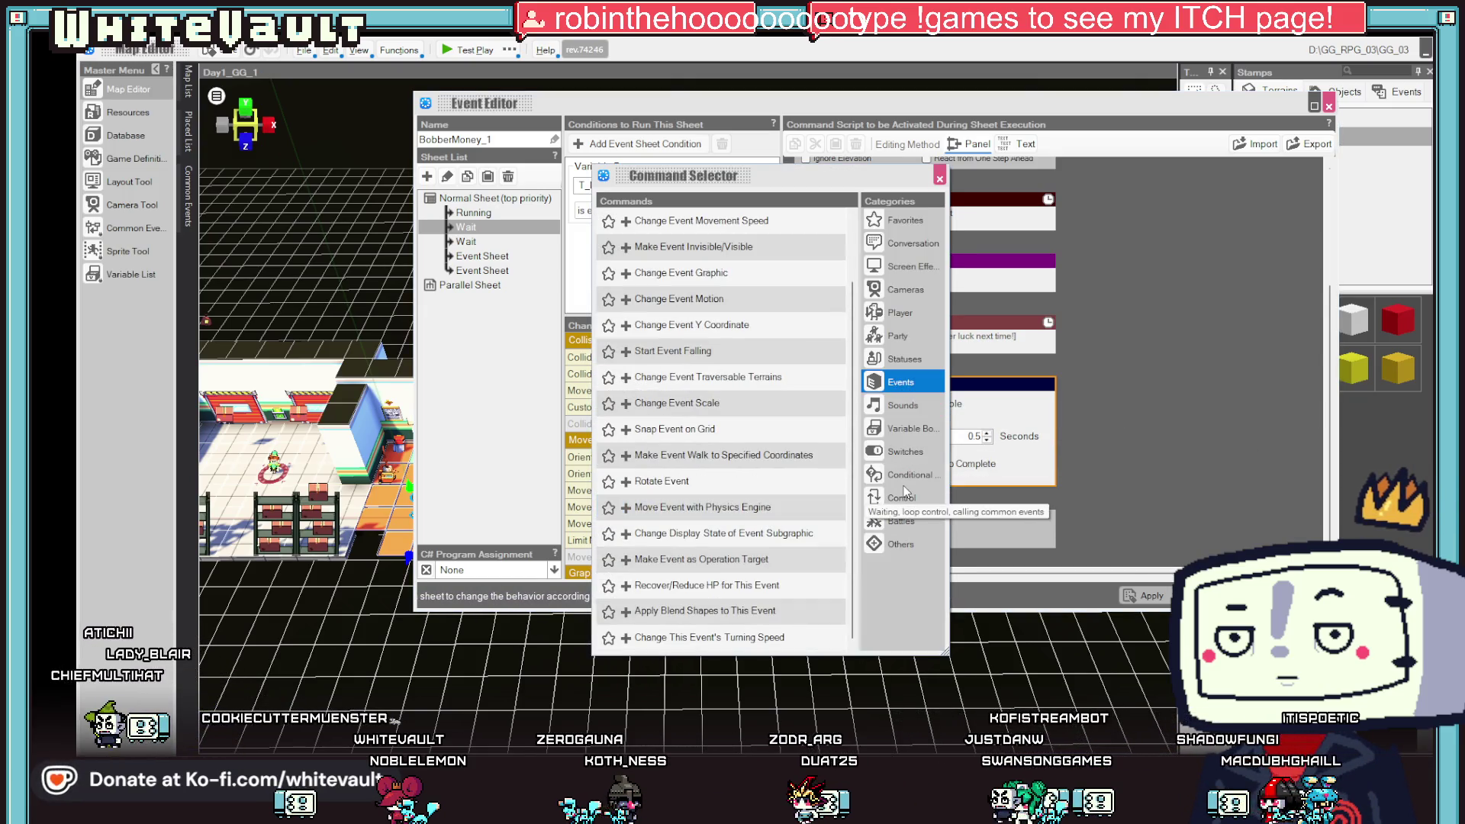
click(905, 500)
double_click(686, 374)
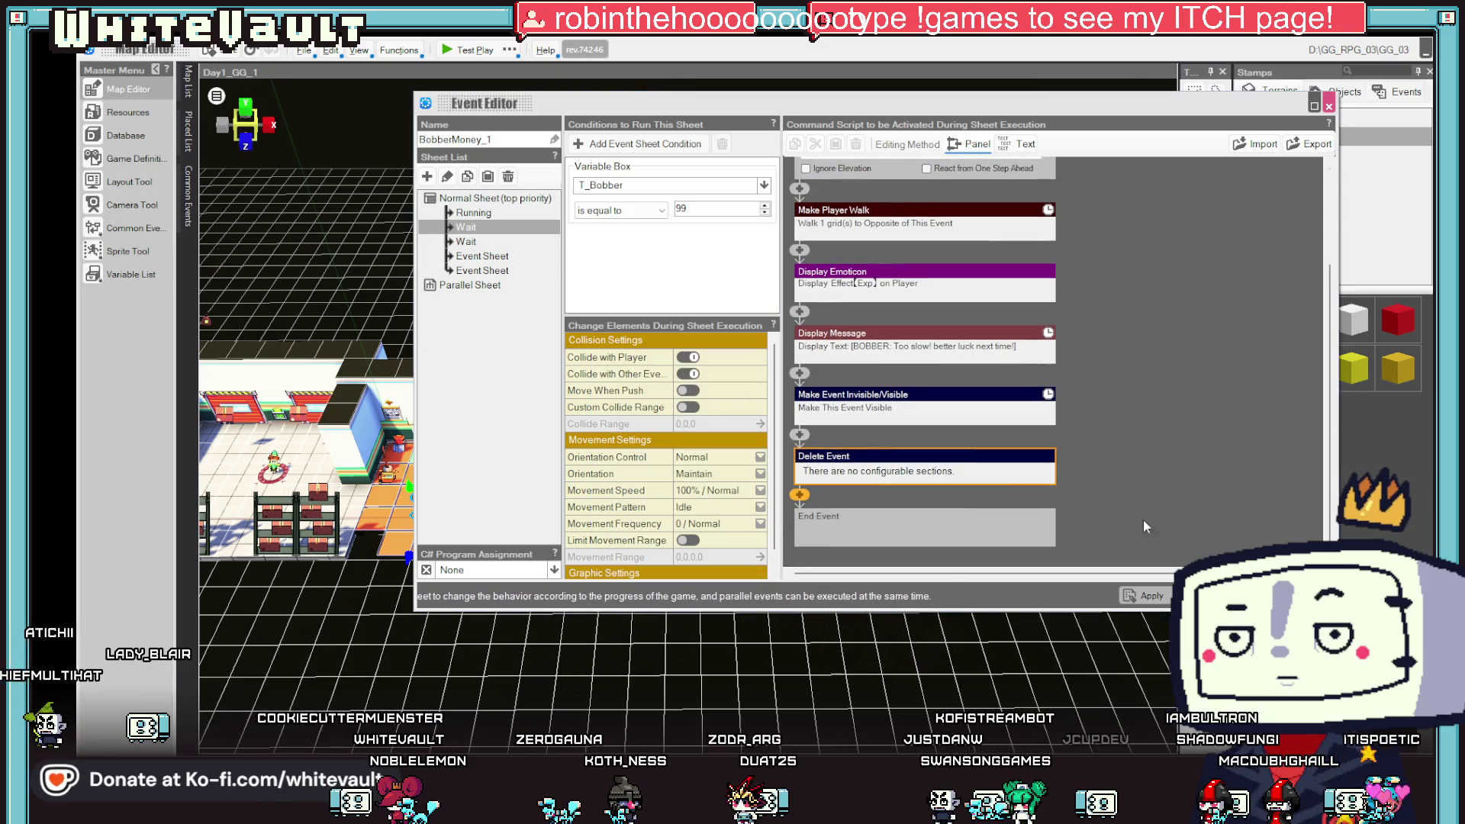
click(1157, 596)
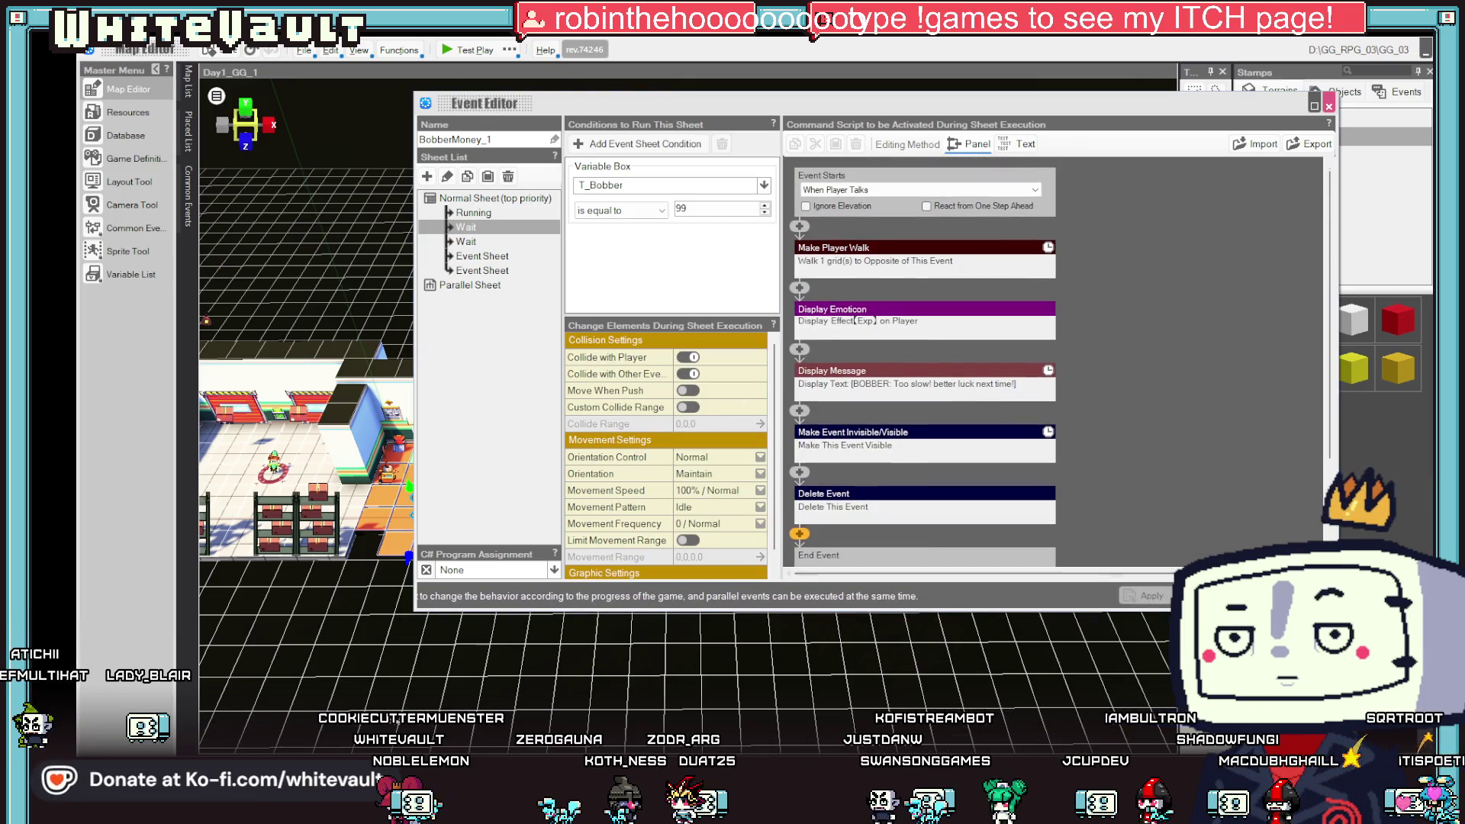
click(1220, 596)
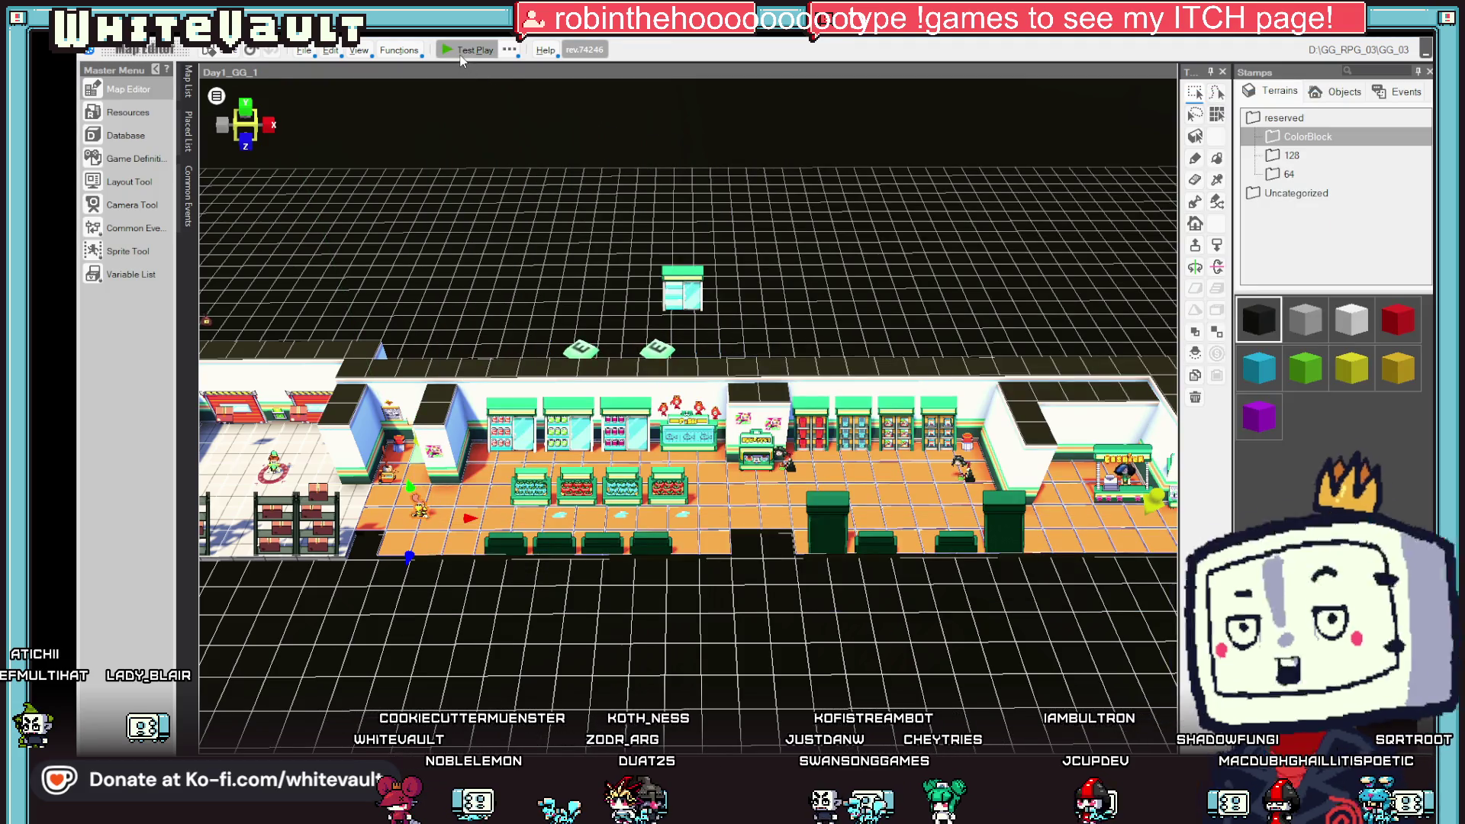
- Run a brief test play, then open BobberMoney_1's event settings from the map
click(465, 50)
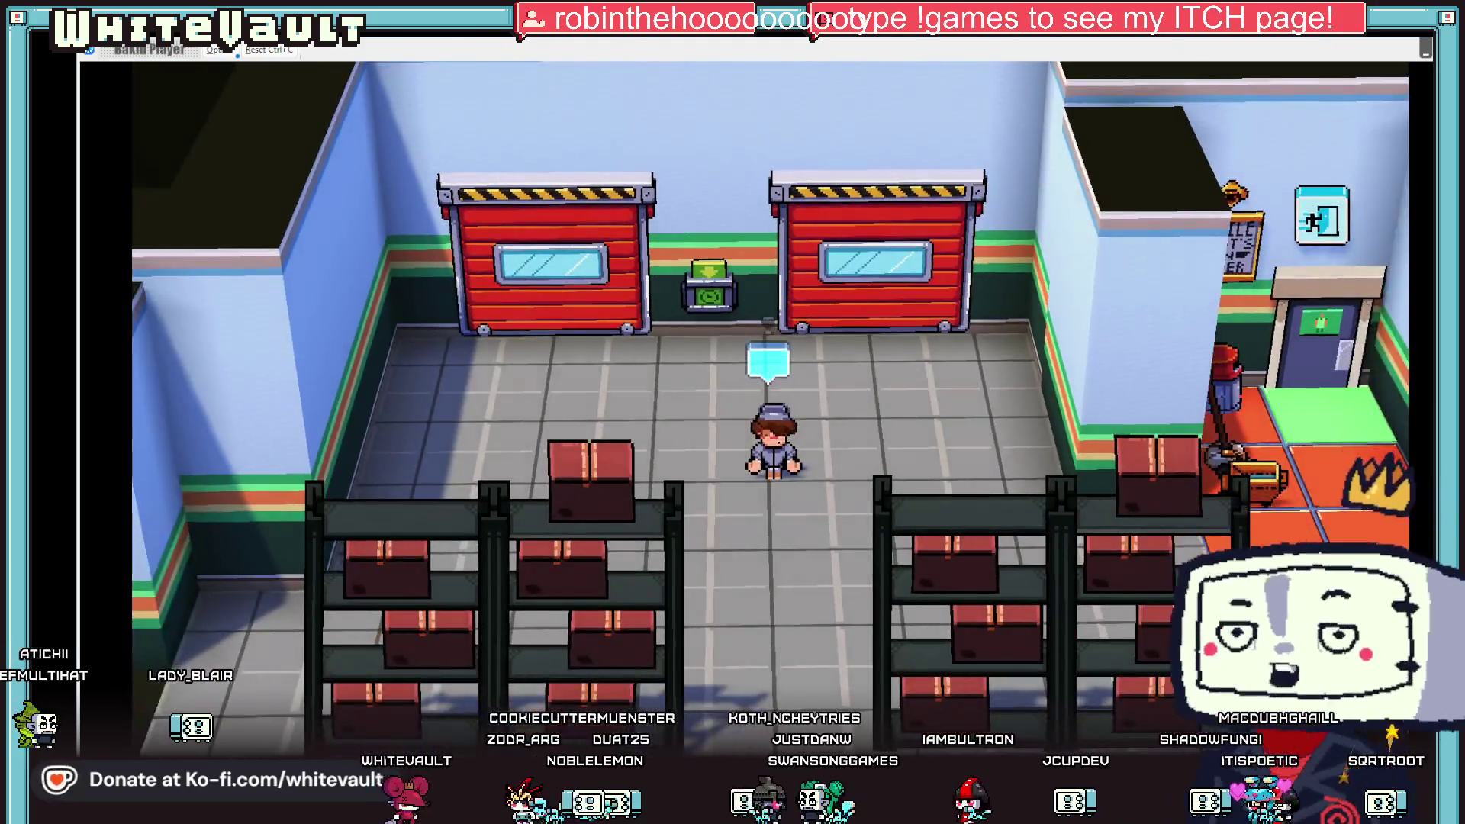
key(Escape)
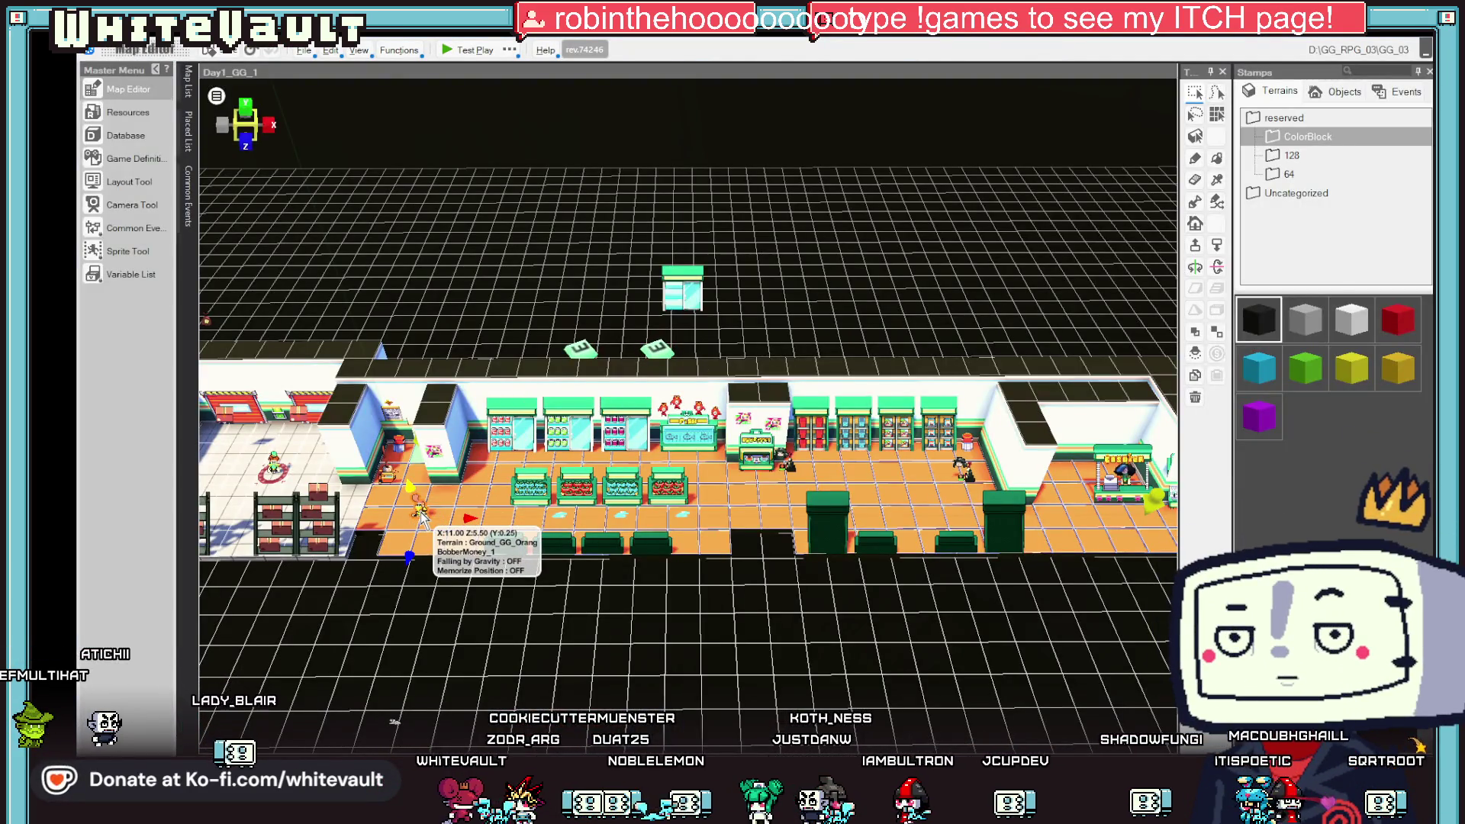
double_click(419, 513)
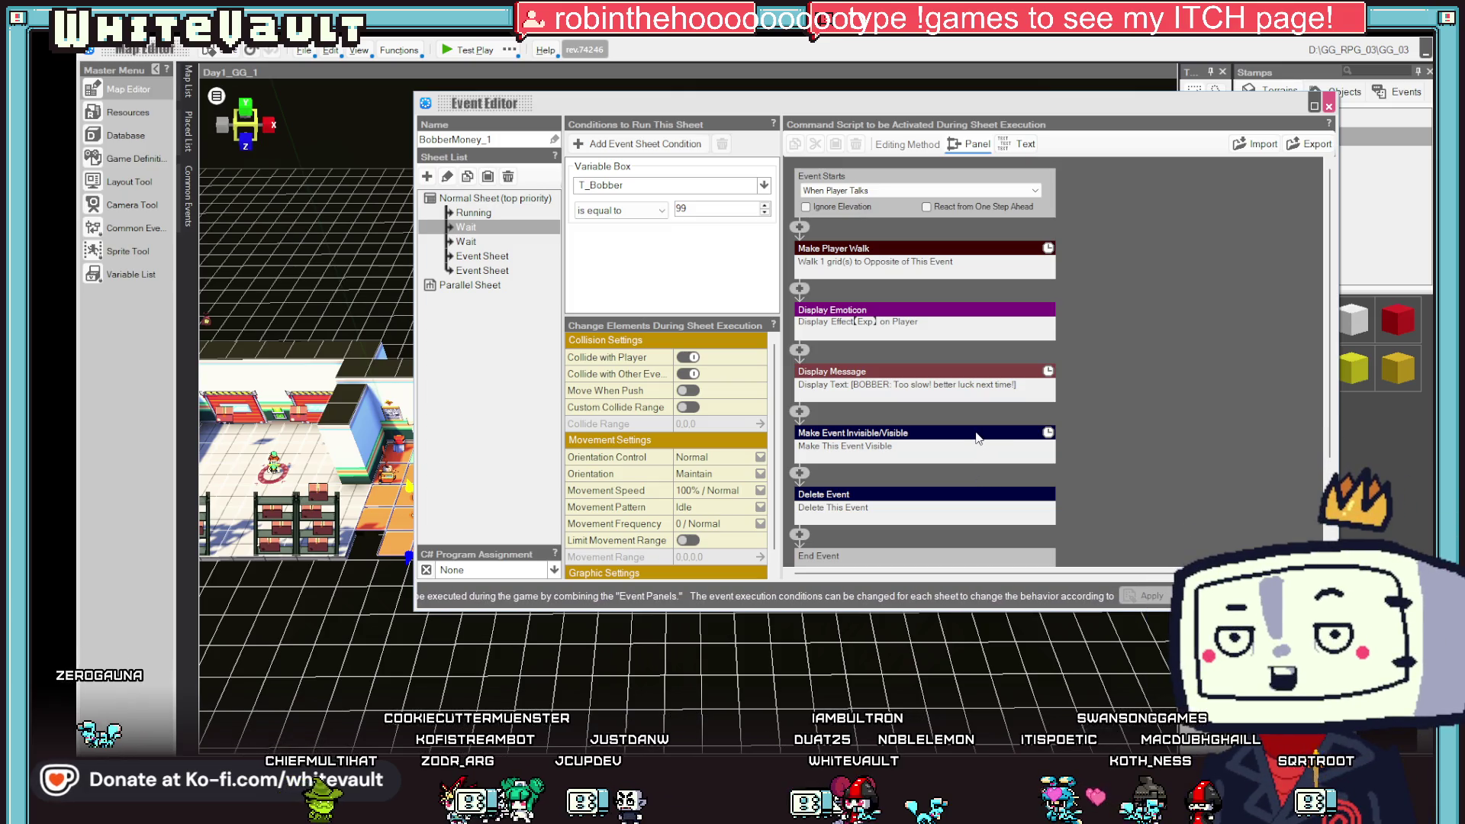
- Inspect the Running sheet's step assigning 99 to T_Bobber, then close the event settings
scroll(992, 436, down, 1)
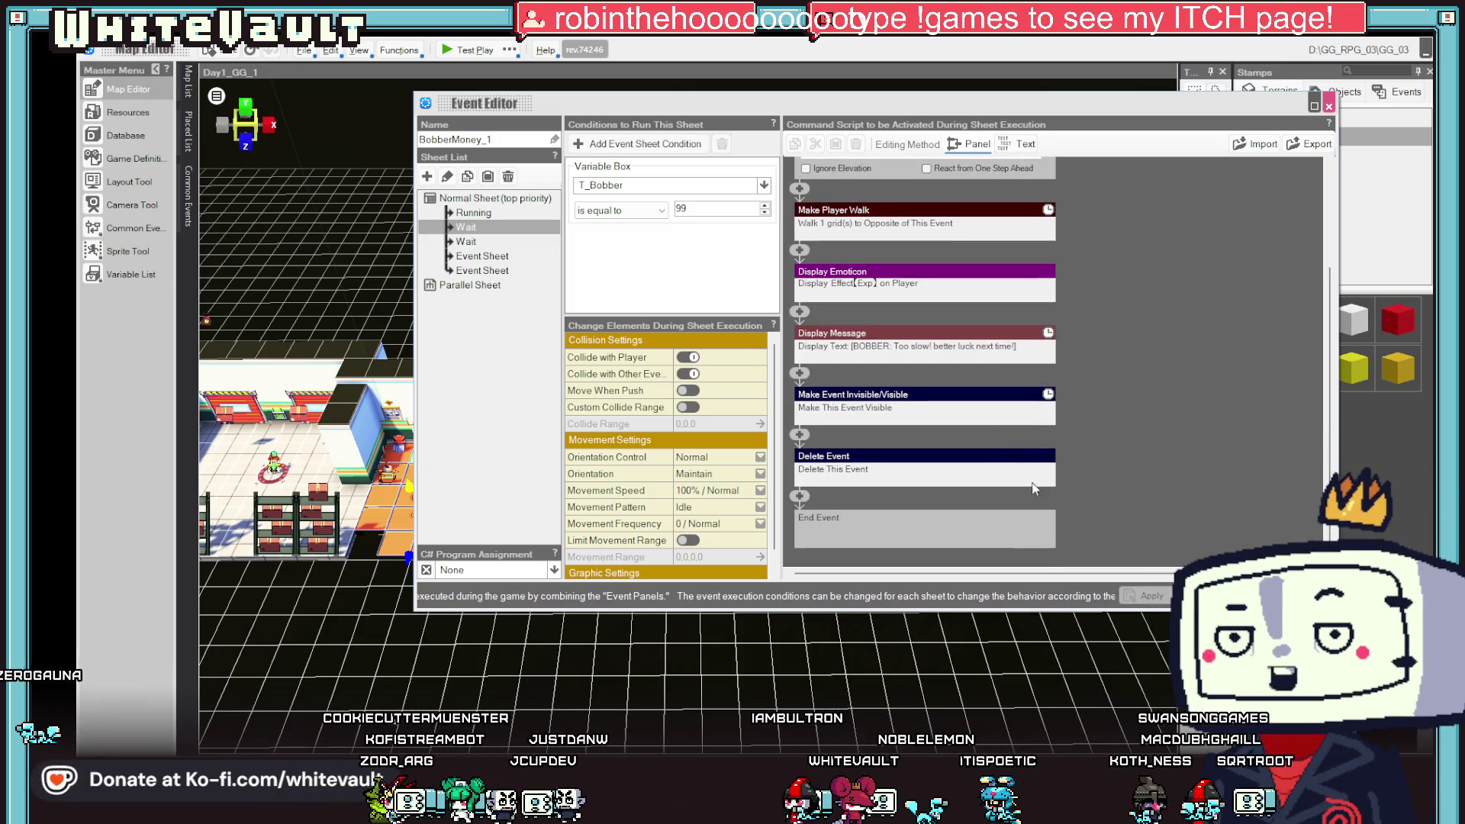
click(473, 213)
click(977, 368)
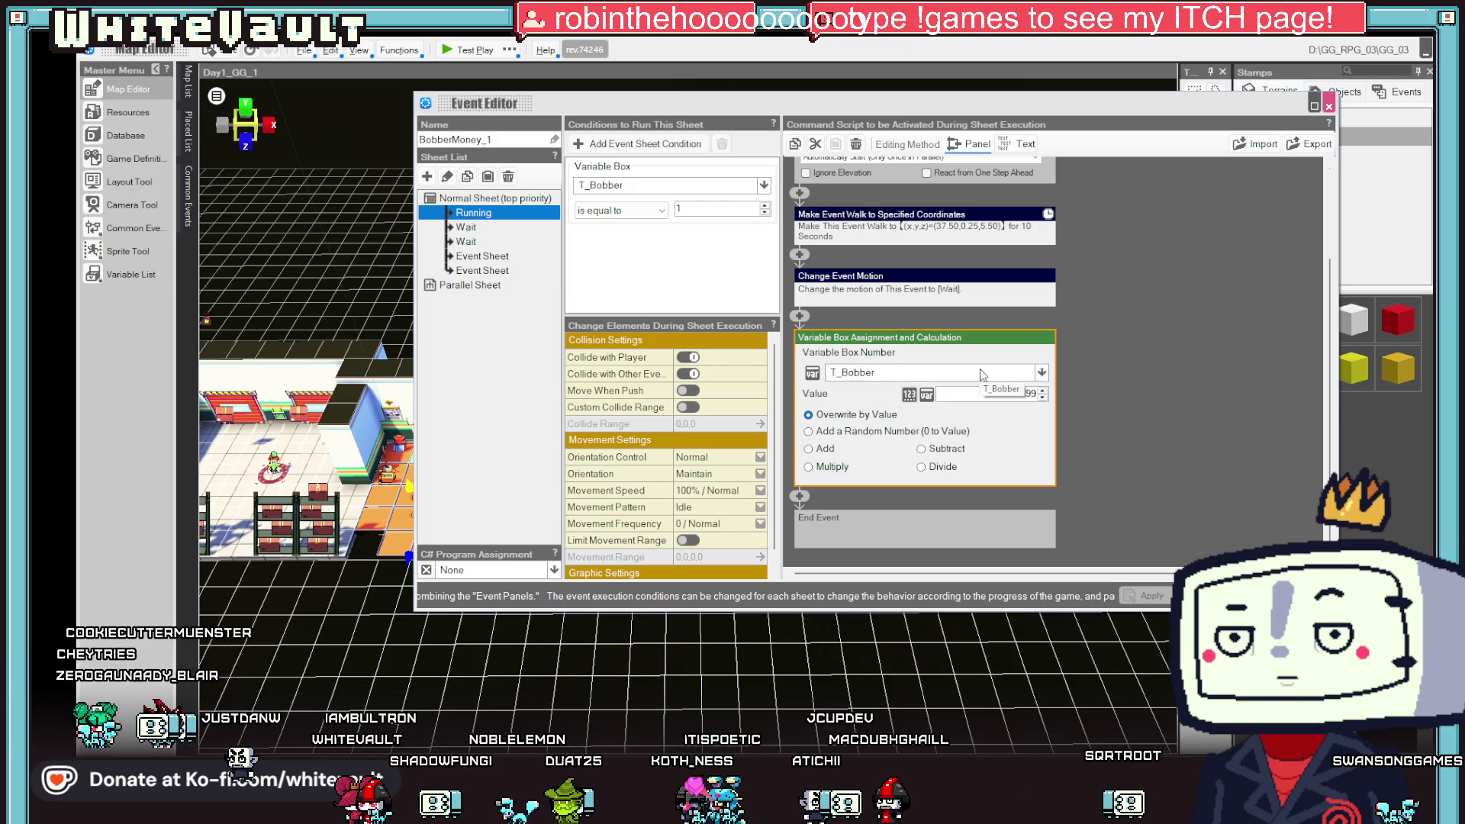
key(Escape)
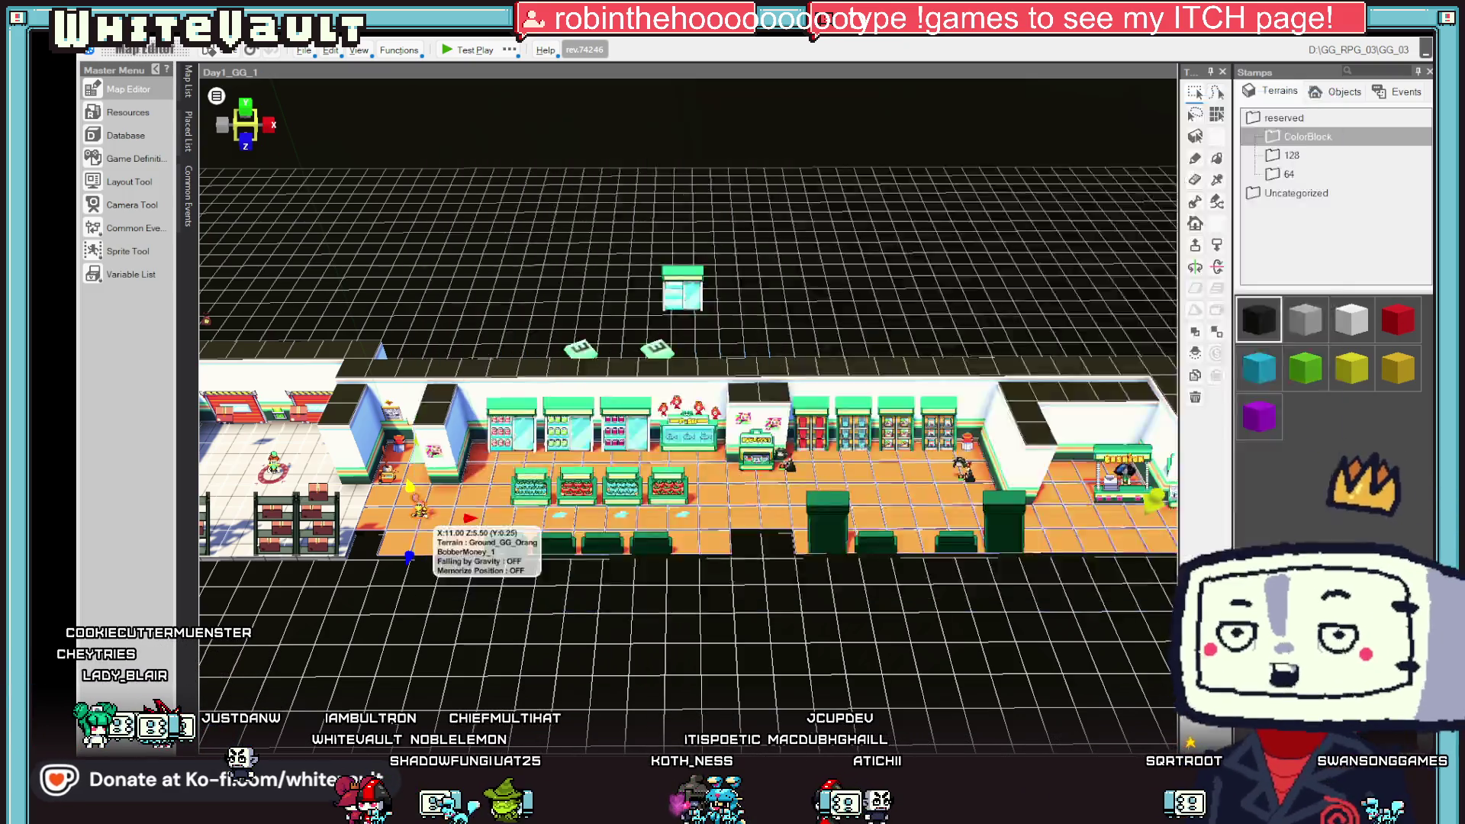
- Test-play the shop map briefly, then reopen the BobberMoney_1 event in the Event Editor
click(467, 50)
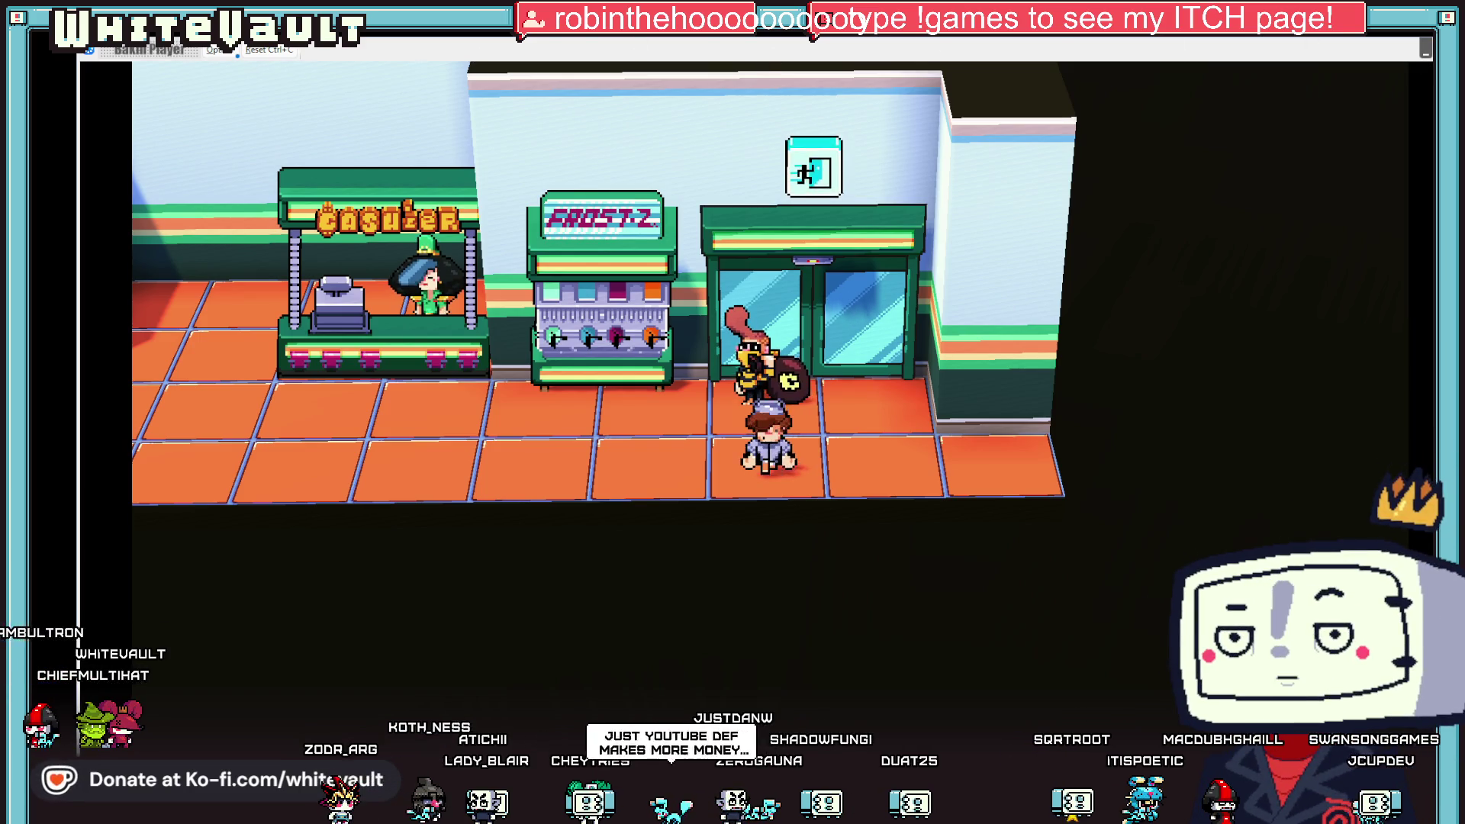
key(alt+F4)
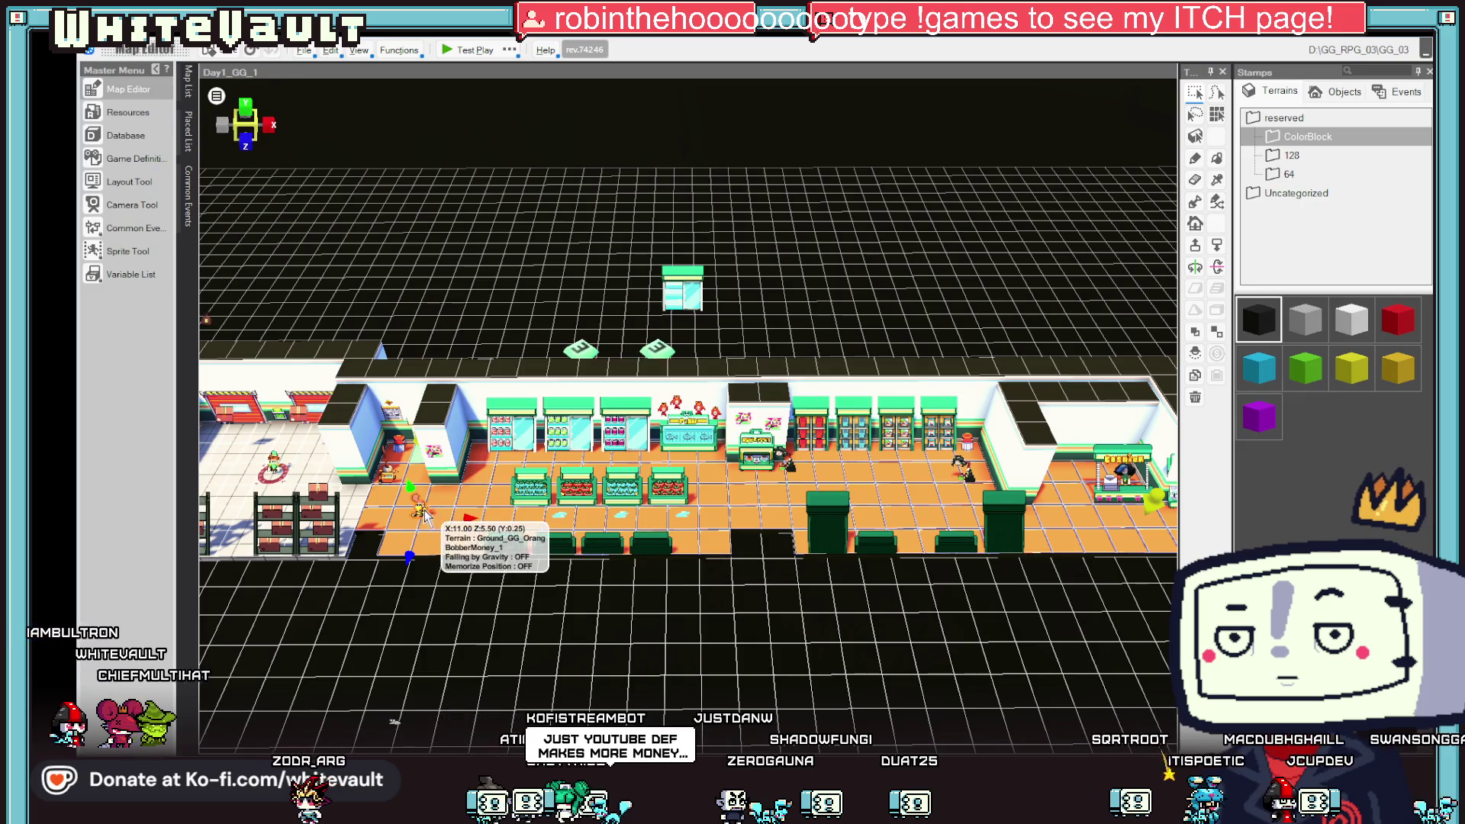
double_click(419, 515)
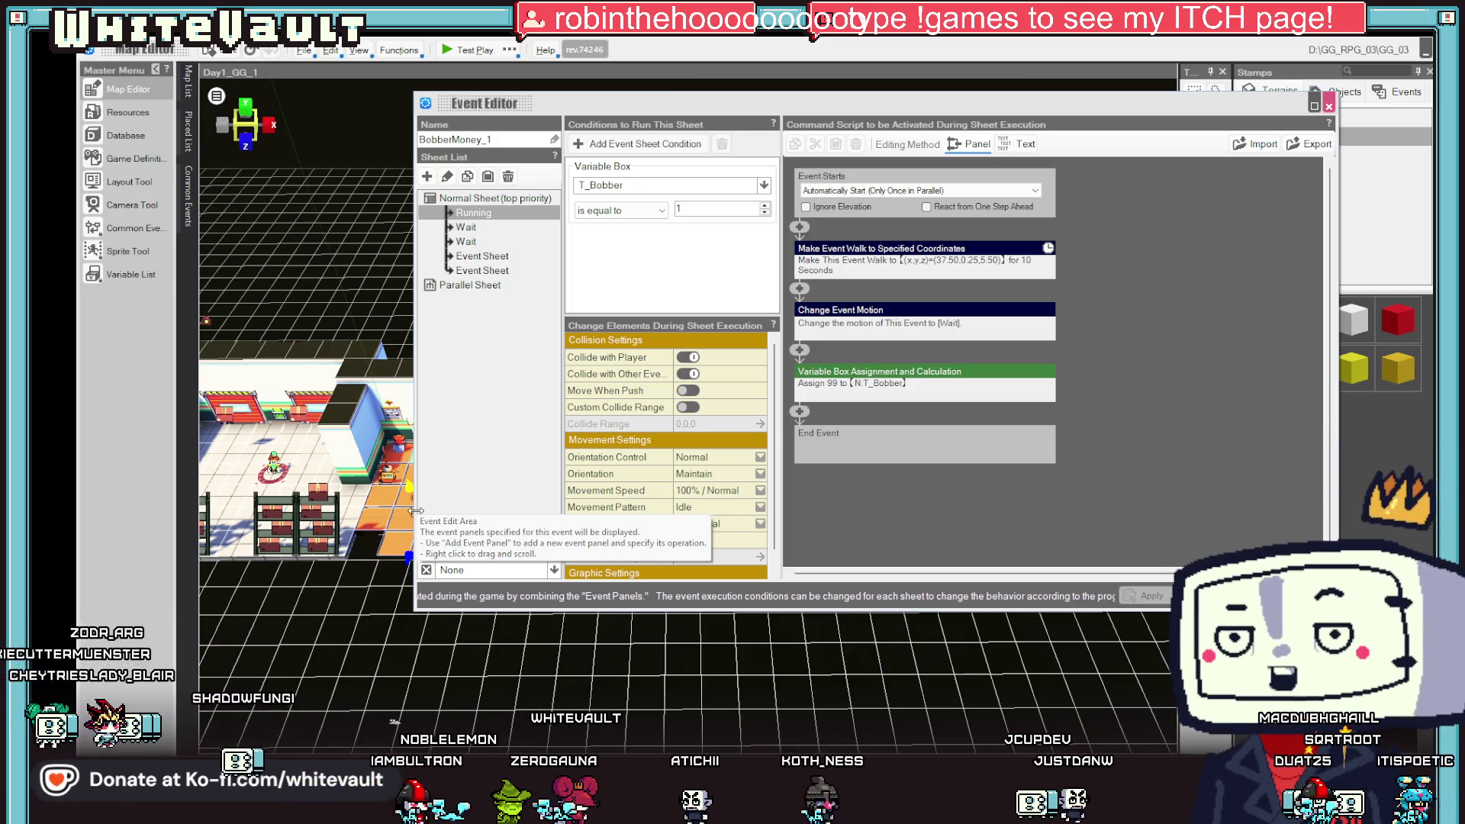
- Cut the Make Player Walk command from the first Wait sheet, close the editor and test-play
click(485, 256)
click(492, 272)
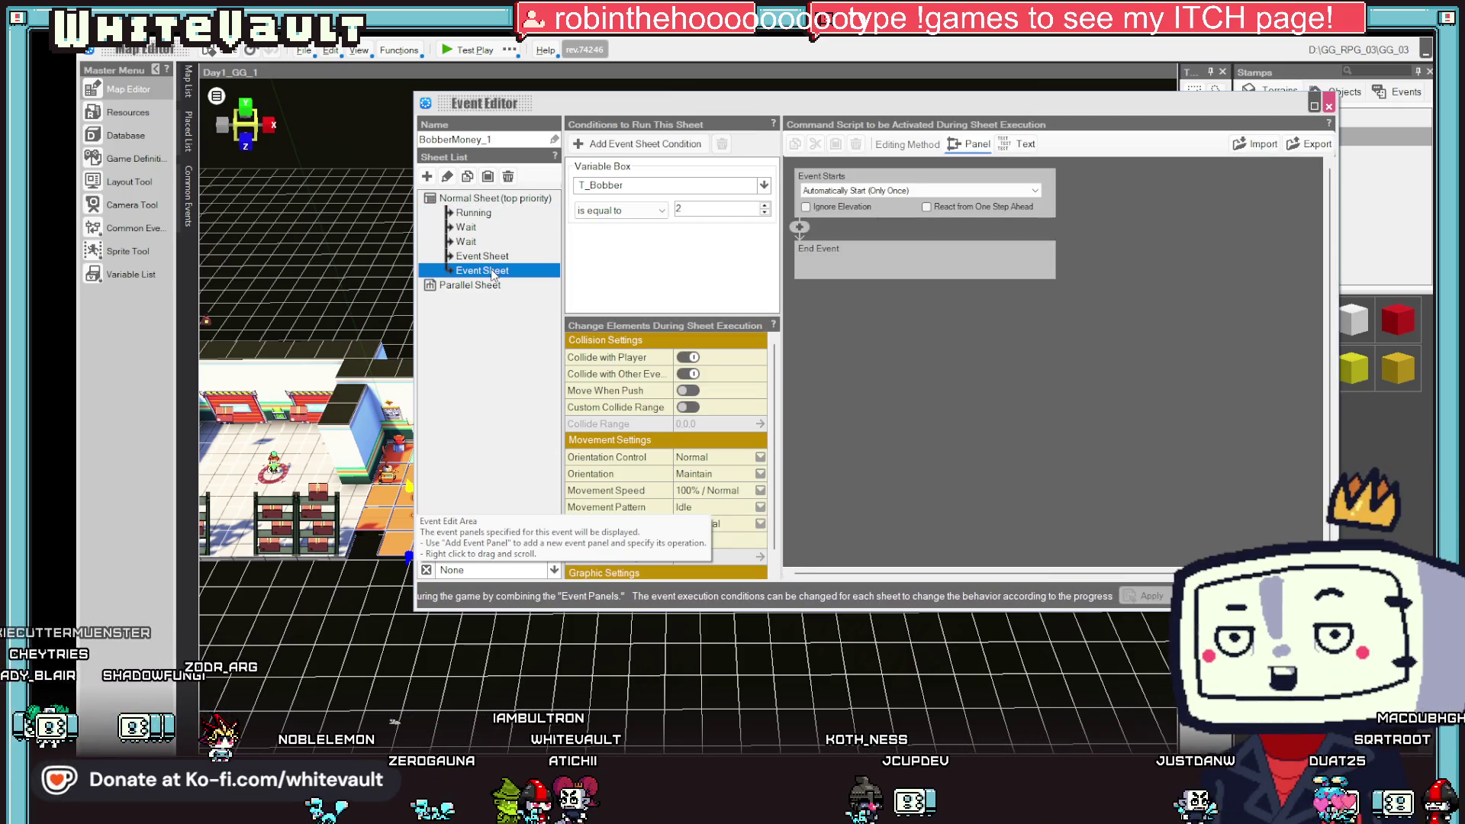
click(488, 216)
click(469, 228)
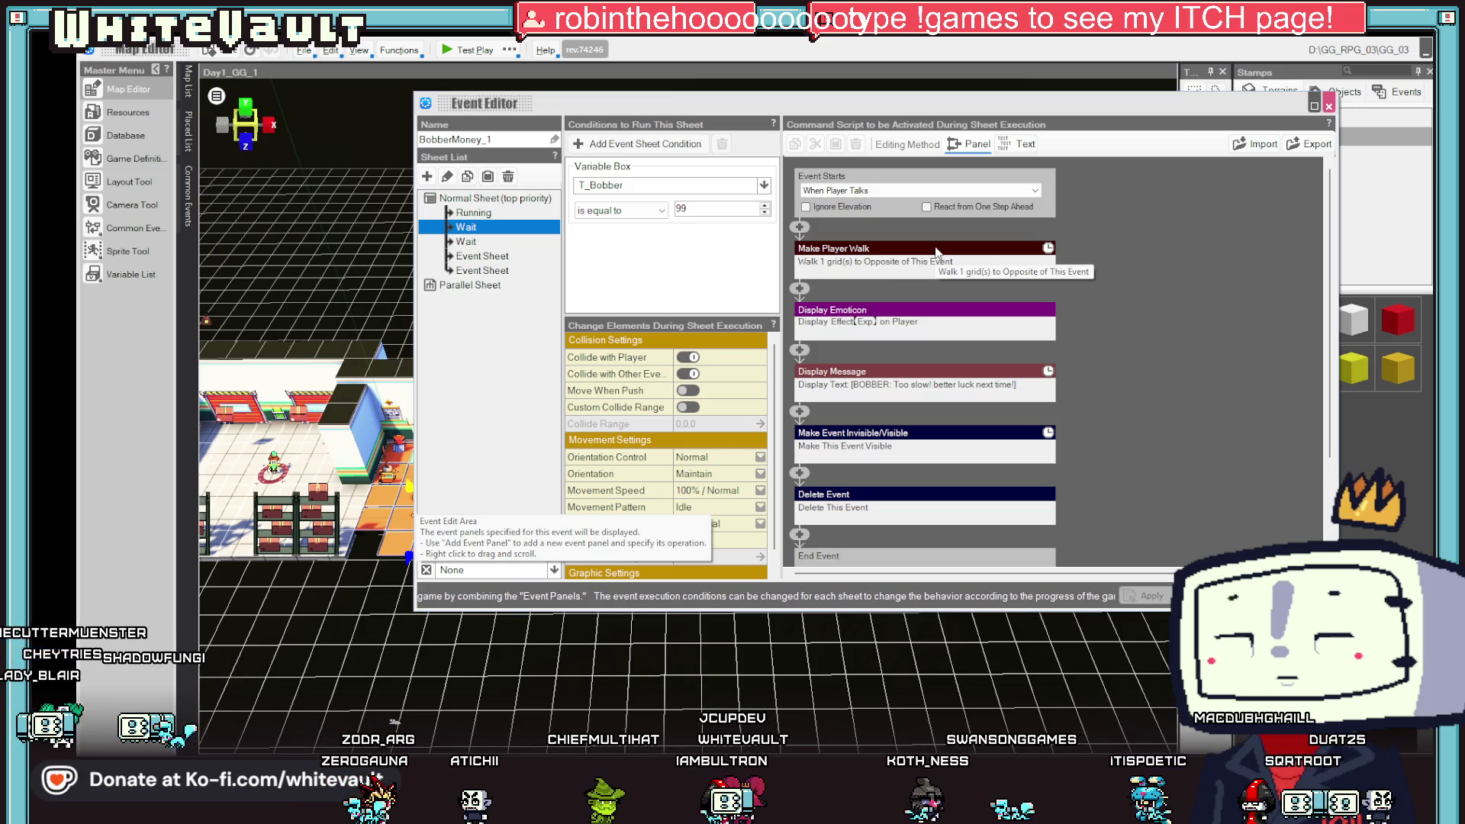
right_click(937, 252)
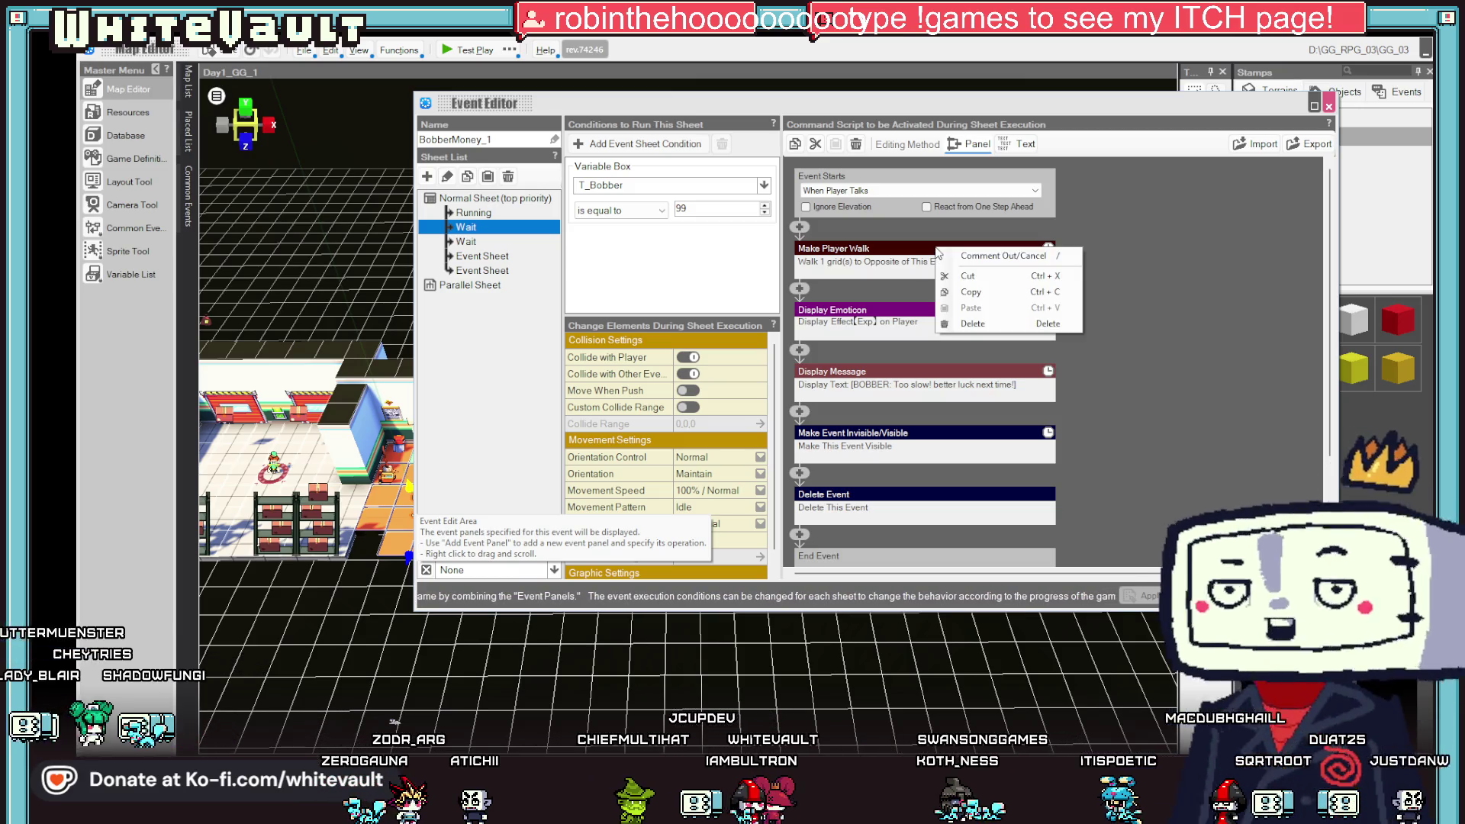
click(968, 276)
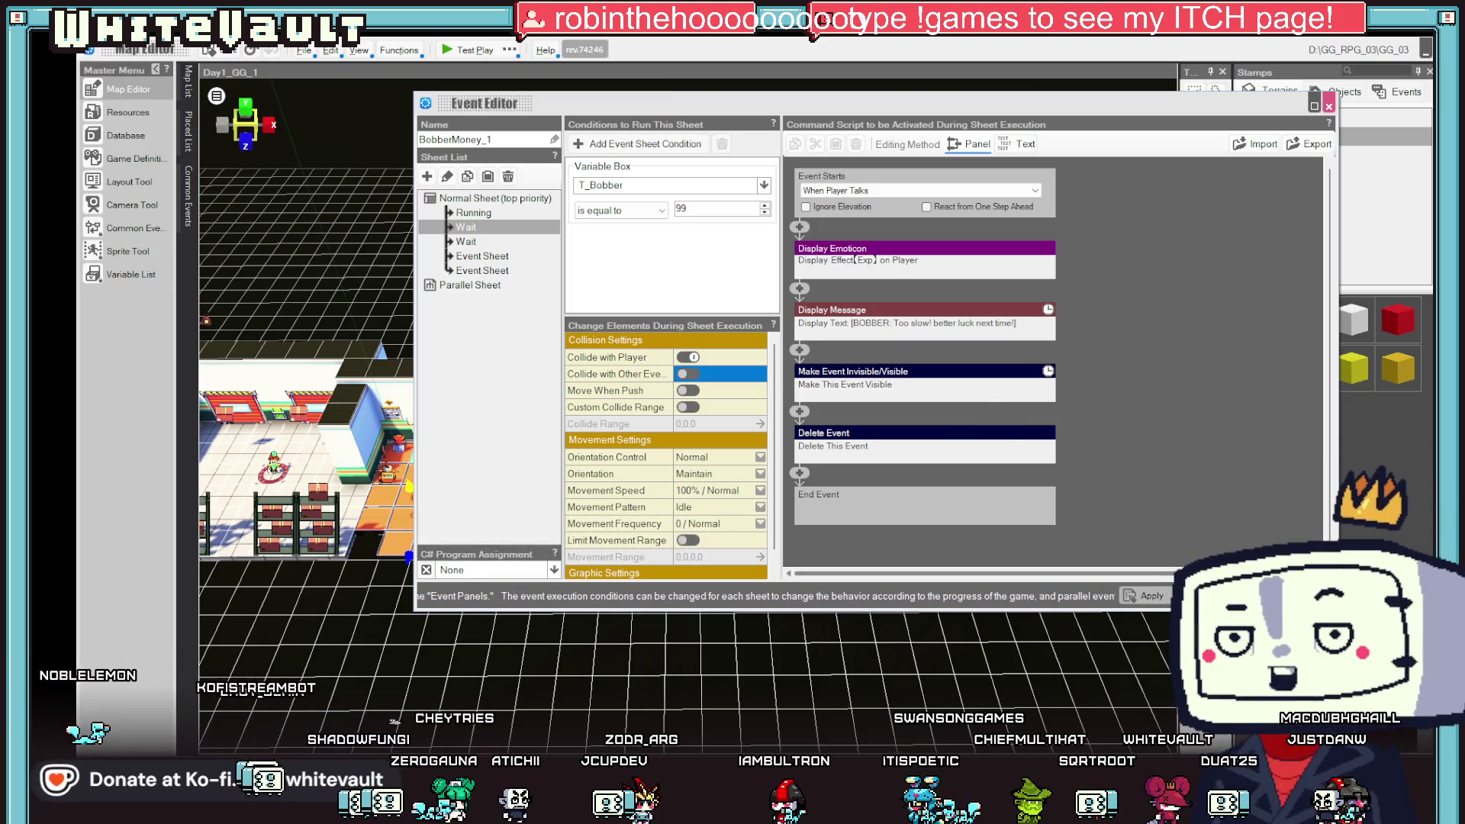
key(Escape)
click(457, 49)
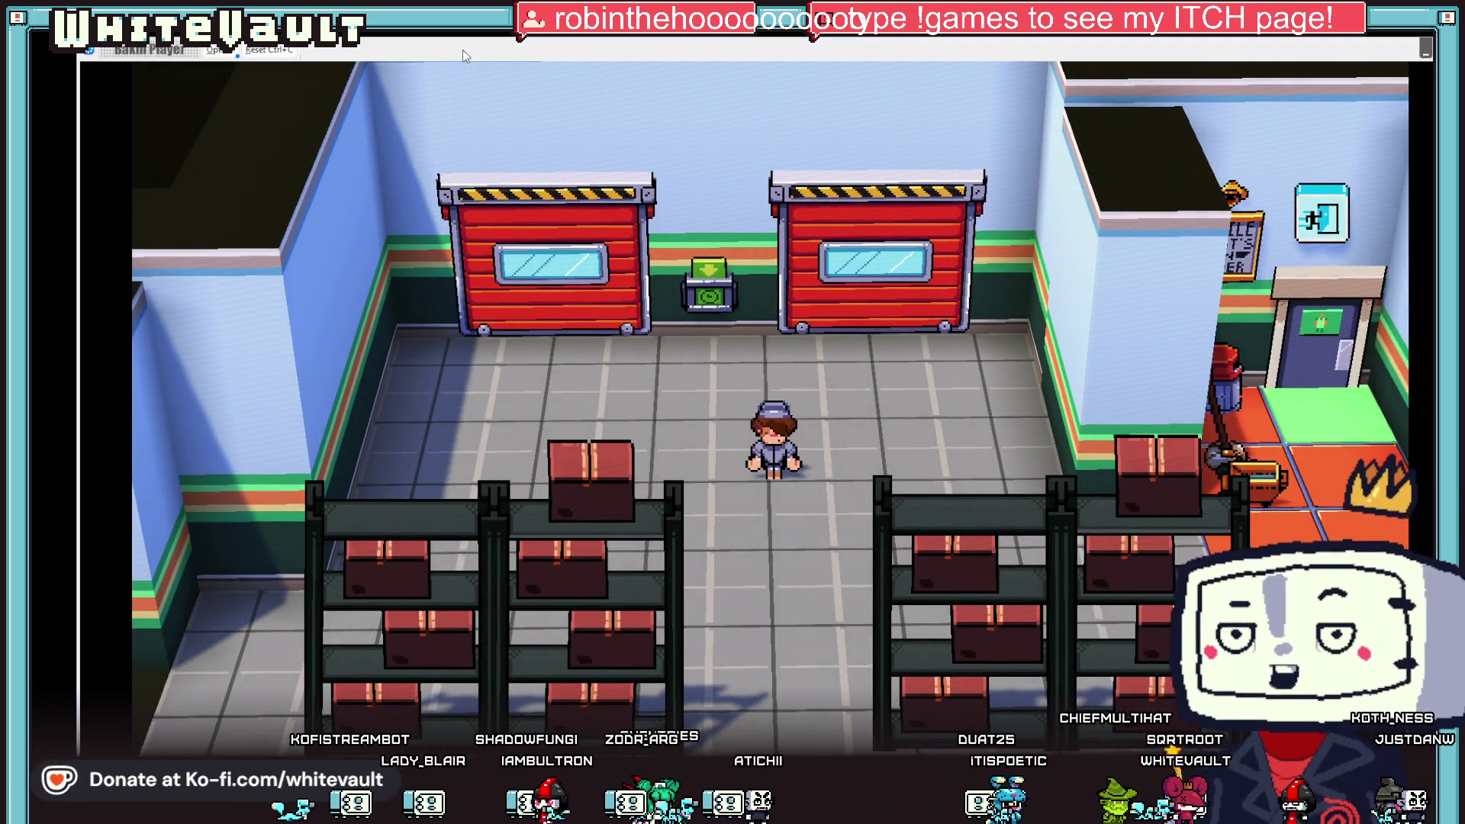
- Walk the player from the warehouse east past the shelves and cashier to Bobber at the glass doors
key(Down)
key(Right)
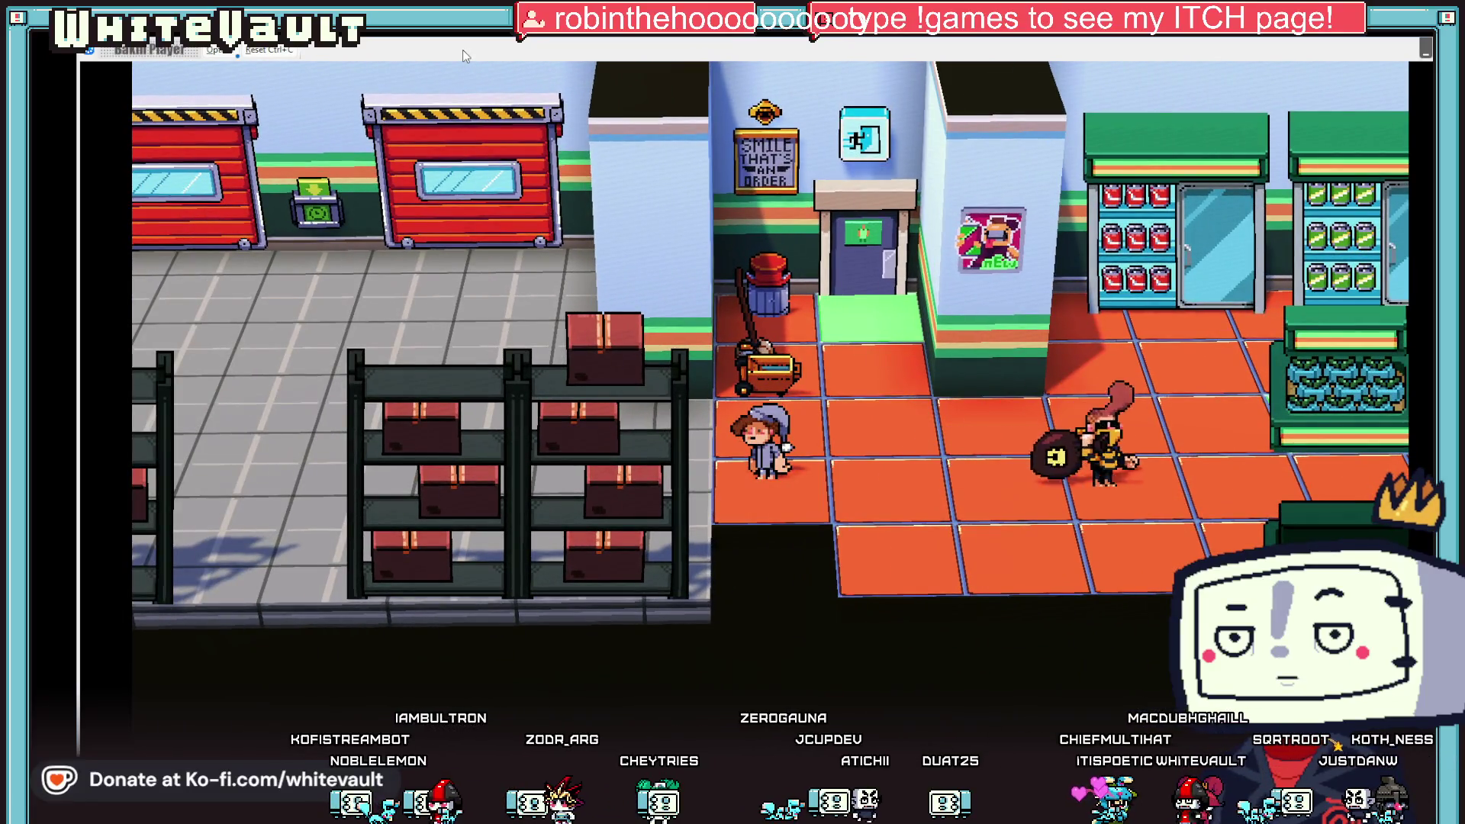
key(Right)
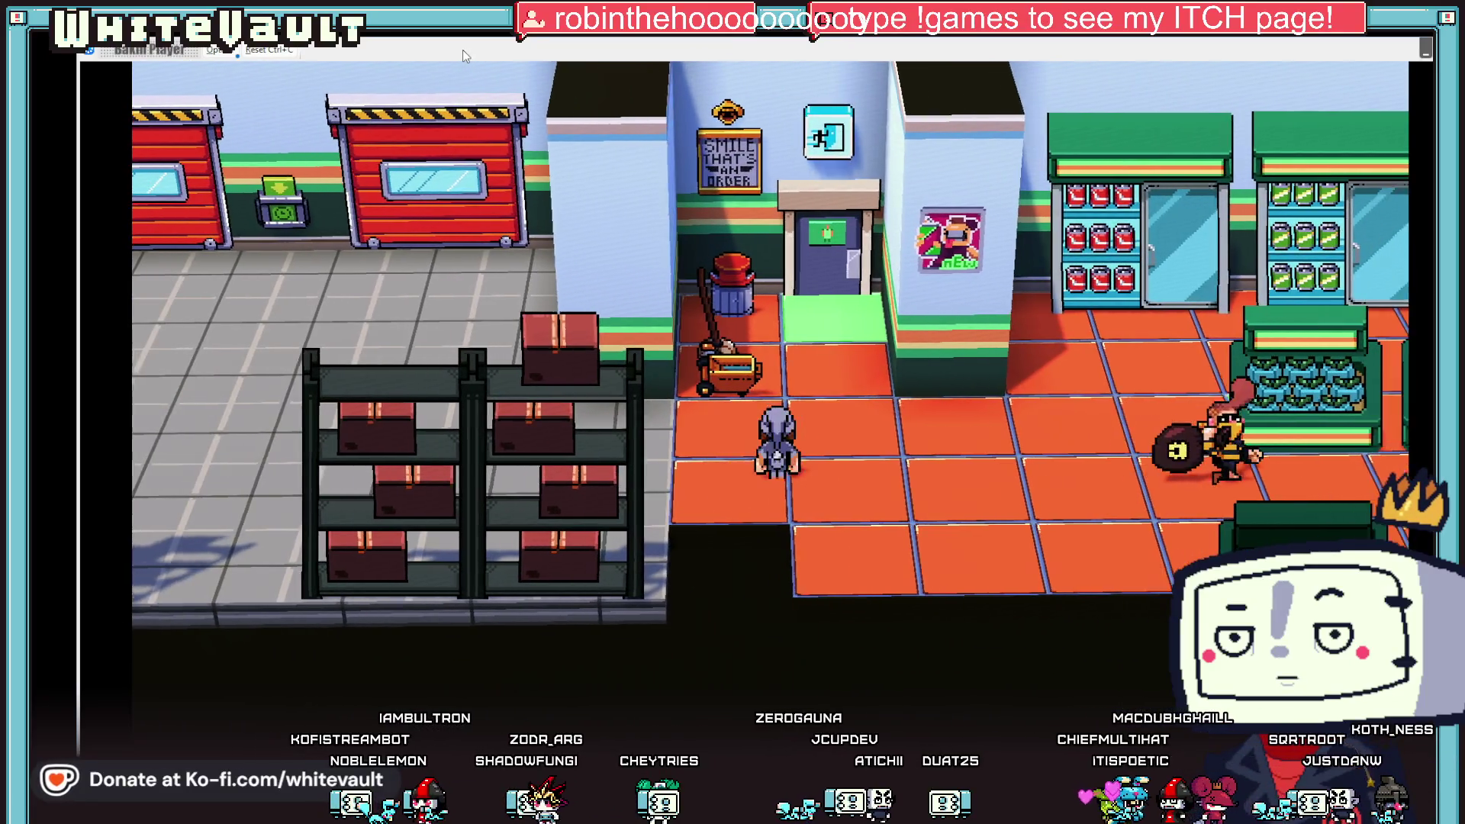
key(Right)
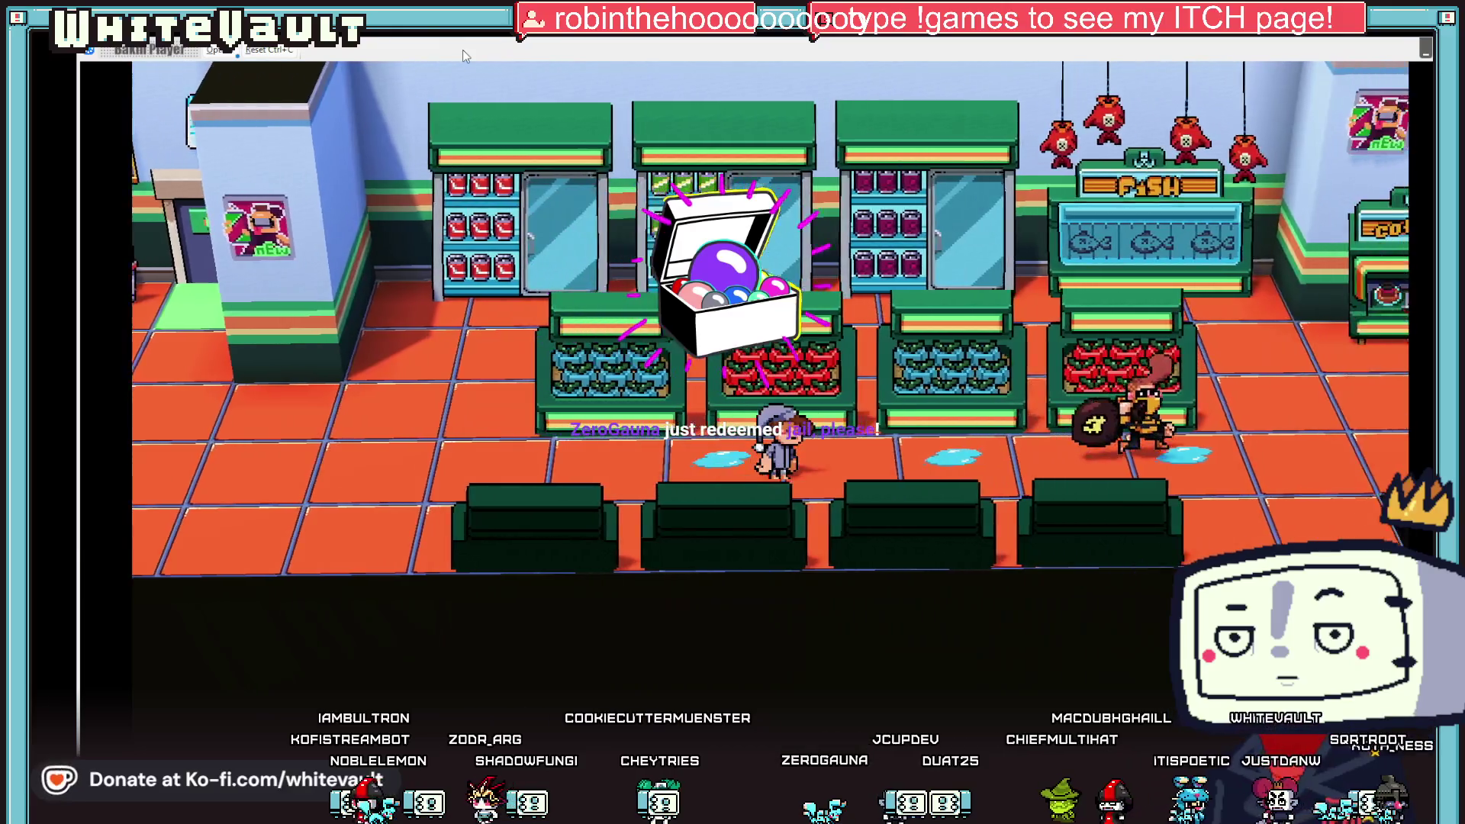
key(Right)
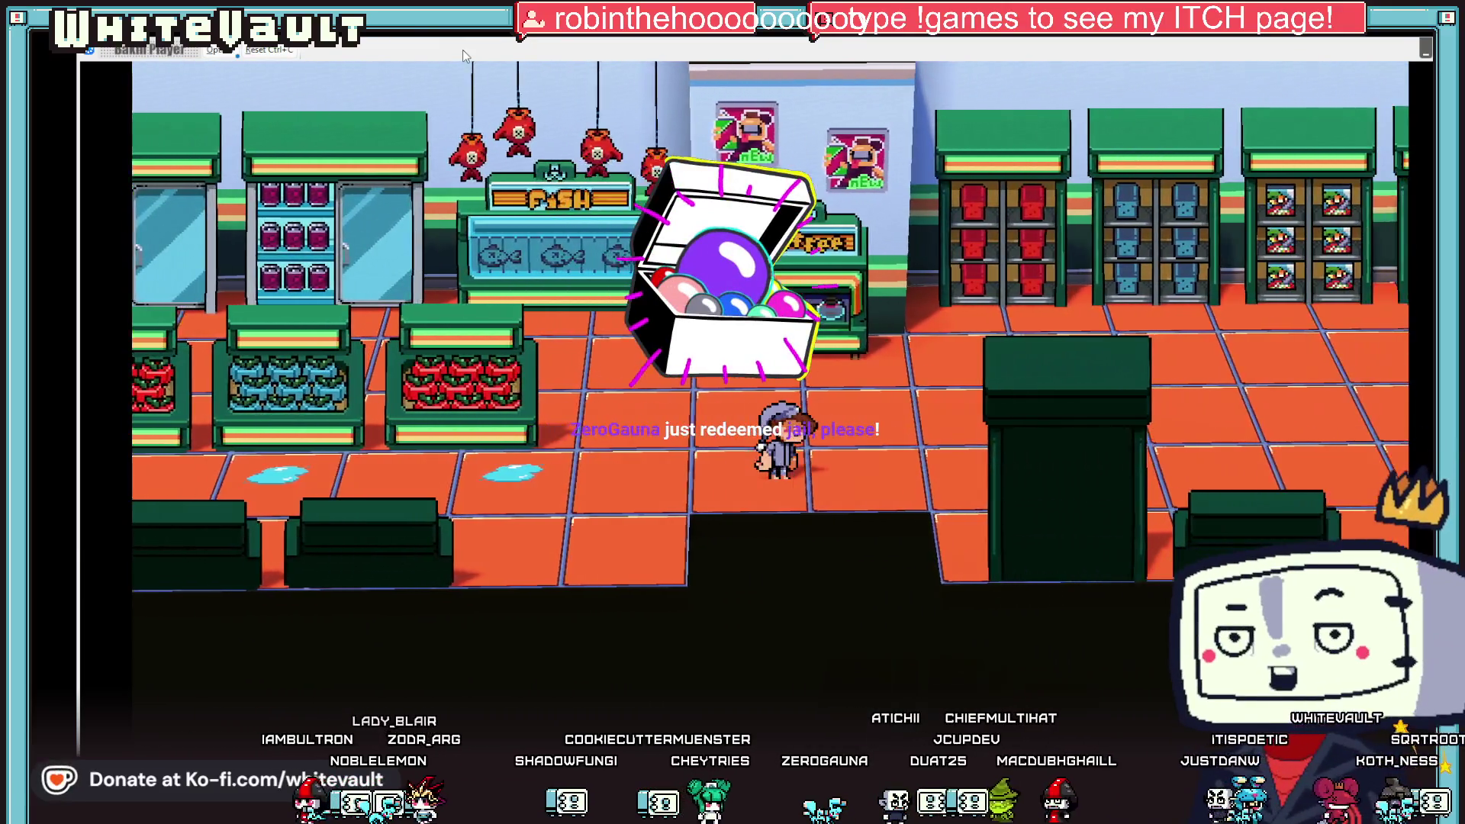
key(Right)
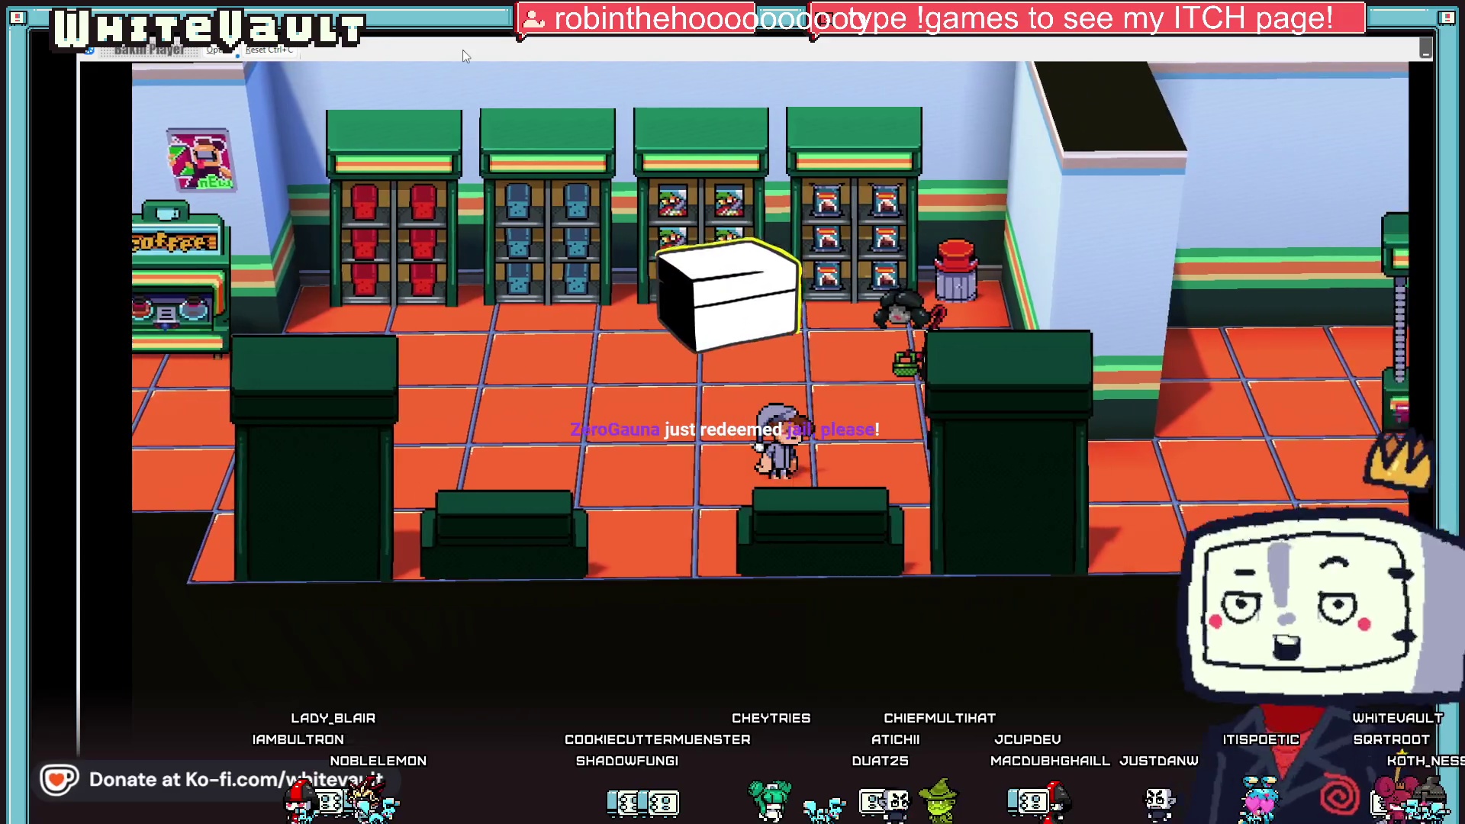
key(Right)
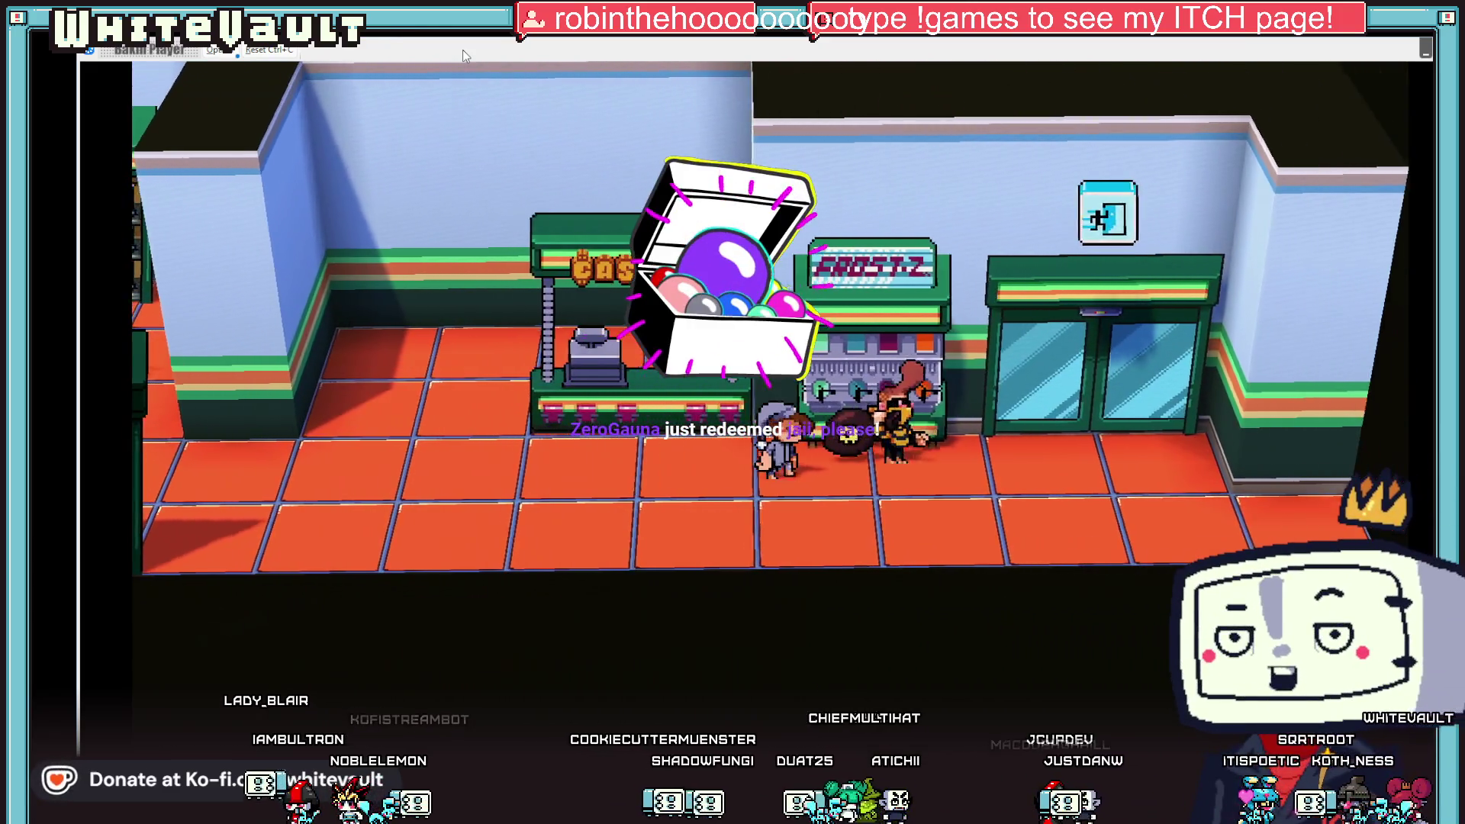
key(Right)
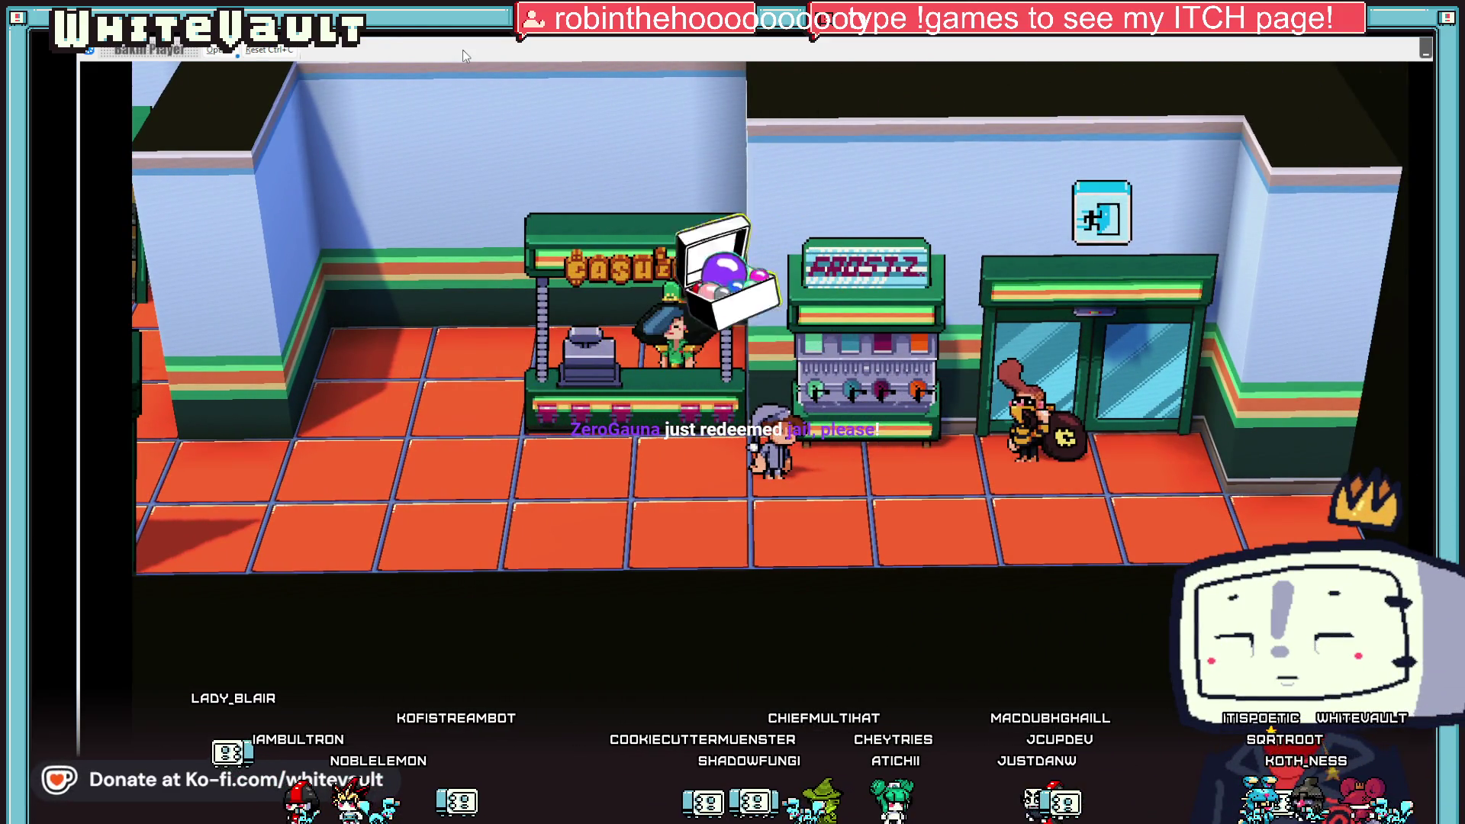
key(Right)
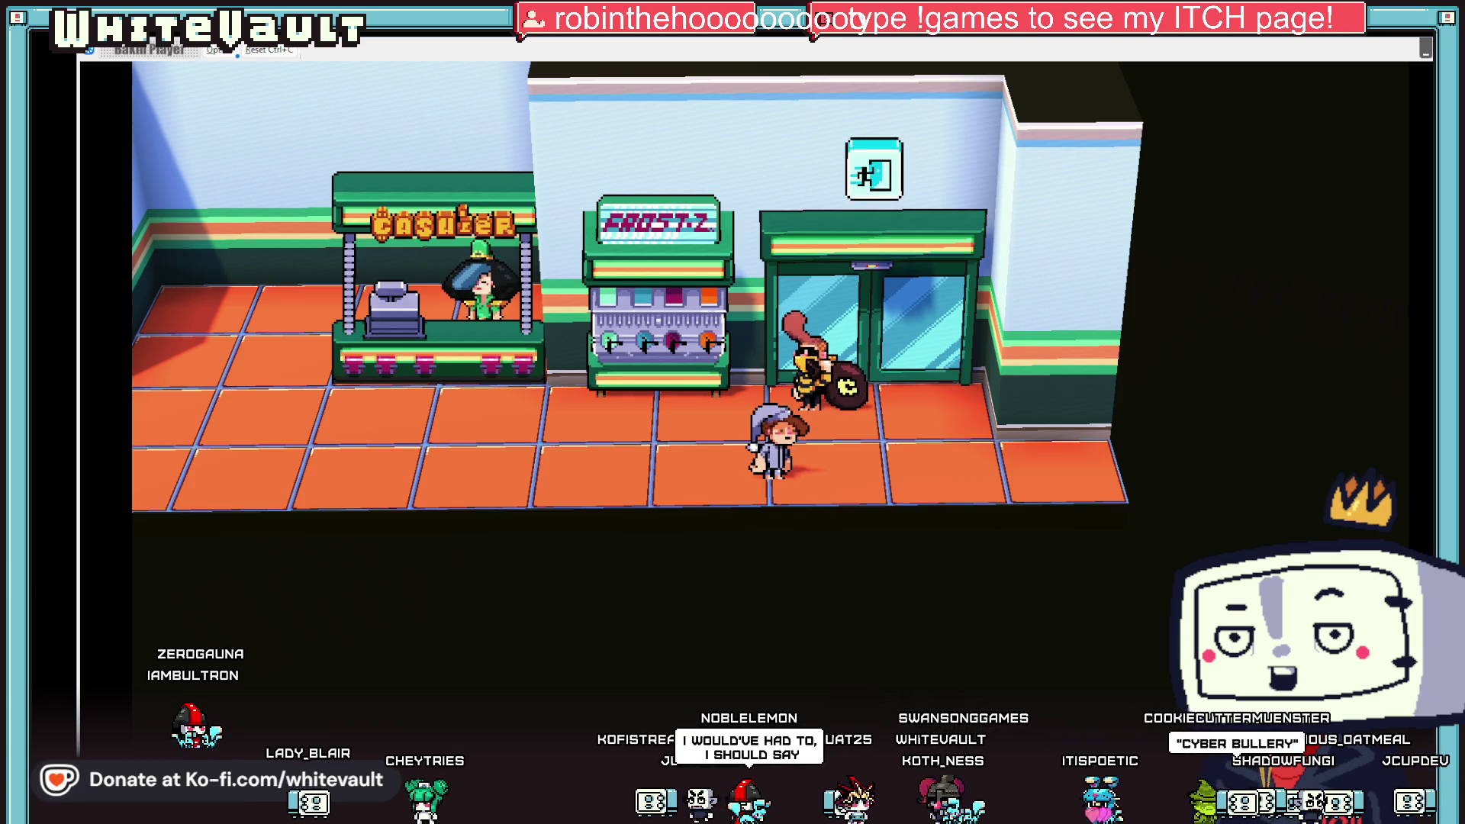
key(alt+F4)
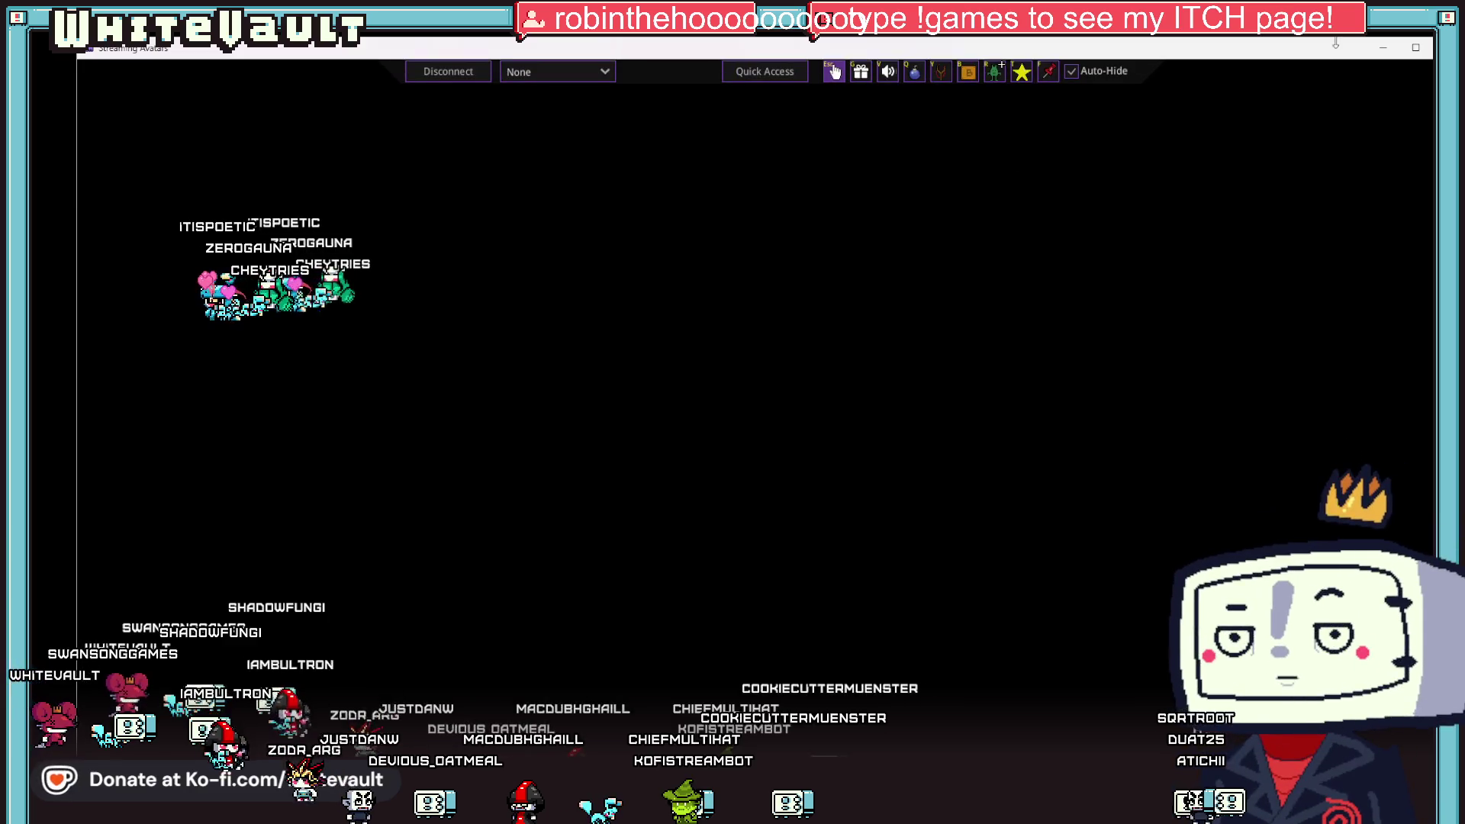
- Dismiss Bobber's 'Too slow!' message, confirm he vanishes, and end the test play
click(1385, 47)
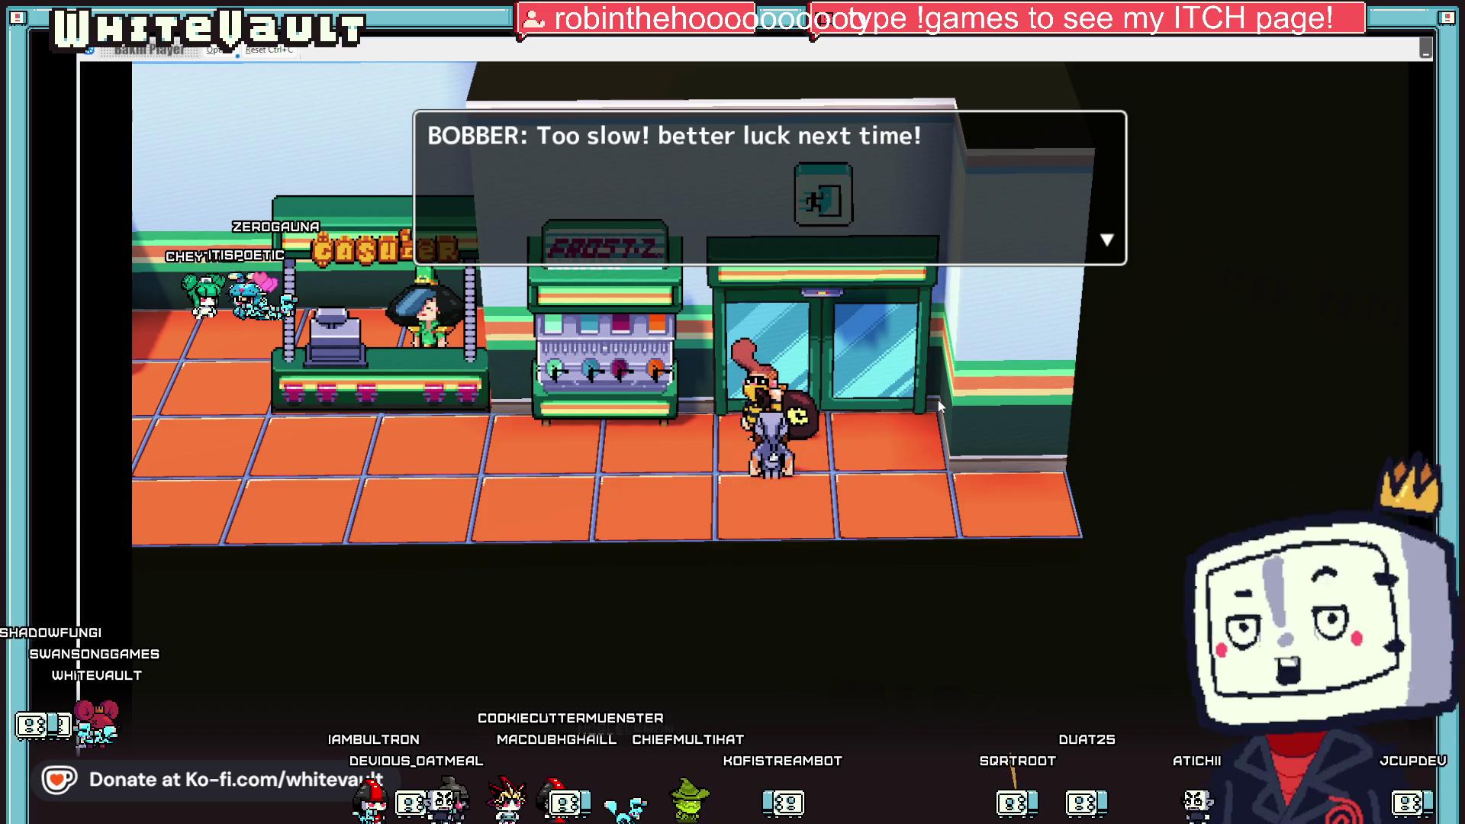
key(Return)
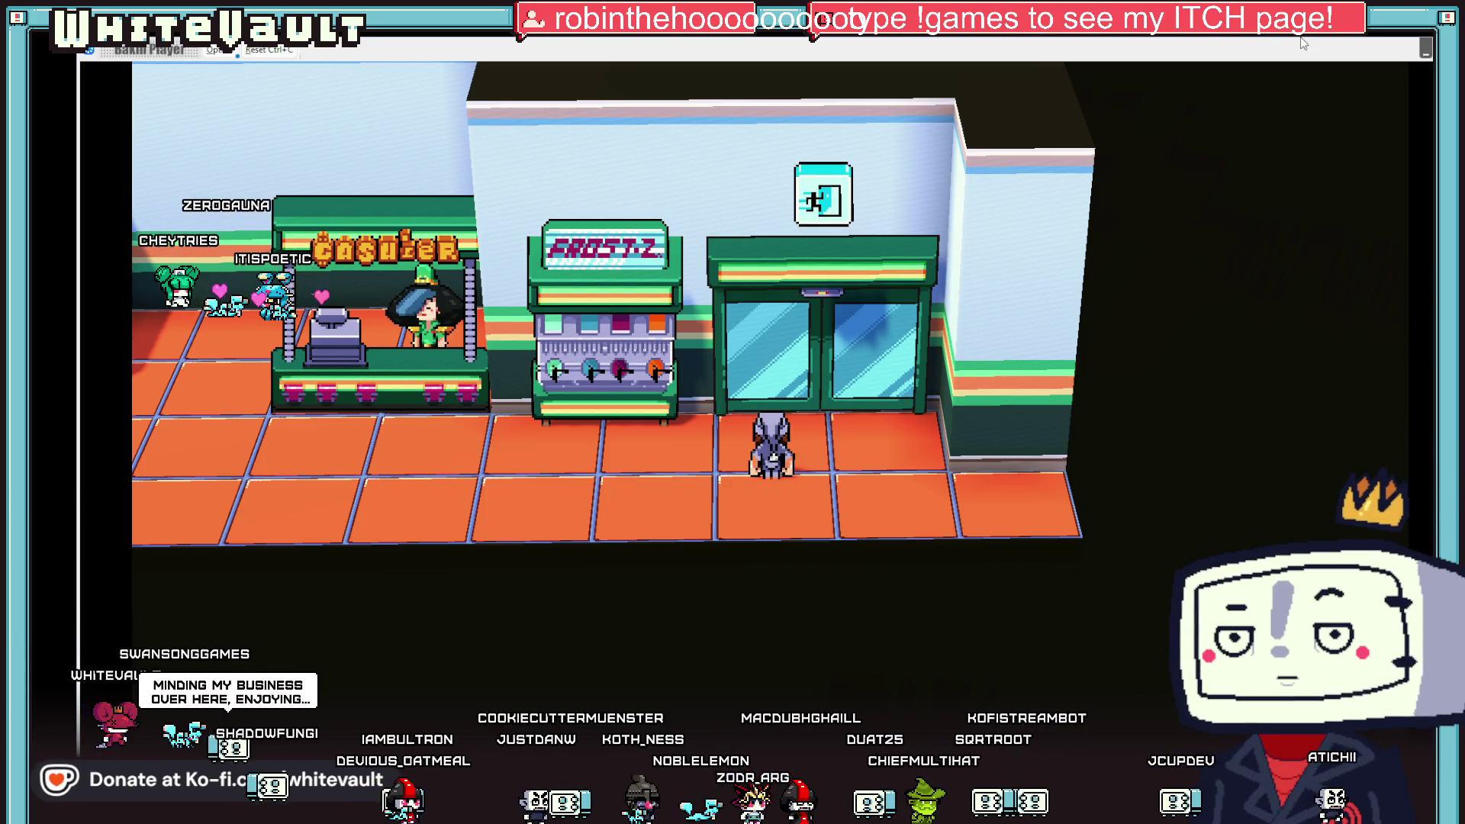
key(alt+F4)
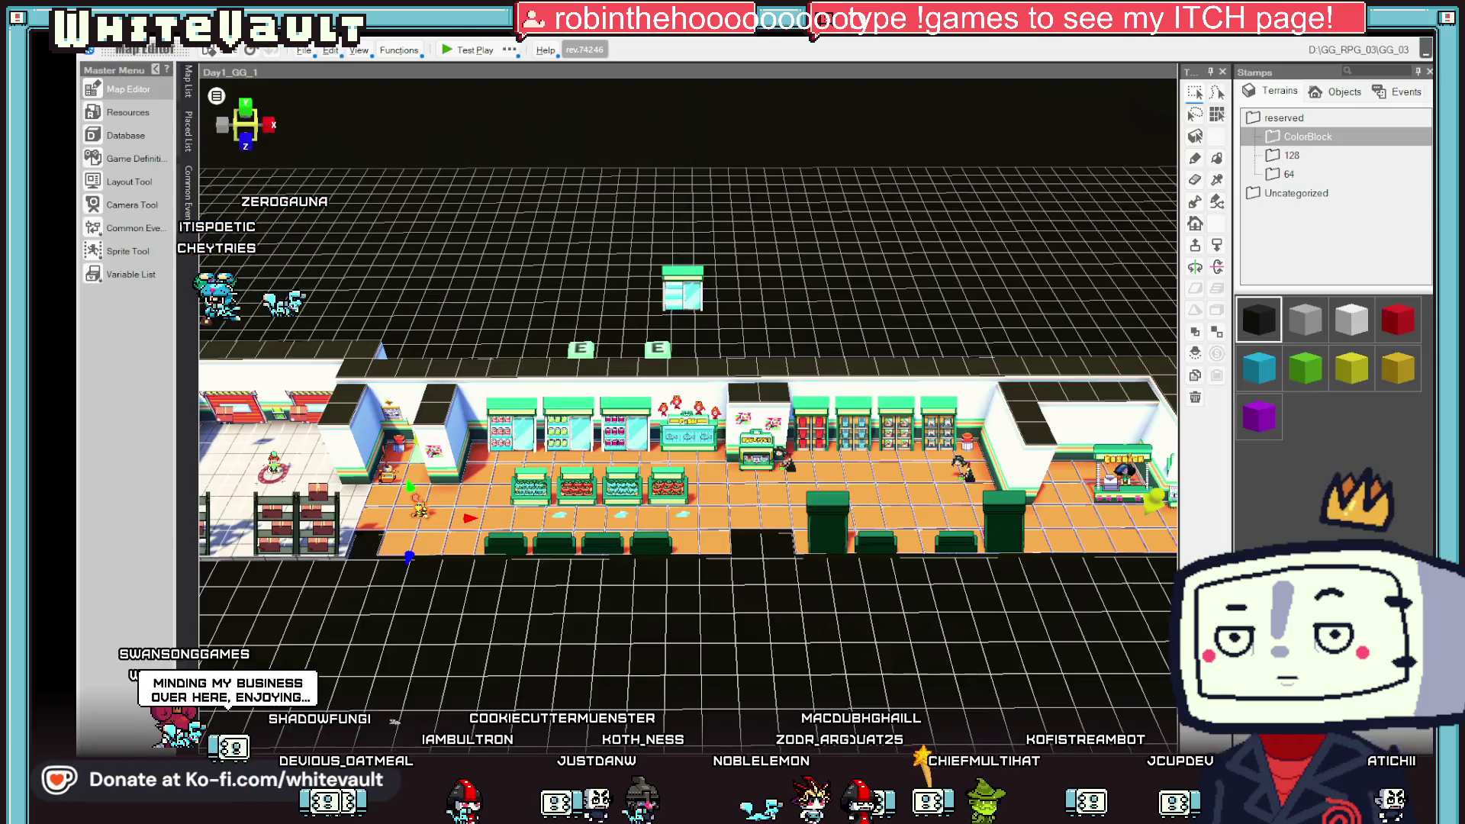
- Set BobberMoney_1's Make Event Invisible/Visible step to Invisible over 0.5 seconds, apply, and test-play again
double_click(963, 464)
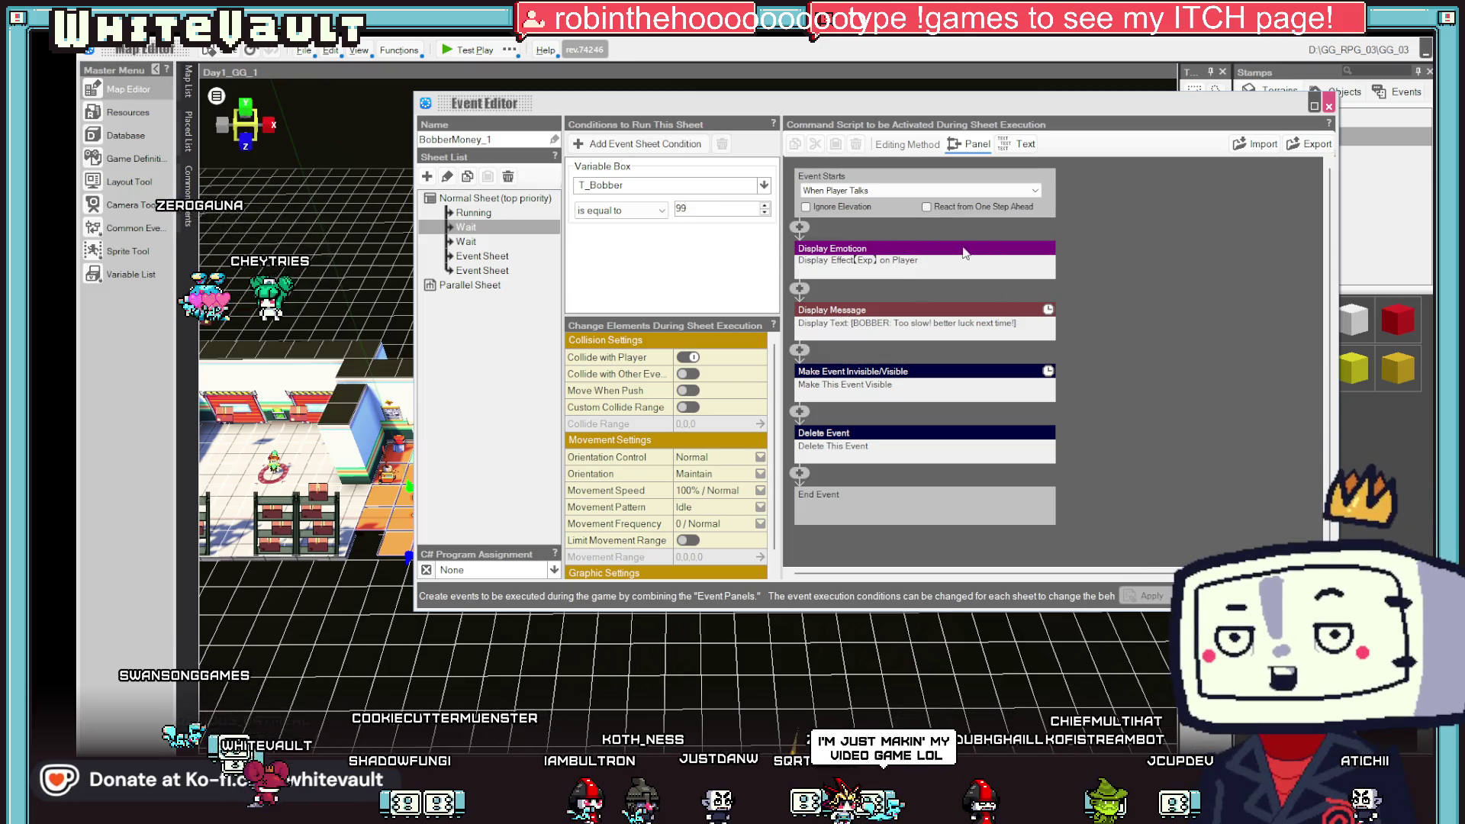
click(865, 383)
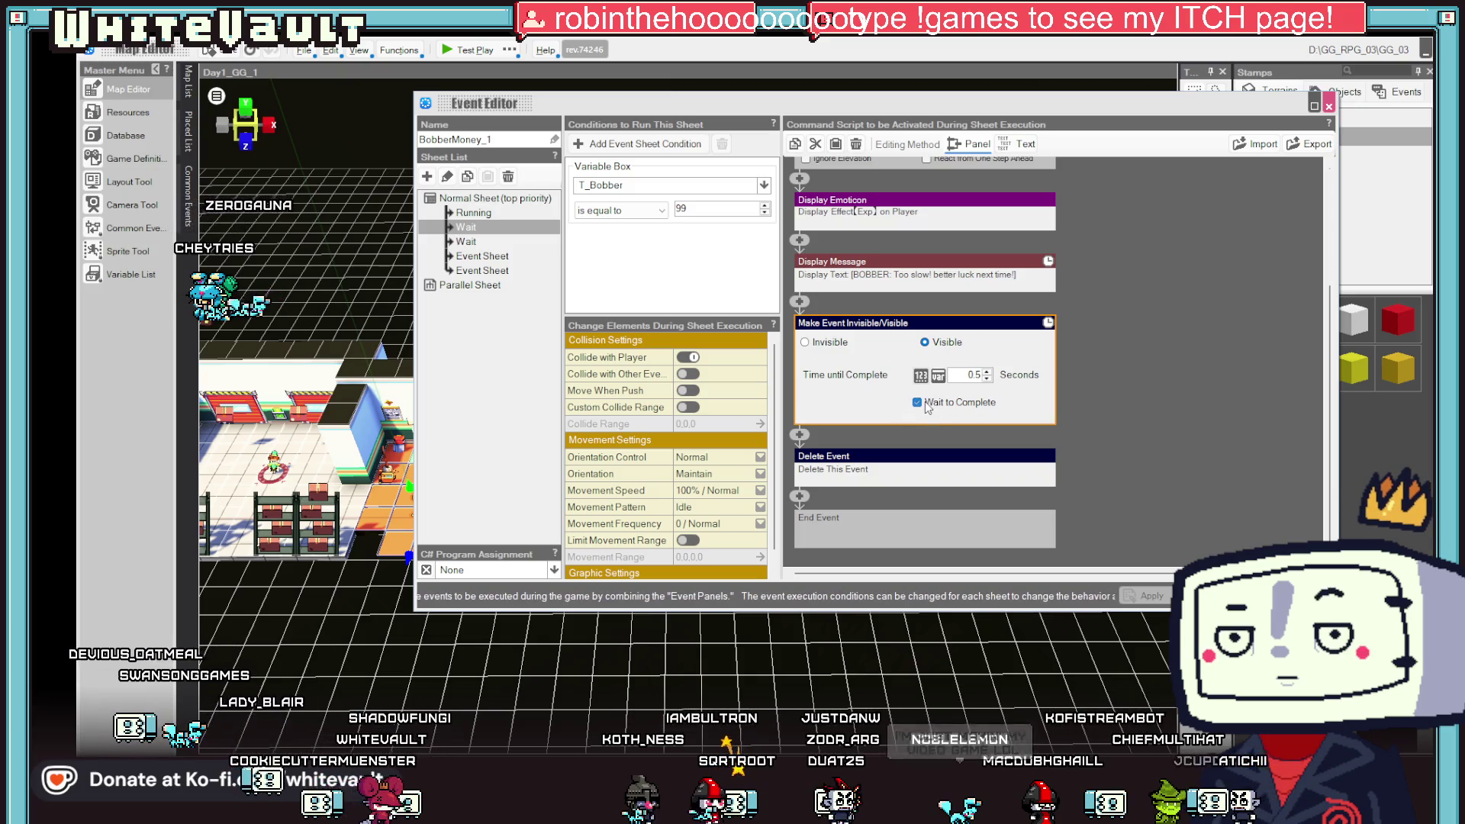
right_click(899, 456)
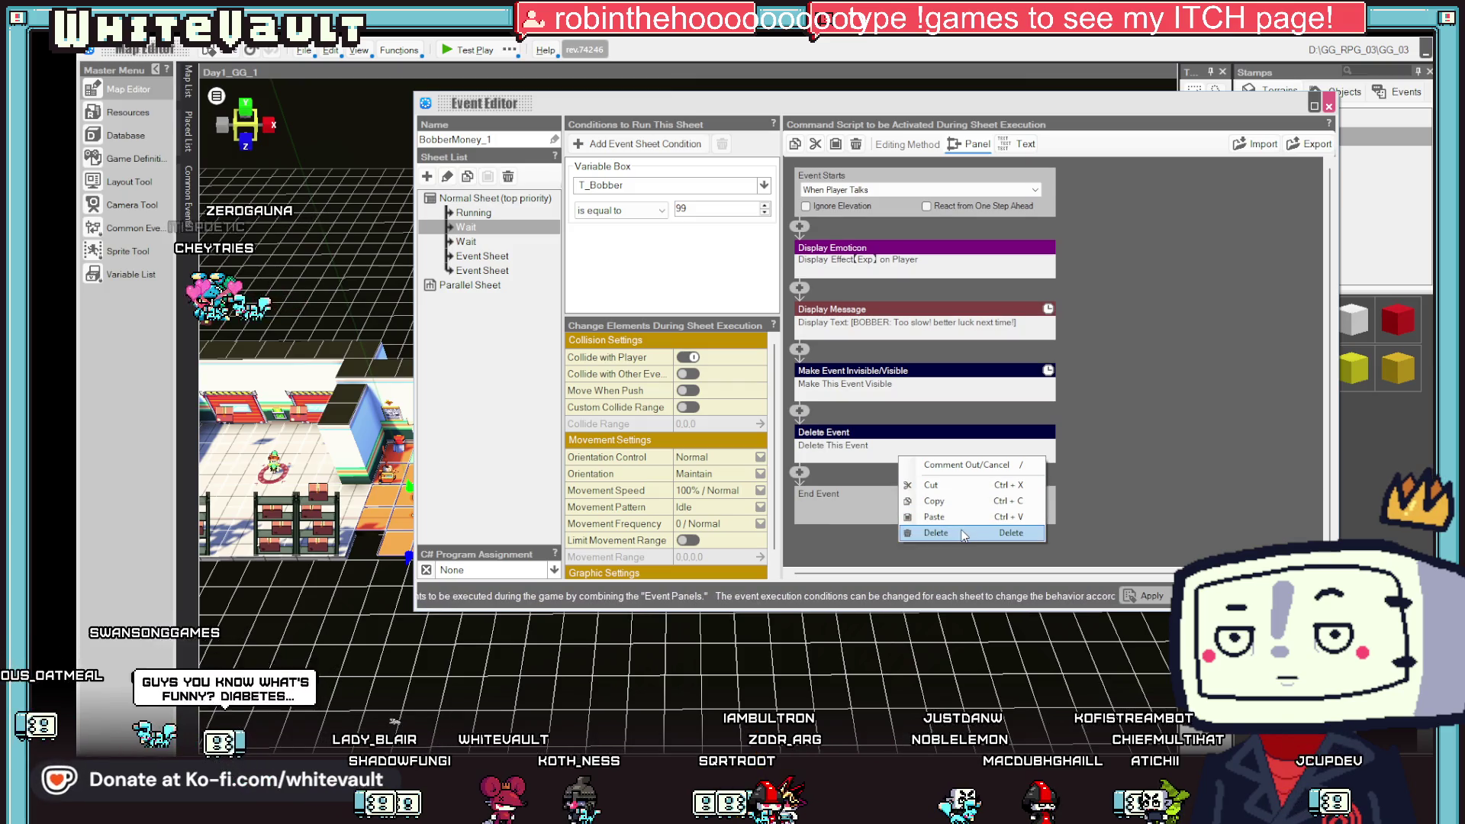
click(1136, 425)
click(937, 383)
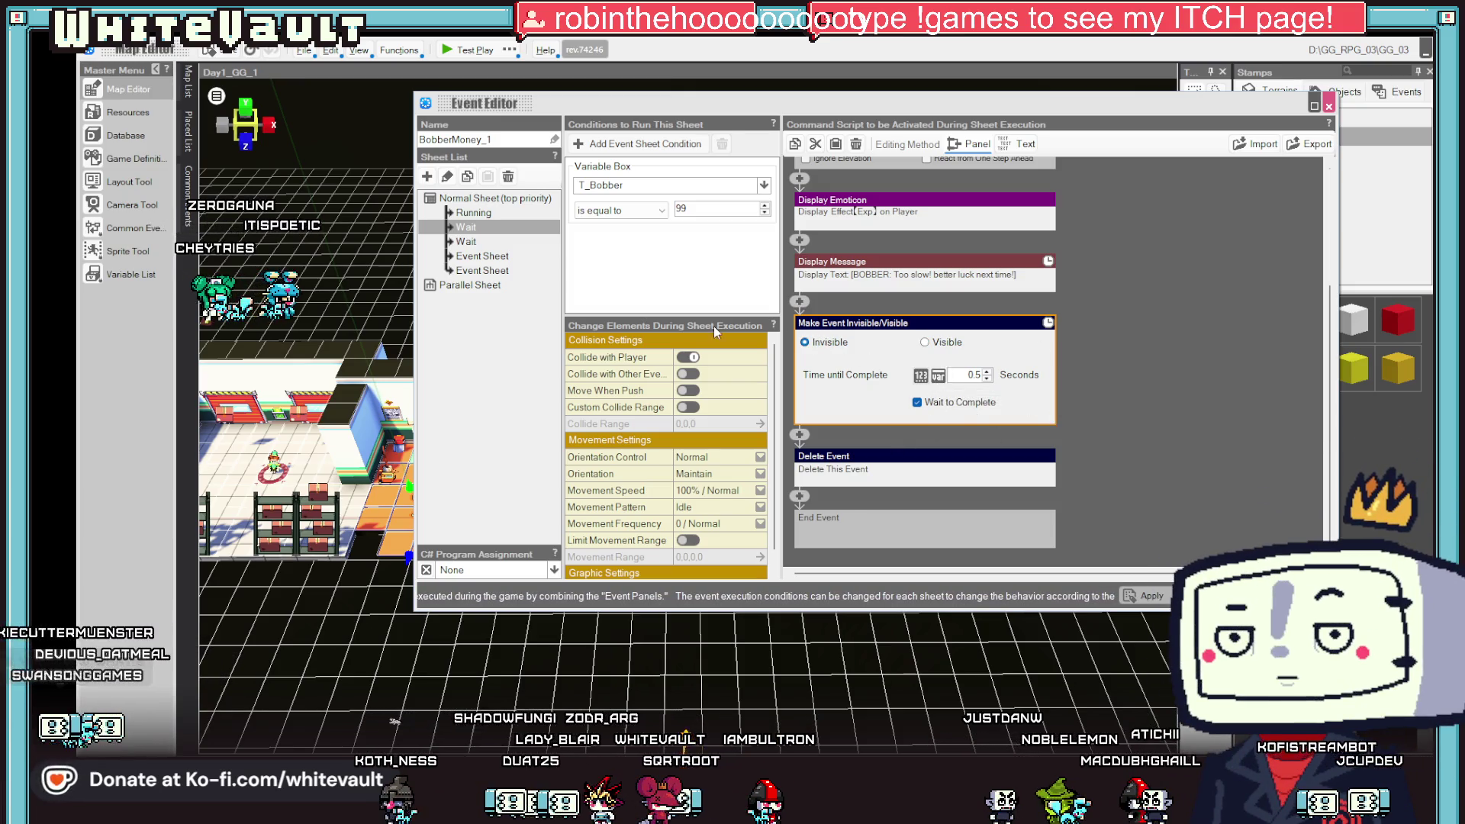
click(1152, 596)
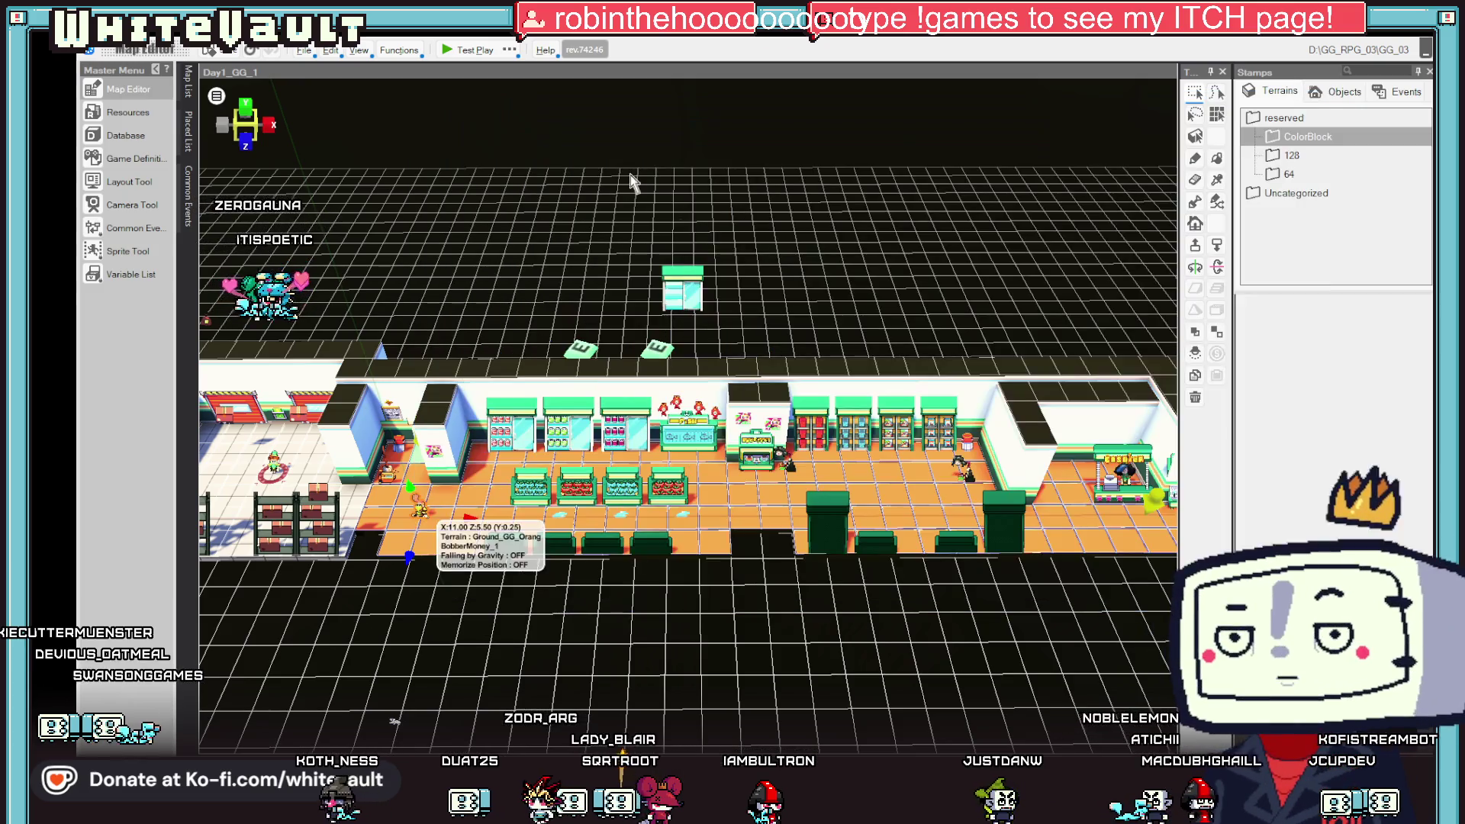
click(464, 52)
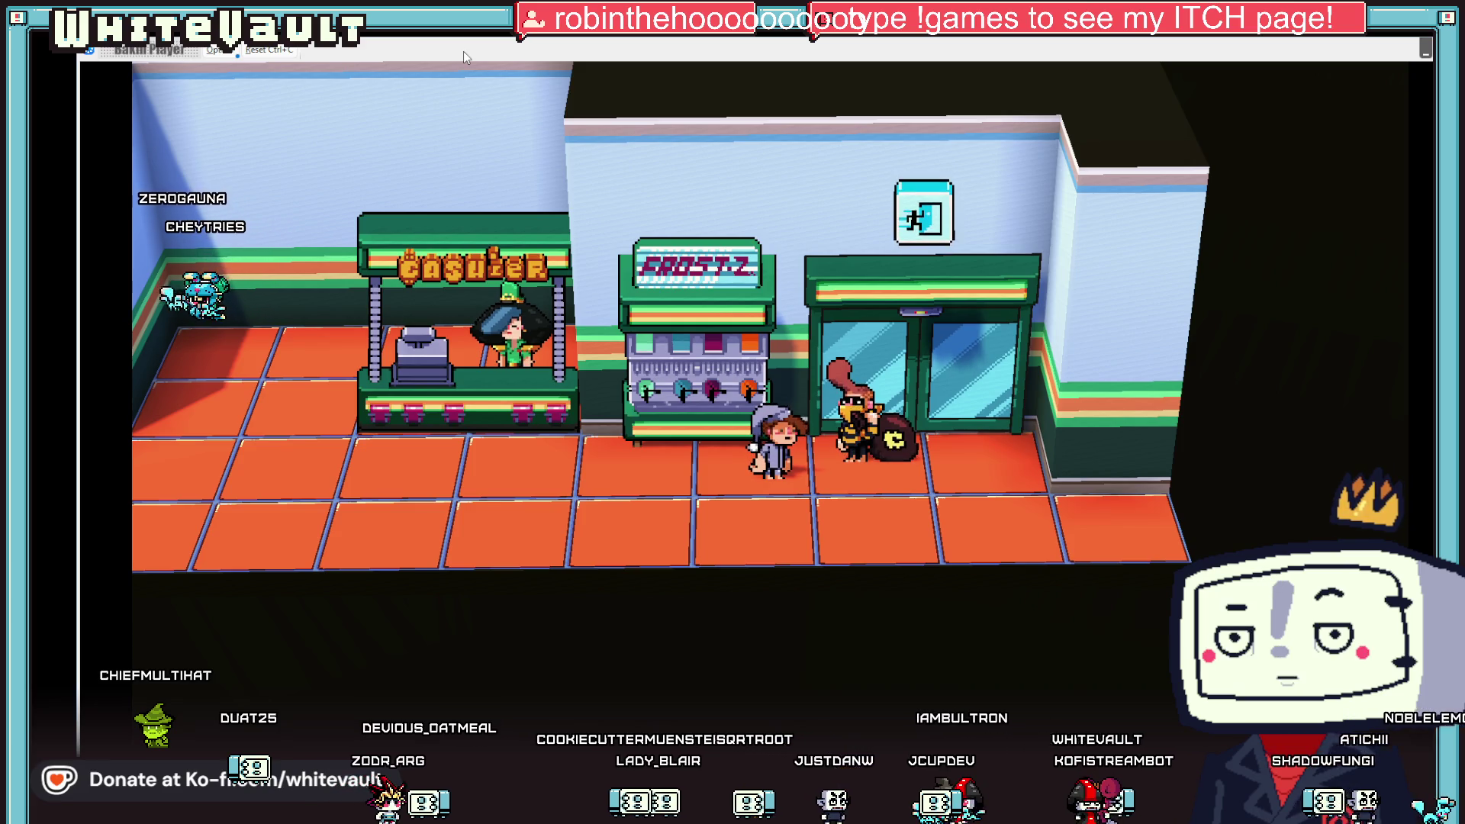
- Walk up to Bobber, dismiss his too-slow message, walk left past the cashier, then end the test
key(Right)
key(Up)
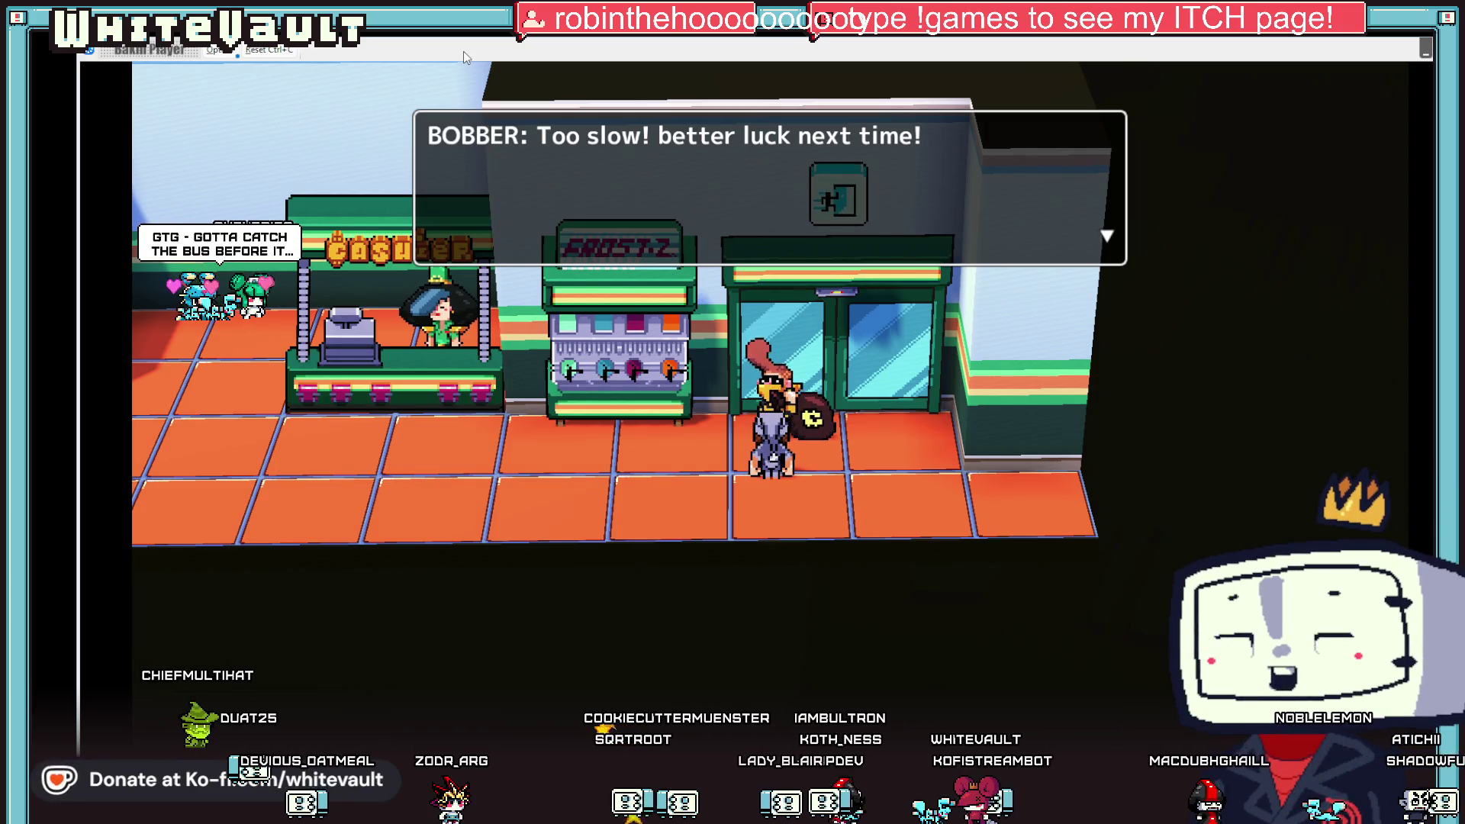
key(z)
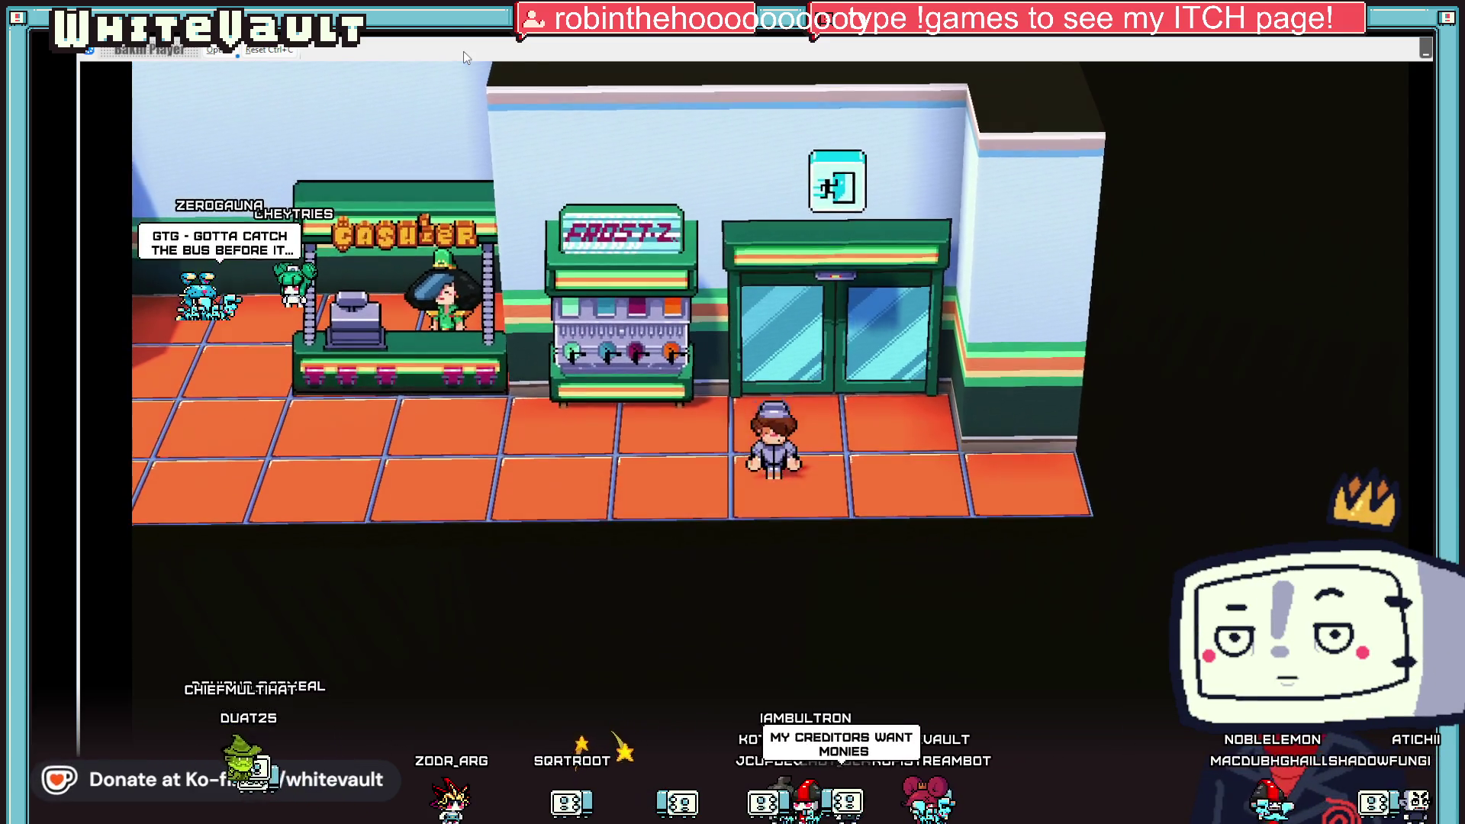
key(Left)
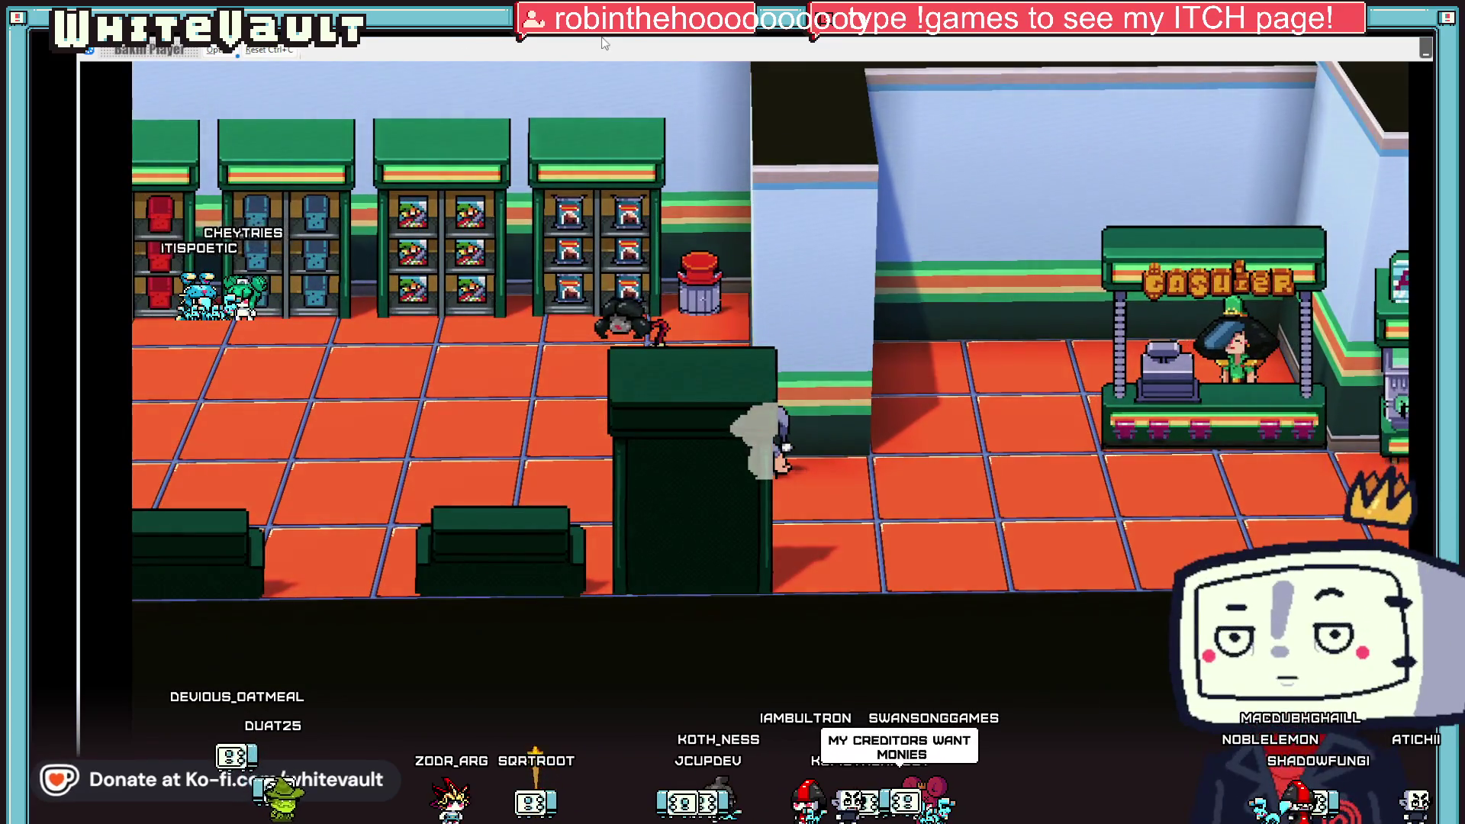
key(alt+F4)
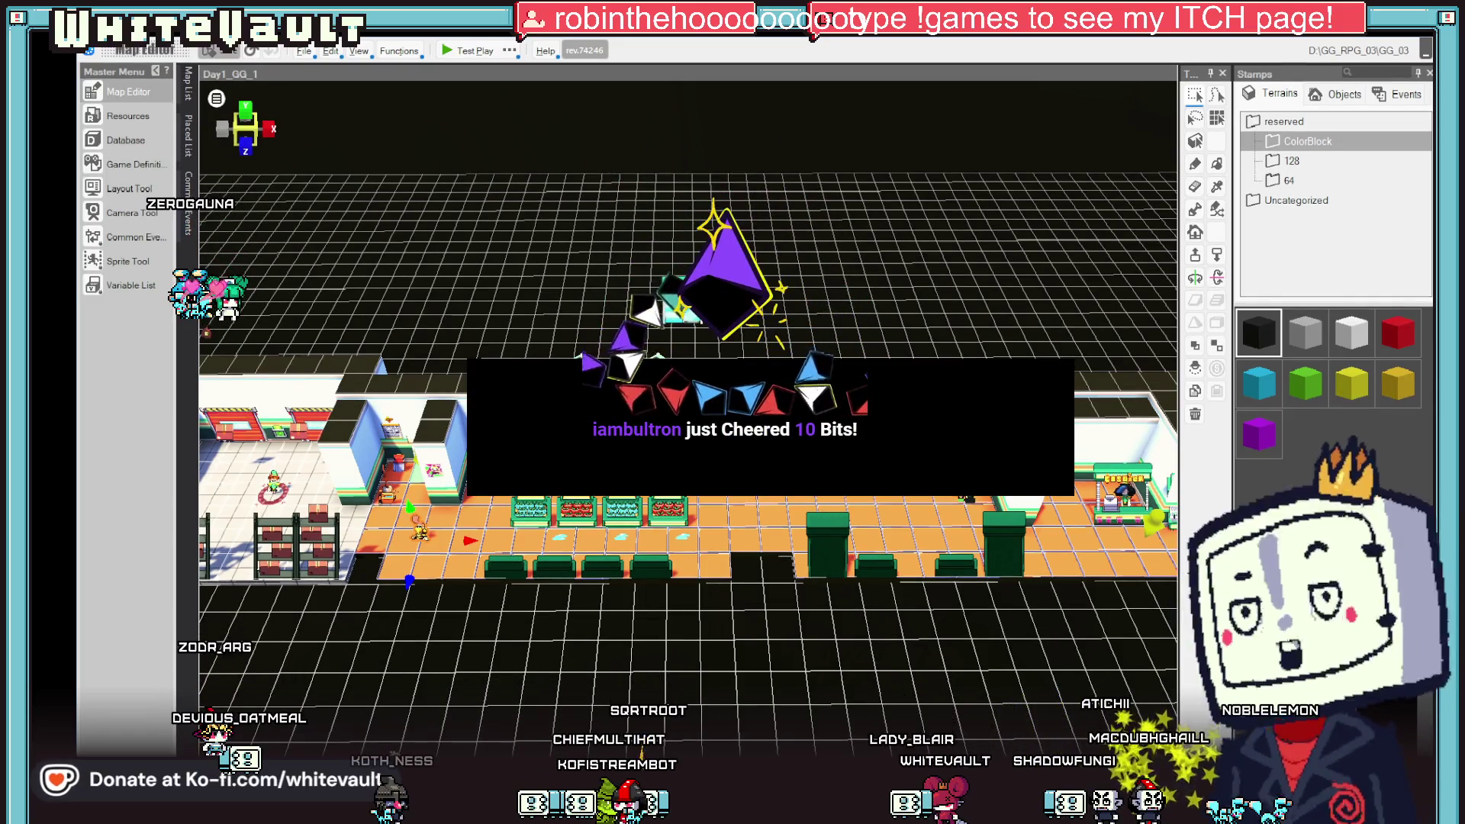
- Save the project with Ctrl+S
key(ctrl+s)
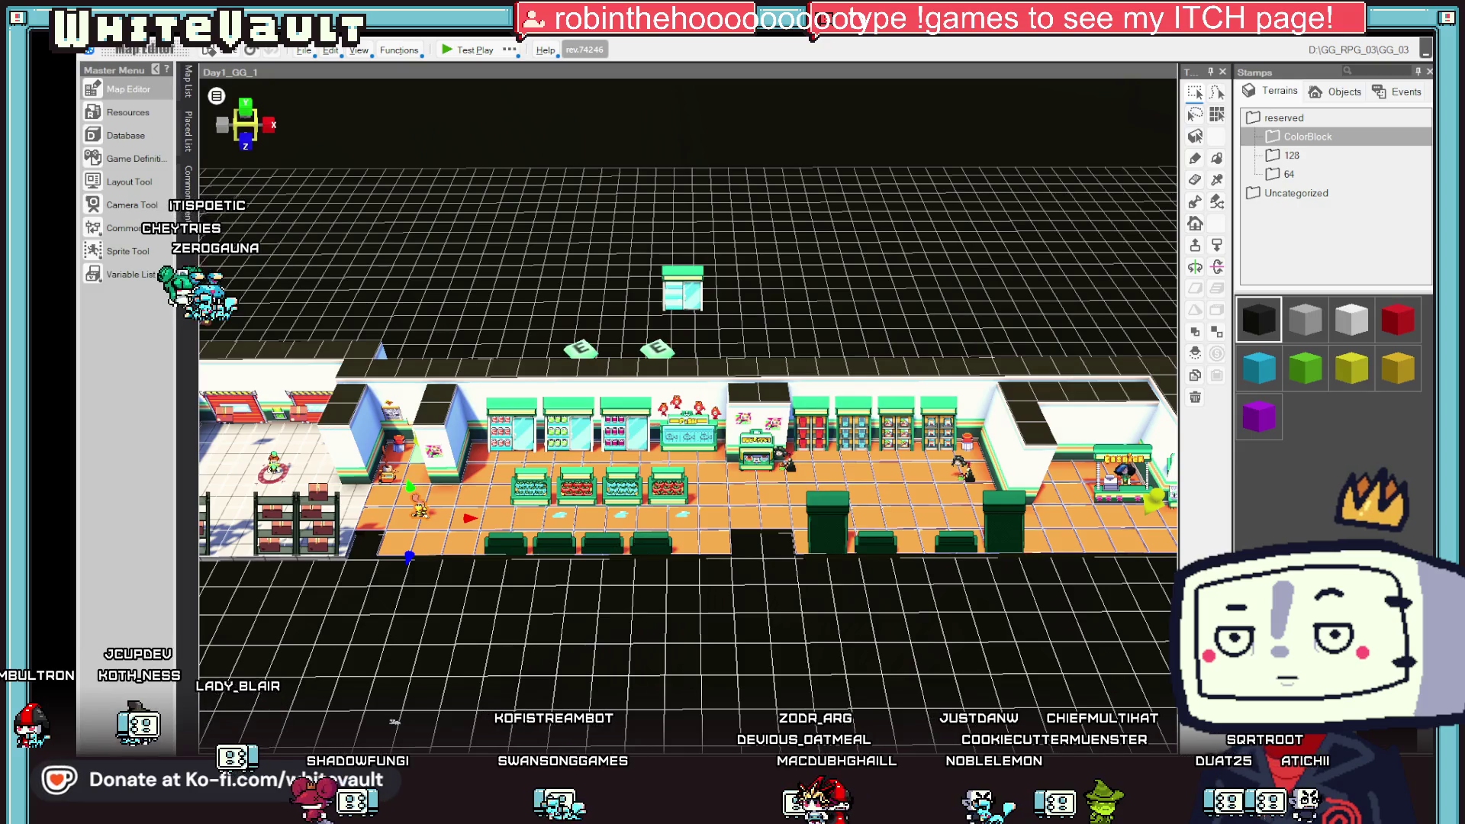
scroll(402, 529, up, 1)
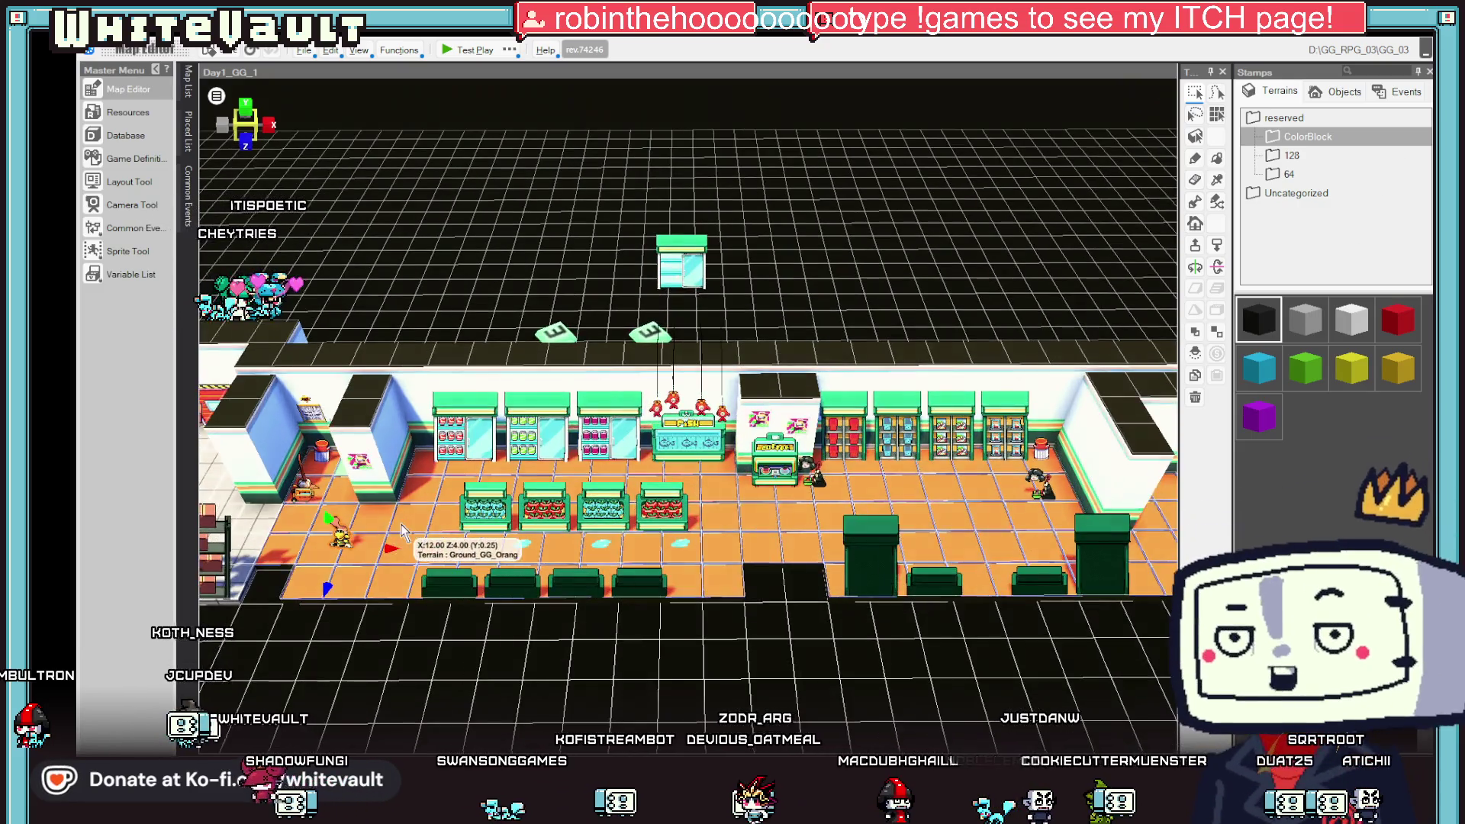
- Open the BobberMoney_1 event and rename its first Wait sheet to 'Missed'
right_click(386, 391)
click(341, 543)
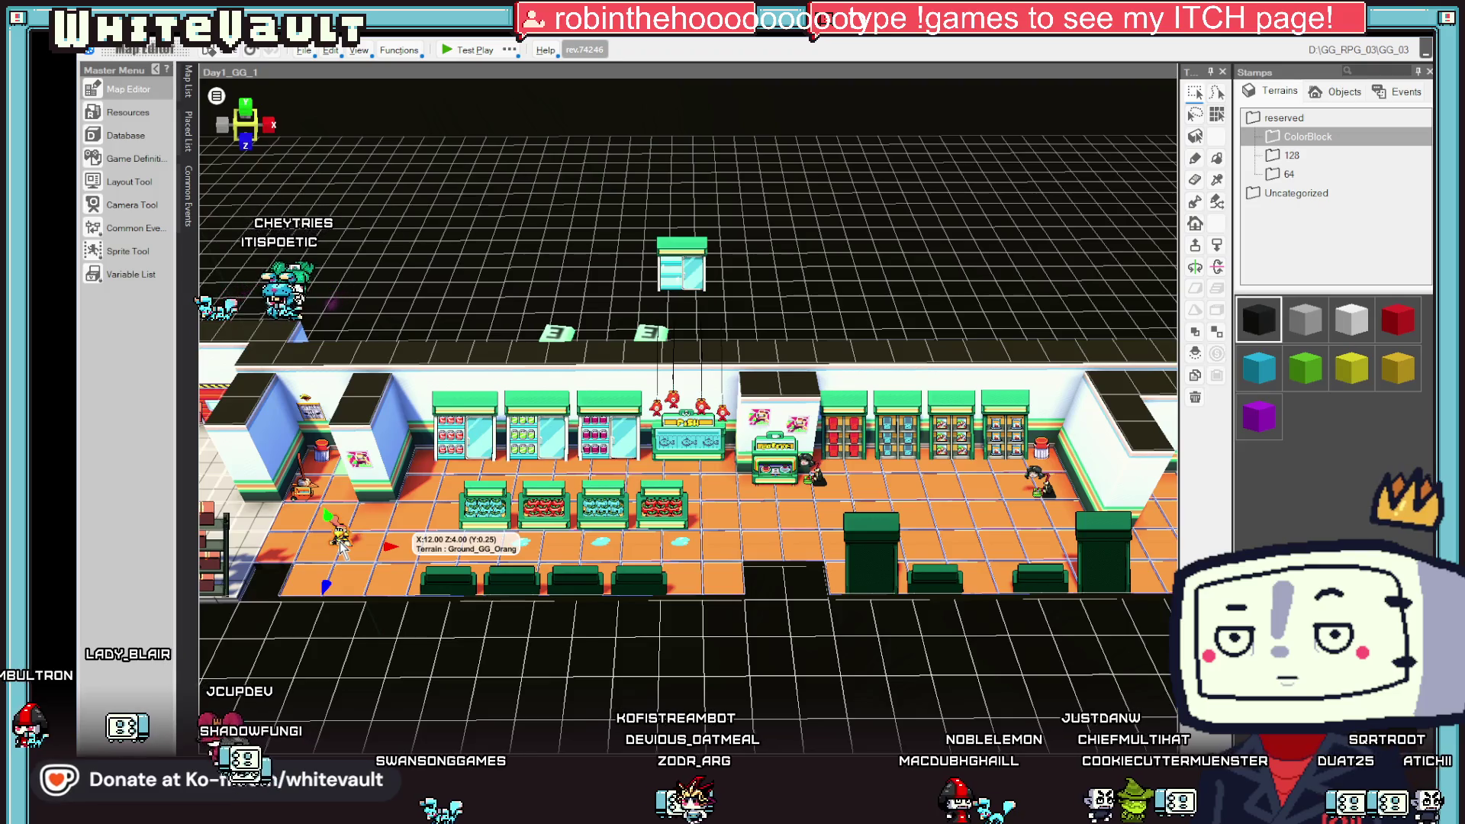
double_click(341, 543)
click(473, 212)
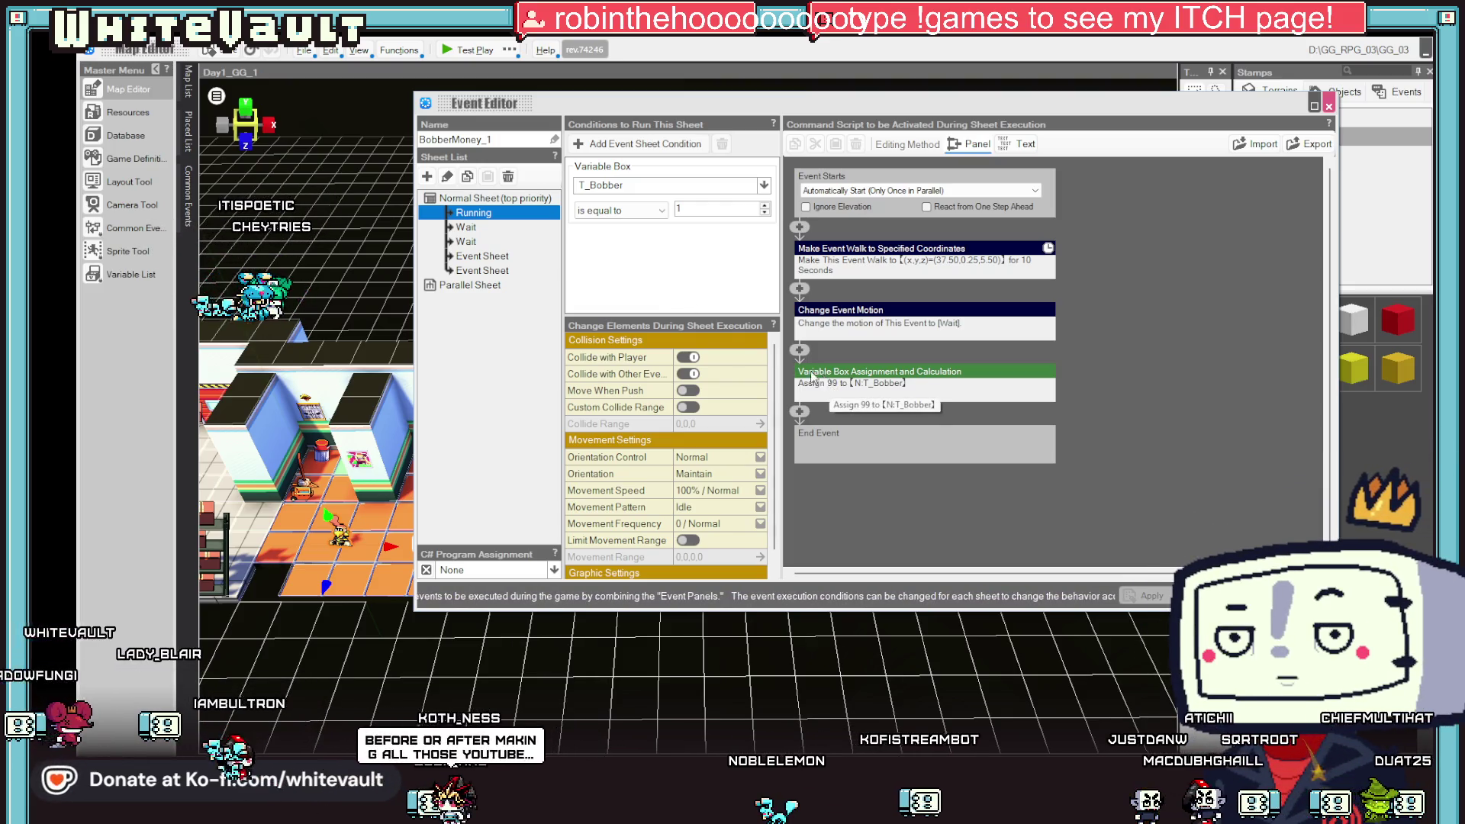
click(467, 228)
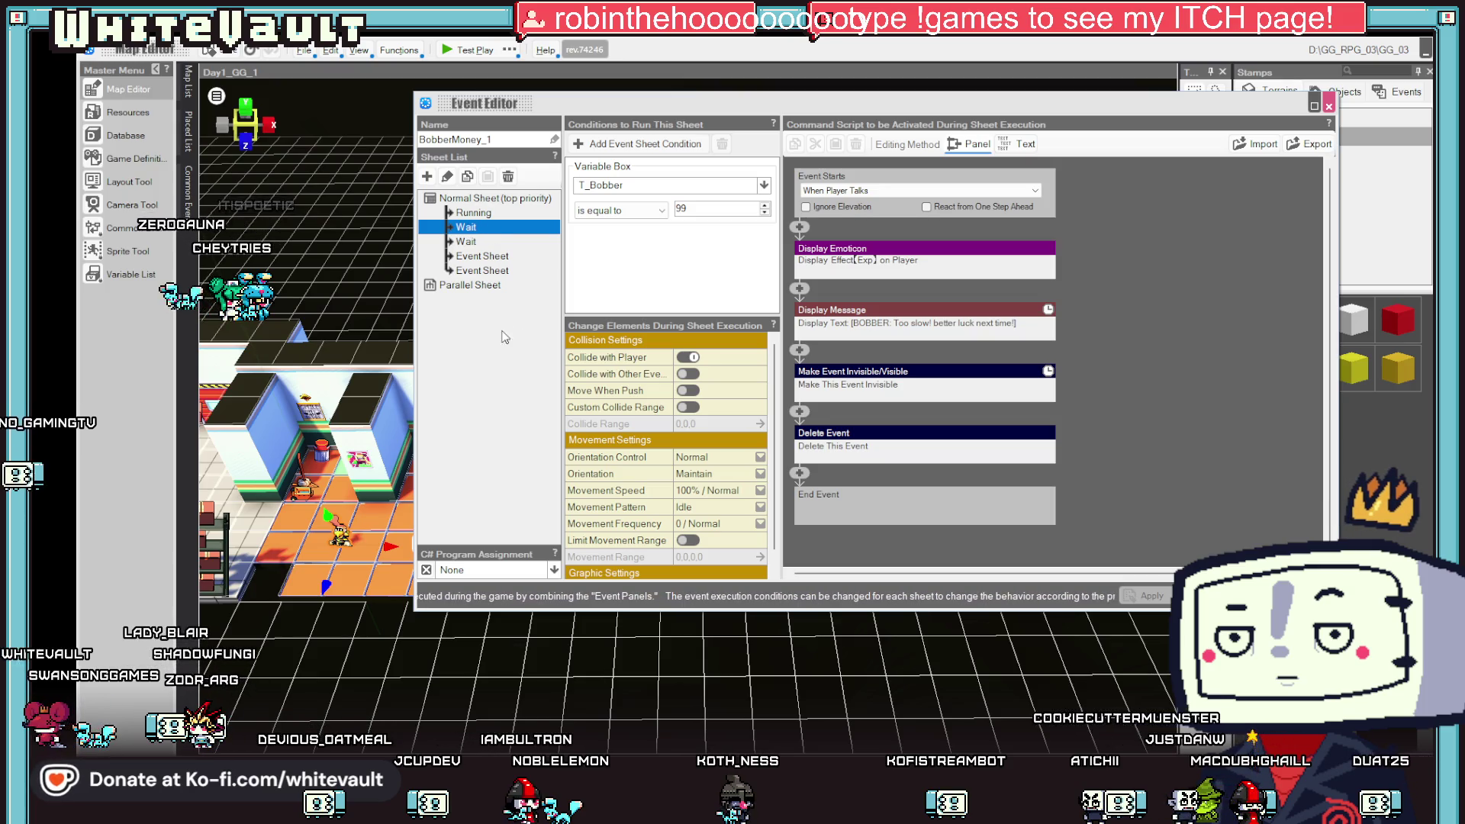
click(467, 227)
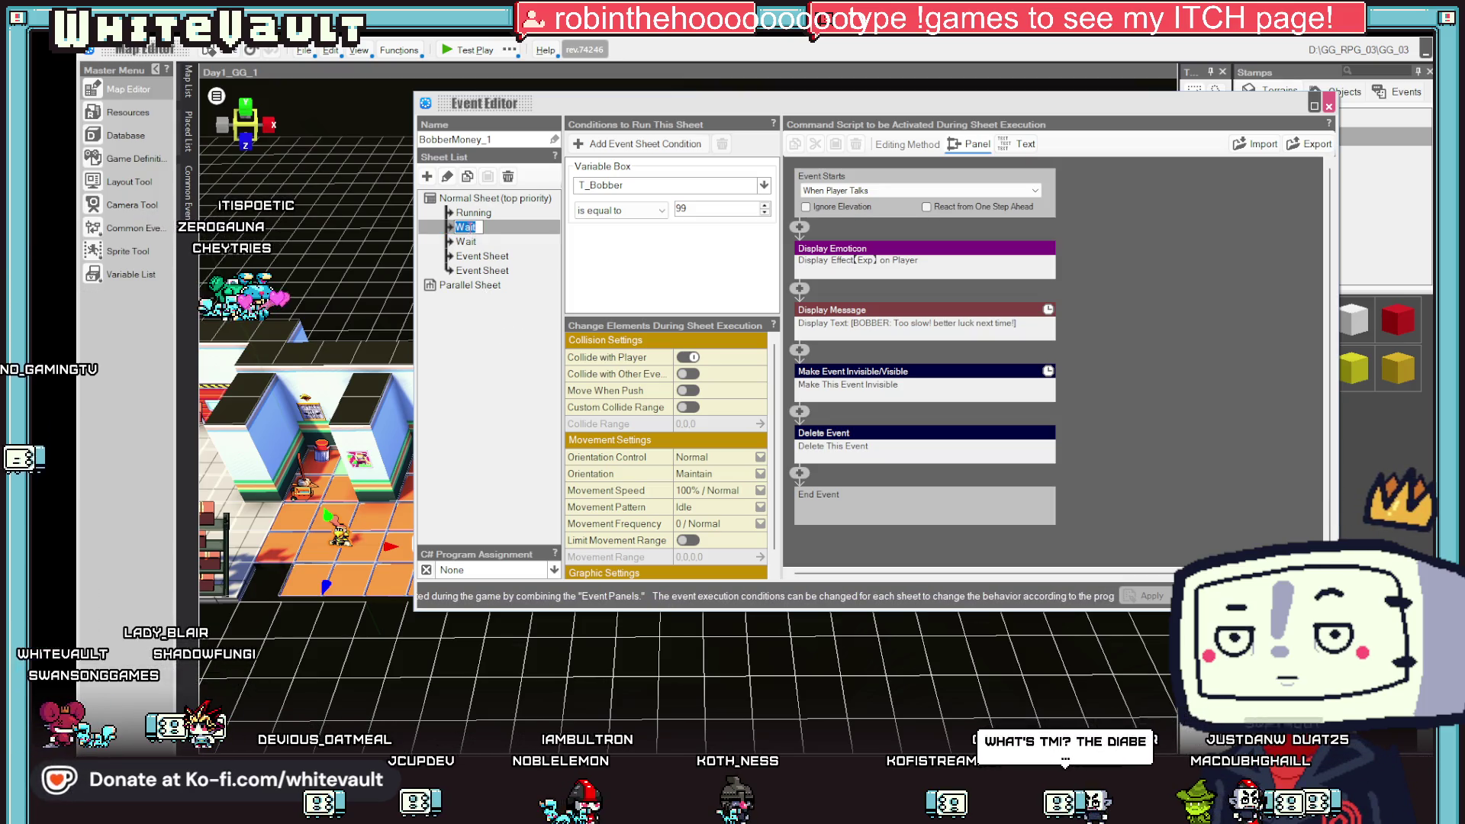
text(Missed)
key(Return)
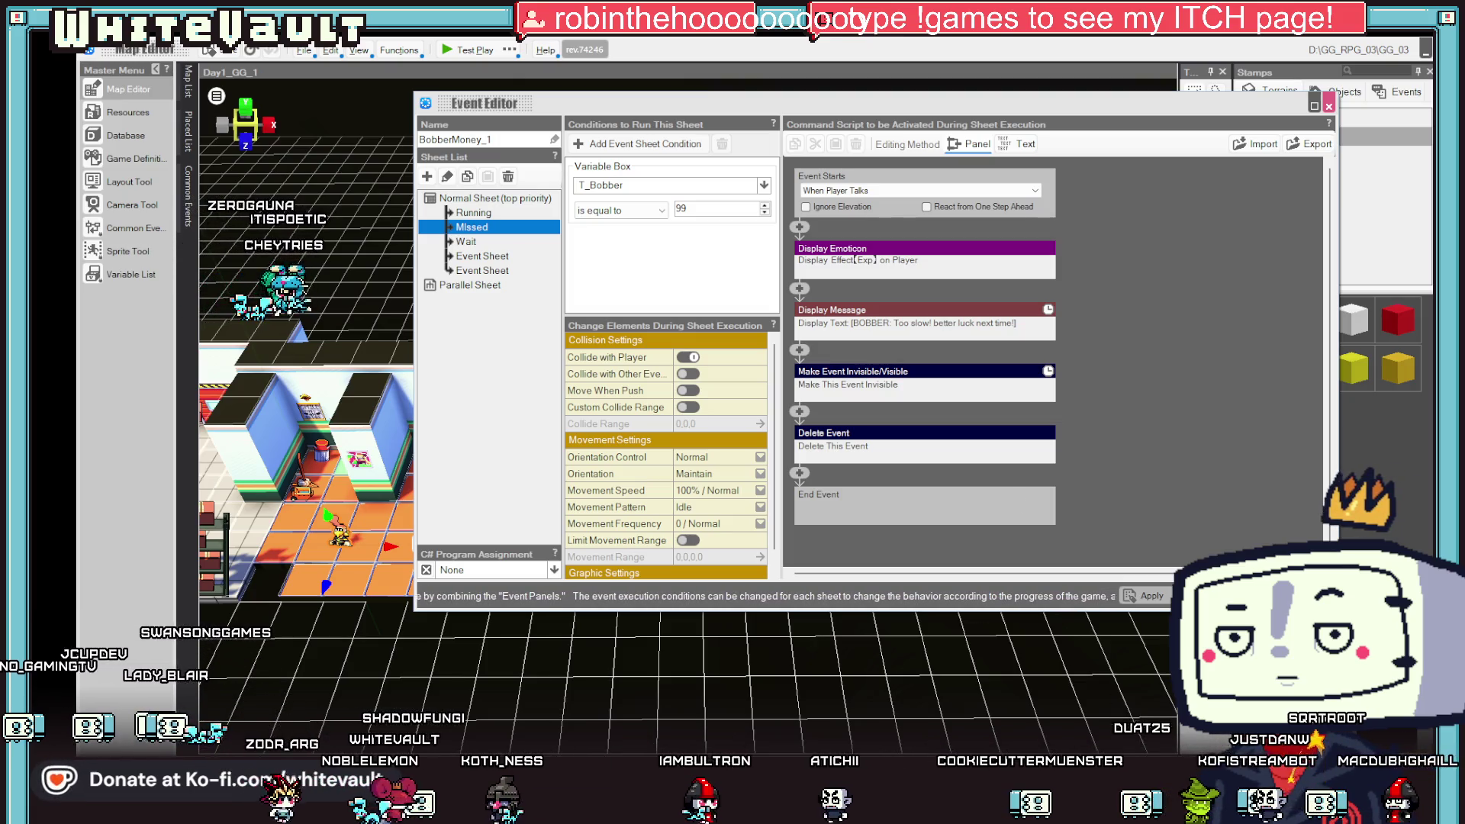
key(super+d)
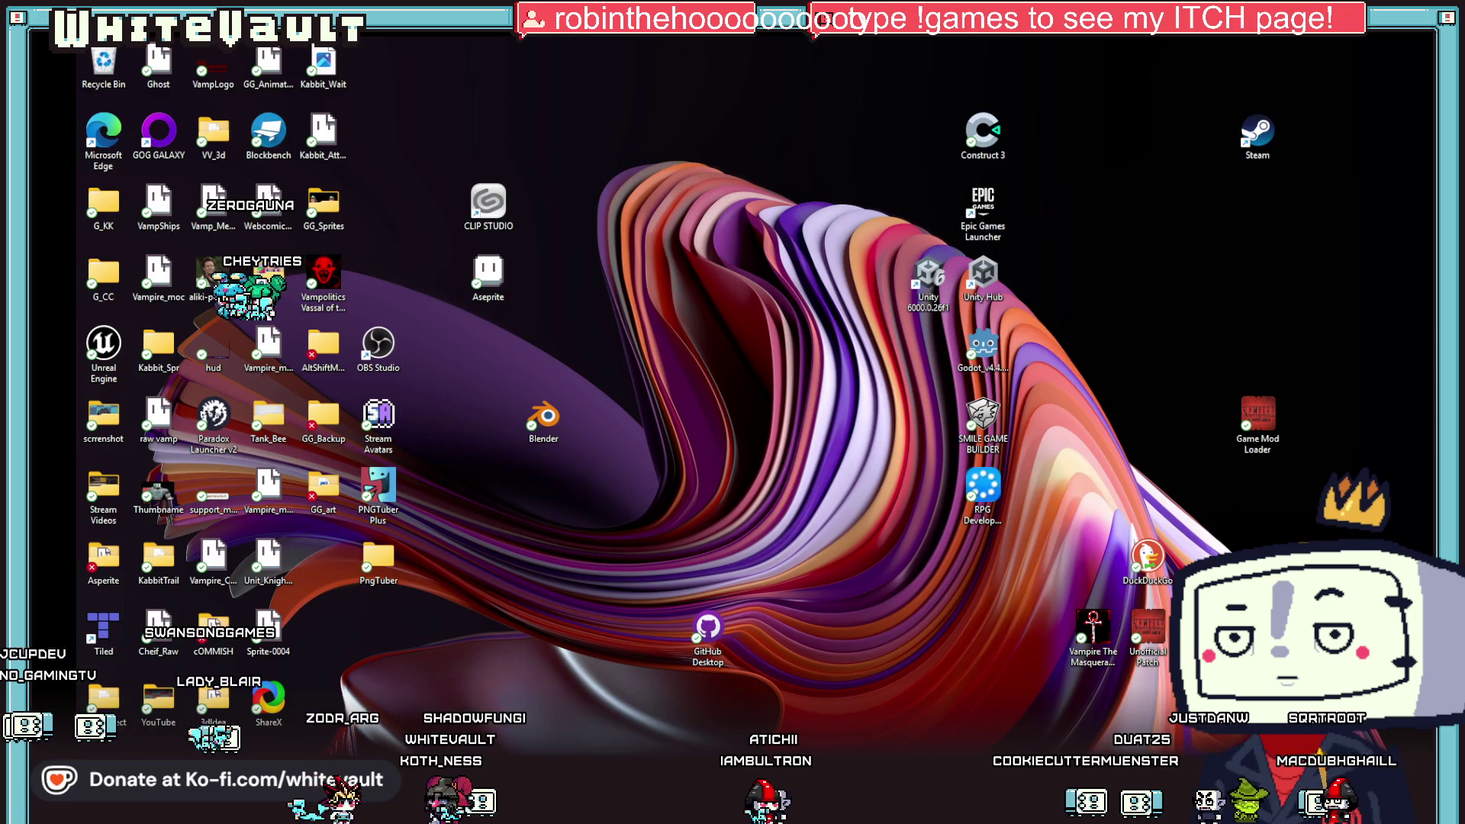
key(super+d)
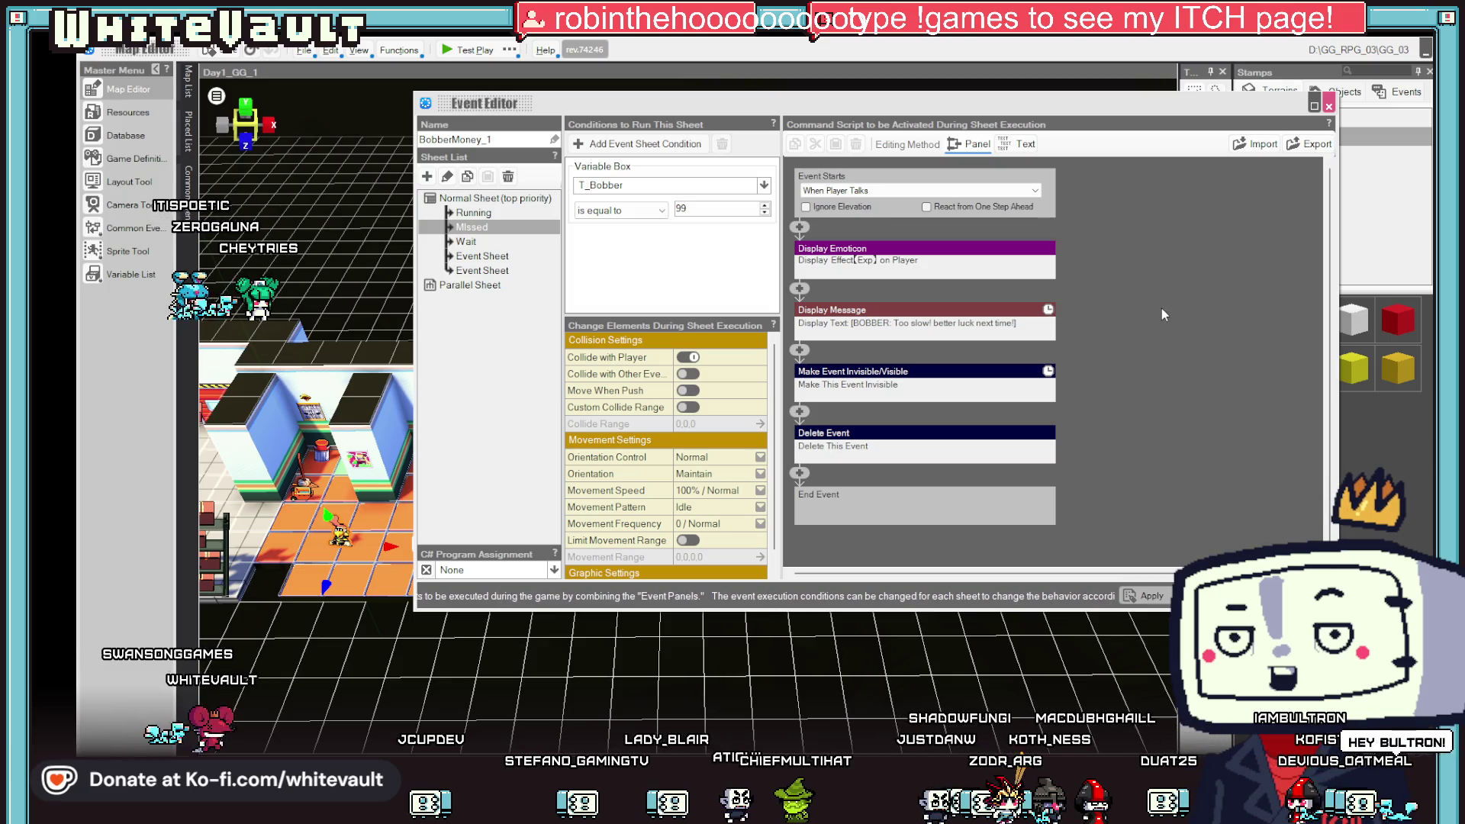
- Browse BobberMoney_1's sheets, from Running and Missed to the first Event Sheet
click(484, 212)
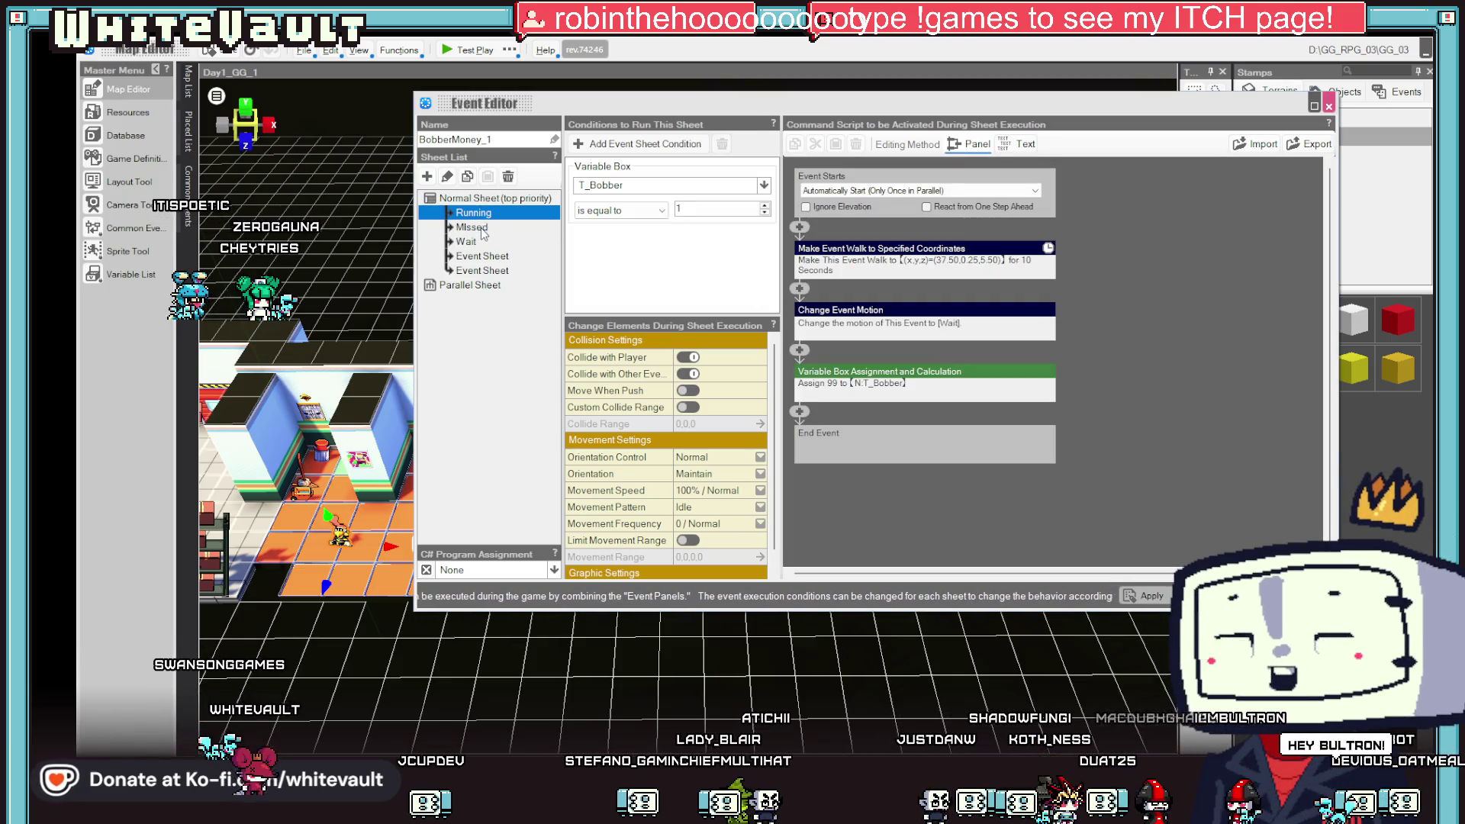
click(461, 227)
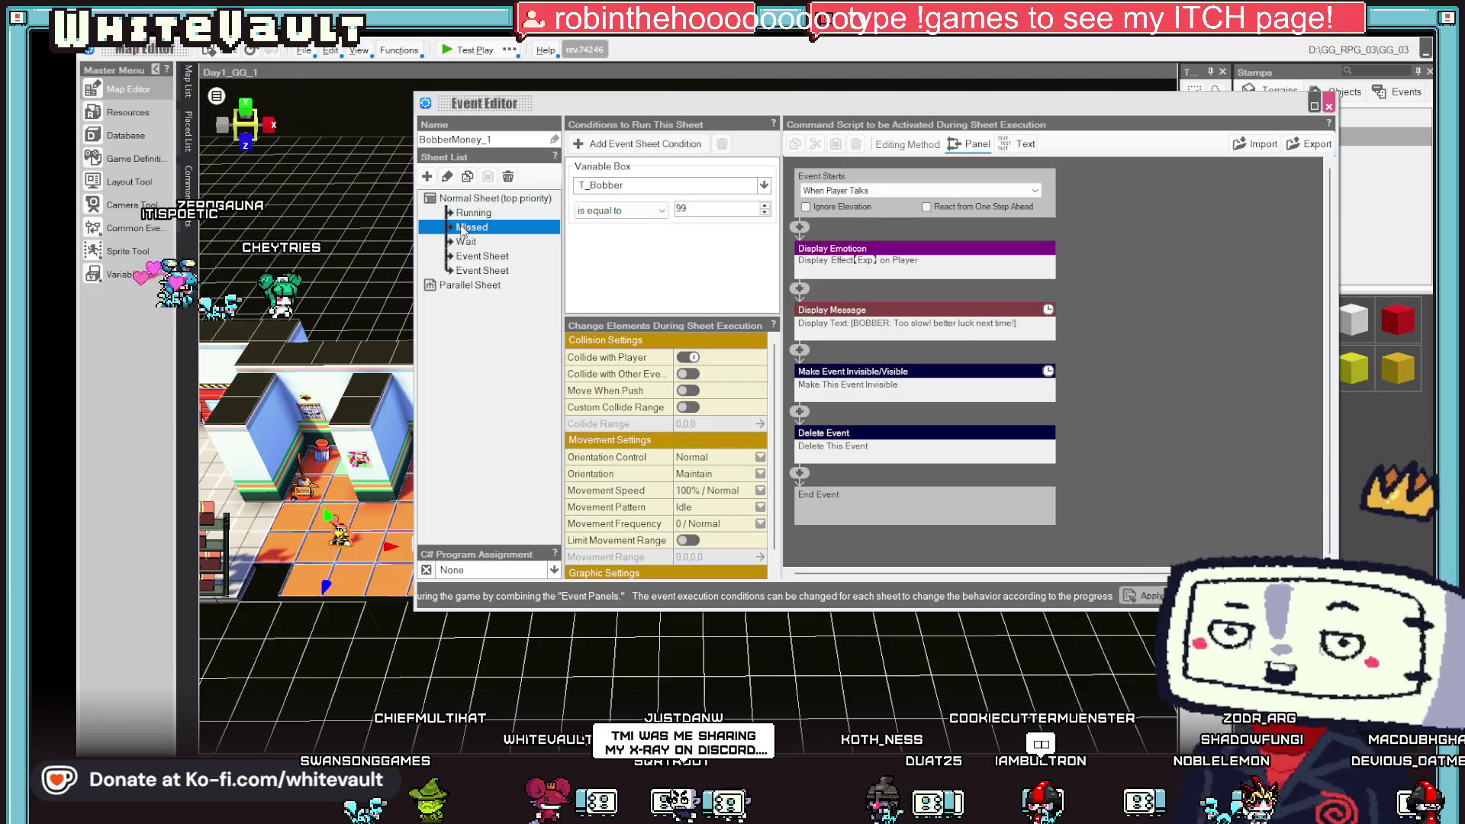
click(469, 229)
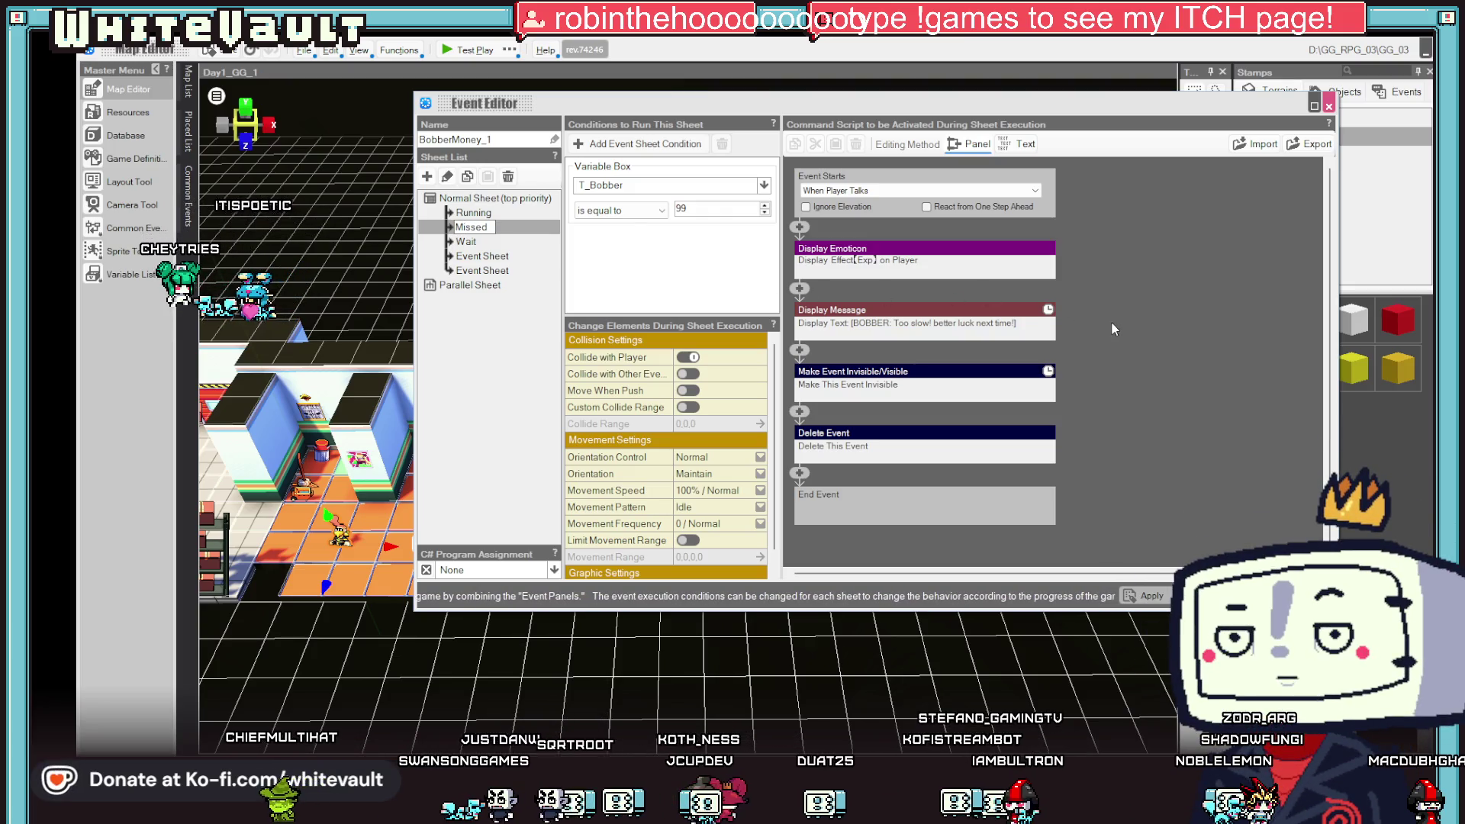
click(467, 242)
click(472, 226)
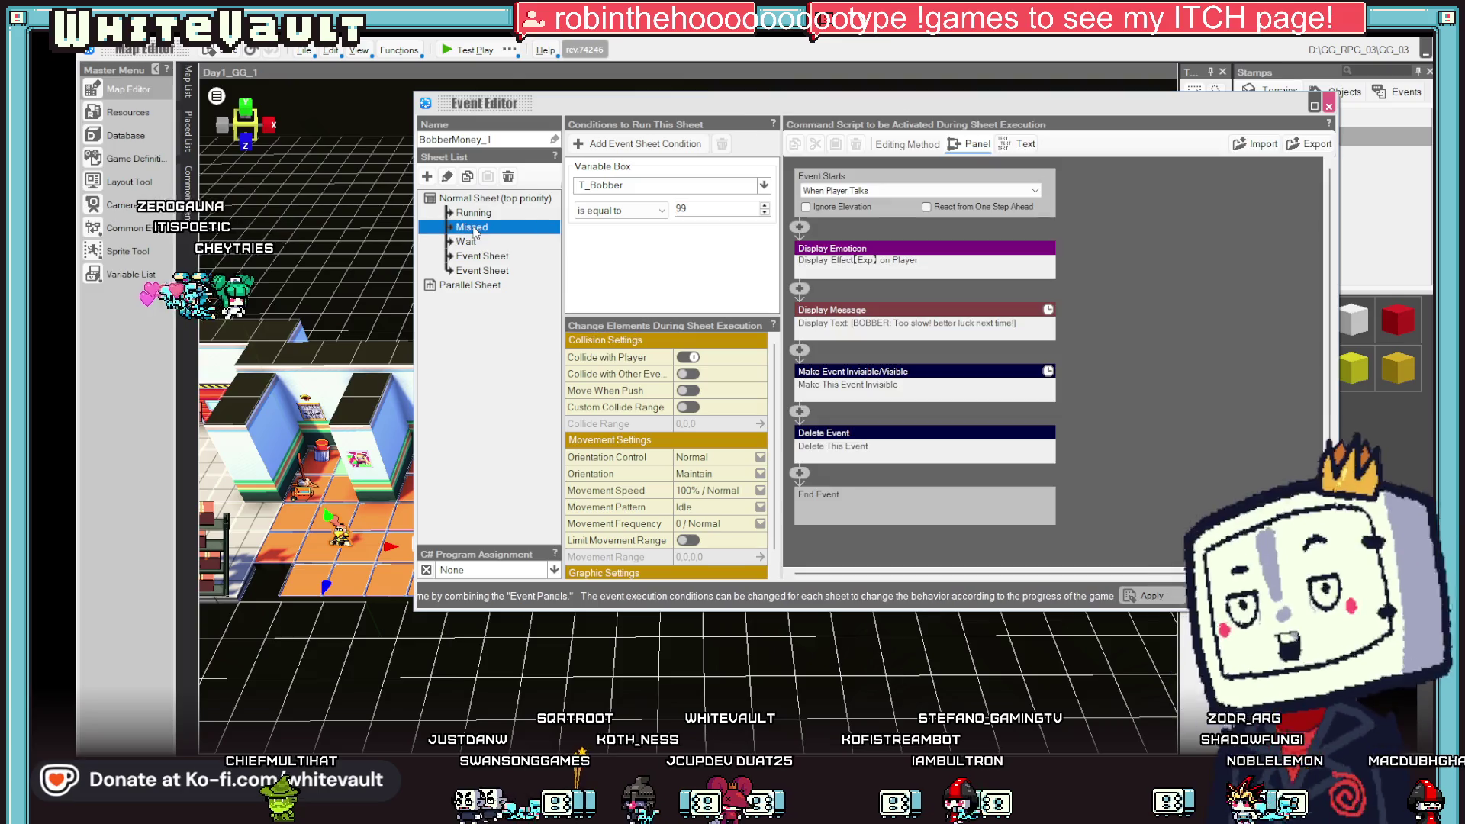
key(Up)
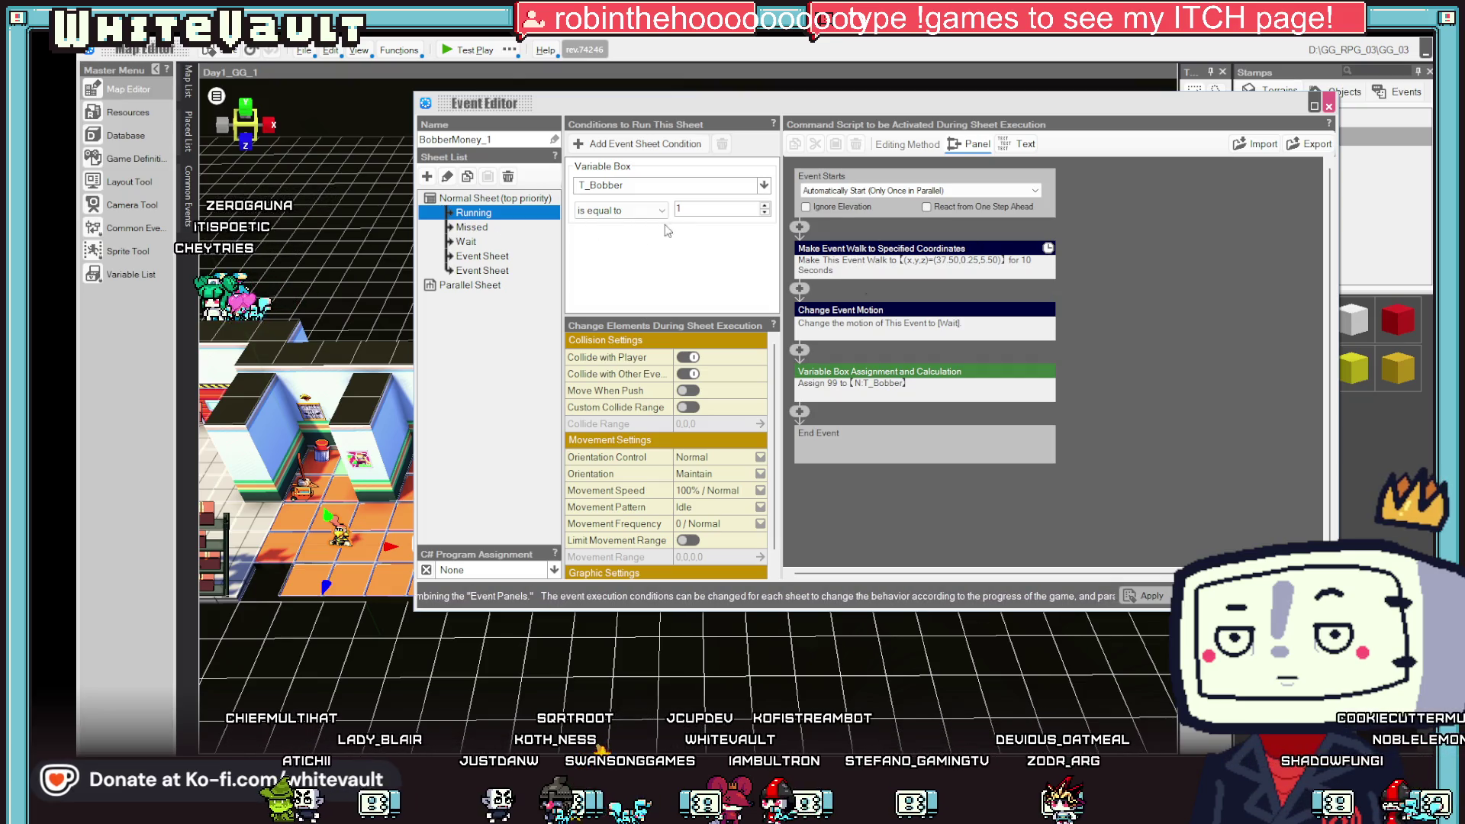
click(482, 255)
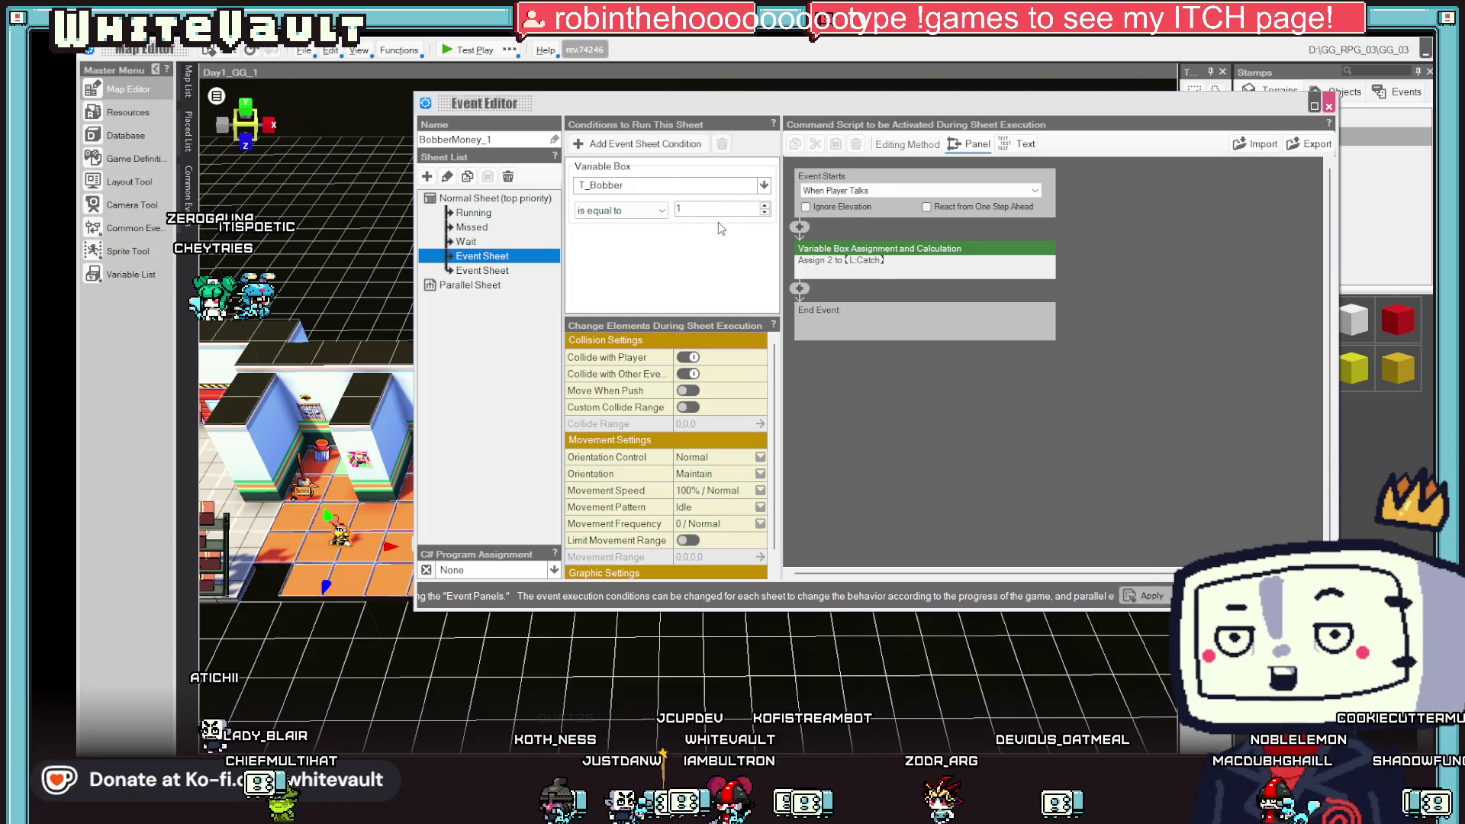
- Change the first Event Sheet's variable assignment to set global variable T_Done to 2
click(881, 267)
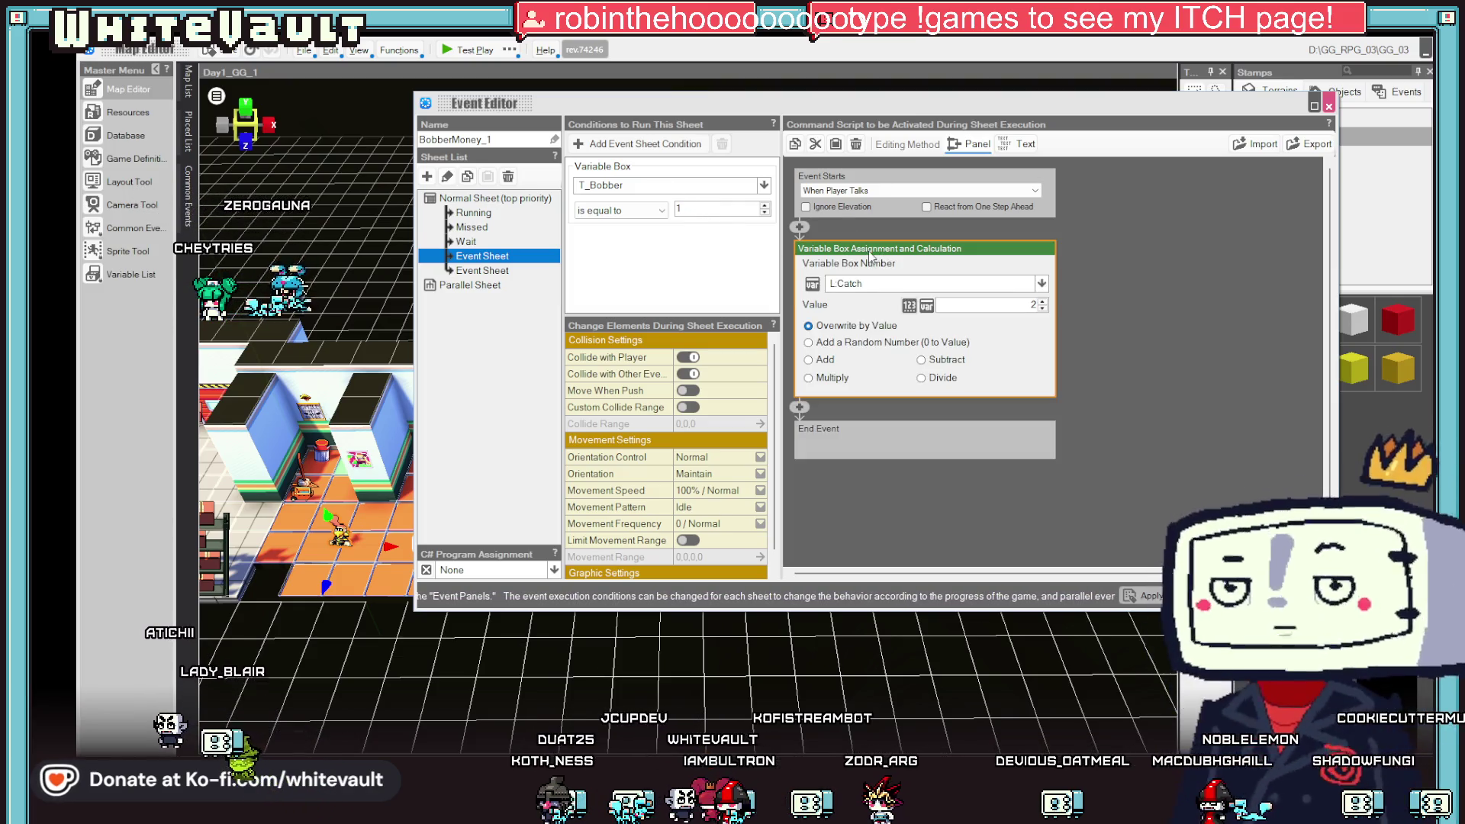
click(888, 285)
click(843, 342)
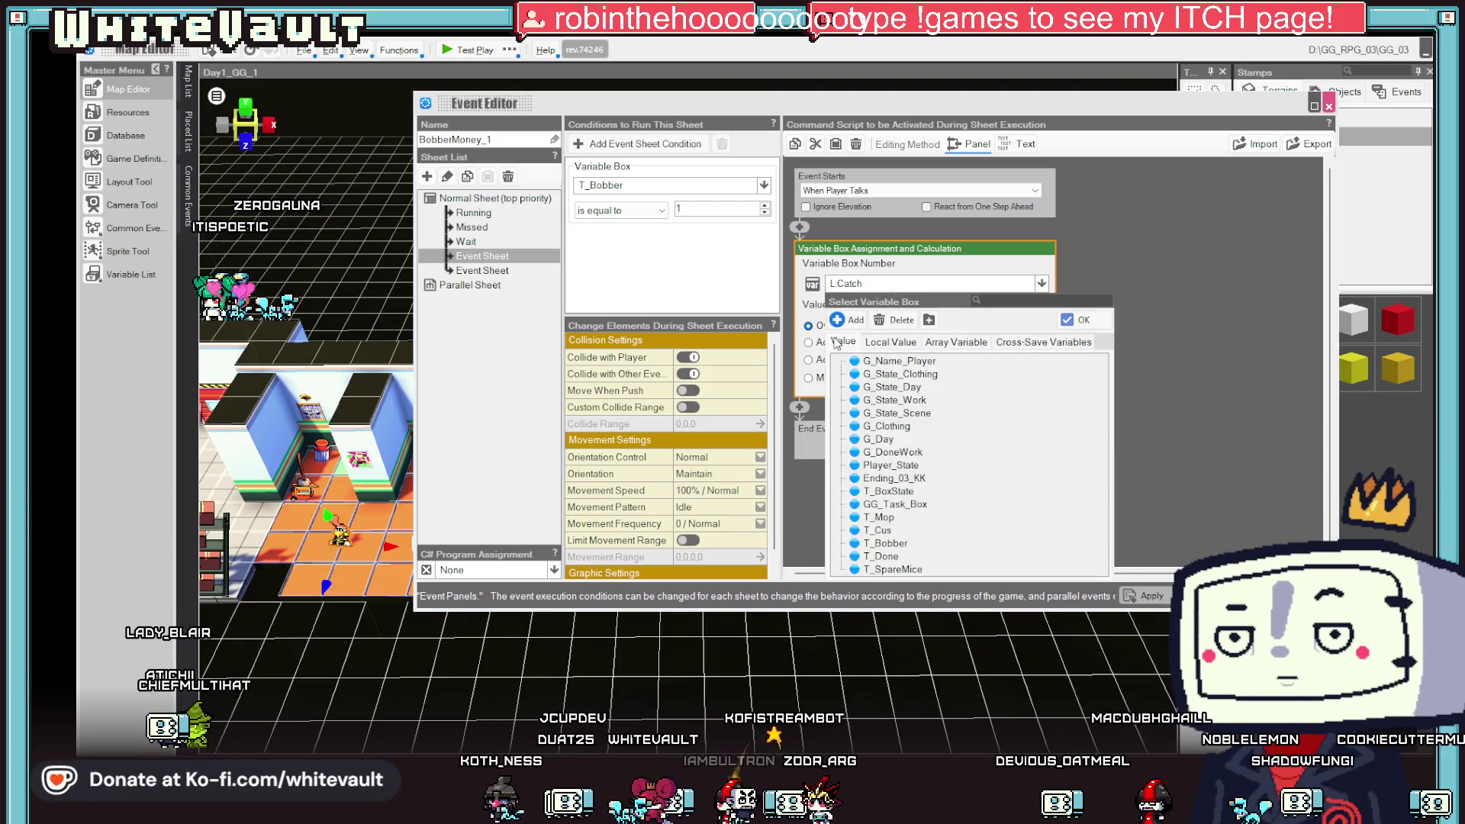
double_click(895, 555)
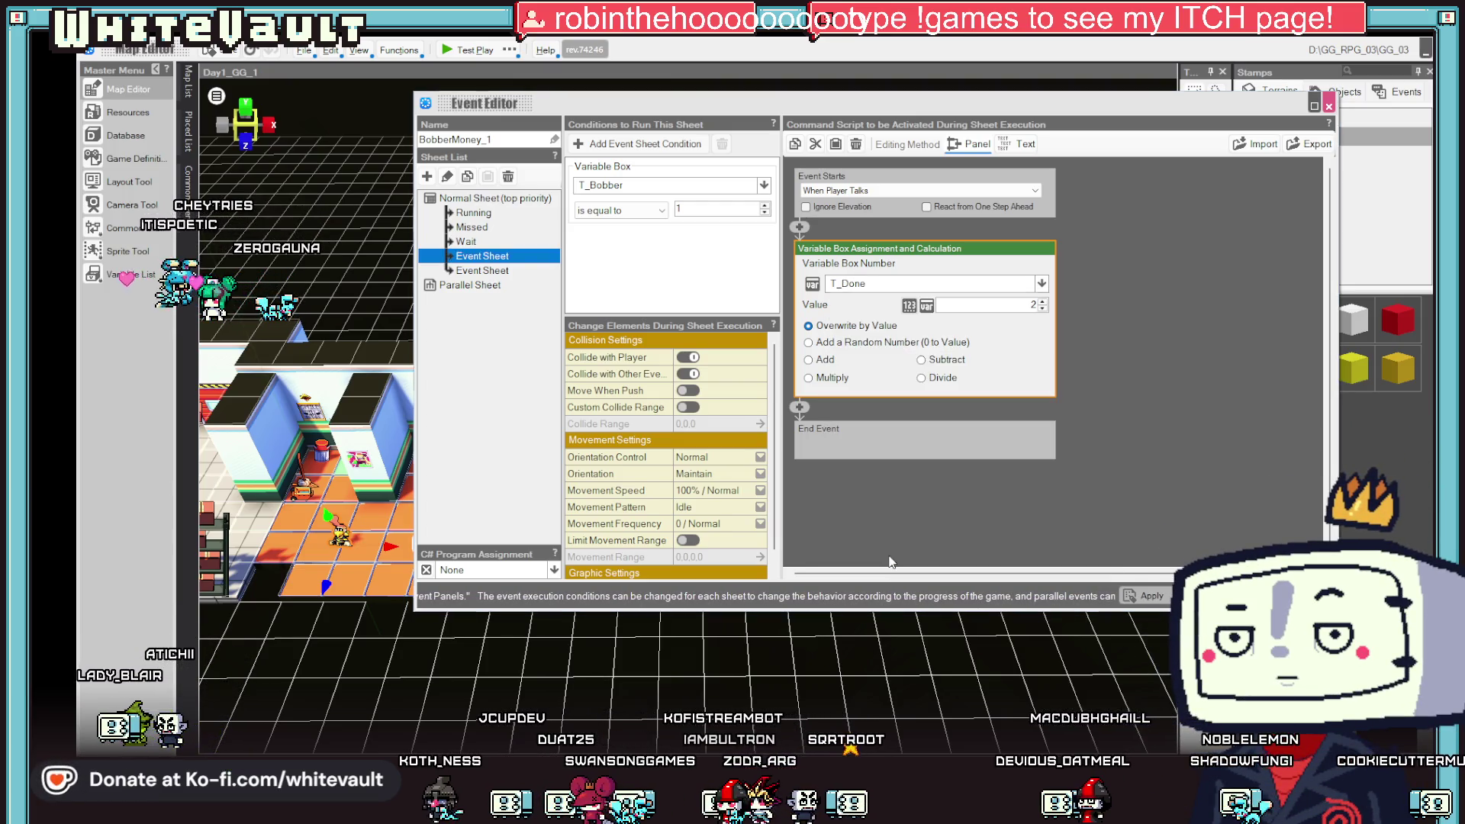
click(1110, 356)
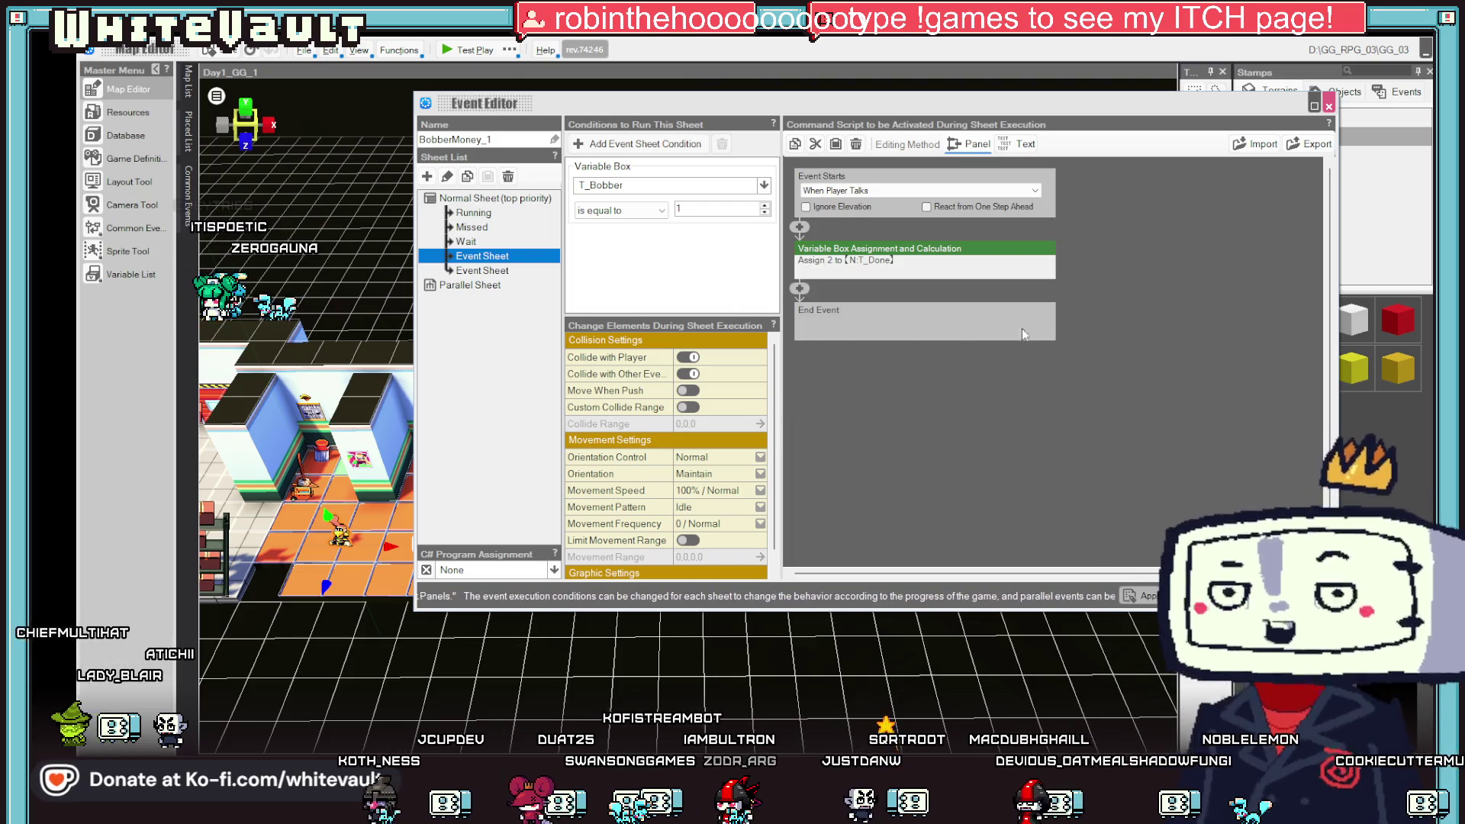
- Check the second Event Sheet, then apply and close the BobberMoney_1 event editor
click(496, 257)
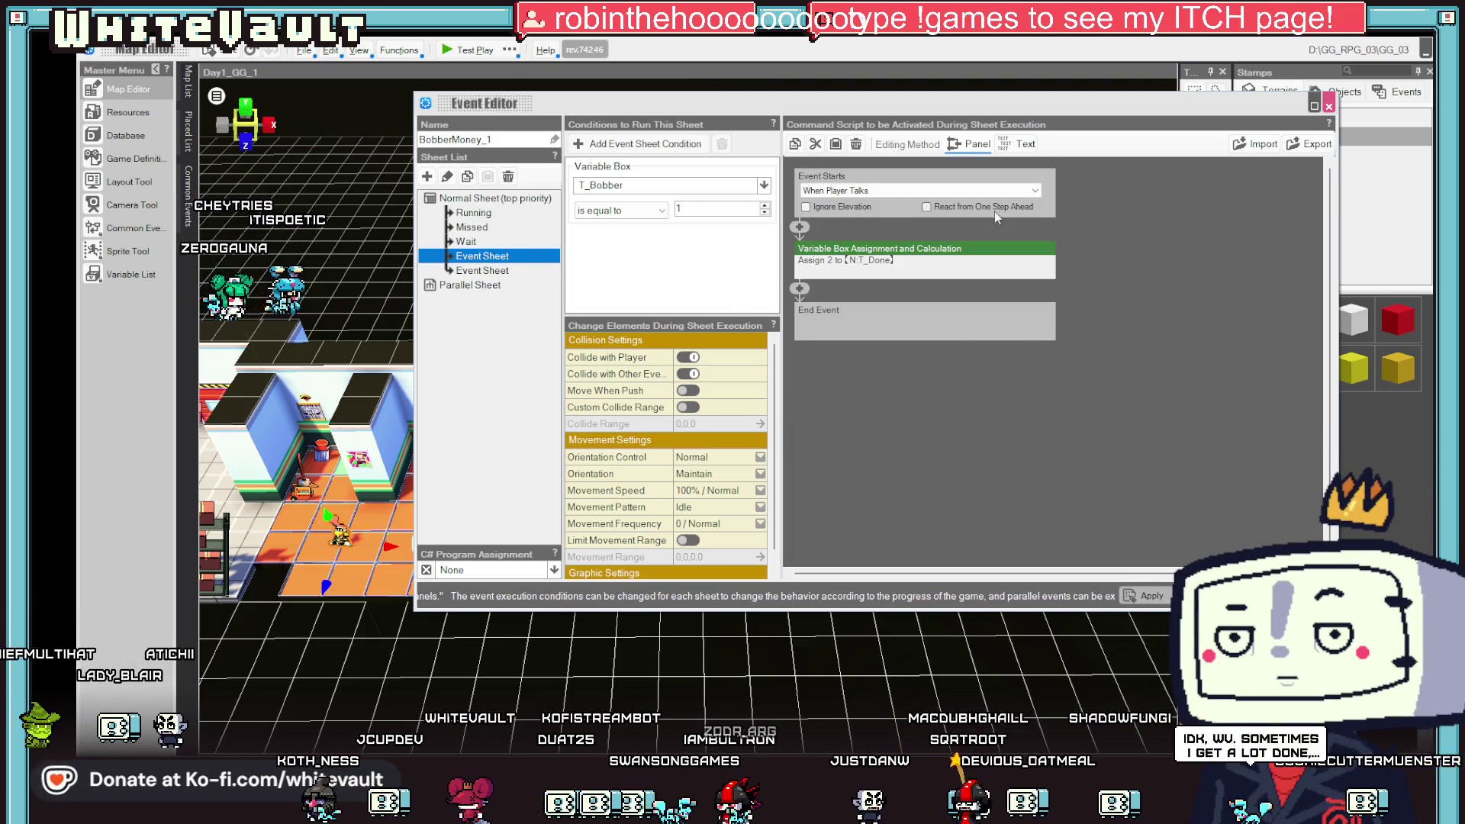
click(494, 271)
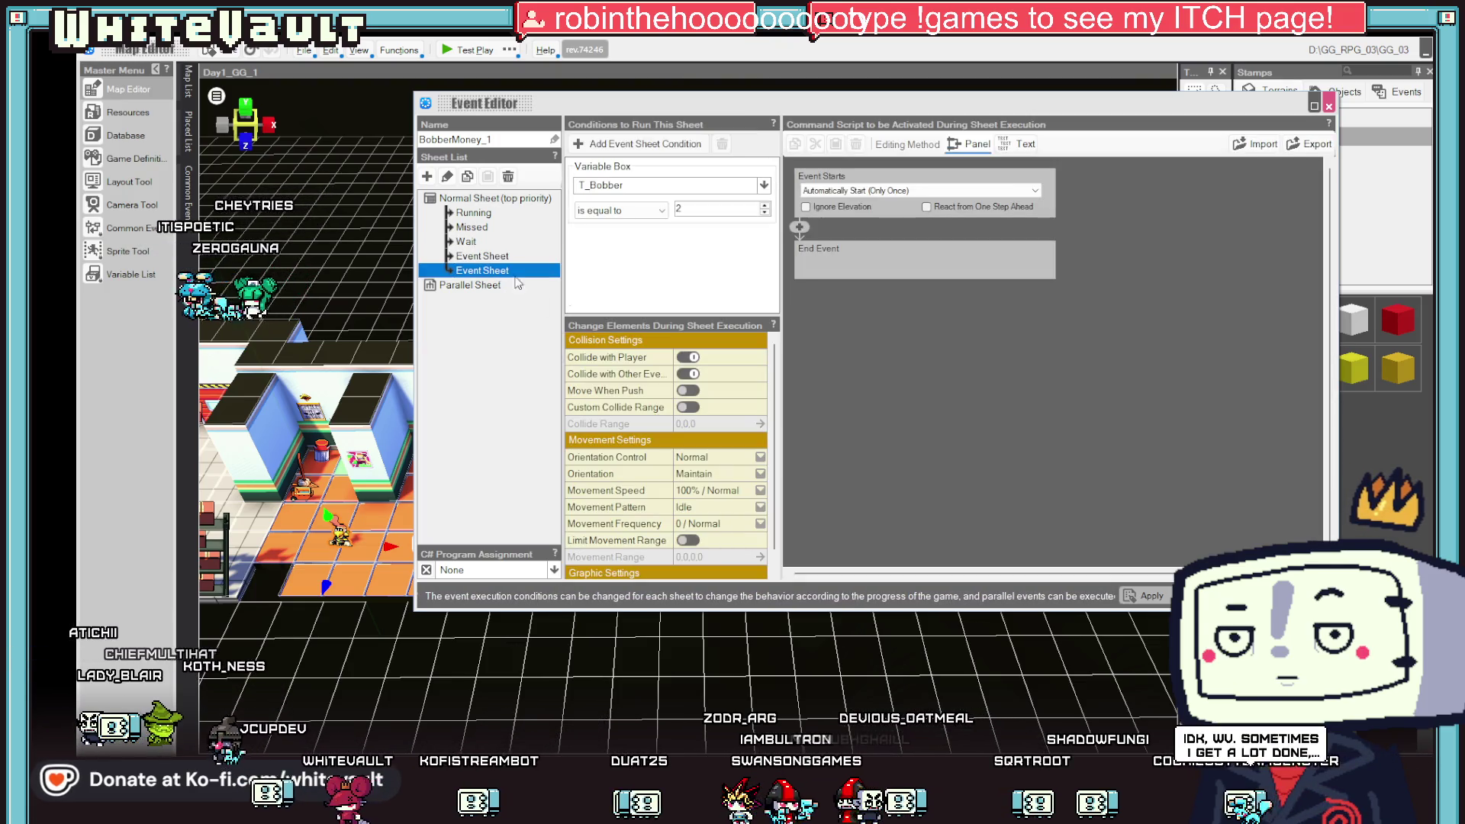
click(1153, 596)
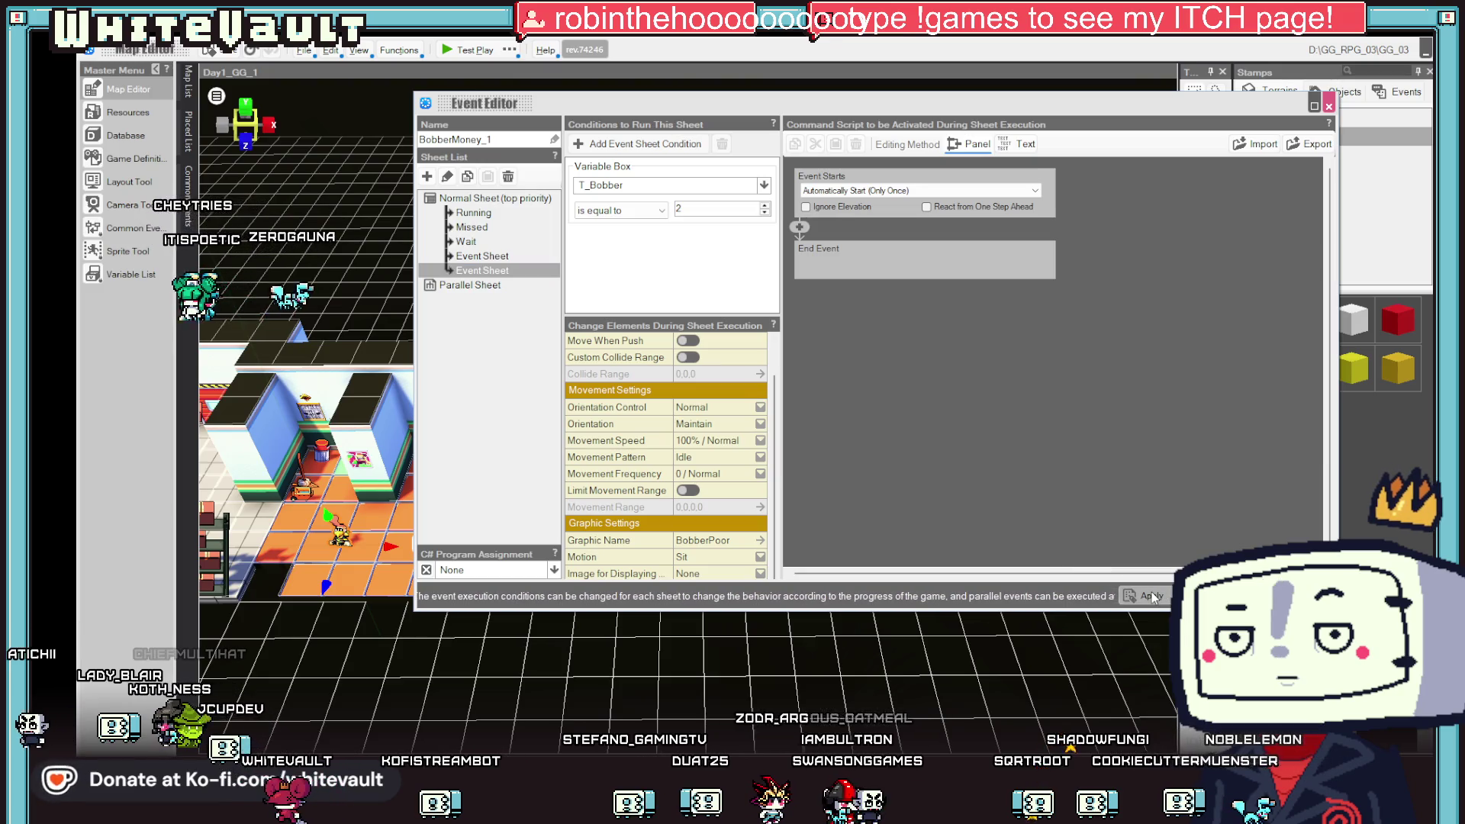
click(1205, 596)
mouse_move(700, 488)
mouse_down()
mouse_move(694, 401)
mouse_move(275, 322)
mouse_up()
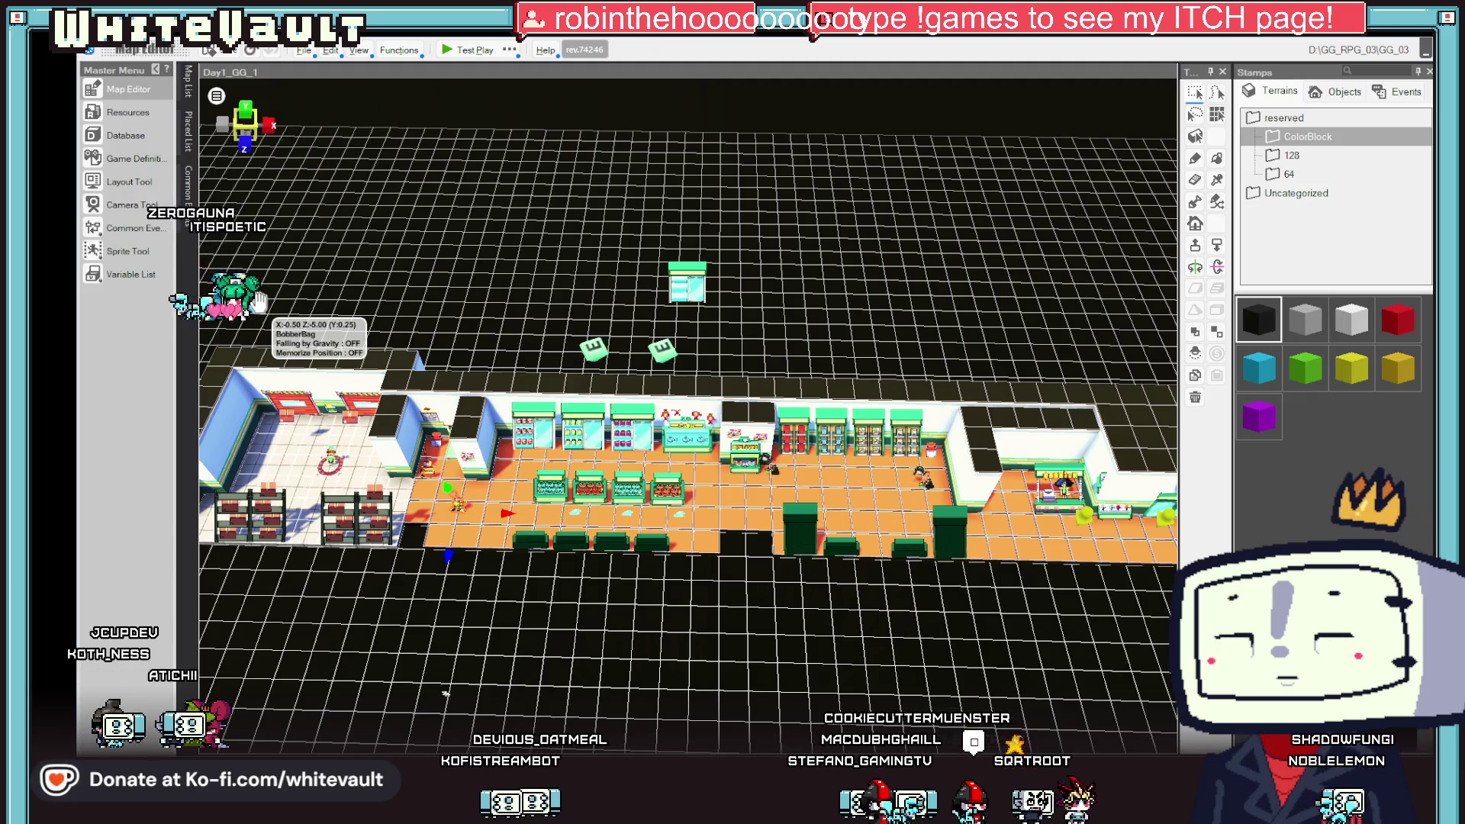
- Open the BobberBag event from the map and expand its Event Starts choices
double_click(259, 301)
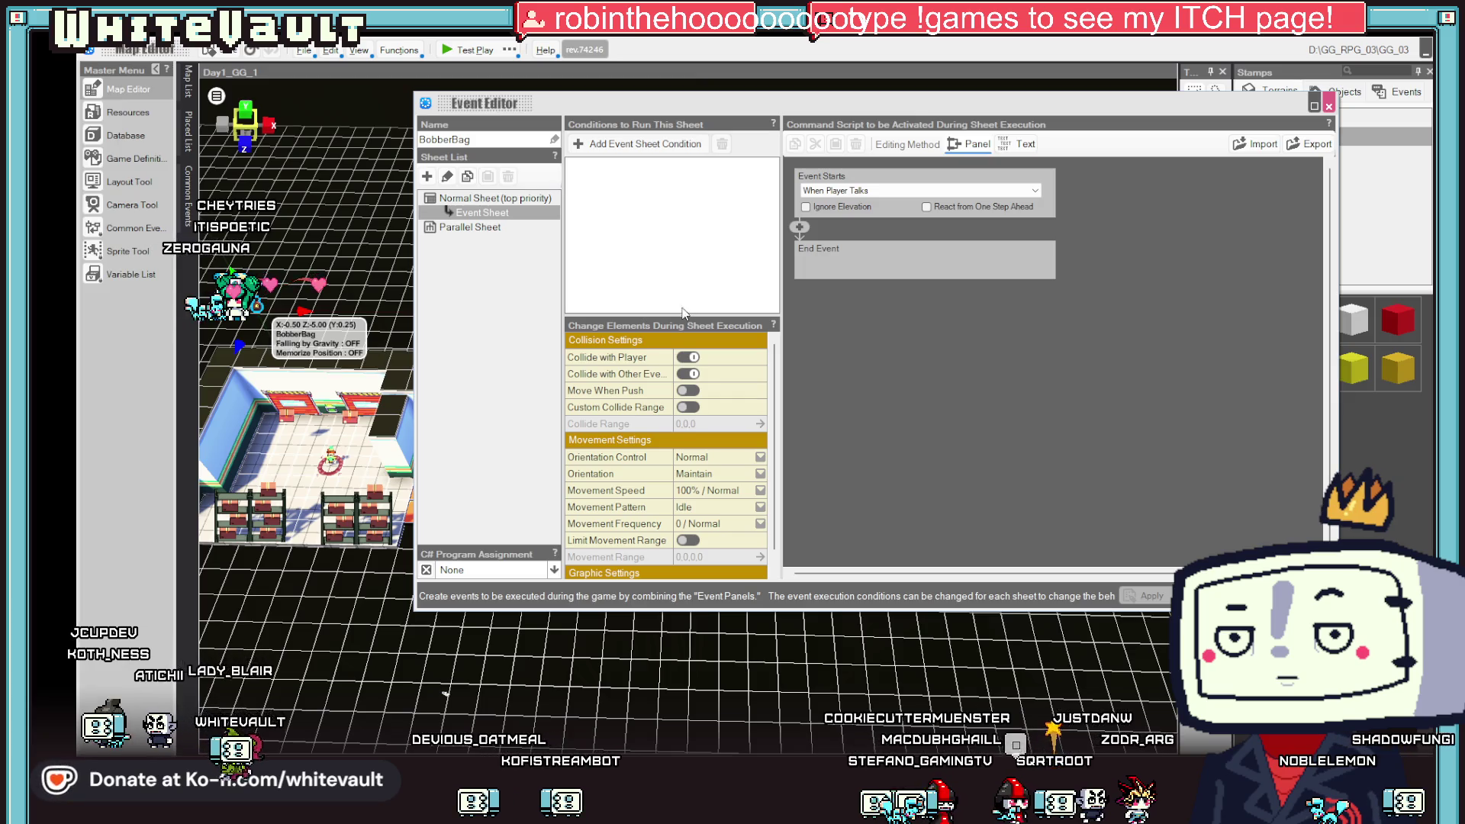
click(824, 191)
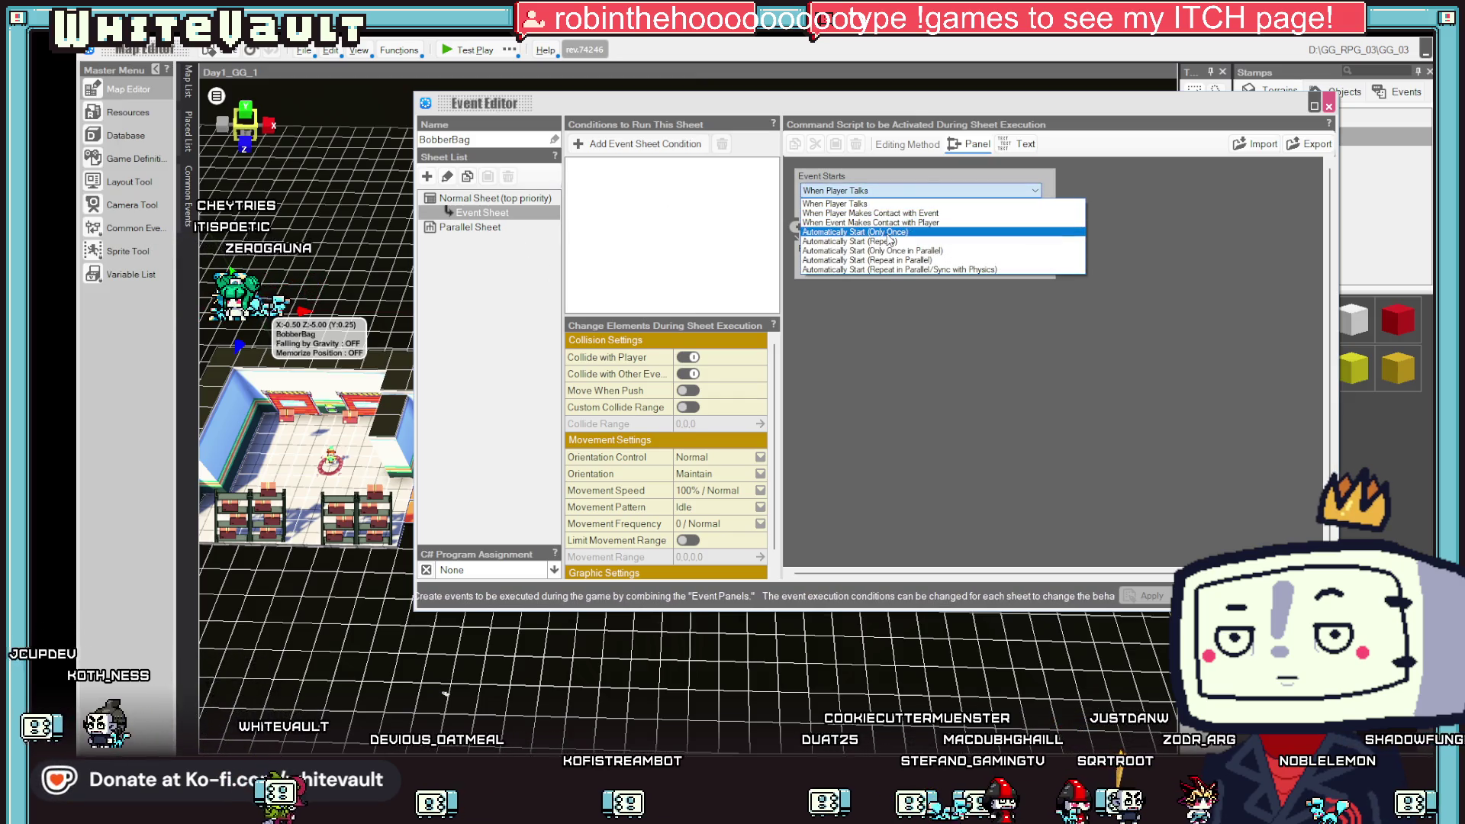
- Set BobberBag to Automatically Start (Only Once), removing a stray Event Switch condition
click(820, 222)
right_click(622, 169)
click(645, 144)
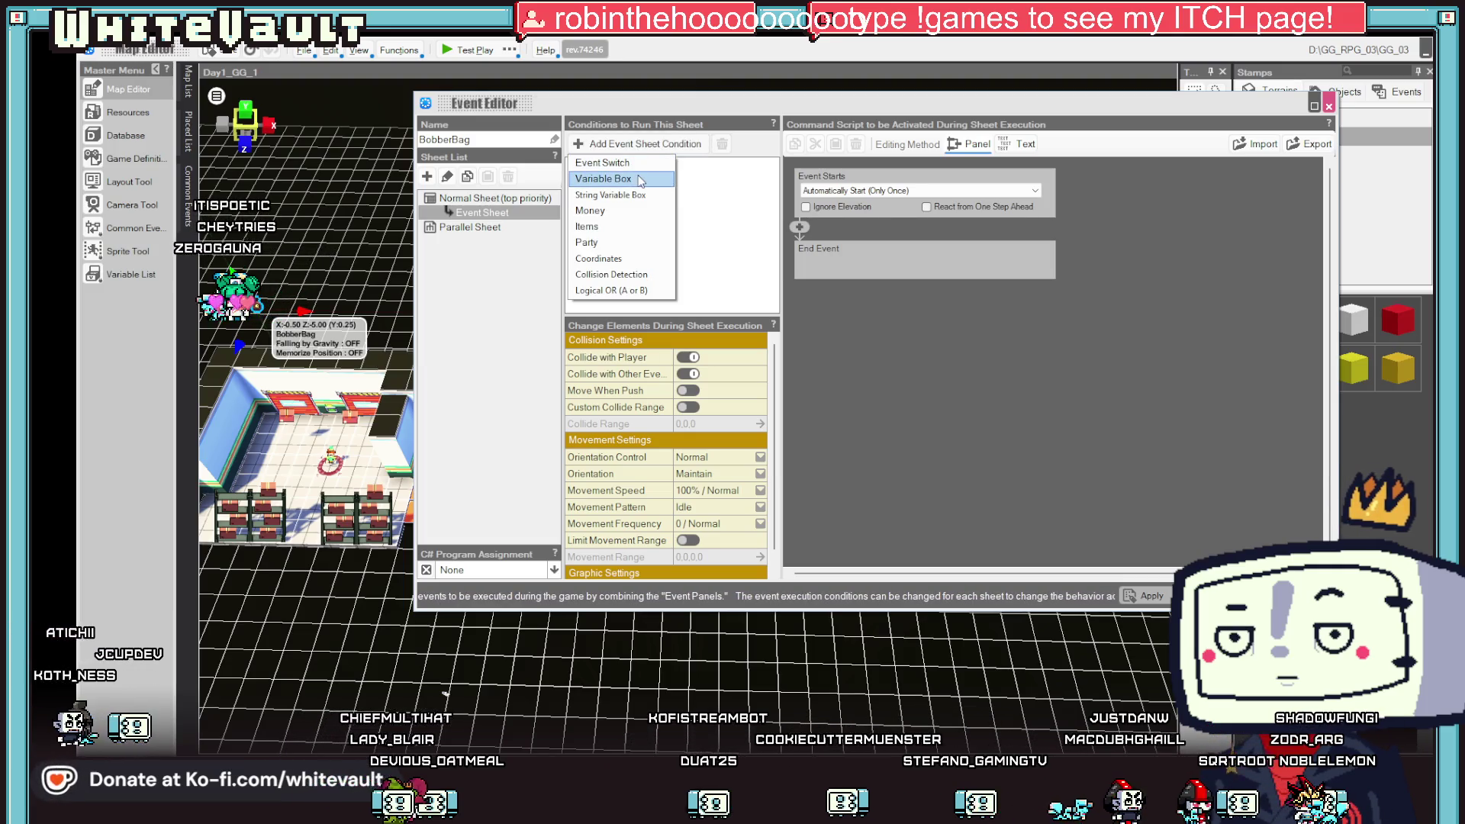
click(641, 161)
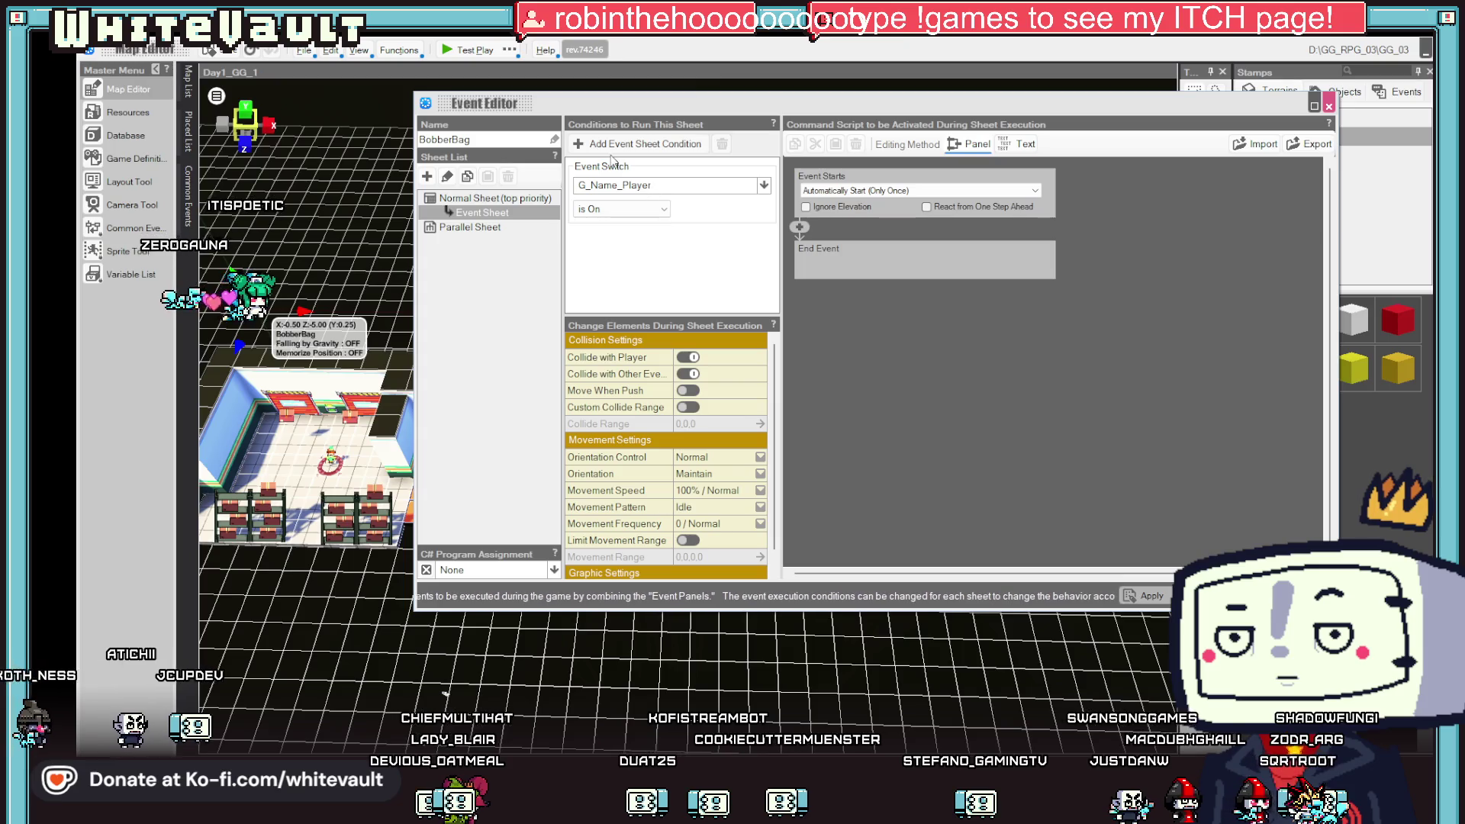
right_click(615, 172)
click(641, 220)
- Add a Variable Box condition requiring T_Bobber to equal 2
click(644, 143)
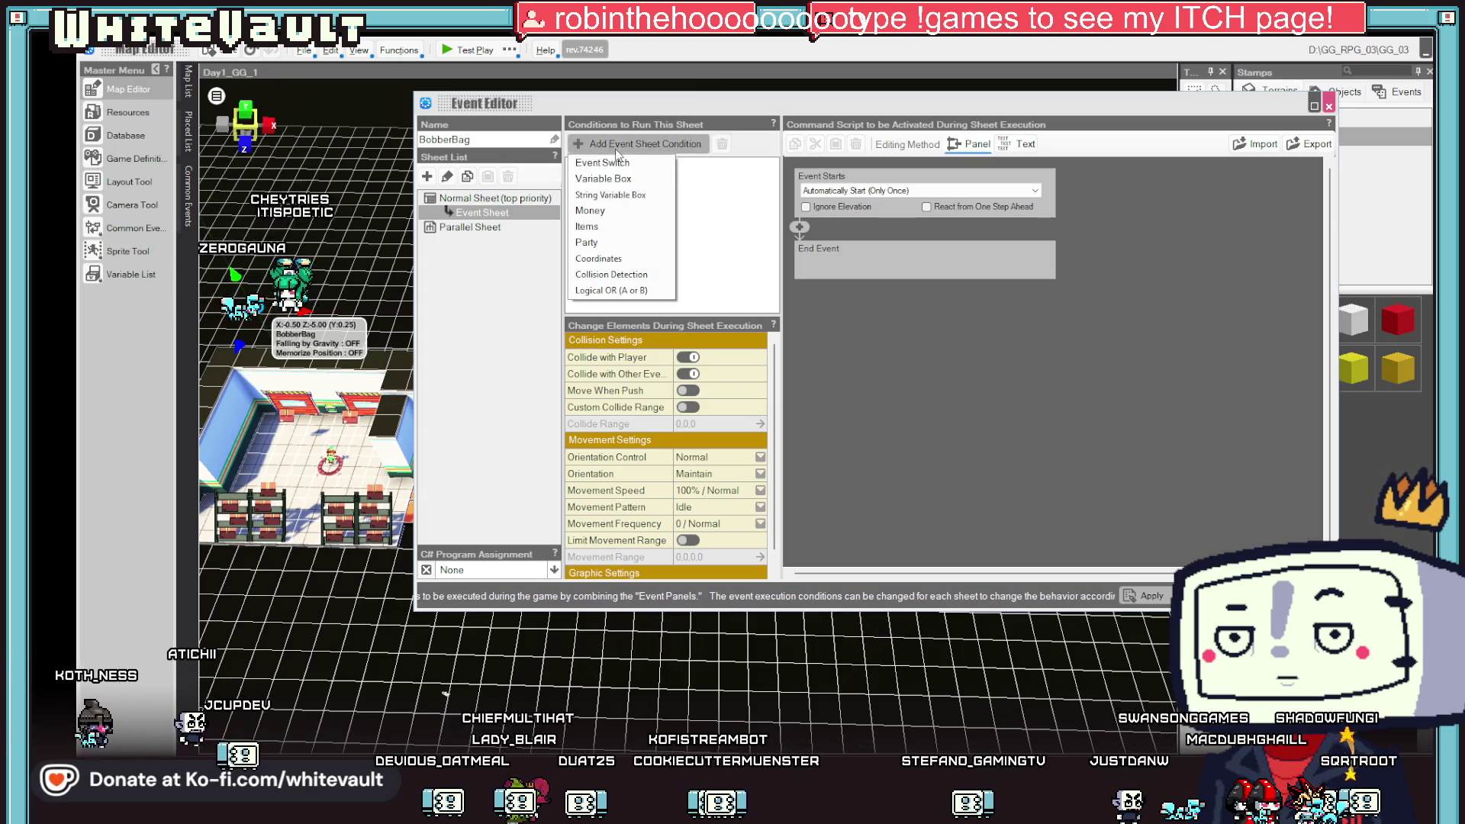
click(645, 178)
click(763, 185)
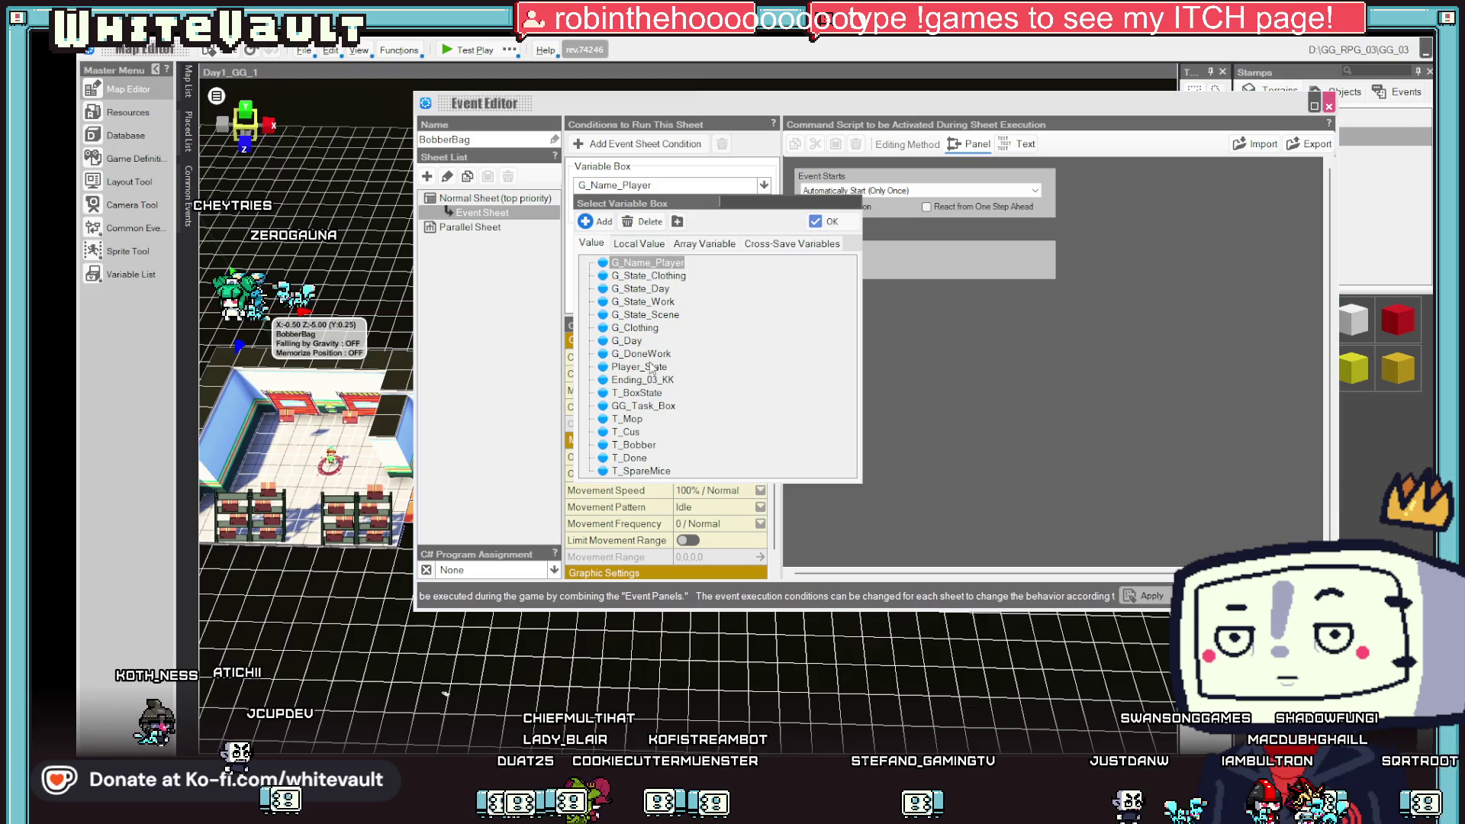
double_click(625, 444)
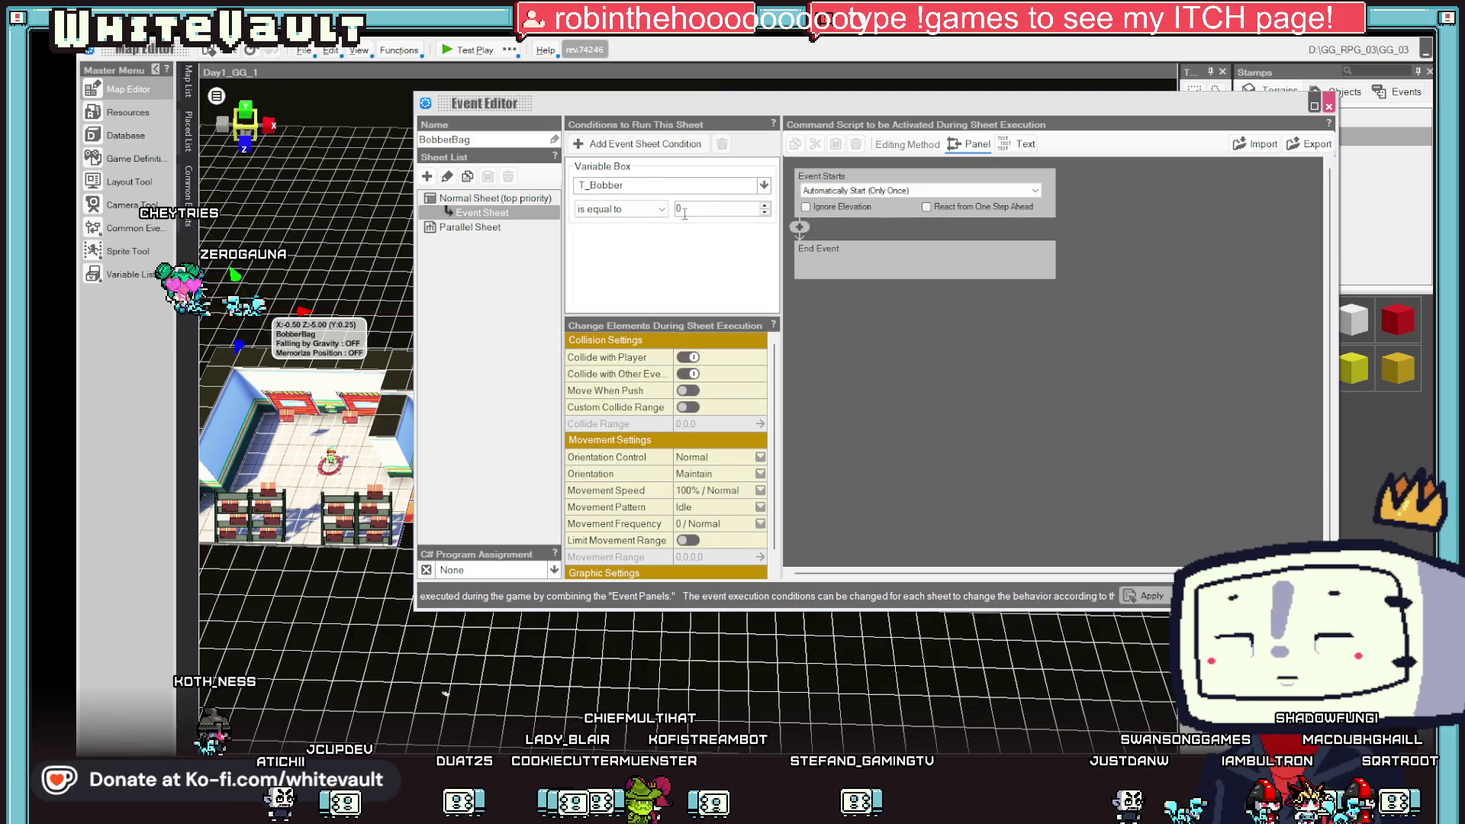
text(2)
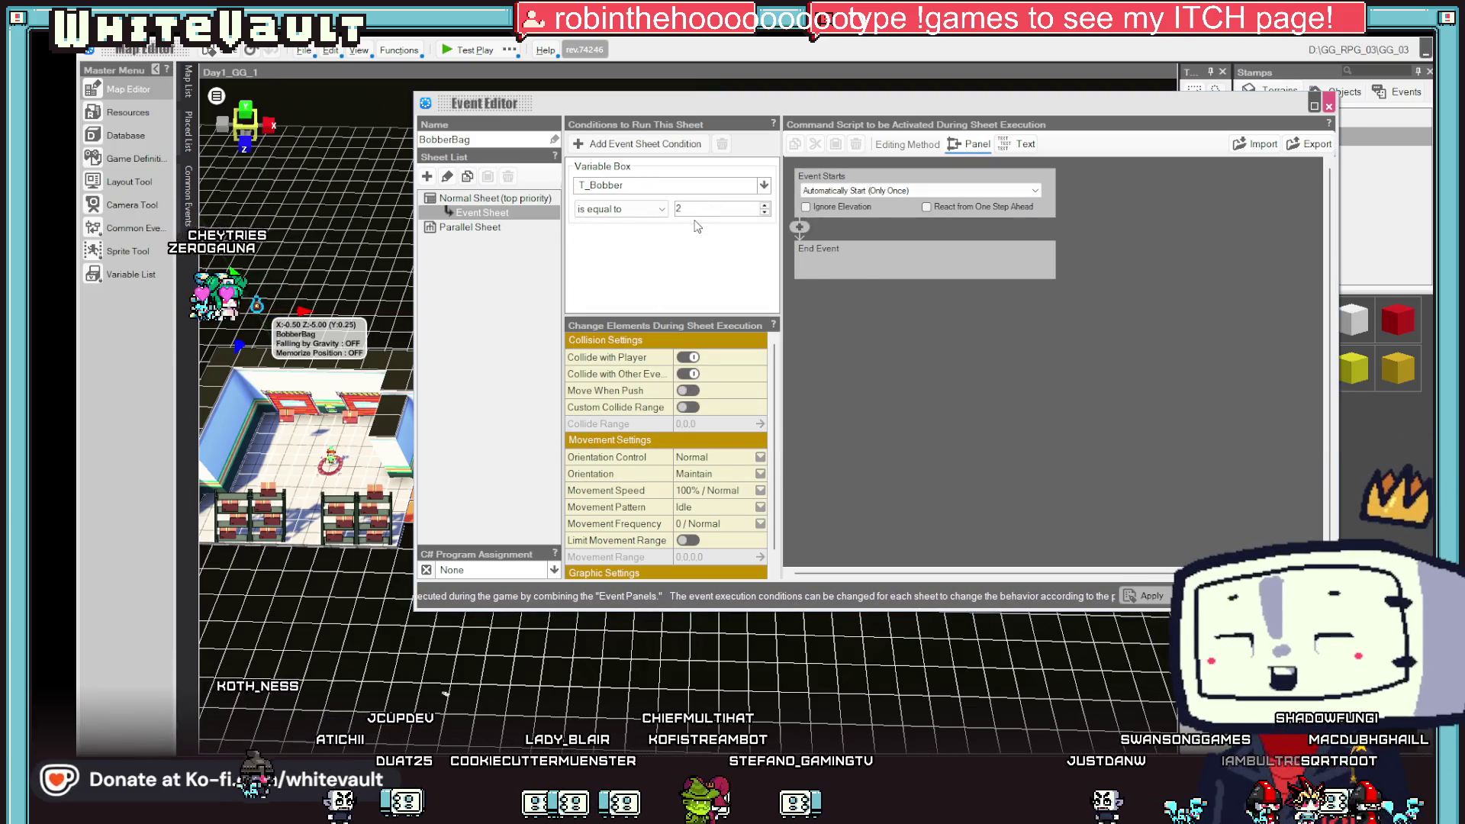
click(799, 226)
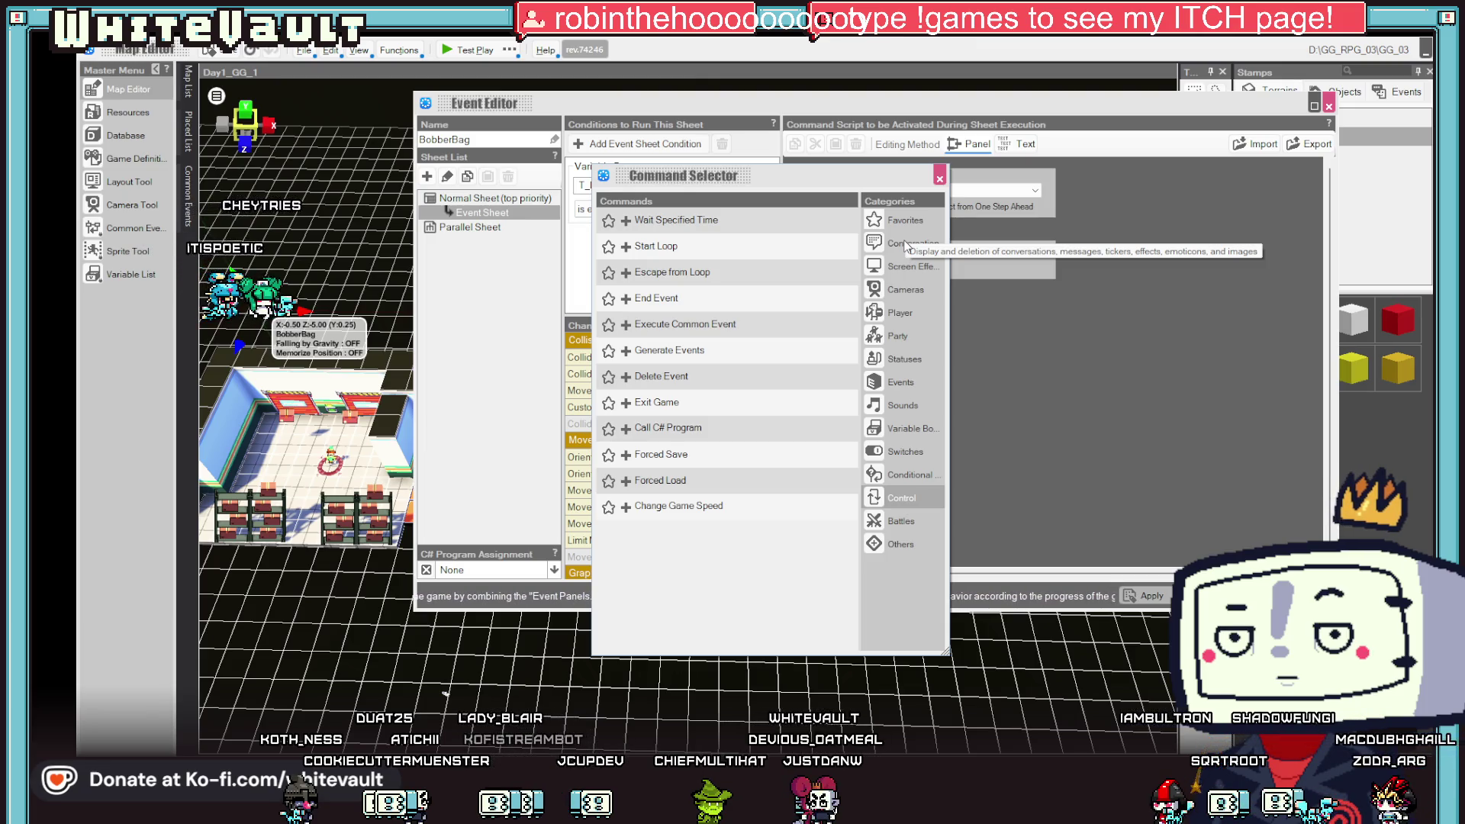
- Insert a Teleport Event command from the Events category before End Event
click(884, 382)
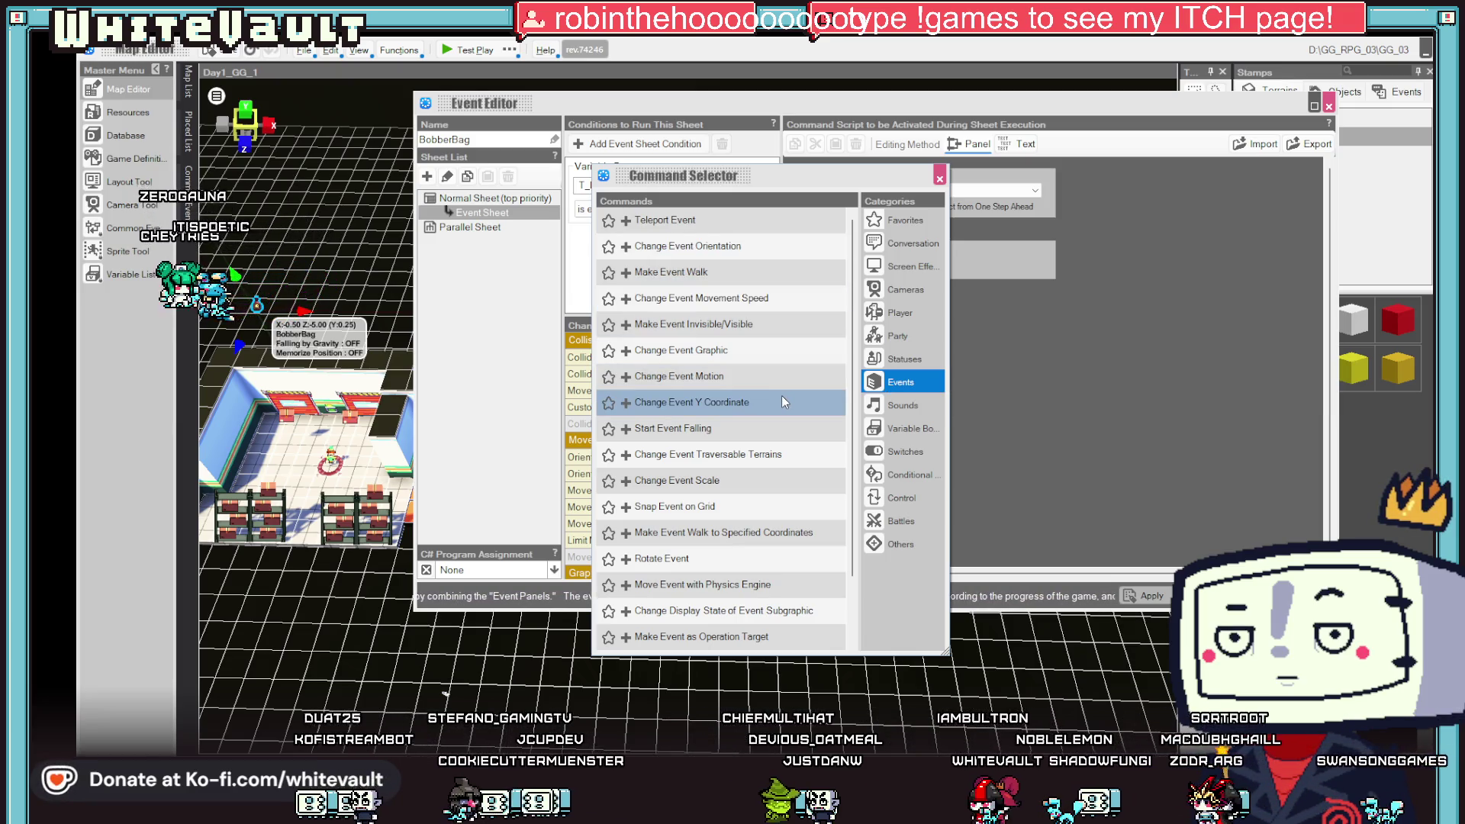
scroll(766, 519, down, 1)
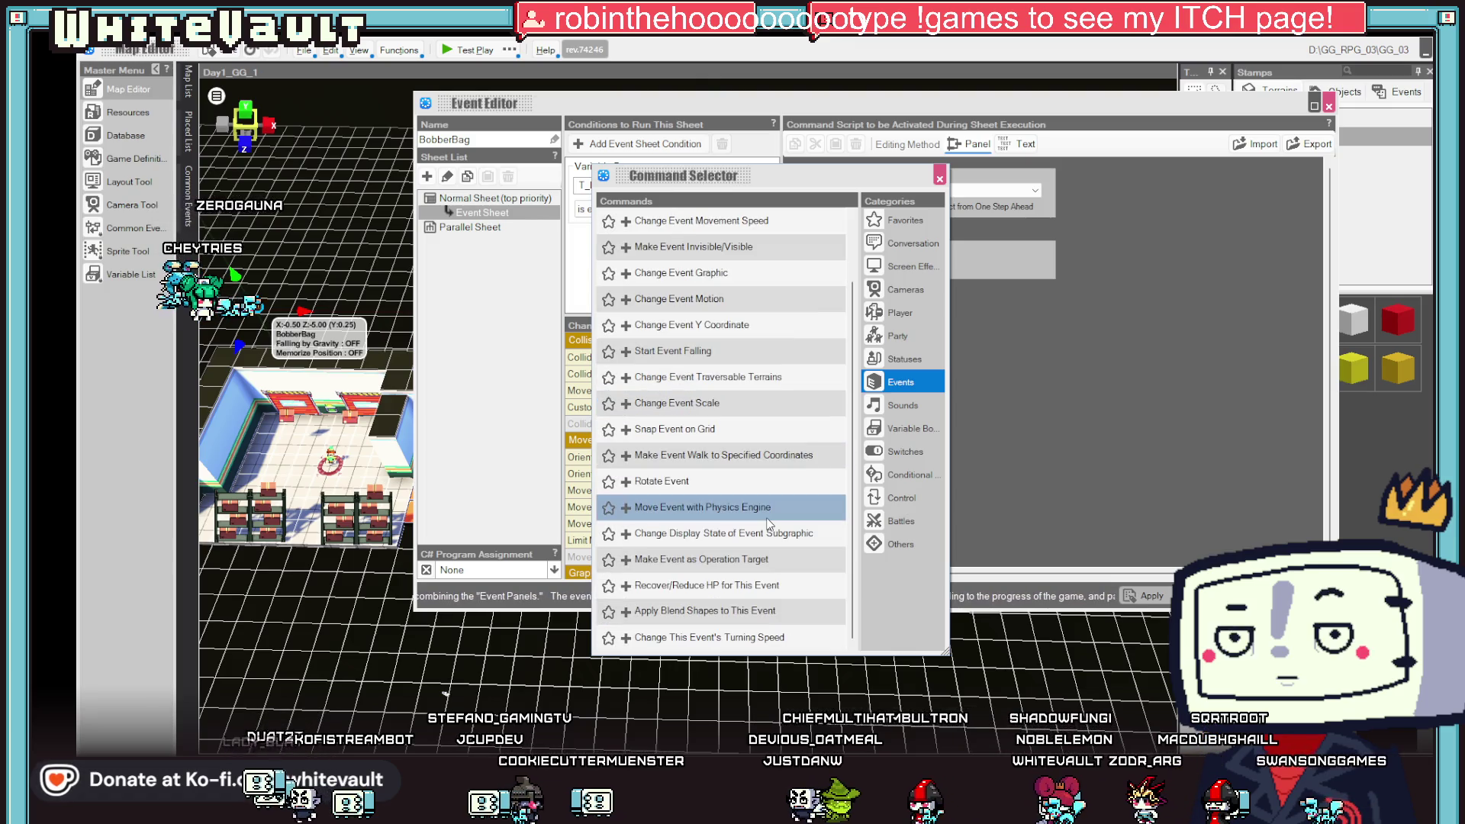
scroll(769, 524, up, 1)
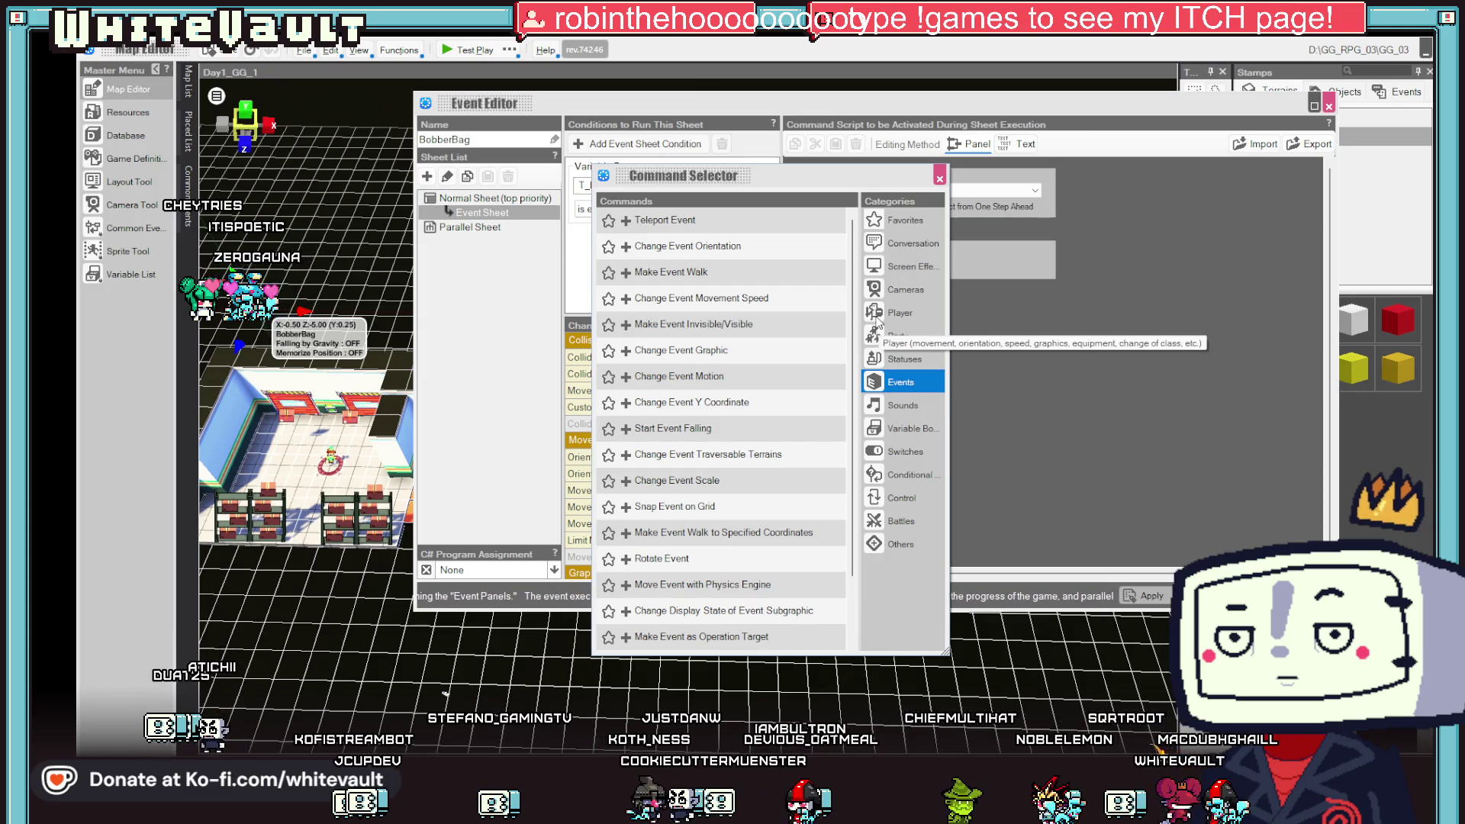
double_click(738, 220)
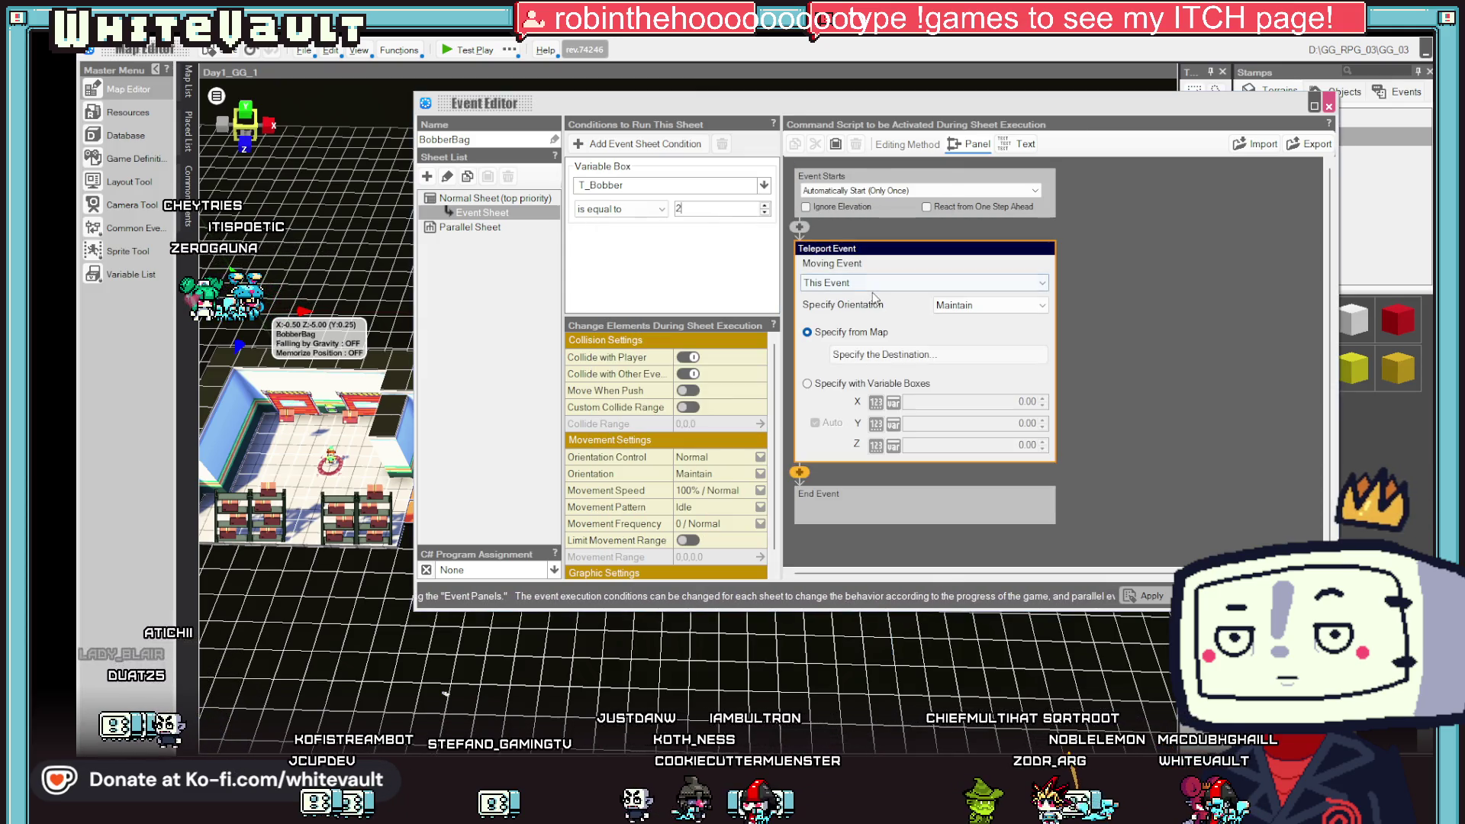
- Keep the teleport moving This Event, with the destination set by Specify from Map
click(922, 284)
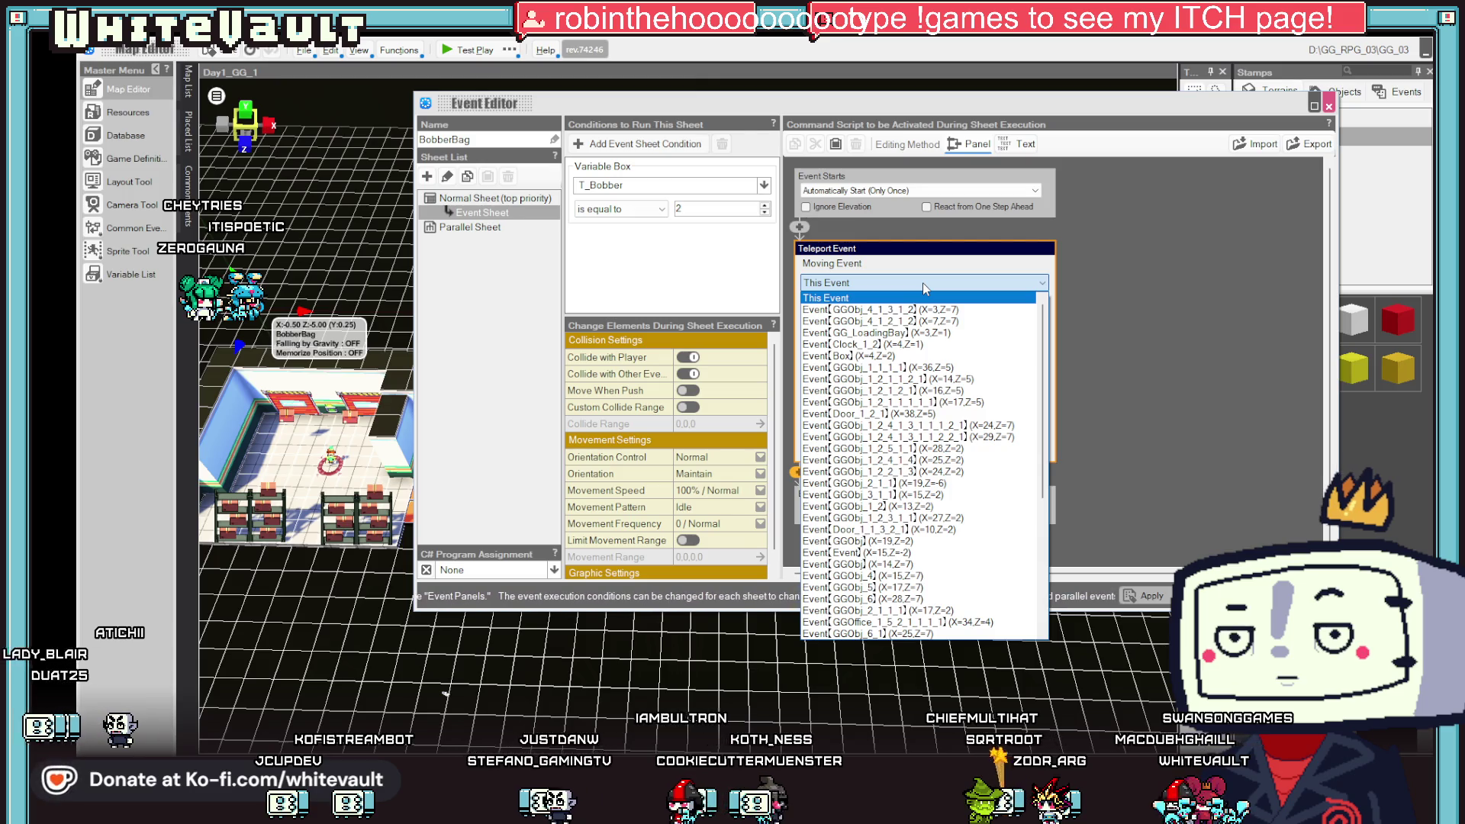
click(922, 284)
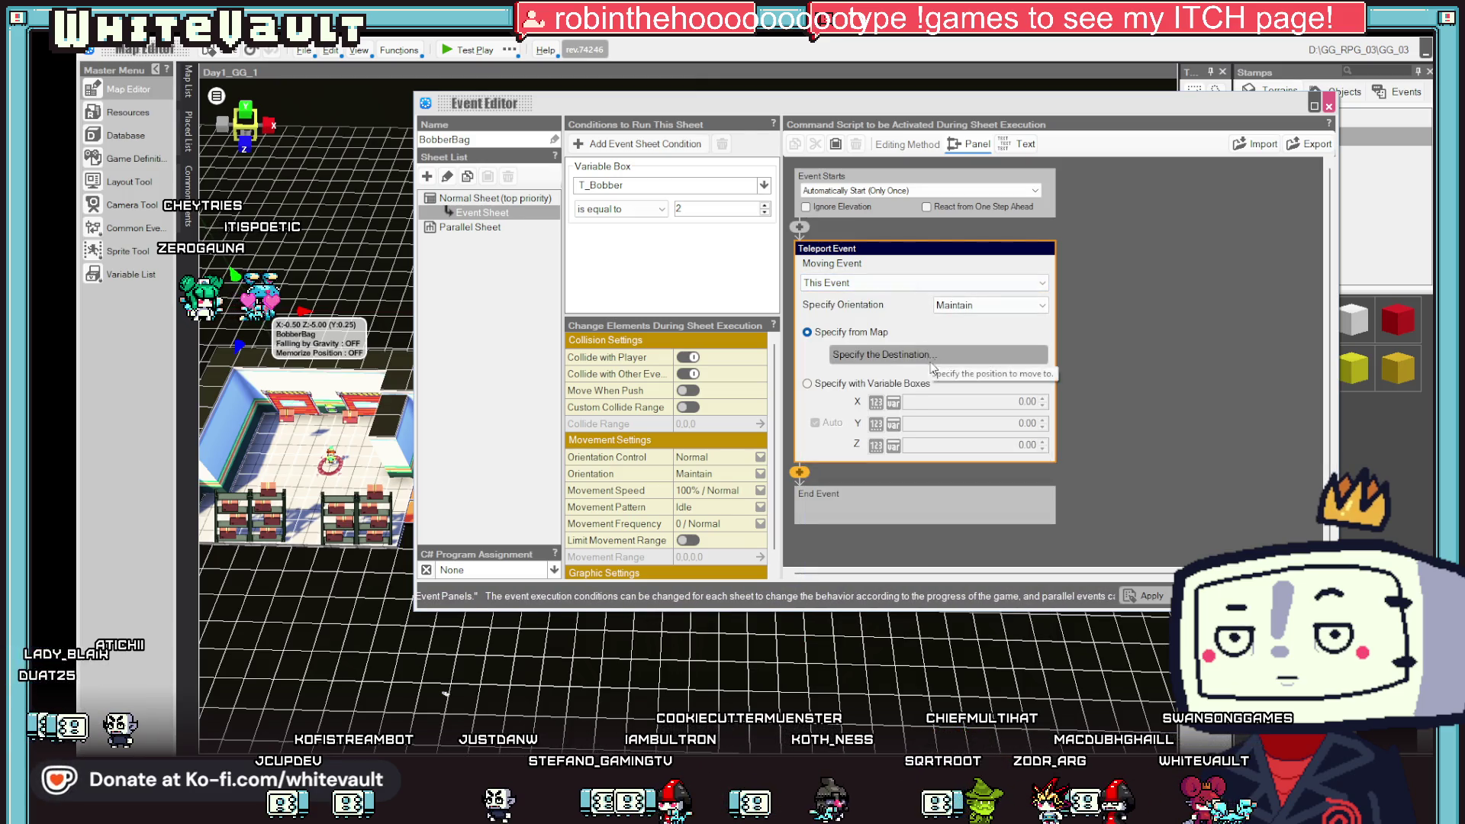
click(809, 384)
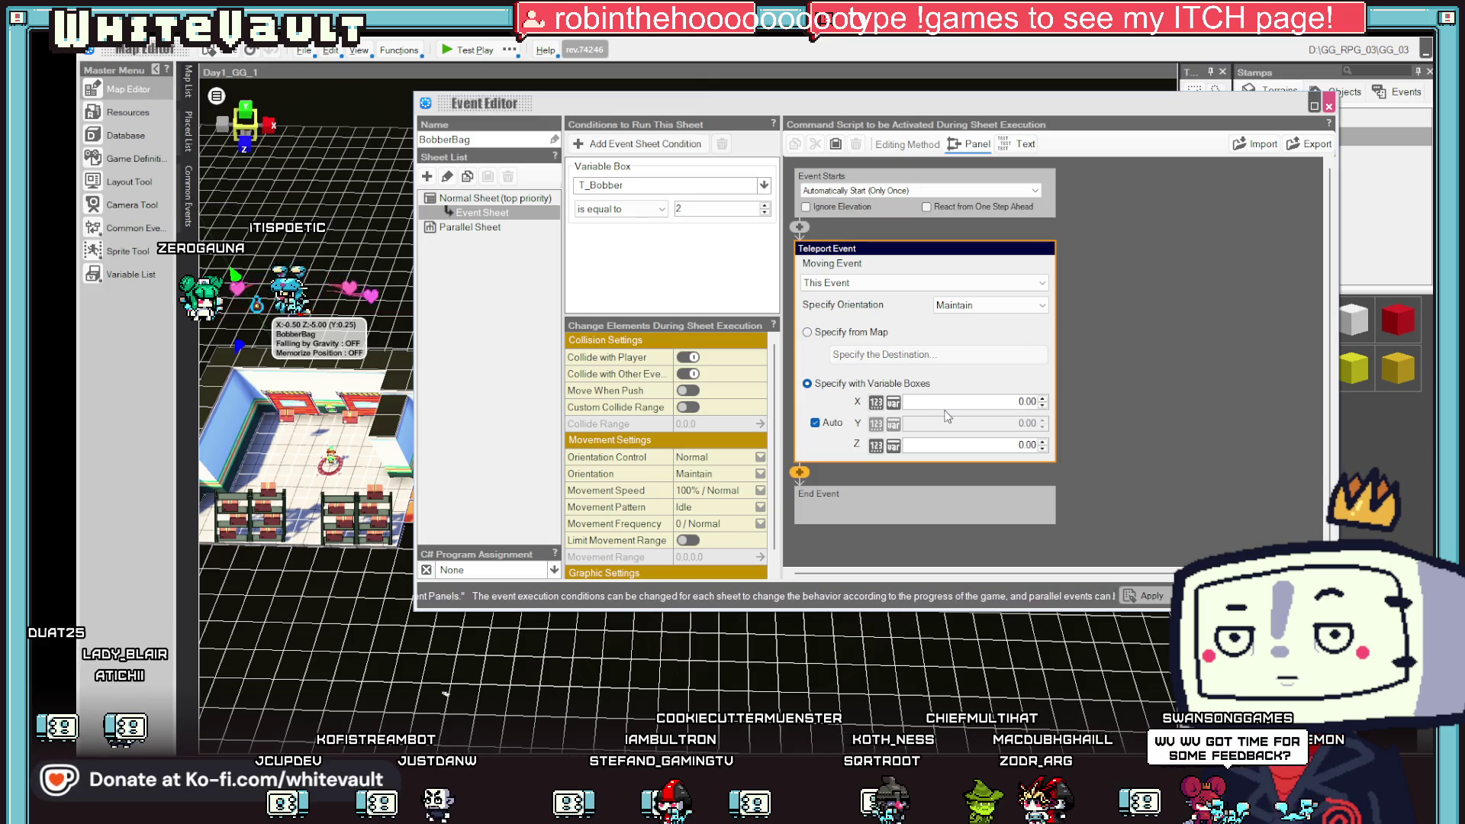
click(842, 422)
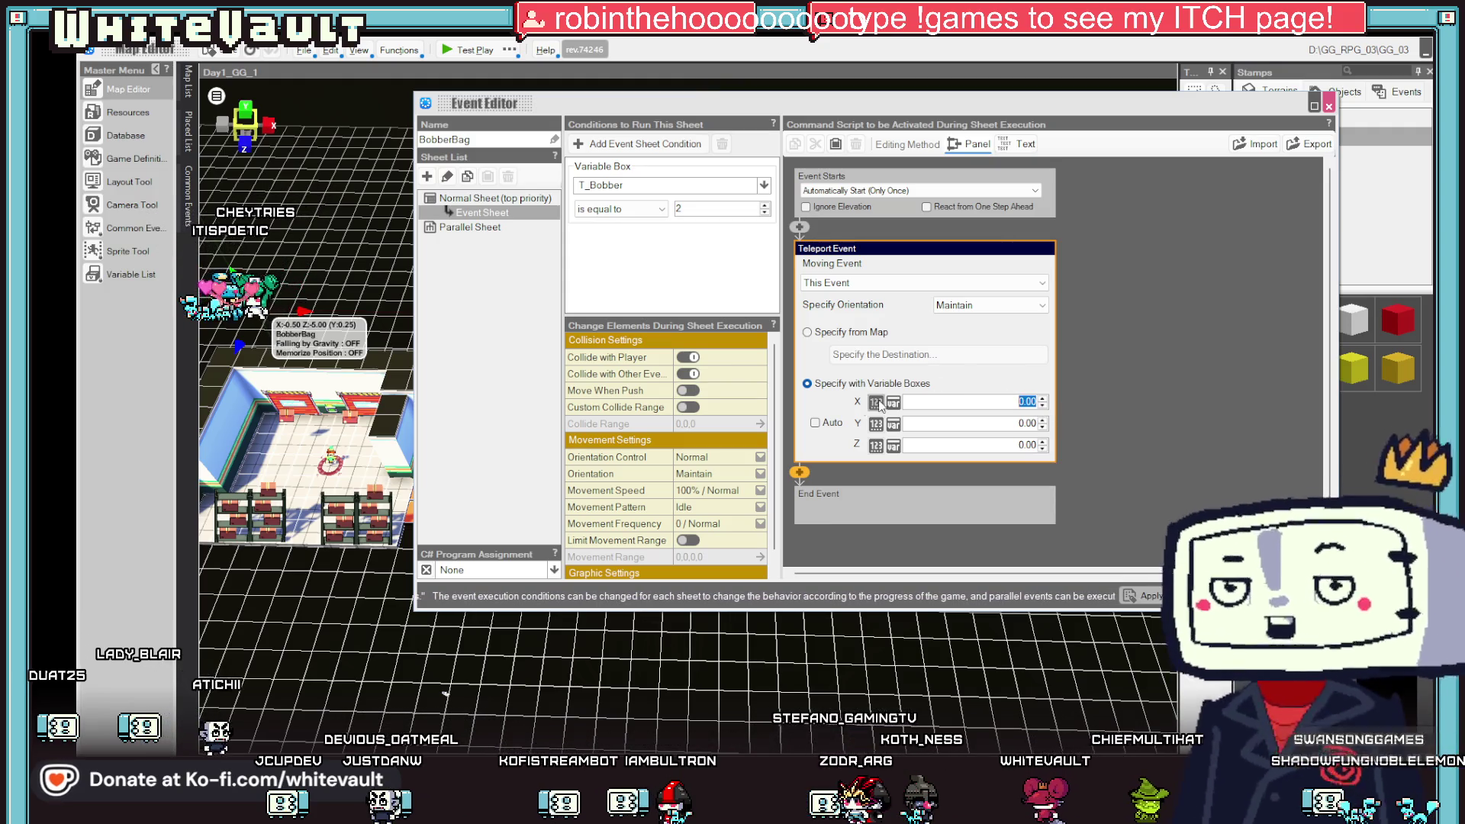
click(807, 385)
click(808, 334)
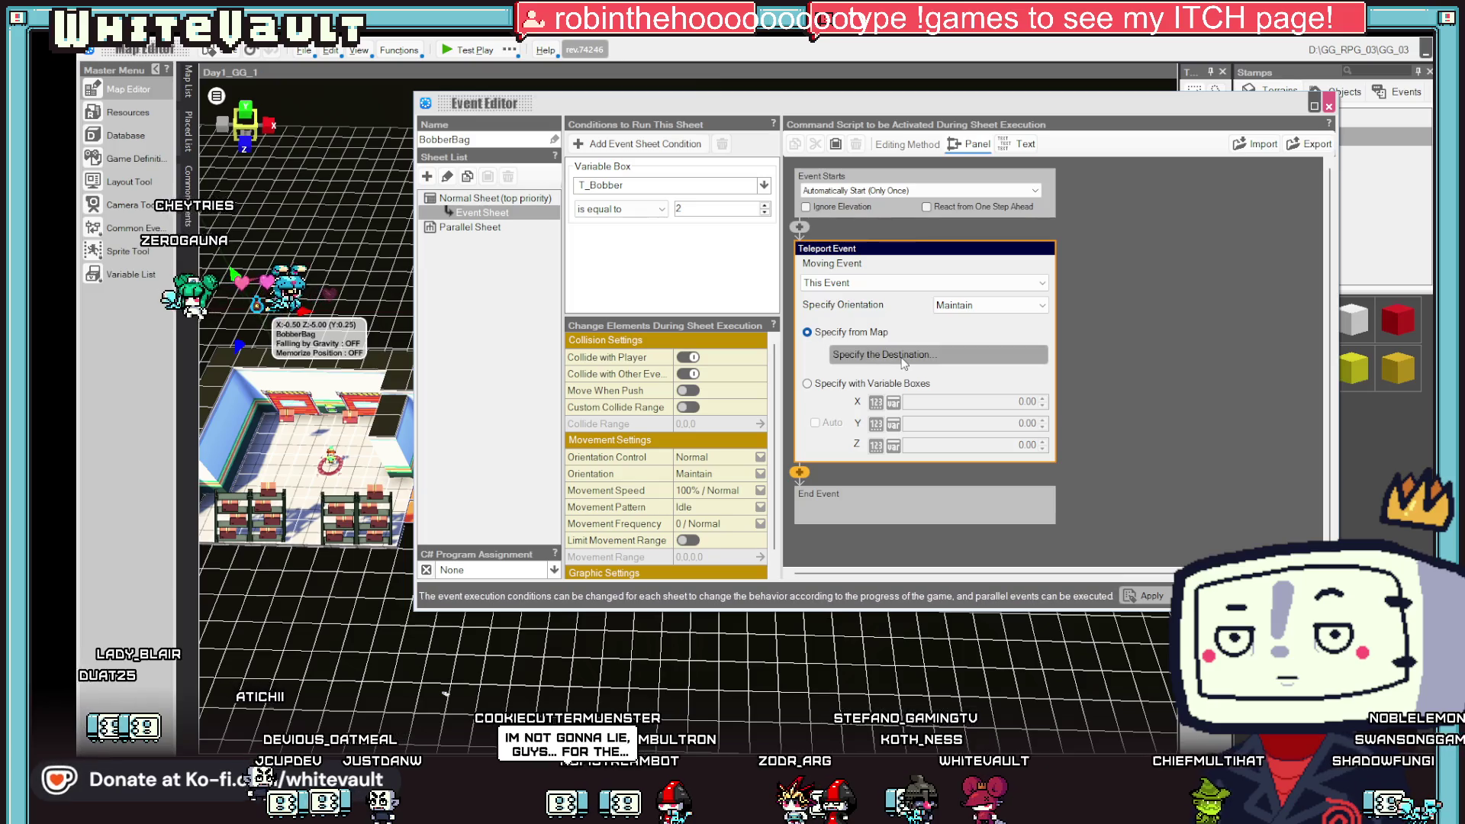
click(900, 356)
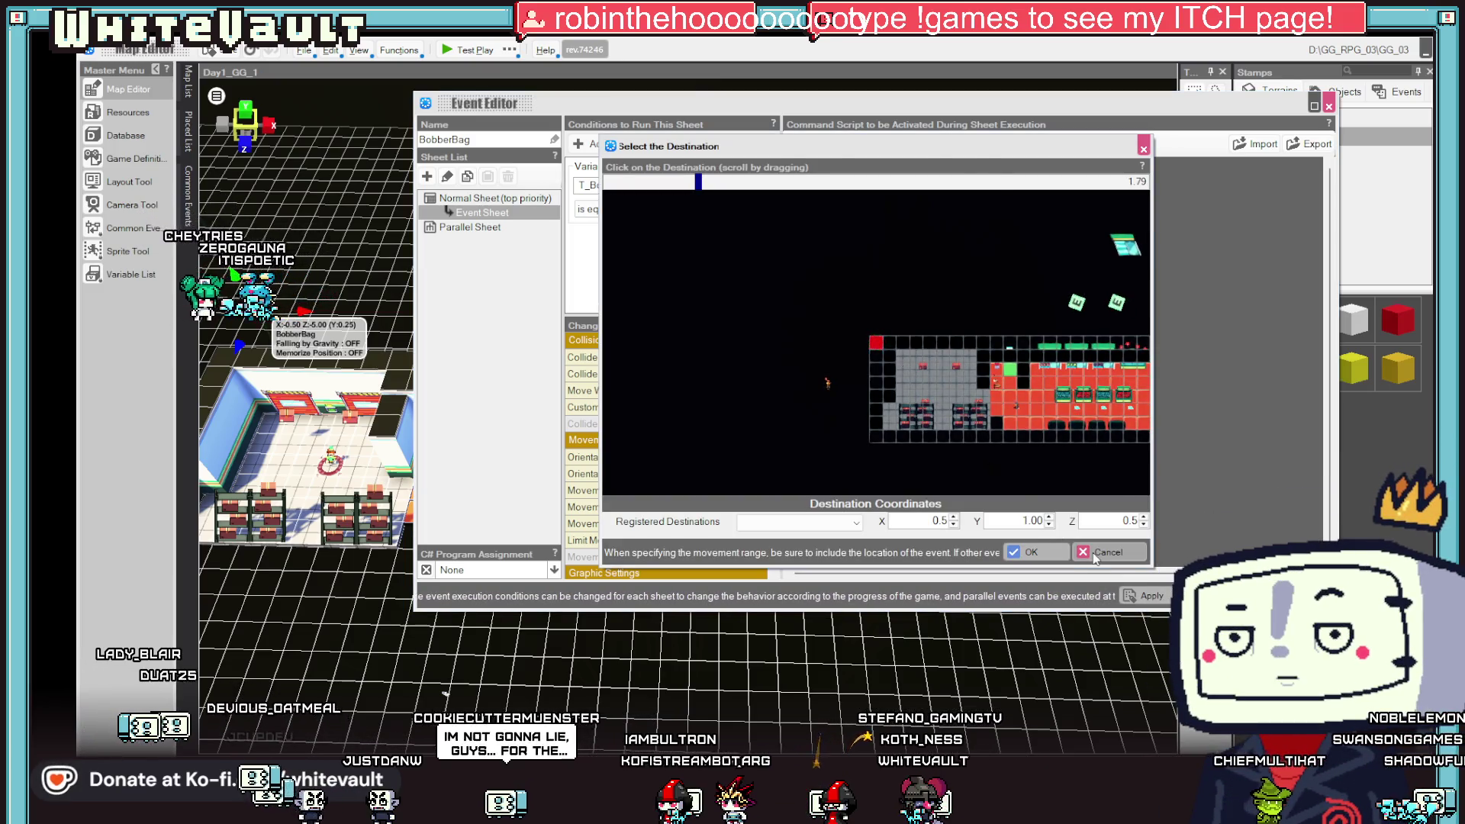
click(1094, 556)
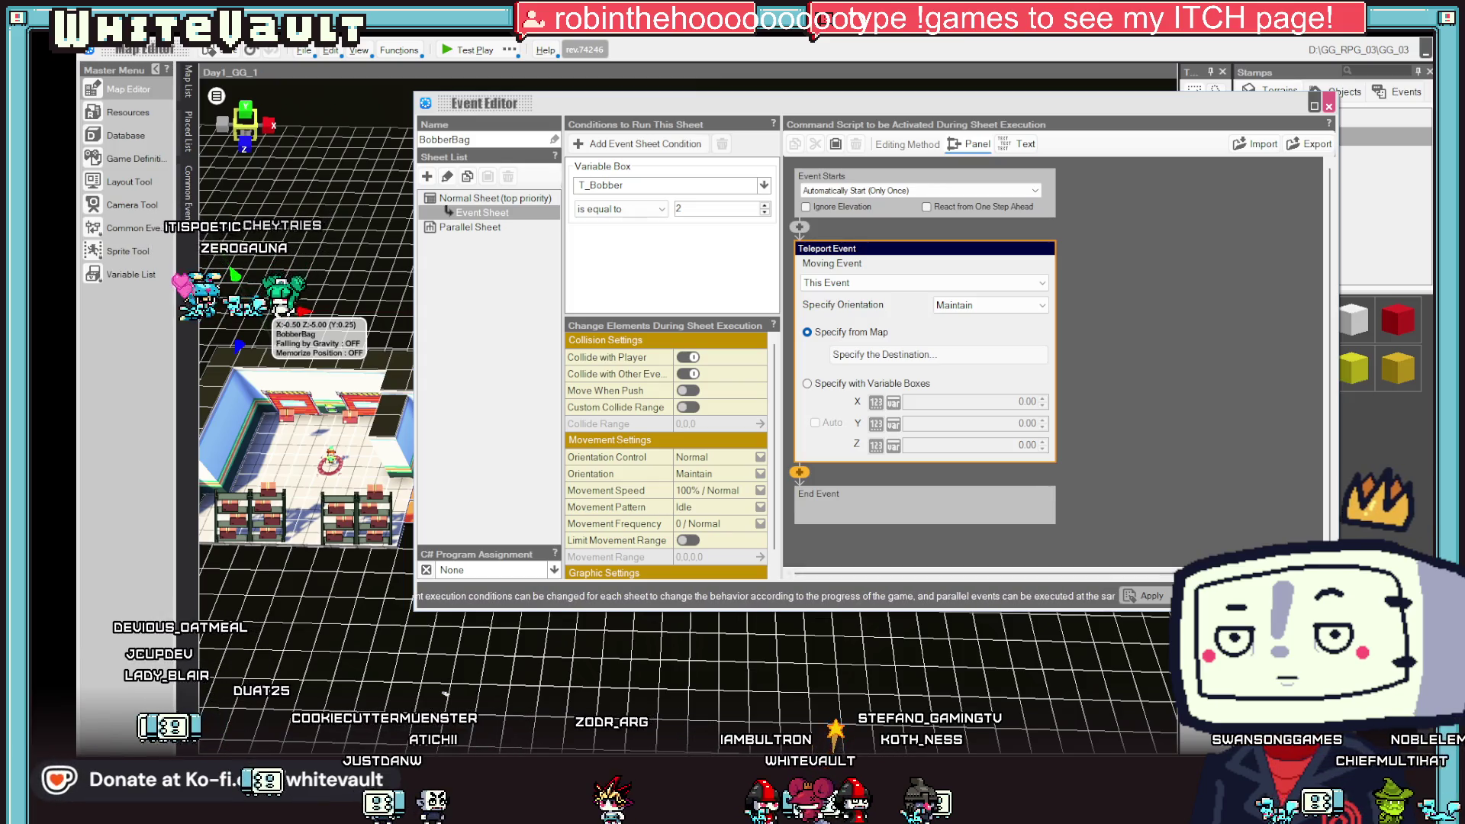
- Apply the Teleport Event, dismiss the warning, and close the Event Editor
click(1163, 596)
key(Return)
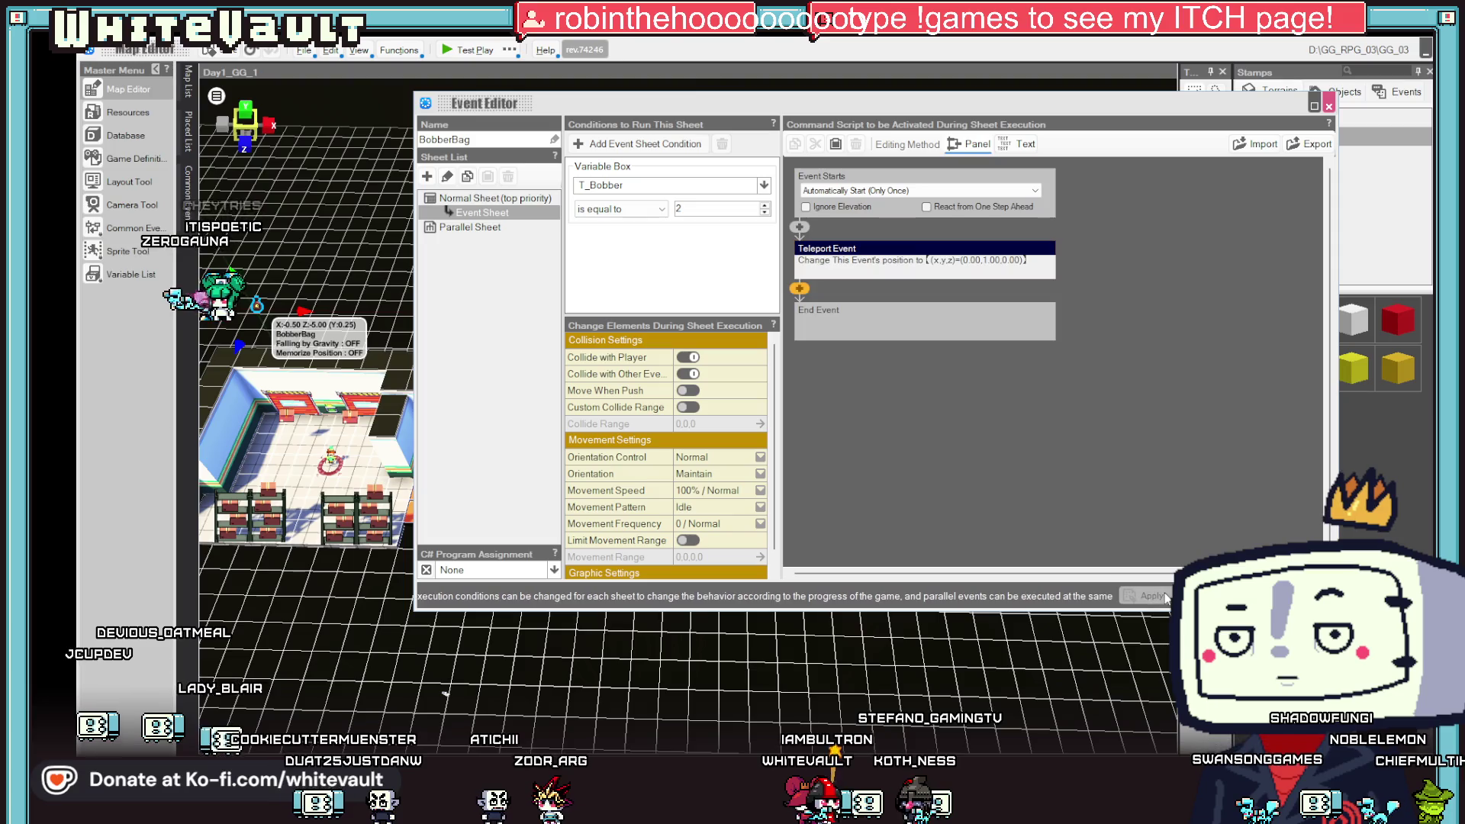
key(Escape)
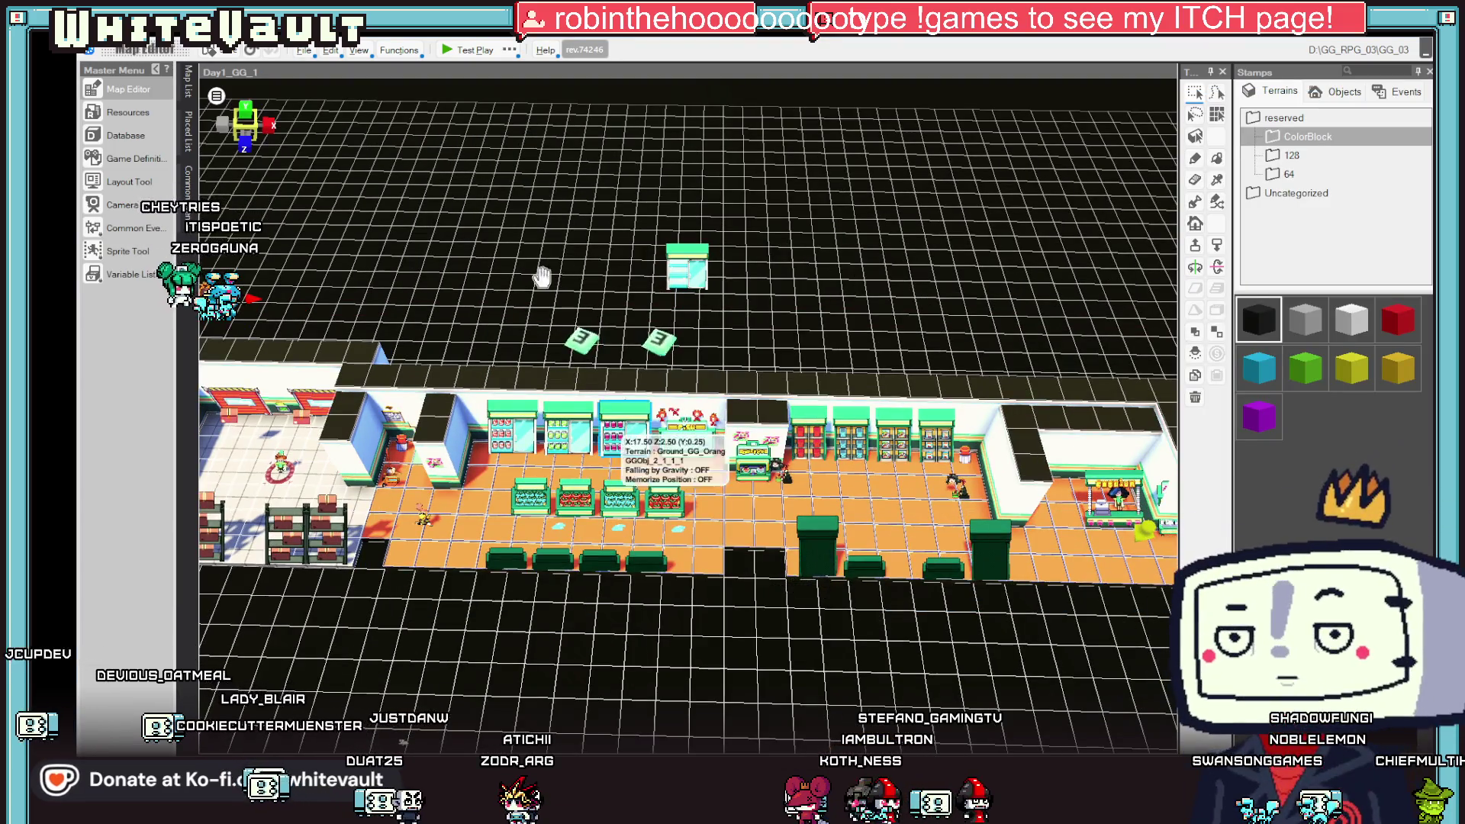
- Start a test play and walk the player down and right into the warehouse
click(463, 50)
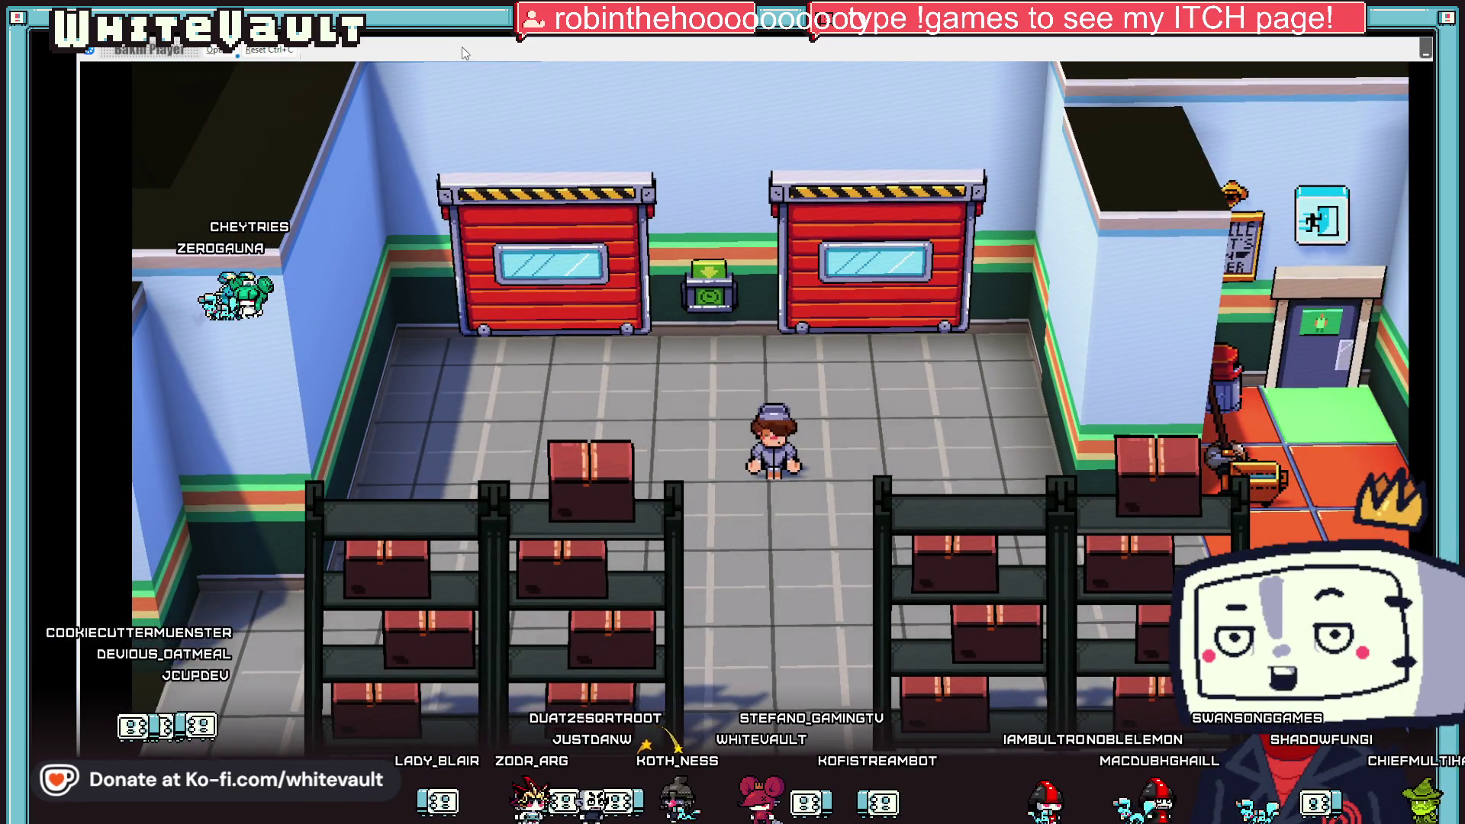
key(Down)
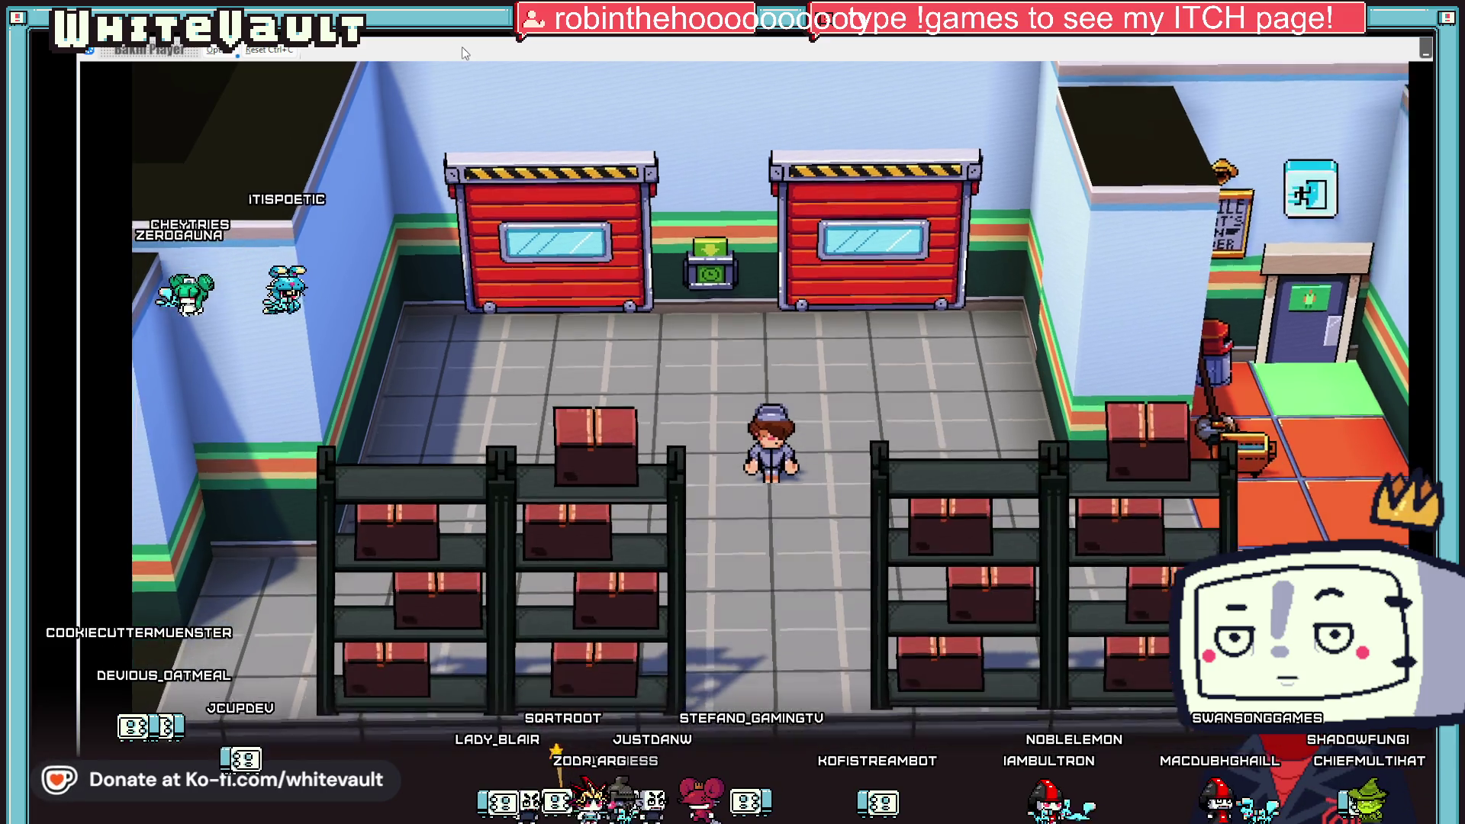
key(Right)
key(Right)
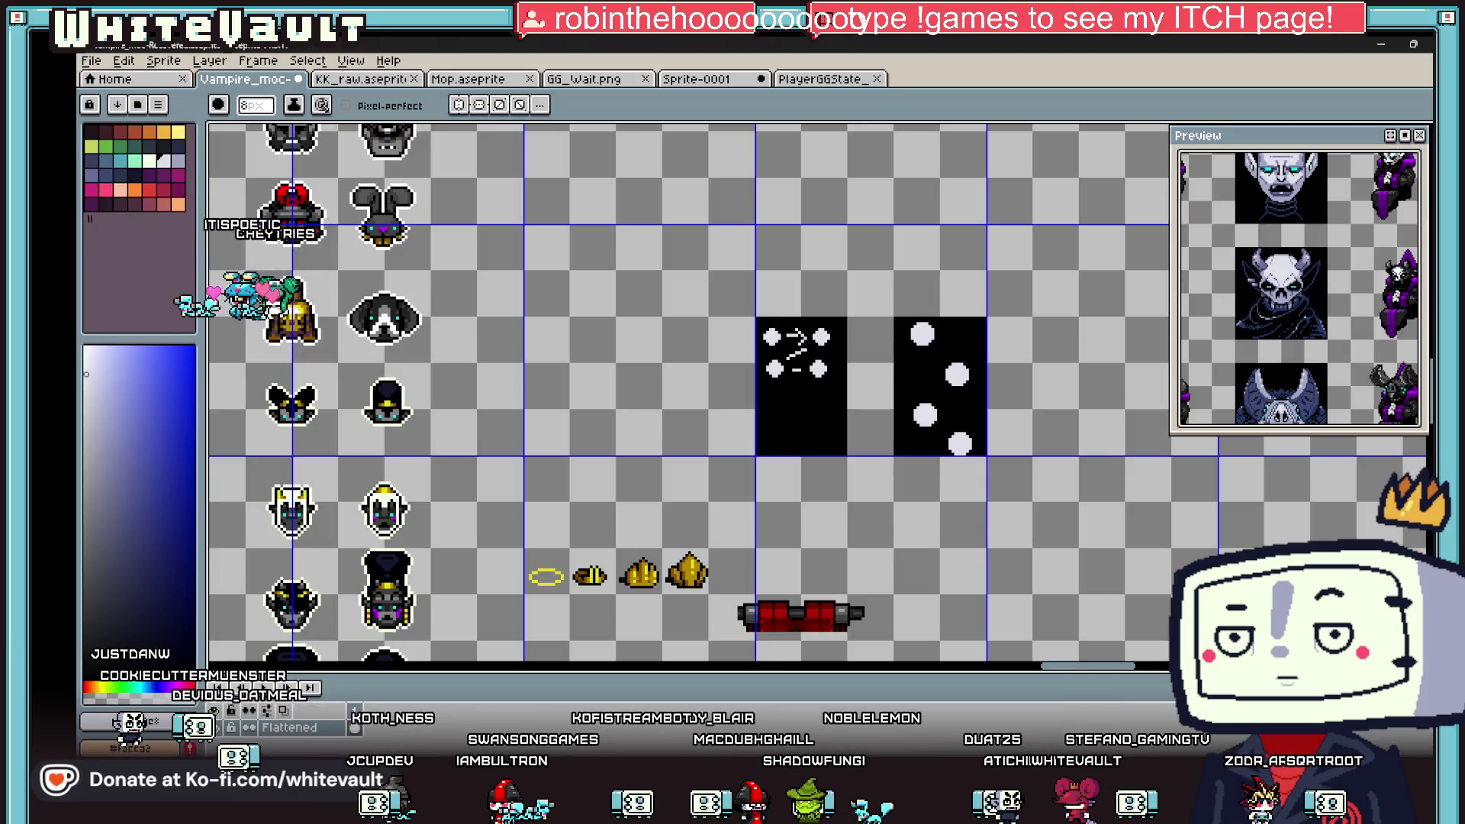
- Create a new blank sprite with the default New Sprite settings
scroll(509, 216, down, 3)
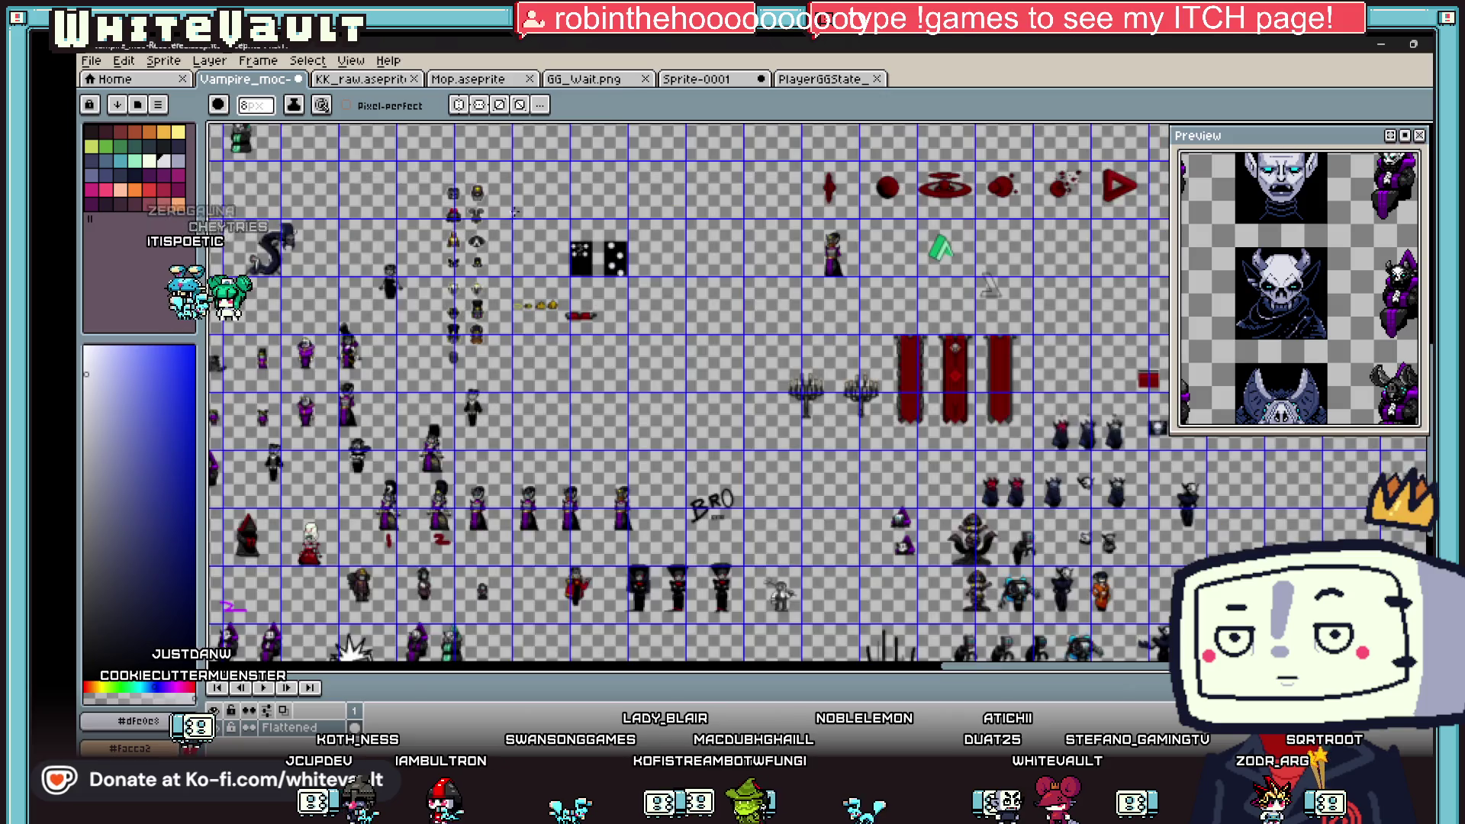
click(91, 60)
click(115, 98)
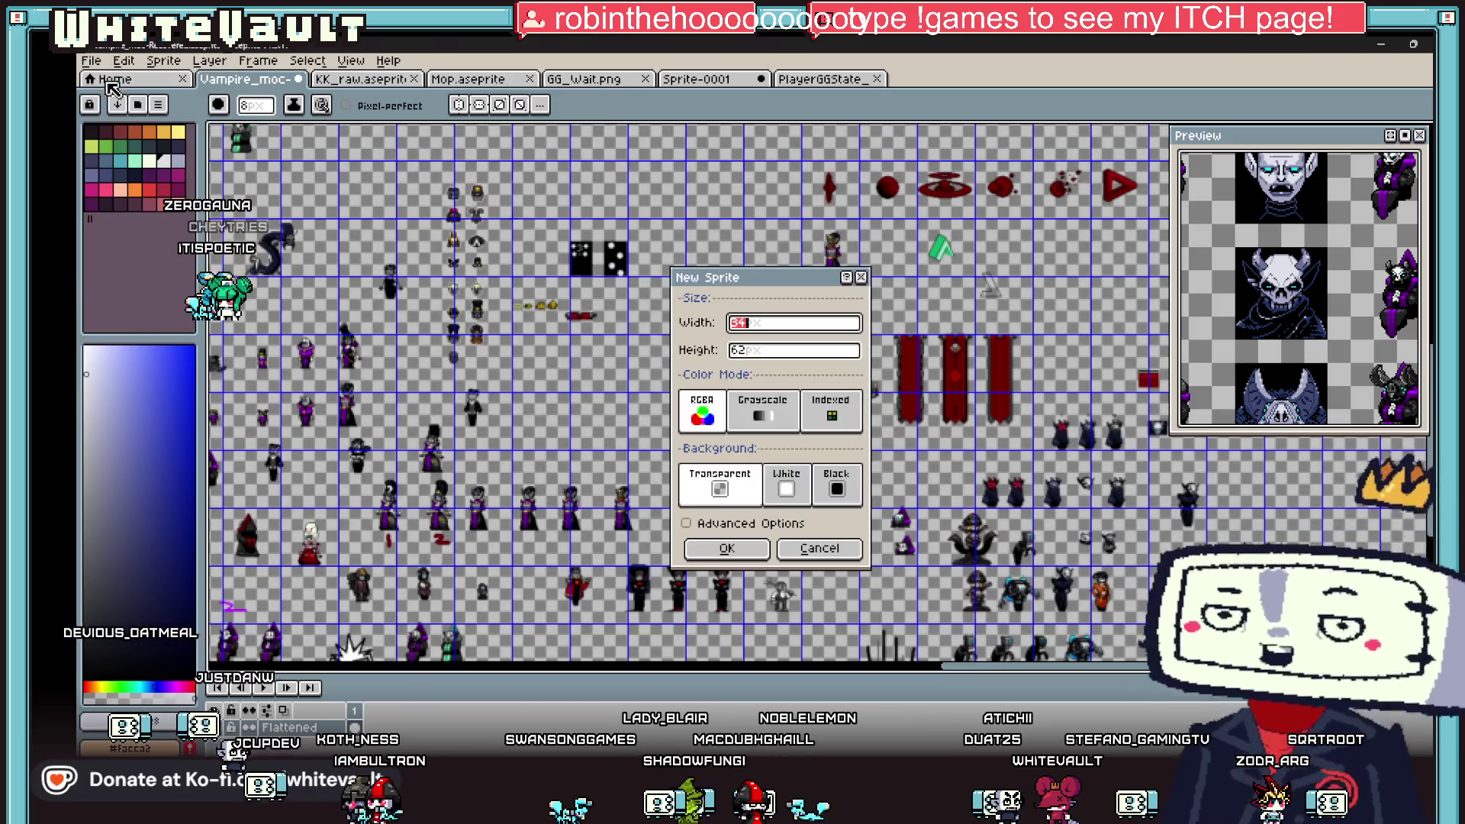
click(739, 550)
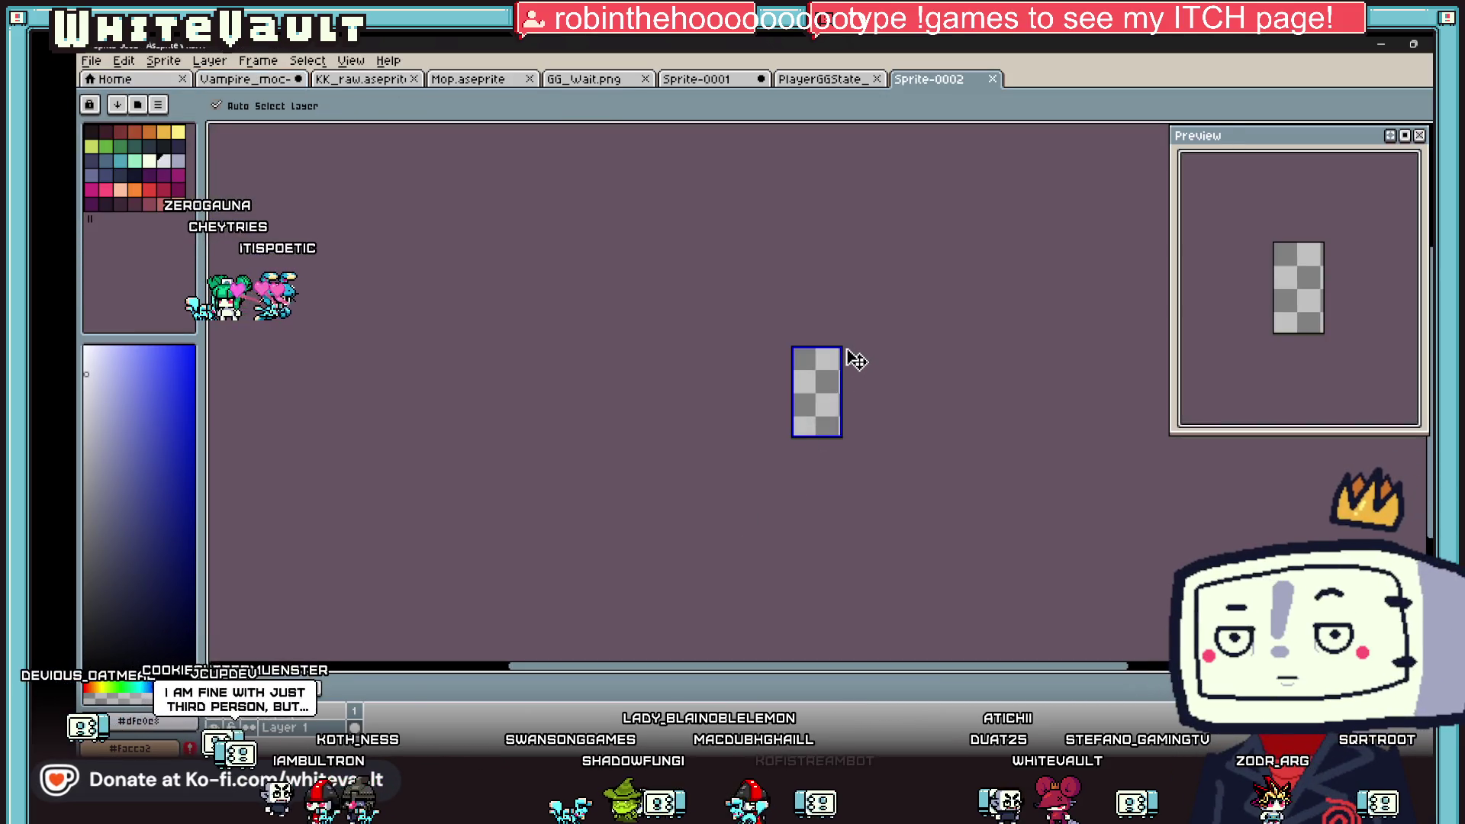
- Paste the muscular TV-headed figure into Sprite-0002 and commit it
key(ctrl+v)
click(877, 356)
scroll(873, 353, up, 4)
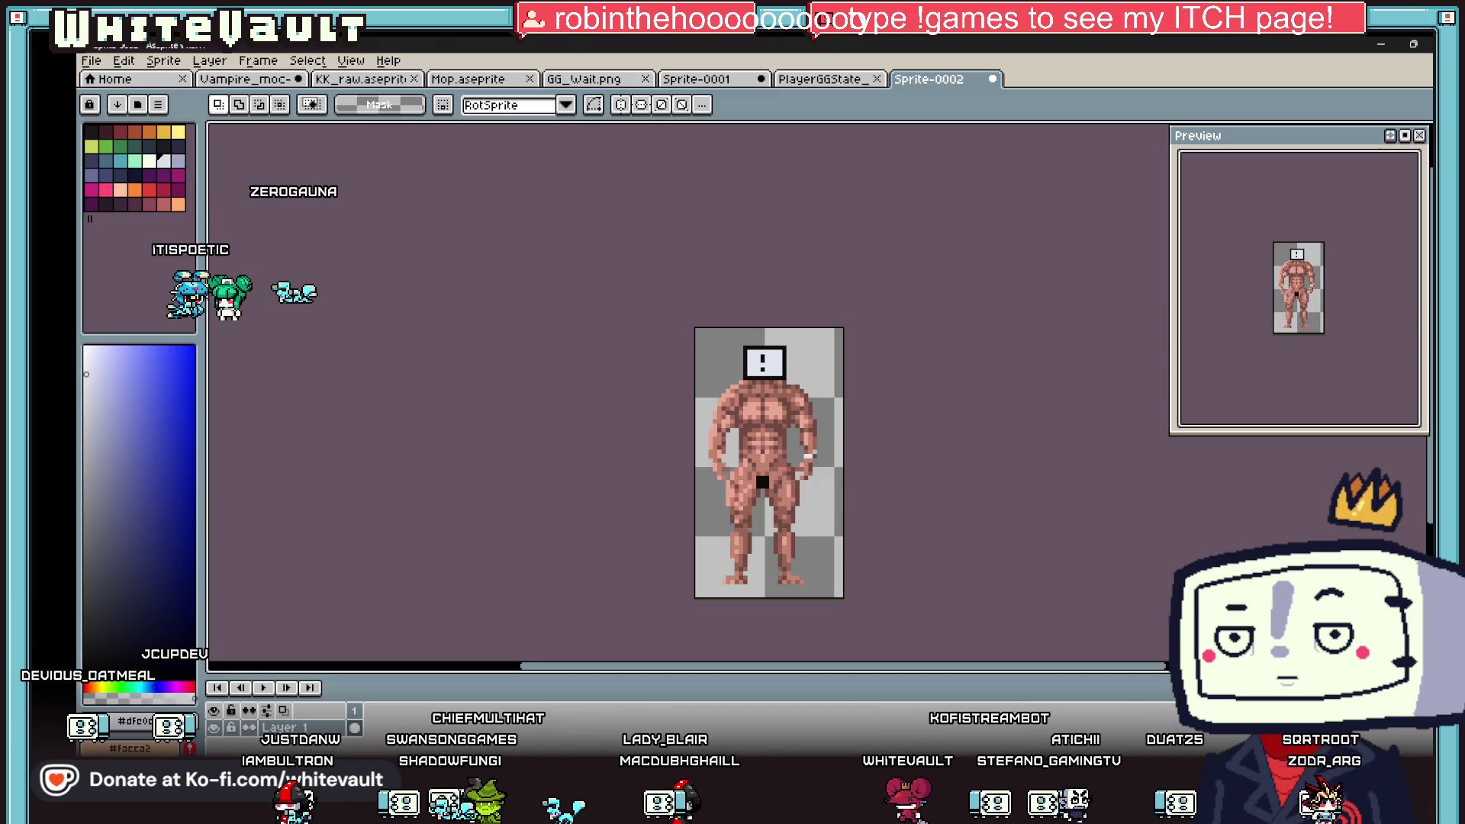
scroll(915, 526, up, 1)
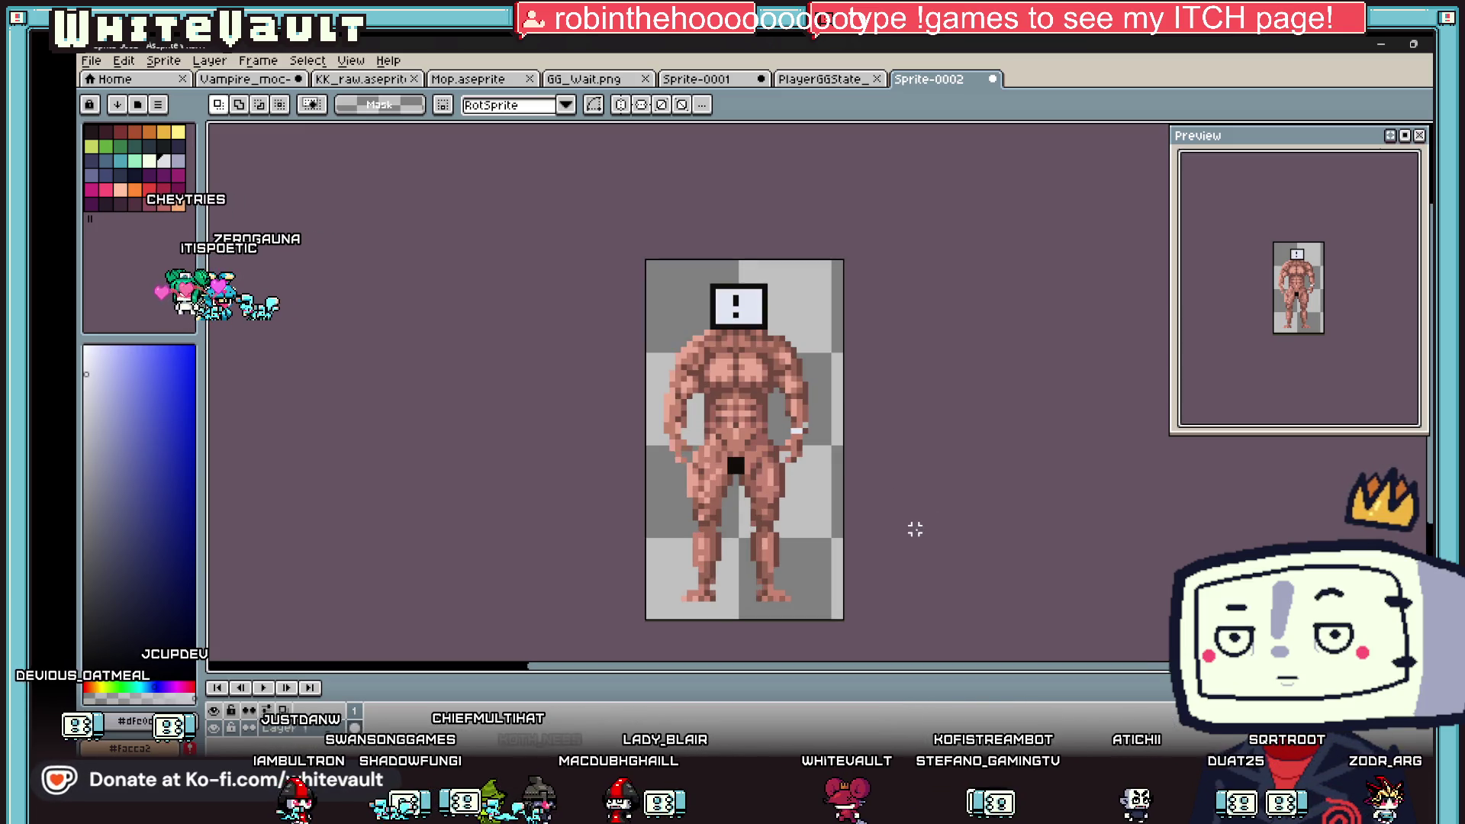
scroll(918, 530, down, 1)
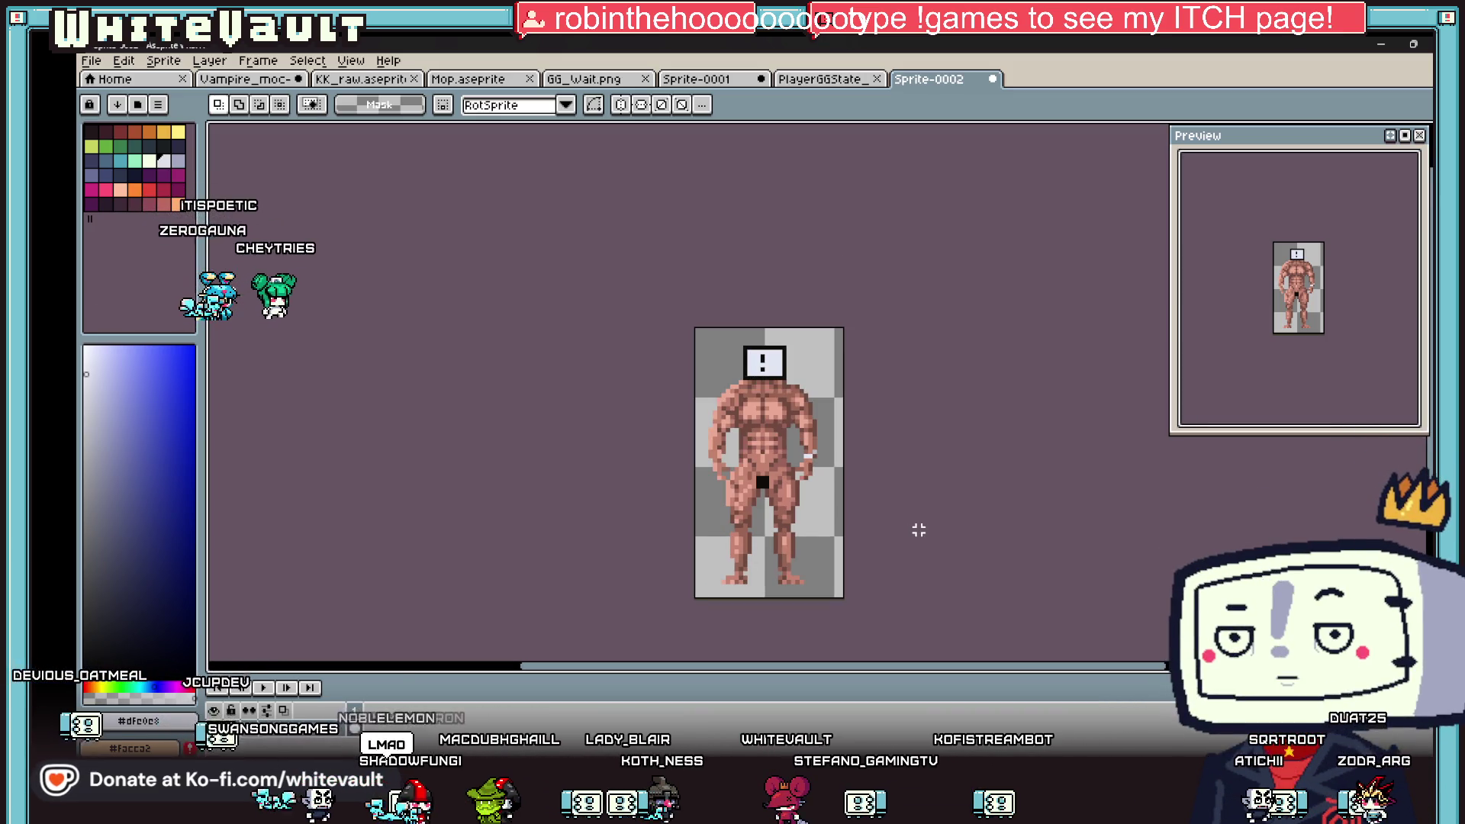
scroll(797, 503, up, 2)
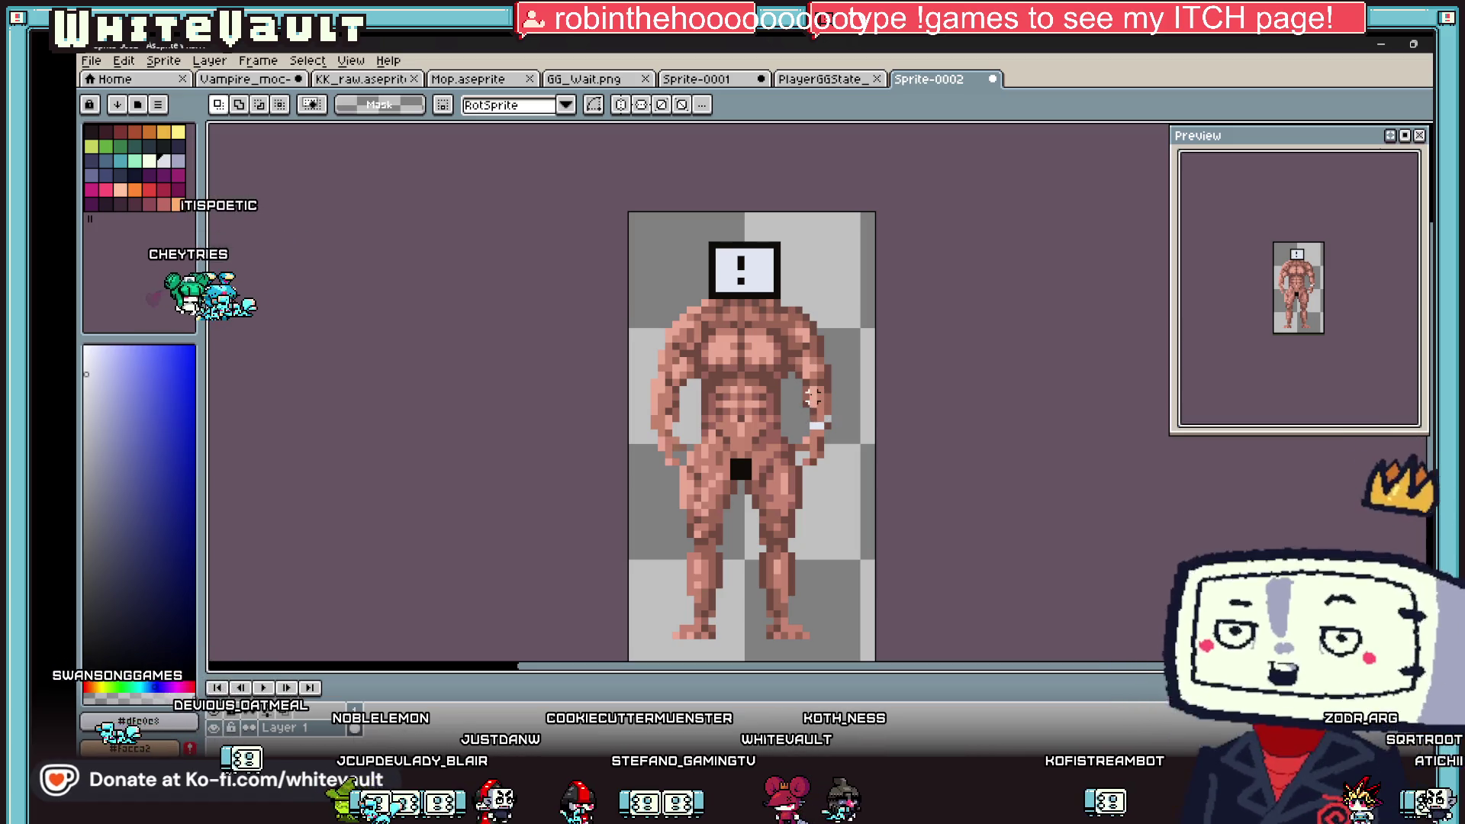
- Select both of the figure's hands and move them lower down the body
drag(802, 394, 861, 465)
mouse_move(637, 395)
mouse_down()
mouse_move(672, 469)
mouse_move(686, 465)
mouse_up()
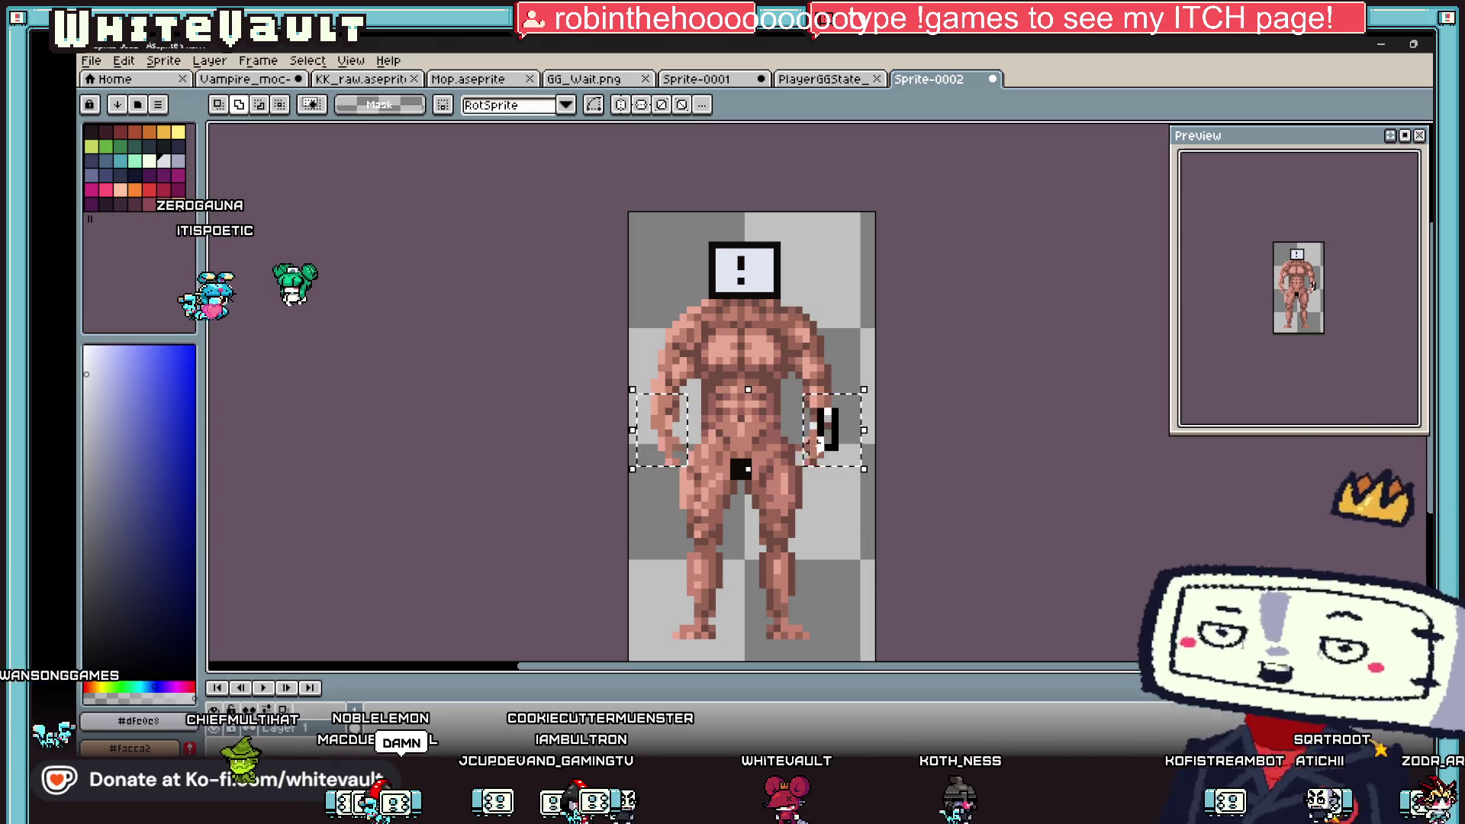
drag(844, 450, 847, 479)
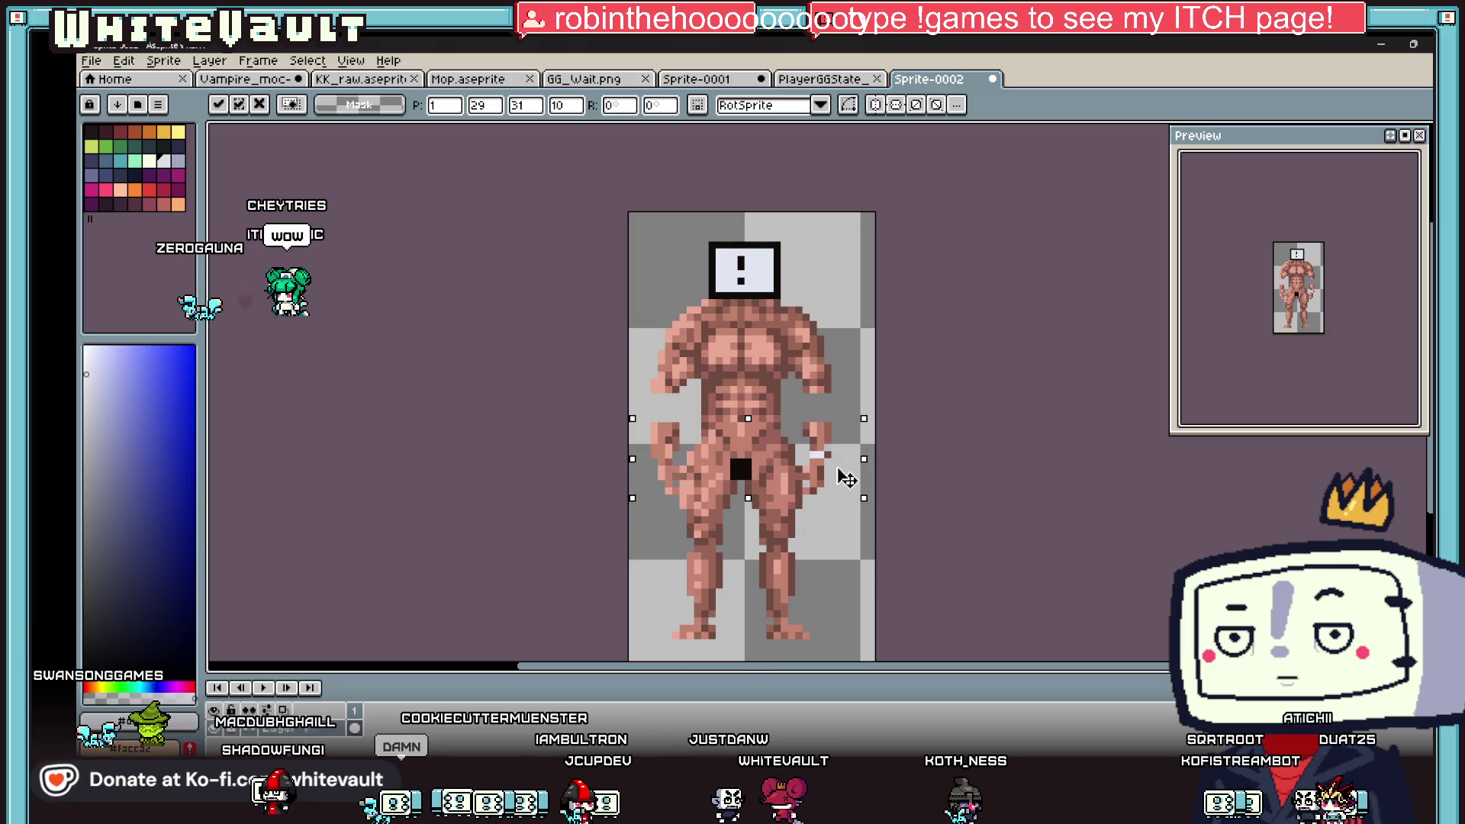
click(871, 389)
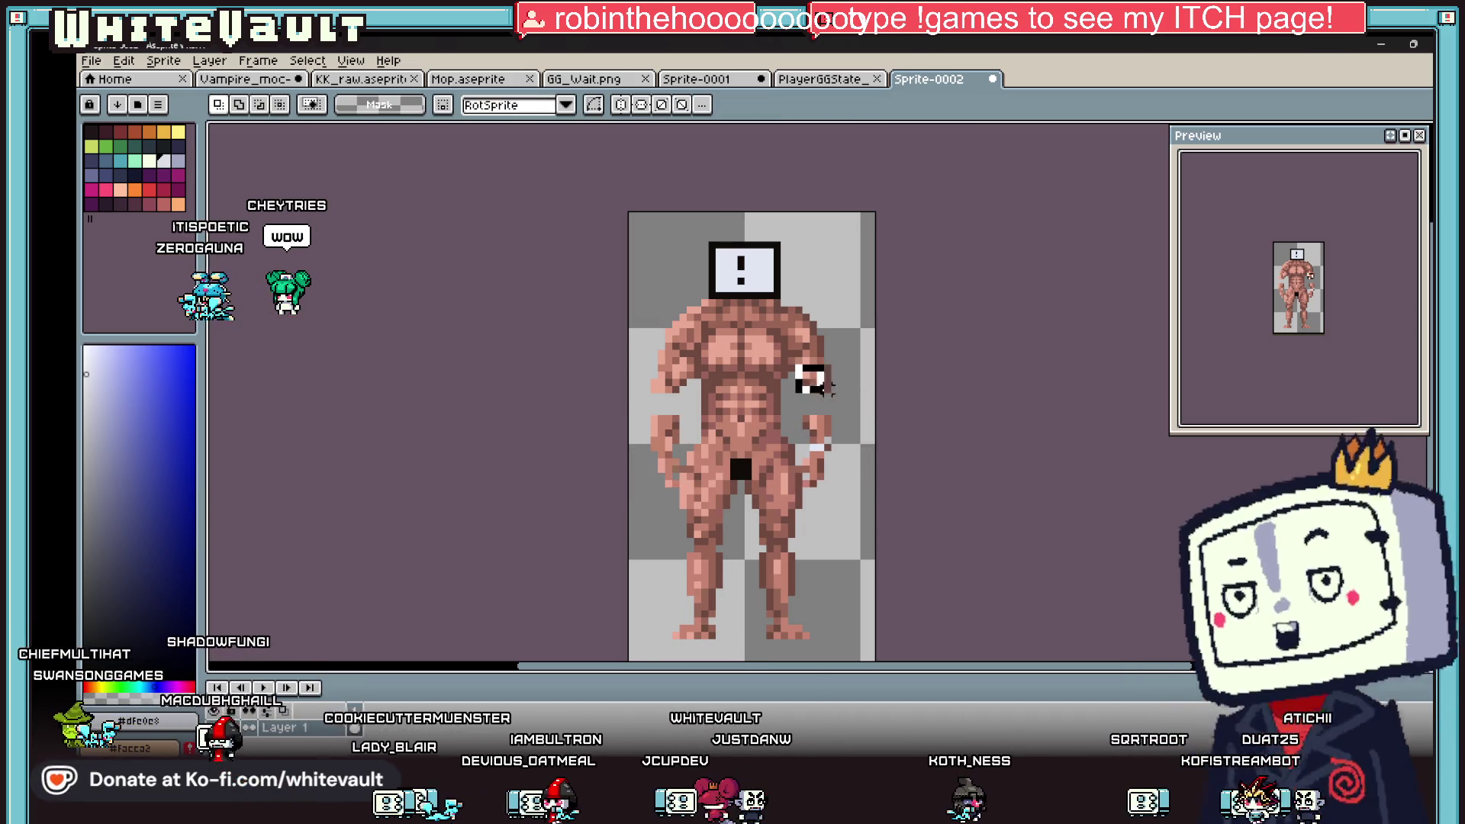
- Select both upper arms and stretch them longer
drag(797, 366, 840, 400)
drag(641, 365, 689, 393)
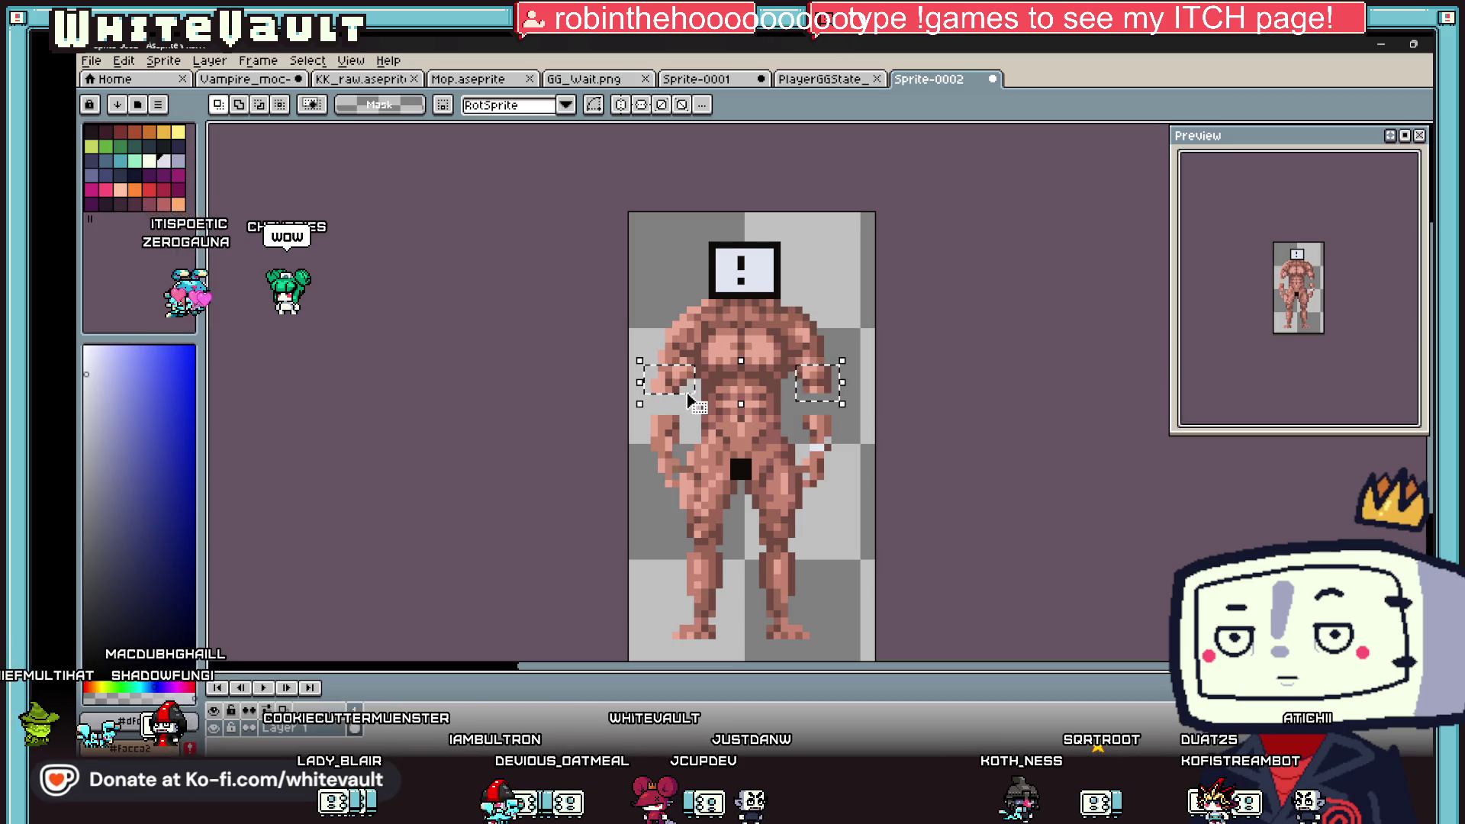
click(689, 393)
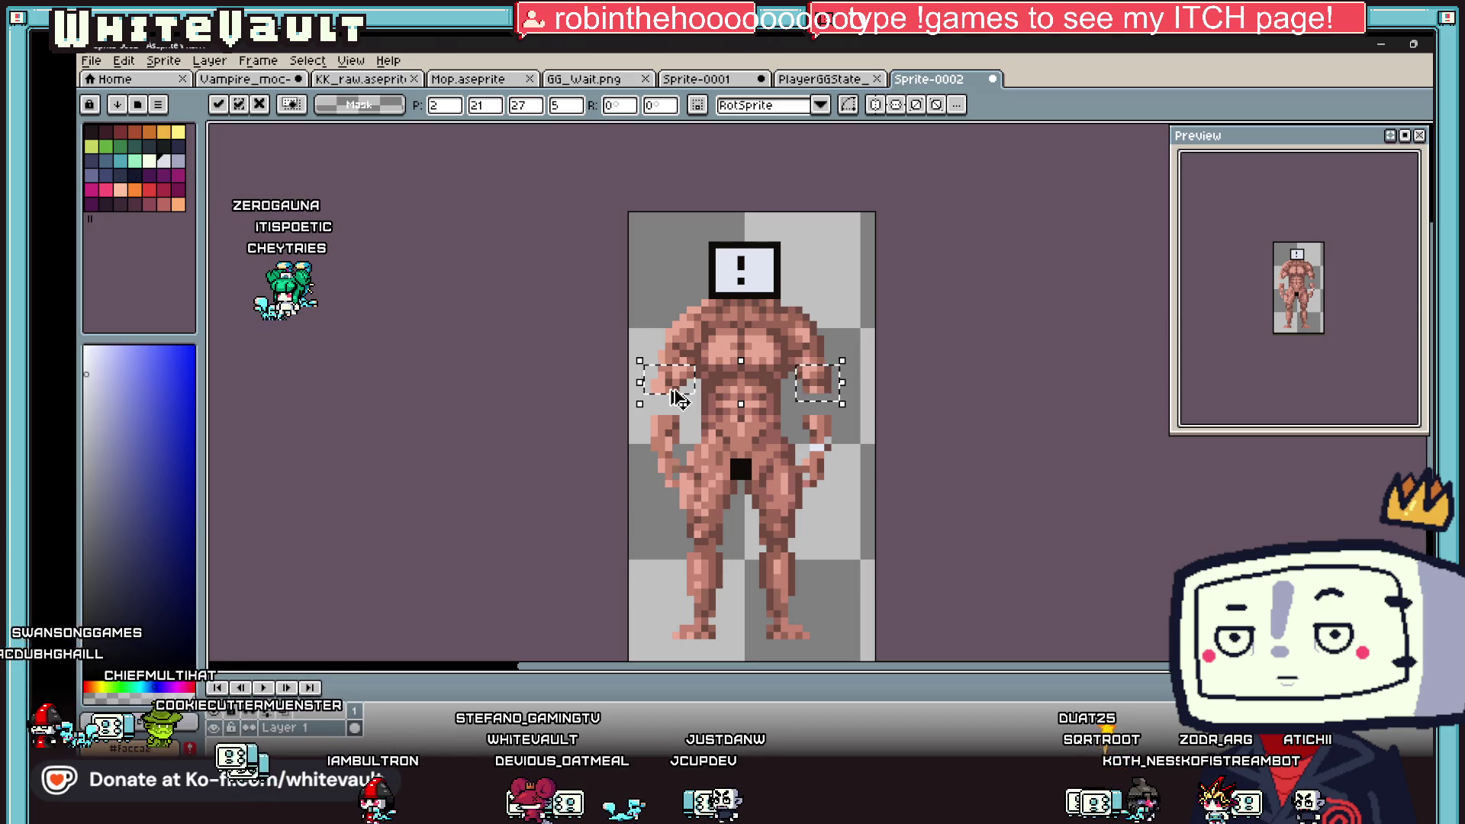
key(ctrl+d)
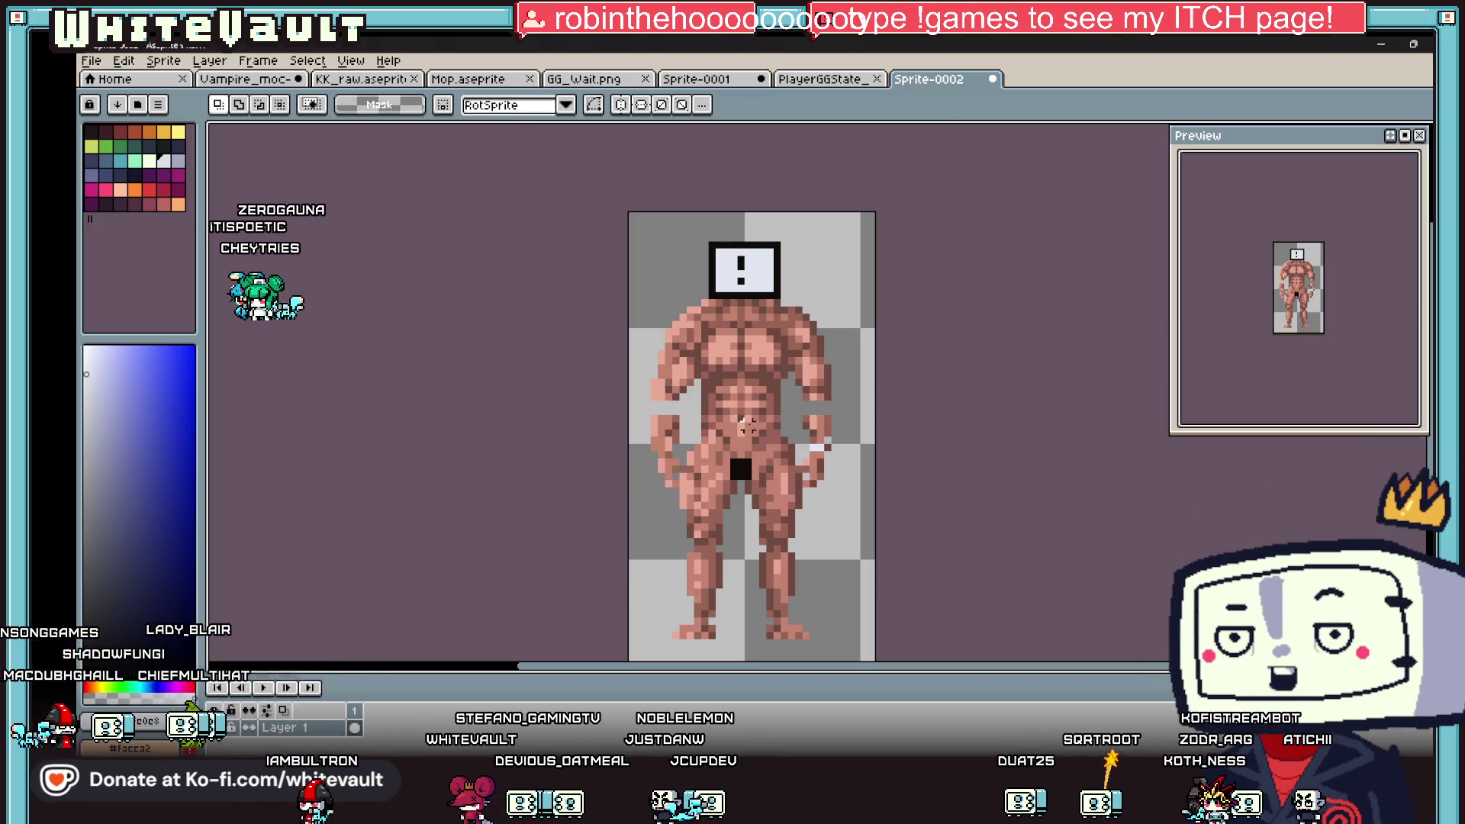
- Darken a few arm pixels using a shade sampled from the arm
key(i)
click(814, 389)
key(b)
scroll(805, 410, up, 1)
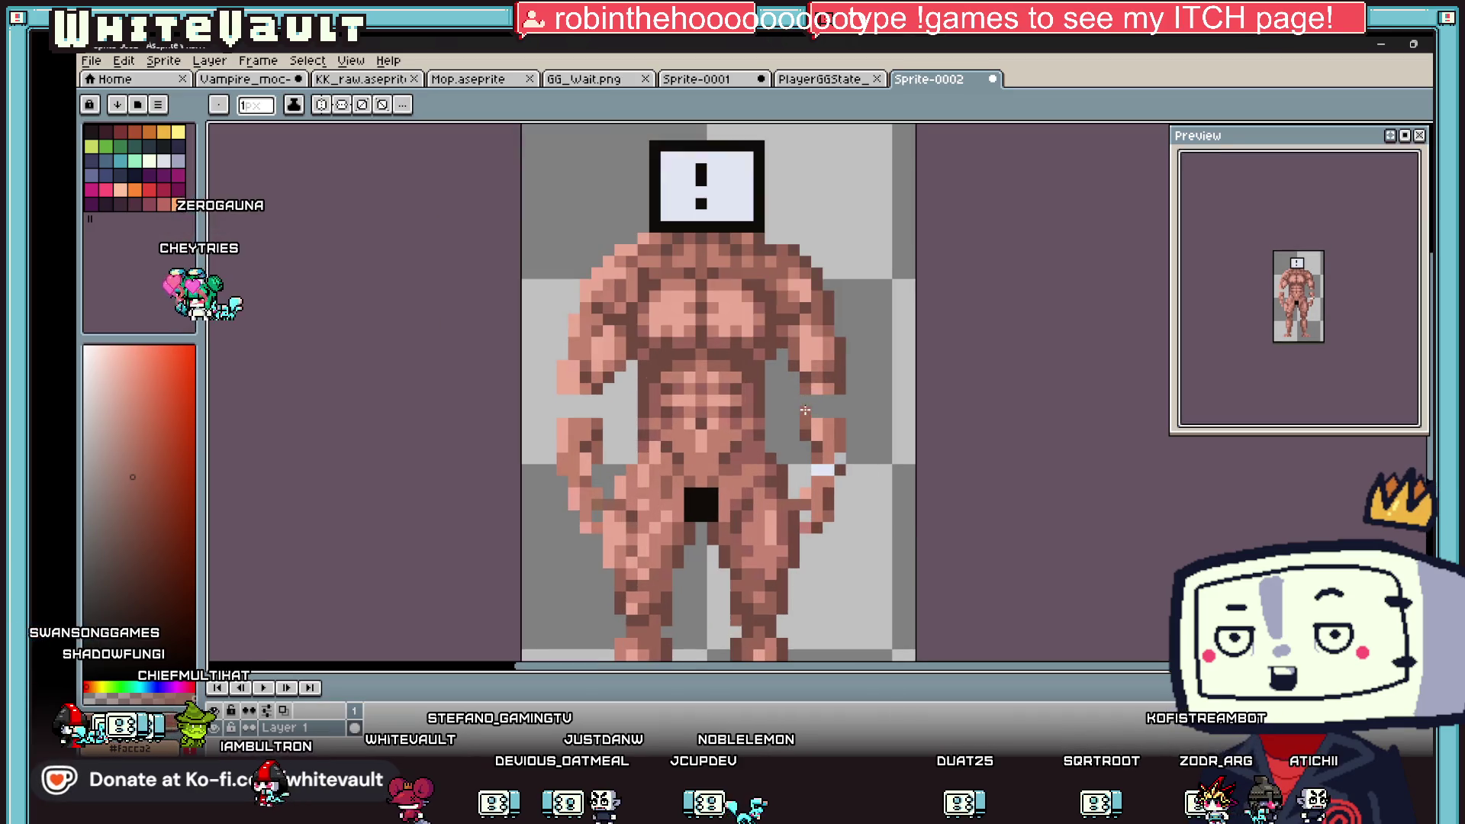
key(i)
click(827, 400)
key(g)
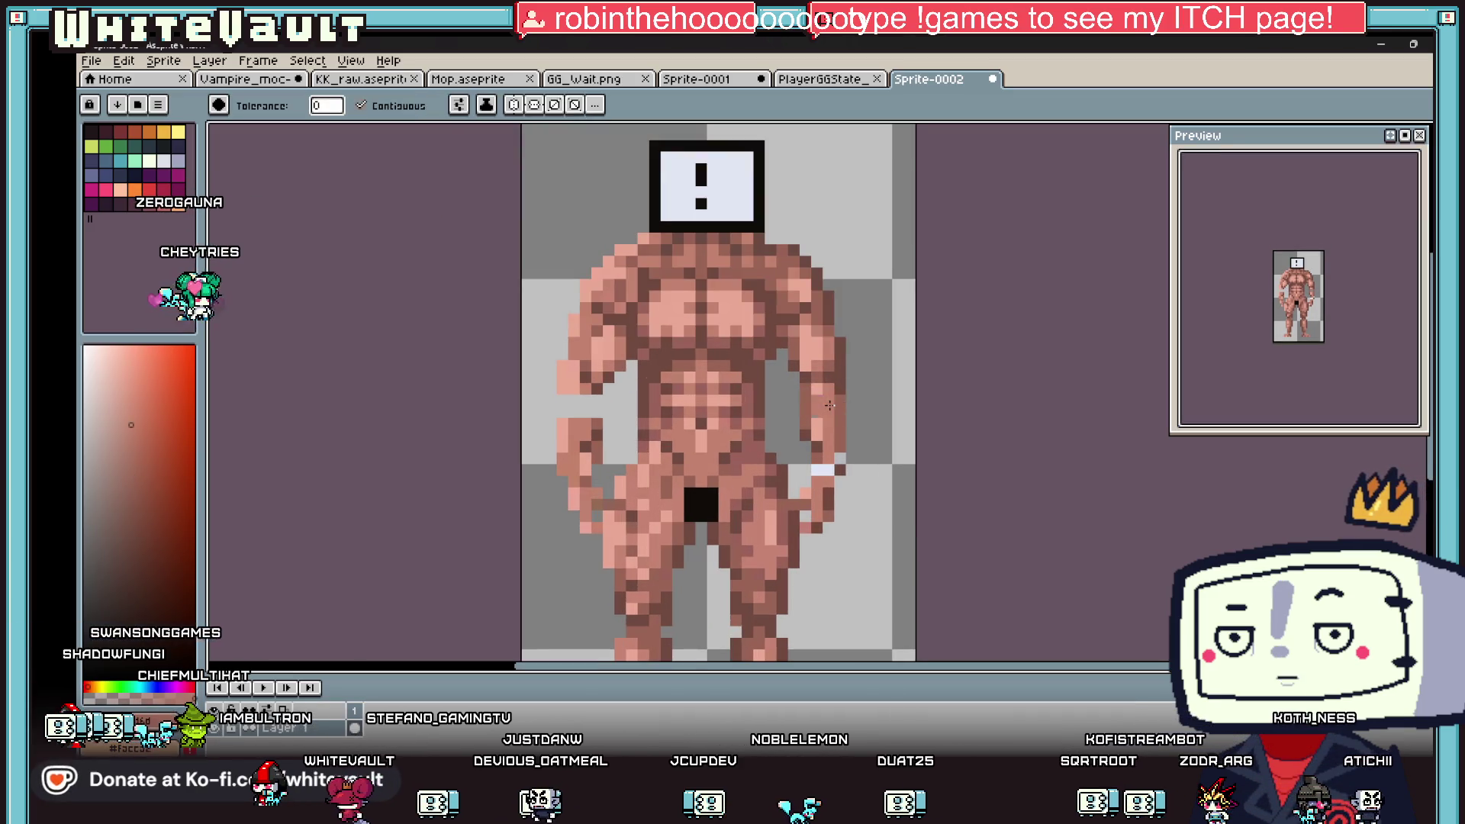
key(i)
click(640, 393)
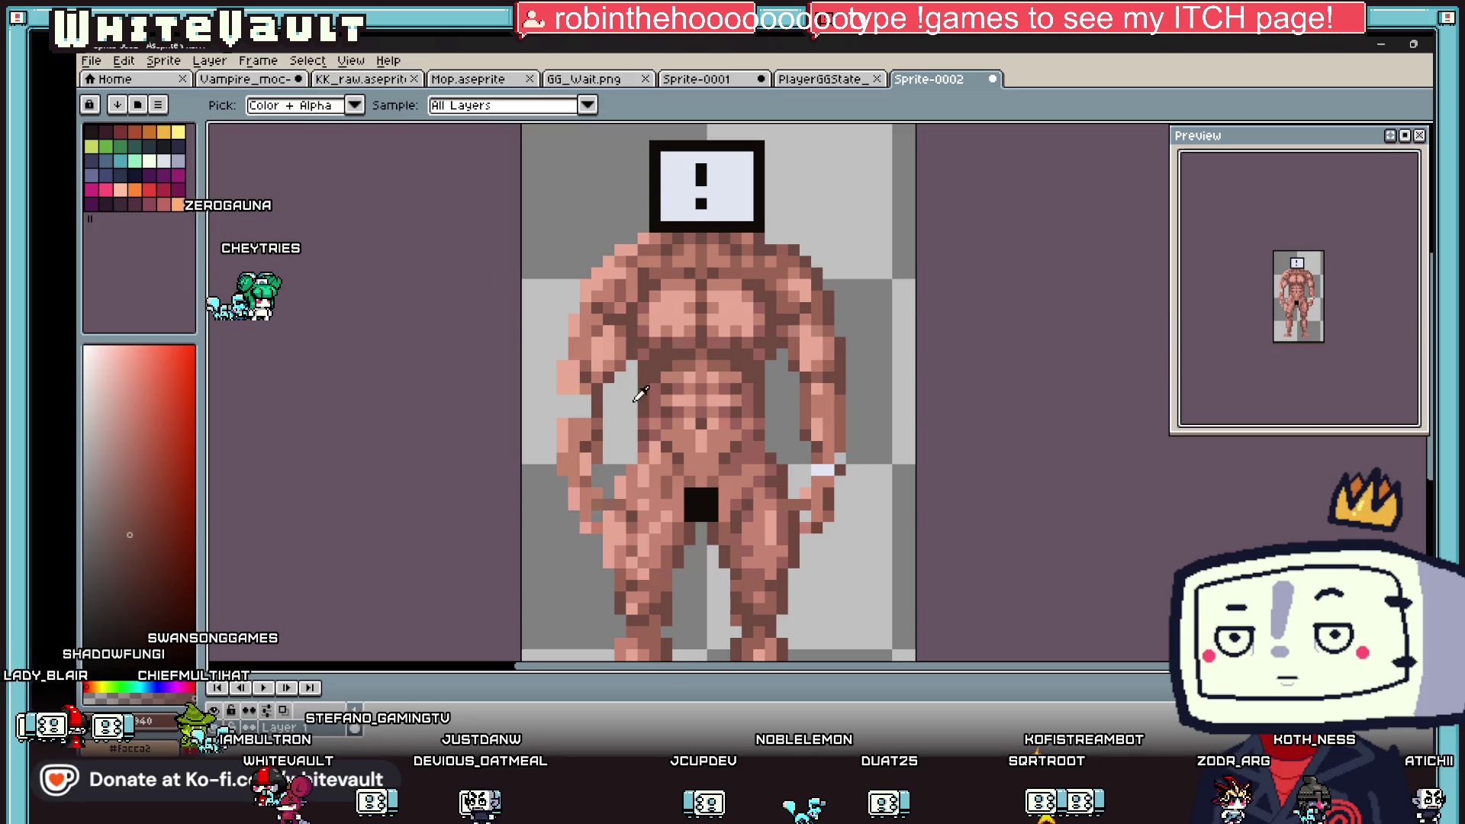
key(g)
click(563, 406)
- Refill arm pixels with a lighter skin tone sampled from the sprite
key(i)
click(564, 401)
key(g)
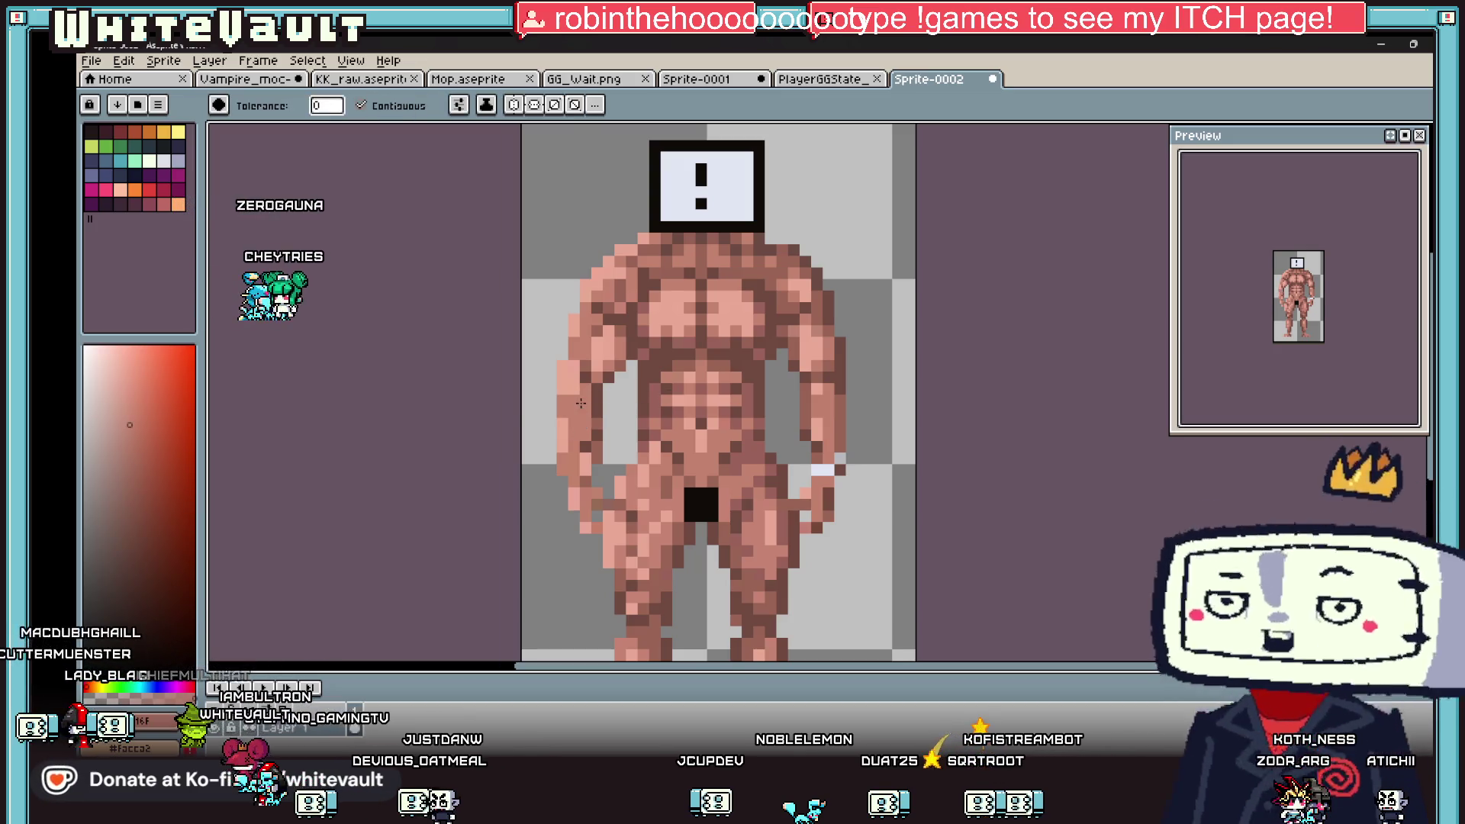
scroll(611, 412, down, 3)
scroll(688, 426, up, 1)
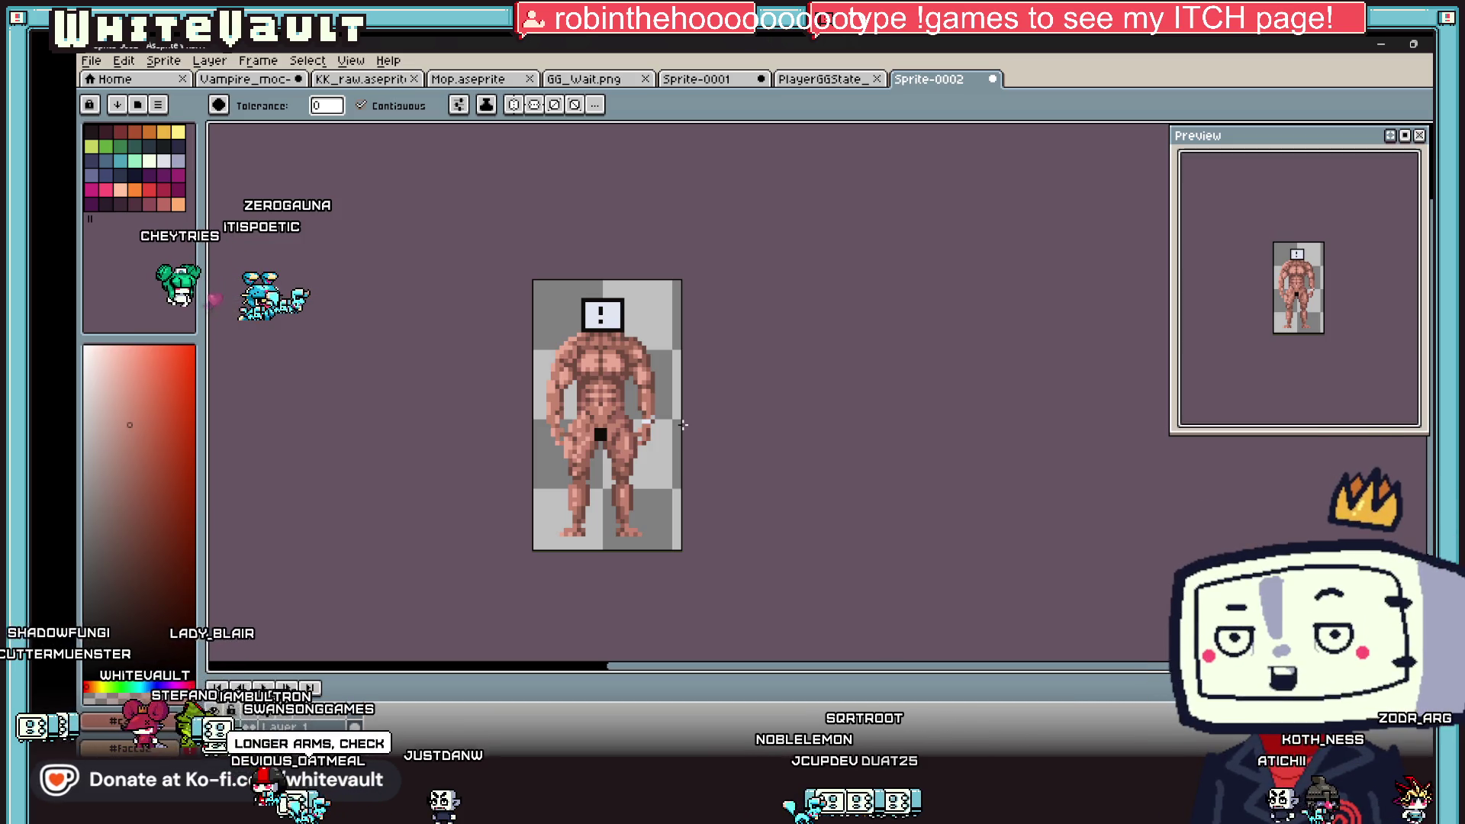
scroll(660, 385, down, 1)
scroll(669, 387, up, 1)
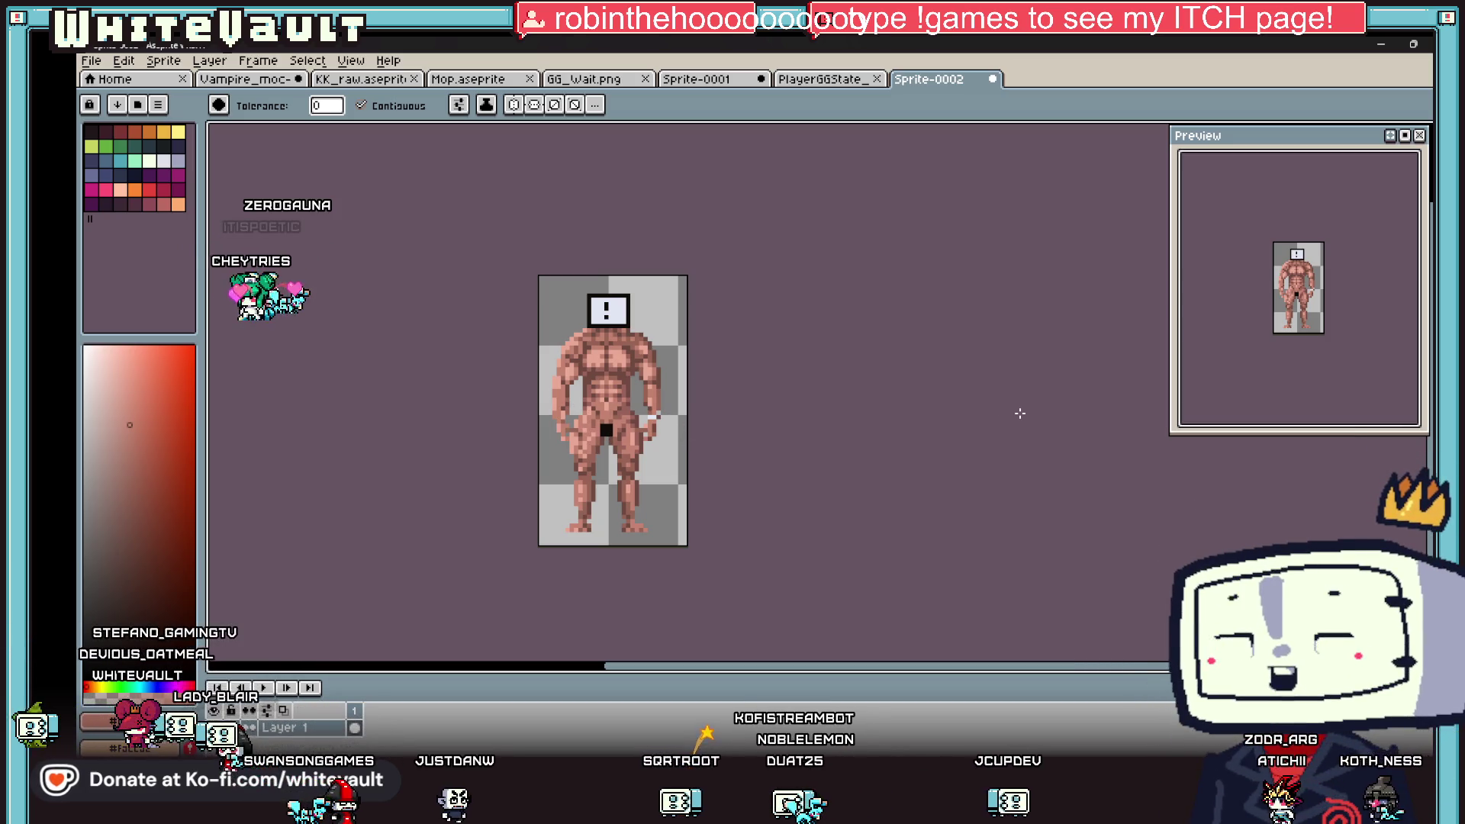
- Outline a larger black block over the figure's crotch and fill it with black
key(b)
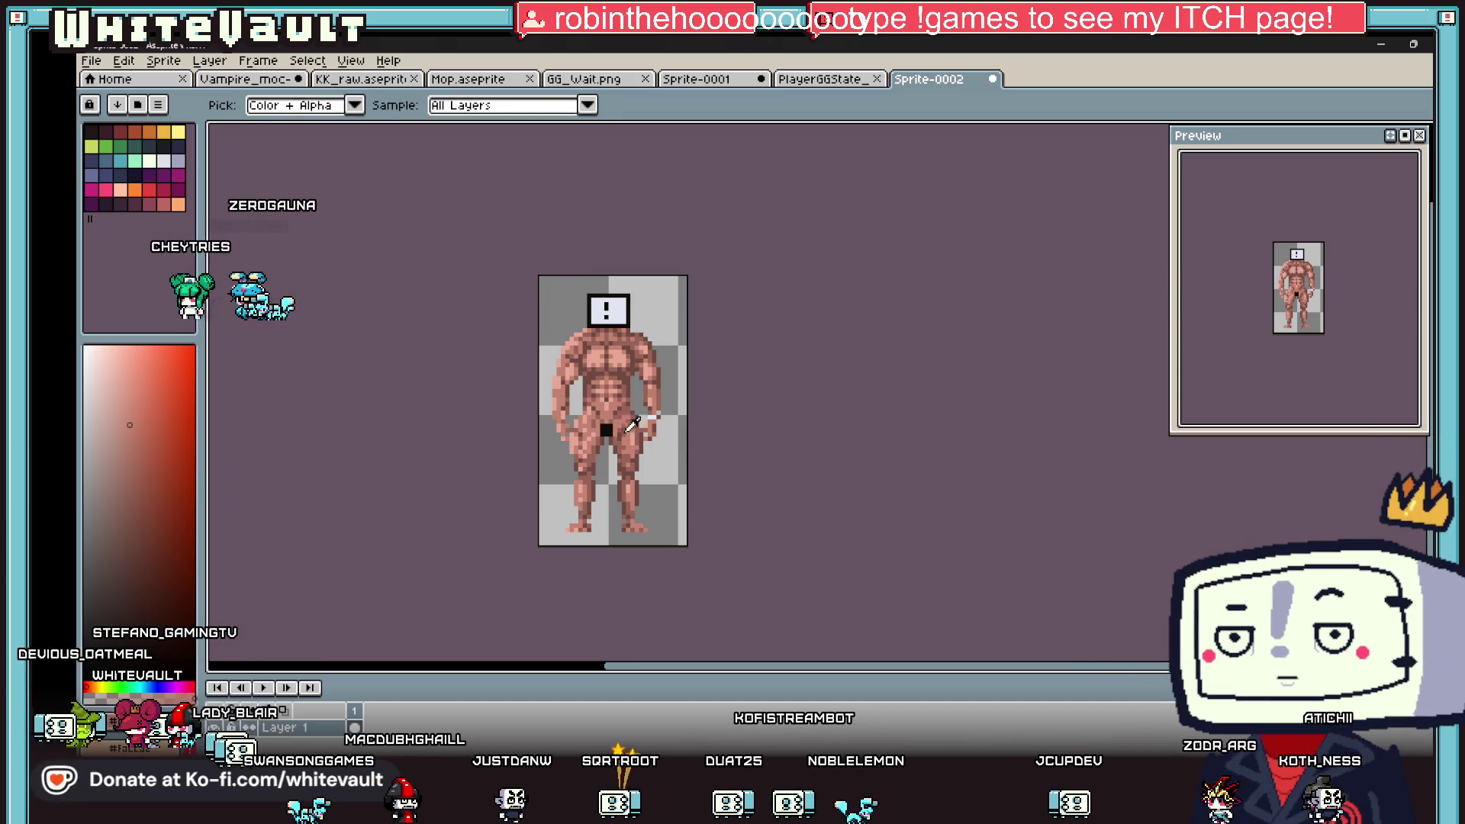
scroll(606, 425, up, 5)
mouse_move(562, 408)
mouse_down()
mouse_move(656, 404)
mouse_move(656, 526)
mouse_move(622, 565)
mouse_move(565, 572)
mouse_move(565, 416)
mouse_up()
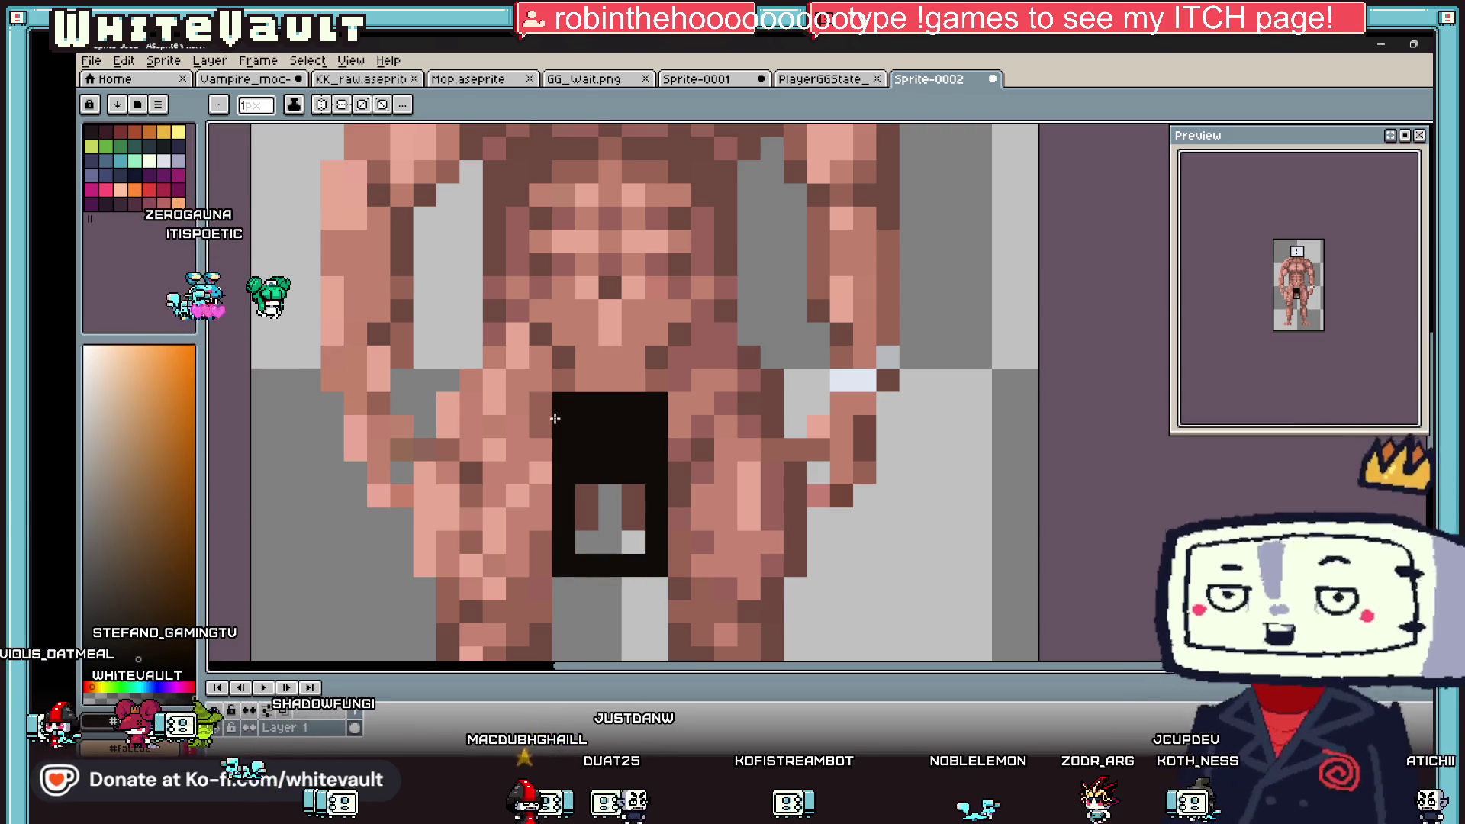
key(g)
click(610, 508)
click(599, 541)
click(588, 519)
click(588, 496)
scroll(653, 497, down, 4)
scroll(653, 497, down, 2)
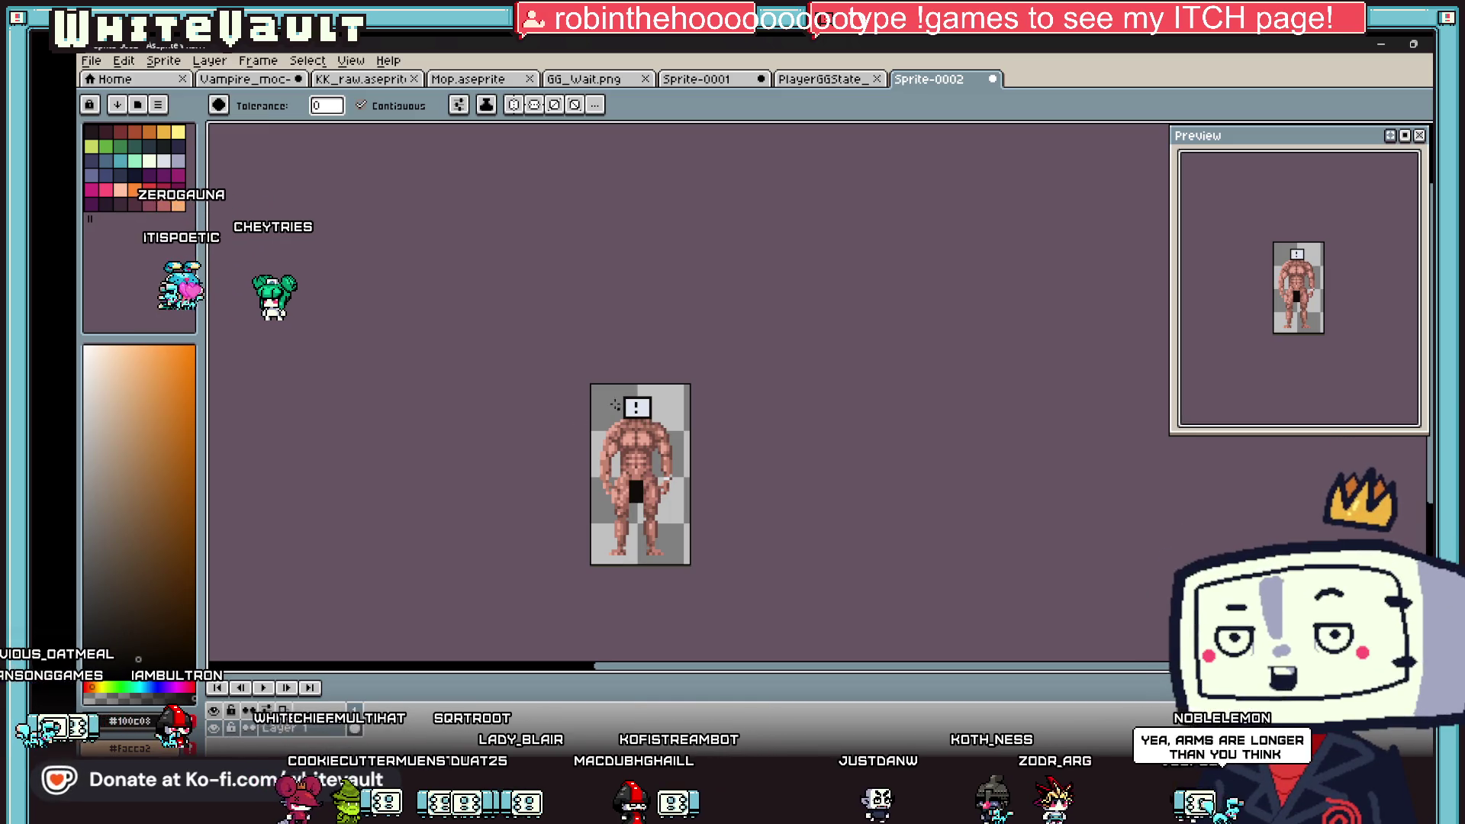
scroll(639, 440, up, 1)
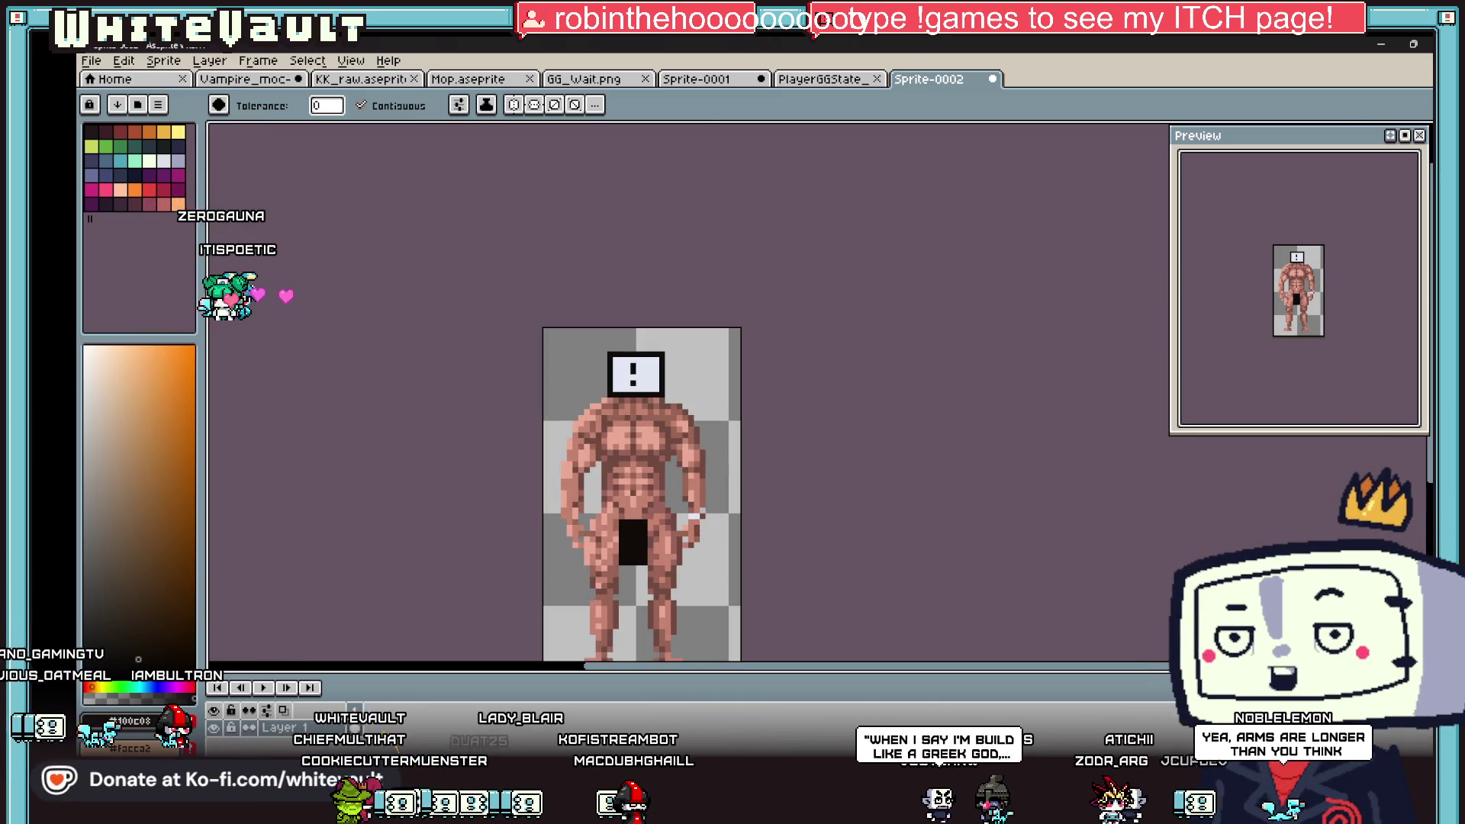
key(m)
scroll(653, 366, up, 1)
- Select the TV head, raise it slightly, and commit the new position
mouse_move(511, 308)
mouse_down()
mouse_move(707, 417)
mouse_move(696, 404)
mouse_up()
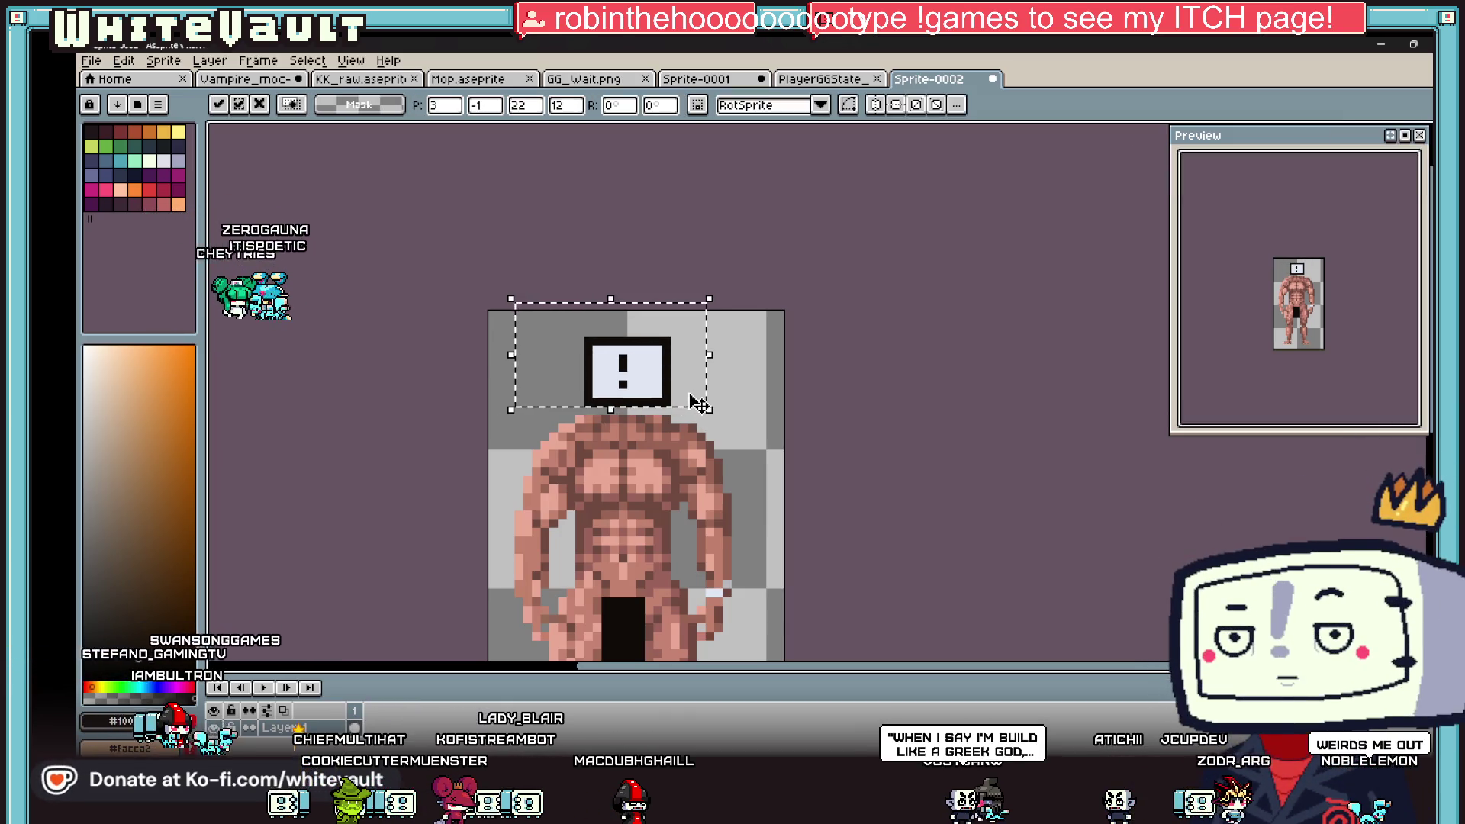
key(ctrl+d)
key(i)
scroll(587, 408, up, 1)
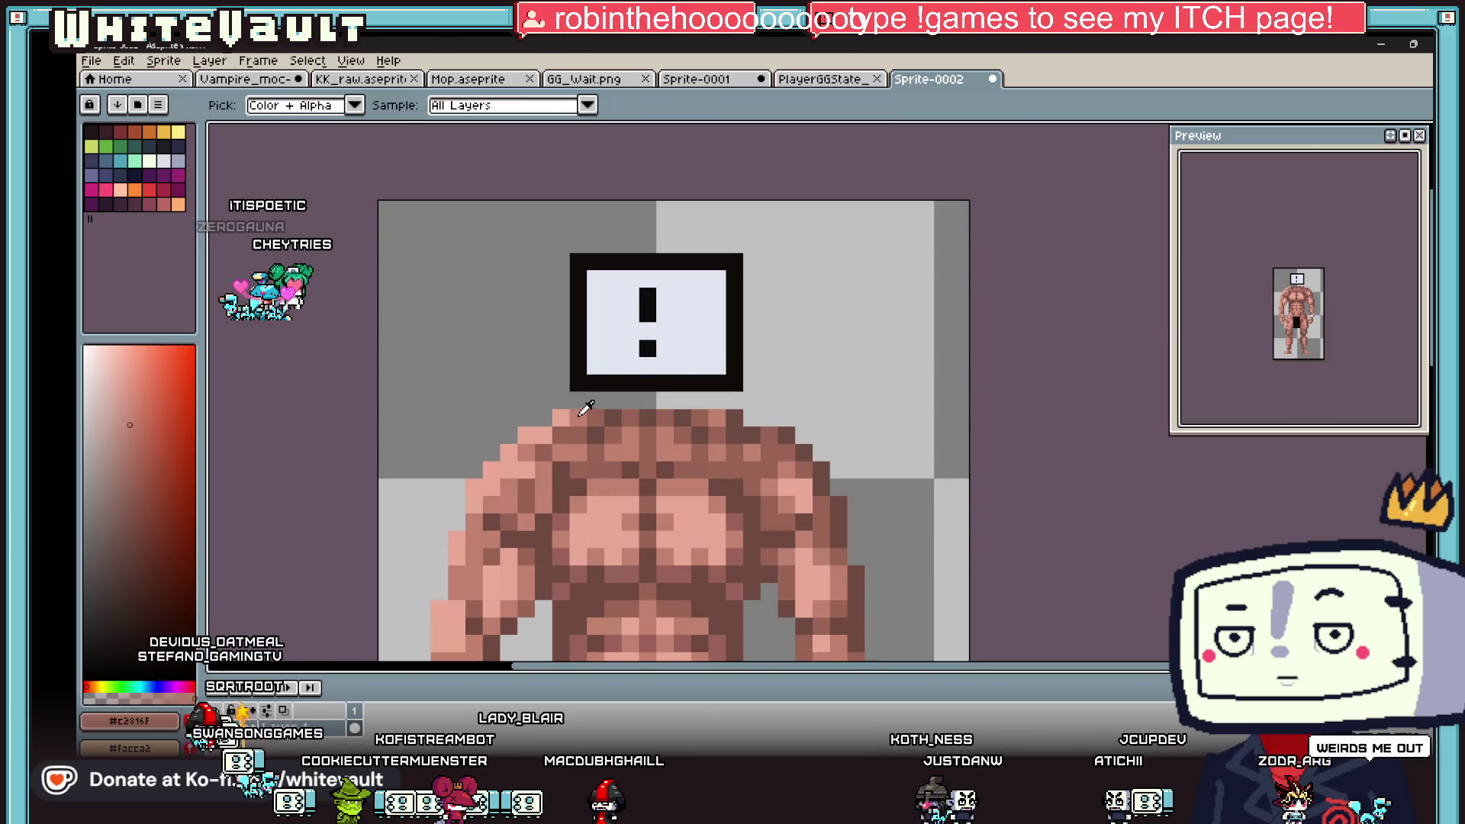
- Paint skin-toned and dark brown neck pixels beneath the raised head
key(b)
click(602, 401)
alt+click(648, 418)
click(647, 400)
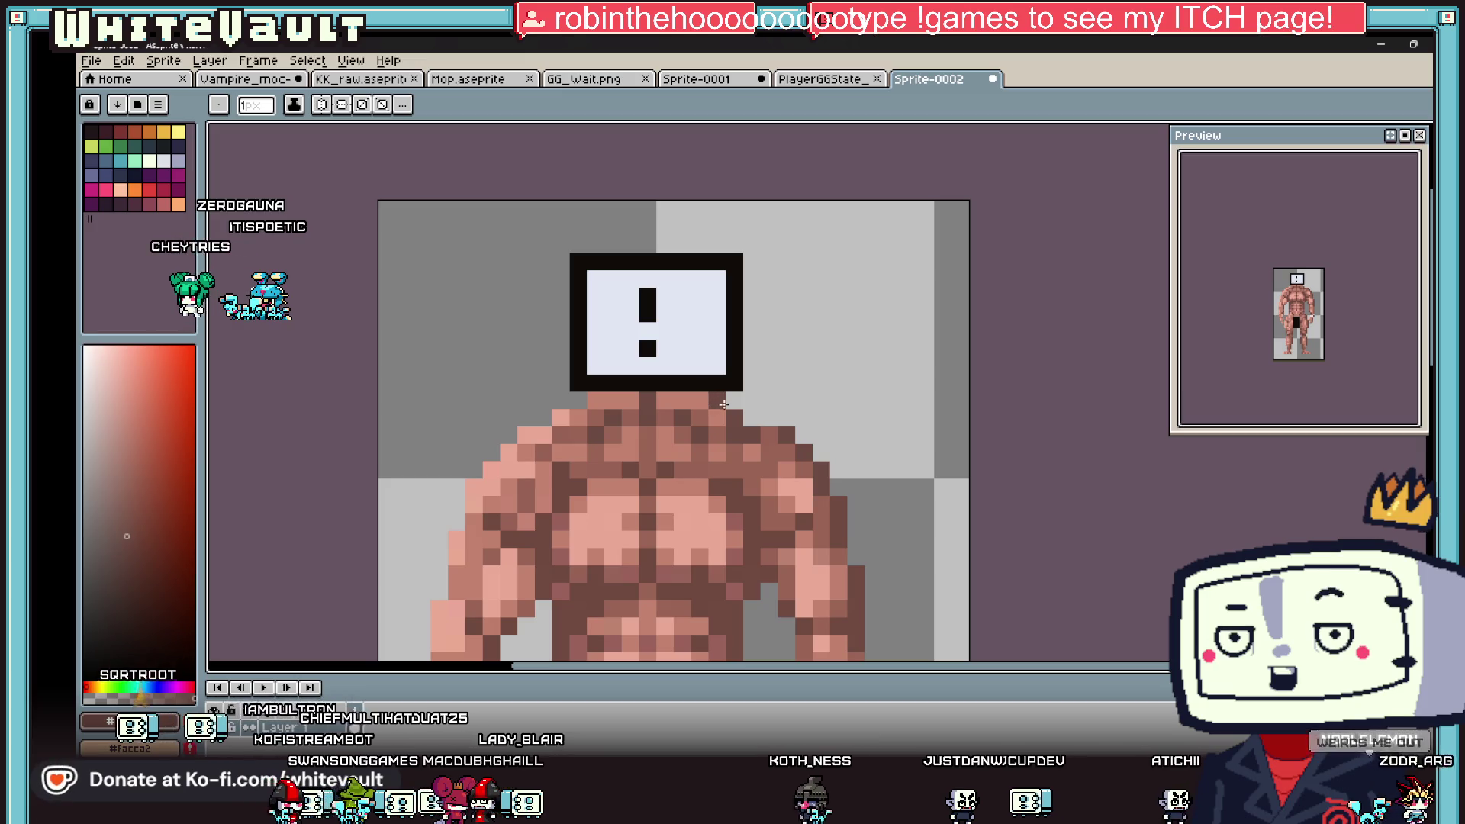
scroll(724, 404, down, 8)
scroll(672, 412, up, 6)
key(i)
click(666, 416)
key(b)
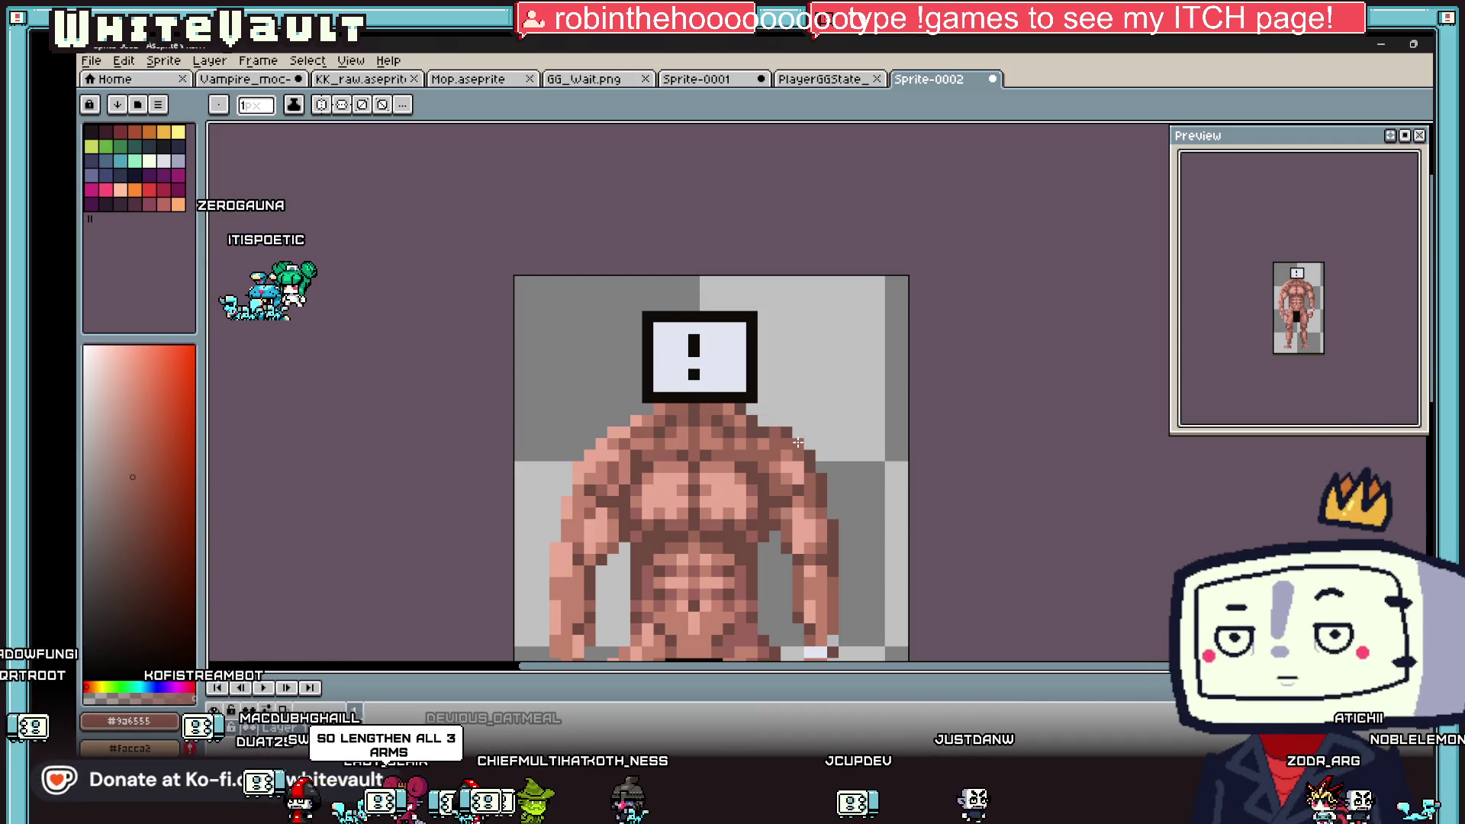
scroll(887, 505, down, 4)
scroll(803, 594, up, 2)
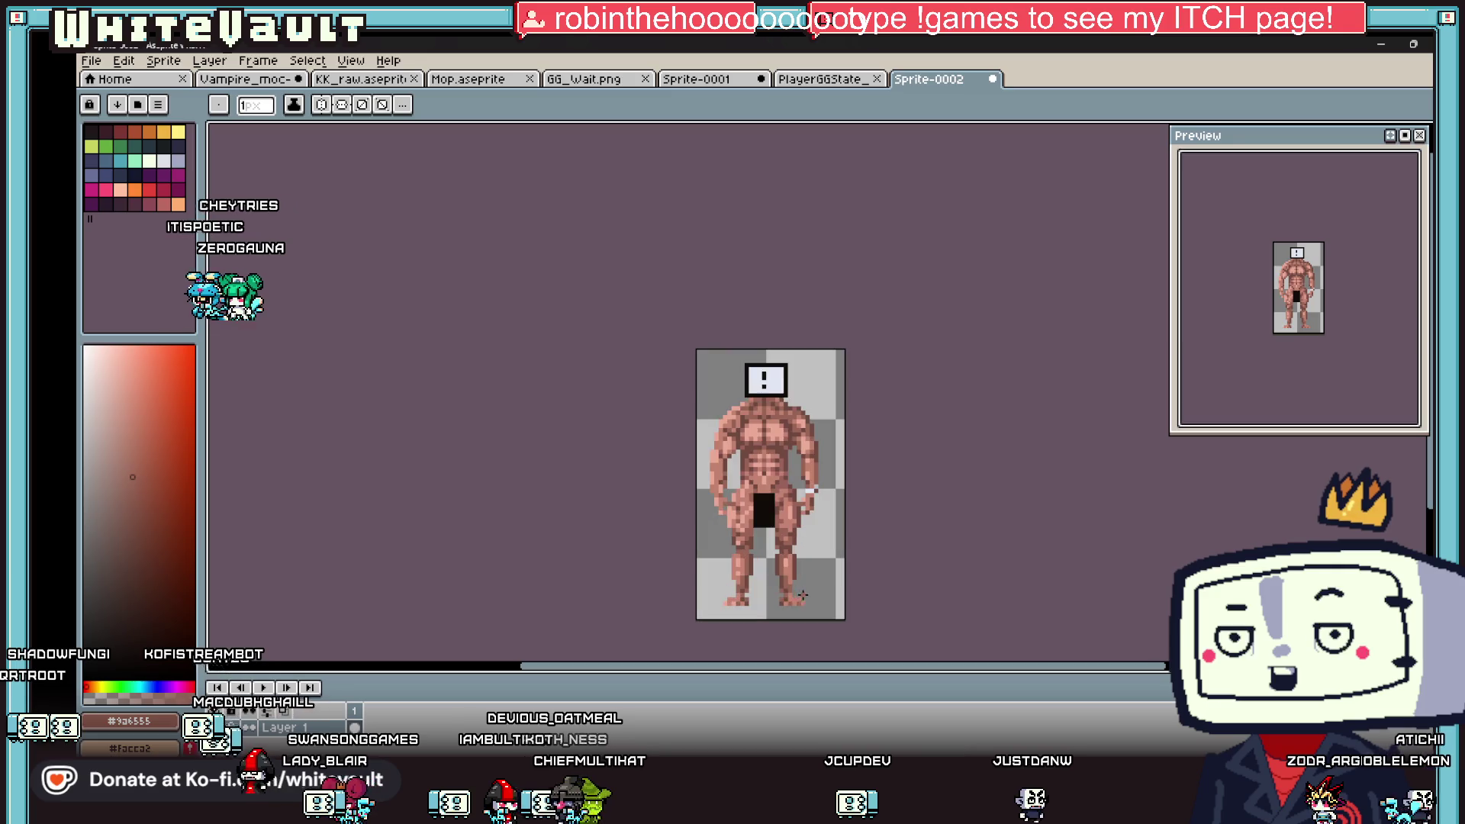